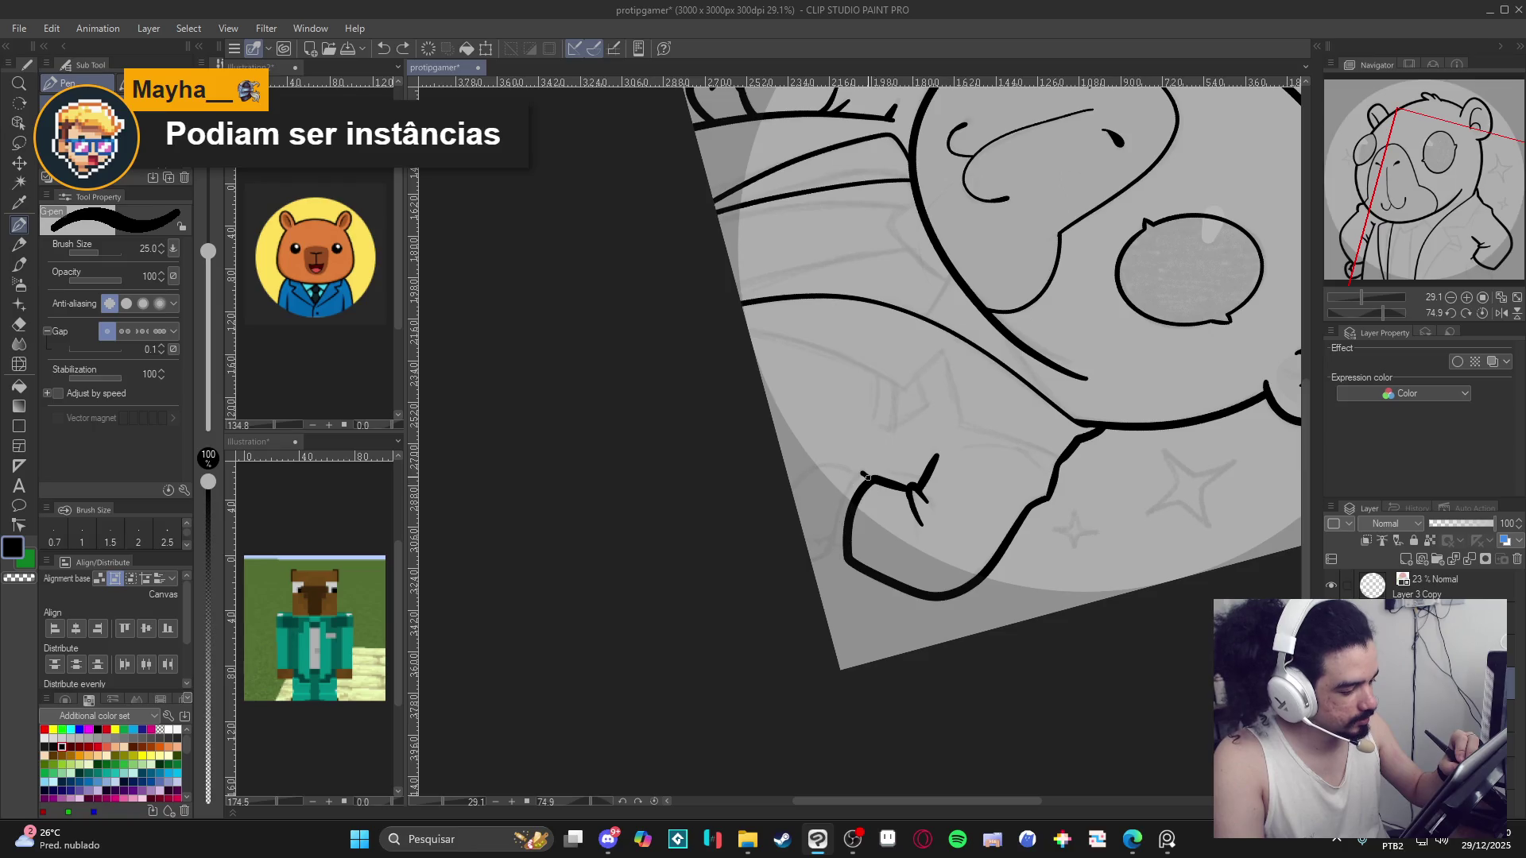
Ink the paw's left edge and reset the canvas rotation to upright.
left_click_drag(852, 480, 834, 532)
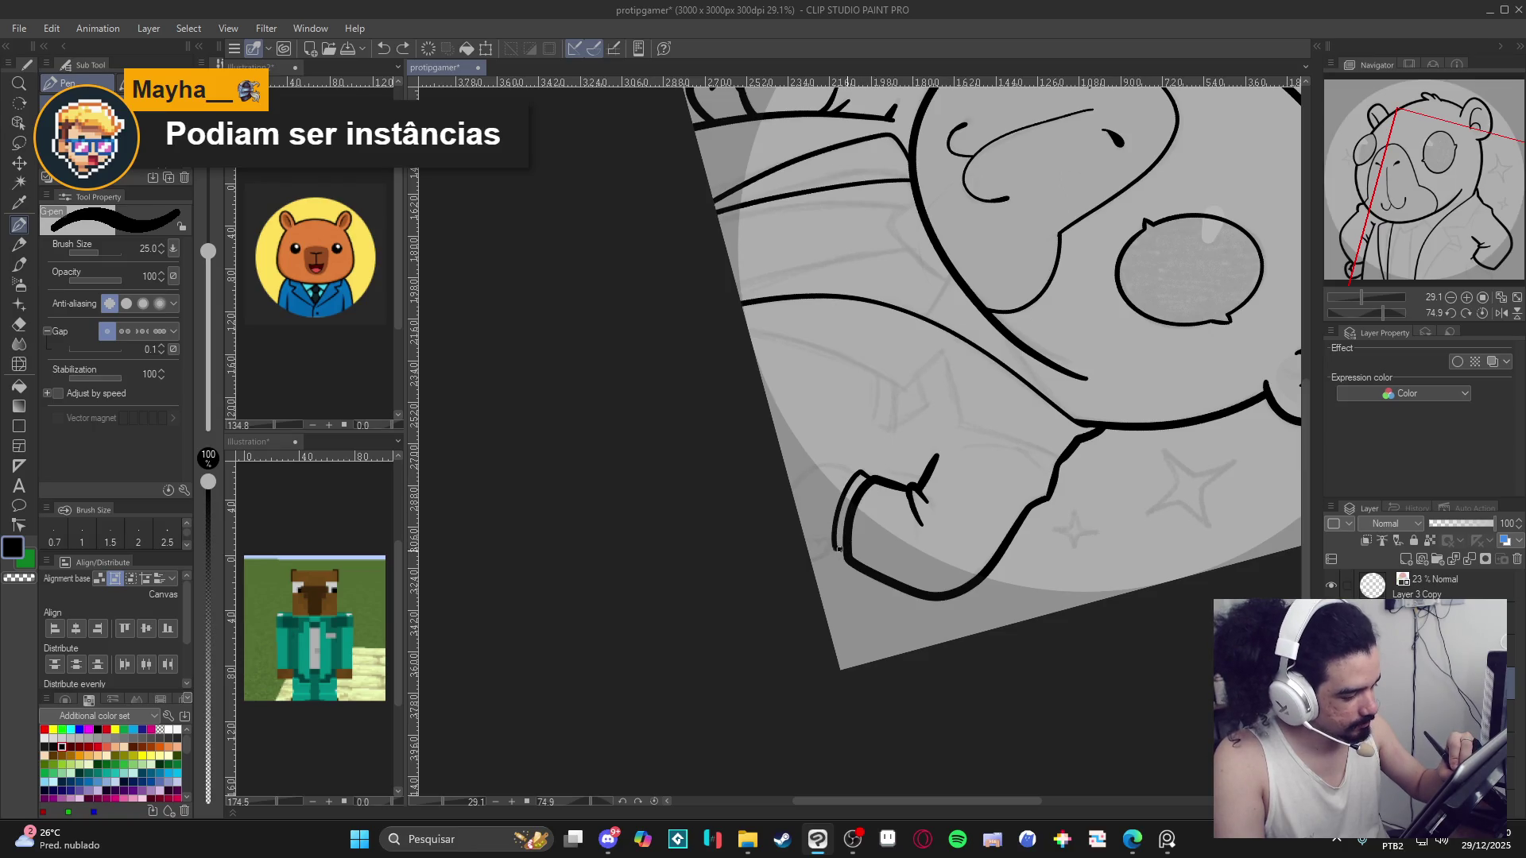
key("ctrl+z")
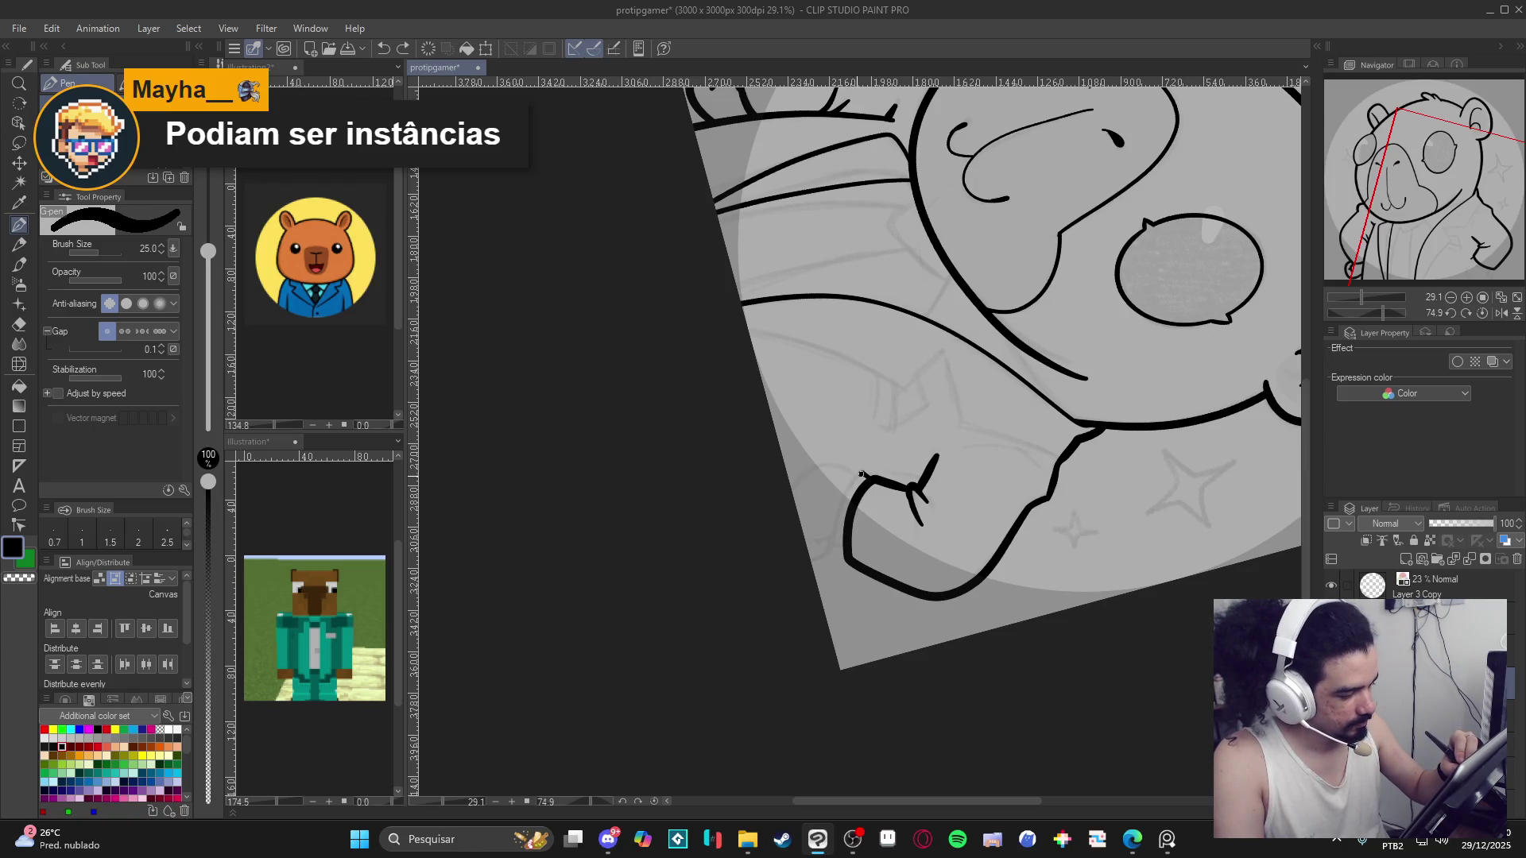
left_click_drag(844, 498, 834, 546)
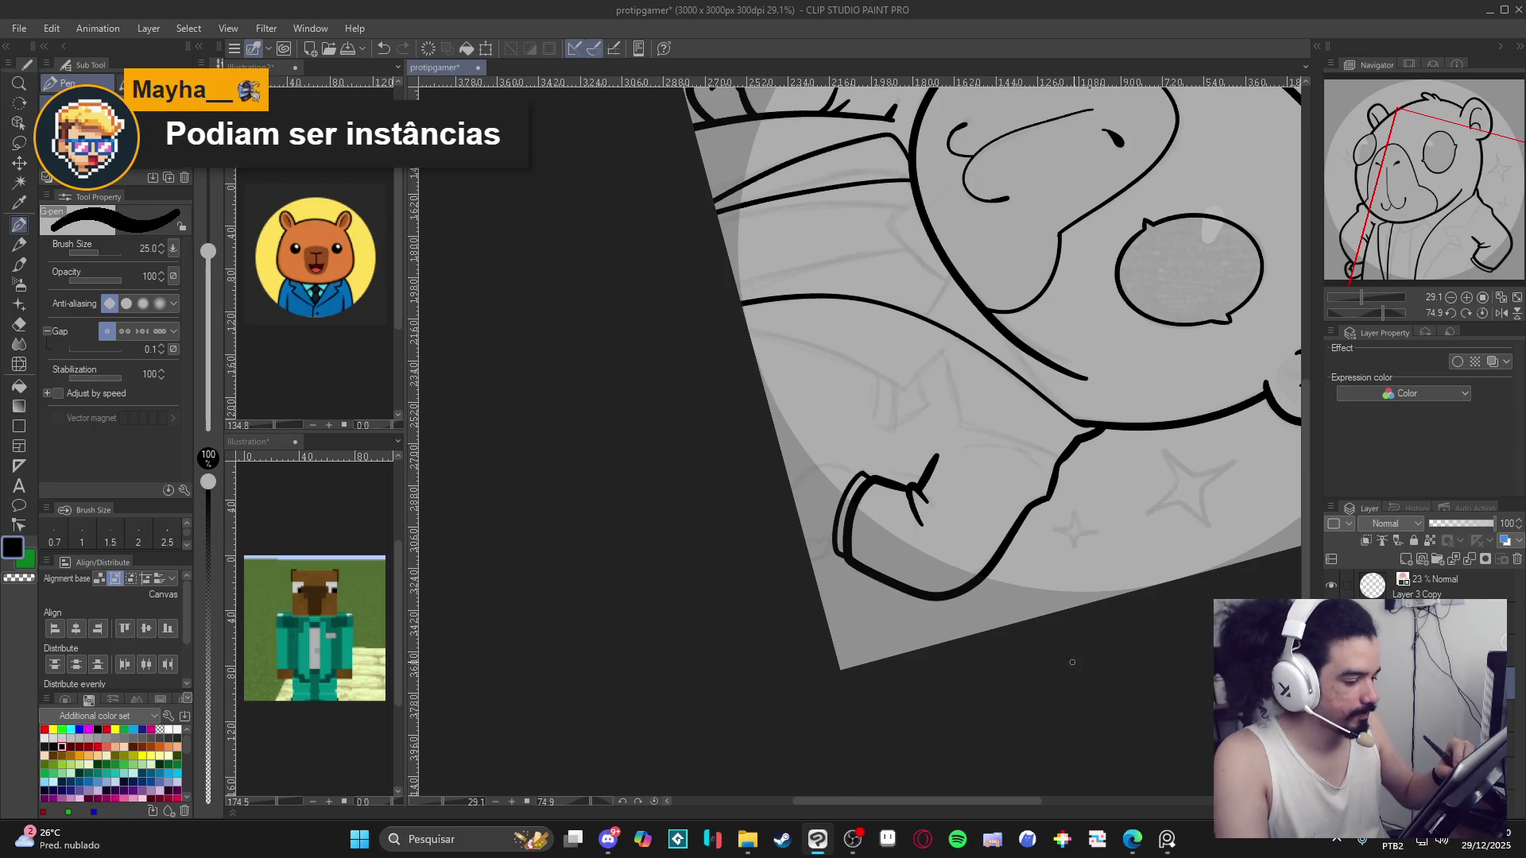
key("ctrl+shift+r")
left_click_drag(1053, 564, 1094, 629)
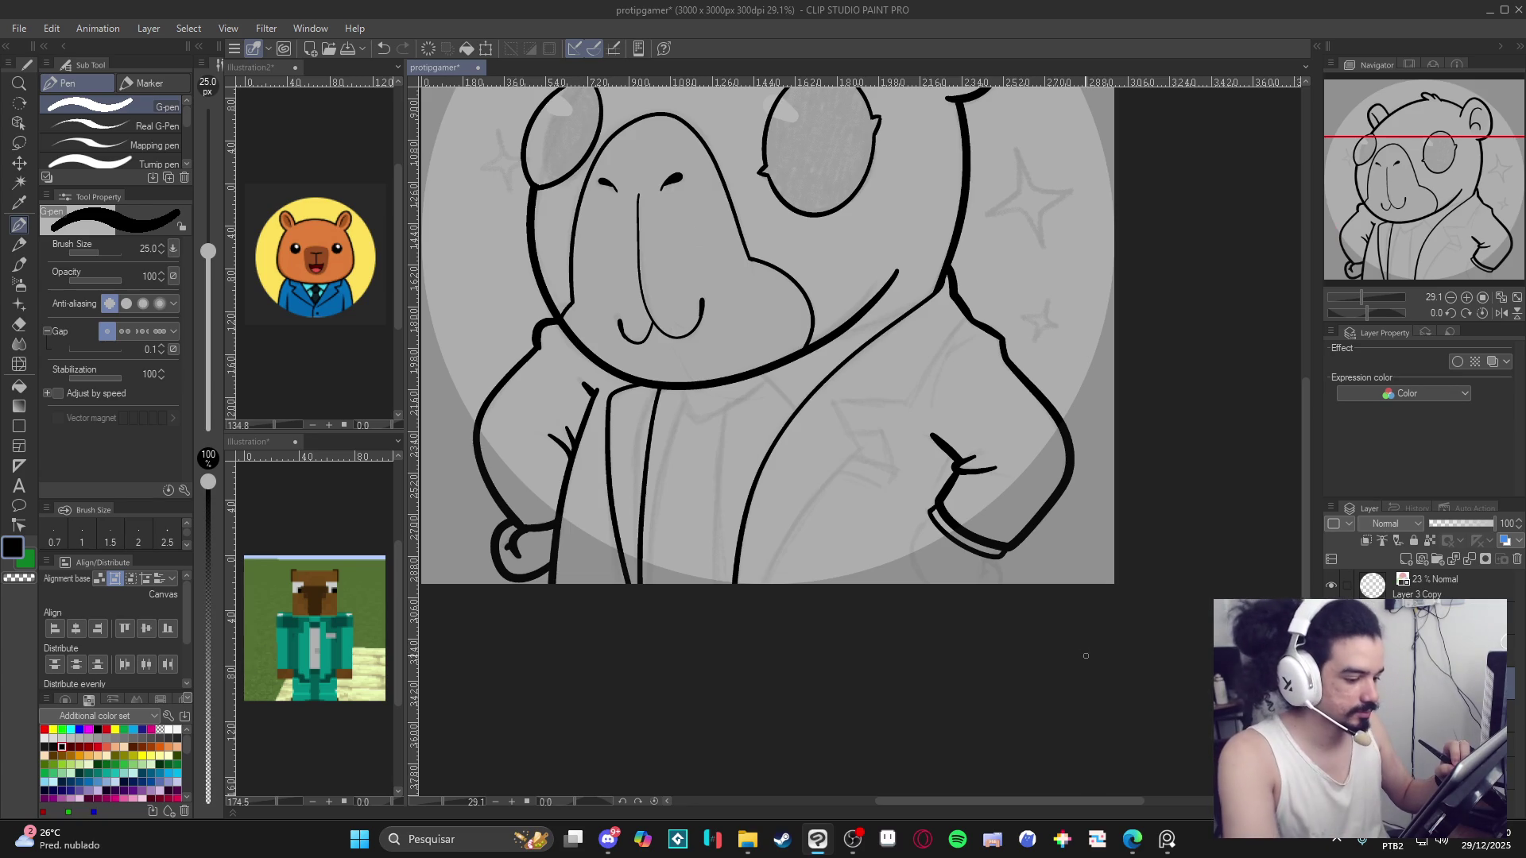
Ink the curve around the hand and cuff at brush size 40, then return to 25.
key("bracketright")
key("bracketright")
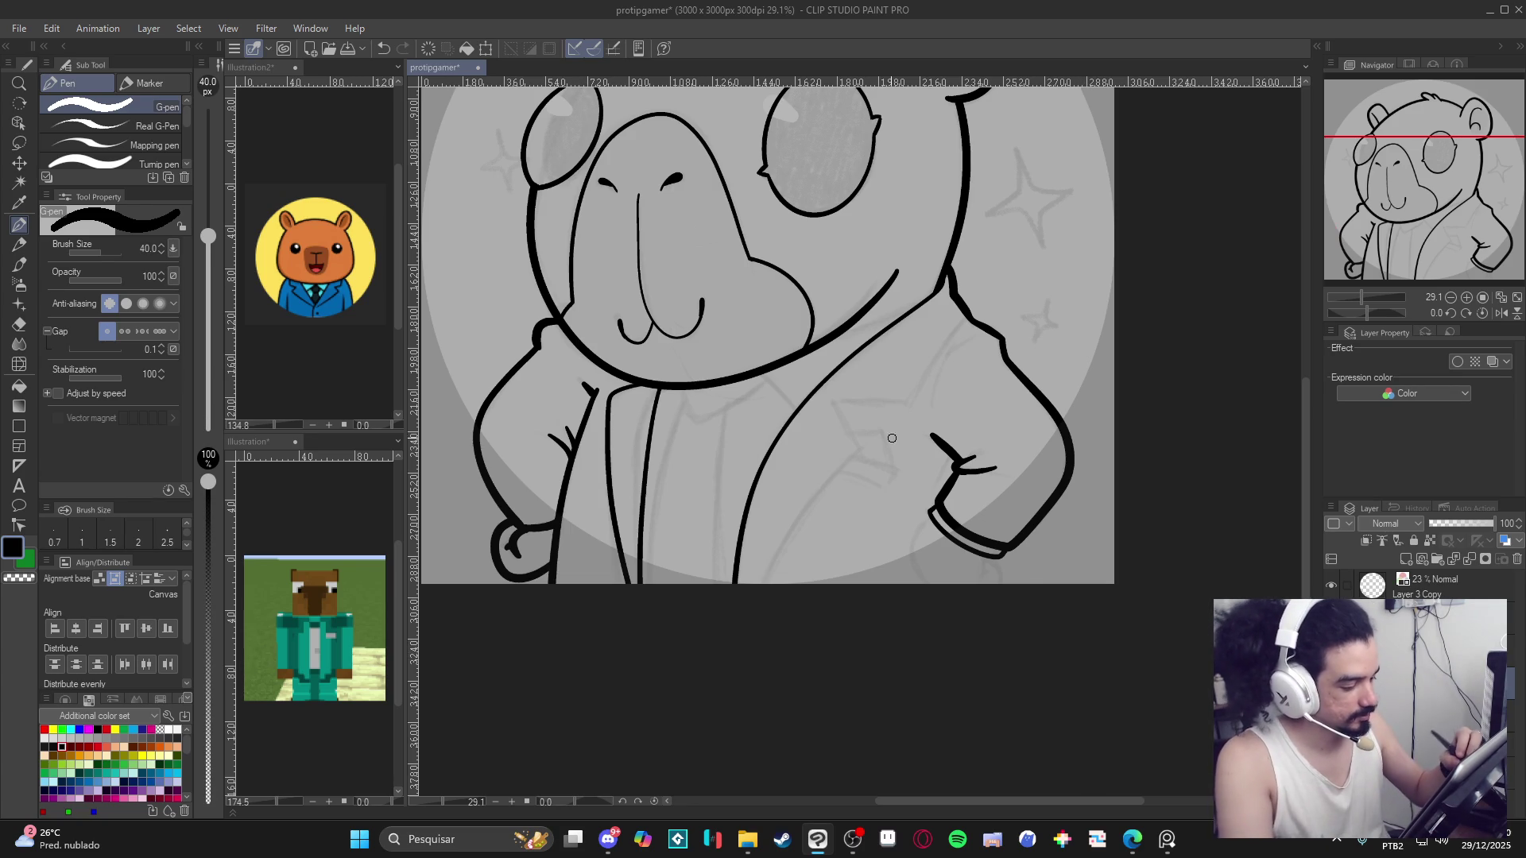
key("ctrl+z")
mouse_move(930, 520)
left_mouse_down()
mouse_move(906, 561)
mouse_move(933, 583)
mouse_move(989, 589)
left_mouse_up()
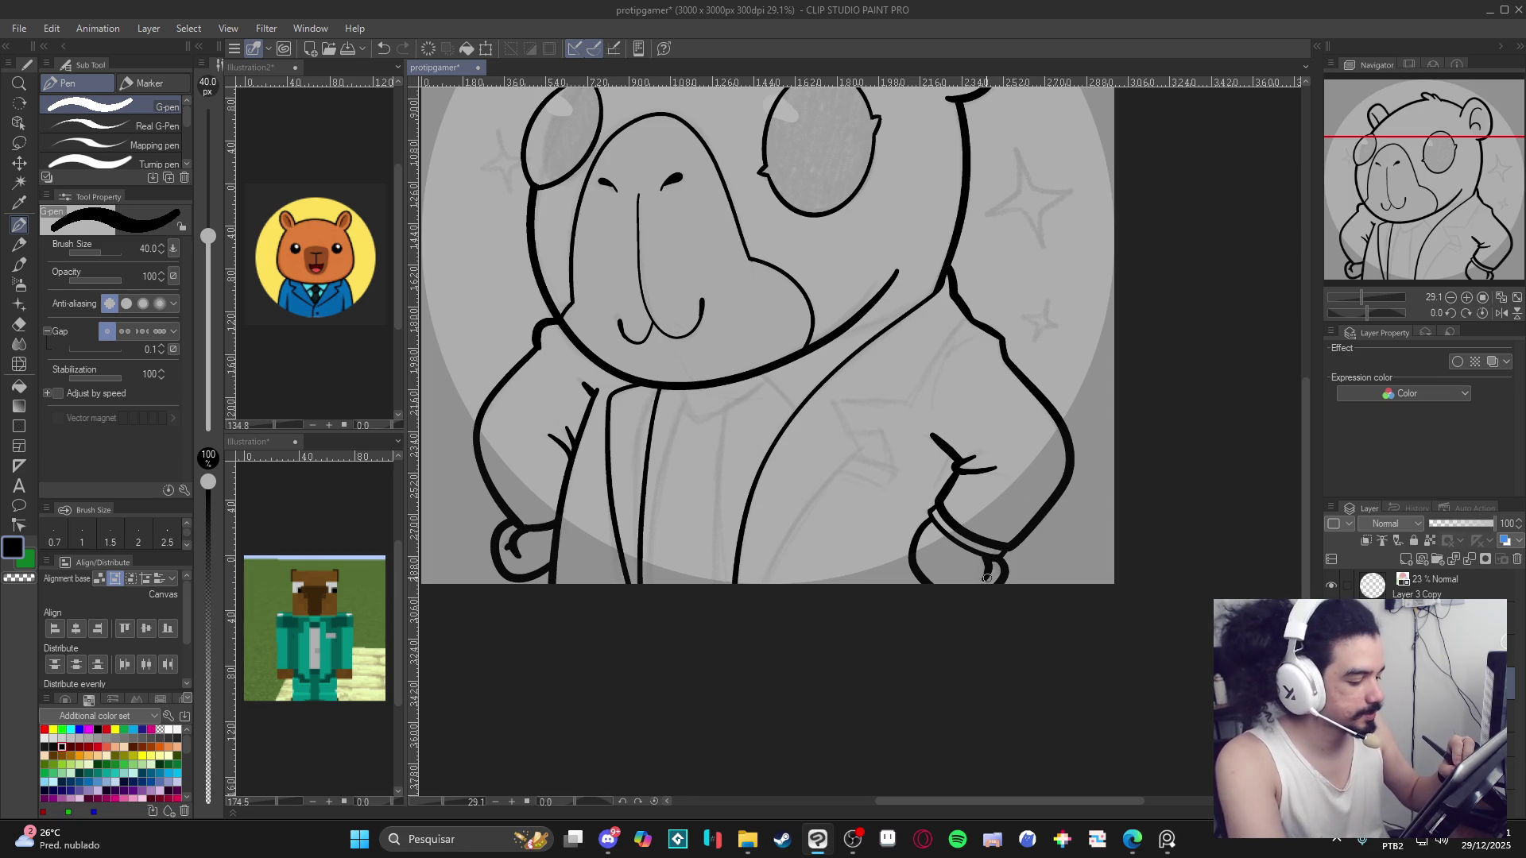
key("bracketleft")
key("bracketleft")
left_click_drag(1004, 670, 1034, 673)
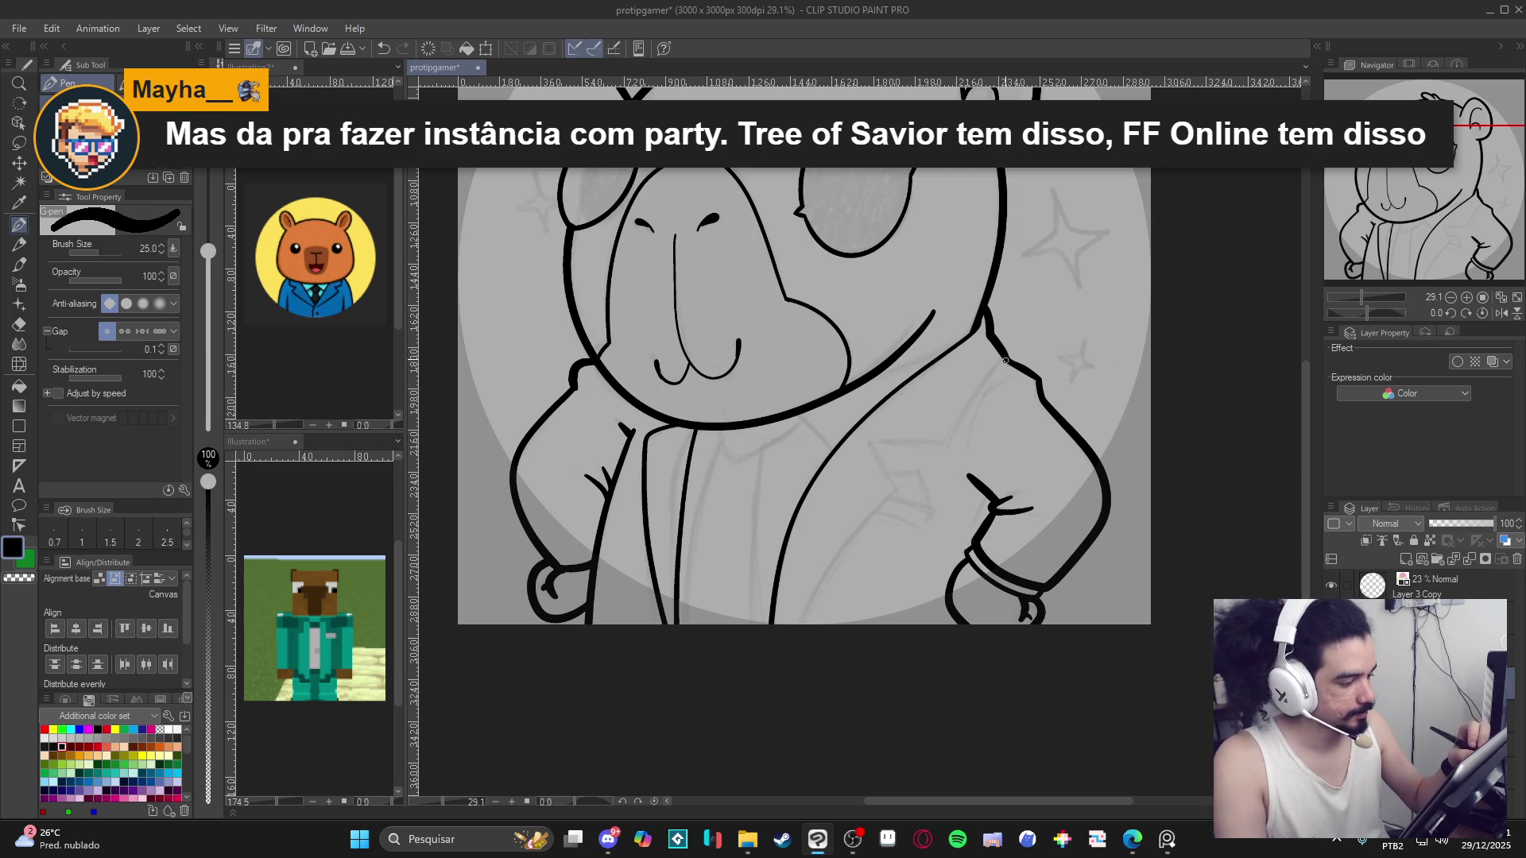
Ink the jacket's lapel and right shoulder lines, keeping the head outline and chin strokes.
key("ctrl+z")
mouse_move(1002, 358)
left_mouse_down()
mouse_move(945, 443)
mouse_move(1017, 370)
mouse_move(990, 370)
mouse_move(954, 428)
mouse_move(869, 441)
mouse_move(888, 474)
mouse_move(799, 625)
left_mouse_up()
key("ctrl+z")
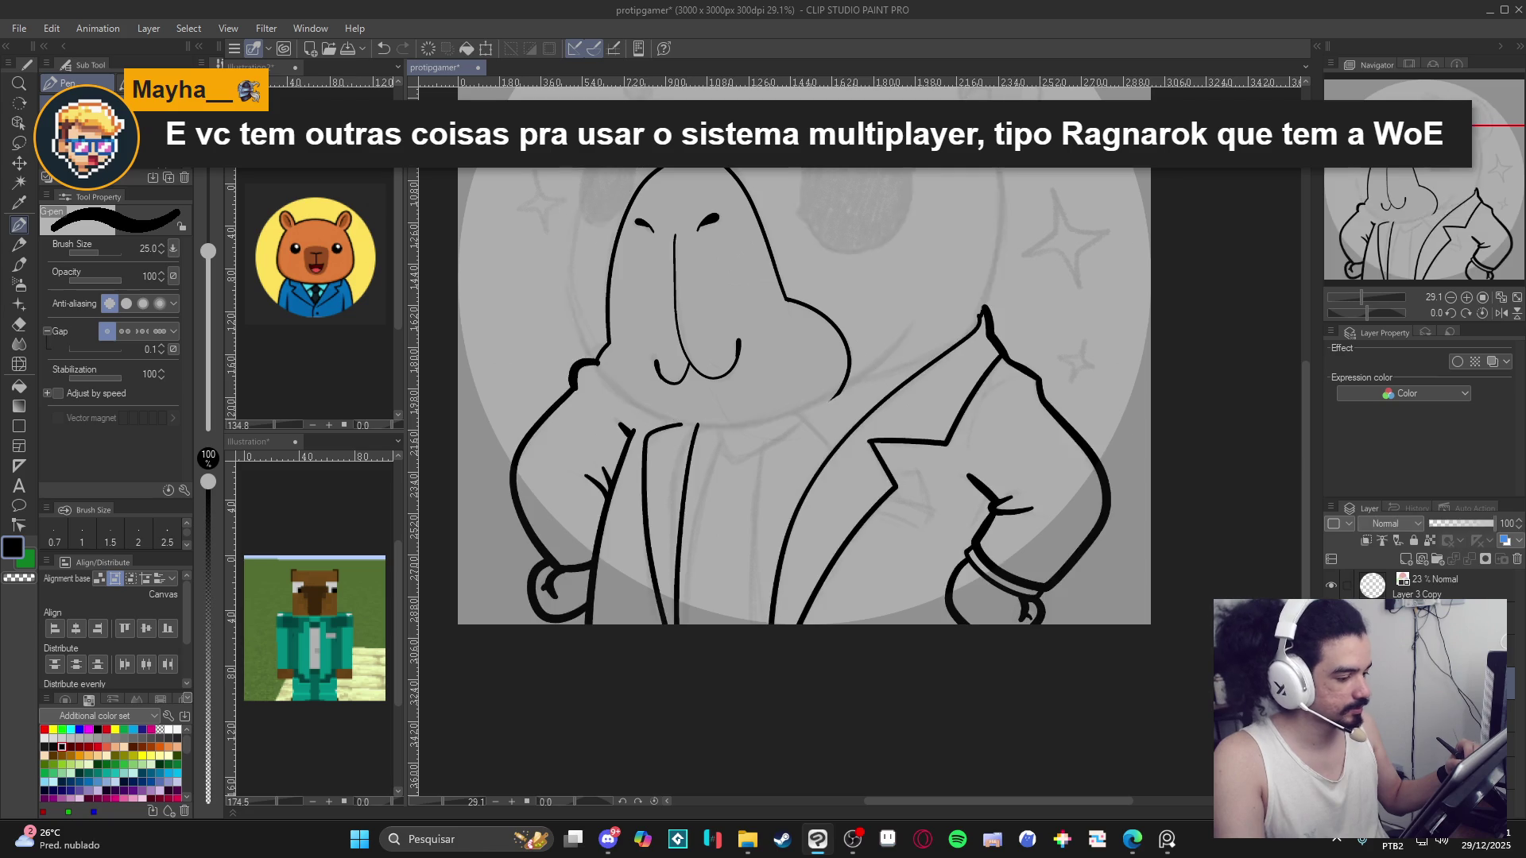
key("ctrl+z")
key("ctrl+y")
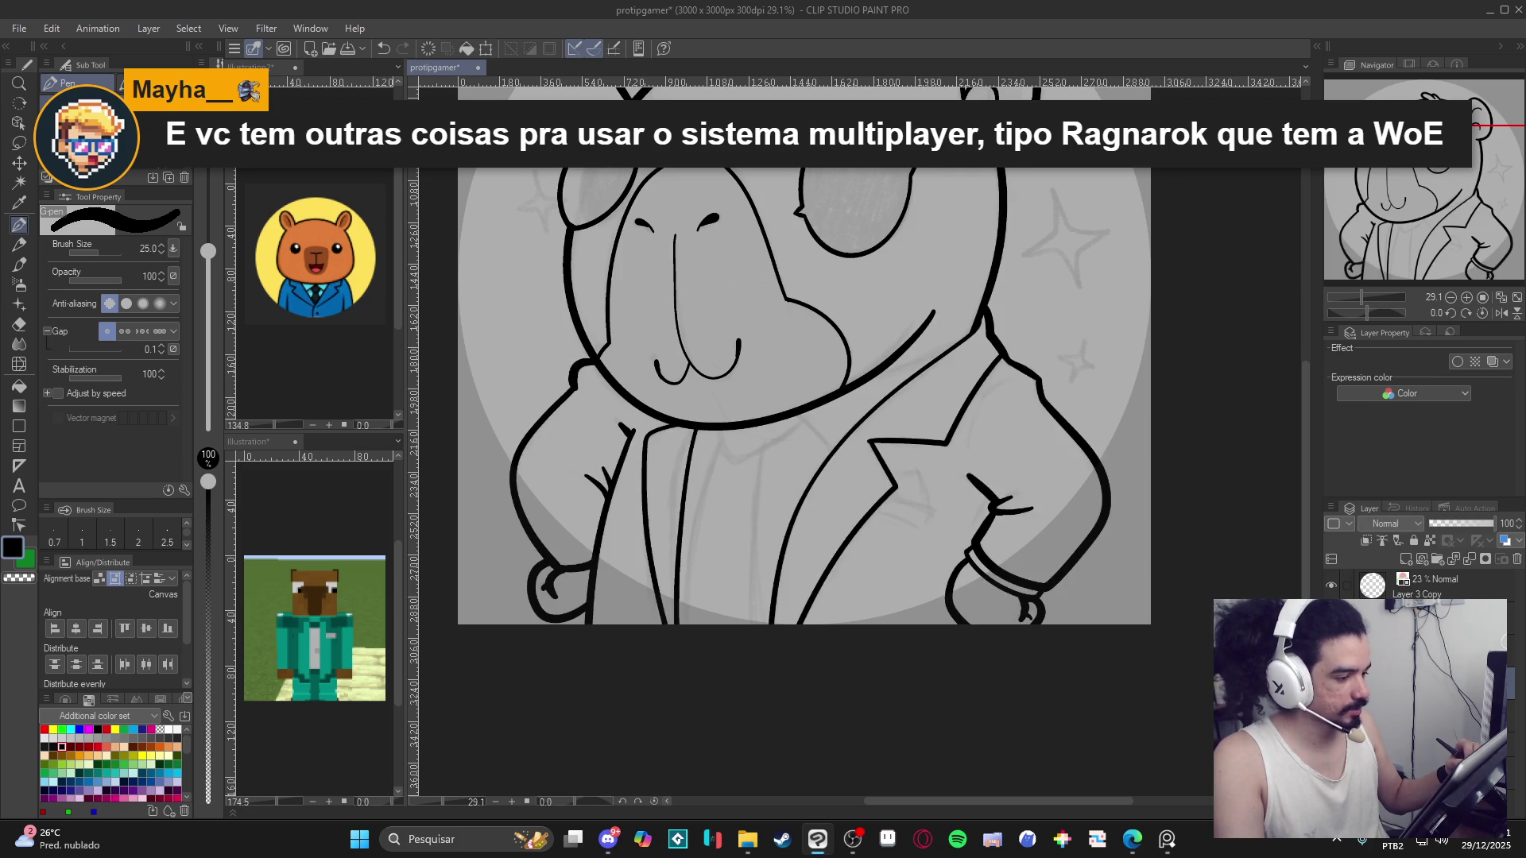
left_click_drag(1124, 656, 1121, 718)
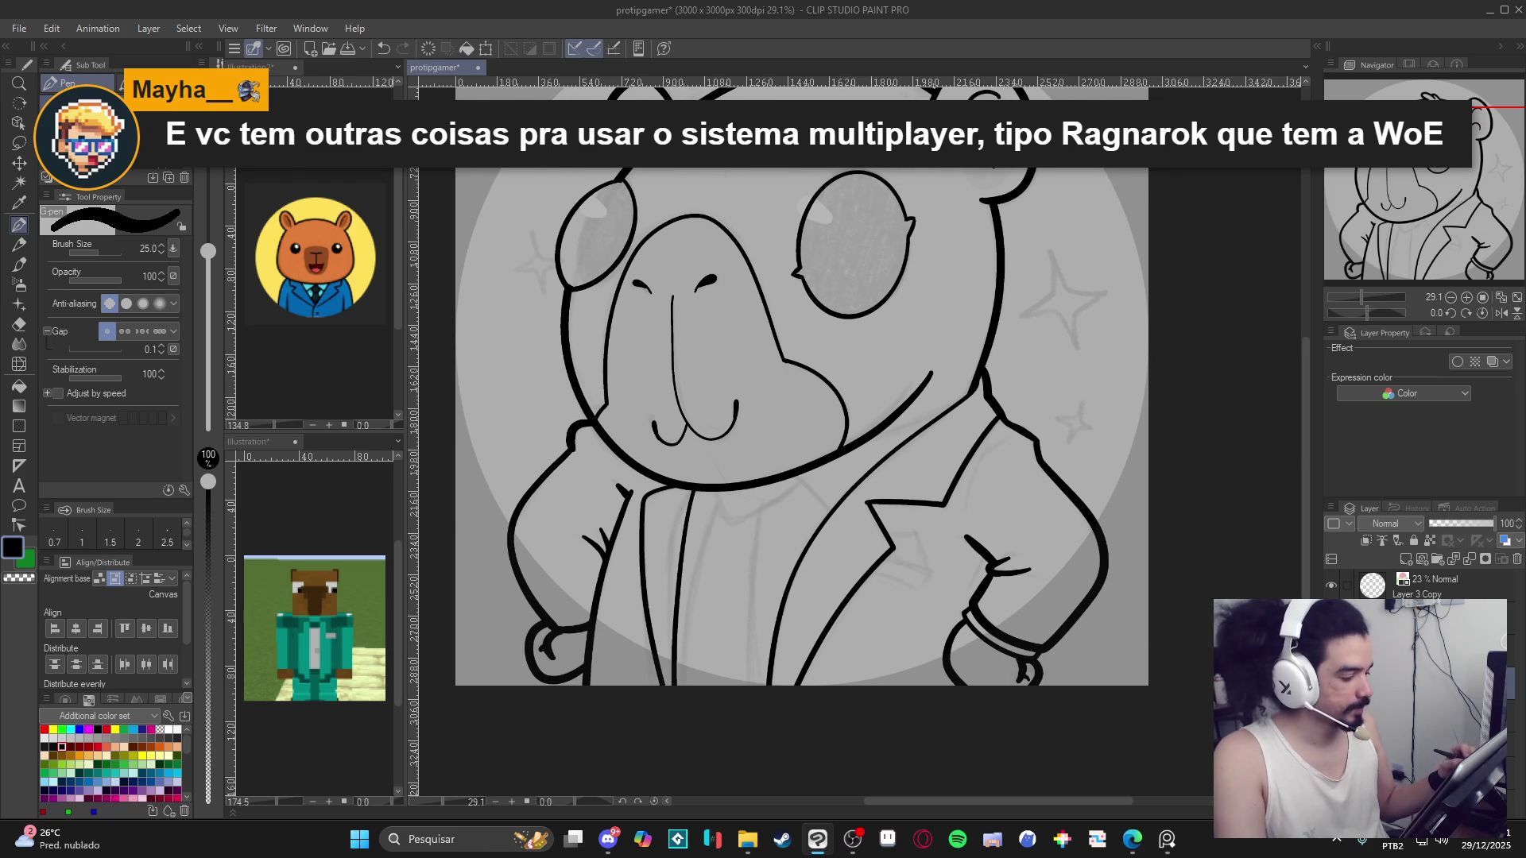
Compare the face detail, jacket, arm and nose-mouth strokes against earlier versions using undo/redo.
key("ctrl+z")
key("ctrl+y")
key("ctrl+z")
key("ctrl+y")
key("ctrl+z")
key("ctrl+y")
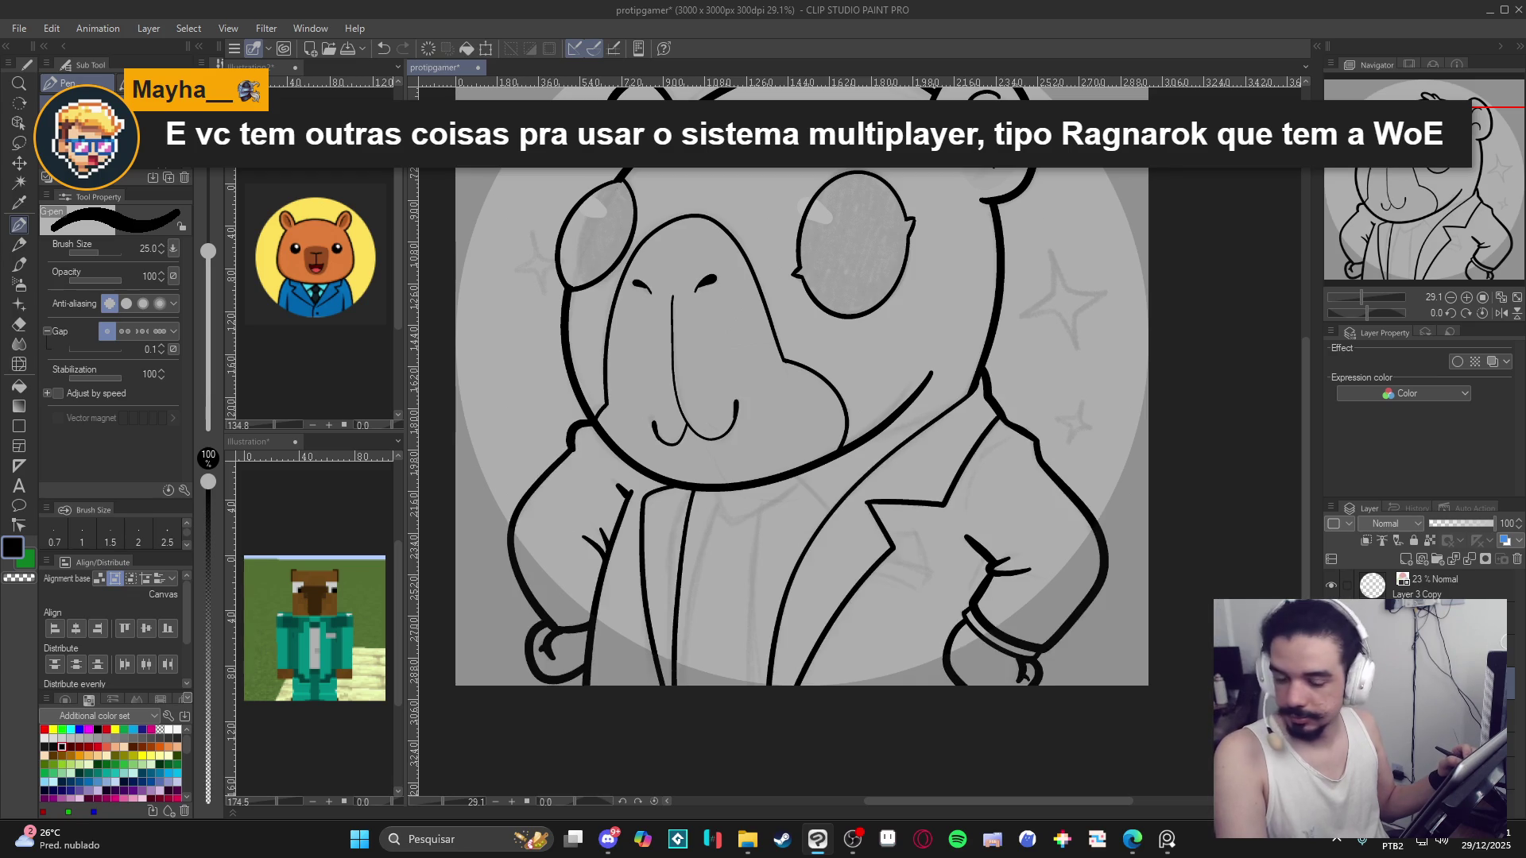
key("ctrl+z")
key("ctrl+y")
key("ctrl+z")
key("ctrl+y")
Compare the line art before and after the jacket, arm and hand strokes.
key("ctrl+z")
key("ctrl+z")
key("ctrl+z")
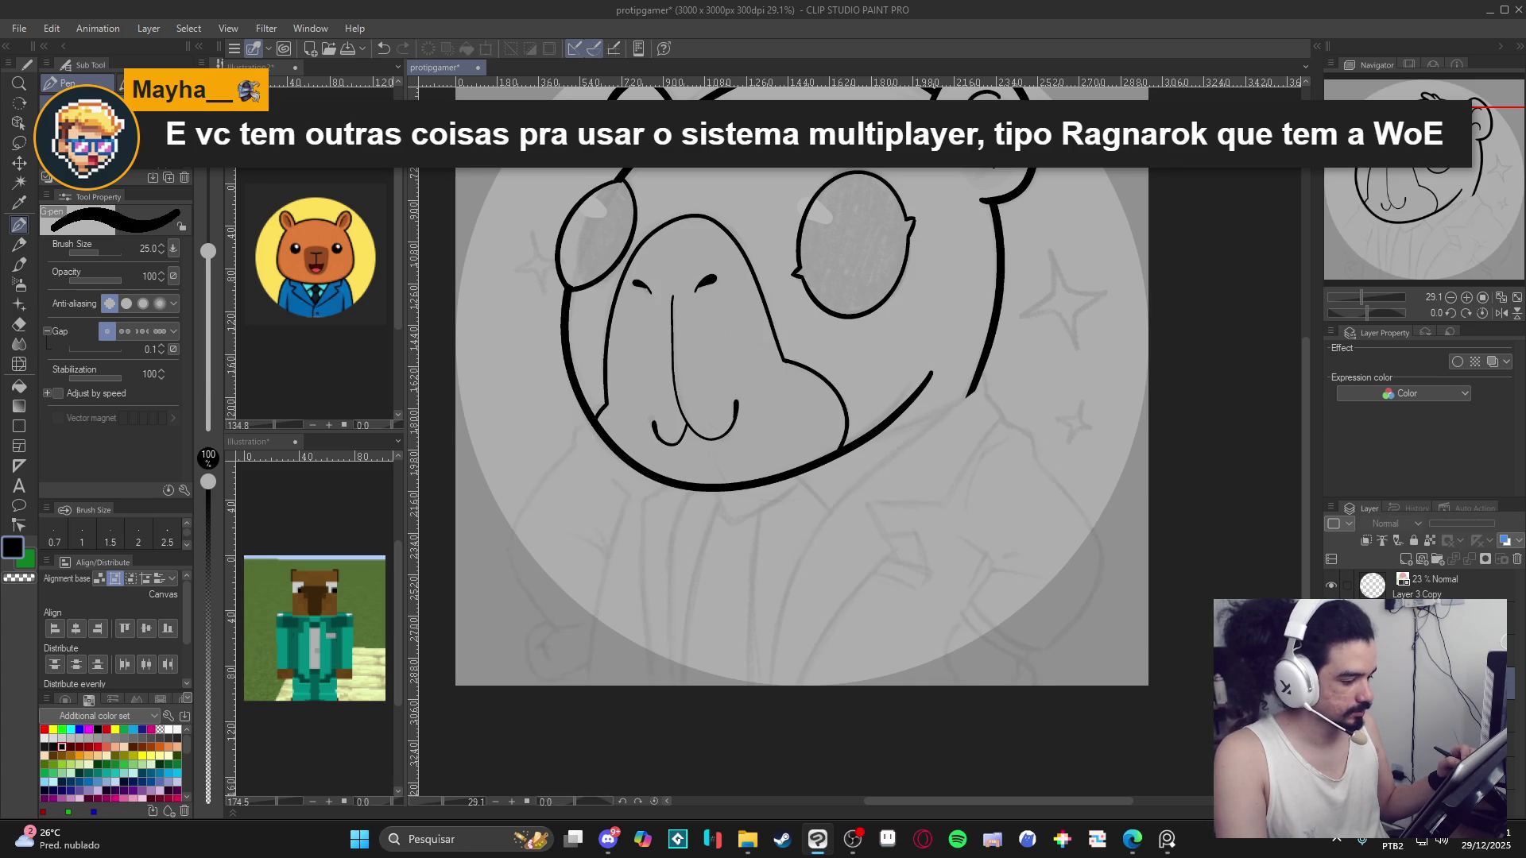
key("ctrl+y")
key("ctrl+y")
key("ctrl+y")
key("ctrl+z")
key("ctrl+y")
key("ctrl+z")
key("ctrl+y")
scroll(802, 429, "up", 1)
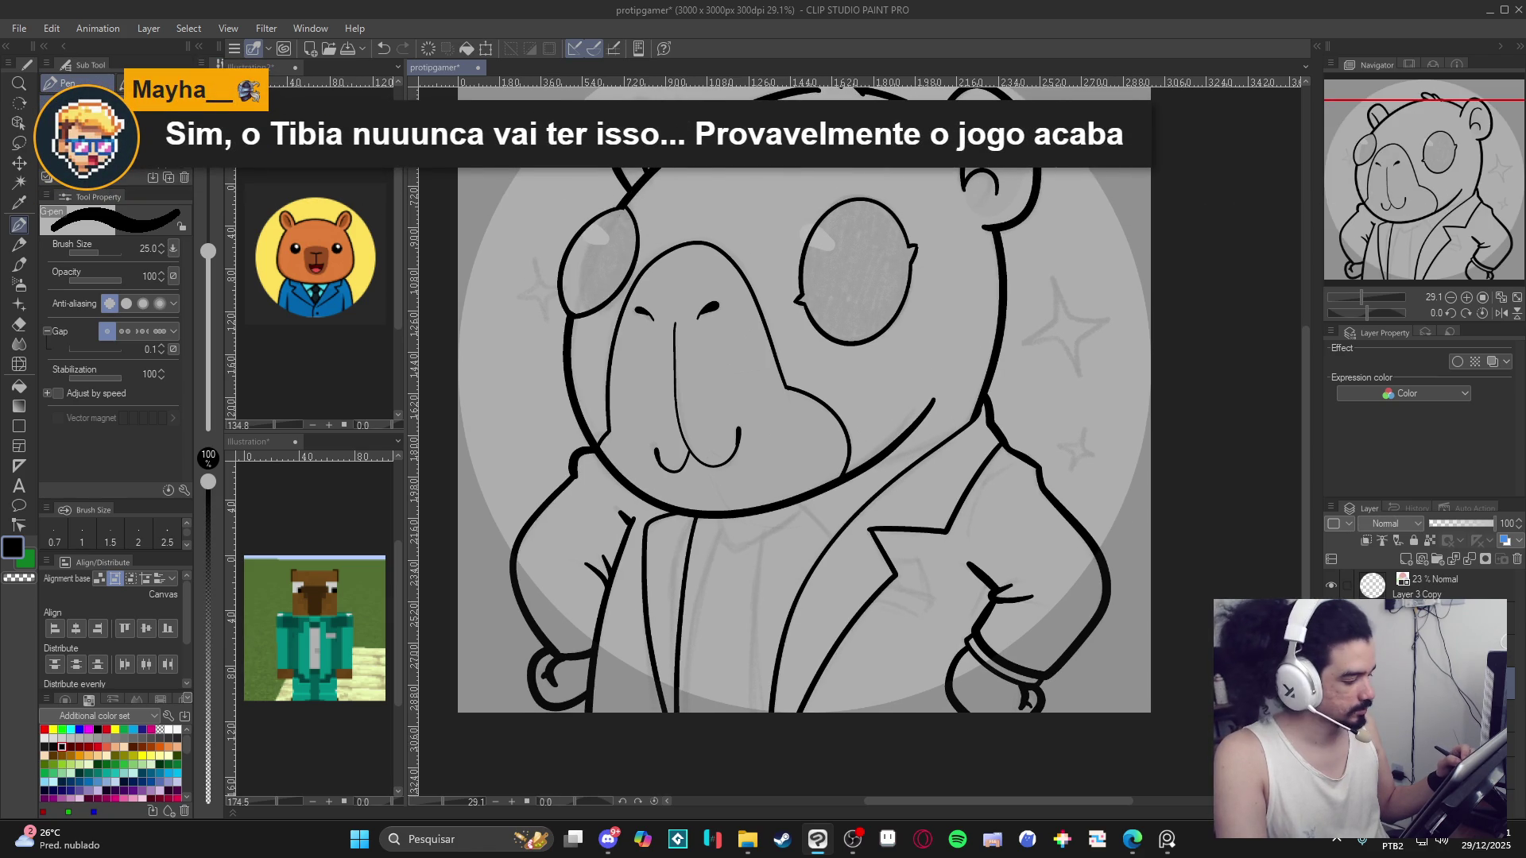
key("ctrl+z")
key("ctrl+y")
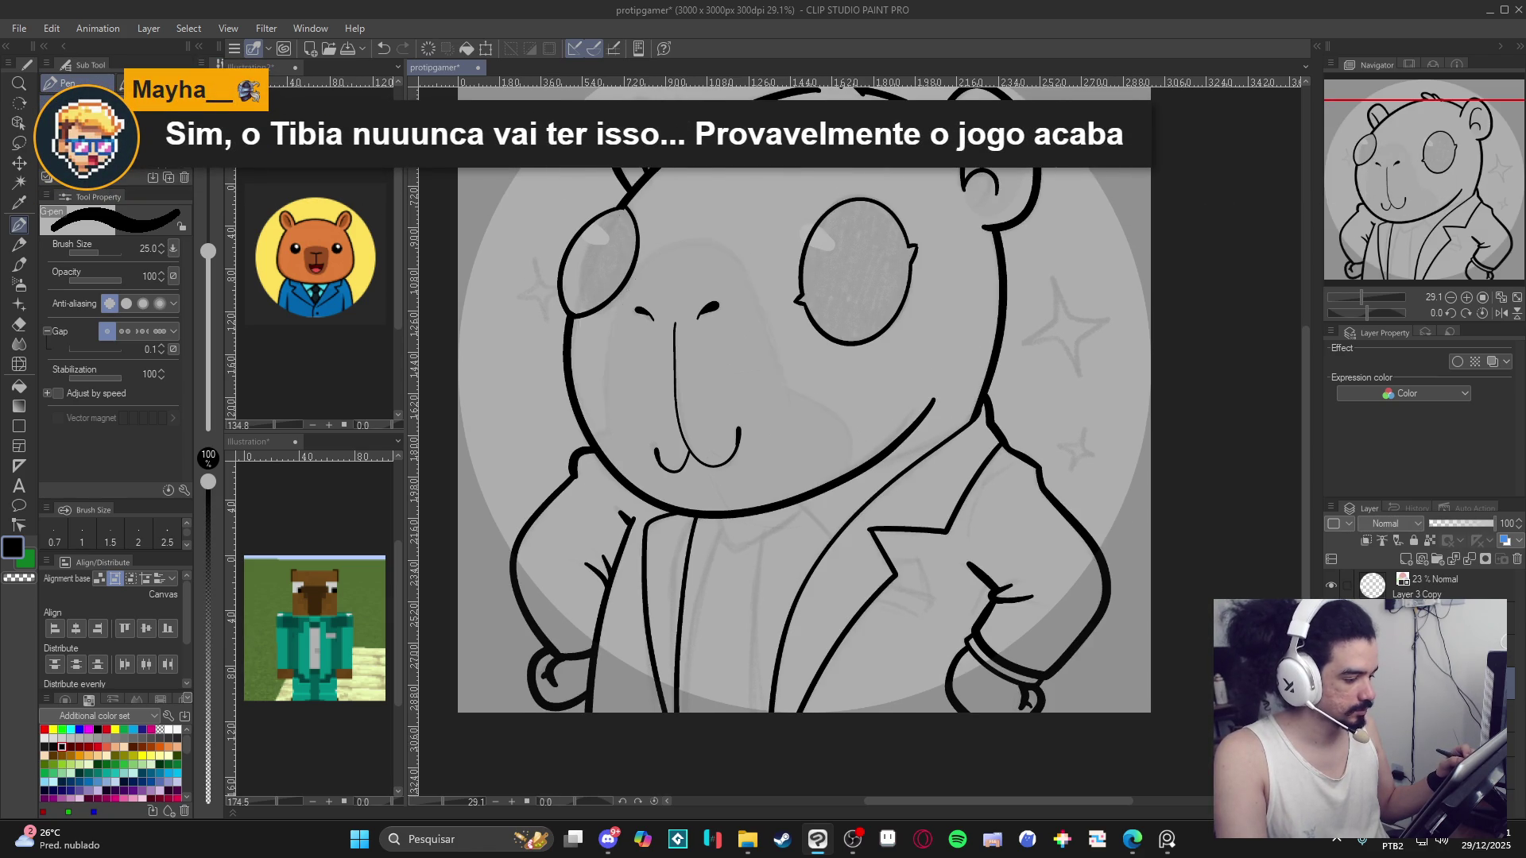
key("ctrl+z")
key("ctrl+y")
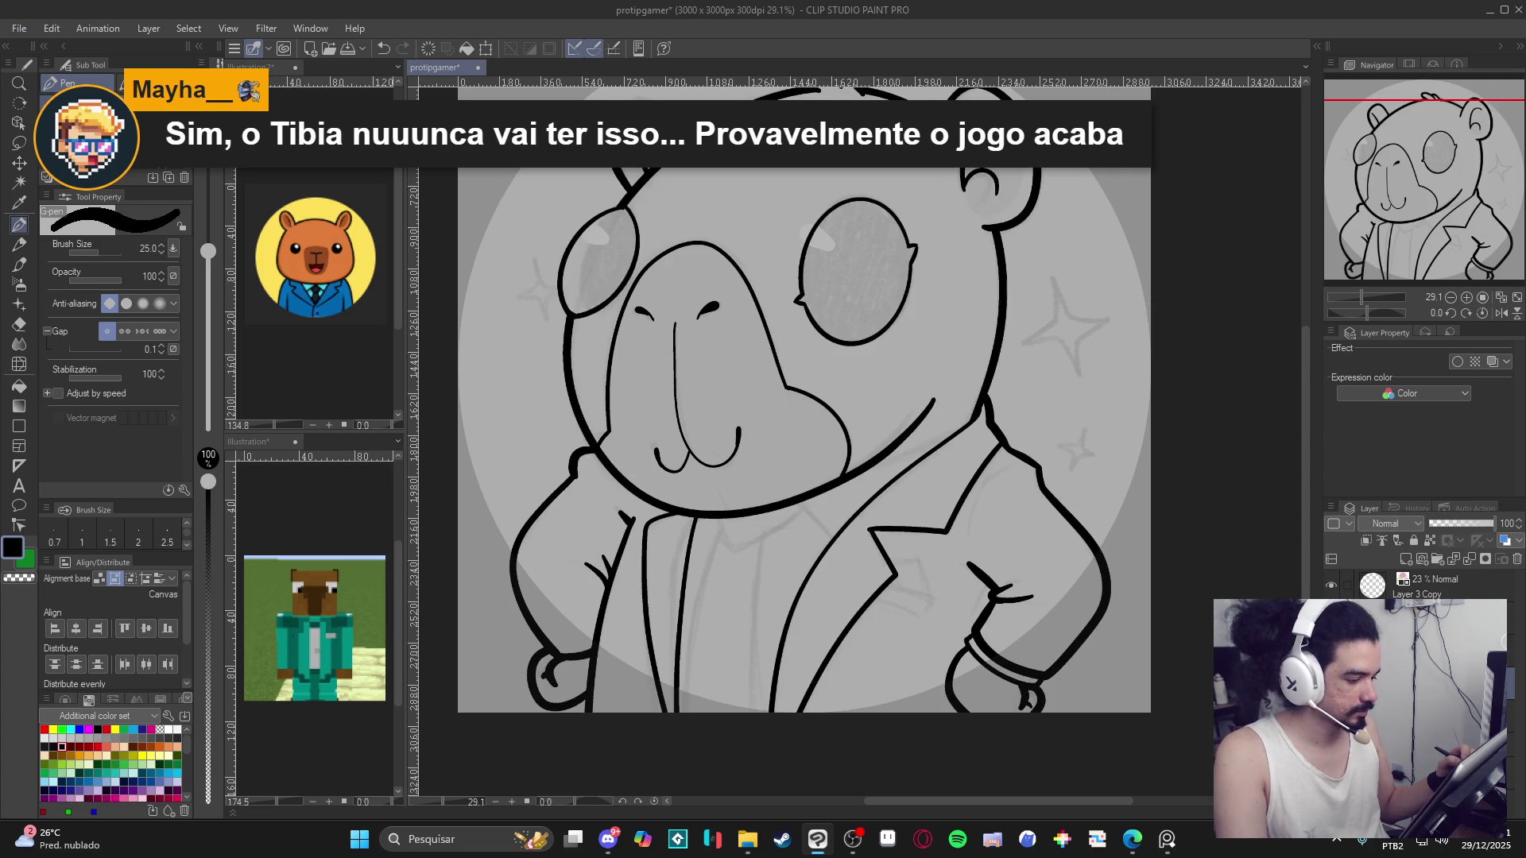
Select the area inside the capybara's outlines with Auto select, then deselect.
scroll(799, 439, "up", 1)
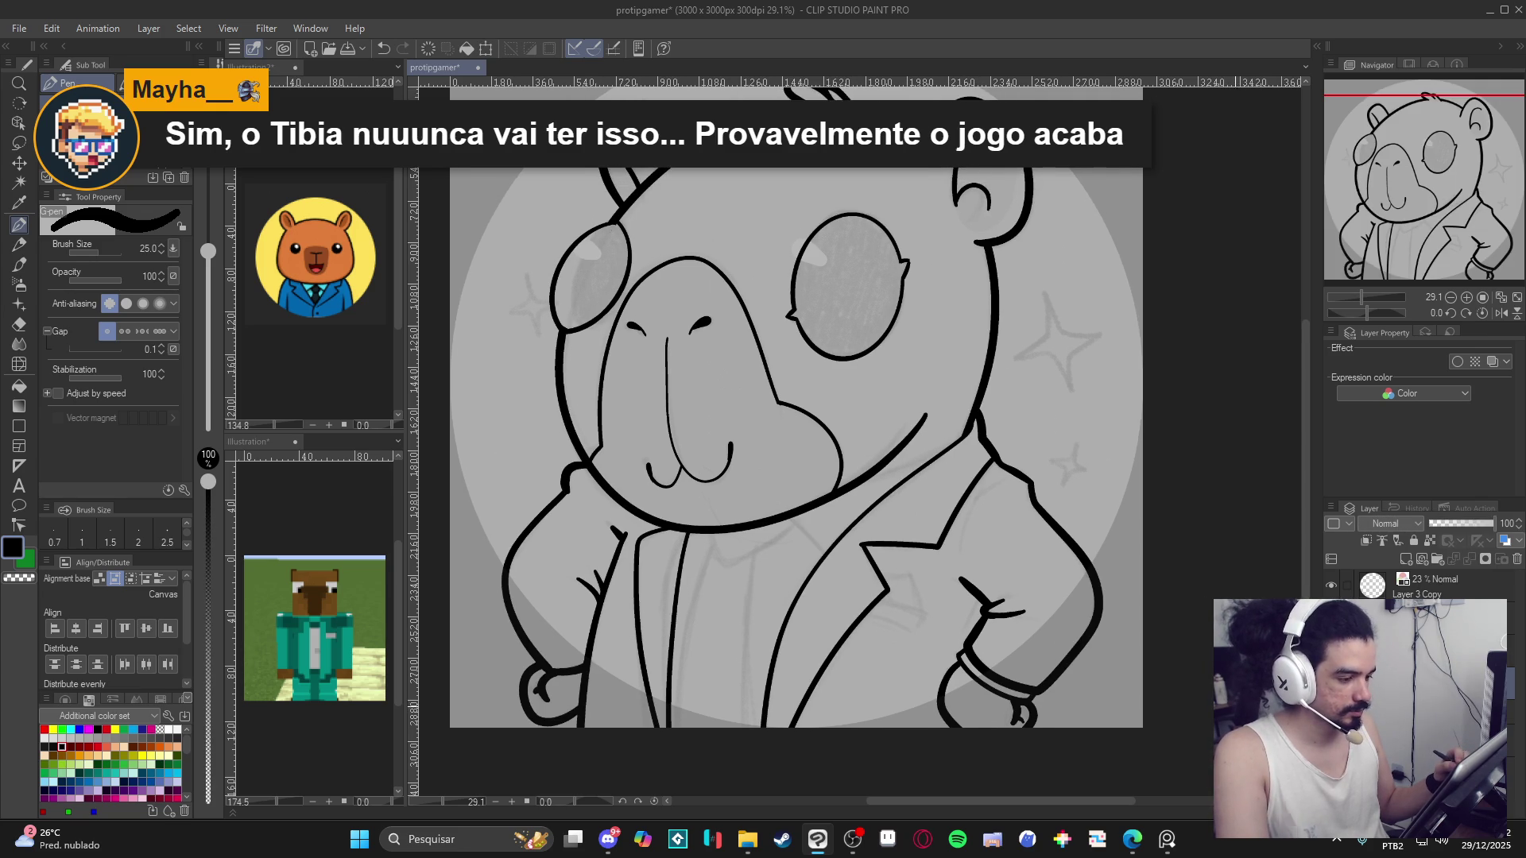
key("ctrl+z")
key("ctrl+y")
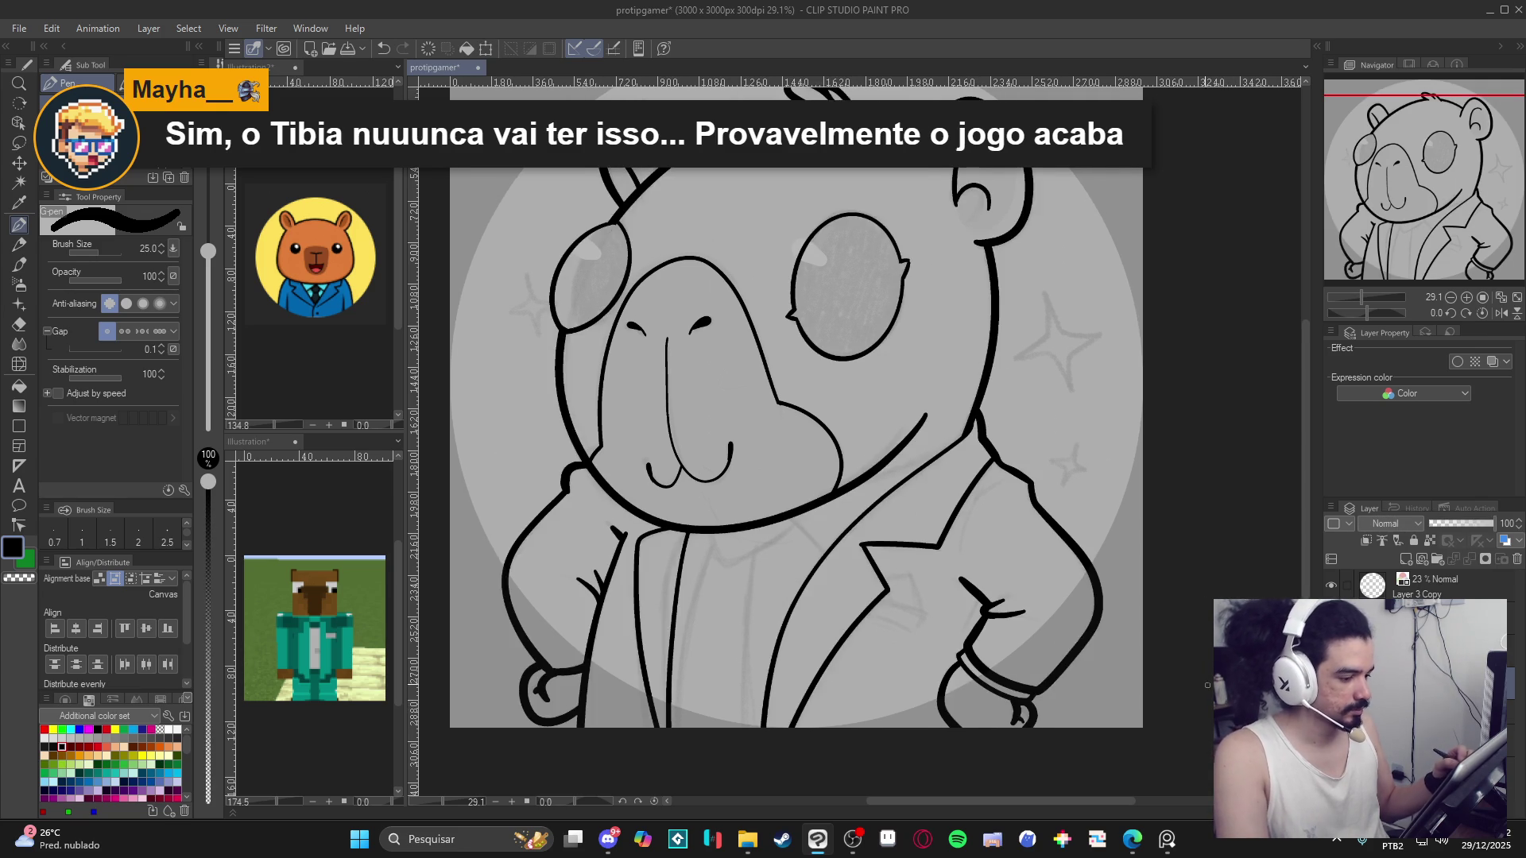
key("w")
left_click(873, 656)
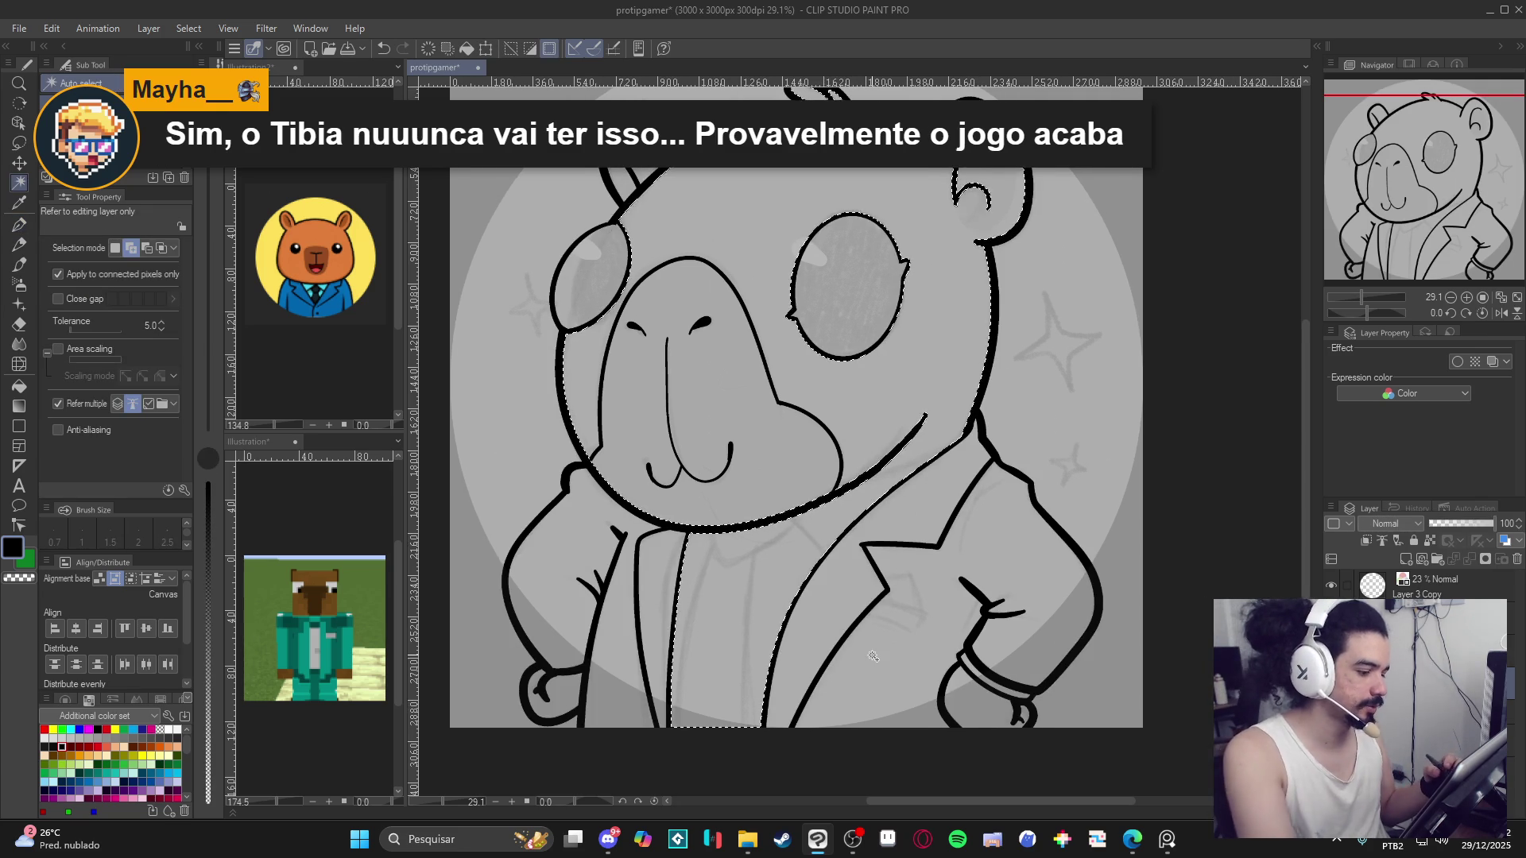
key("ctrl+d")
Ink the stroke along the capybara's body line on a rotated canvas, then reset rotation.
key("p")
mouse_move(1003, 623)
left_mouse_down()
mouse_move(829, 441)
mouse_move(823, 510)
left_mouse_up()
key("ctrl+z")
left_click_drag(823, 439, 828, 540)
key("ctrl+z")
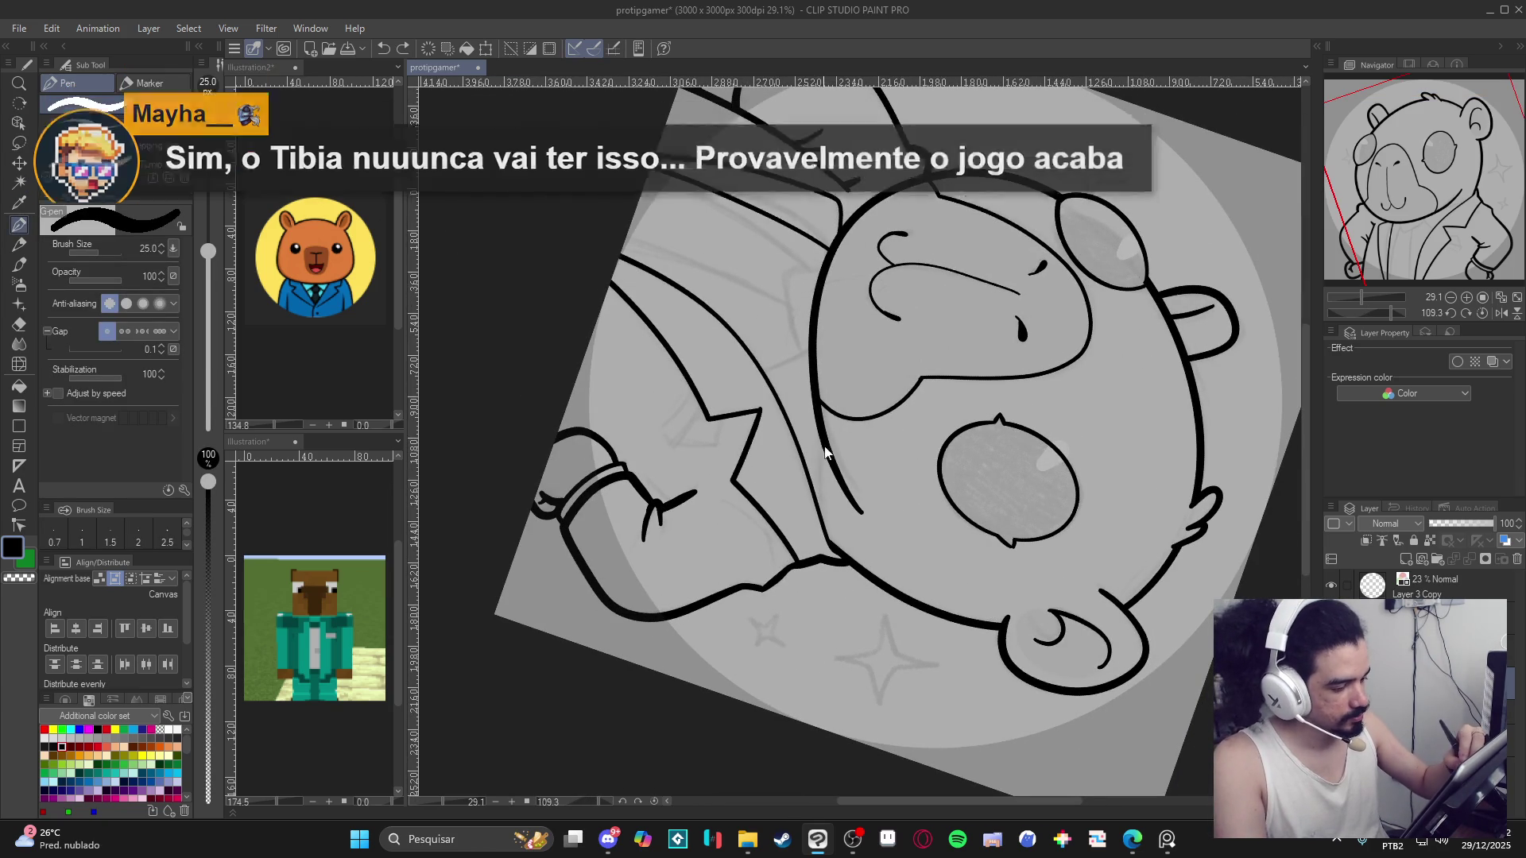
left_click_drag(823, 443, 830, 539)
key("ctrl+z")
left_click_drag(829, 420, 820, 515)
key("ctrl+z")
left_click_drag(821, 443, 823, 512)
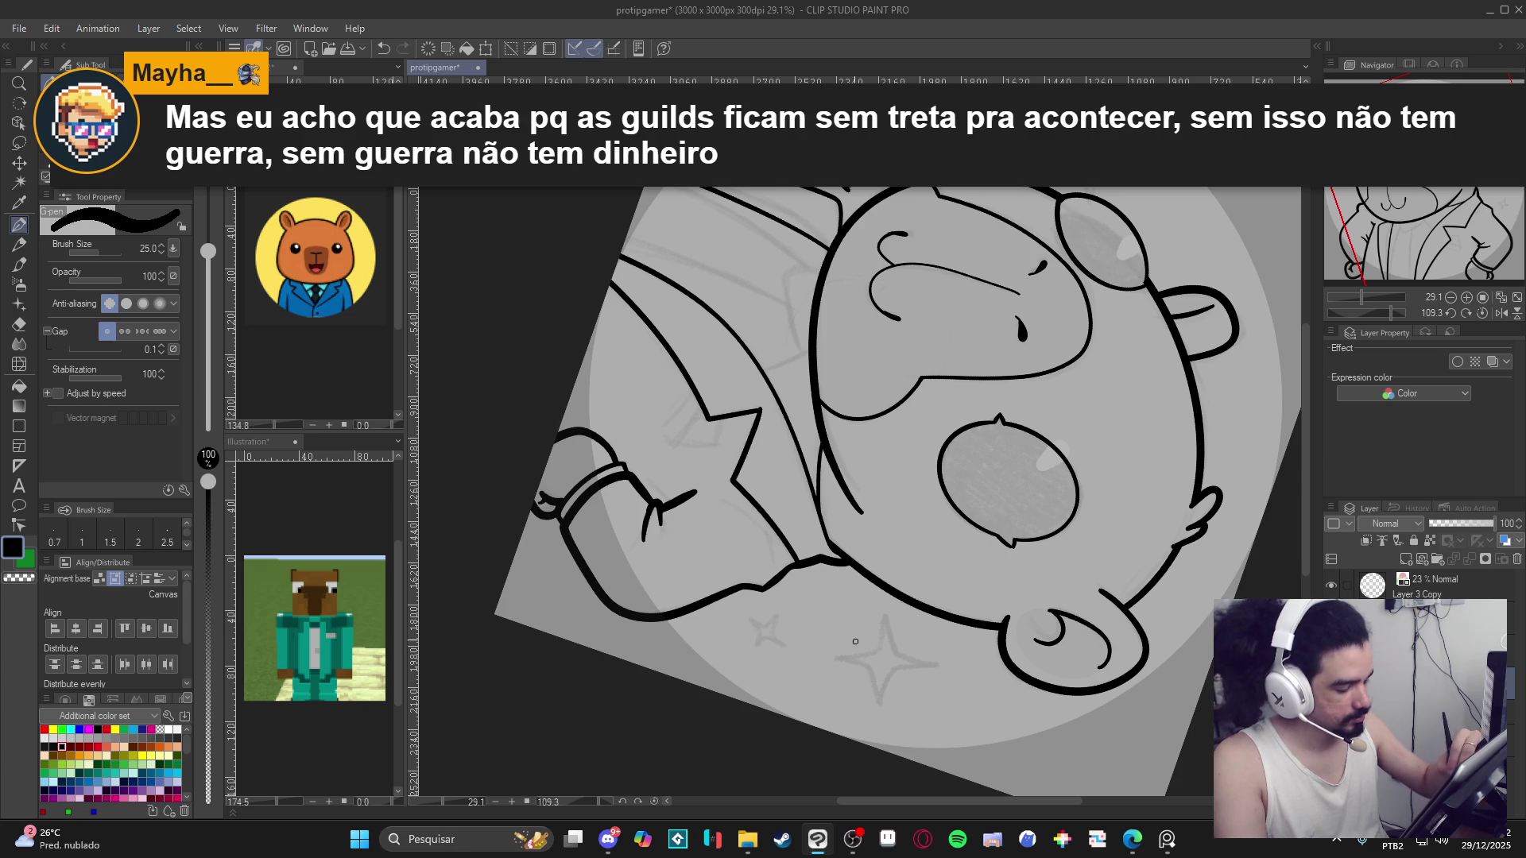
key("ctrl+at")
left_click_drag(1053, 529, 1110, 446)
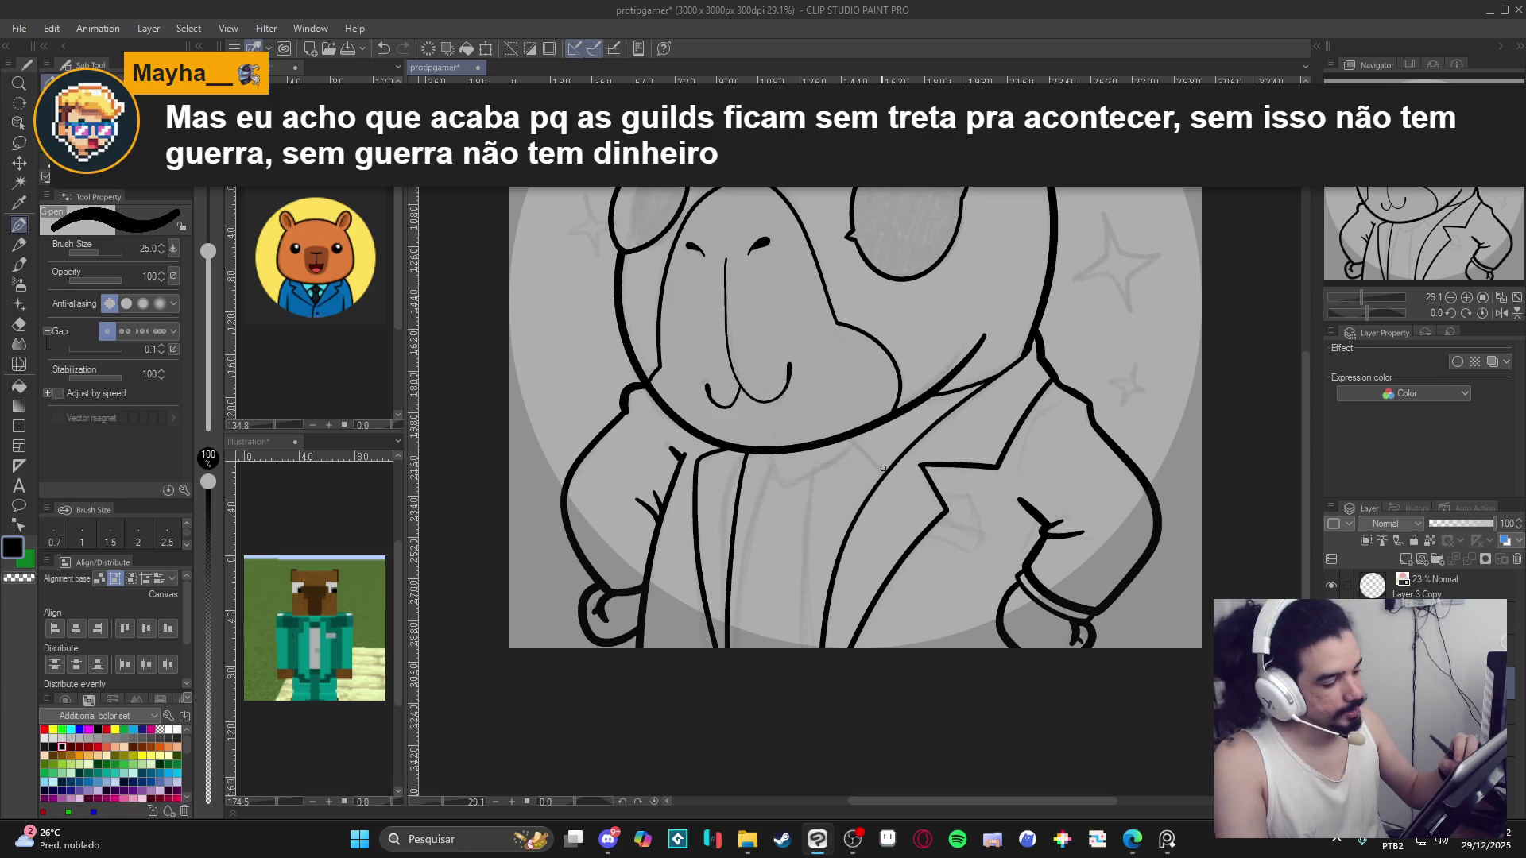
Ink the collar lines below the chin, checking the shirt area is enclosed.
left_click_drag(883, 473, 809, 412)
key("ctrl+z")
key("w")
left_click(834, 549)
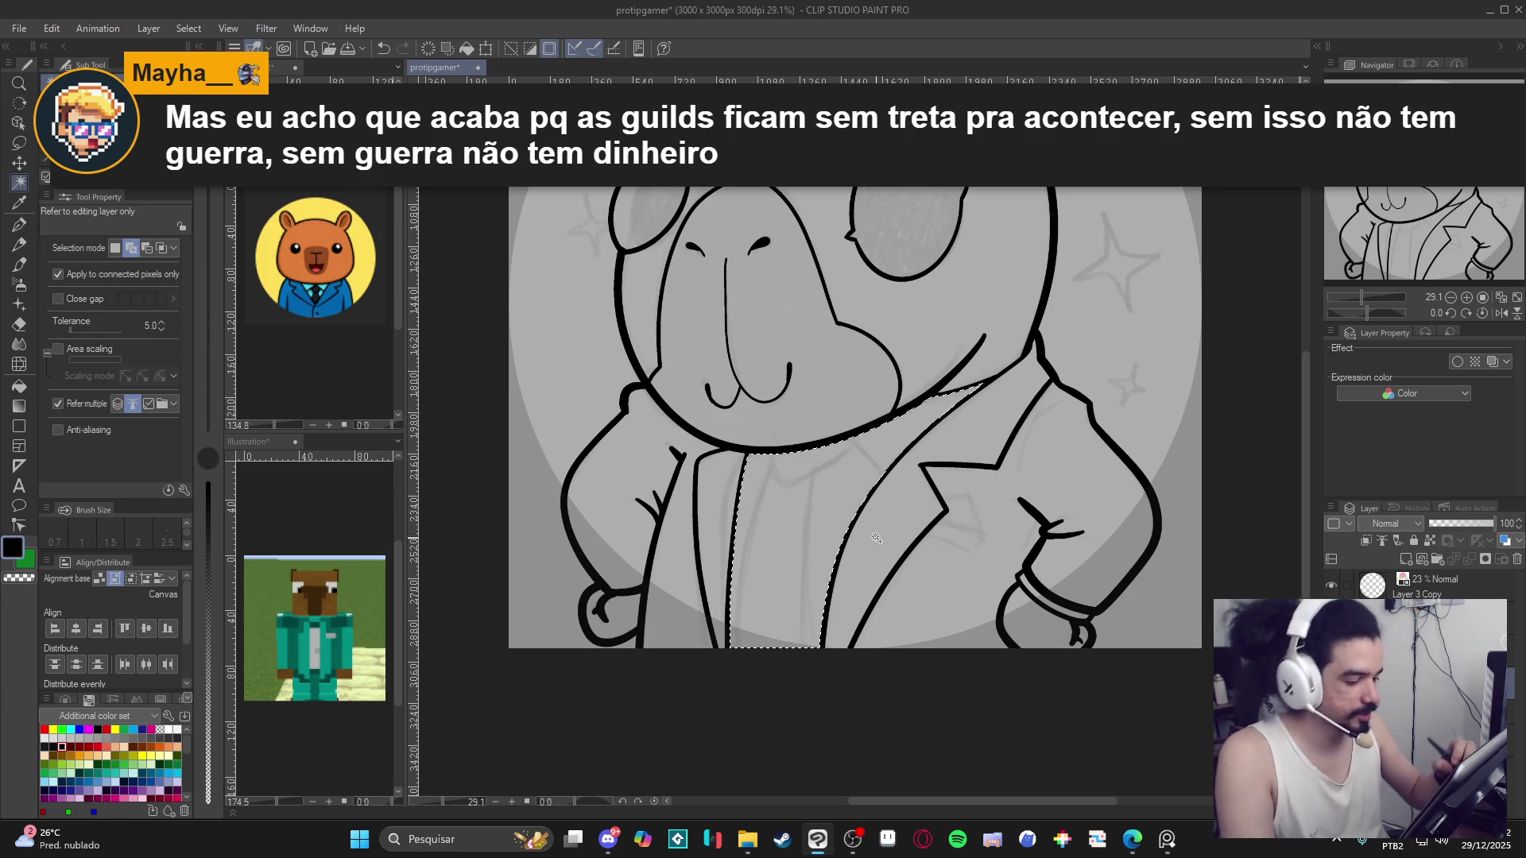
key("ctrl+d")
key("p")
left_click_drag(879, 480, 840, 437)
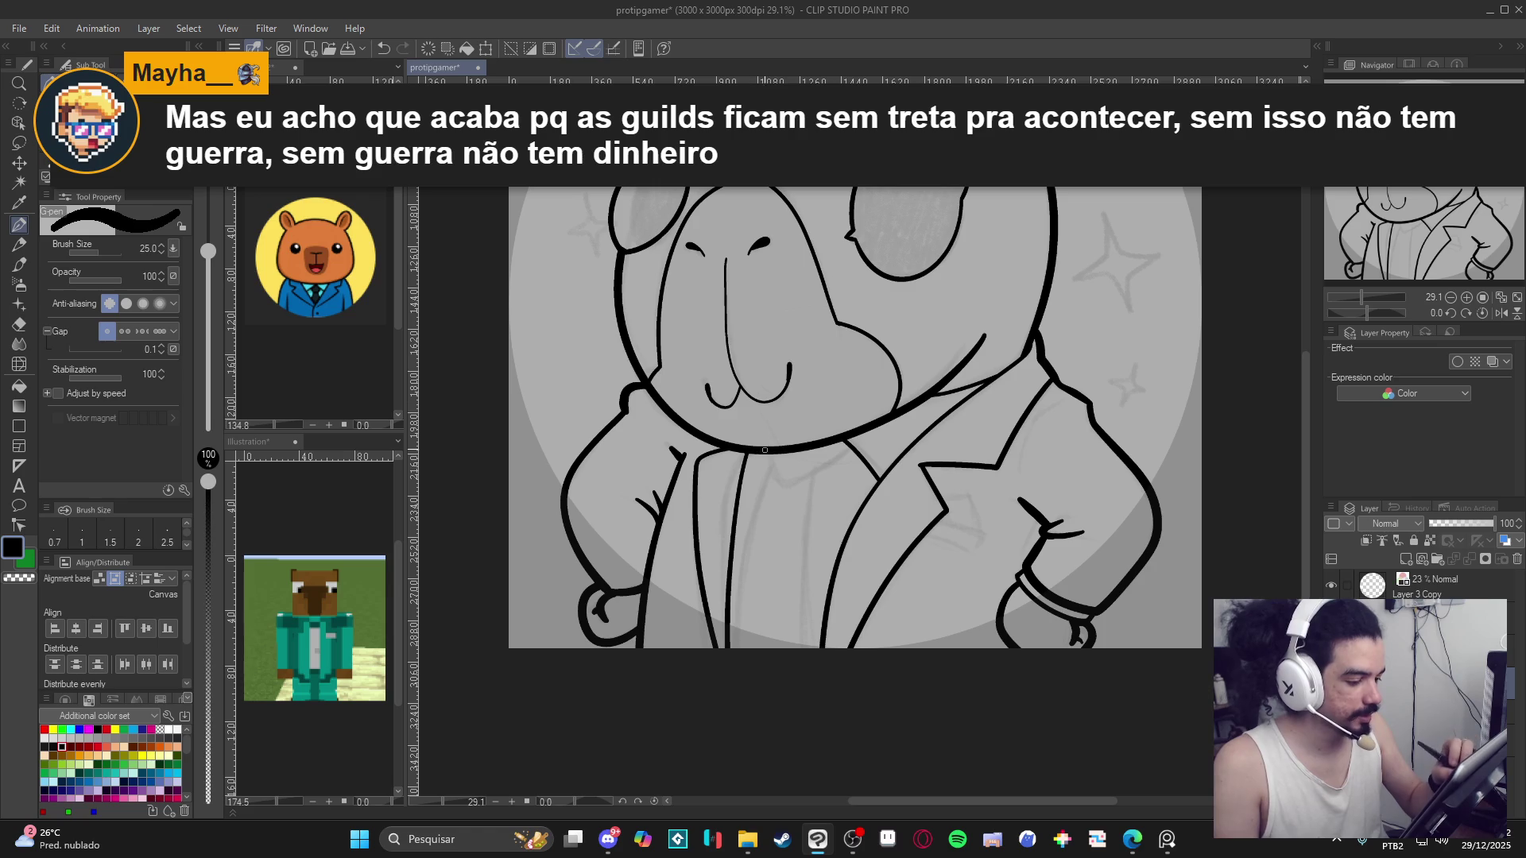
left_click_drag(765, 449, 745, 471)
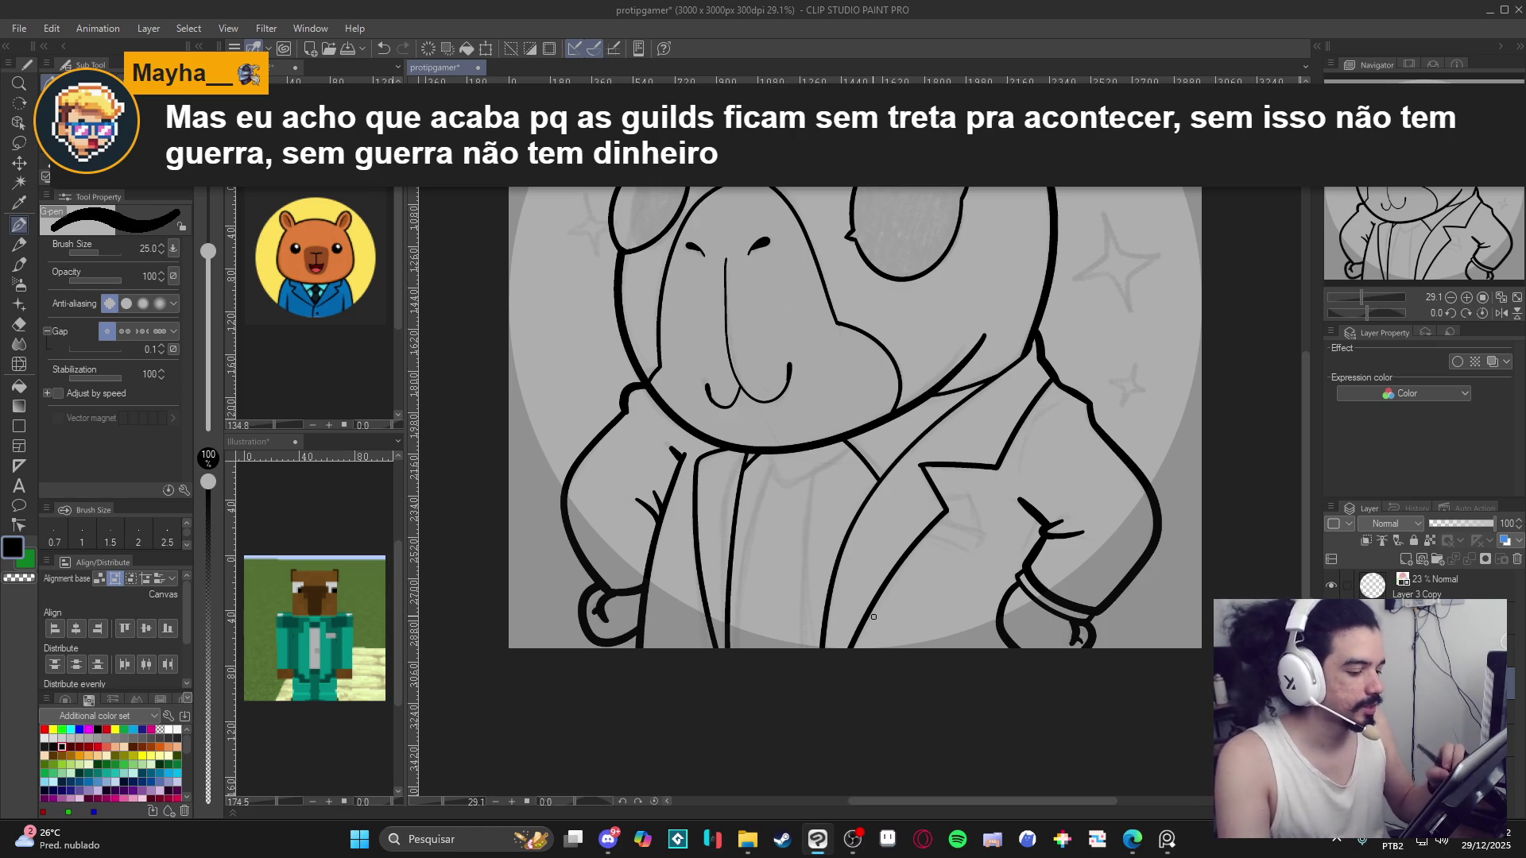
Check the shirt area below the collar and try out a V-shaped collar line.
left_click_drag(873, 616, 862, 660)
key("w")
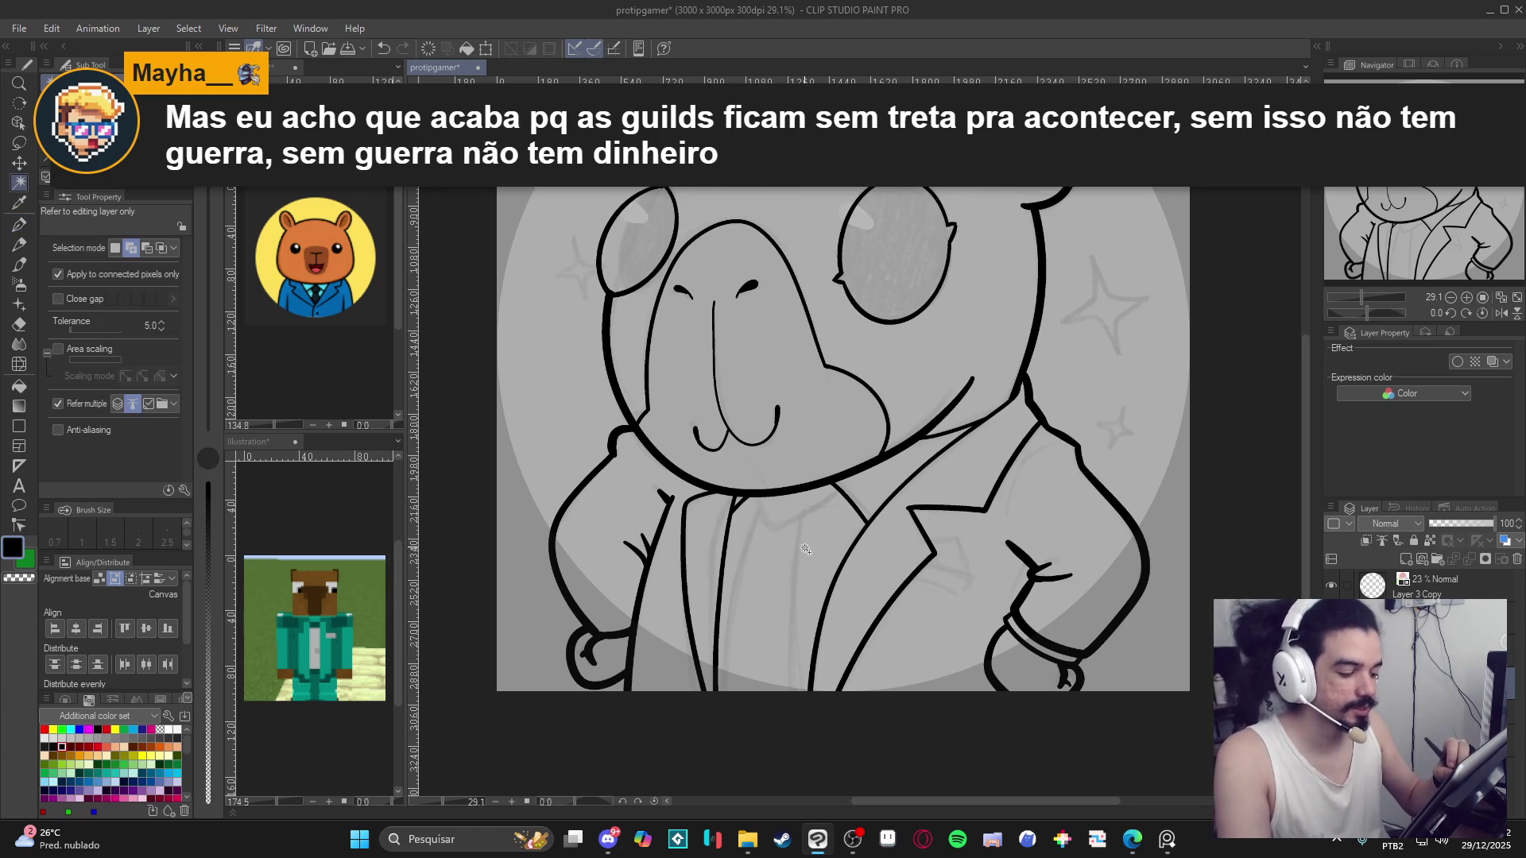
left_click(826, 594)
key("ctrl+d")
key("p")
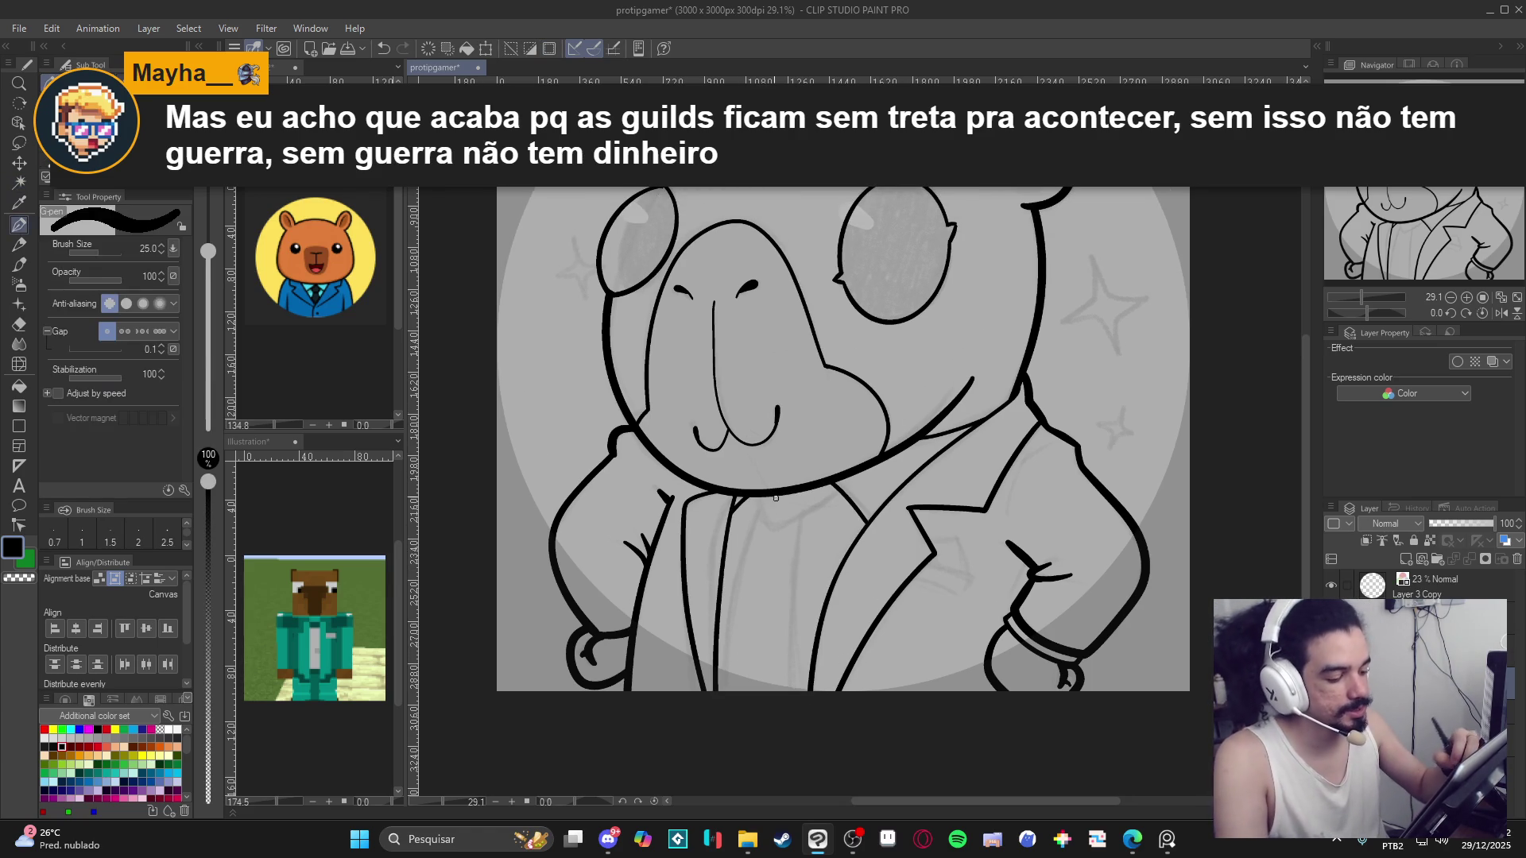
left_click_drag(774, 523, 843, 477)
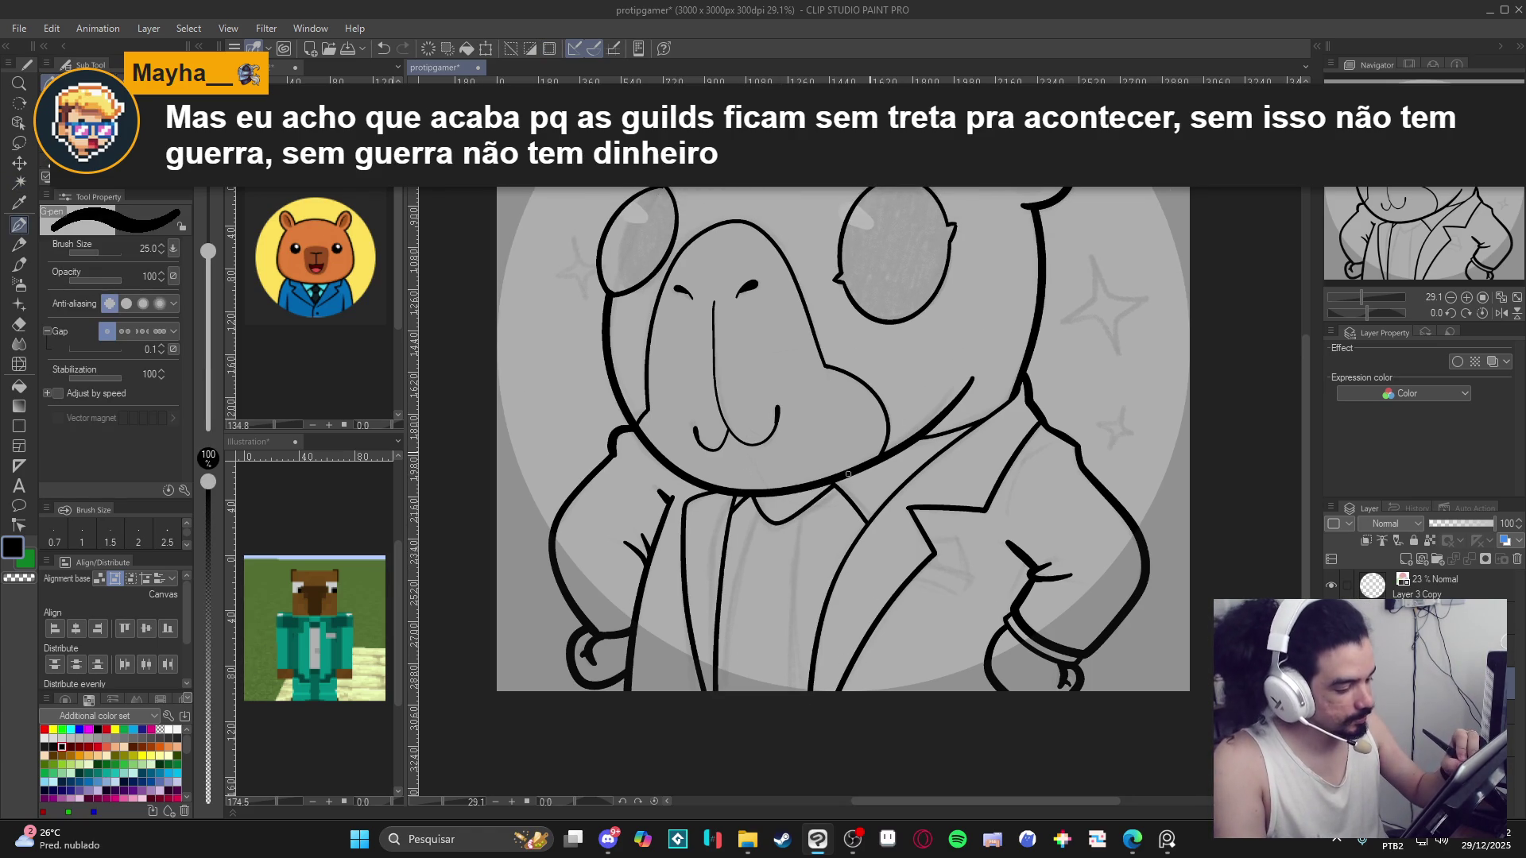
key("ctrl+z")
mouse_move(773, 527)
left_mouse_down()
mouse_move(838, 484)
mouse_move(774, 526)
mouse_move(754, 494)
left_mouse_up()
key("ctrl+z")
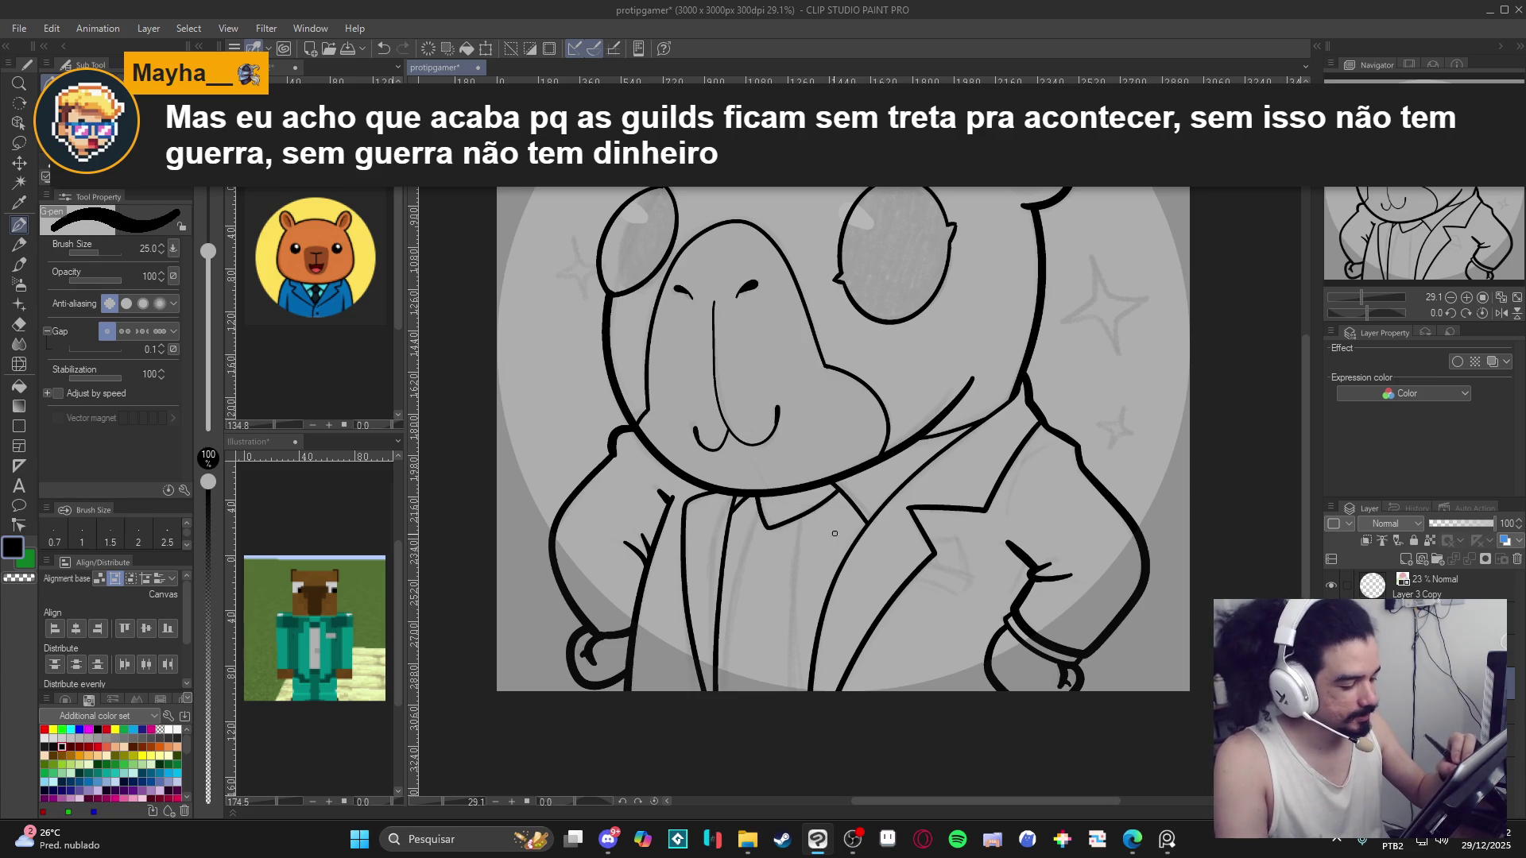
scroll(796, 514, "down", 1)
key("w")
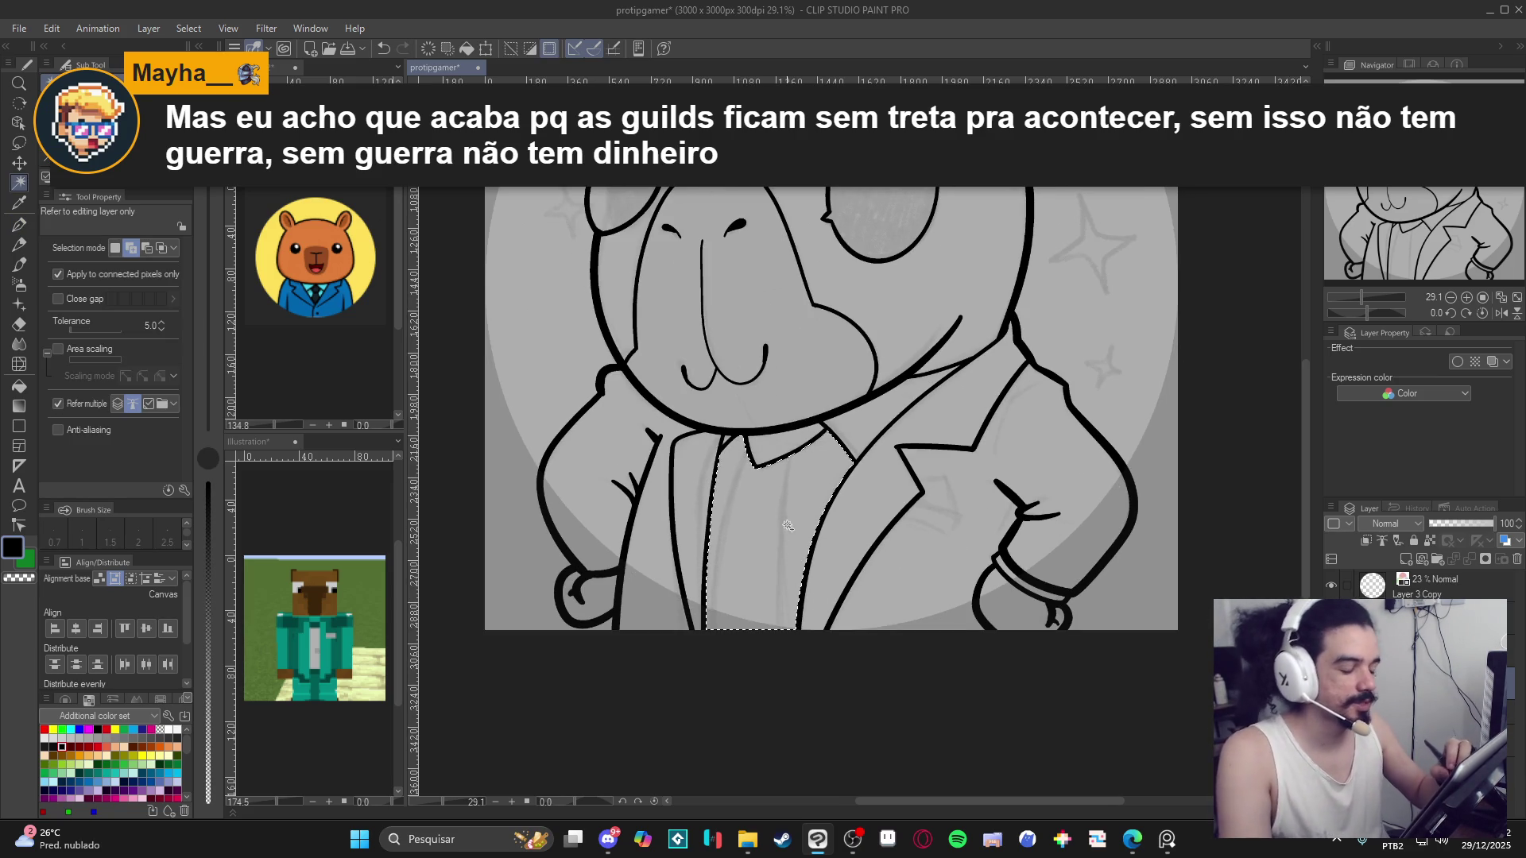
key("p")
Ink a line down the shirt front and a vertical shirt line right of the tie.
left_click_drag(746, 454, 709, 633)
key("ctrl+z")
left_click_drag(748, 453, 713, 631)
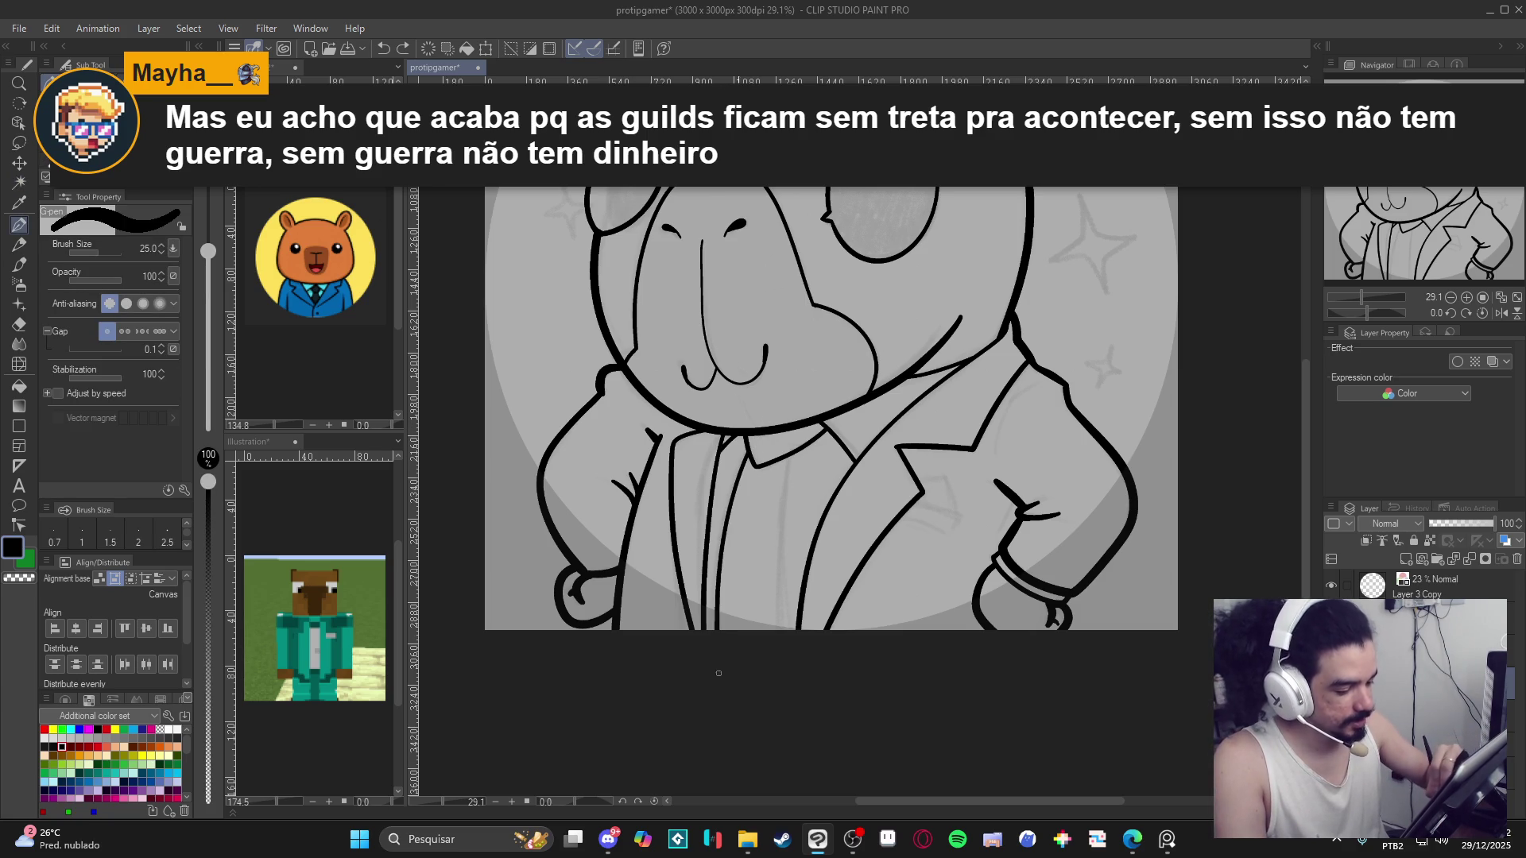
left_click_drag(788, 457, 780, 629)
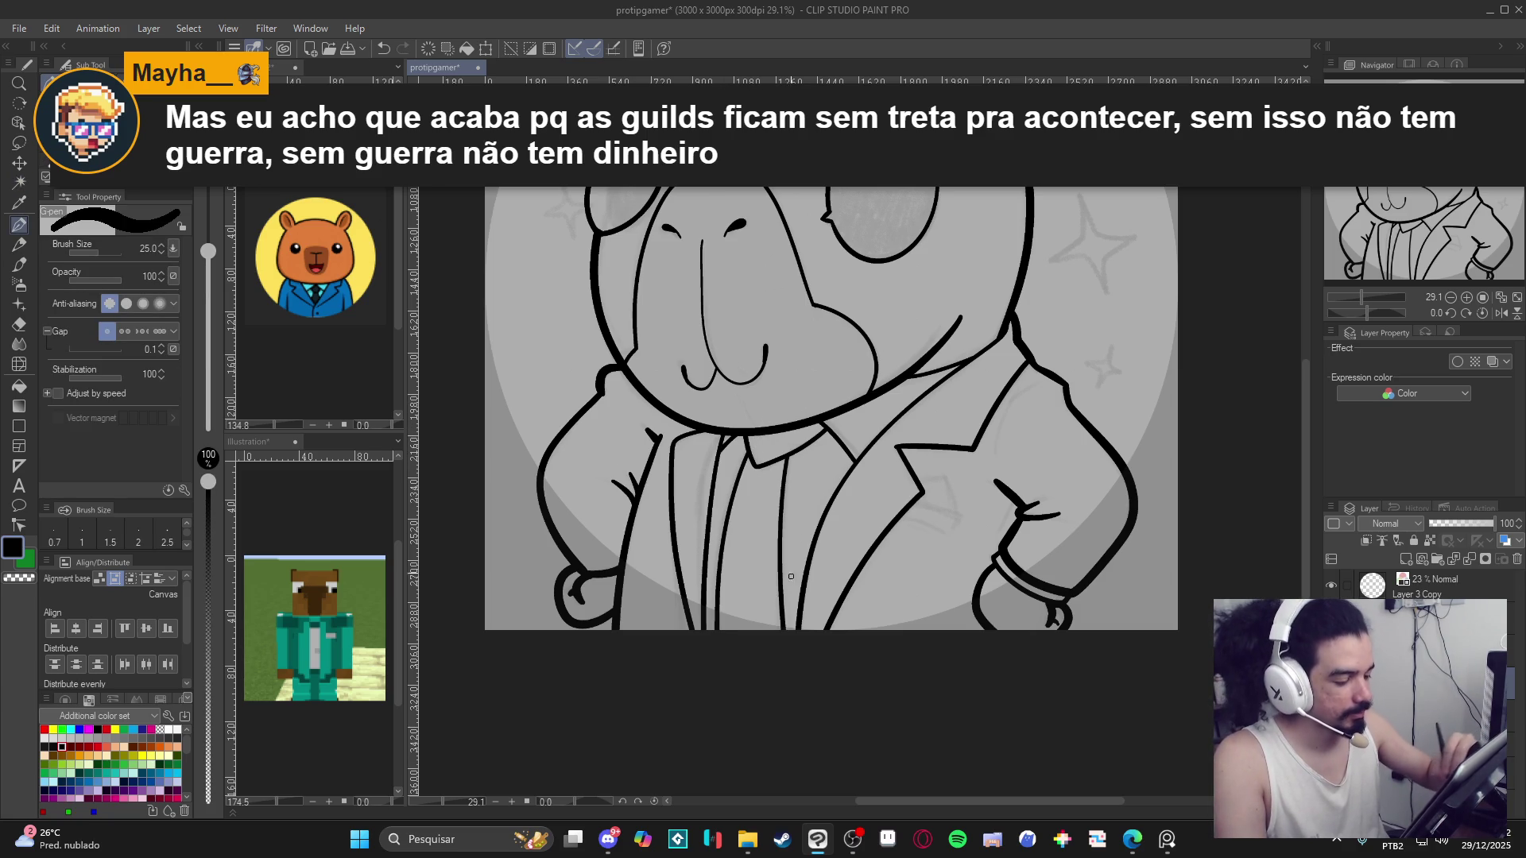
left_click_drag(1017, 514, 993, 552)
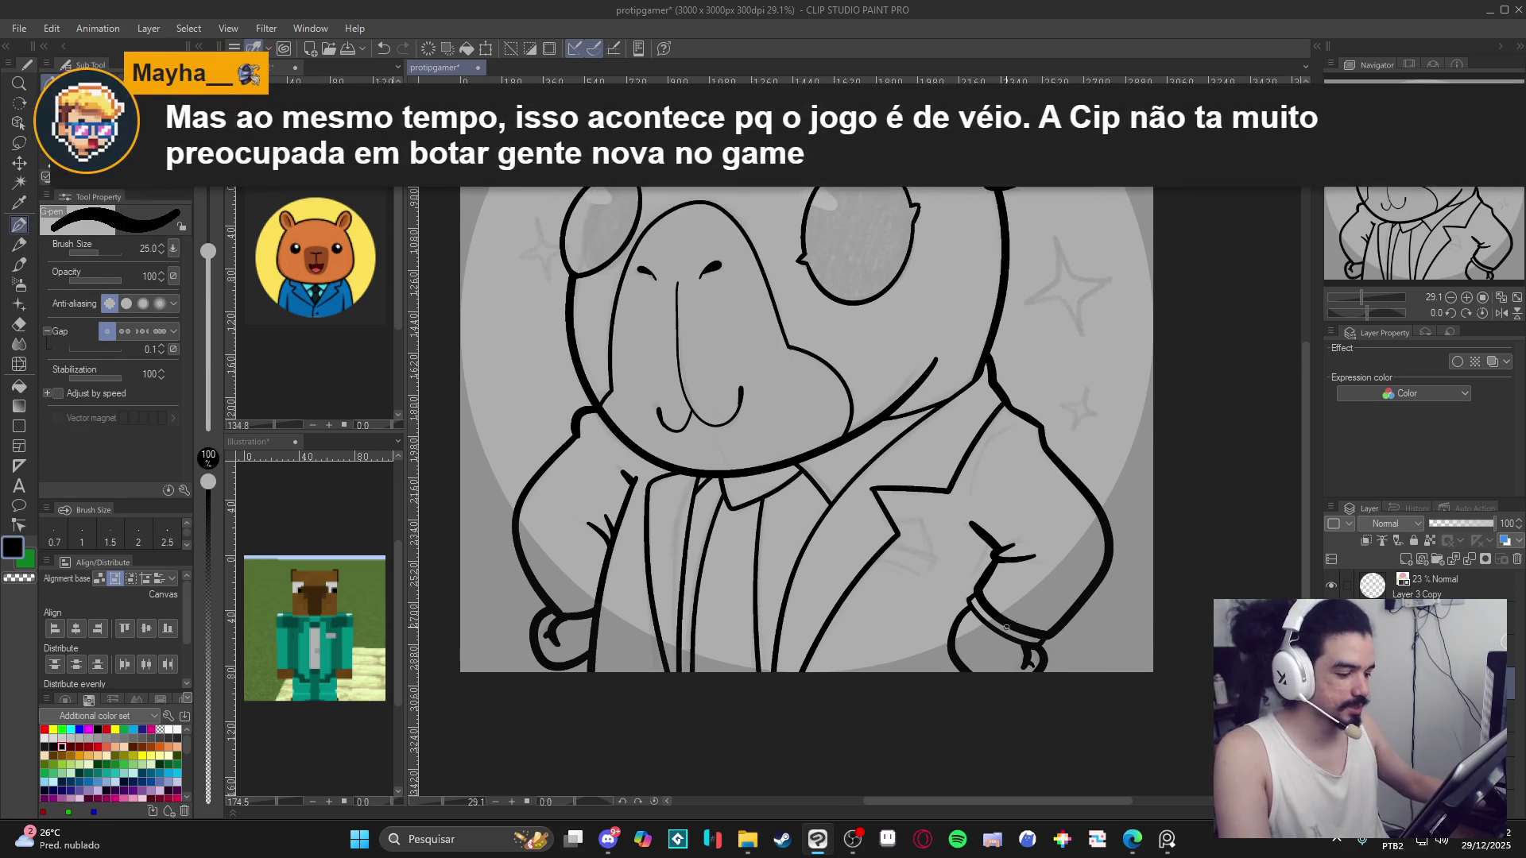
Check the right jacket panel selection, tilt the canvas to about 63°, then reset to 0°.
key("w")
left_click(925, 556)
key("ctrl+d")
key("r")
mouse_move(925, 556)
left_mouse_down()
mouse_move(770, 492)
mouse_move(784, 556)
mouse_move(761, 508)
left_mouse_up()
key("p")
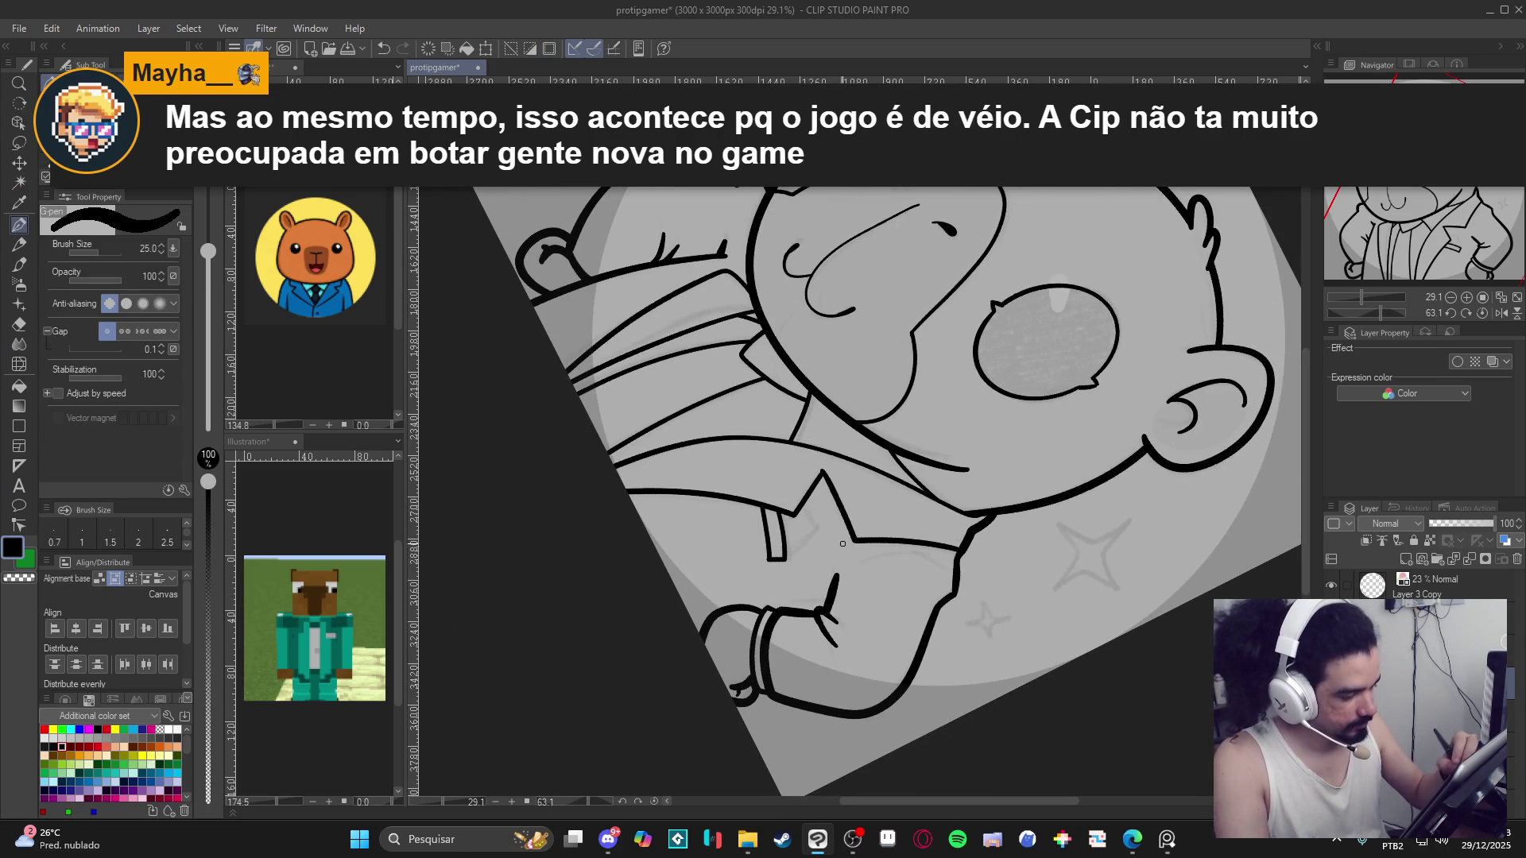
left_click_drag(932, 628, 978, 514)
key("r")
double_click(880, 579)
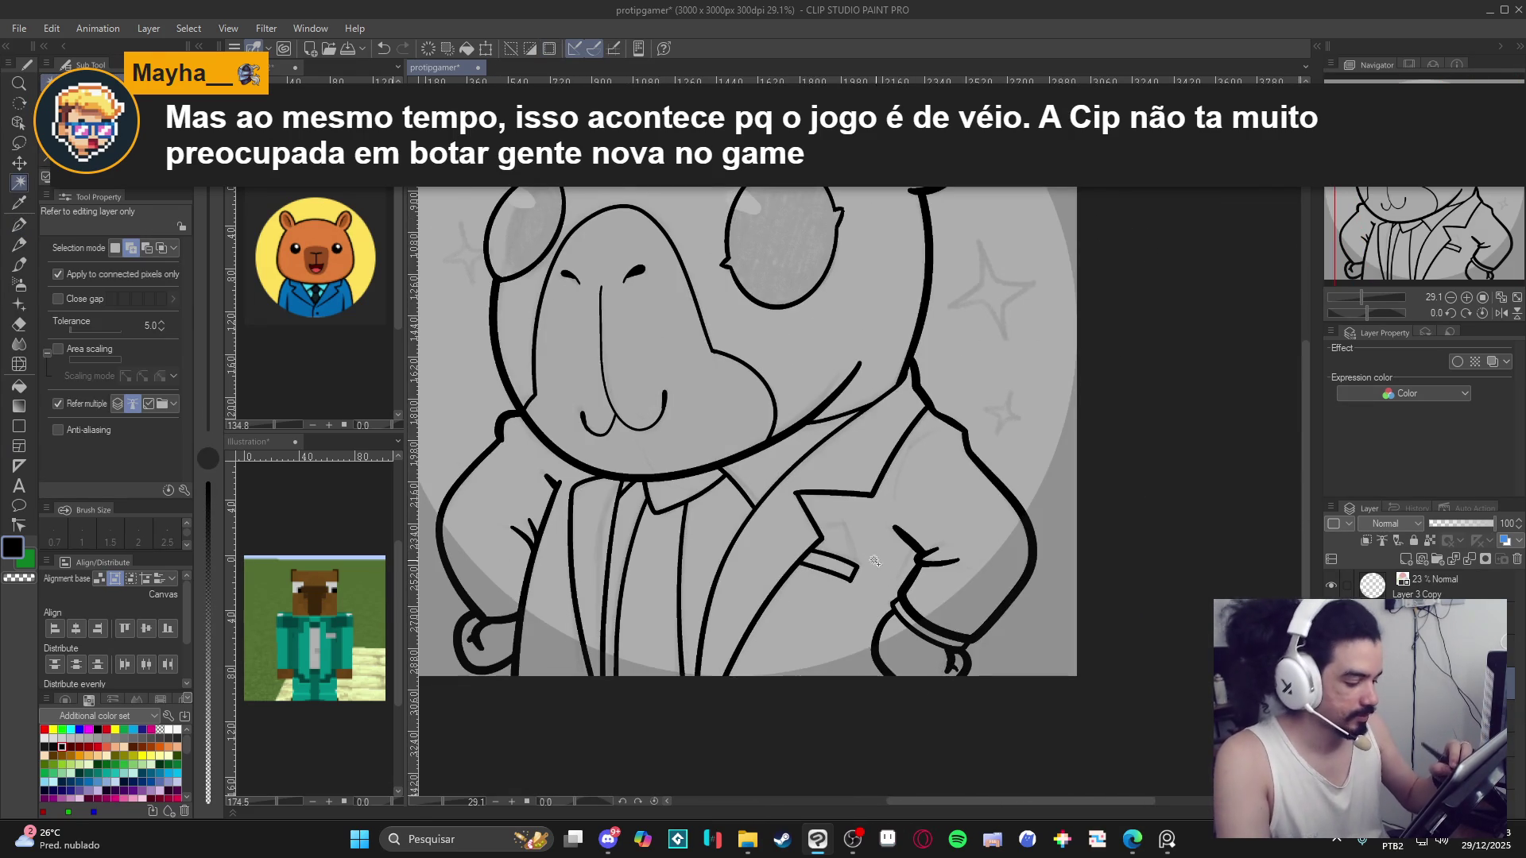
key("p")
Draw the breast-pocket flap on the jacket and zoom out to view the whole drawing.
left_click_drag(812, 530, 855, 574)
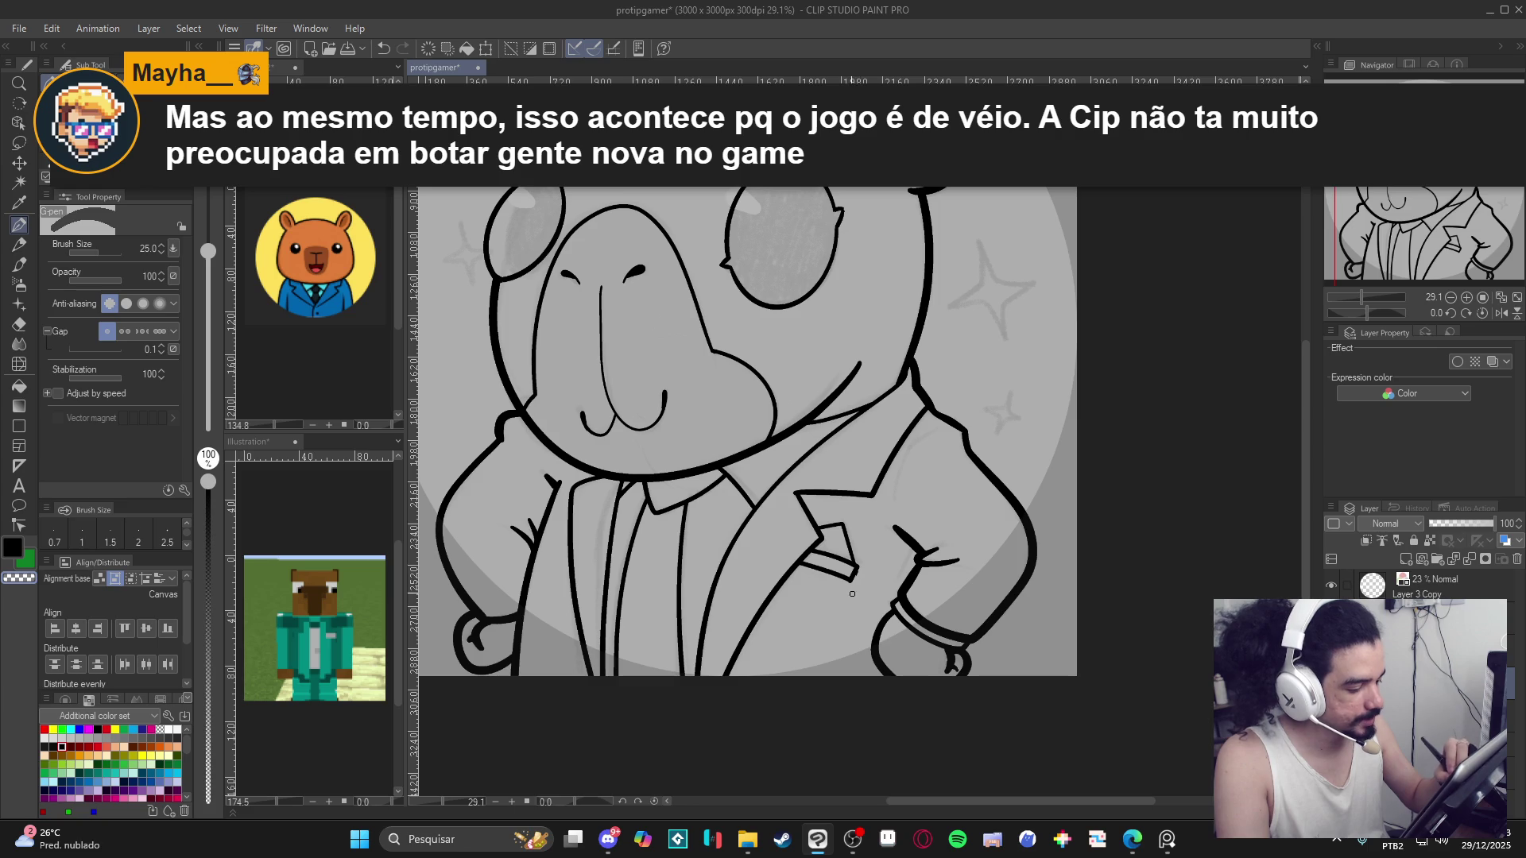
left_click_drag(936, 668, 931, 660)
left_click_drag(423, 477, 470, 472)
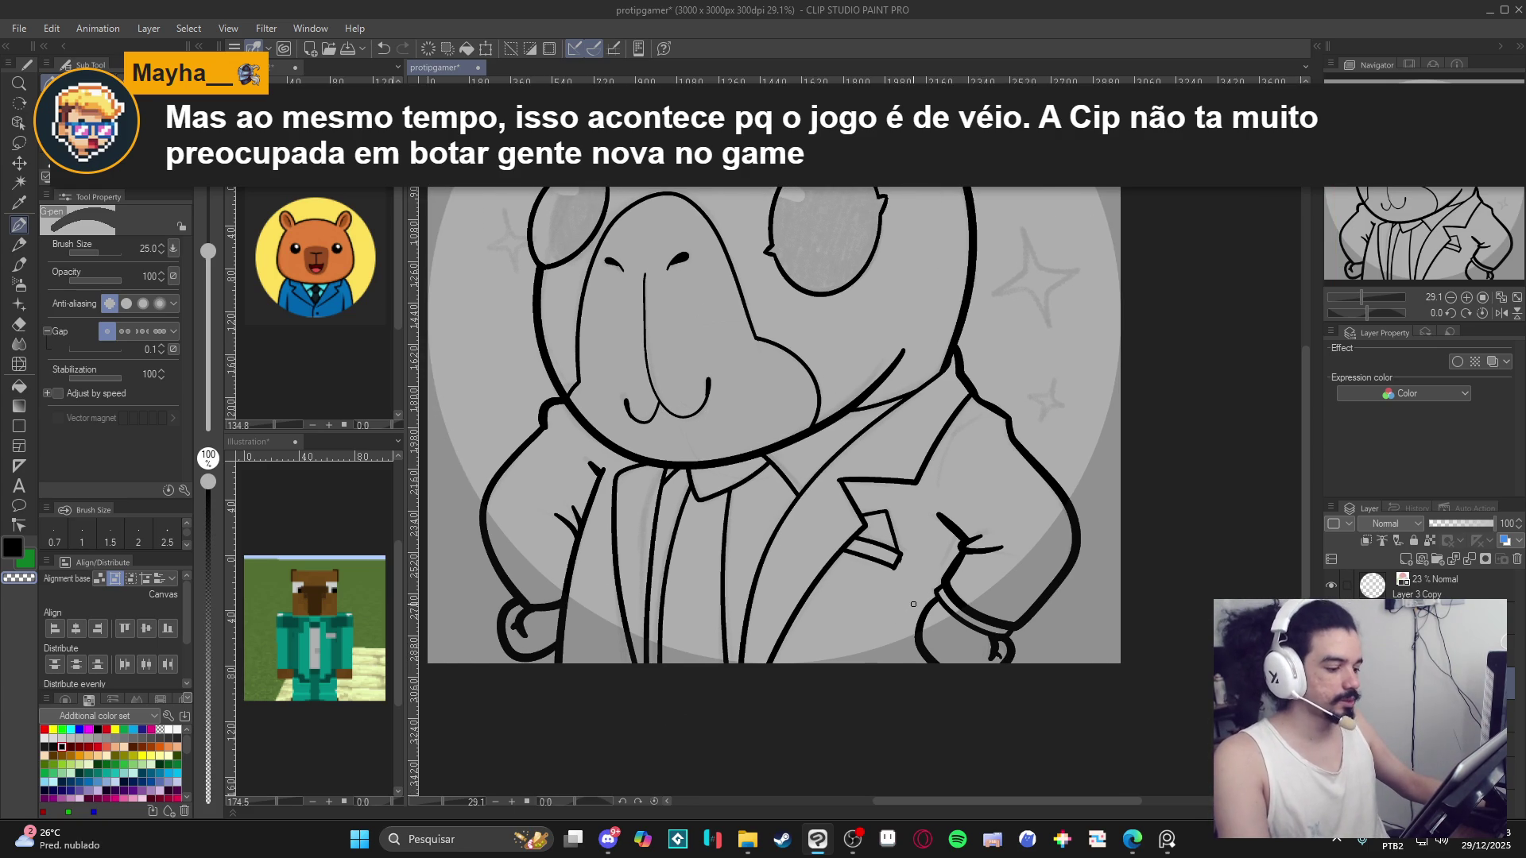
scroll(930, 640, "down", 1)
mouse_move(902, 614)
left_mouse_down()
mouse_move(943, 646)
mouse_move(869, 659)
mouse_move(885, 658)
left_mouse_up()
scroll(942, 645, "down", 1)
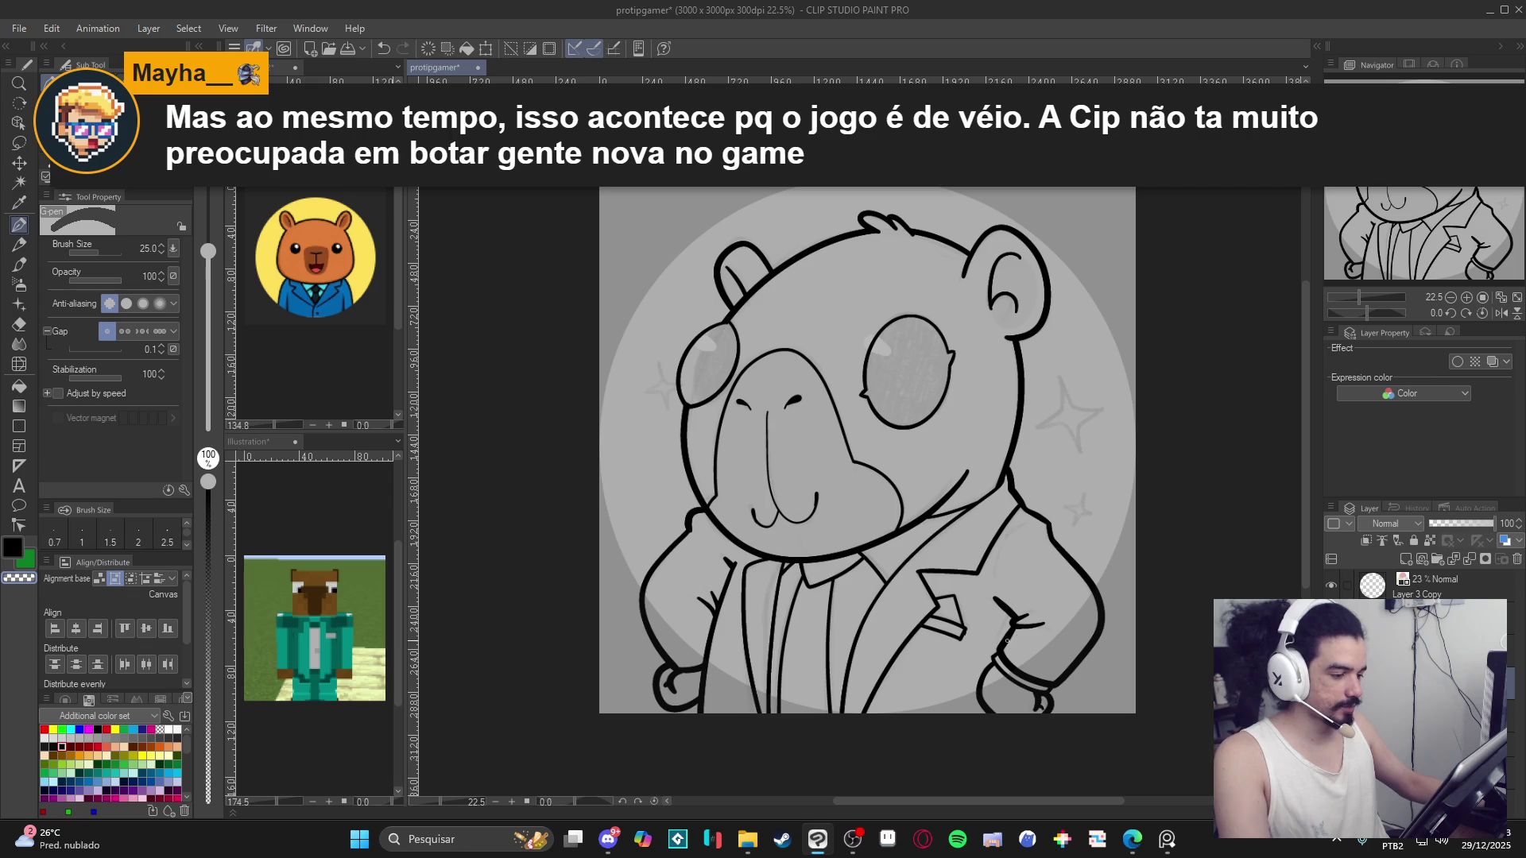
left_click_drag(939, 564, 944, 576)
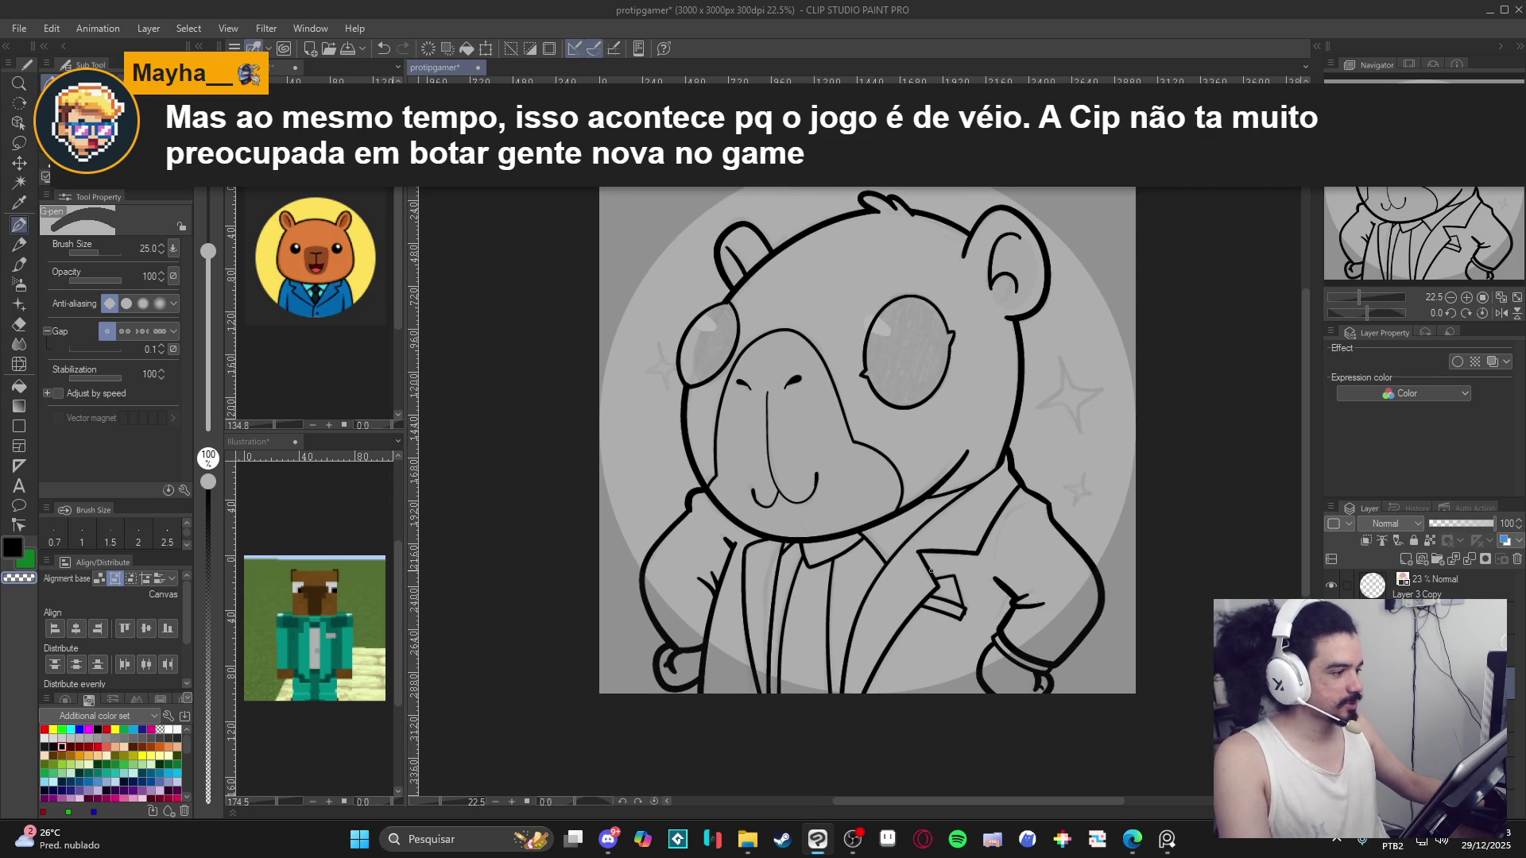
mouse_move(905, 582)
left_mouse_down()
mouse_move(916, 620)
mouse_move(1017, 668)
left_mouse_up()
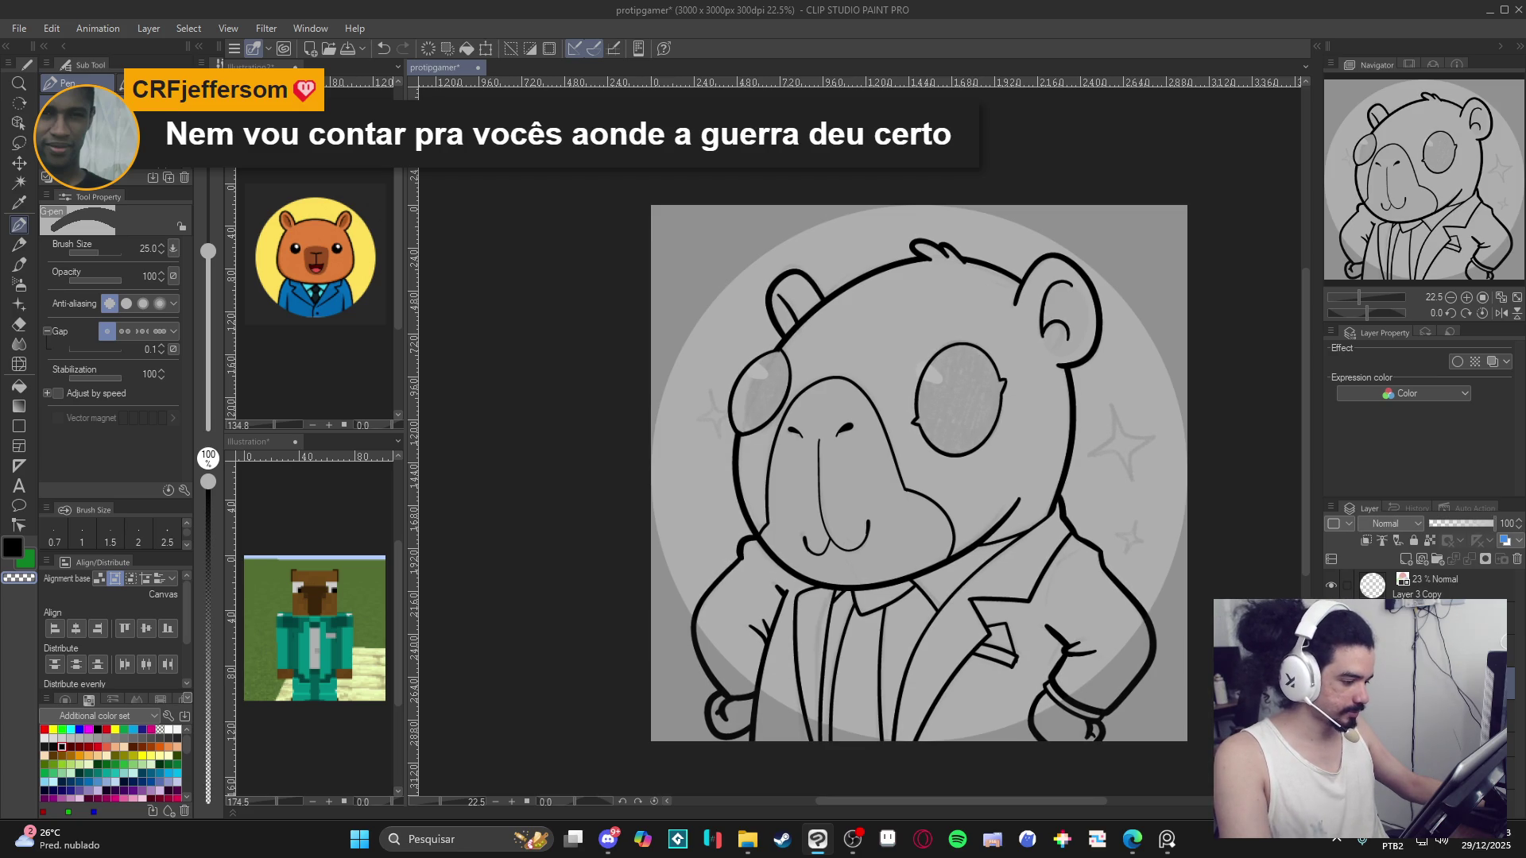
Compare the line art with undo/redo and shift the drawing left.
key("ctrl+z")
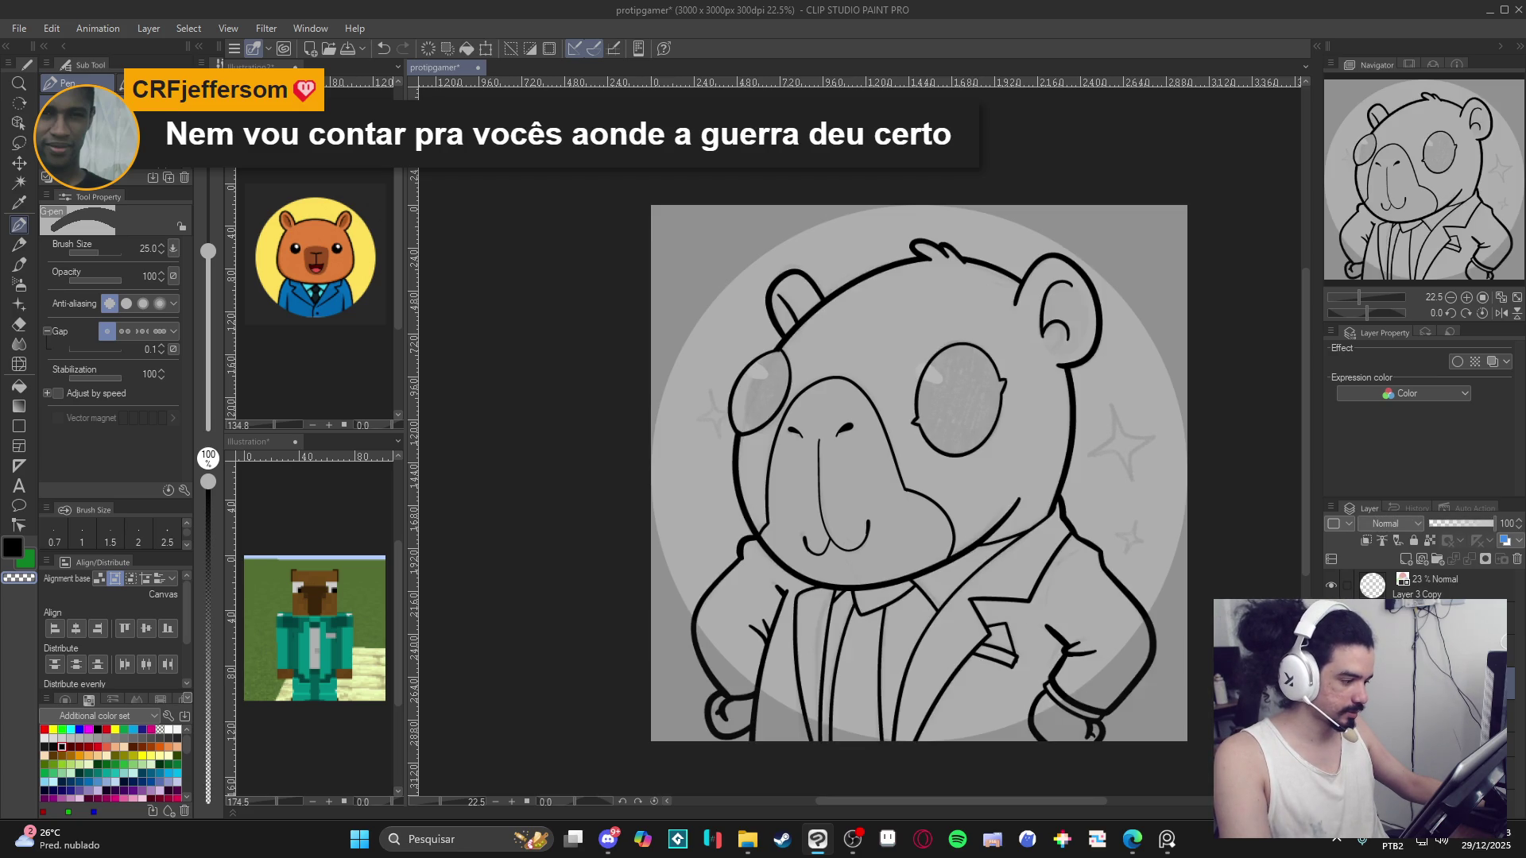
key("ctrl+z")
key("ctrl+y")
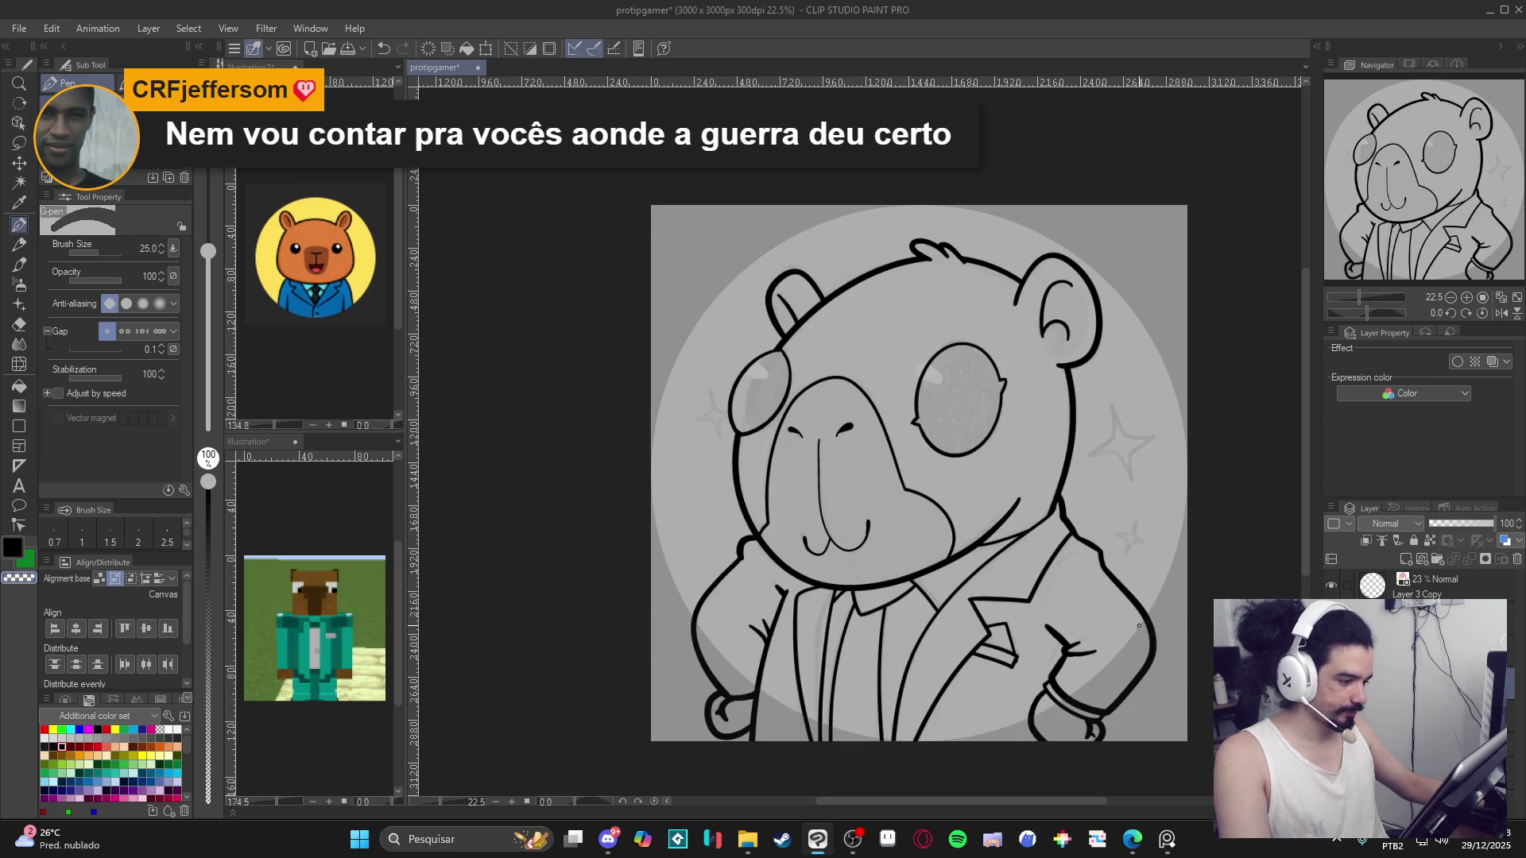
left_click_drag(918, 473, 852, 468)
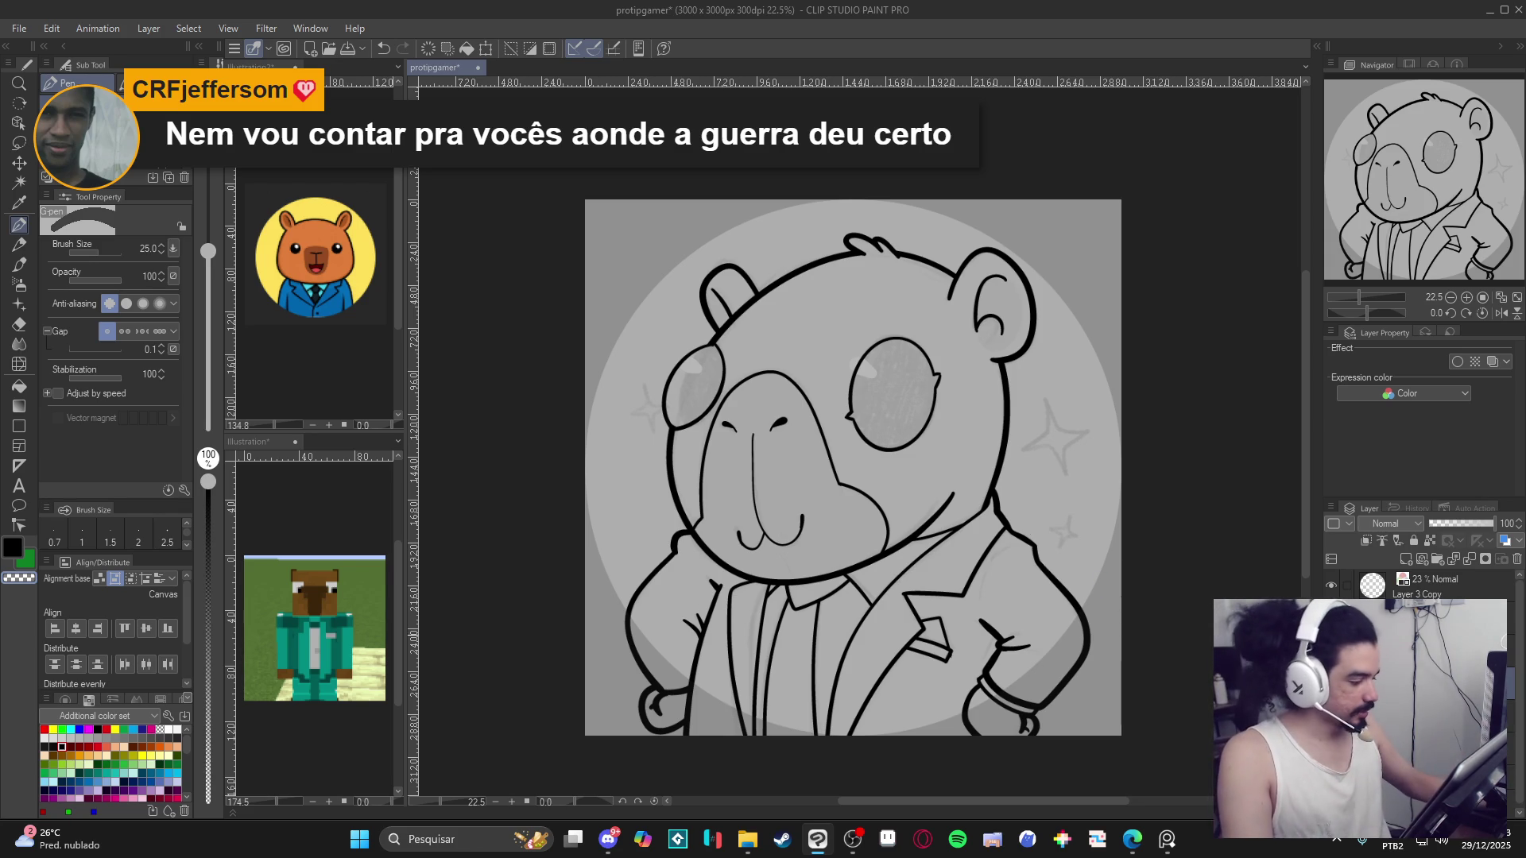
Ink a large four-pointed sparkle right of the head and a smaller one below it.
scroll(967, 578, "up", 3)
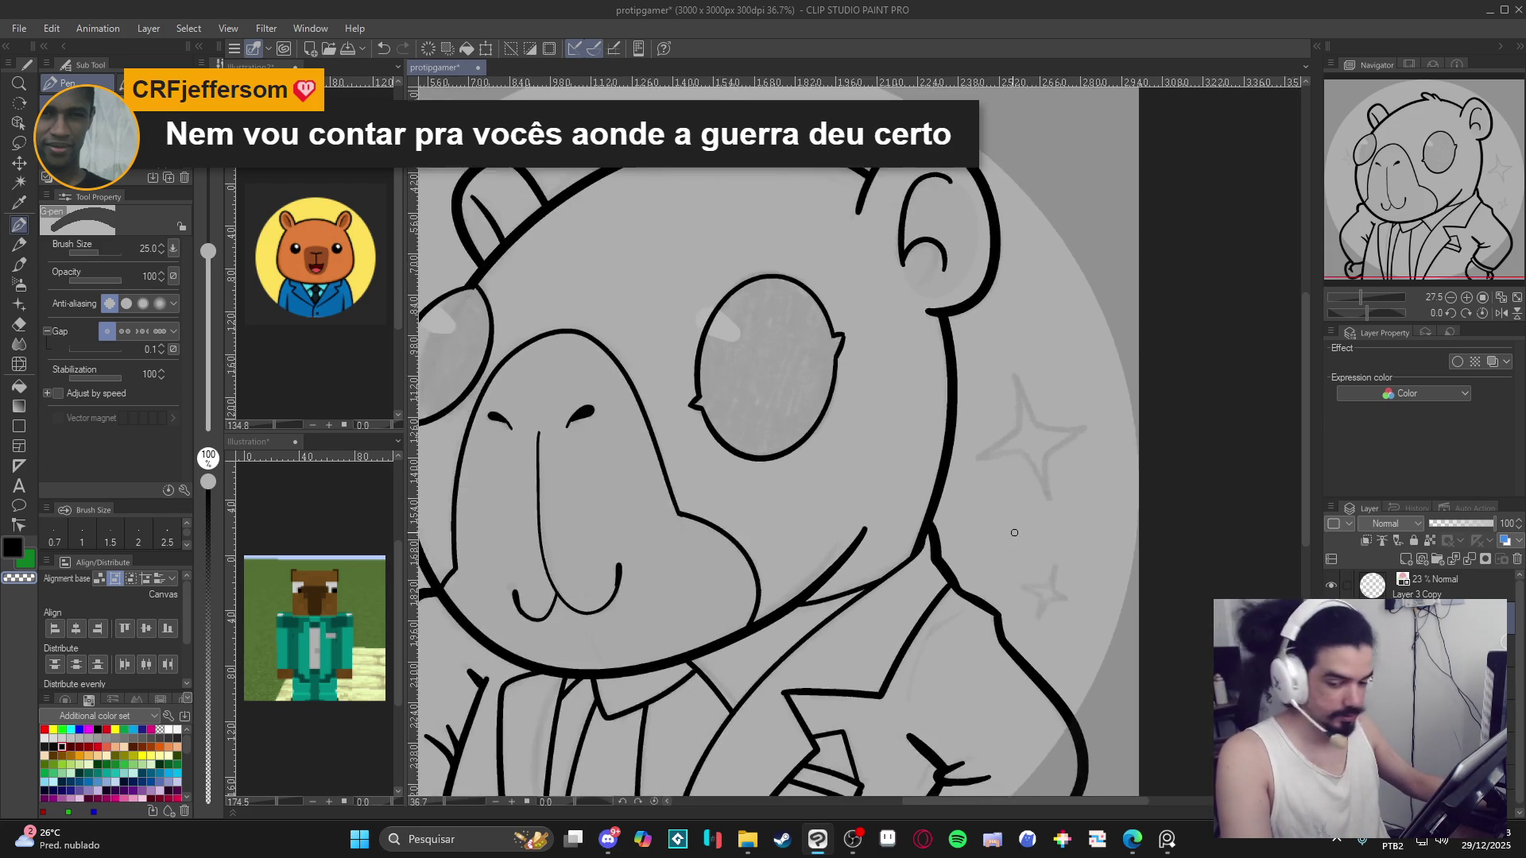
left_click_drag(1277, 616, 967, 579)
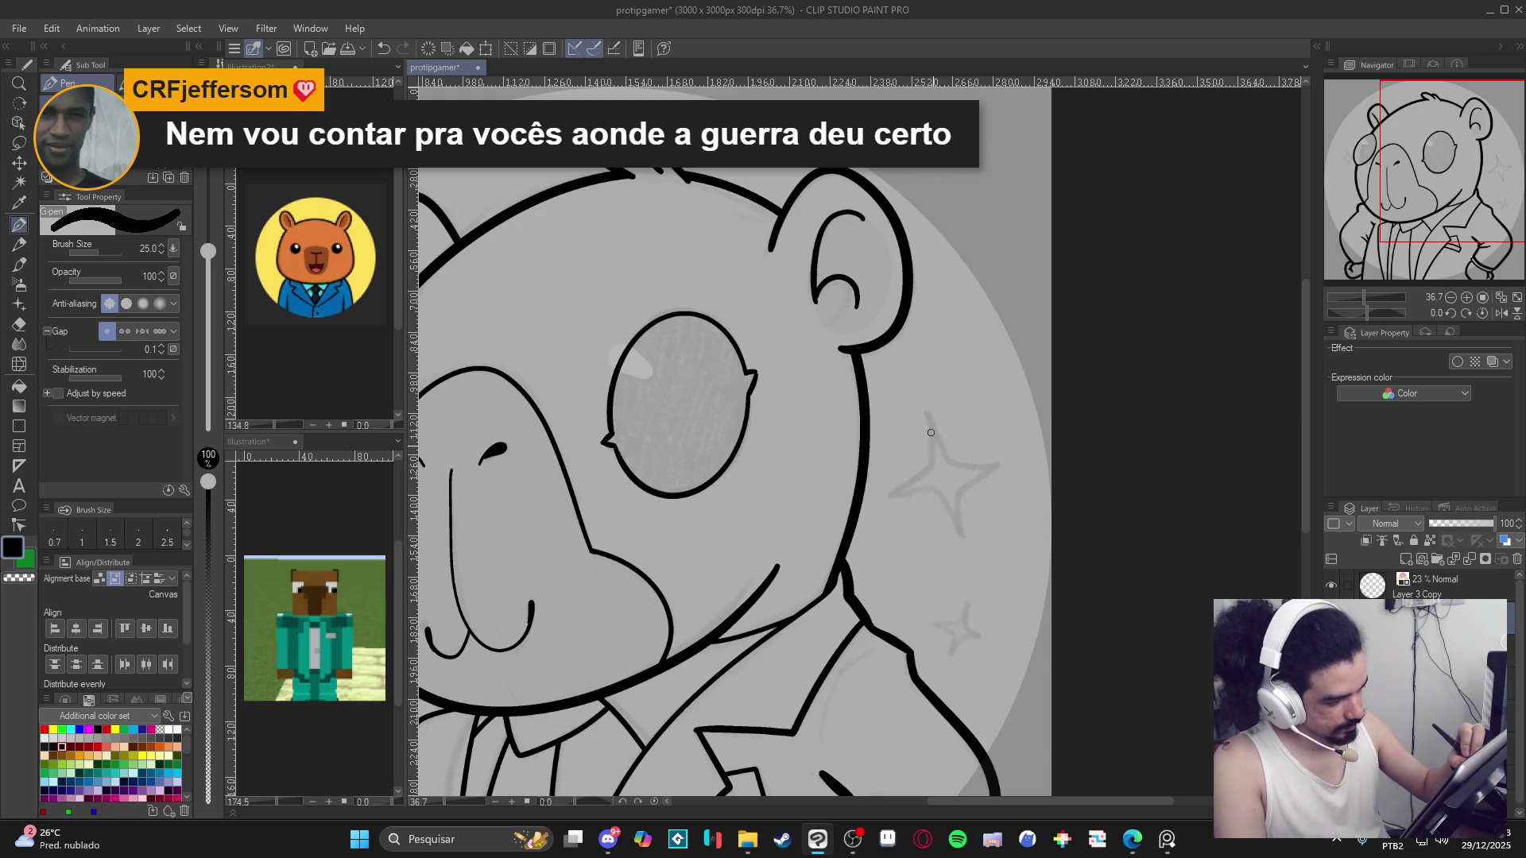
key("ctrl+z")
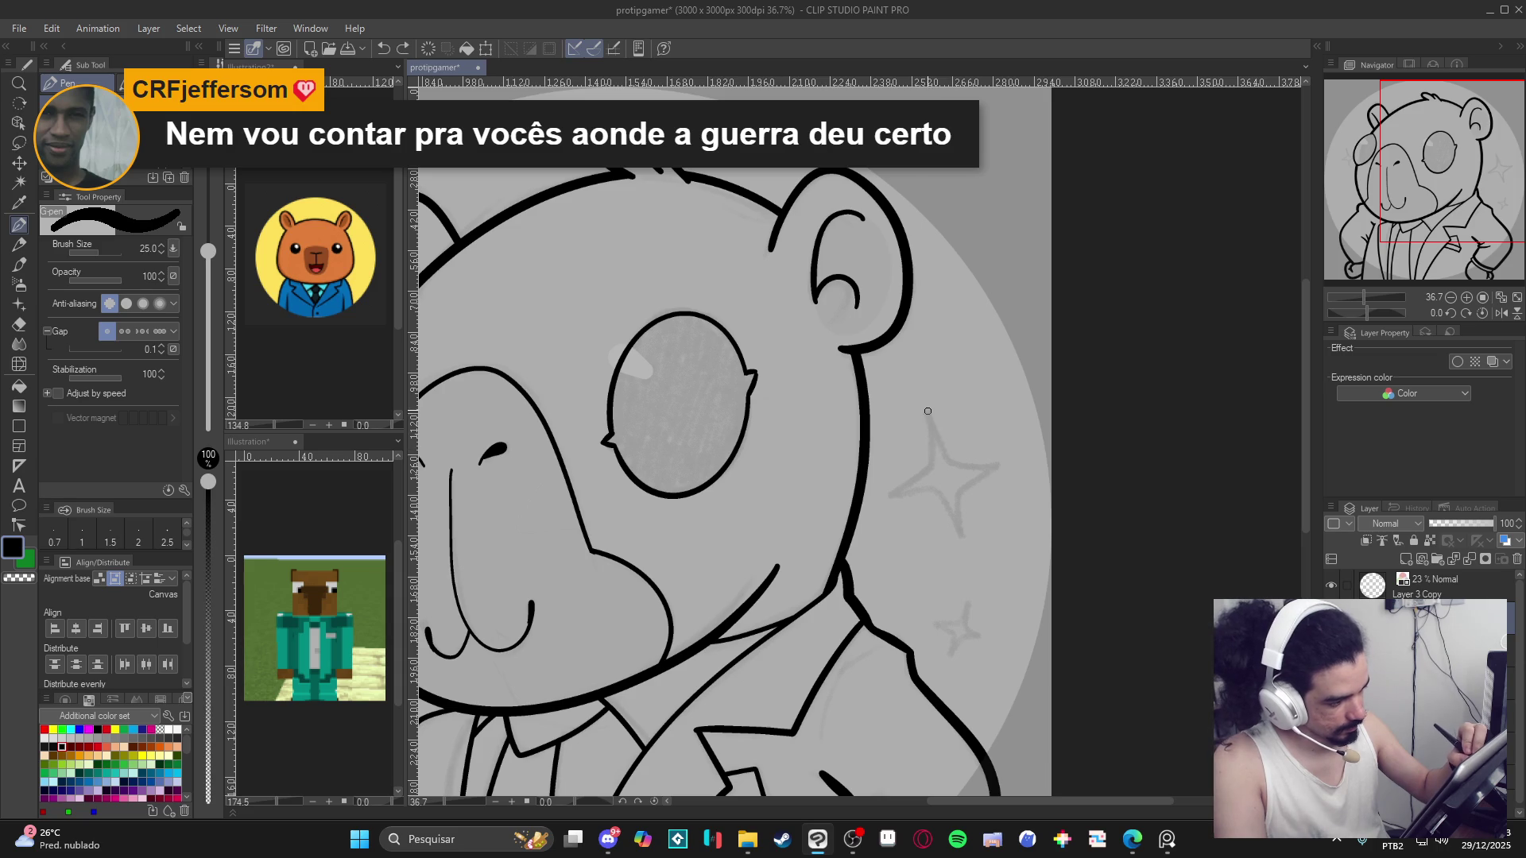
mouse_move(929, 420)
left_mouse_down()
mouse_move(934, 459)
mouse_move(908, 483)
mouse_move(954, 527)
mouse_move(948, 486)
mouse_move(976, 463)
mouse_move(927, 411)
left_mouse_up()
scroll(986, 569, "down", 3)
mouse_move(972, 447)
left_mouse_down()
mouse_move(966, 481)
mouse_move(945, 485)
mouse_move(962, 521)
mouse_move(992, 492)
mouse_move(972, 451)
left_mouse_up()
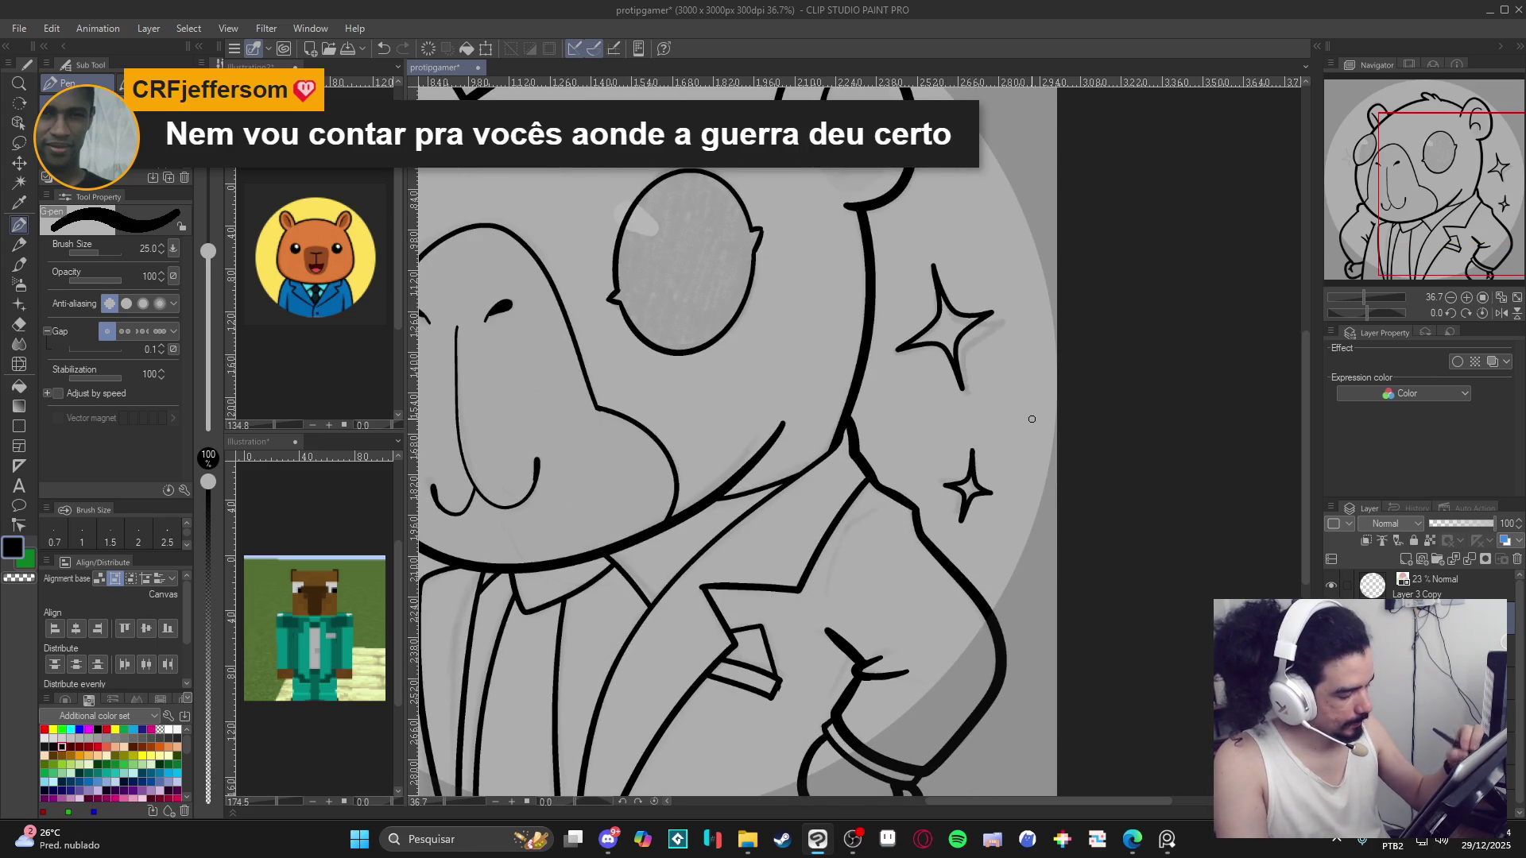
scroll(1031, 418, "down", 4)
scroll(671, 459, "up", 4)
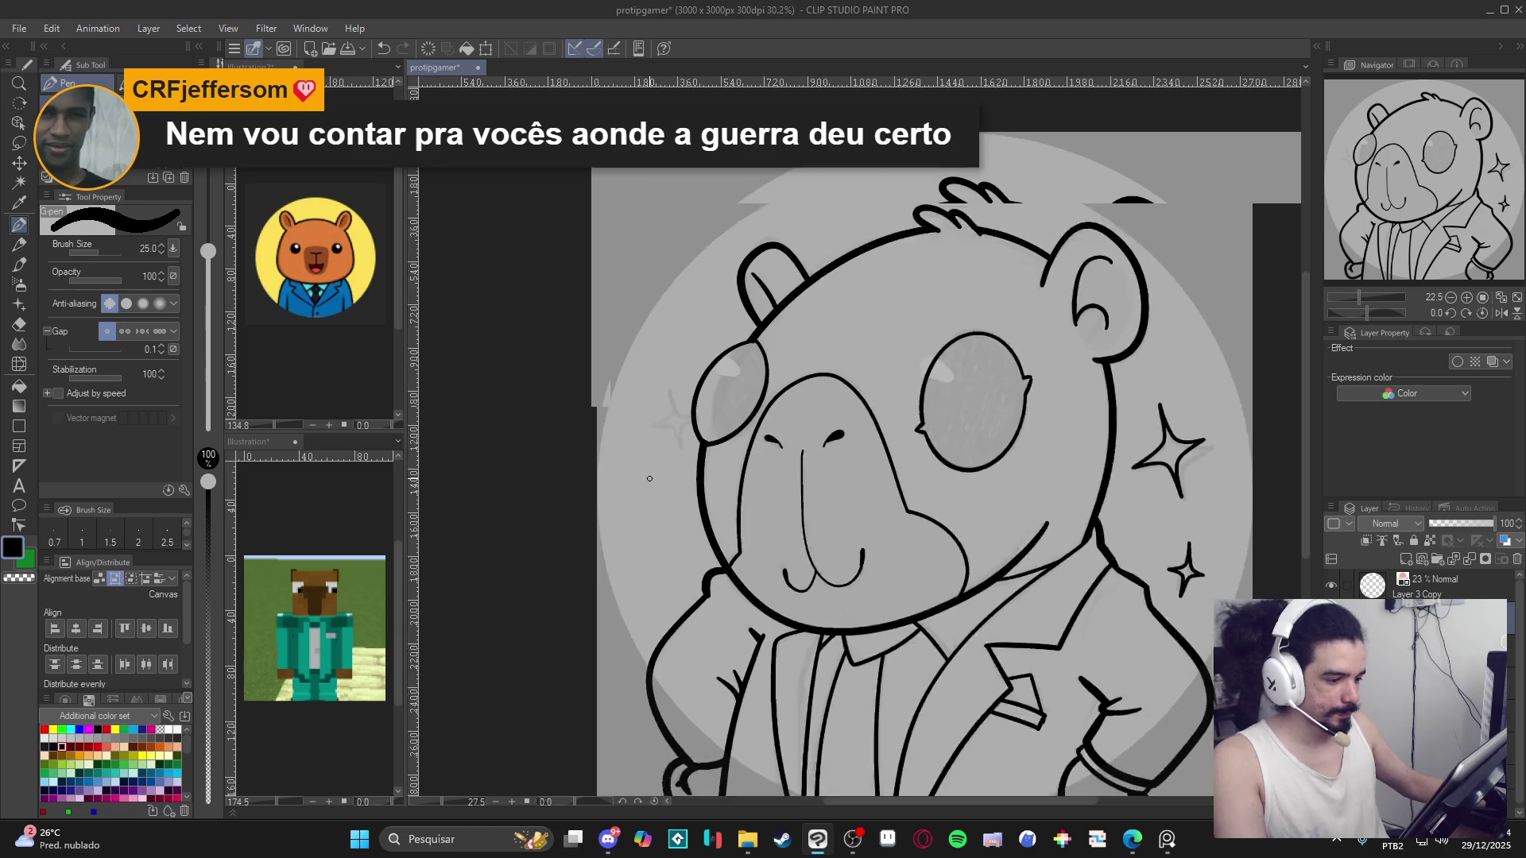
Ink the small sparkle left of the face, redrawing until clean, then save with Ctrl+S.
left_click_drag(671, 458, 734, 498)
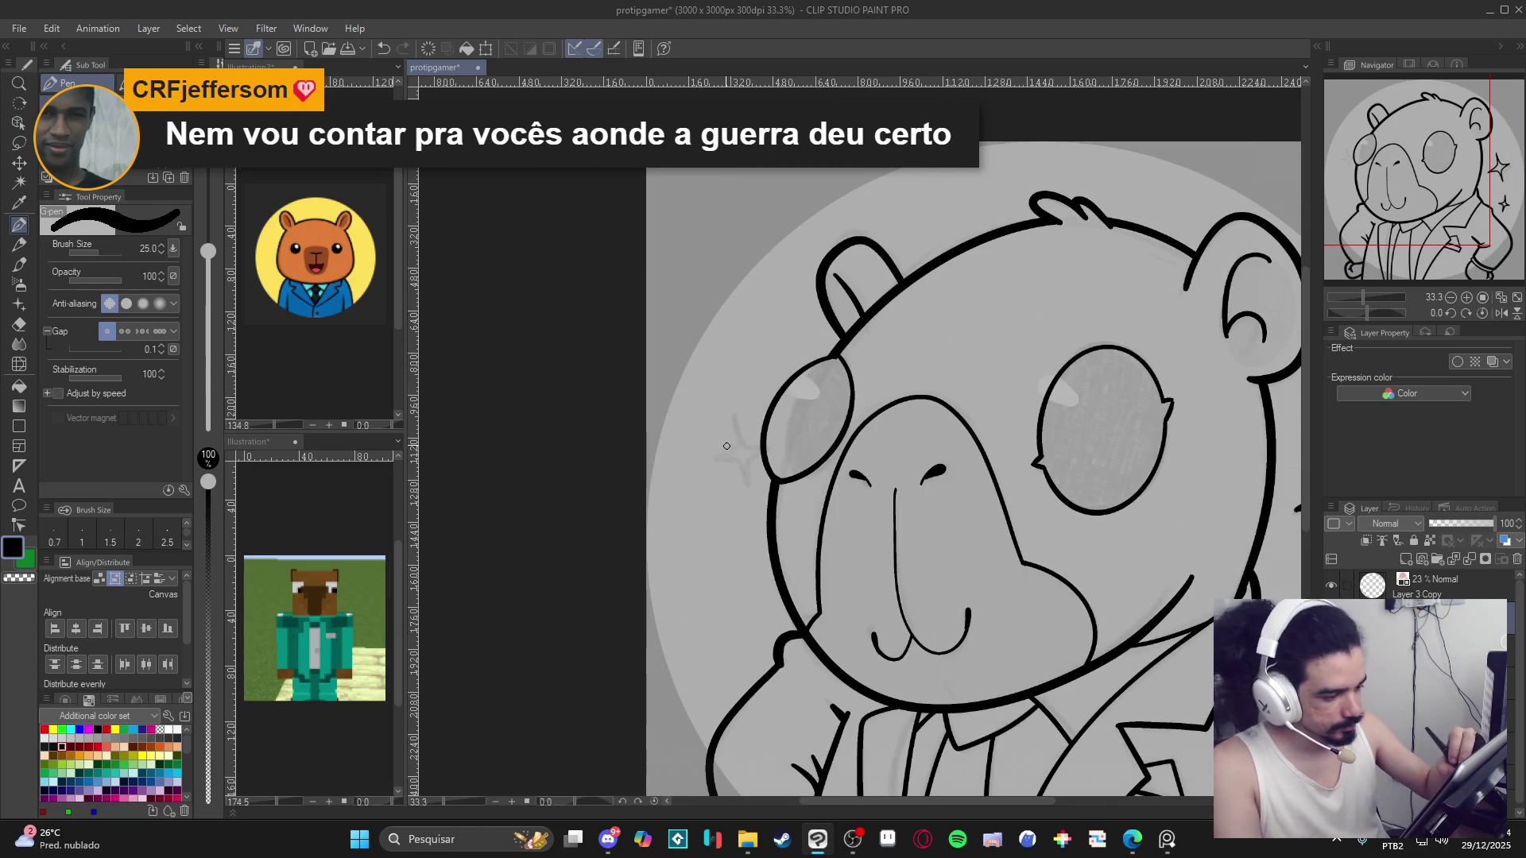
mouse_move(721, 428)
left_mouse_down()
mouse_move(725, 458)
mouse_move(698, 472)
mouse_move(730, 474)
mouse_move(741, 502)
mouse_move(756, 450)
mouse_move(732, 446)
mouse_move(721, 419)
left_mouse_up()
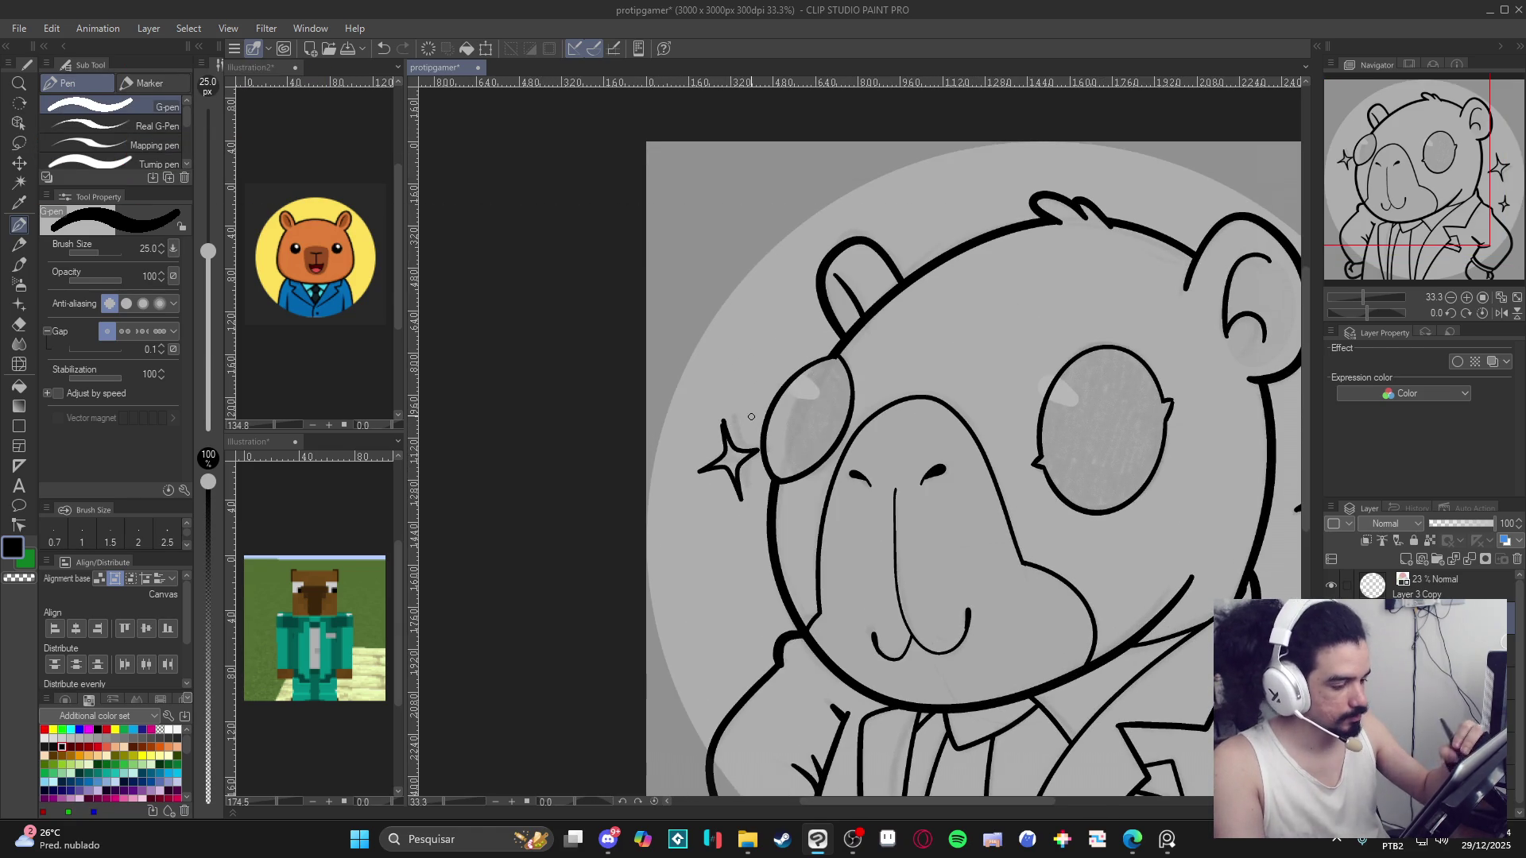
scroll(751, 417, "down", 3)
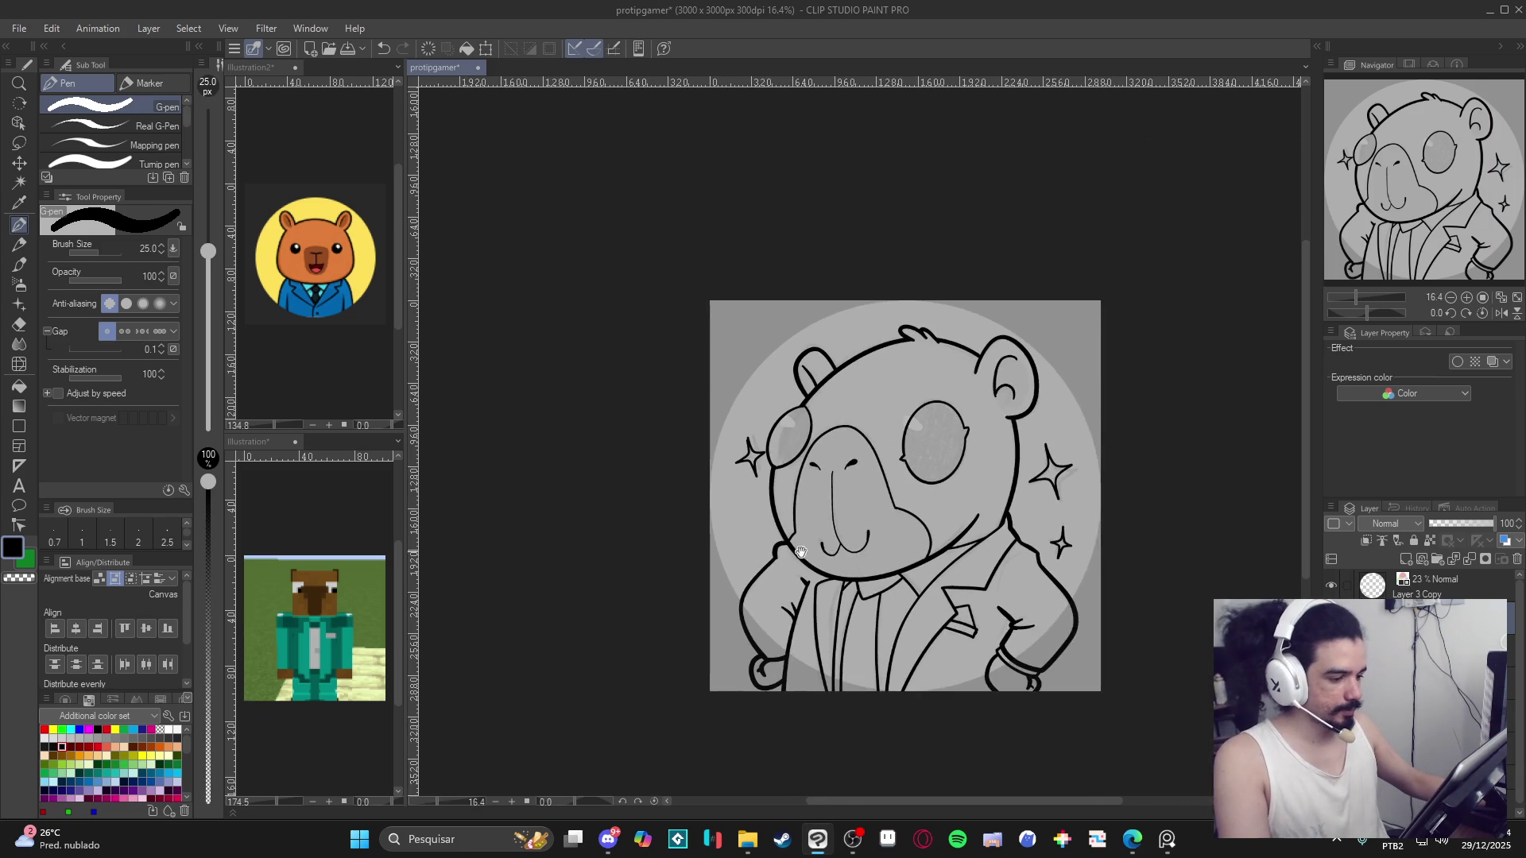
scroll(710, 445, "up", 3)
key("ctrl+z")
mouse_move(714, 441)
left_mouse_down()
mouse_move(703, 482)
mouse_move(720, 459)
mouse_move(696, 478)
mouse_move(719, 475)
mouse_move(732, 500)
mouse_move(749, 467)
mouse_move(719, 434)
left_mouse_up()
key("ctrl+z")
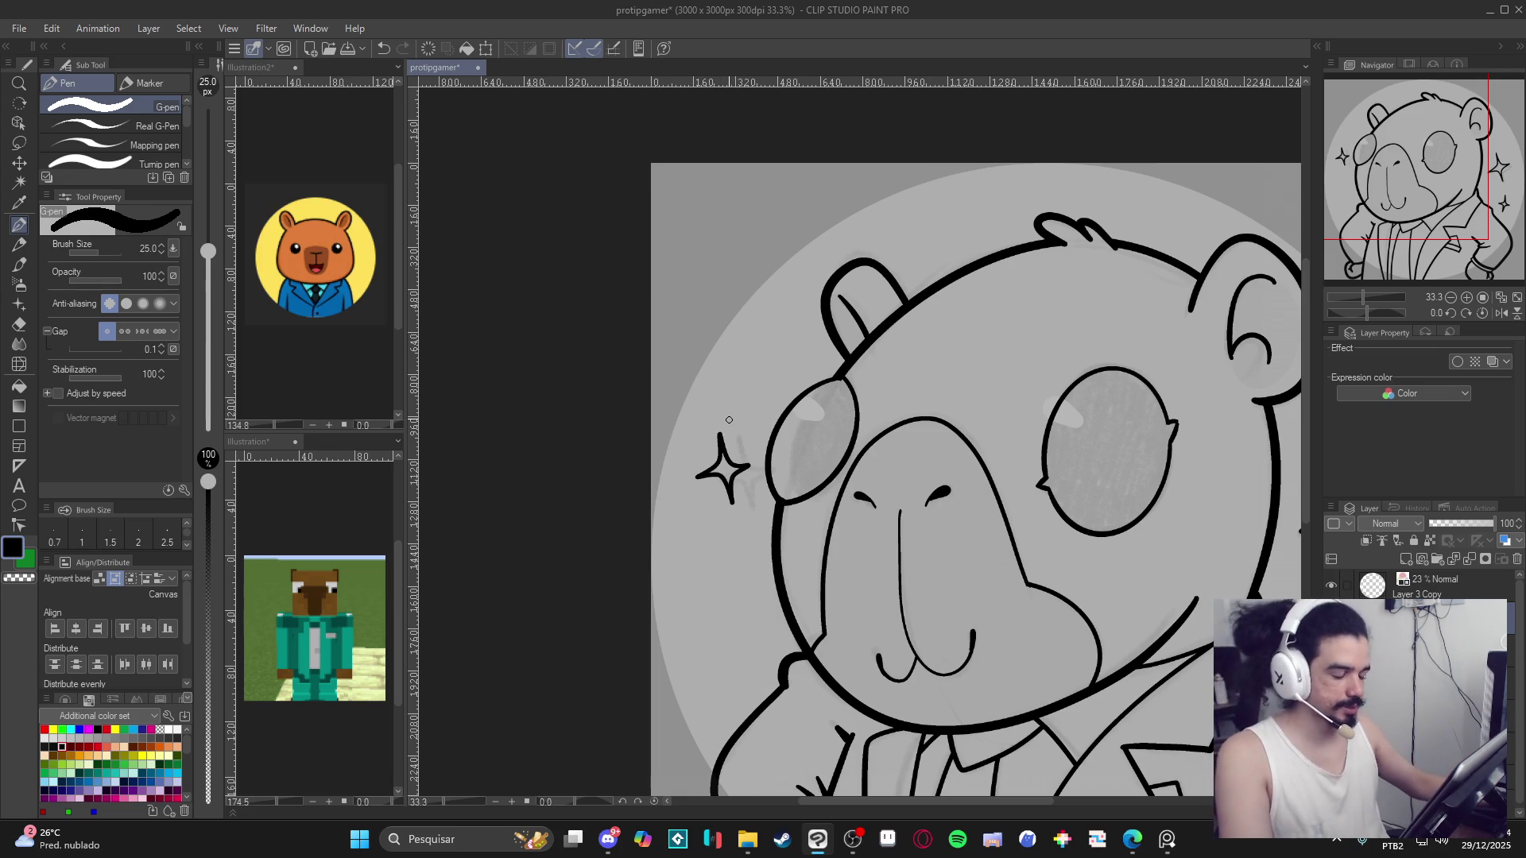
scroll(729, 420, "down", 2)
left_click_drag(978, 531, 877, 520)
key("ctrl+s")
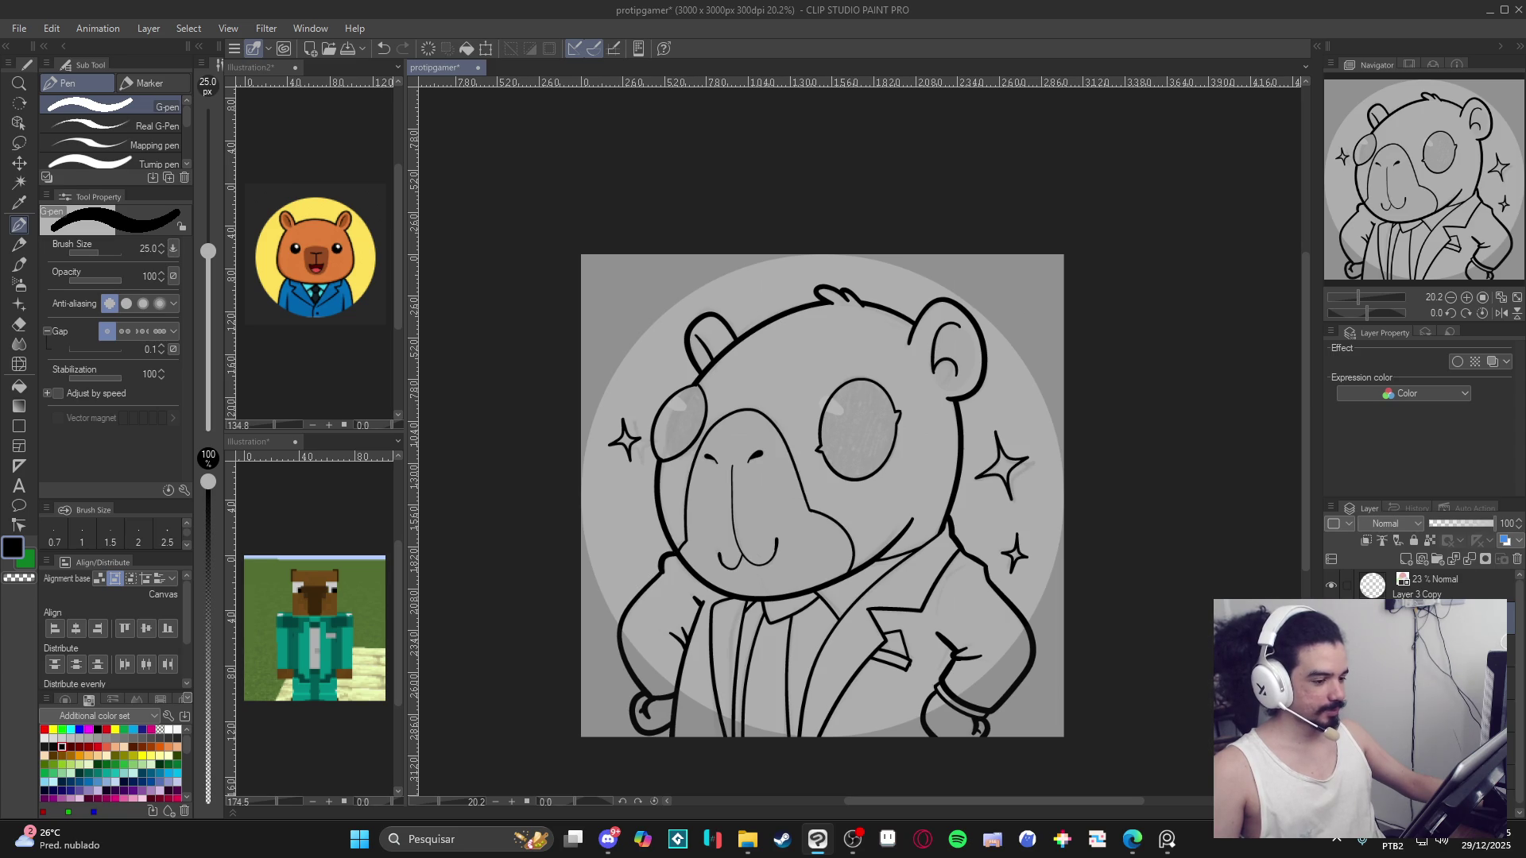
Remove the grey shading inside both eyes, comparing once with redo, then switch to the browser.
key("ctrl+z")
key("ctrl+y")
key("ctrl+z")
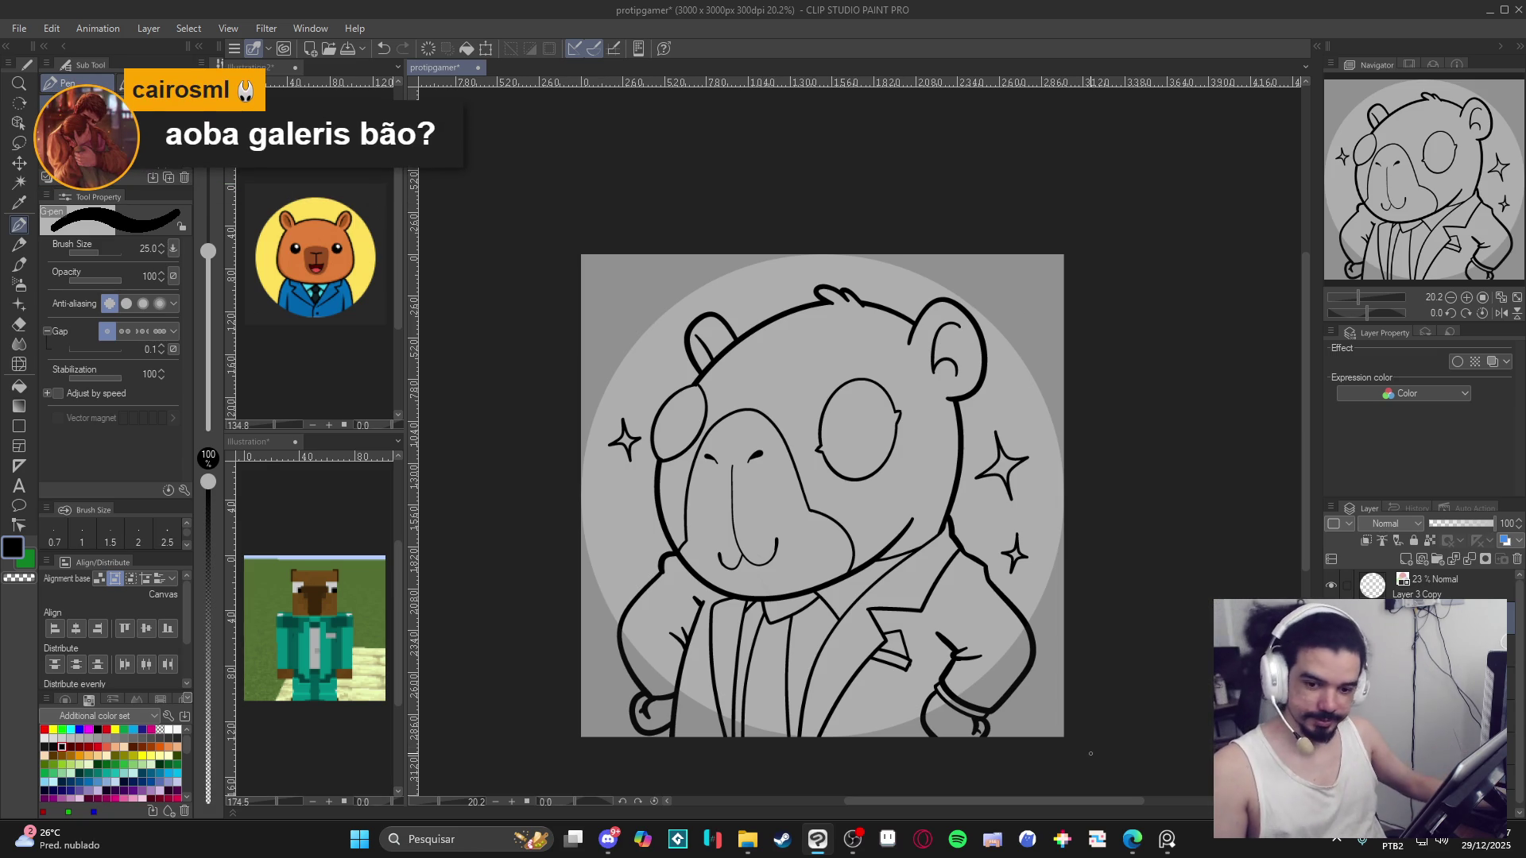
key("alt+Tab")
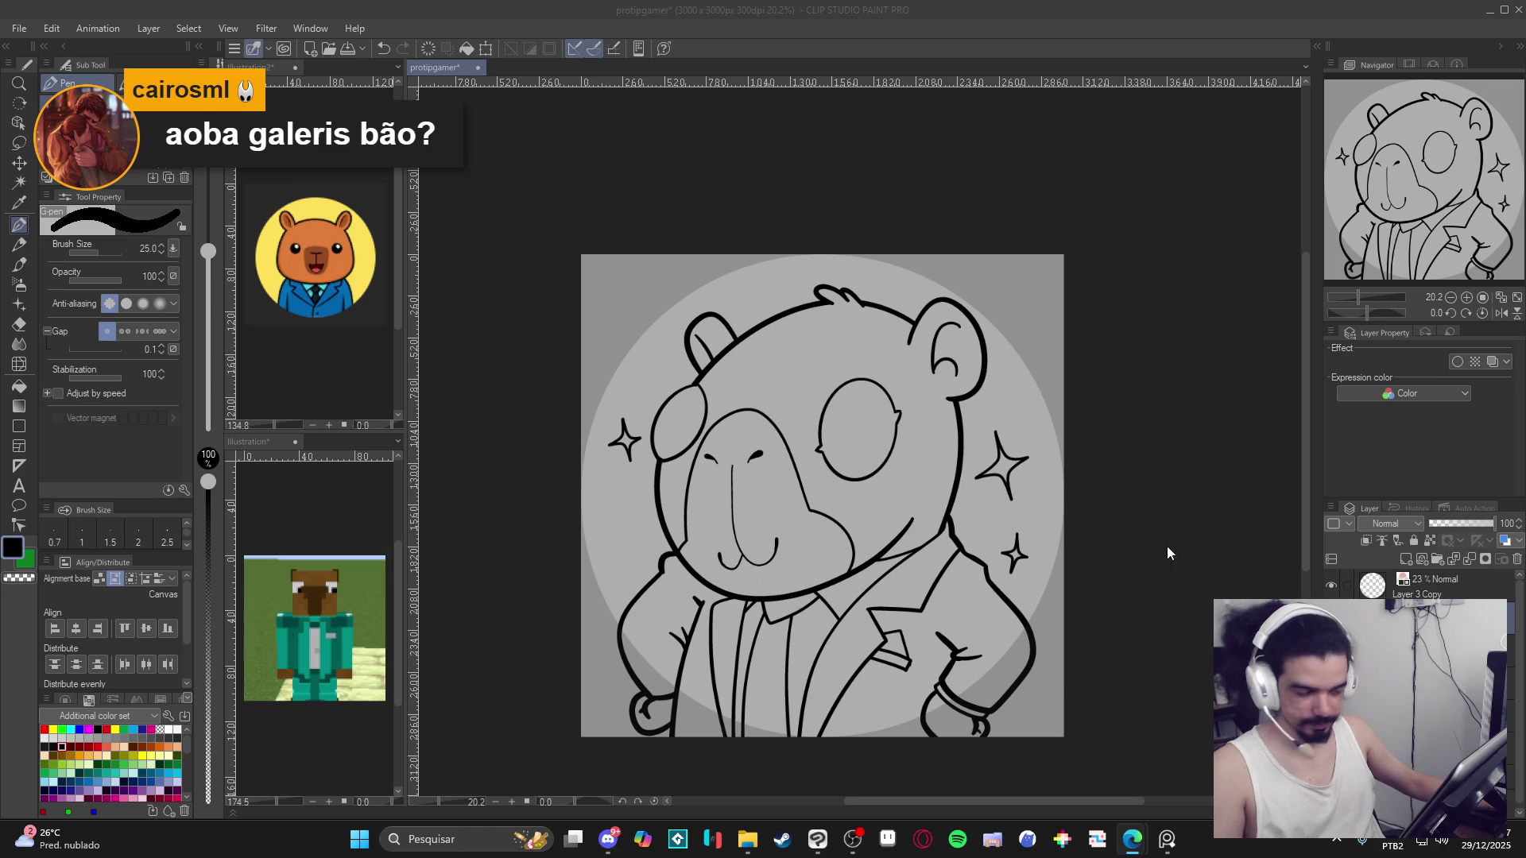
Select a lower layer for colour and switch to the Fill tool.
left_click(946, 8)
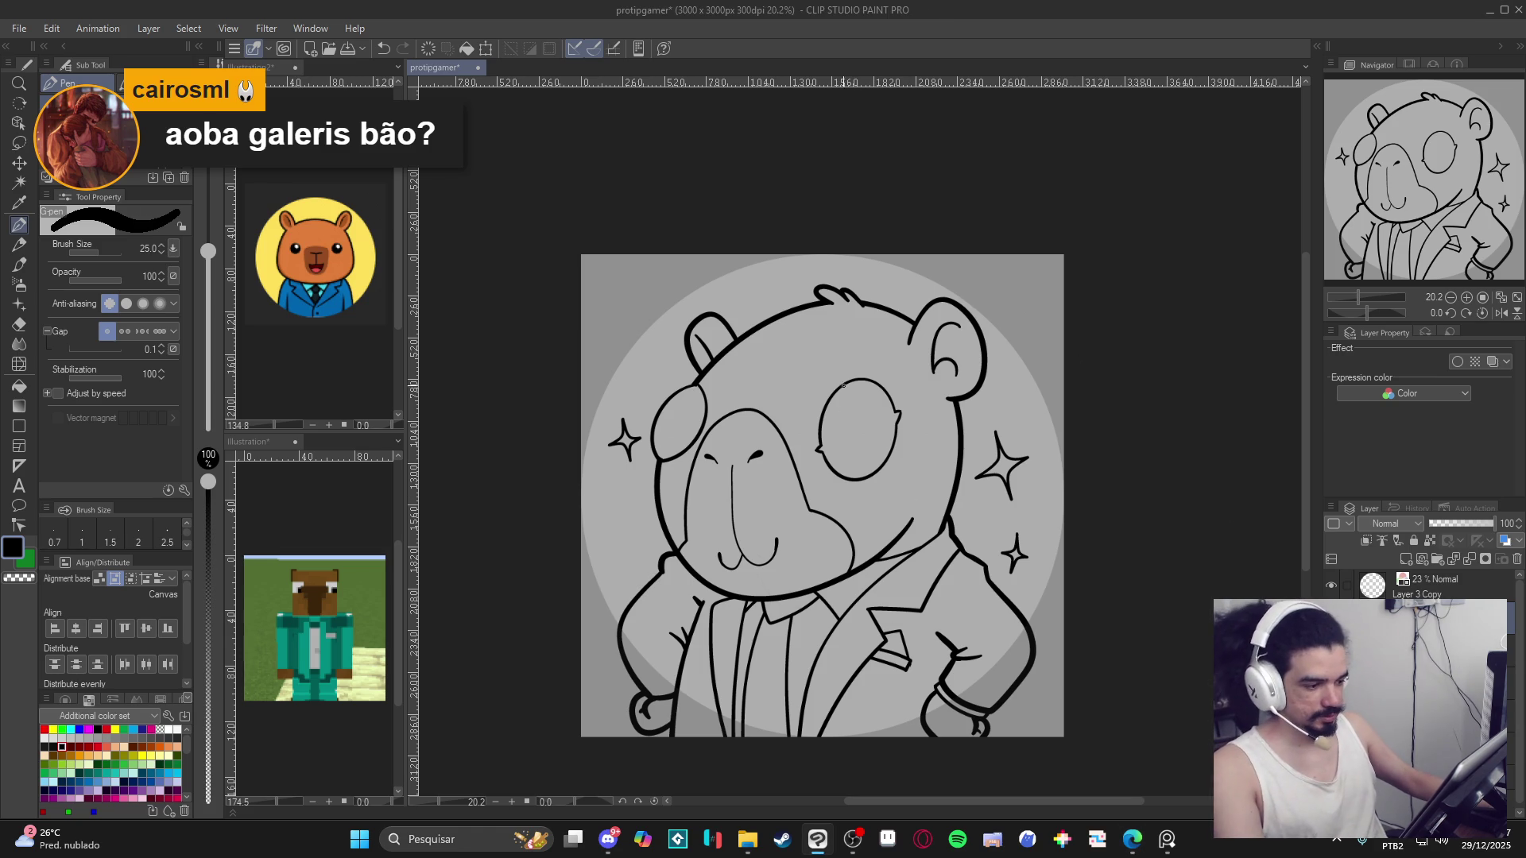
scroll(822, 495, "up", 1)
key("ctrl+z")
key("ctrl+y")
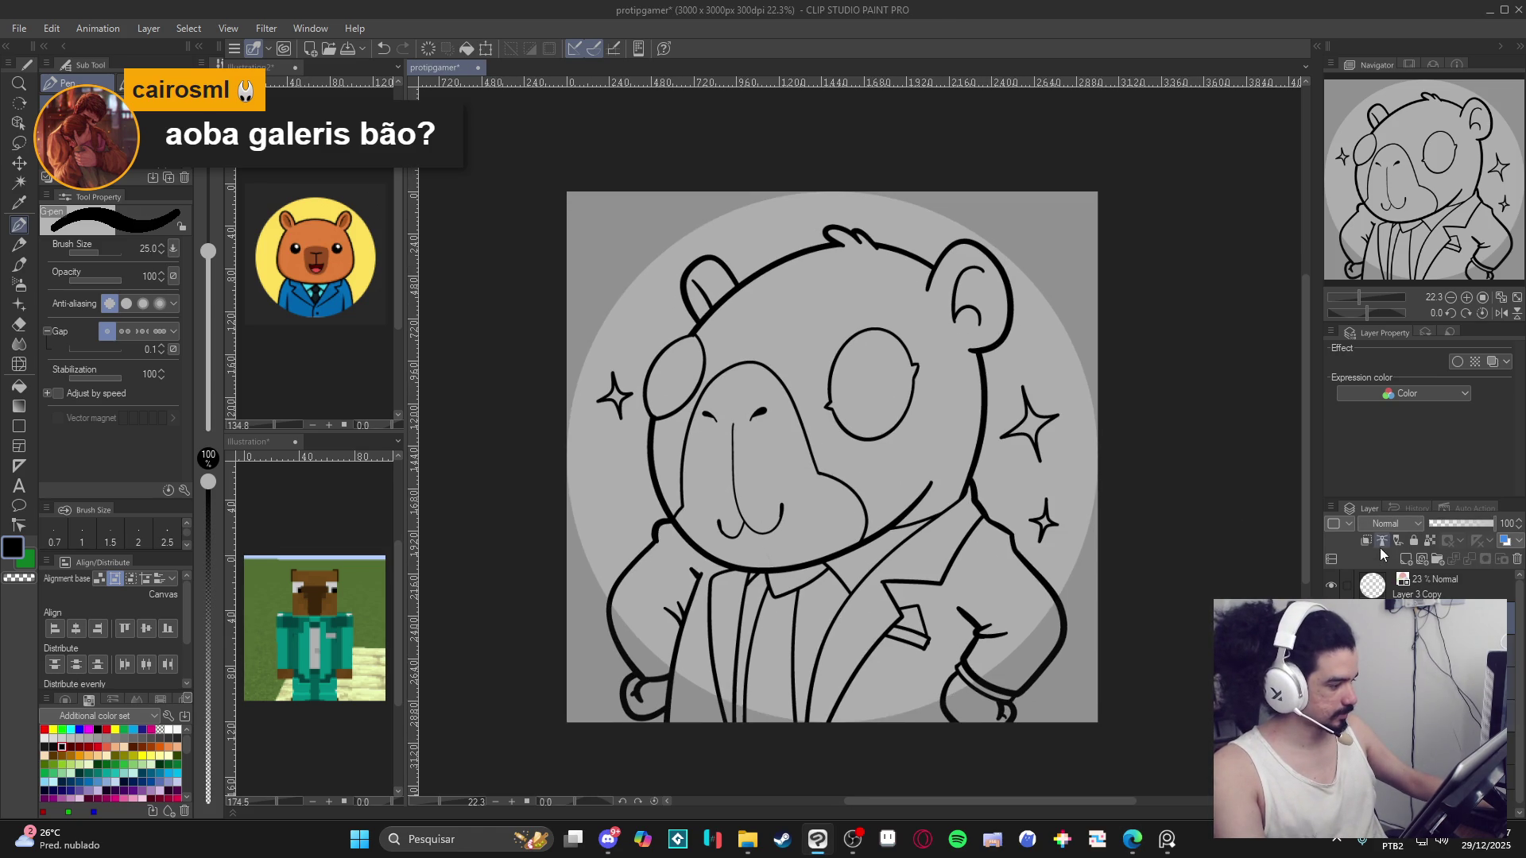
left_click(1422, 747)
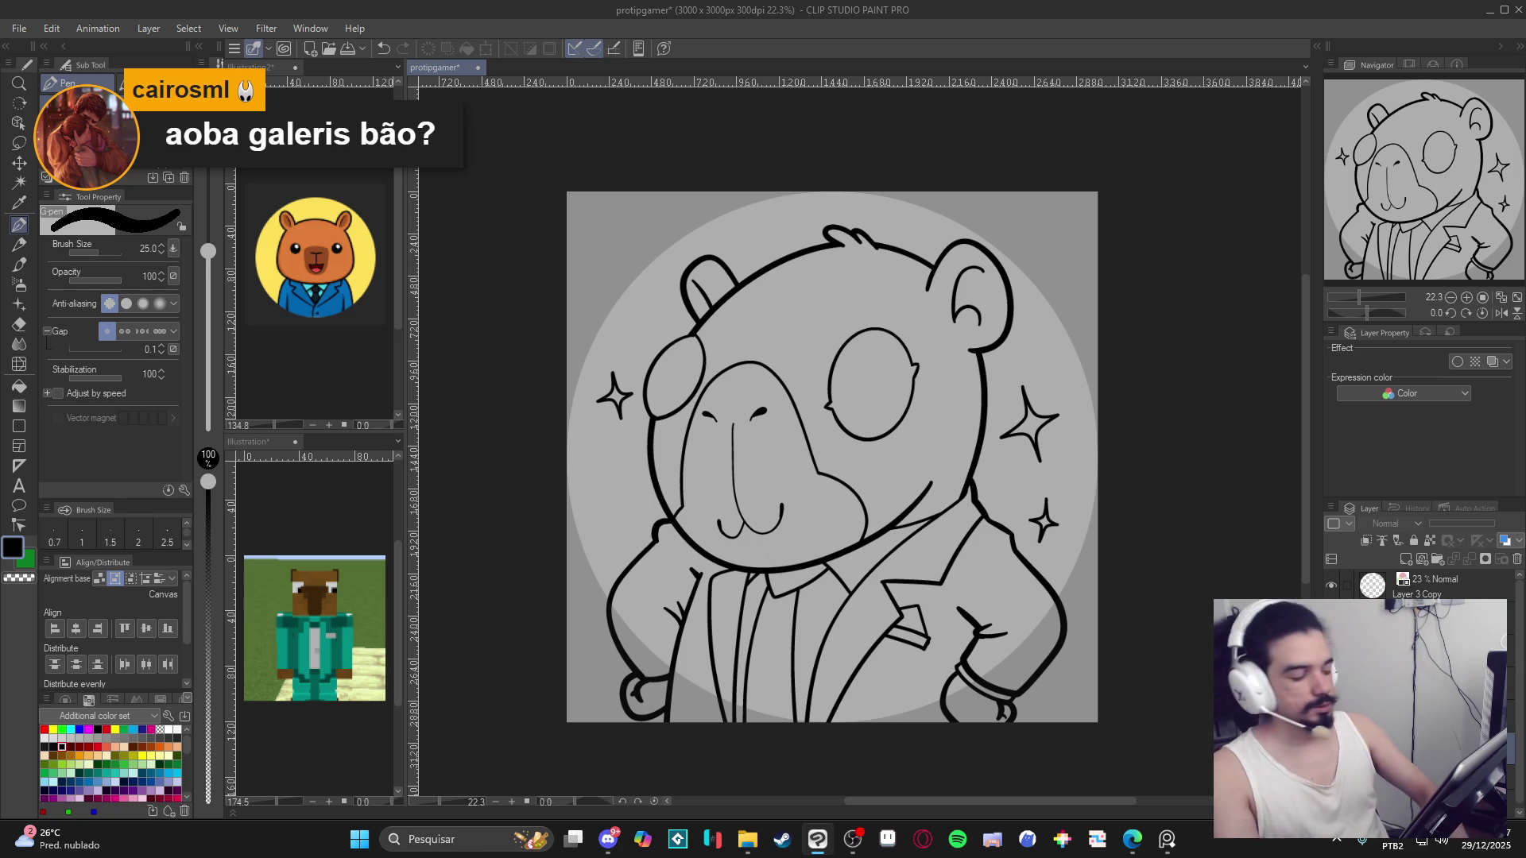
key("g")
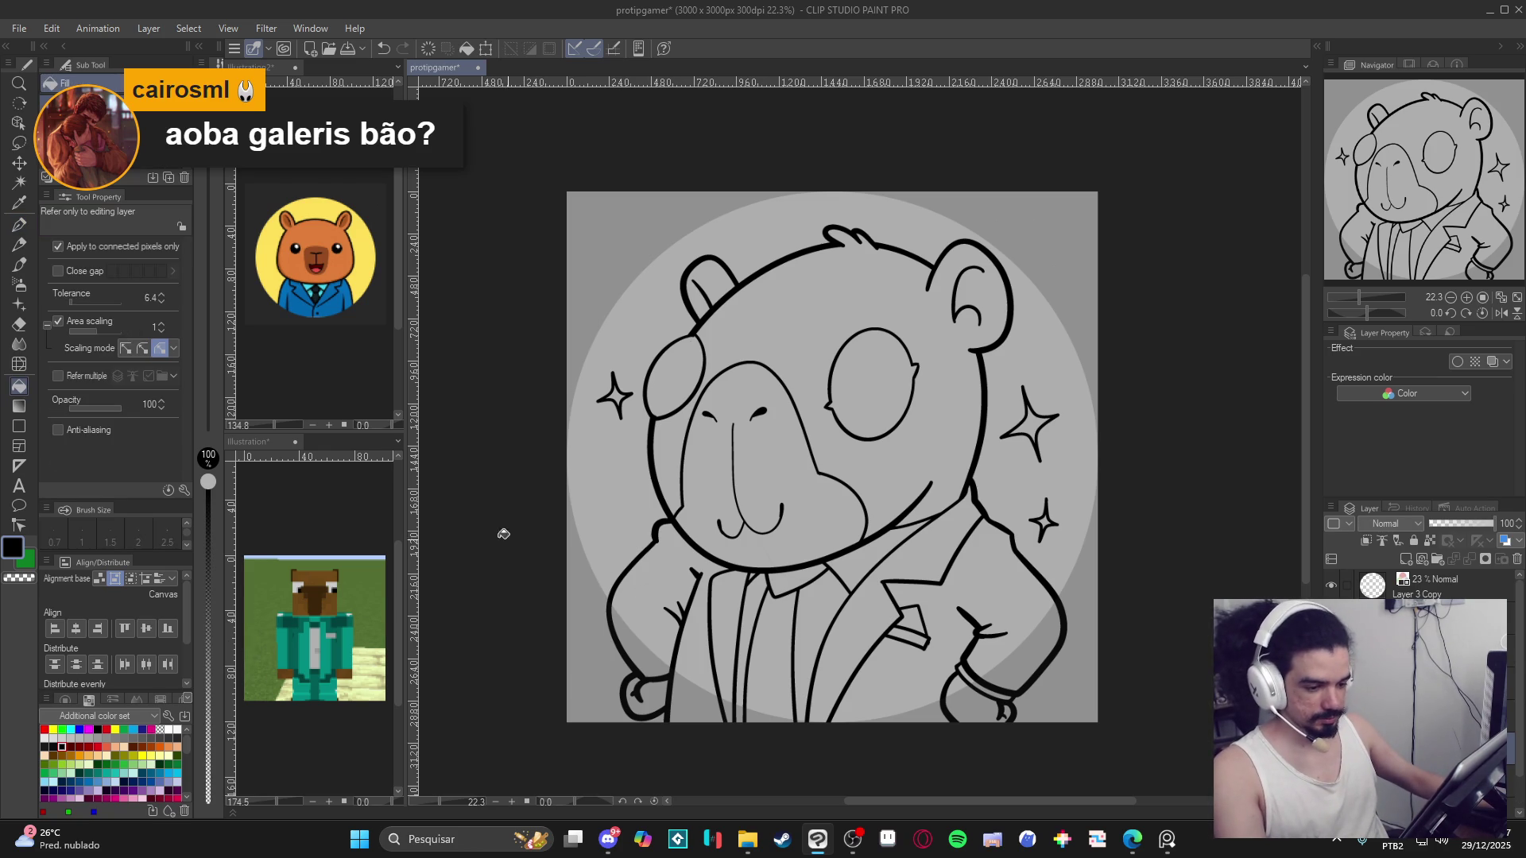
Fill the capybara's head with reference brown, using line art on other layers.
left_click(348, 583)
left_click(316, 569, "alt")
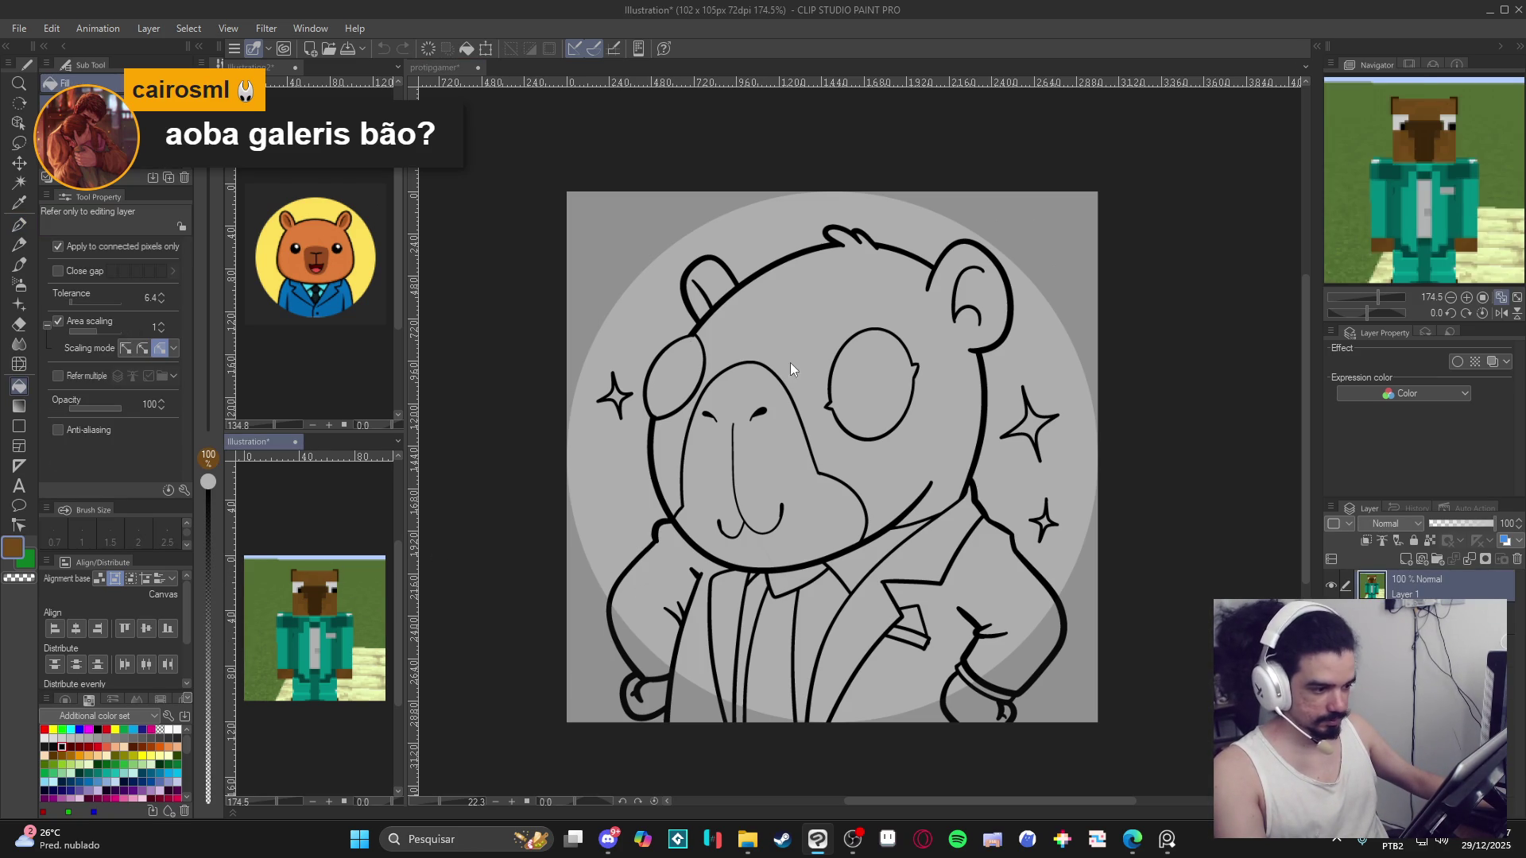
left_click(790, 364)
key("ctrl+z")
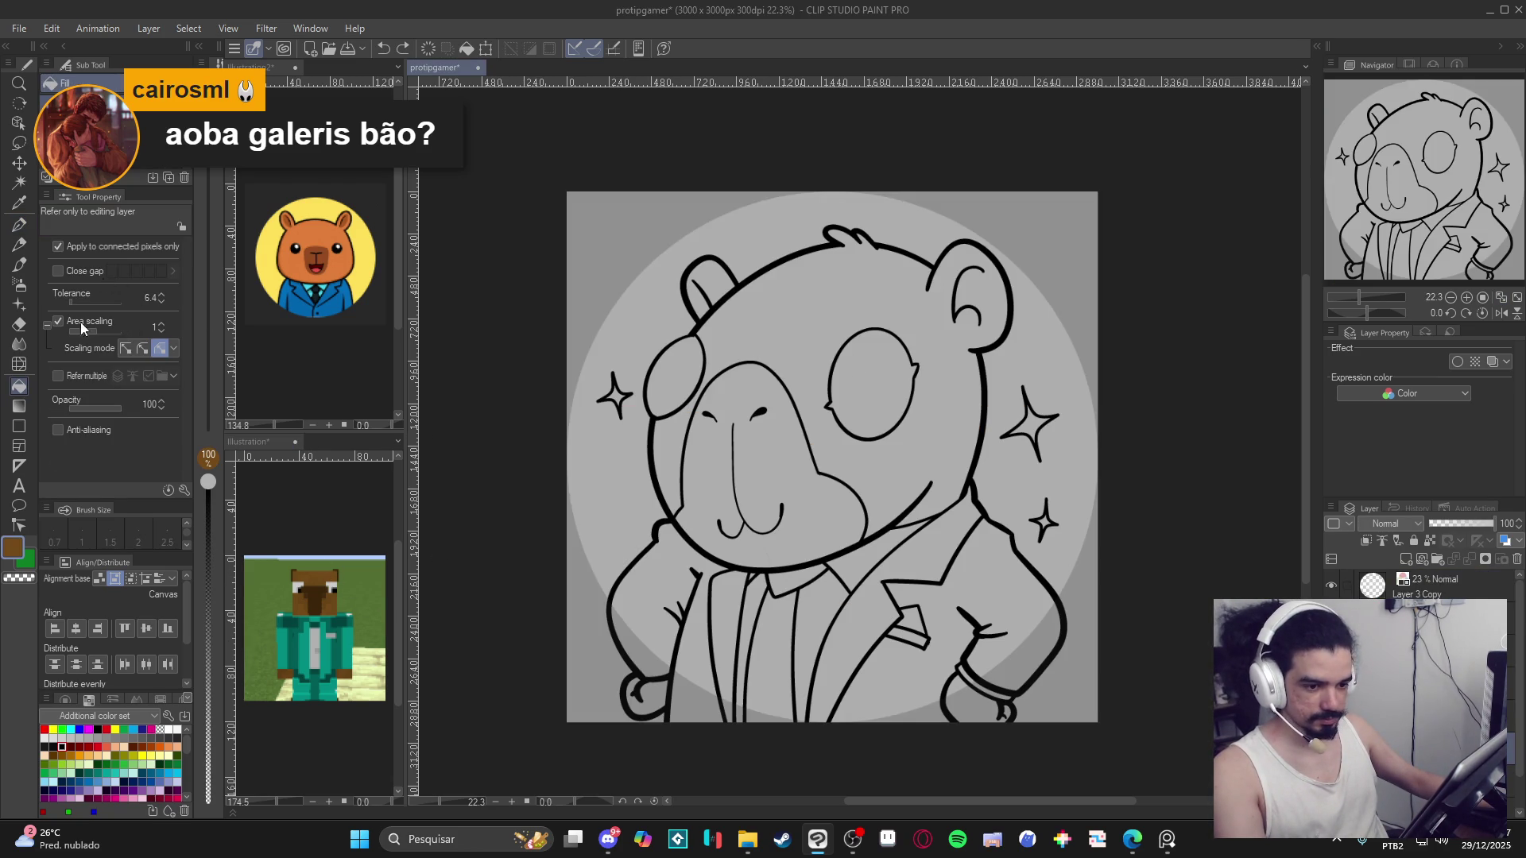
left_click(58, 376)
left_click(711, 365)
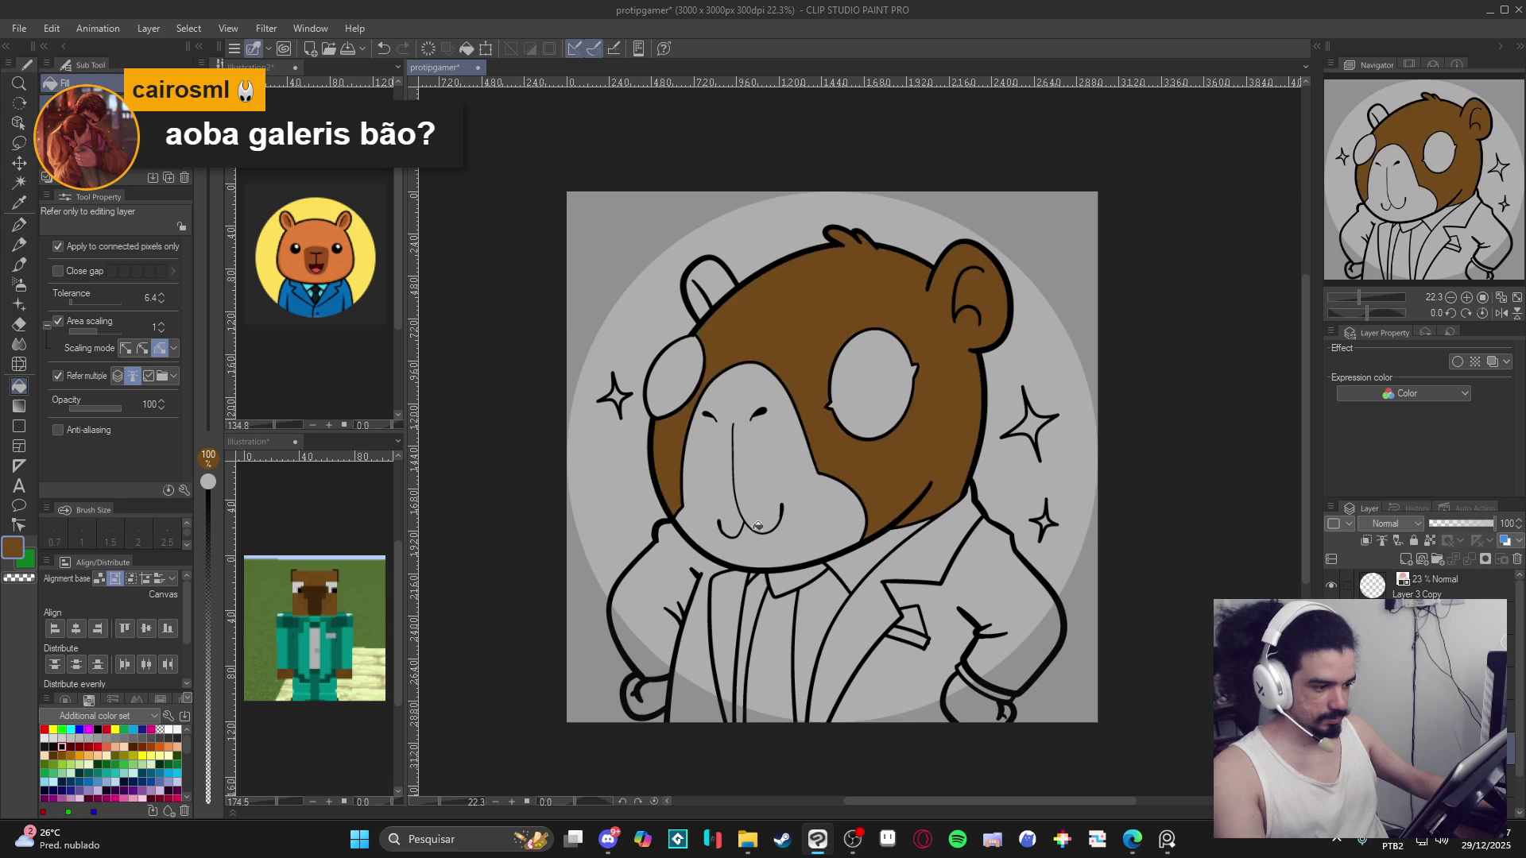
Fill the muzzle with the dark brown from the pixel-art reference.
double_click(14, 548)
left_click(485, 325)
left_click(711, 188)
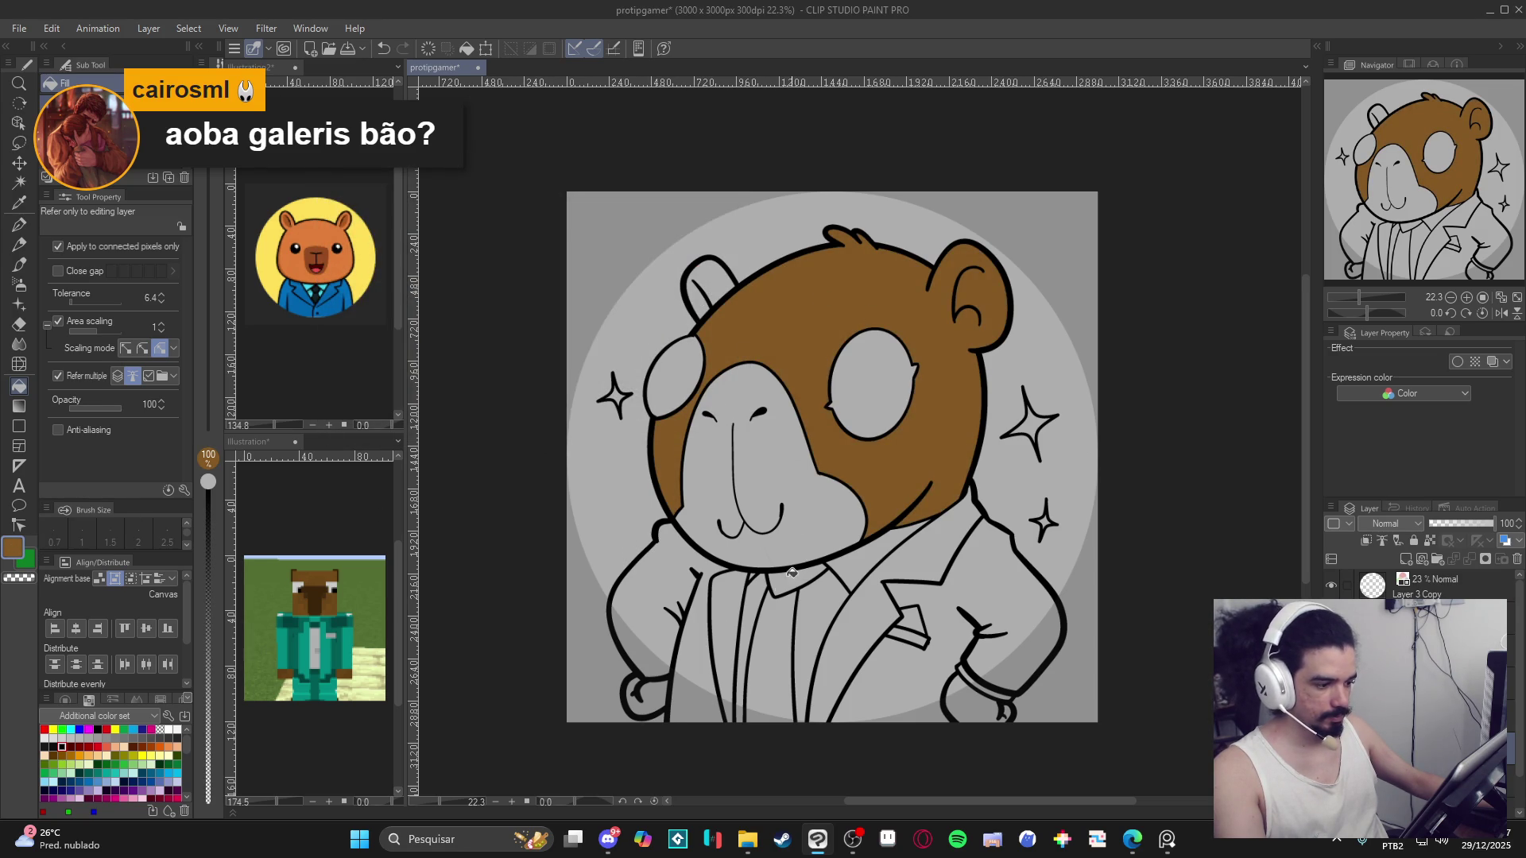
left_click(332, 601, "alt")
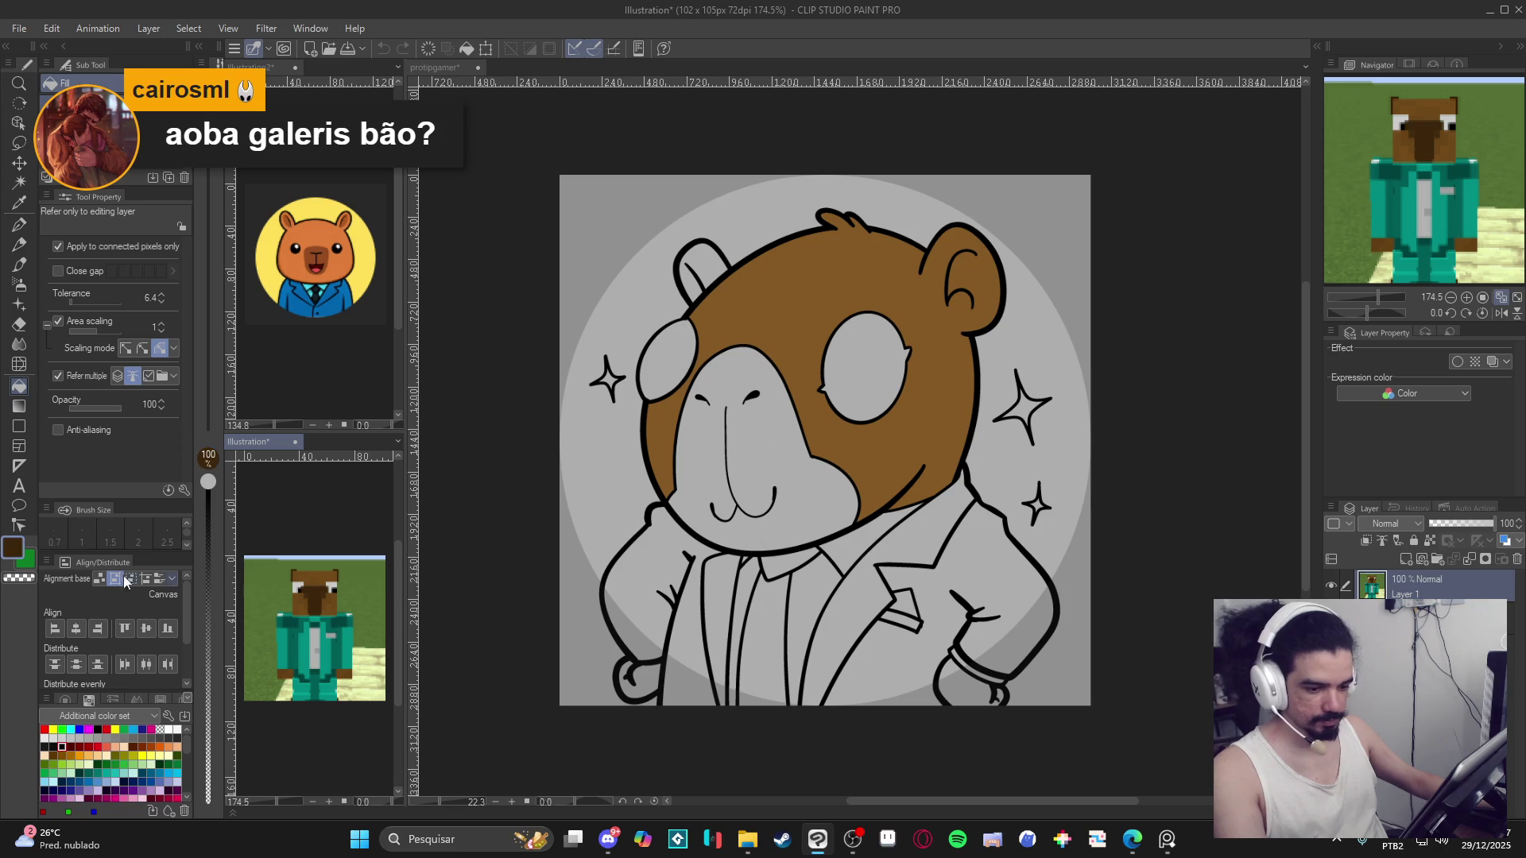
left_click(757, 444)
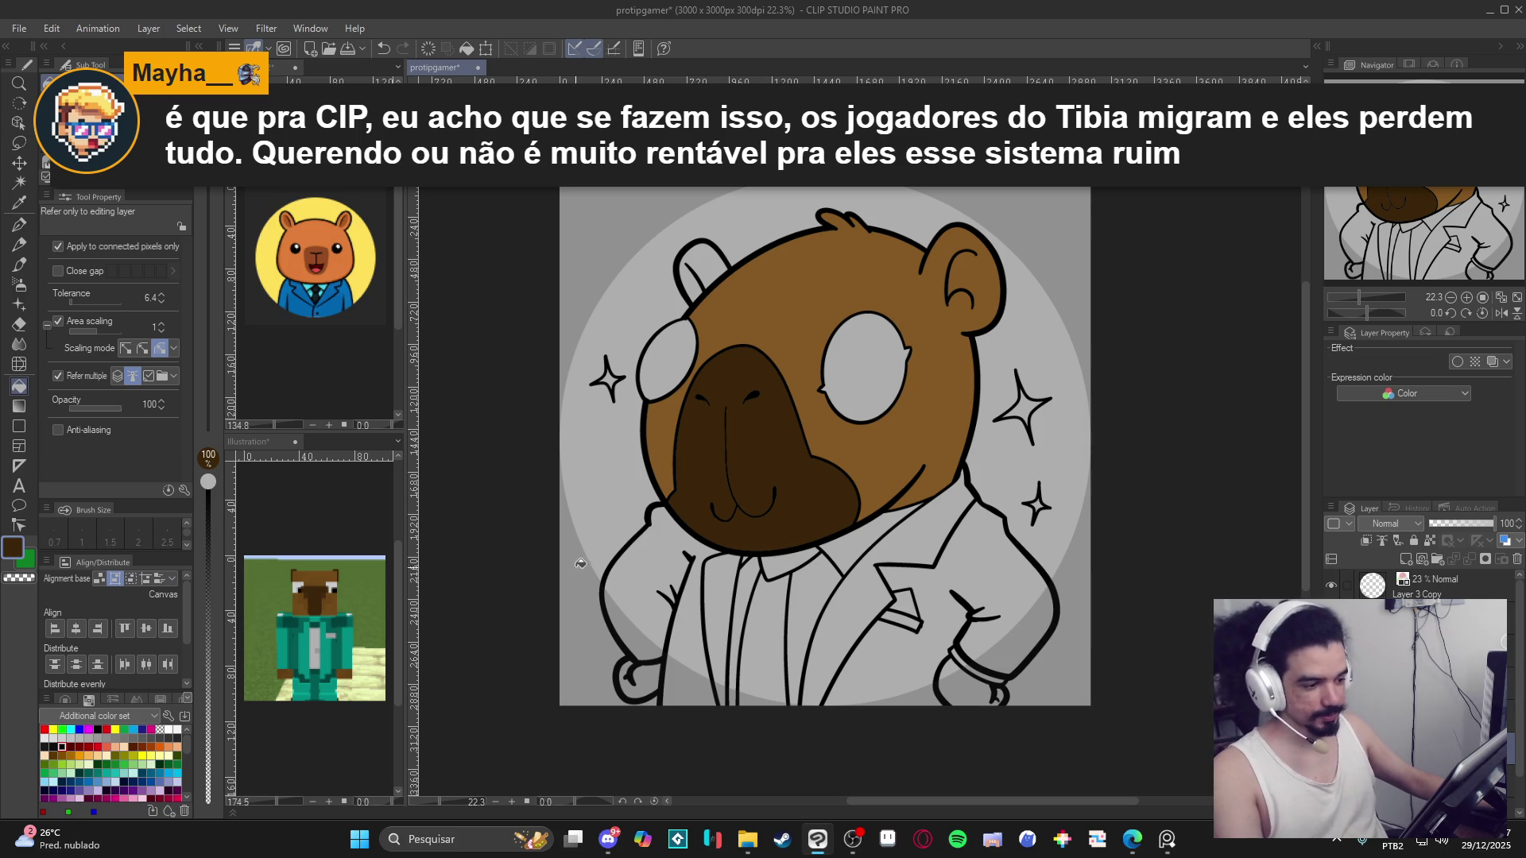
Tint the muzzle with red at opacity 7.
left_click(98, 747)
left_click_drag(208, 759, 208, 784)
left_click(736, 439)
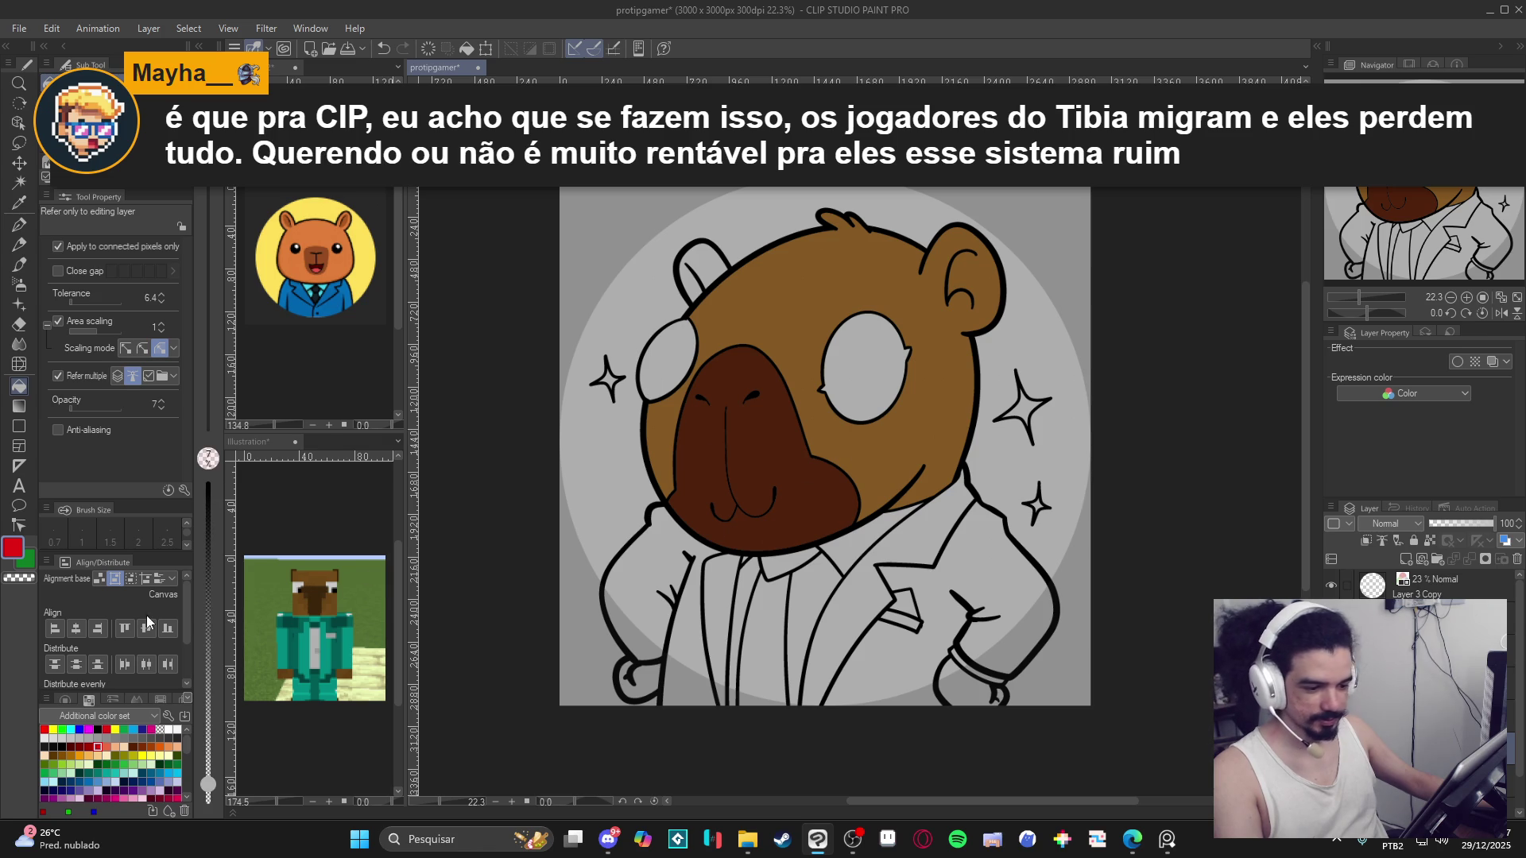
Fill both eyes black at 100% opacity.
left_click(45, 746)
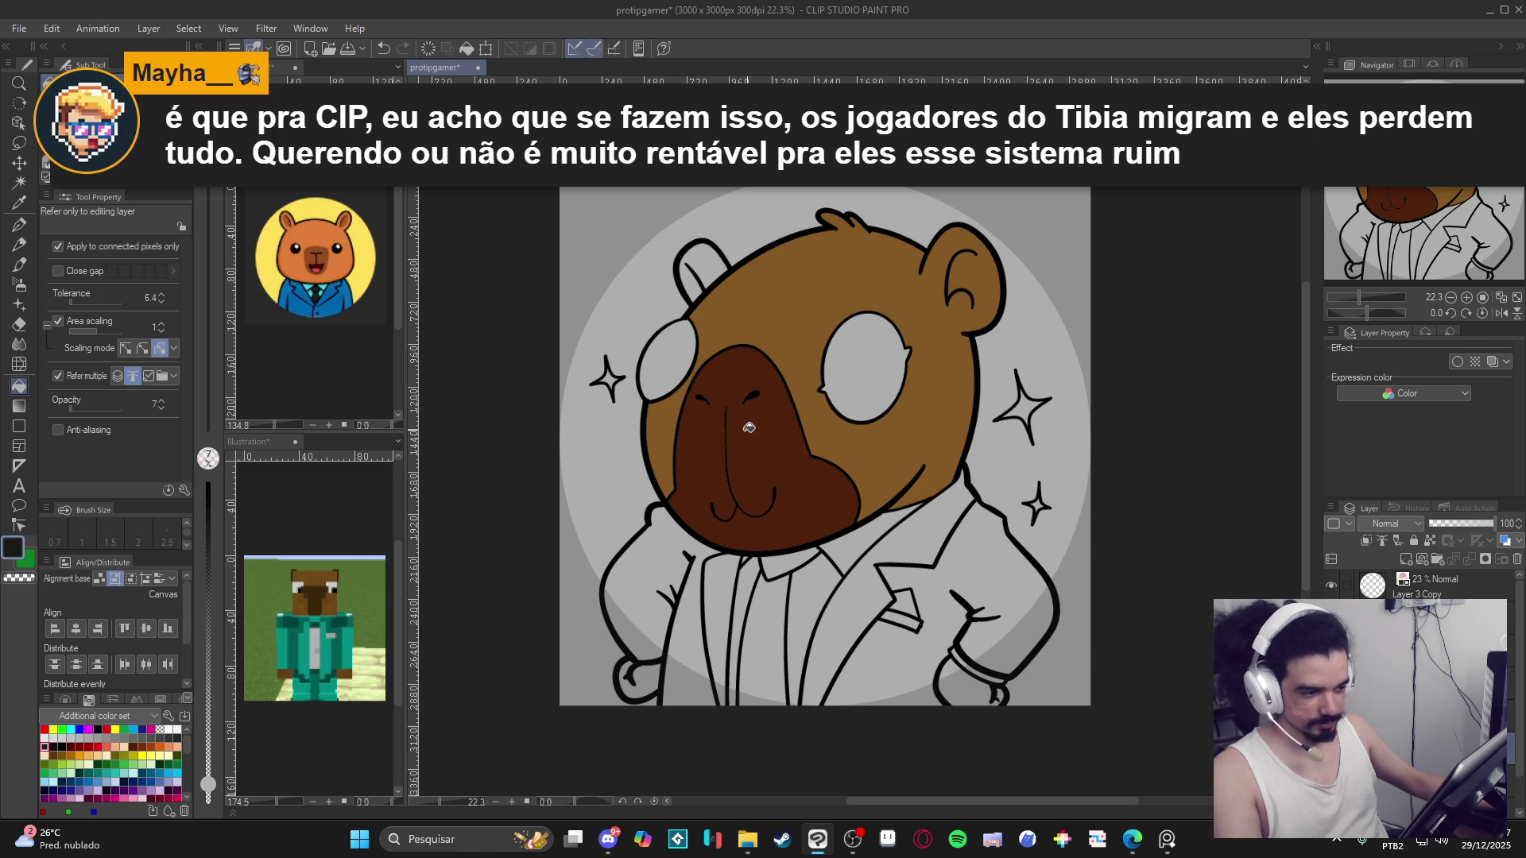
left_click_drag(212, 547, 216, 461)
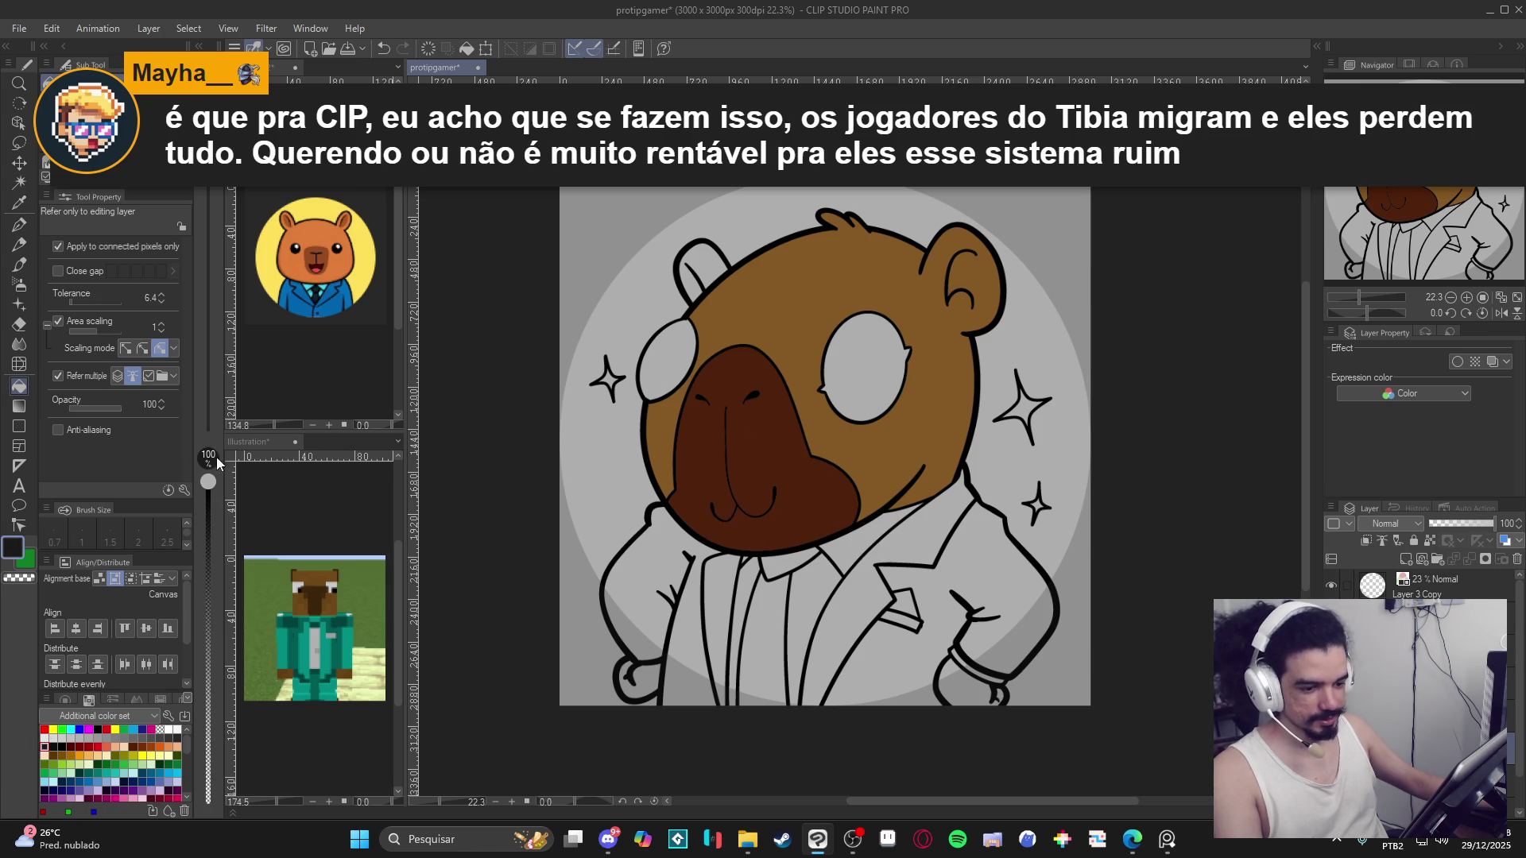
left_click(834, 358)
left_click(662, 382)
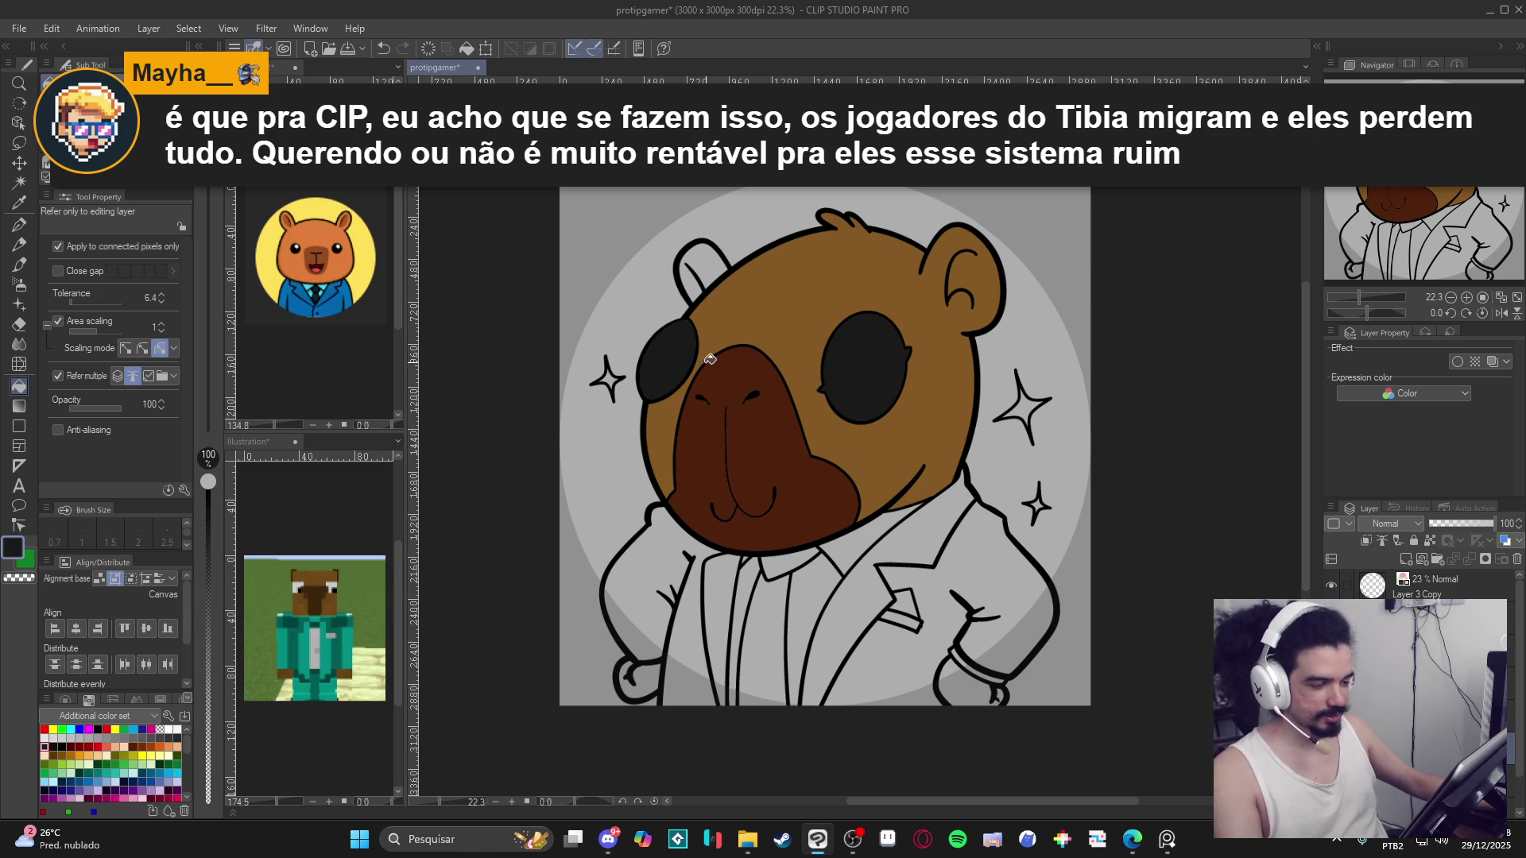
Fill the left inner ear with the snout's dark brown.
left_click(739, 407, "alt")
left_click(706, 268)
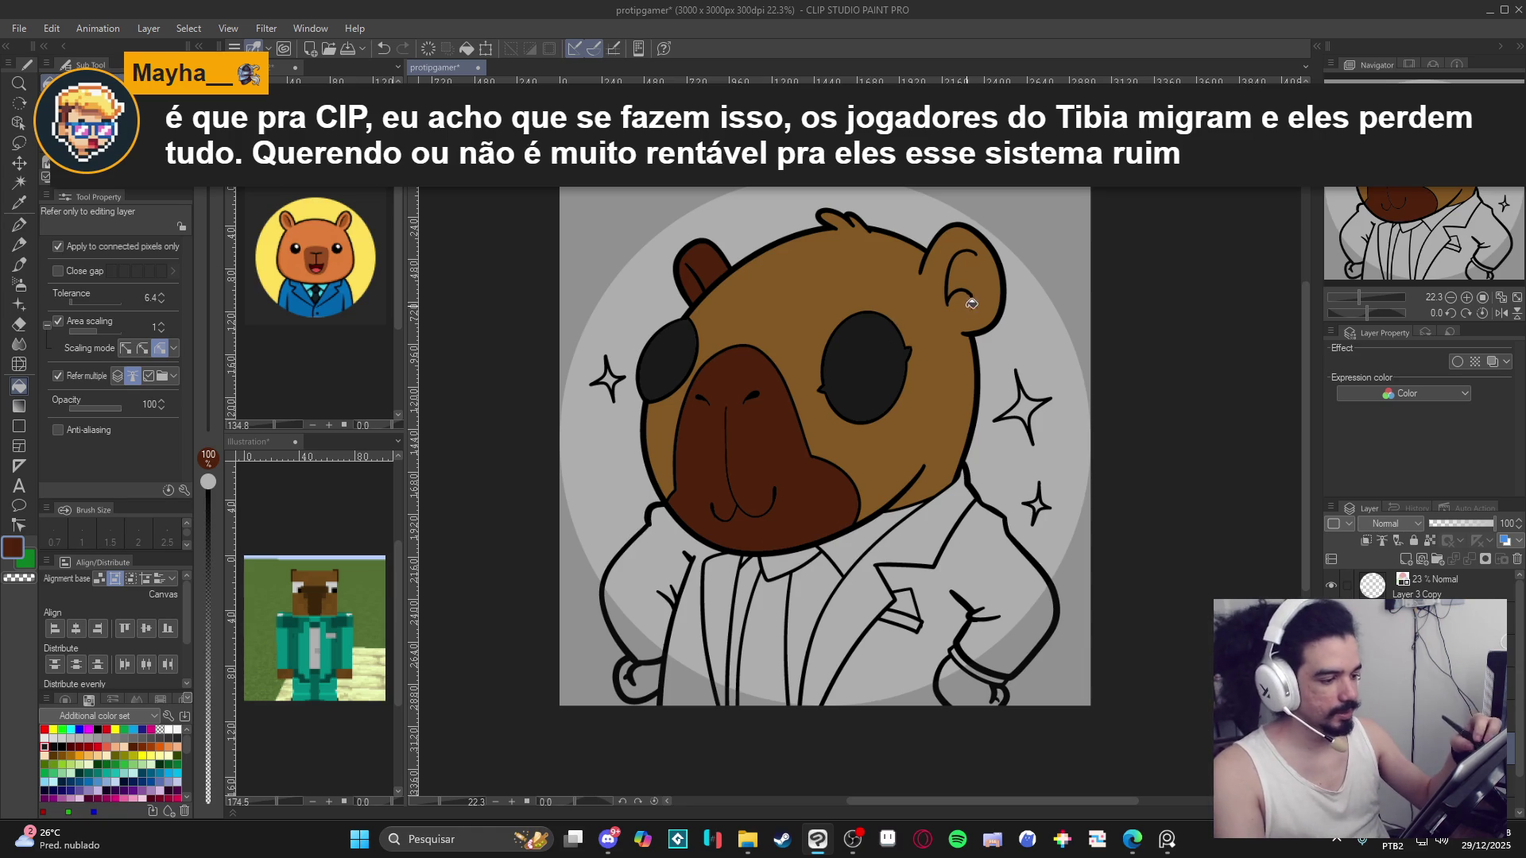
key("p")
key("bracketright")
key("bracketright")
key("bracketright")
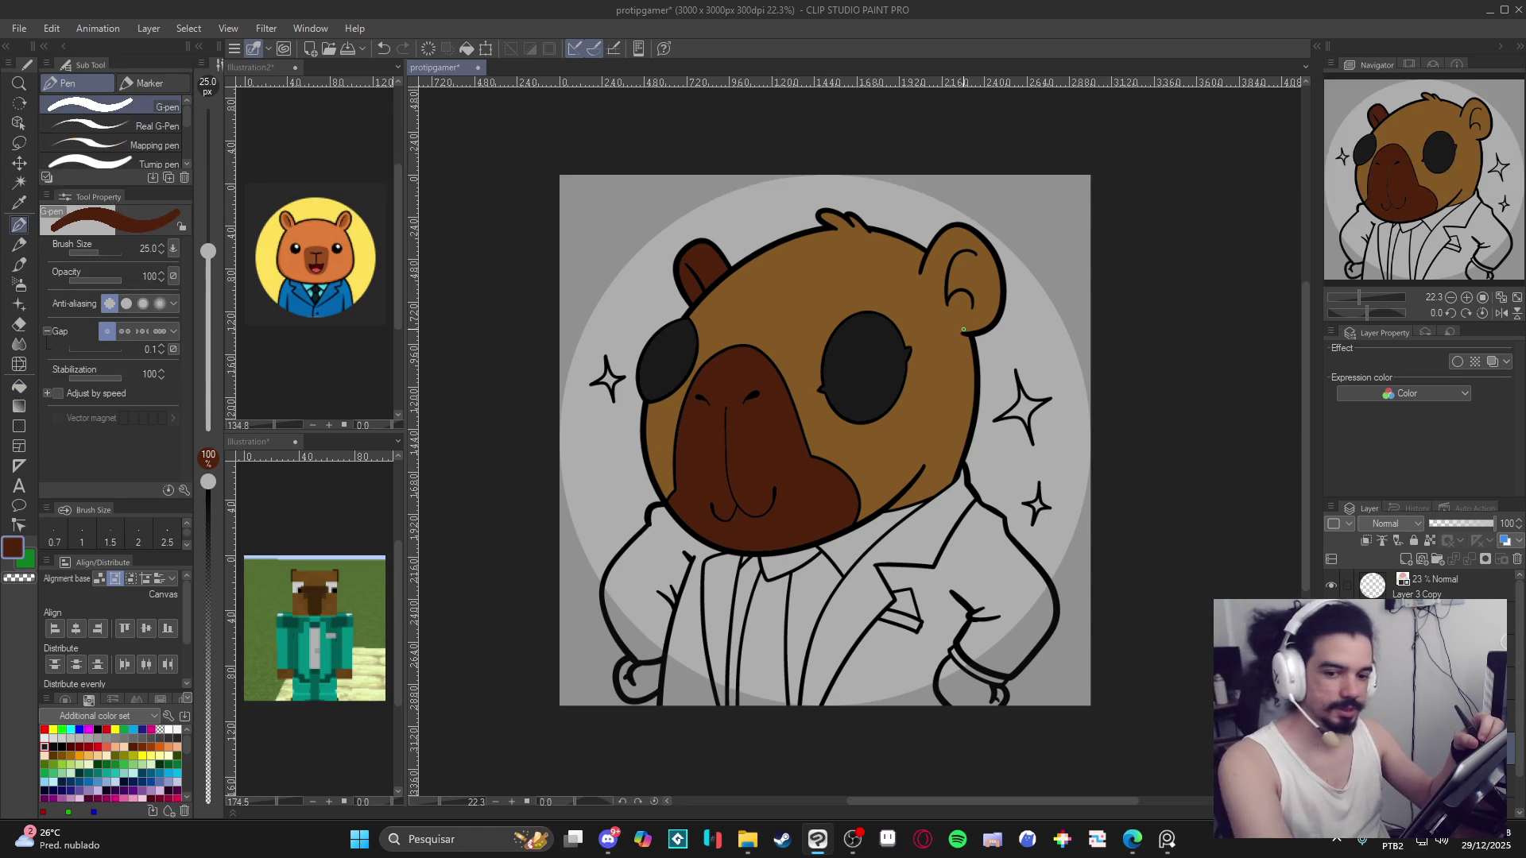
Paint over the right ear in dark brown with the G-pen at size 100.
key("w")
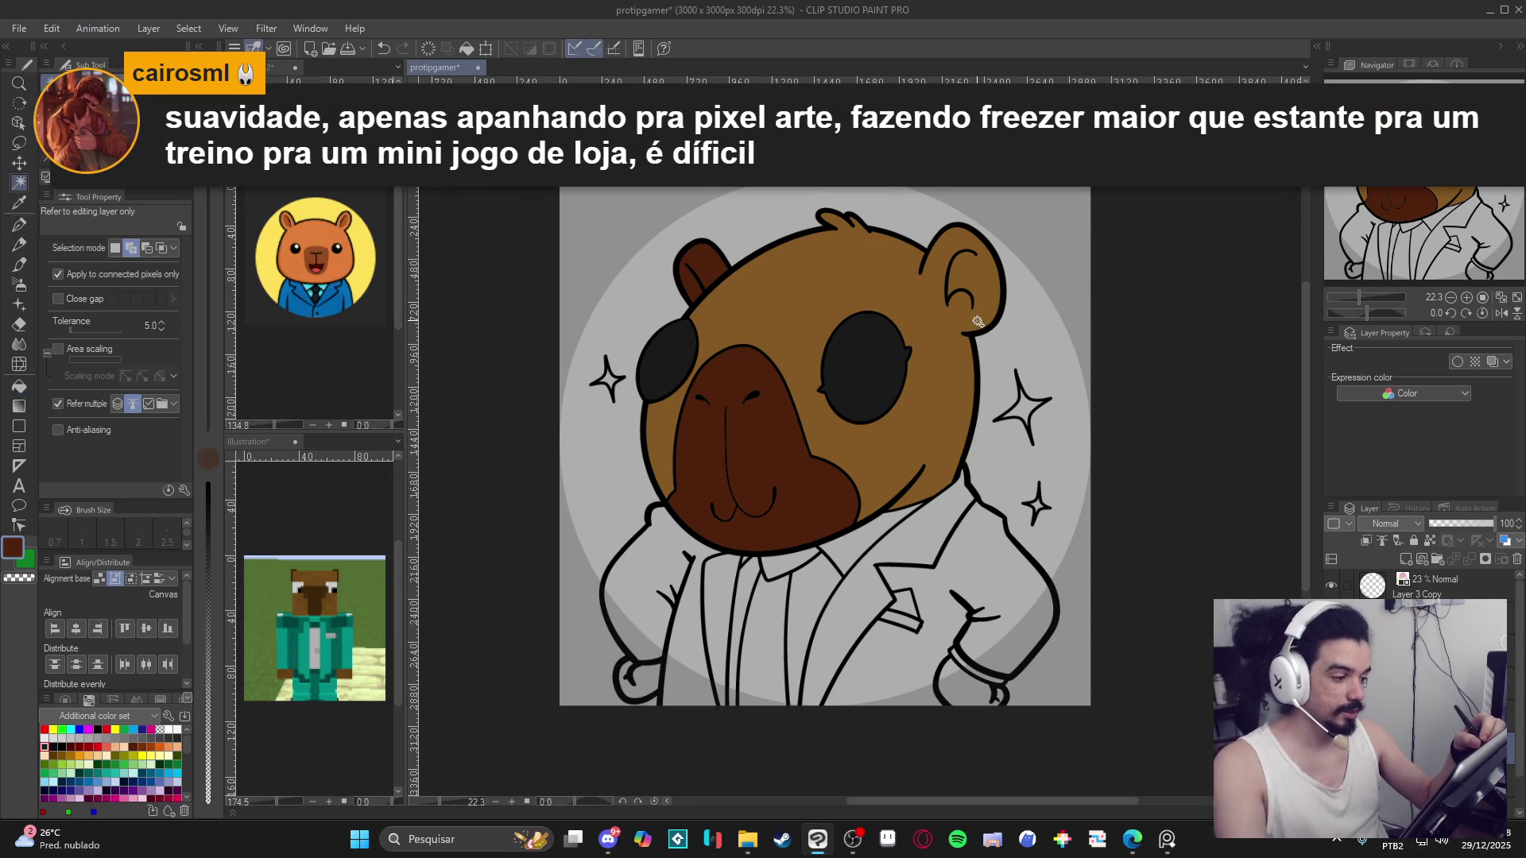
key("p")
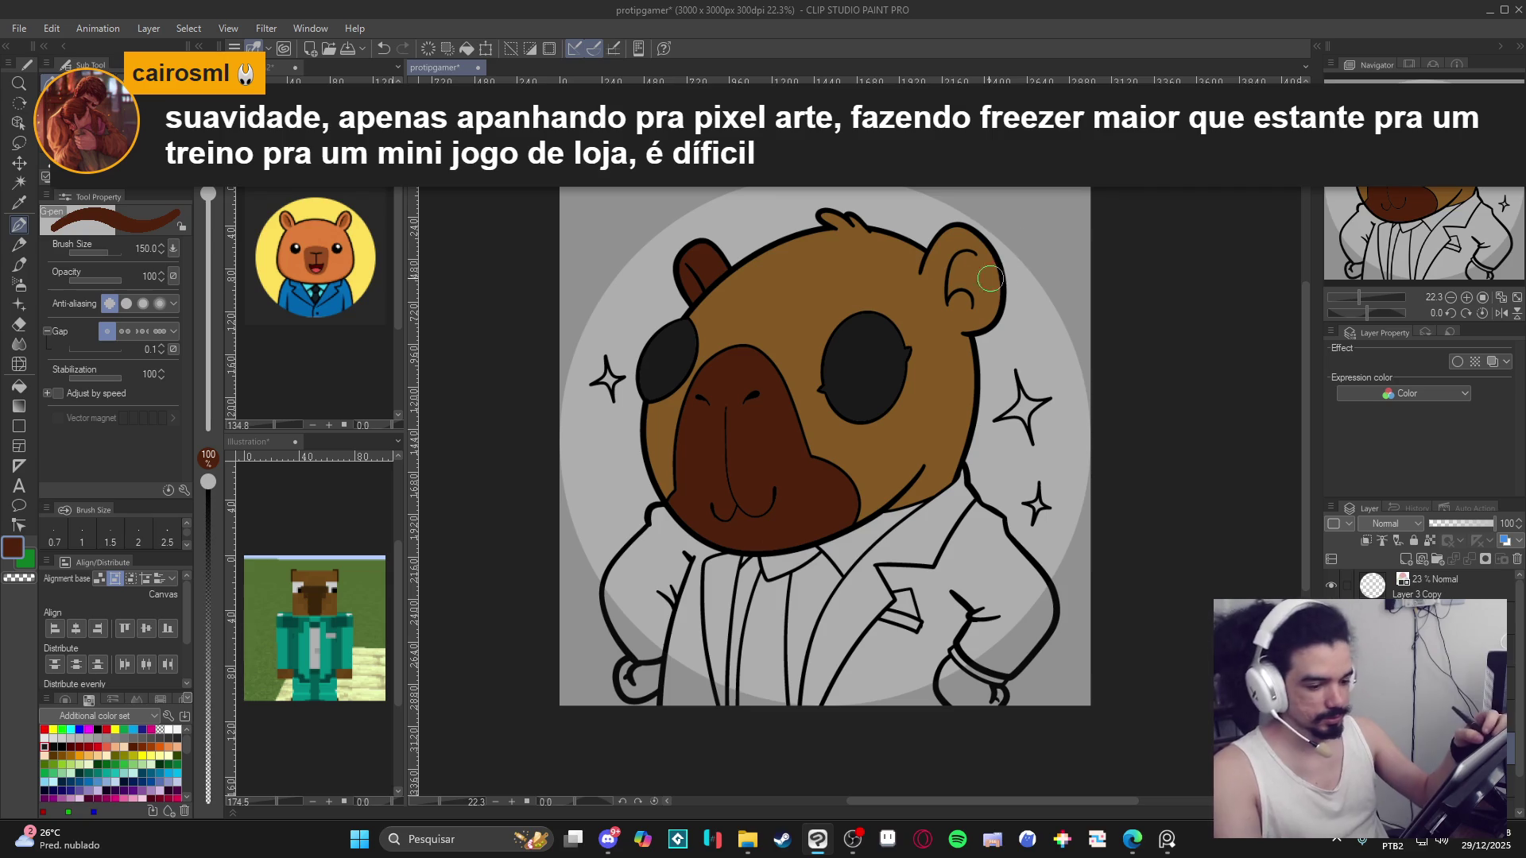
mouse_move(1006, 281)
left_mouse_down()
mouse_move(965, 219)
mouse_move(920, 259)
mouse_move(928, 316)
mouse_move(1001, 313)
left_mouse_up()
left_click(911, 270, "alt")
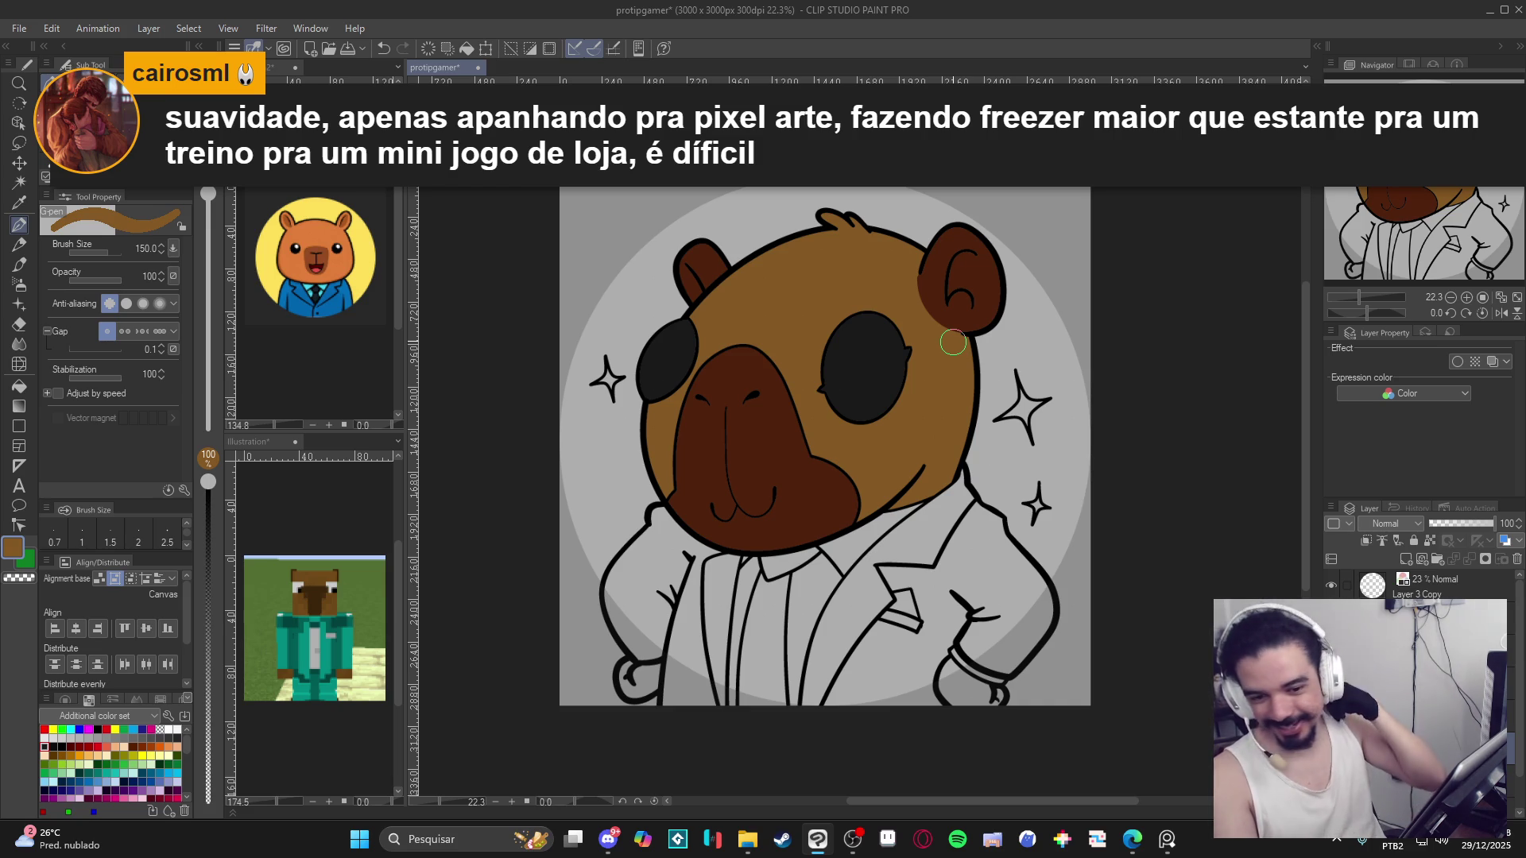
mouse_move(702, 504)
left_mouse_down()
mouse_move(670, 496)
mouse_move(701, 525)
left_mouse_up()
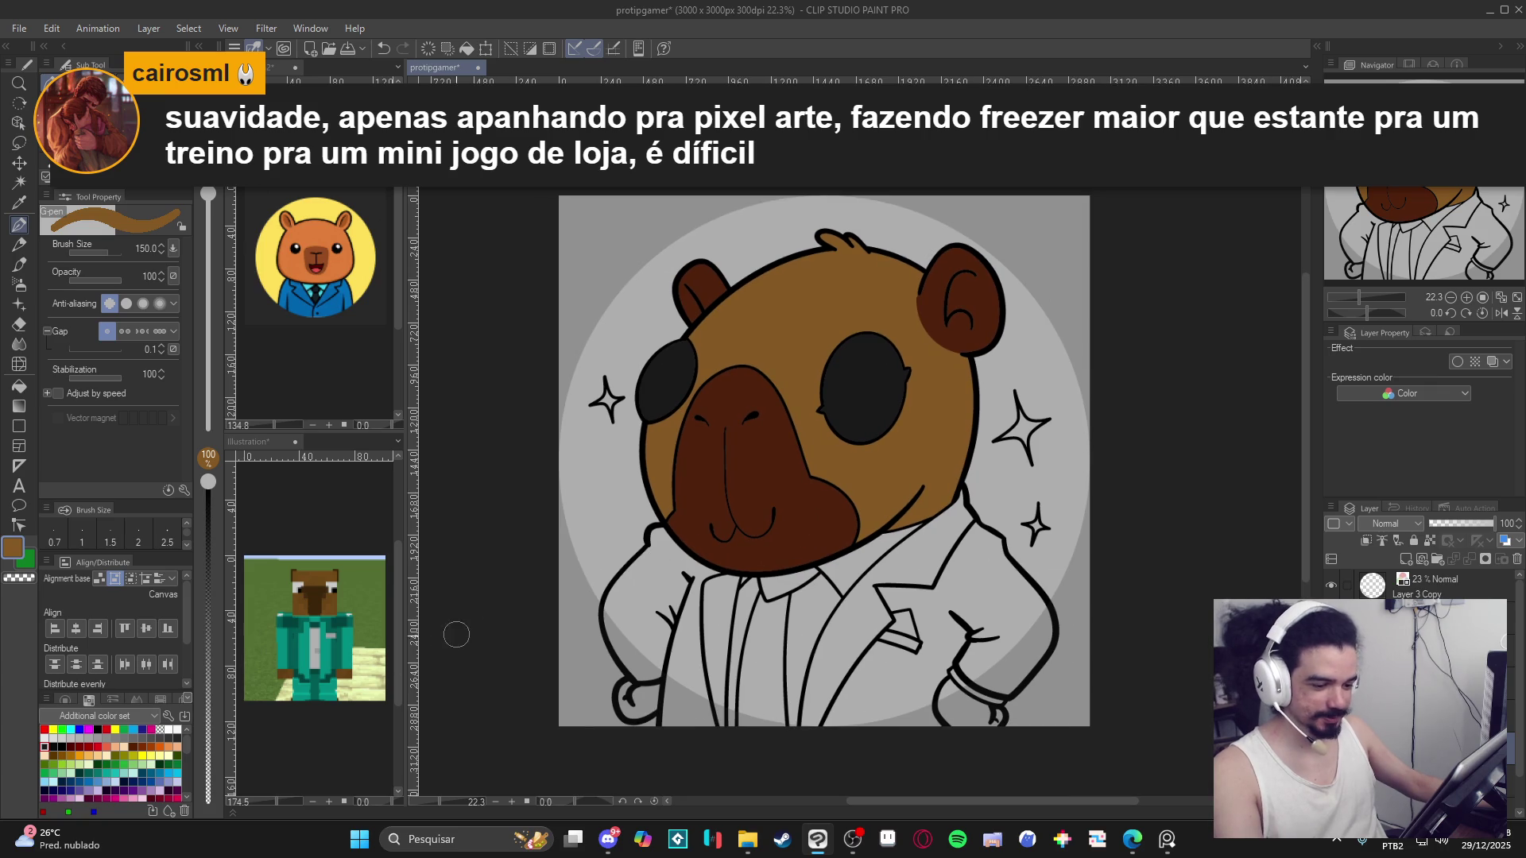
Fill both sides of the suit jacket with teal sampled from the pixel-art reference.
left_click(337, 658)
left_click(334, 648, "alt")
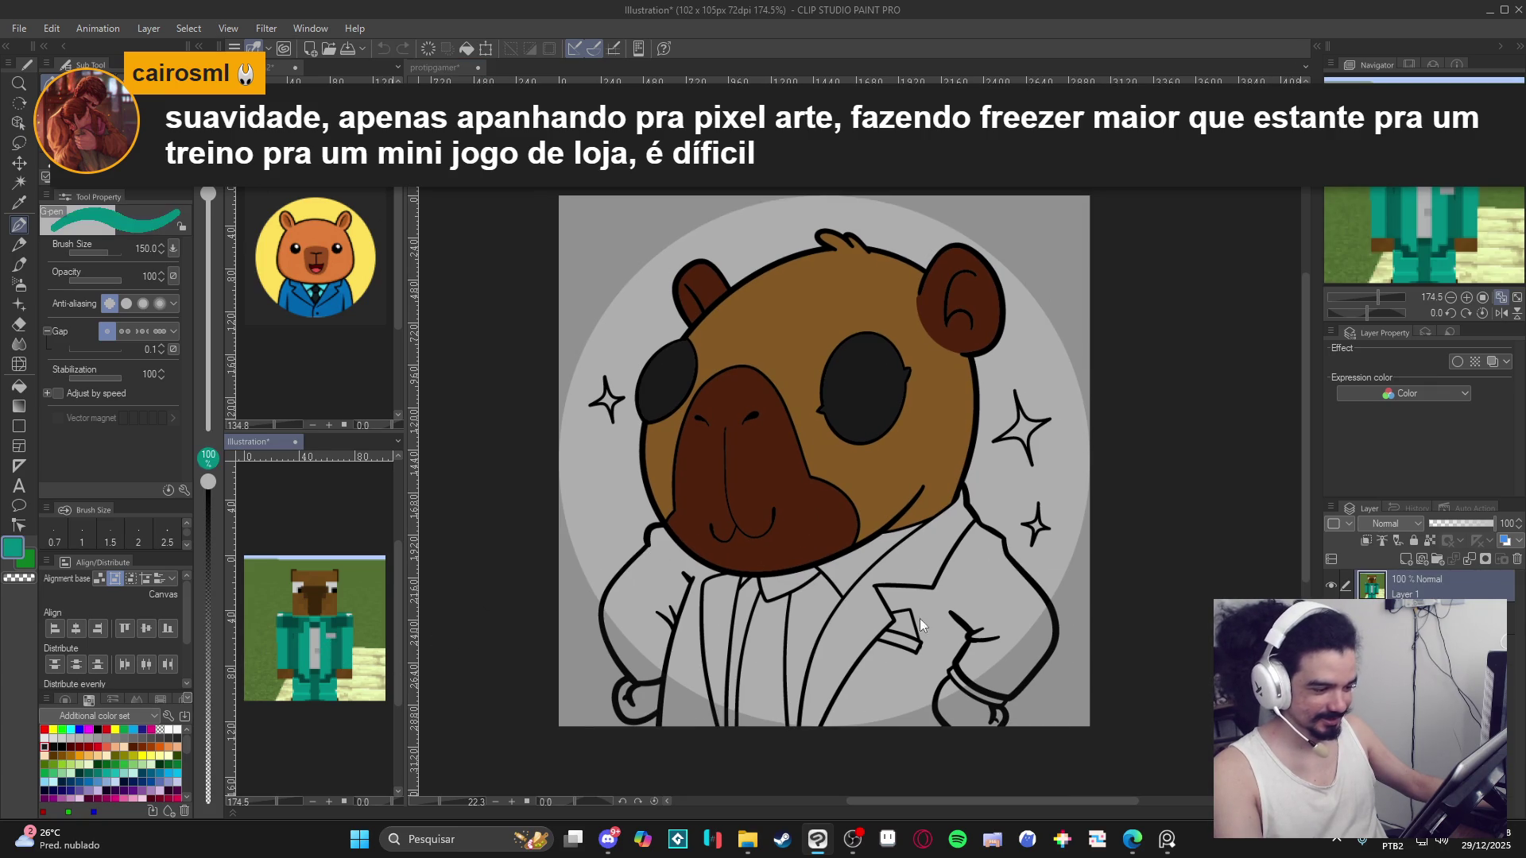
left_click(661, 595)
key("g")
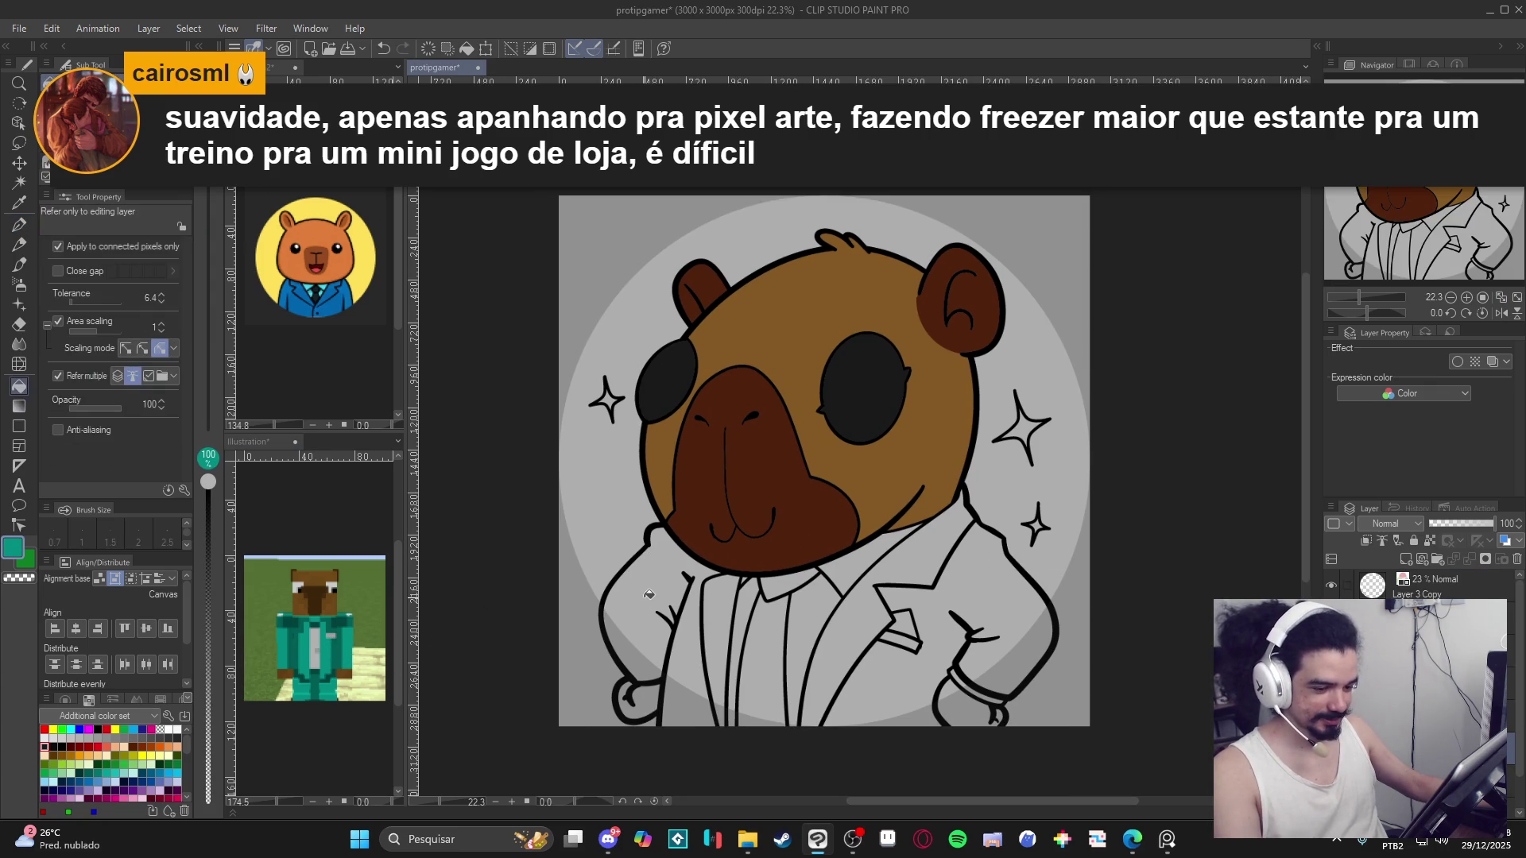
left_click(653, 598)
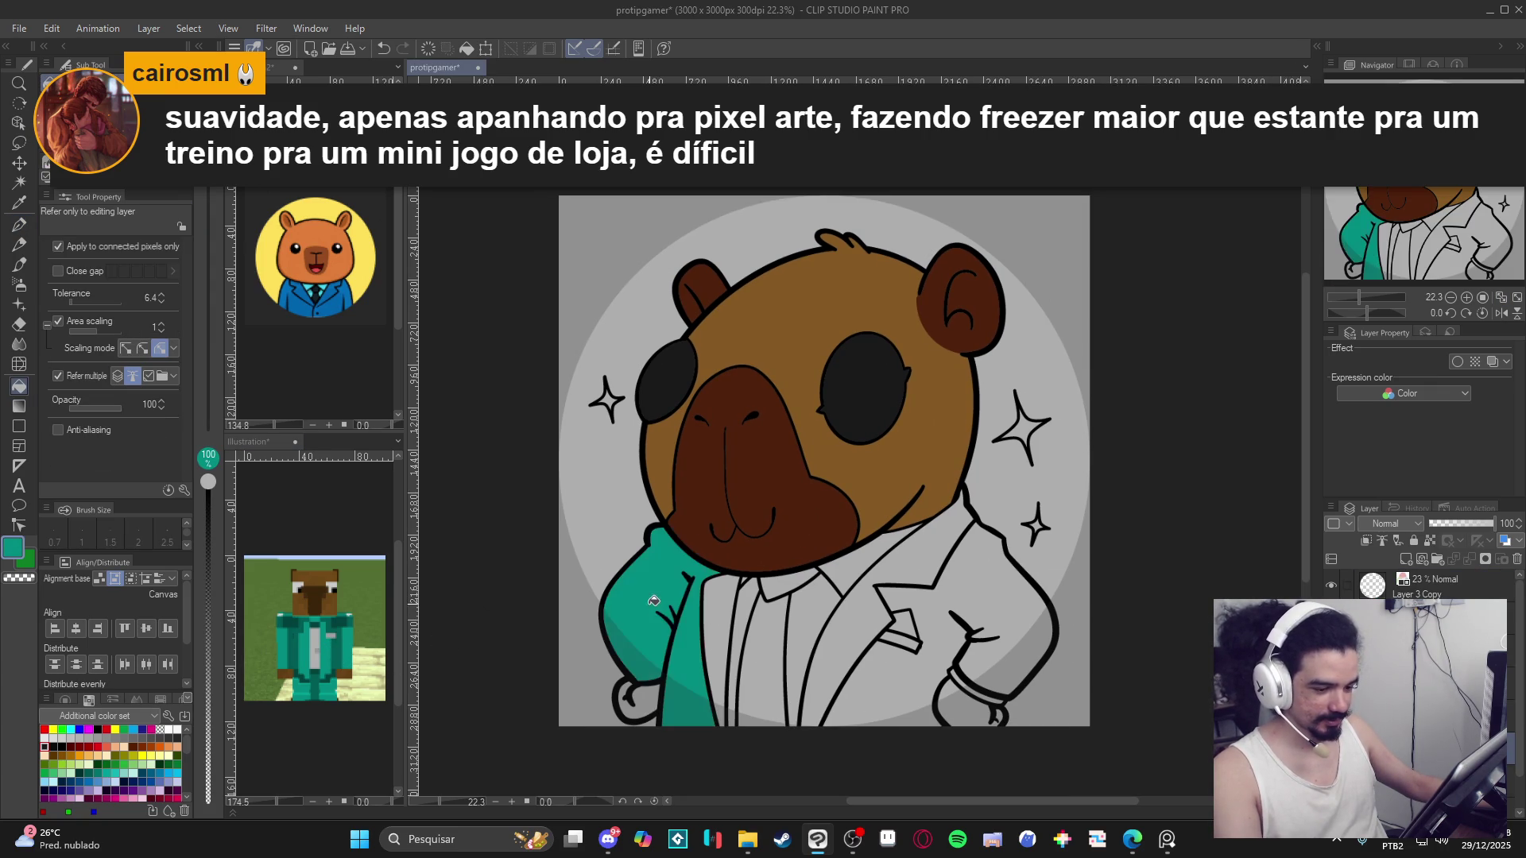
left_click(900, 671)
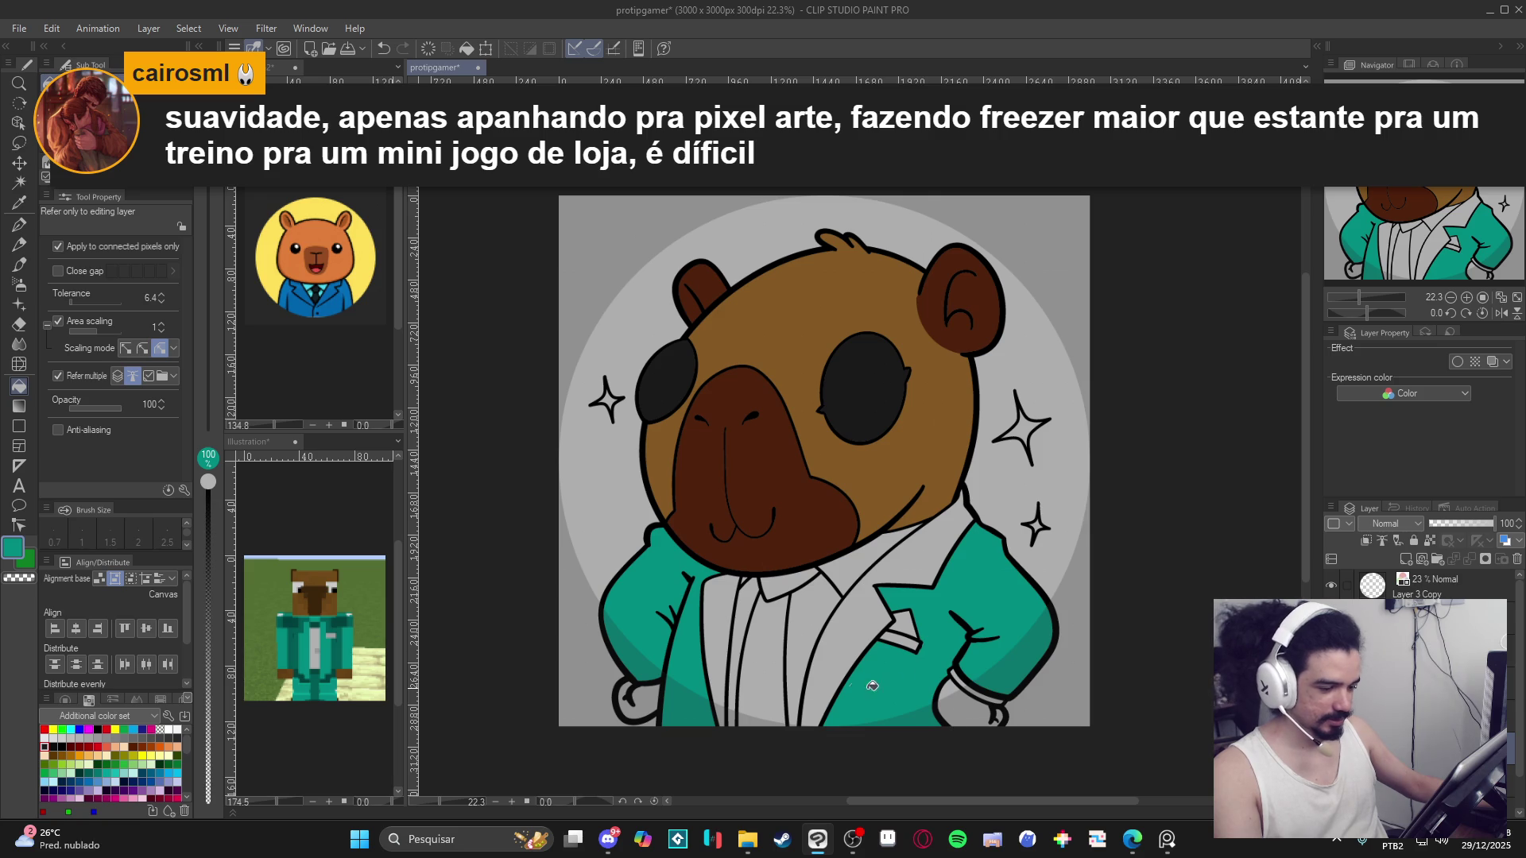
Fill both hands with the face's brown.
left_click(903, 467, "alt")
left_click(648, 706)
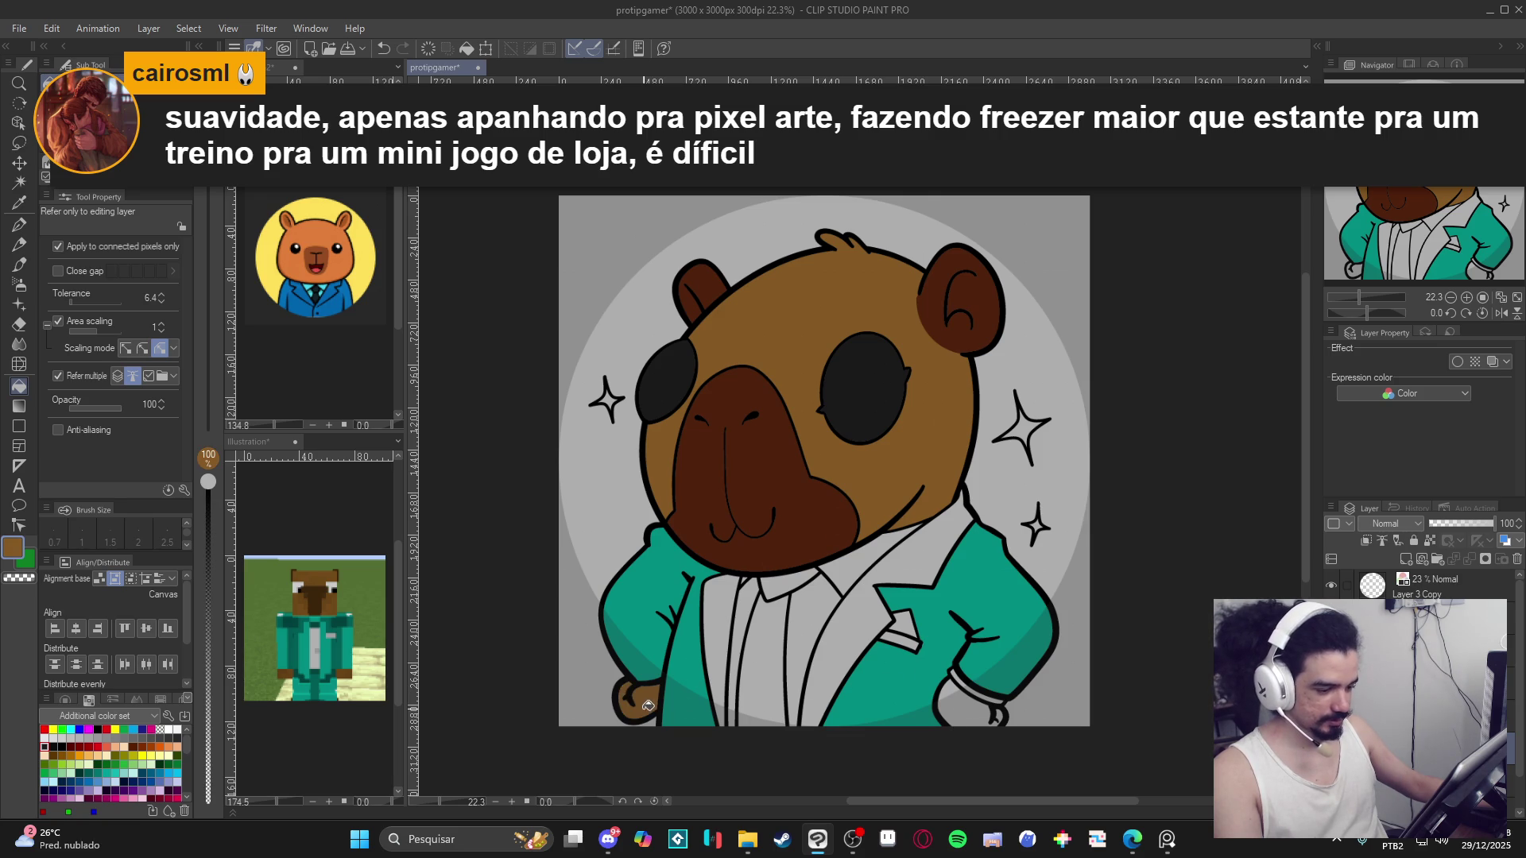
left_click(955, 710)
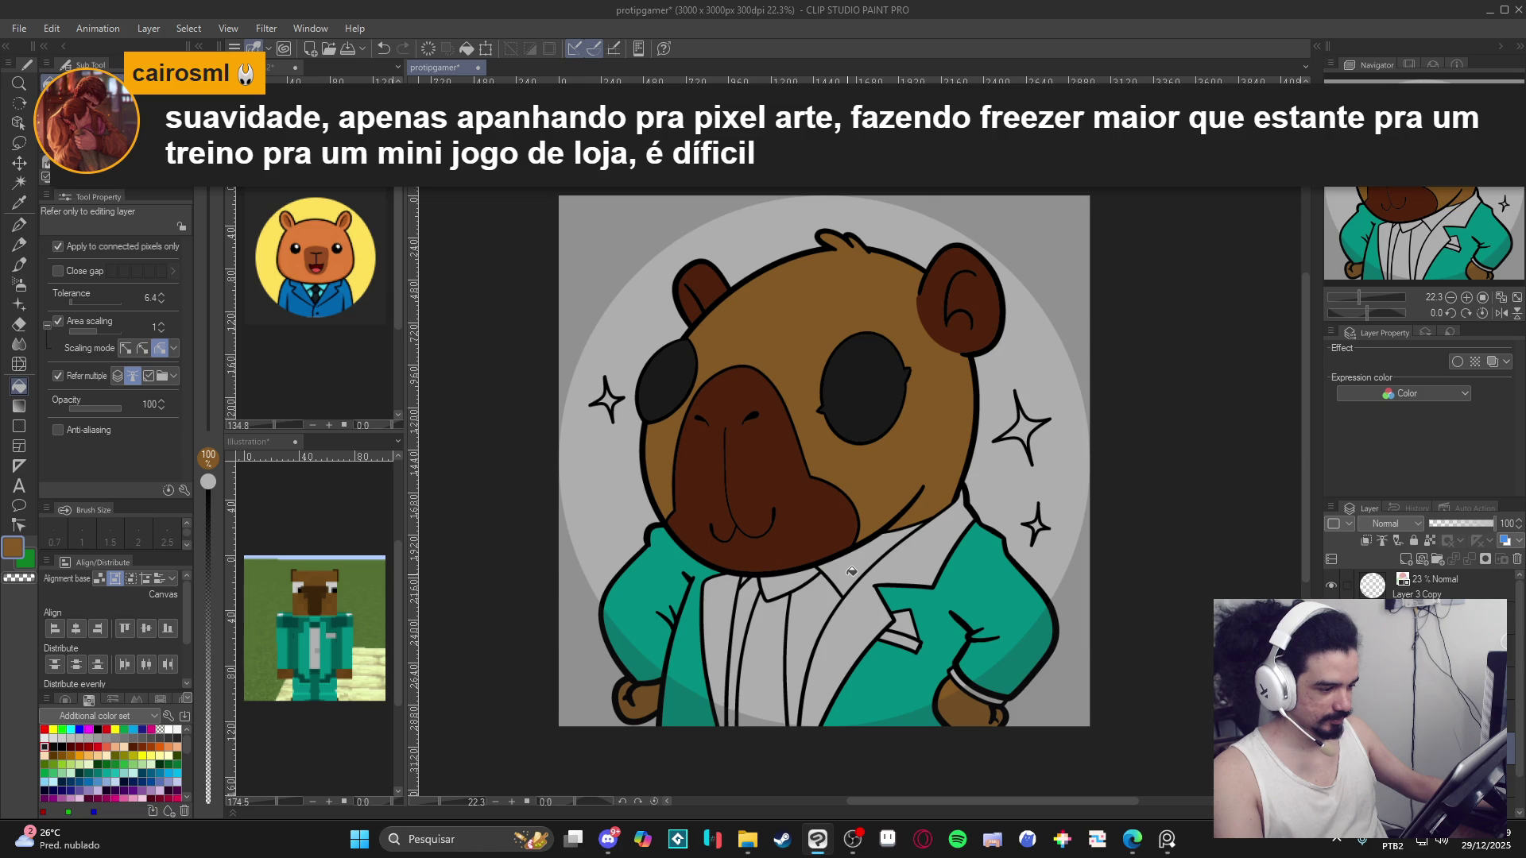
Fill the remaining jacket wedge, gap and lapel patch with teal.
left_click(934, 561)
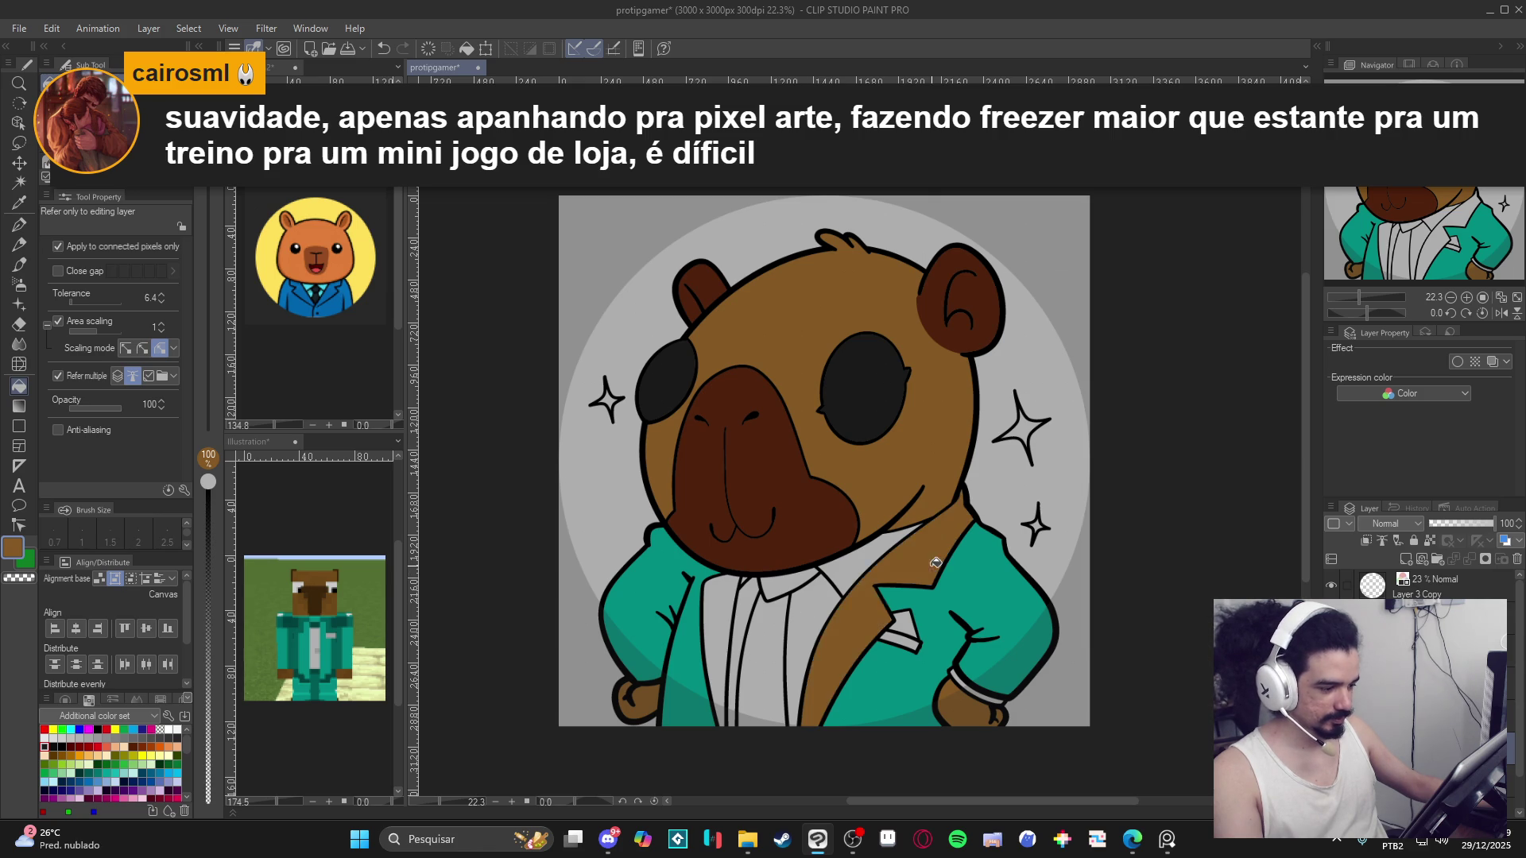
key("ctrl+z")
left_click(946, 572, "alt")
left_click(854, 629)
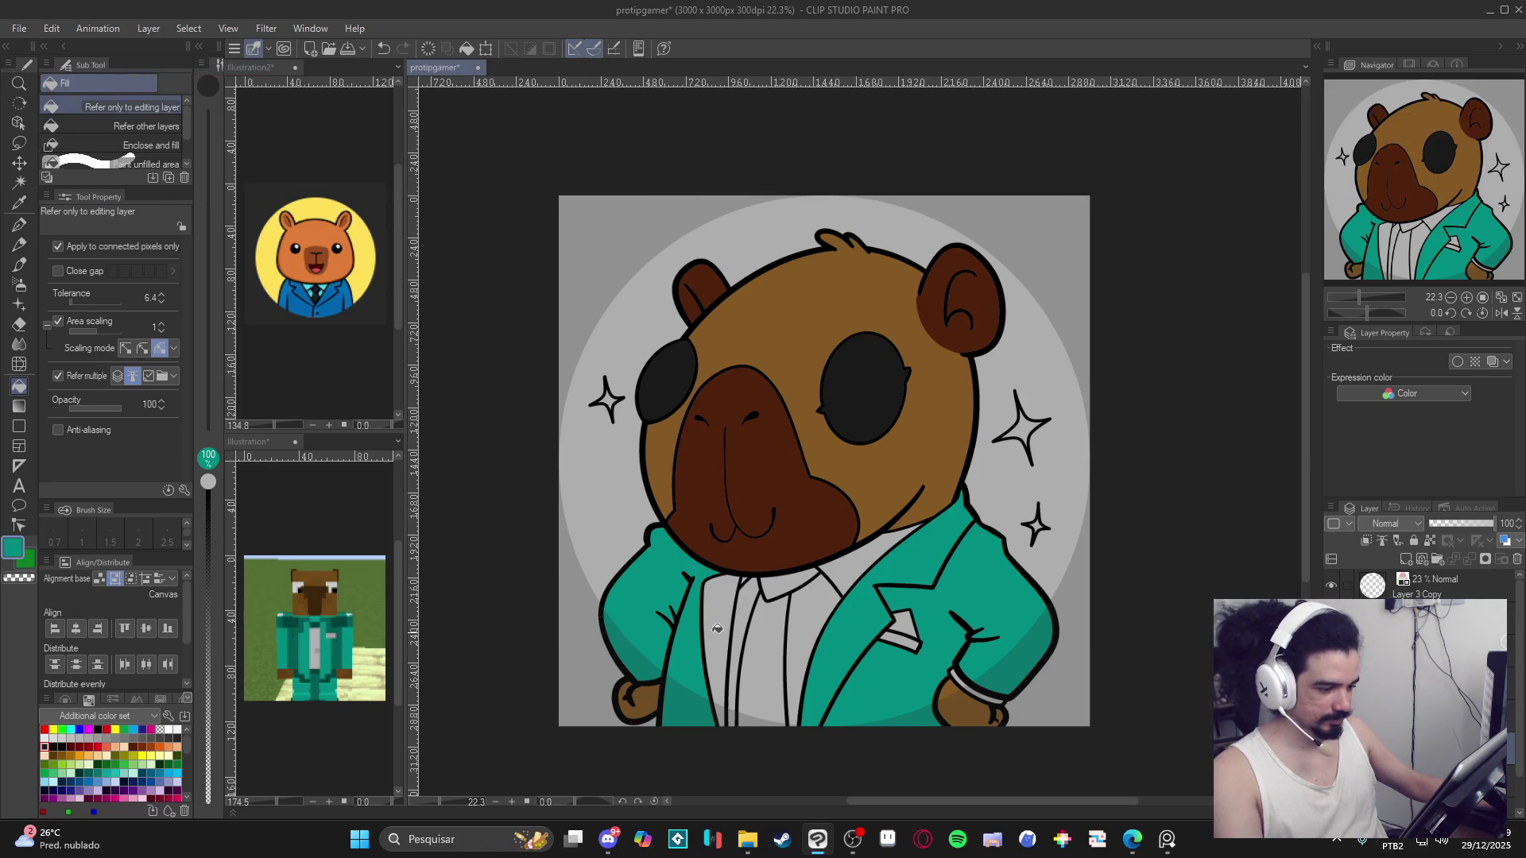
left_click(908, 640)
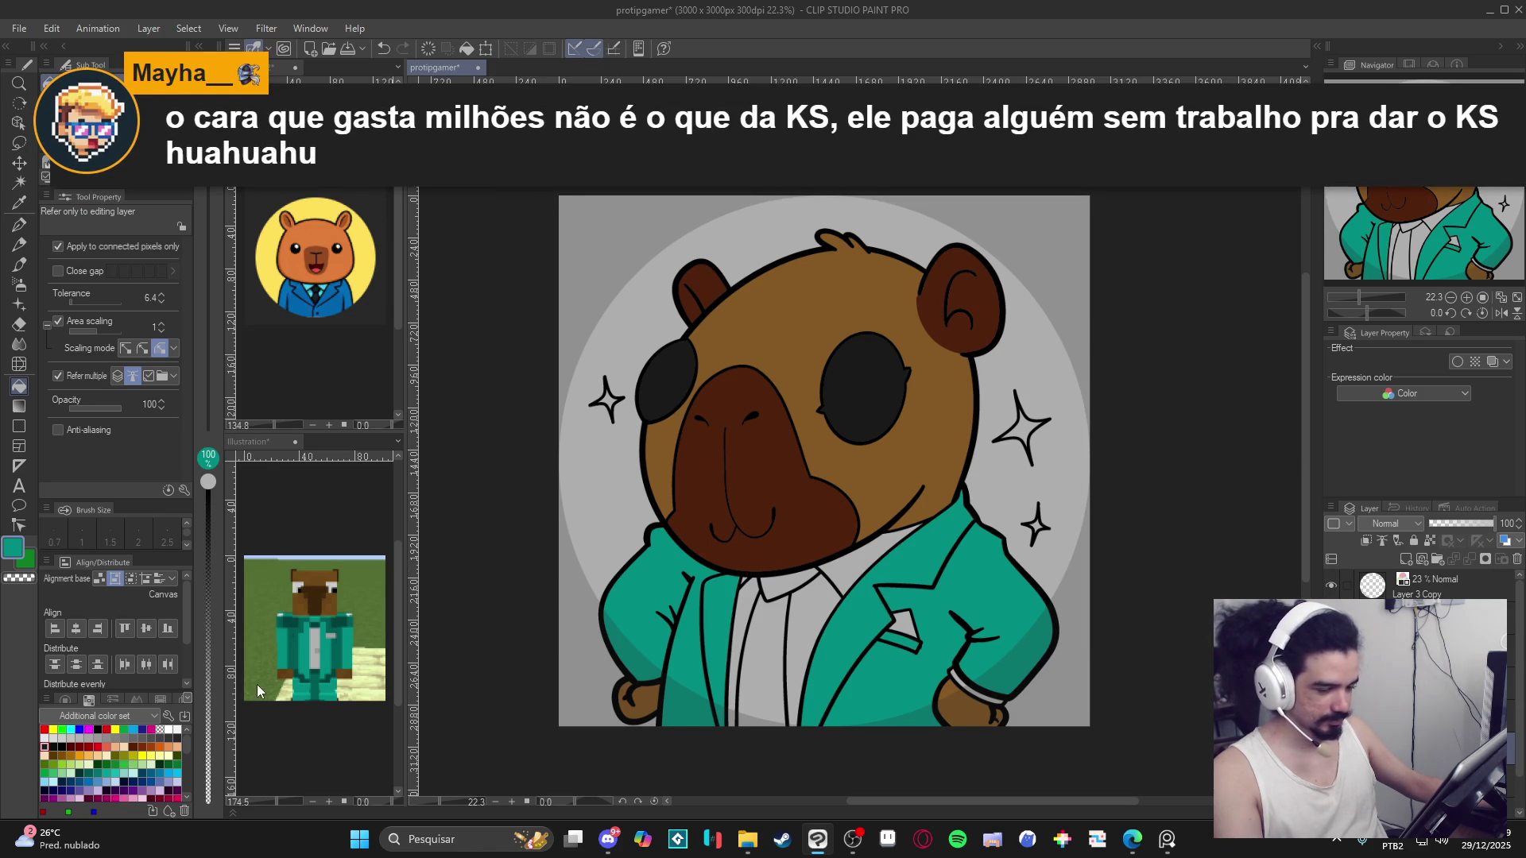
left_click(337, 648)
left_click(899, 638)
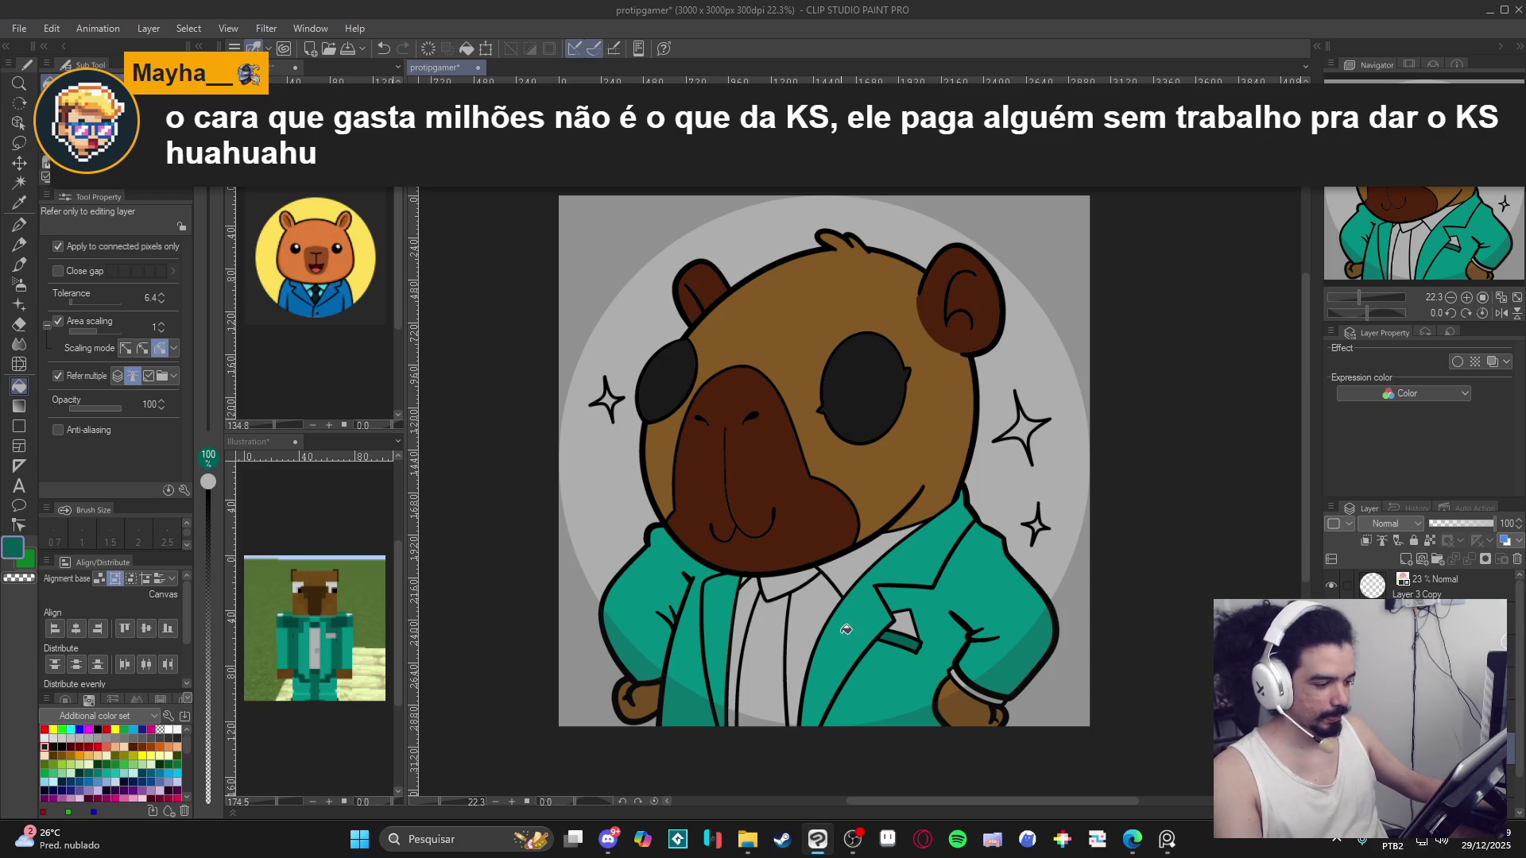
Fill the pocket square and both sparkles white.
left_click(320, 600)
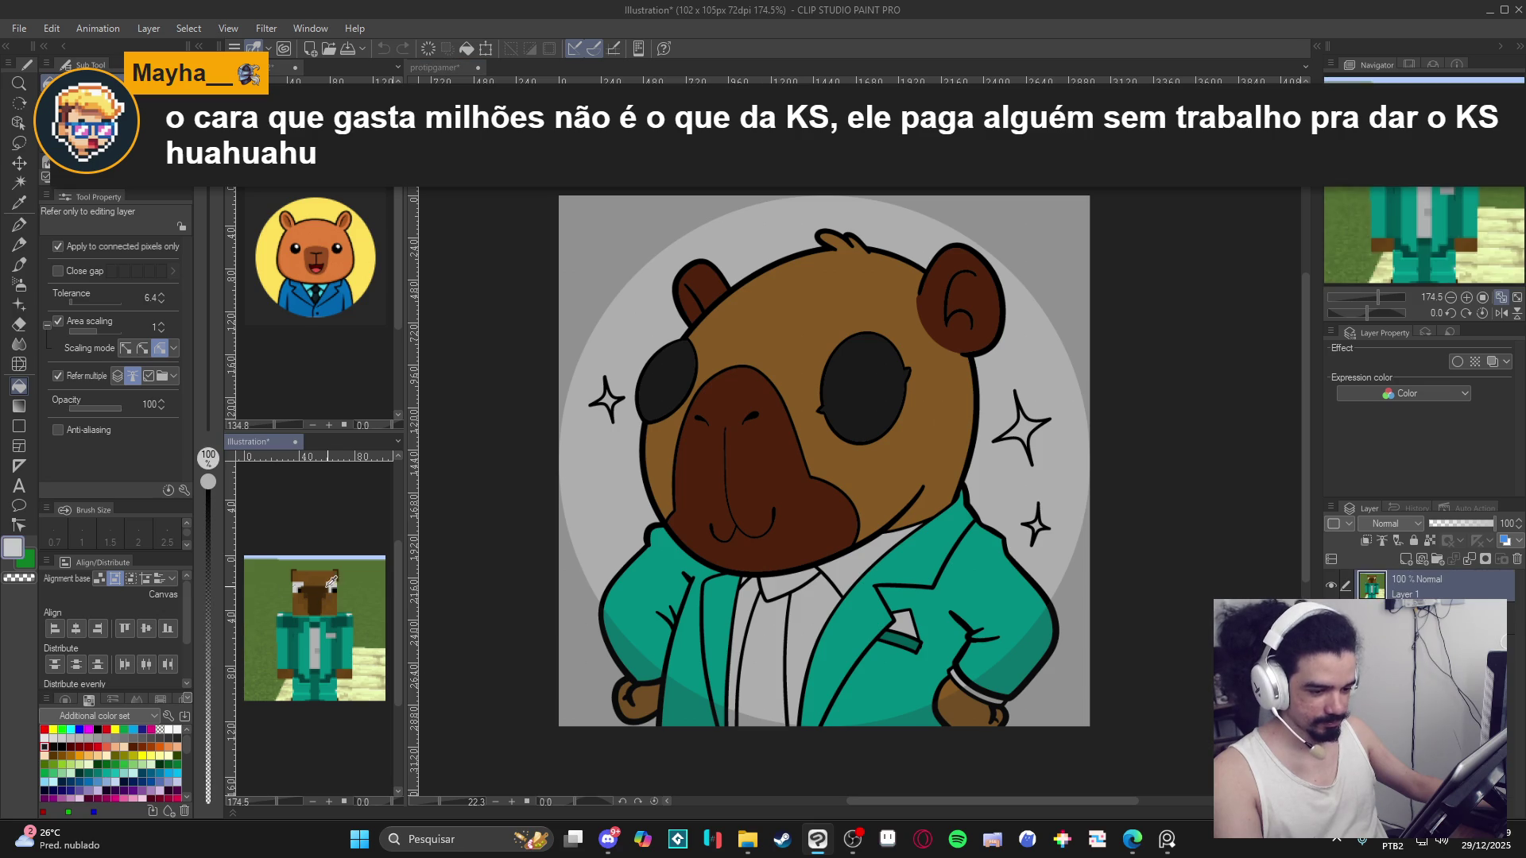
left_click(168, 729)
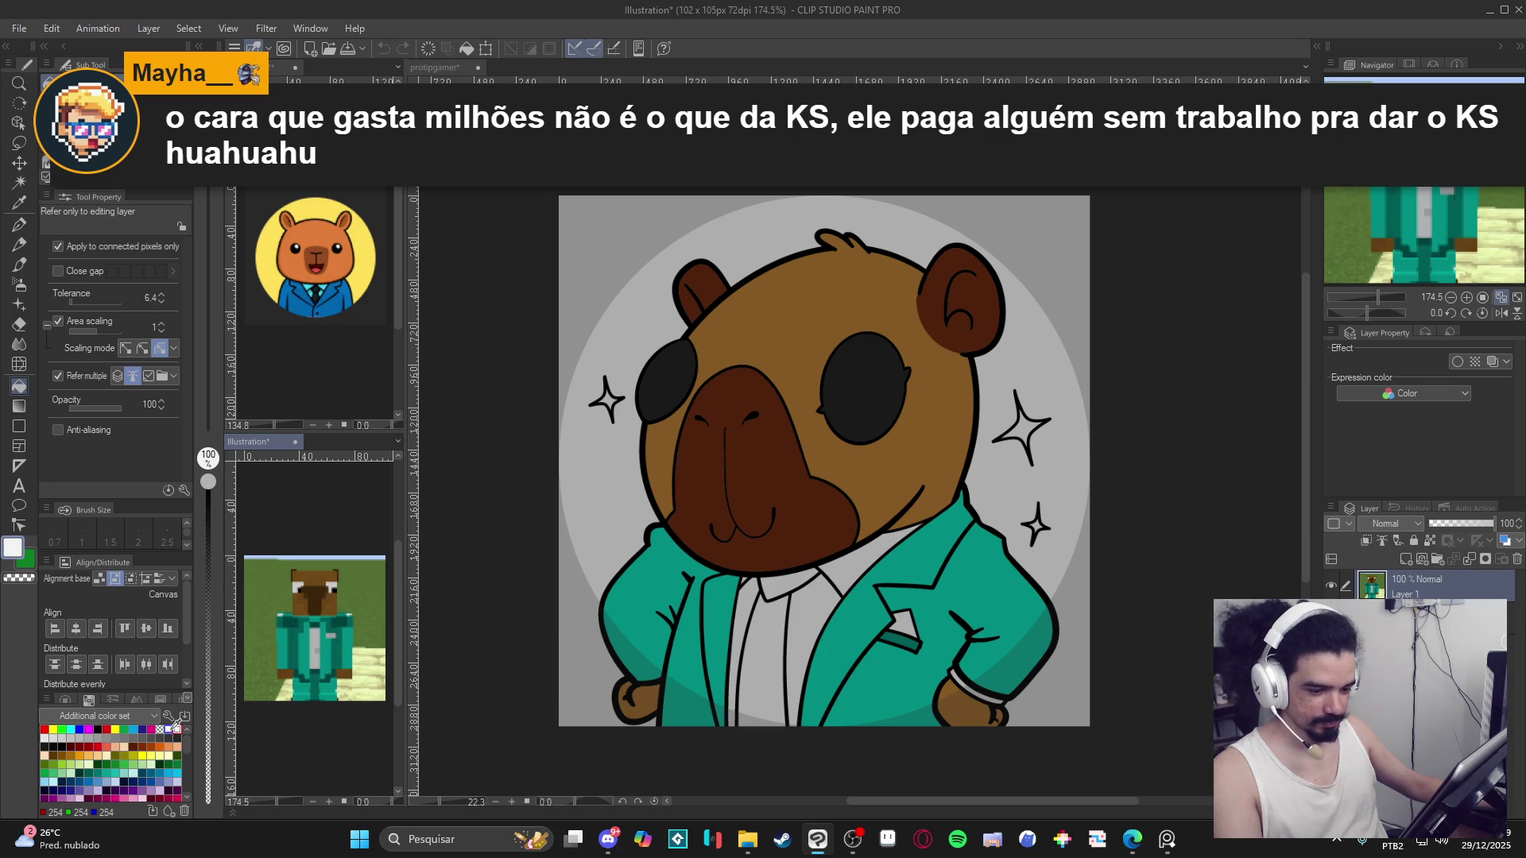
left_click(867, 583)
left_click(902, 625)
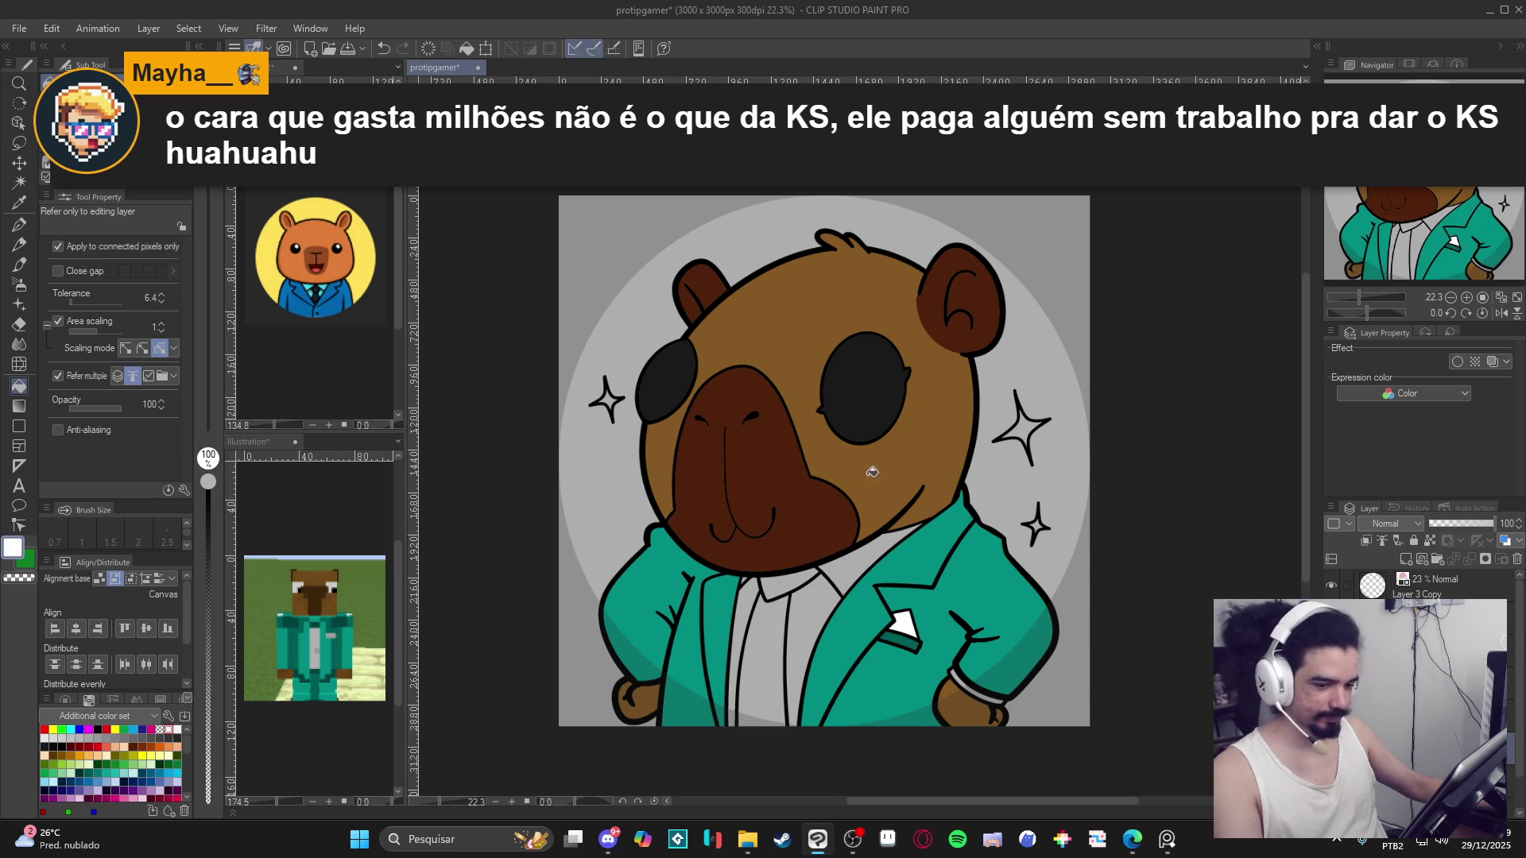
left_click(1025, 445)
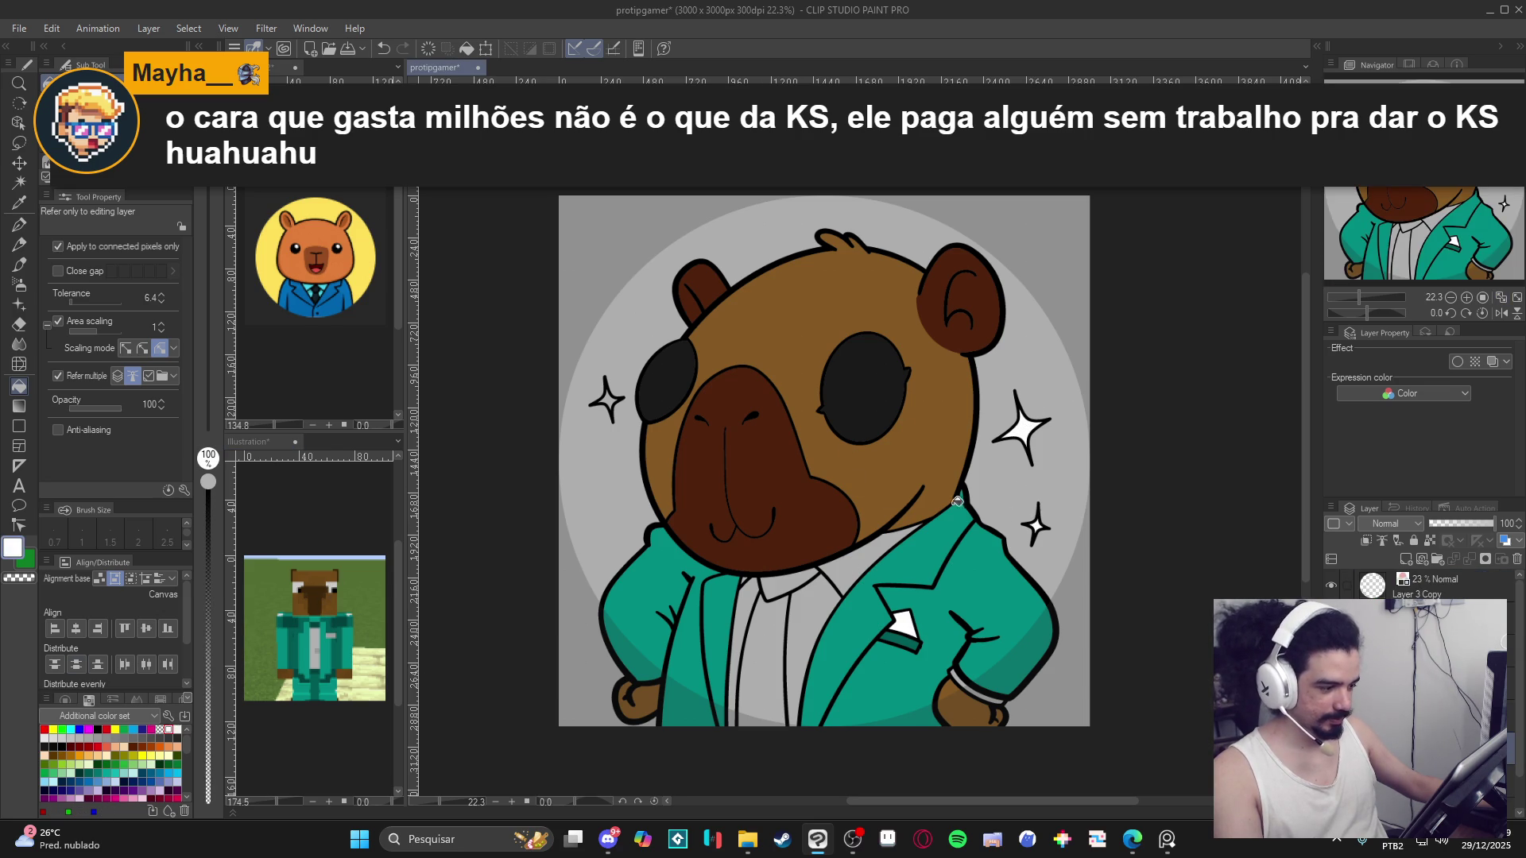
left_click(612, 399)
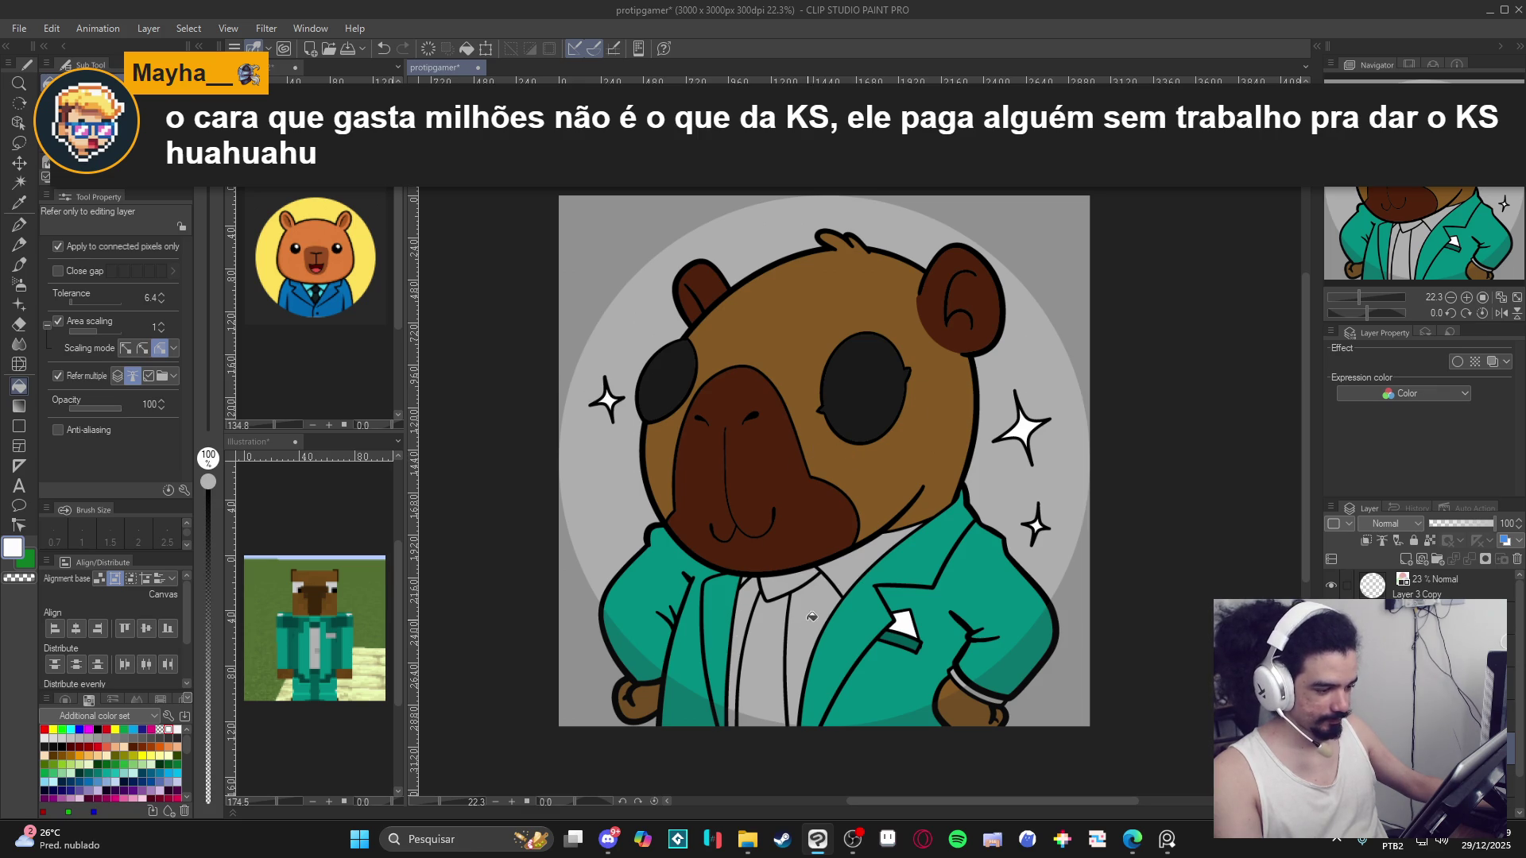
Fill the grey shirt strips and collar areas white, then save.
left_click(819, 652)
left_click(771, 636)
left_click(747, 612)
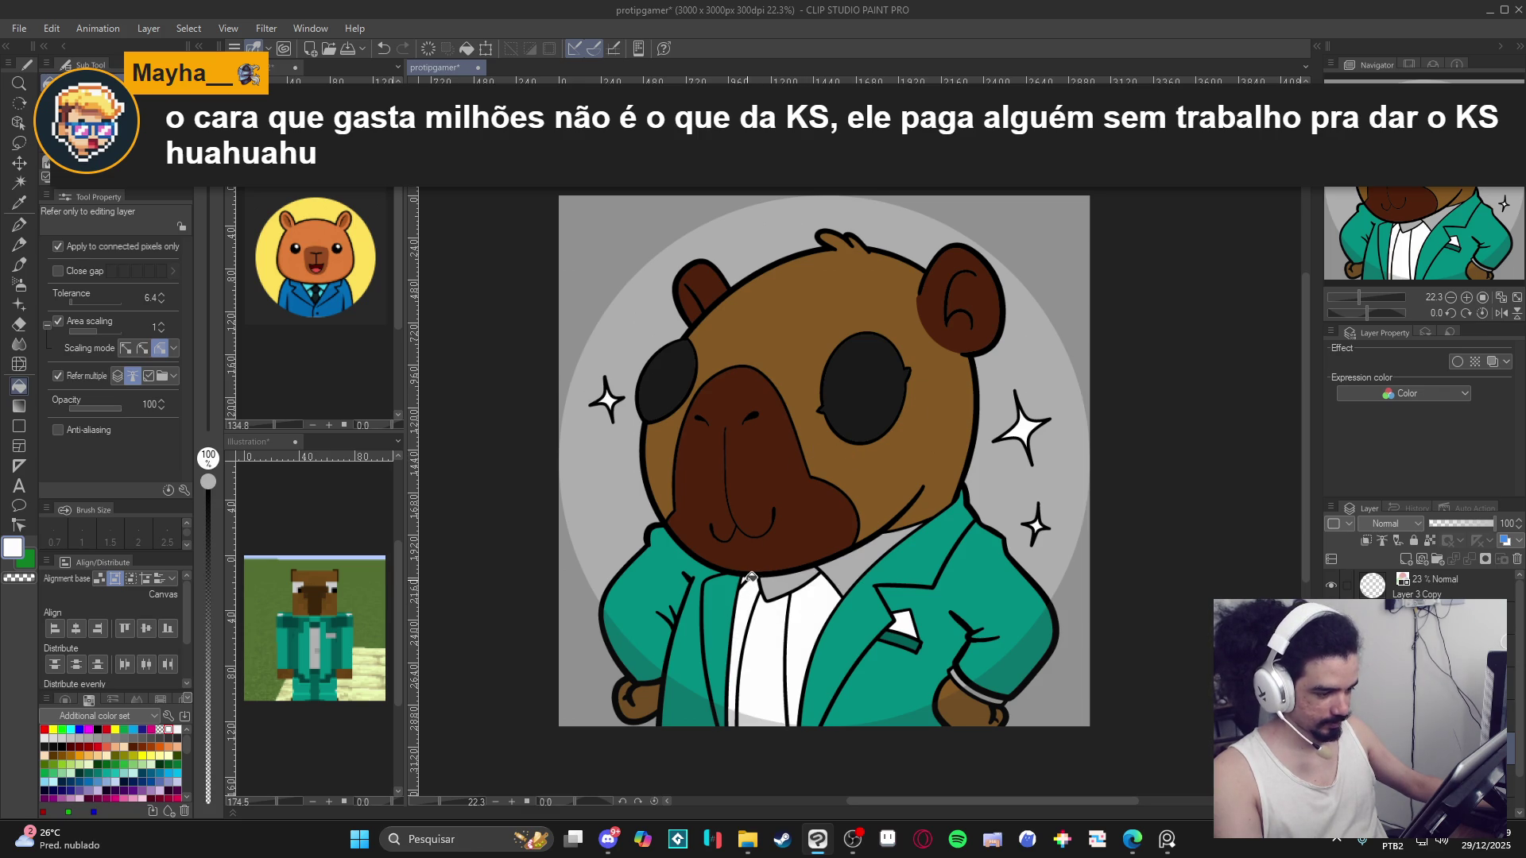
left_click(794, 584)
left_click(864, 568)
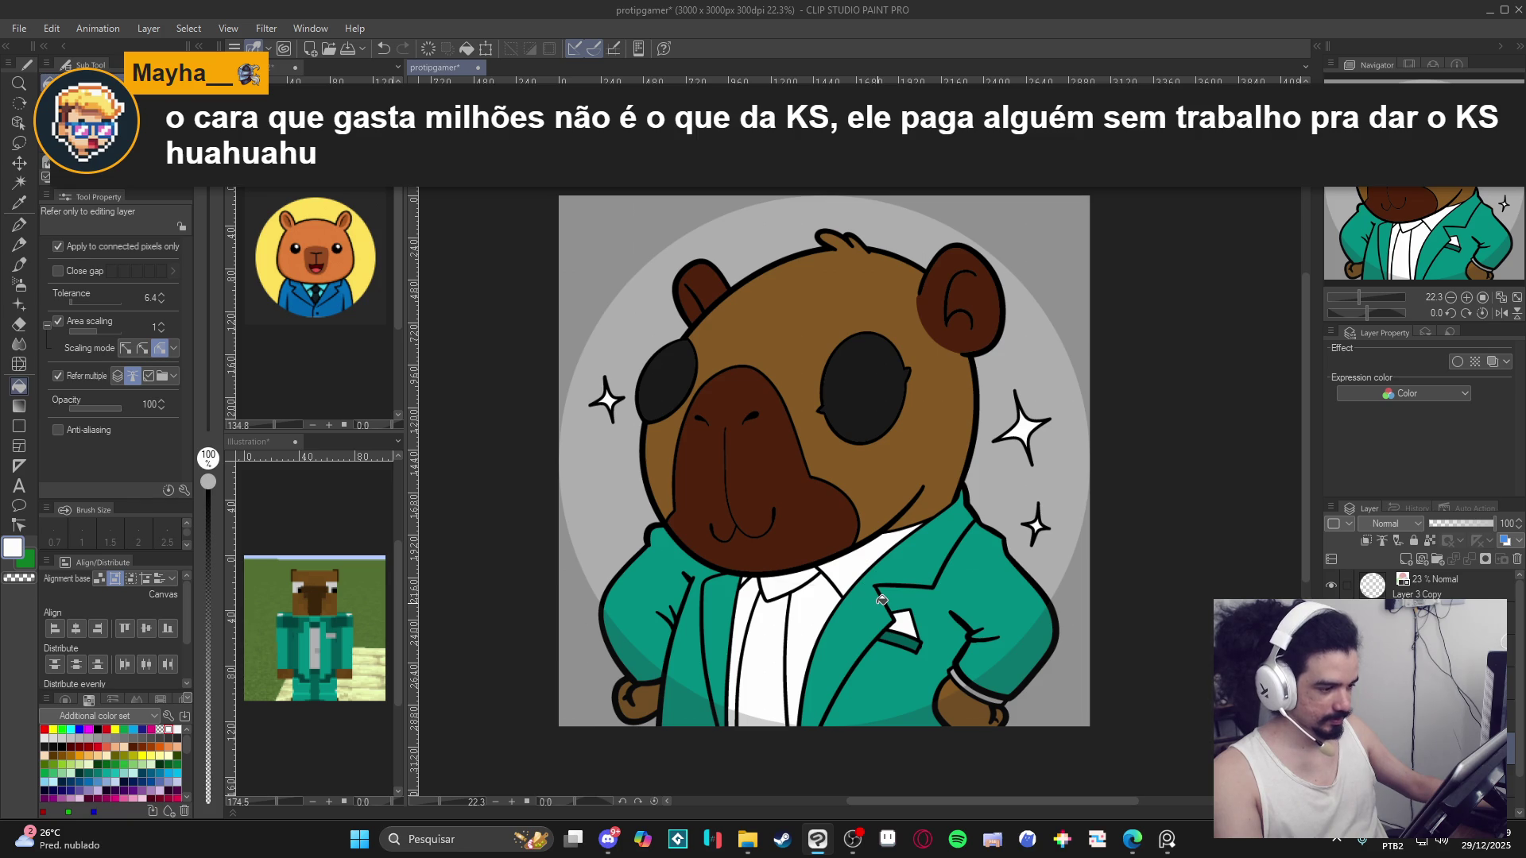
left_click_drag(951, 577, 941, 580)
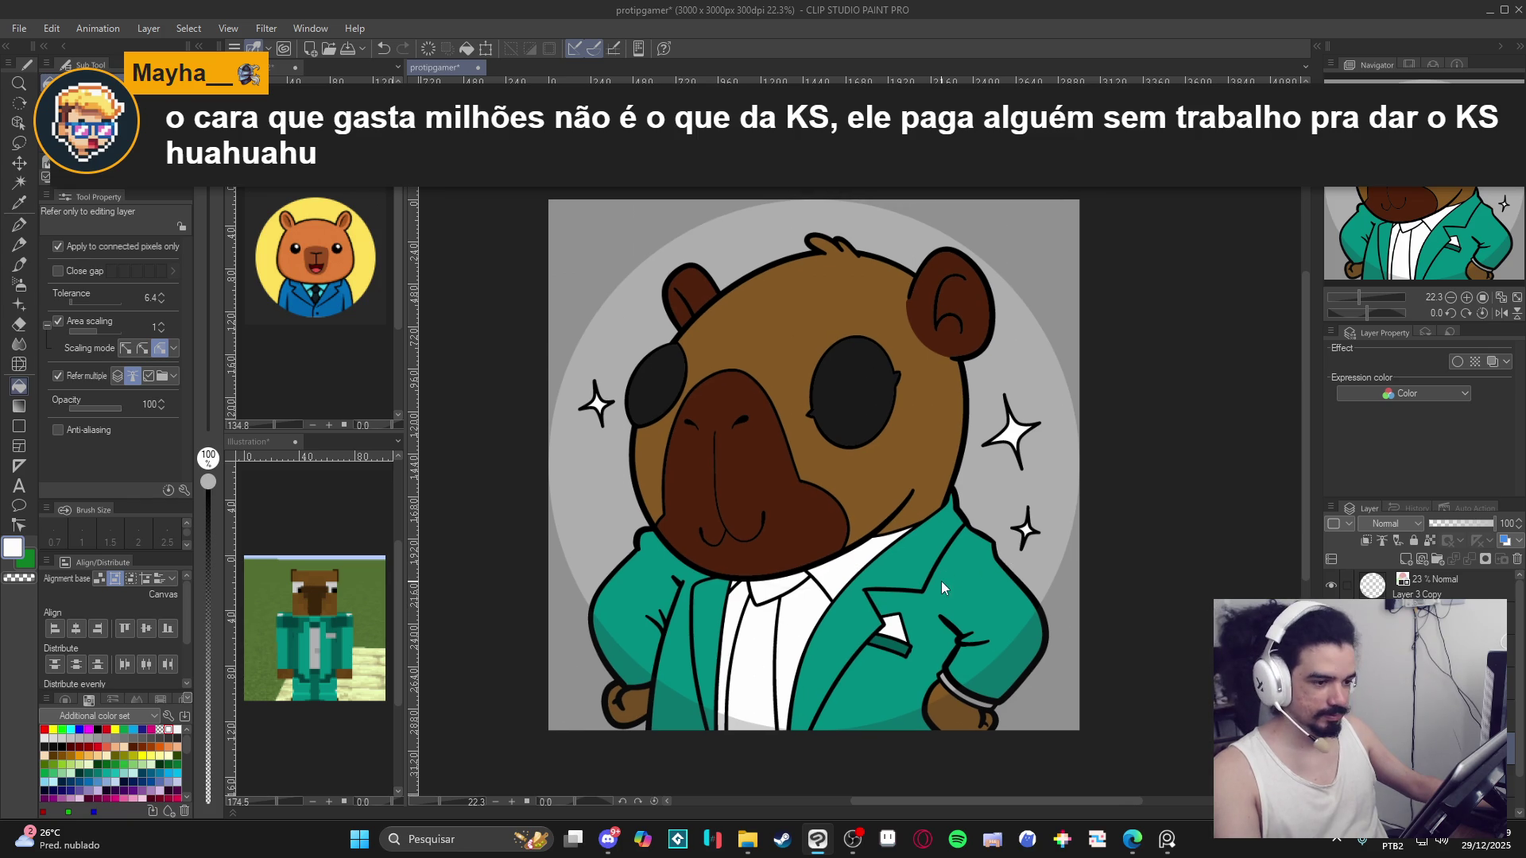
key("ctrl+s")
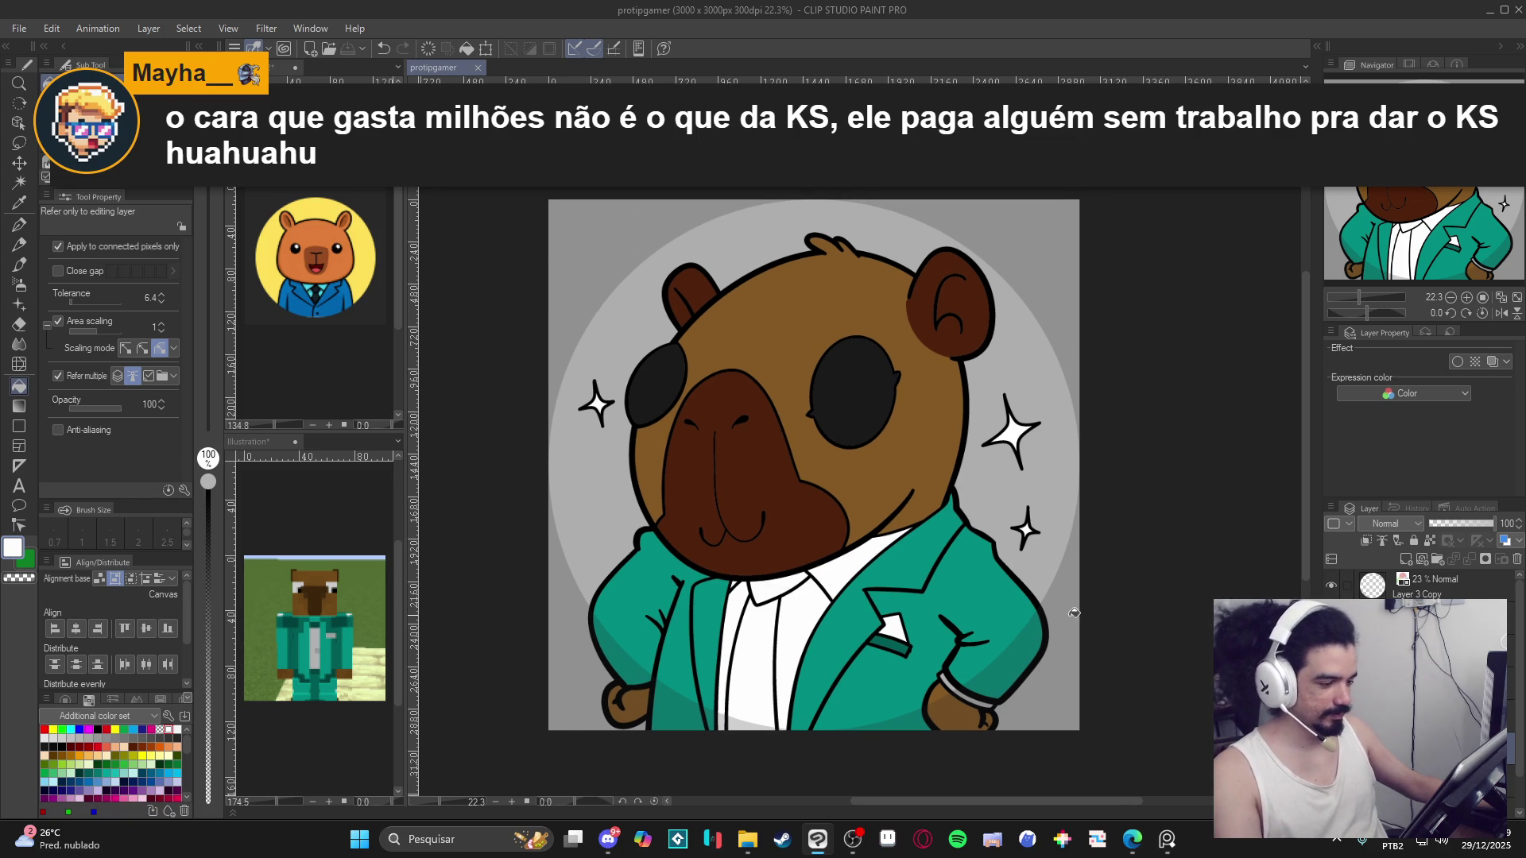
Fill the sleeve cuff stripe white and save the drawing again.
left_click(985, 700)
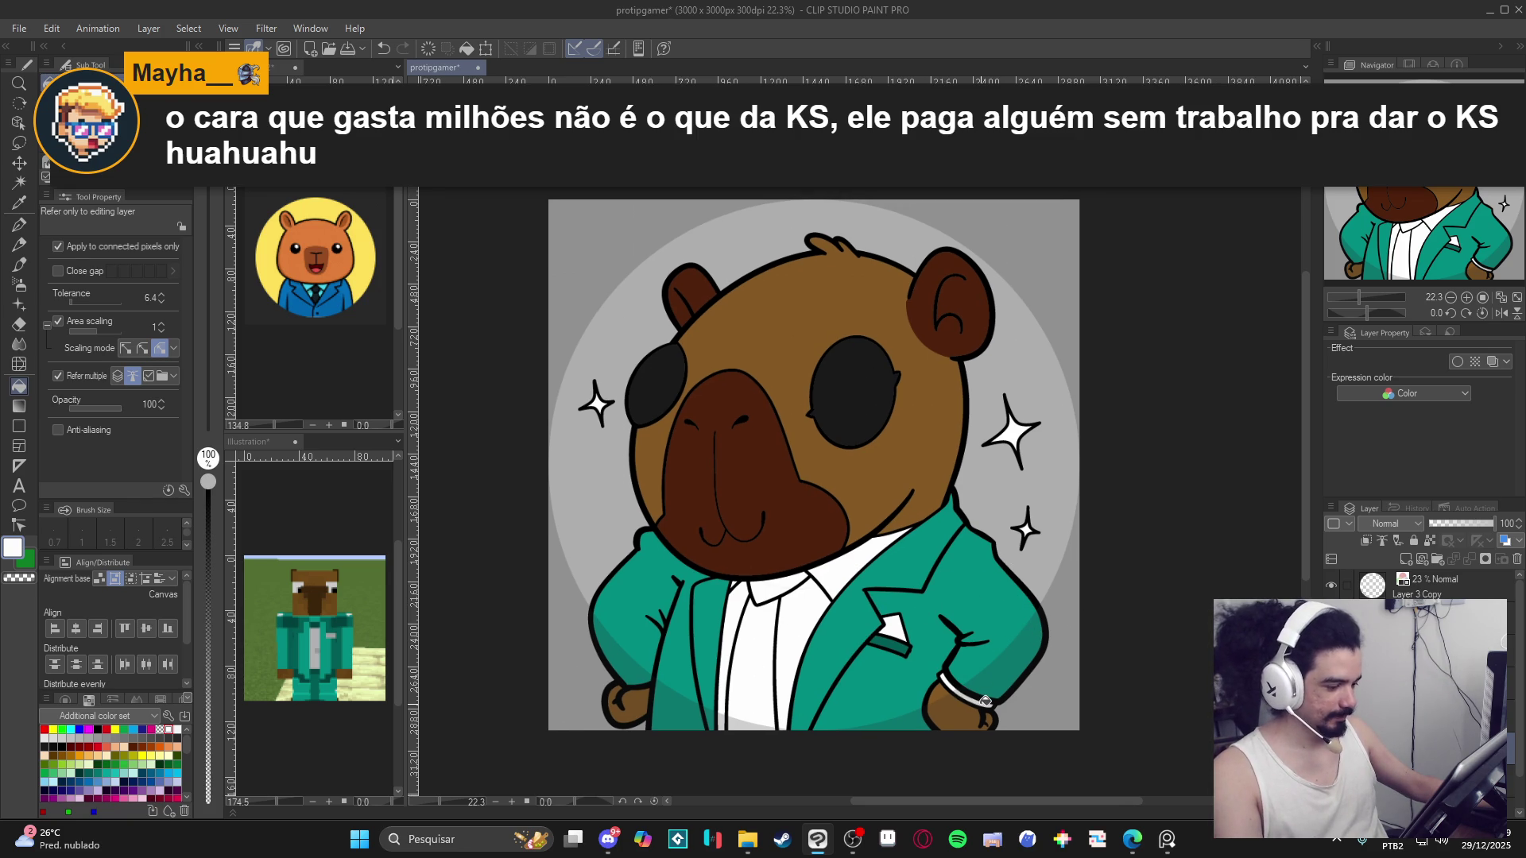
mouse_move(983, 627)
left_mouse_down()
mouse_move(970, 648)
mouse_move(912, 625)
left_mouse_up()
key("ctrl+s")
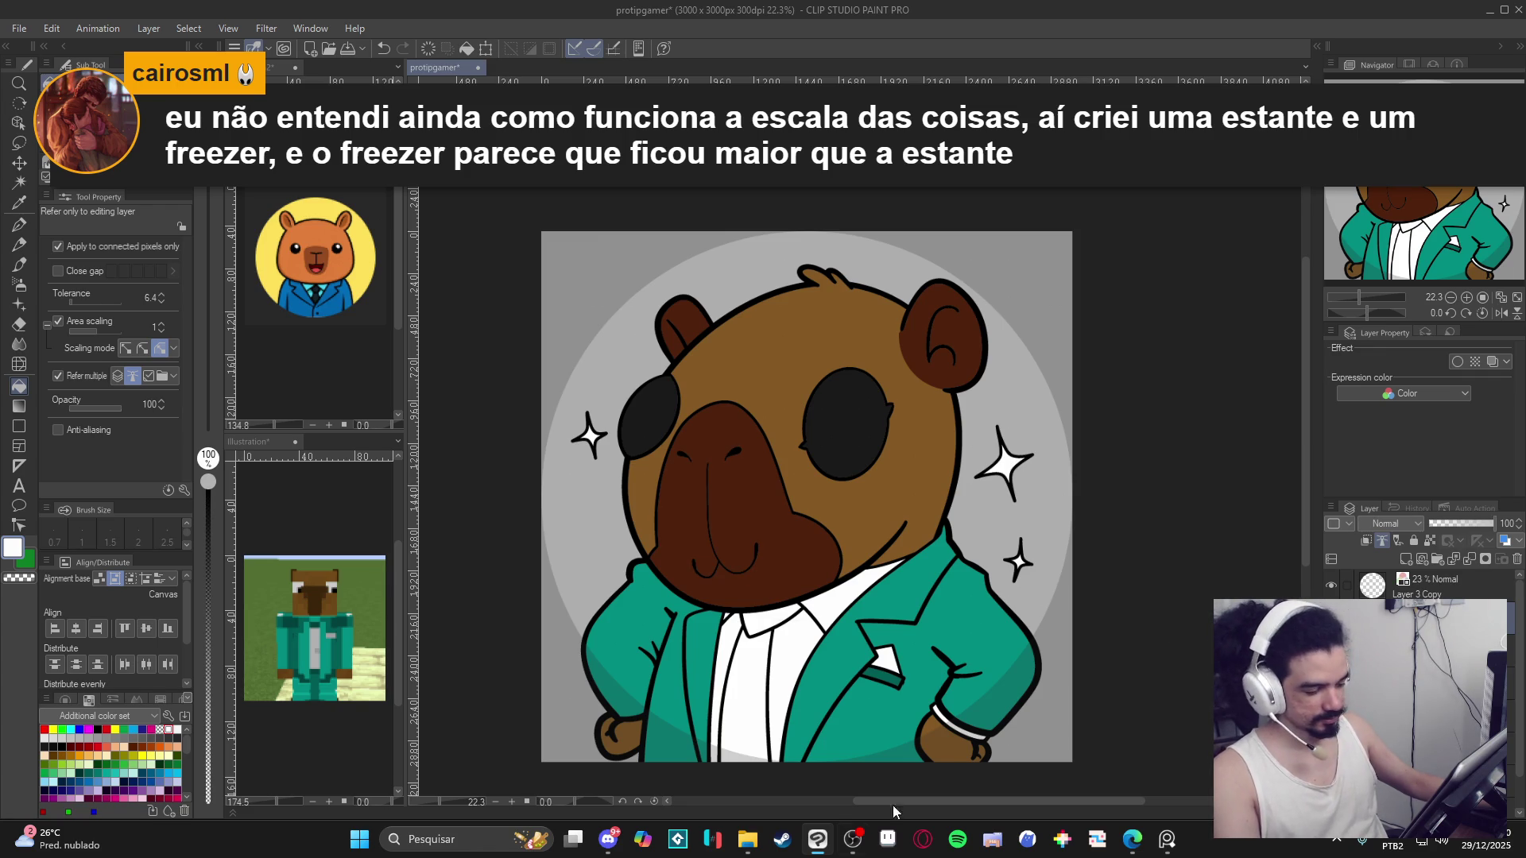
left_click(888, 839)
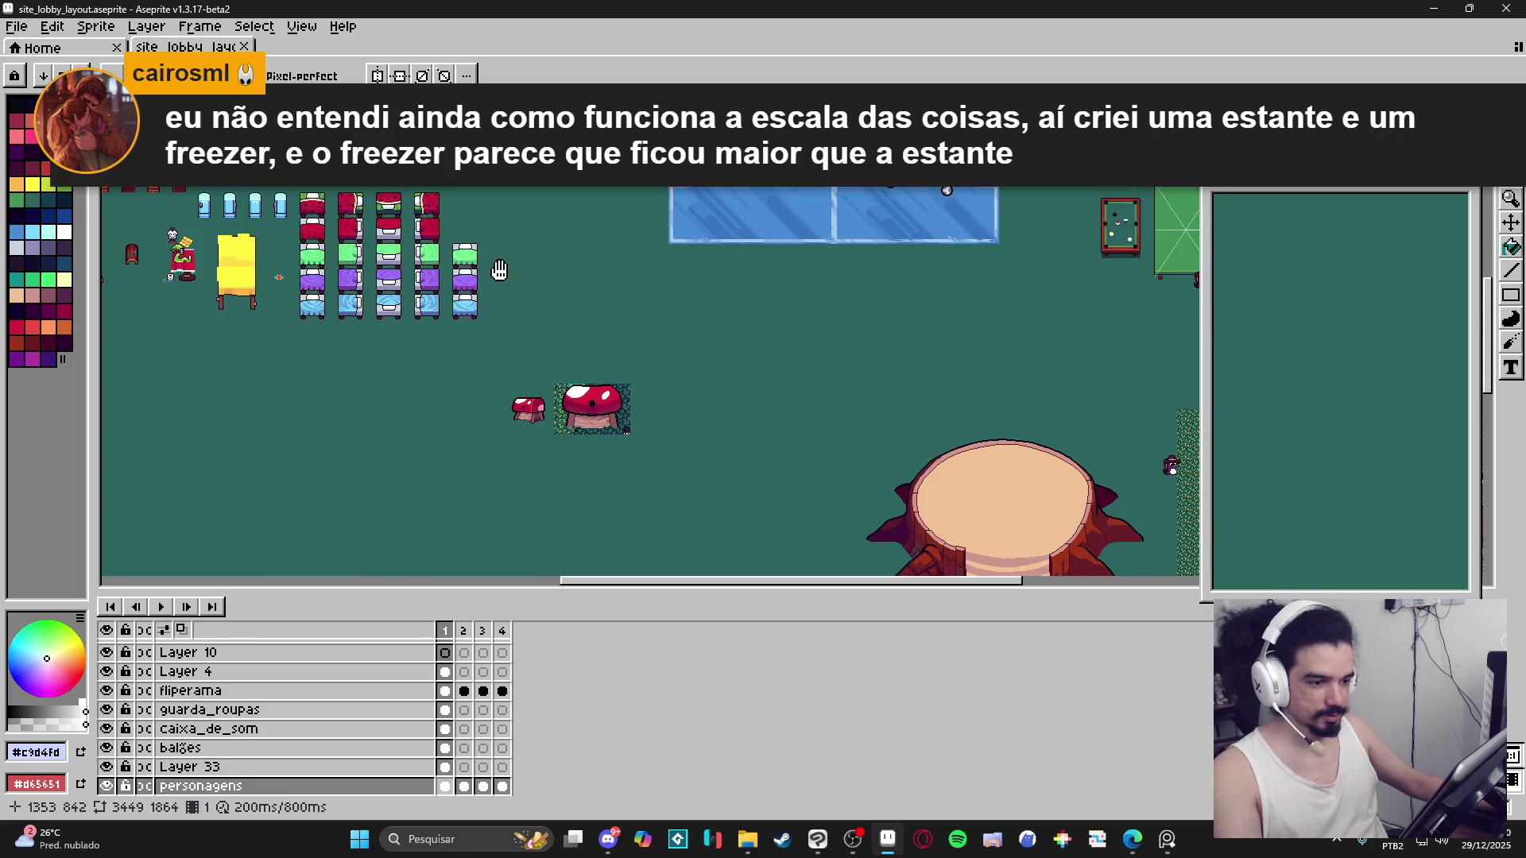
Look over the site_lobby_layout furniture sprites in Aseprite, then minimize Aseprite.
scroll(598, 313, "down", 3)
scroll(598, 313, "up", 3)
mouse_move(598, 312)
left_mouse_down()
mouse_move(320, 371)
mouse_move(271, 349)
left_mouse_up()
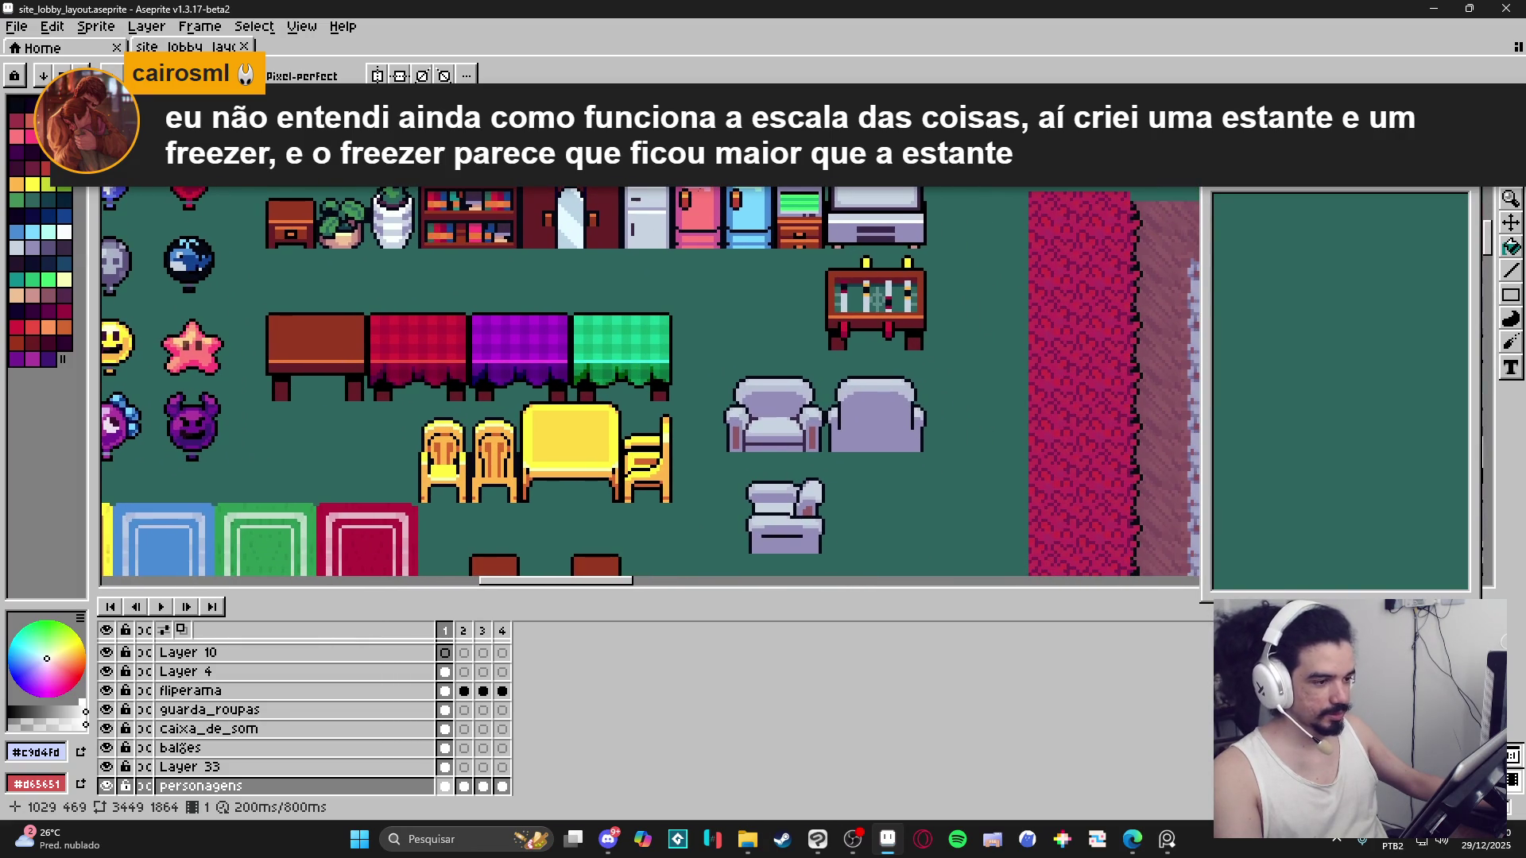
scroll(704, 250, "left", 2)
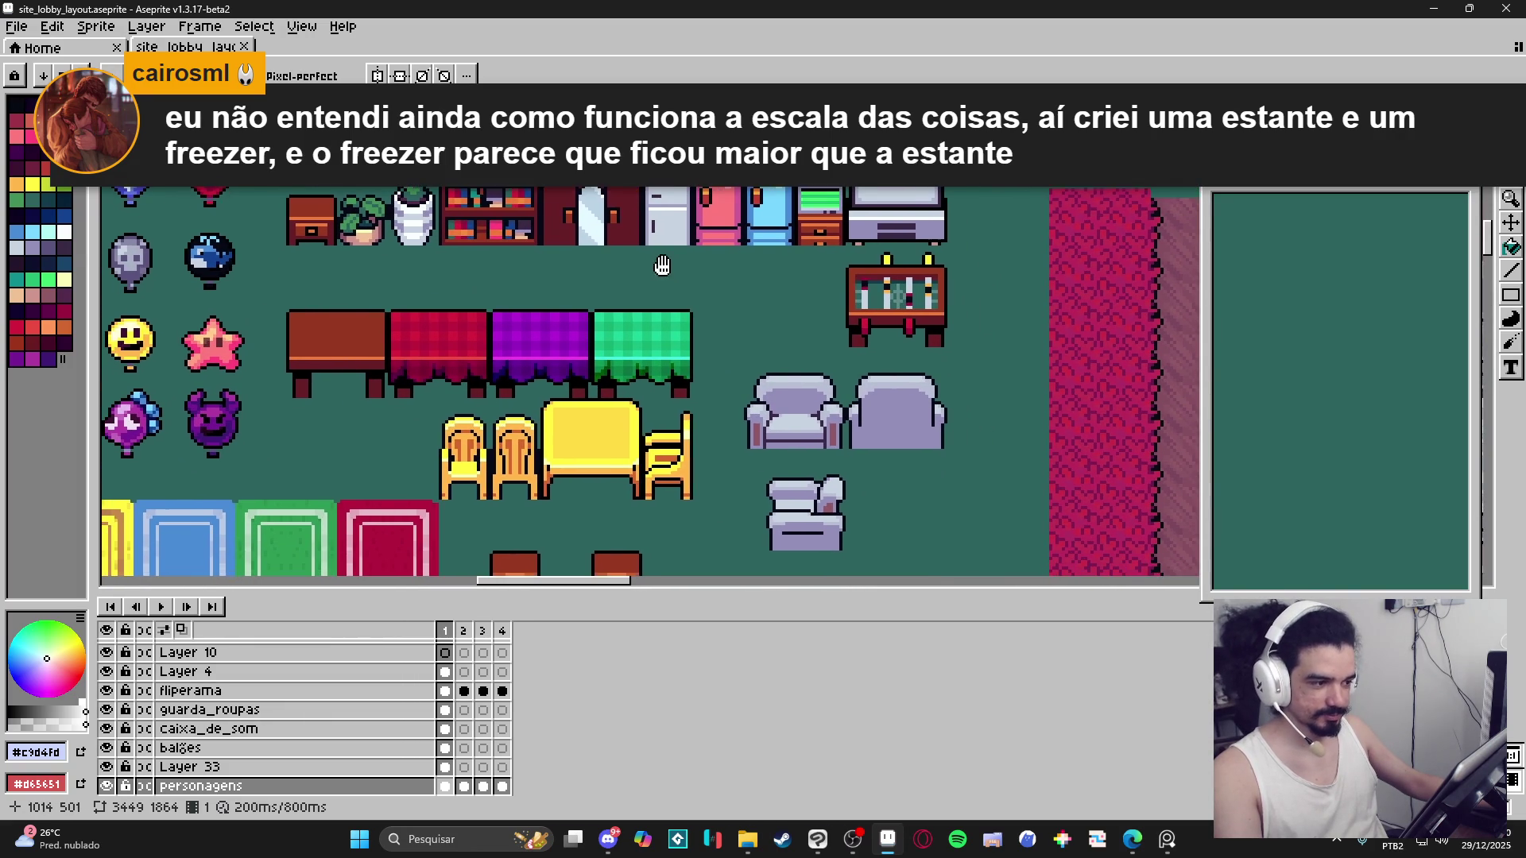
scroll(683, 267, "right", 2)
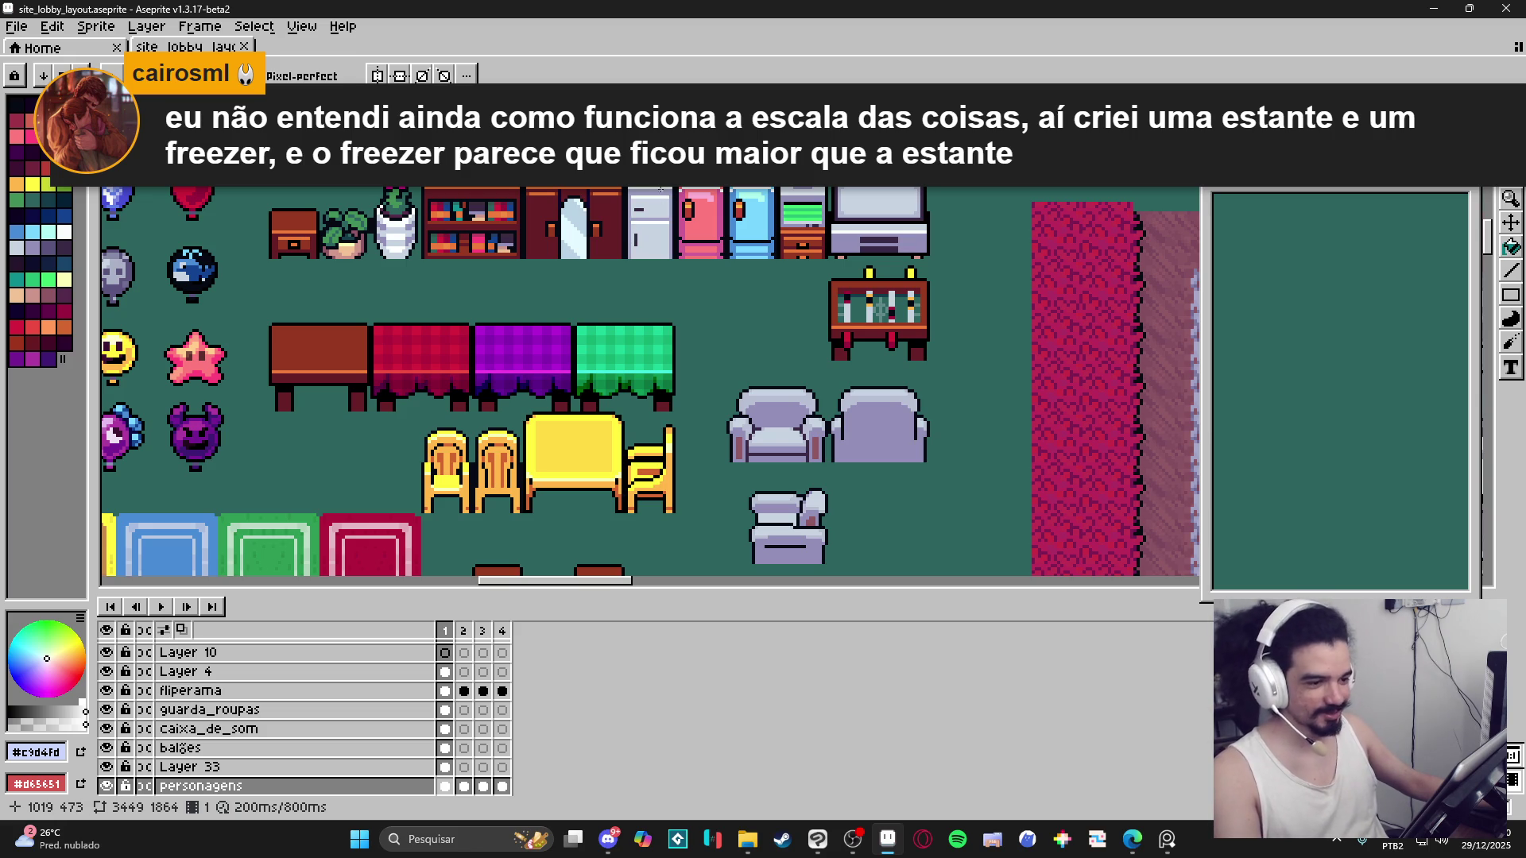
mouse_move(643, 248)
left_mouse_down()
mouse_move(660, 263)
mouse_move(629, 276)
left_mouse_up()
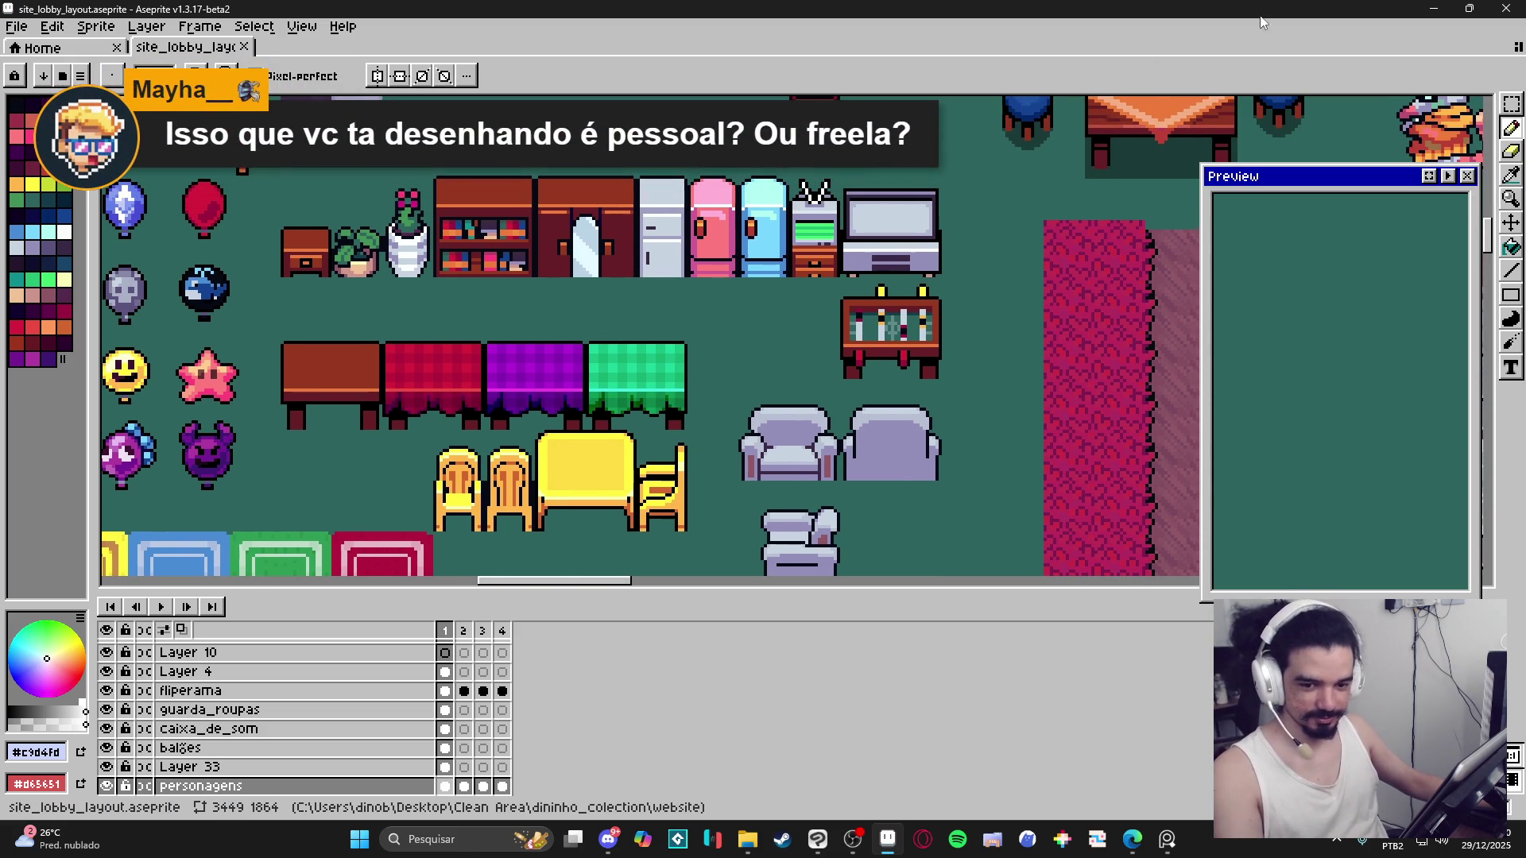
left_click(1440, 8)
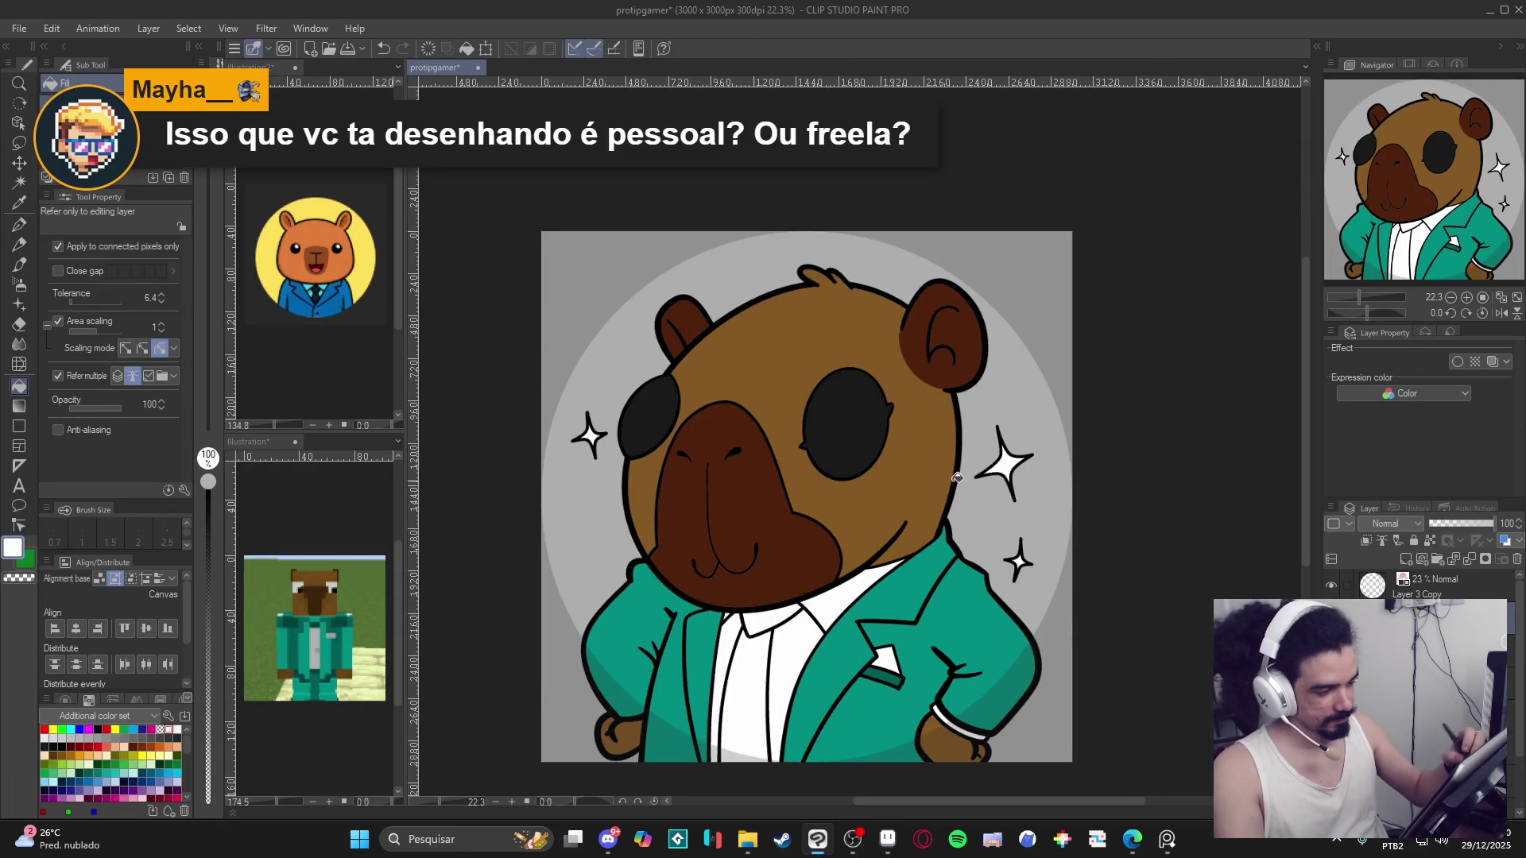
Paint white highlights into both eyes with the pen at size 80.
key("p")
mouse_move(797, 387)
left_mouse_down()
mouse_move(846, 427)
mouse_move(820, 401)
left_mouse_up()
key("ctrl+z")
key("bracketleft")
key("bracketleft")
key("bracketleft")
left_click_drag(624, 391, 640, 403)
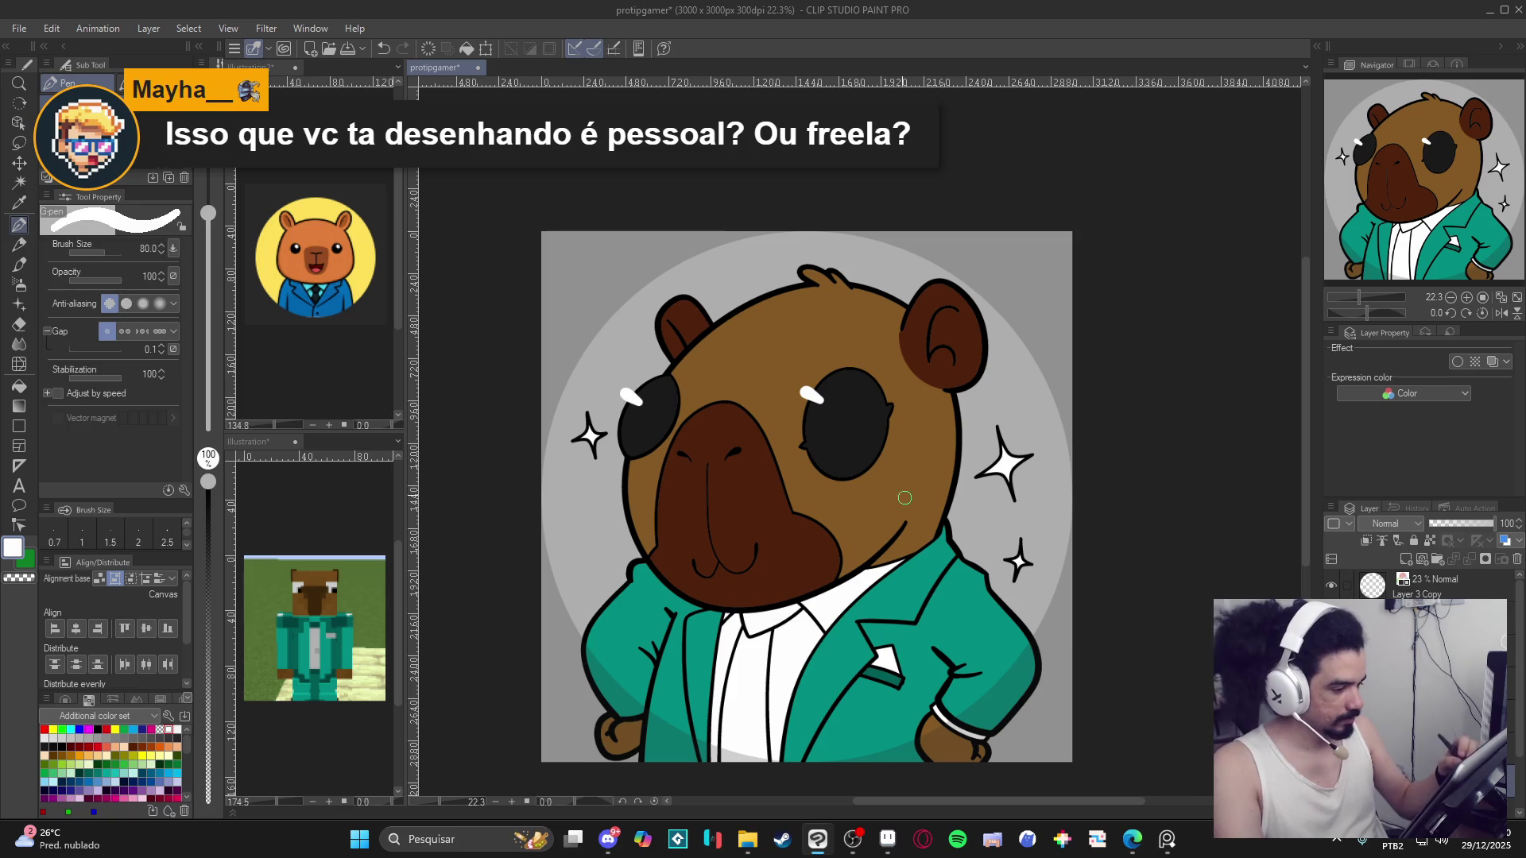
Set dark brown at opacity 16 and try shading the right eye.
left_click(813, 554, "alt")
left_click_drag(208, 716, 209, 754)
mouse_move(880, 472)
left_mouse_down()
mouse_move(868, 497)
mouse_move(853, 479)
mouse_move(864, 432)
mouse_move(878, 458)
left_mouse_up()
key("g")
left_click(858, 458)
key("ctrl+z")
Shade the lower-left of both eyes with the lighter fur brown.
key("p")
left_click(889, 494, "alt")
mouse_move(873, 474)
left_mouse_down()
mouse_move(842, 449)
mouse_move(855, 469)
mouse_move(875, 437)
mouse_move(861, 468)
mouse_move(836, 472)
mouse_move(880, 449)
left_mouse_up()
mouse_move(656, 455)
left_mouse_down()
mouse_move(644, 433)
mouse_move(668, 419)
left_mouse_up()
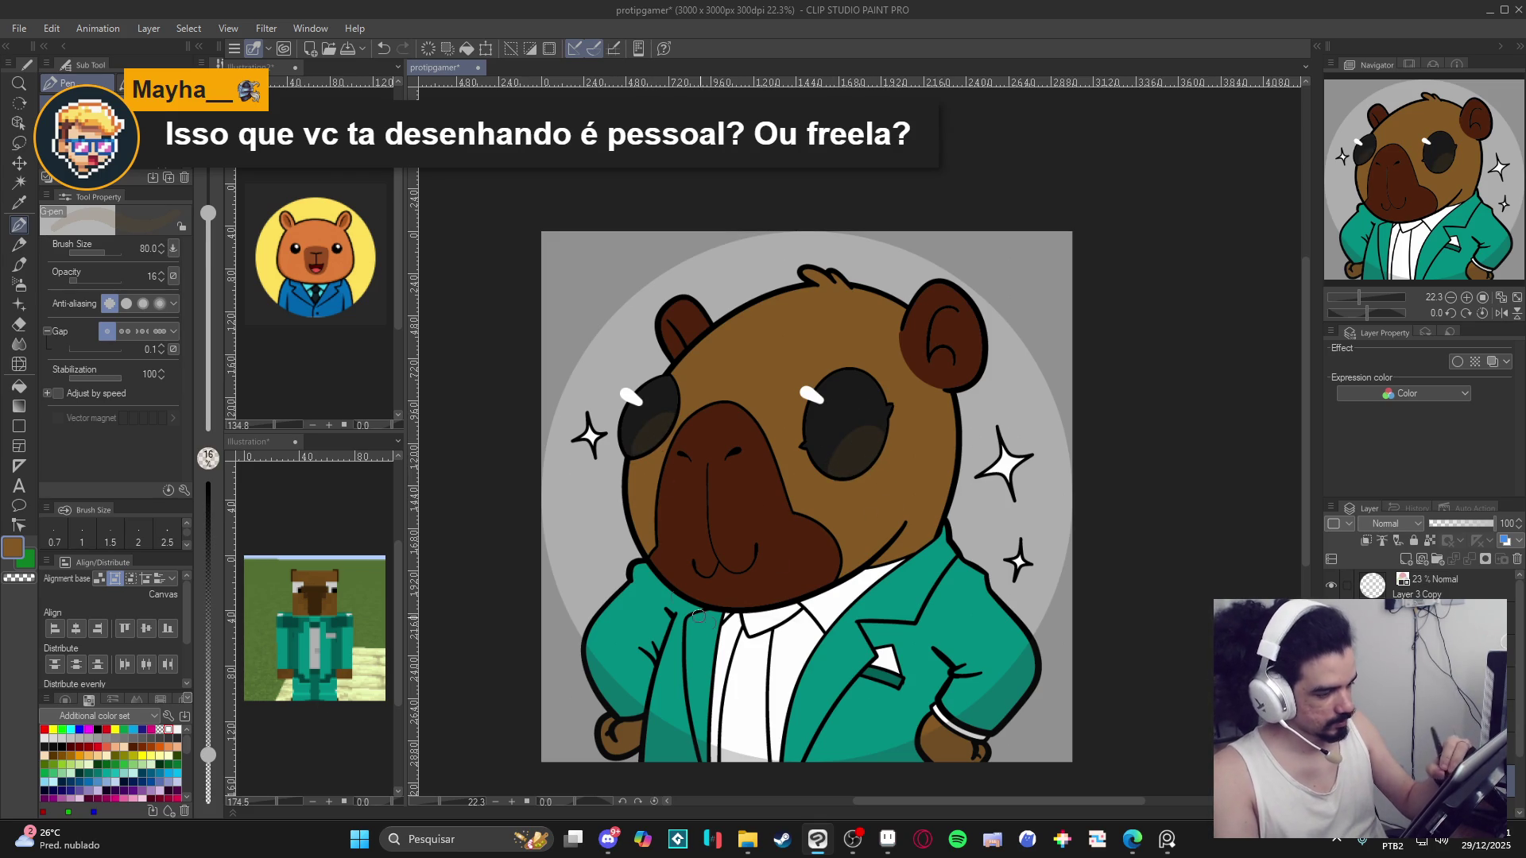
scroll(860, 562, "down", 1)
scroll(860, 562, "up", 1)
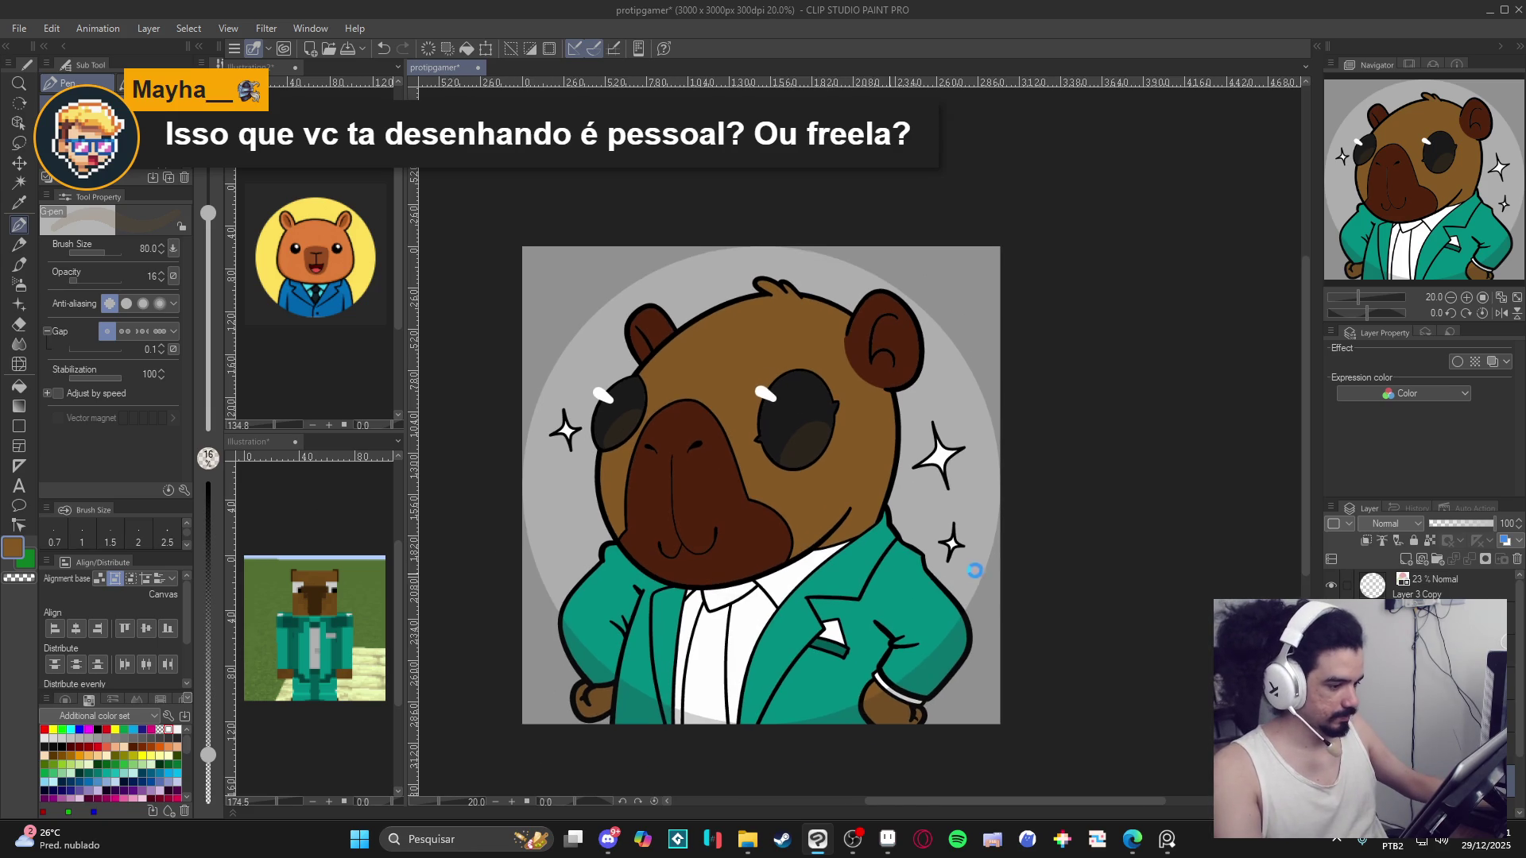
scroll(794, 572, "down", 1)
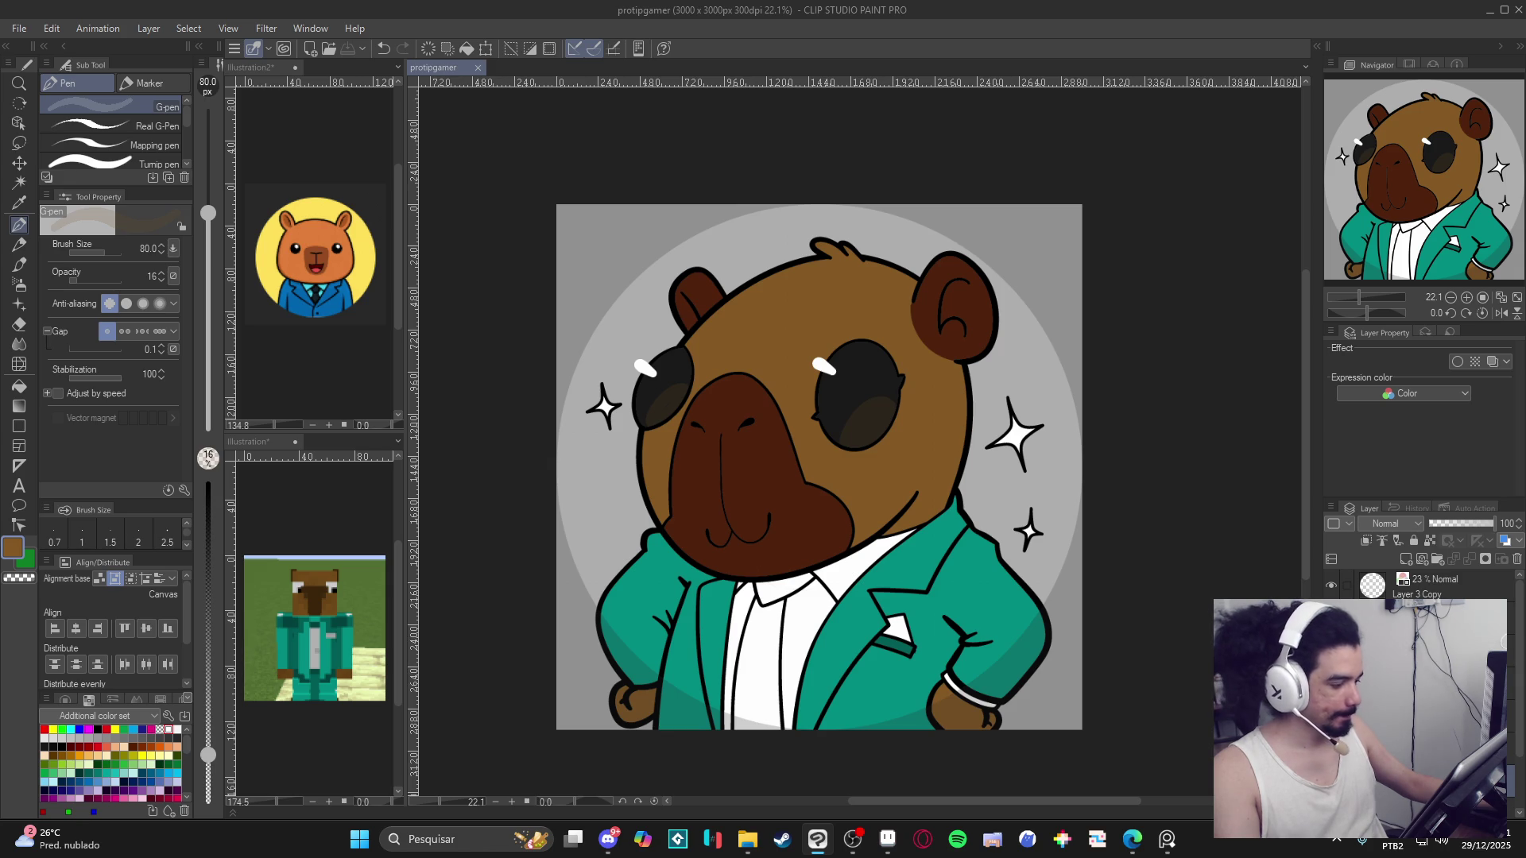
On the background layer, fill the grey with the reference icon's yellow, ignoring other layers.
left_click(1430, 590)
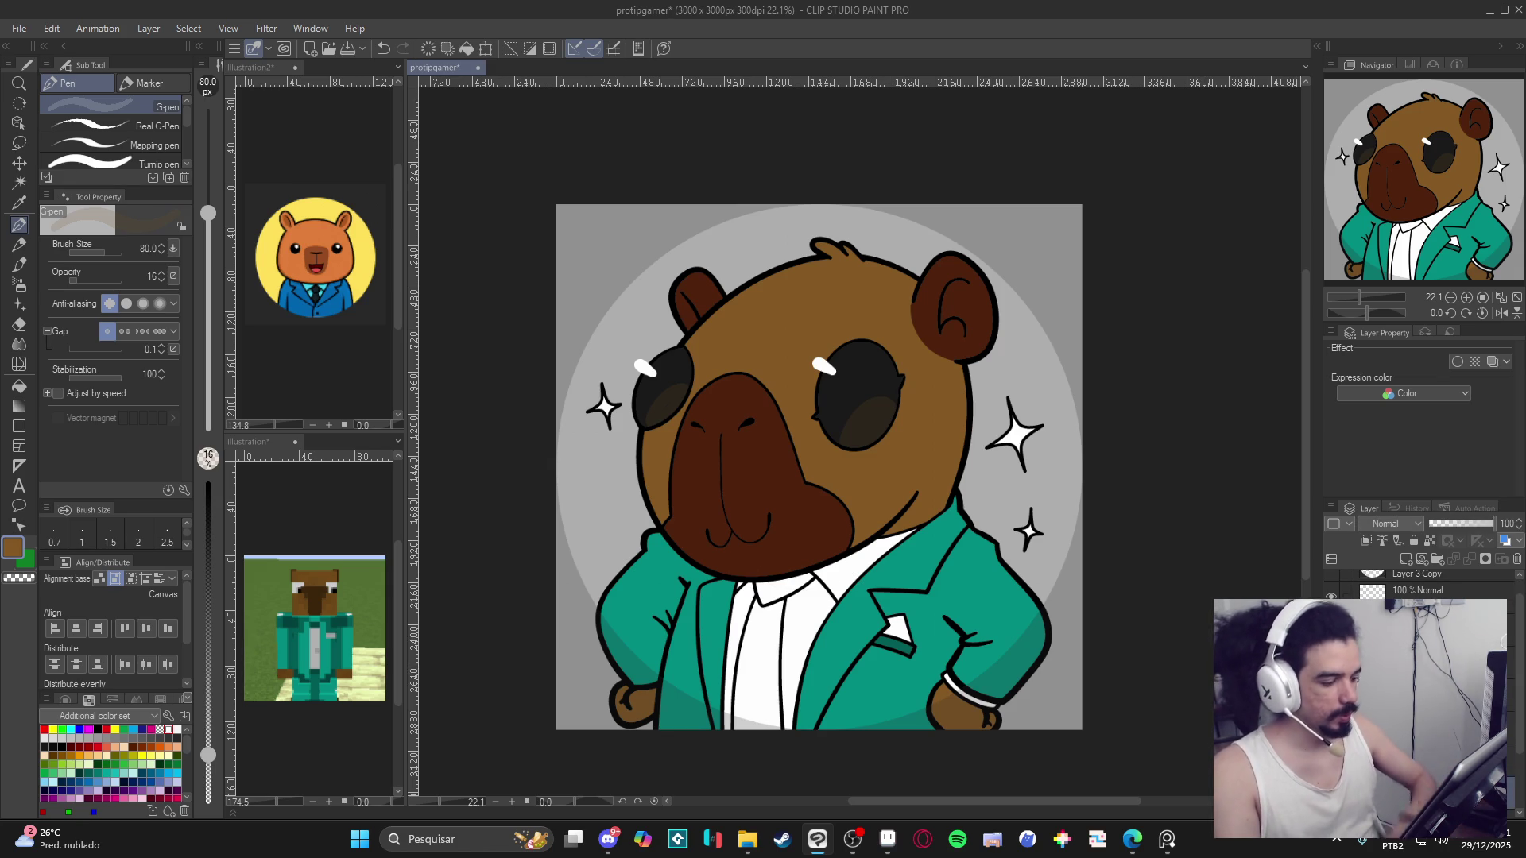
key("g")
key("g")
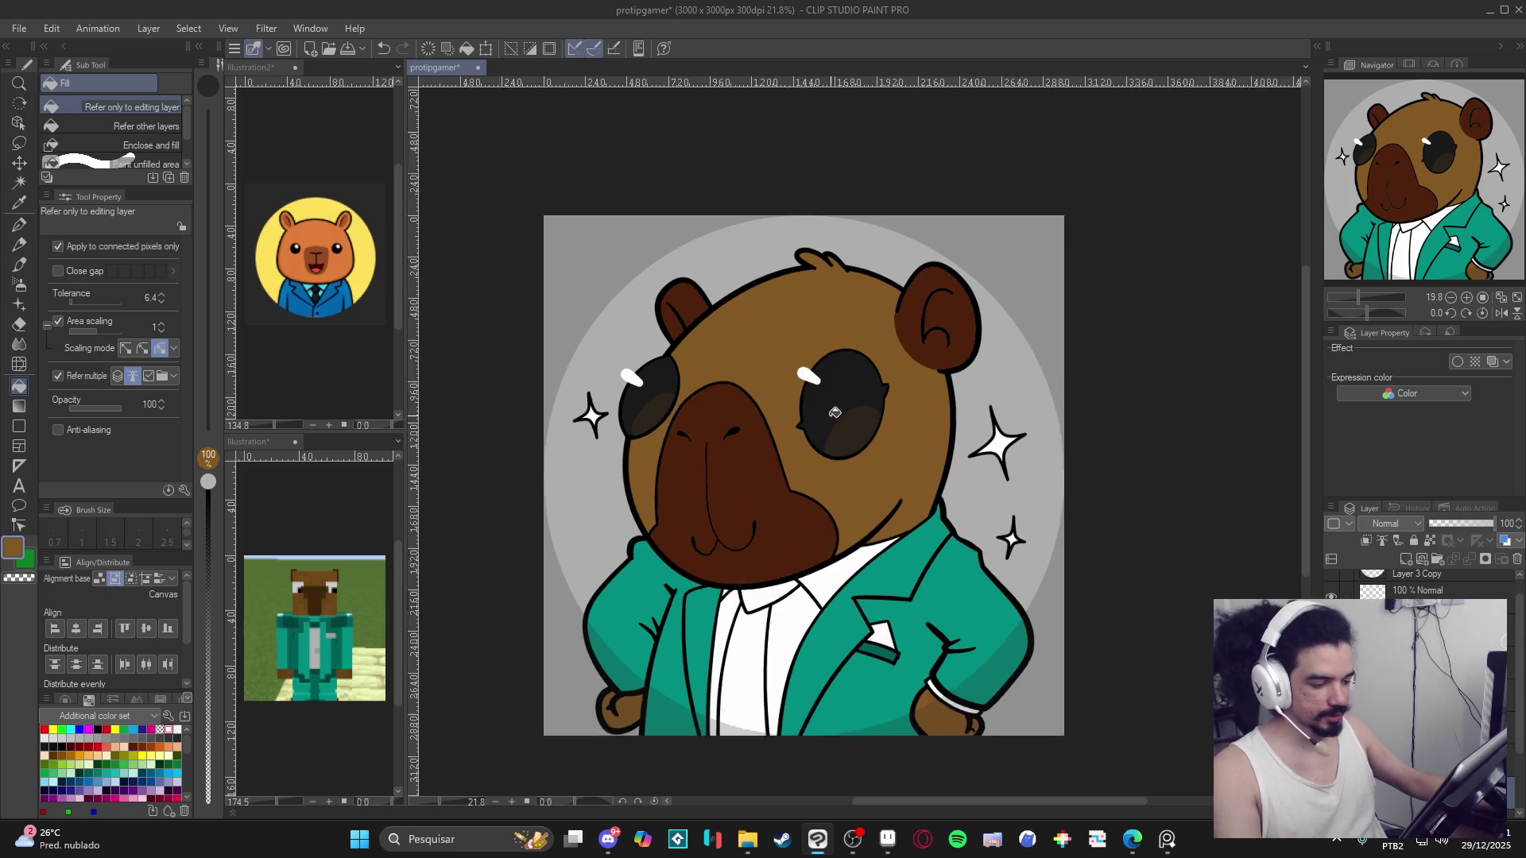
scroll(818, 466, "up", 1)
left_click(369, 274, "alt")
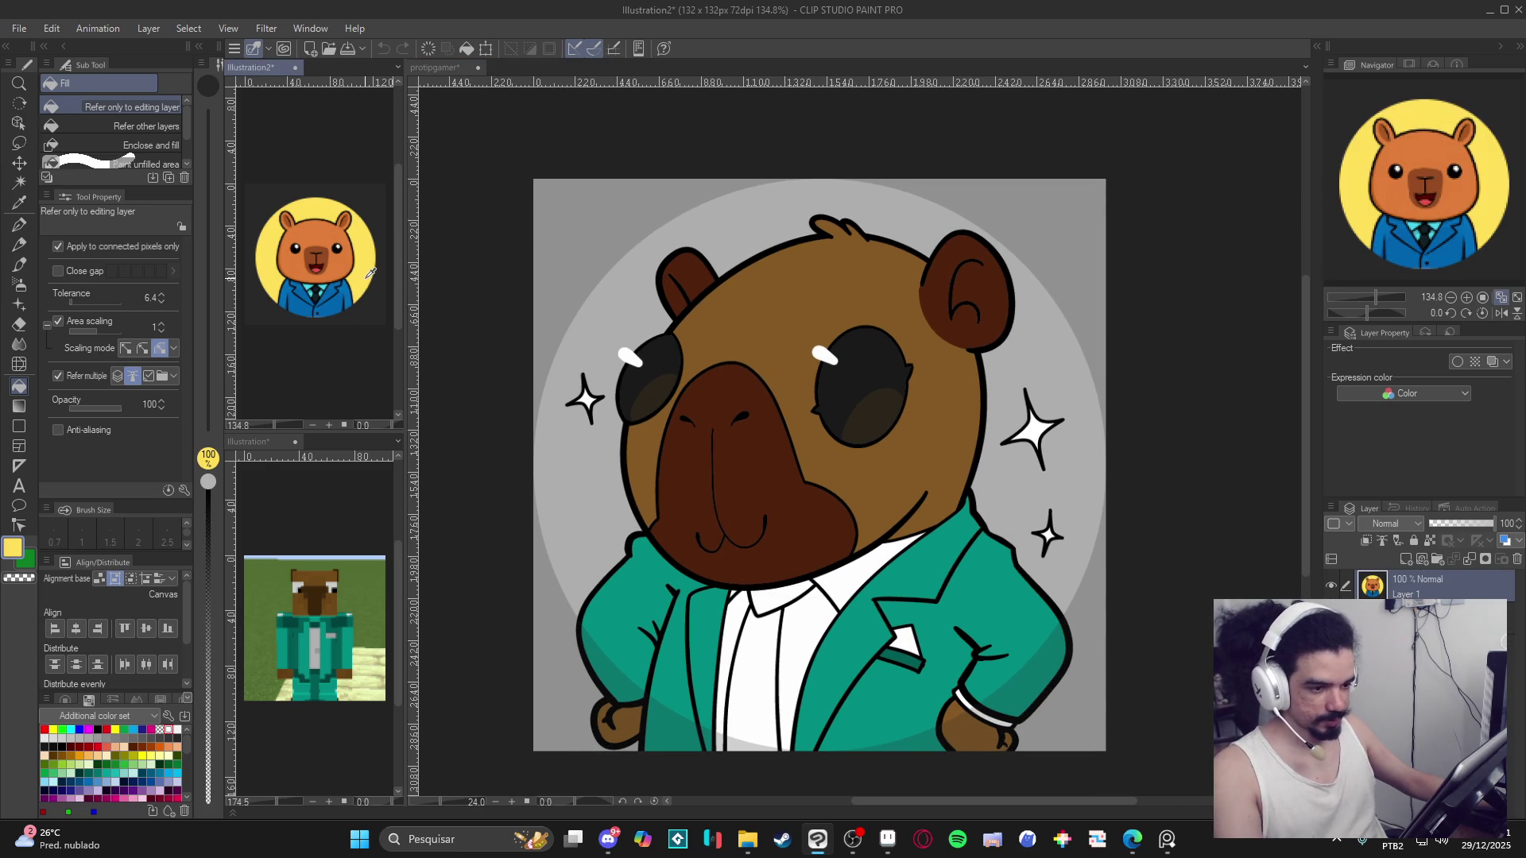
left_click(561, 455)
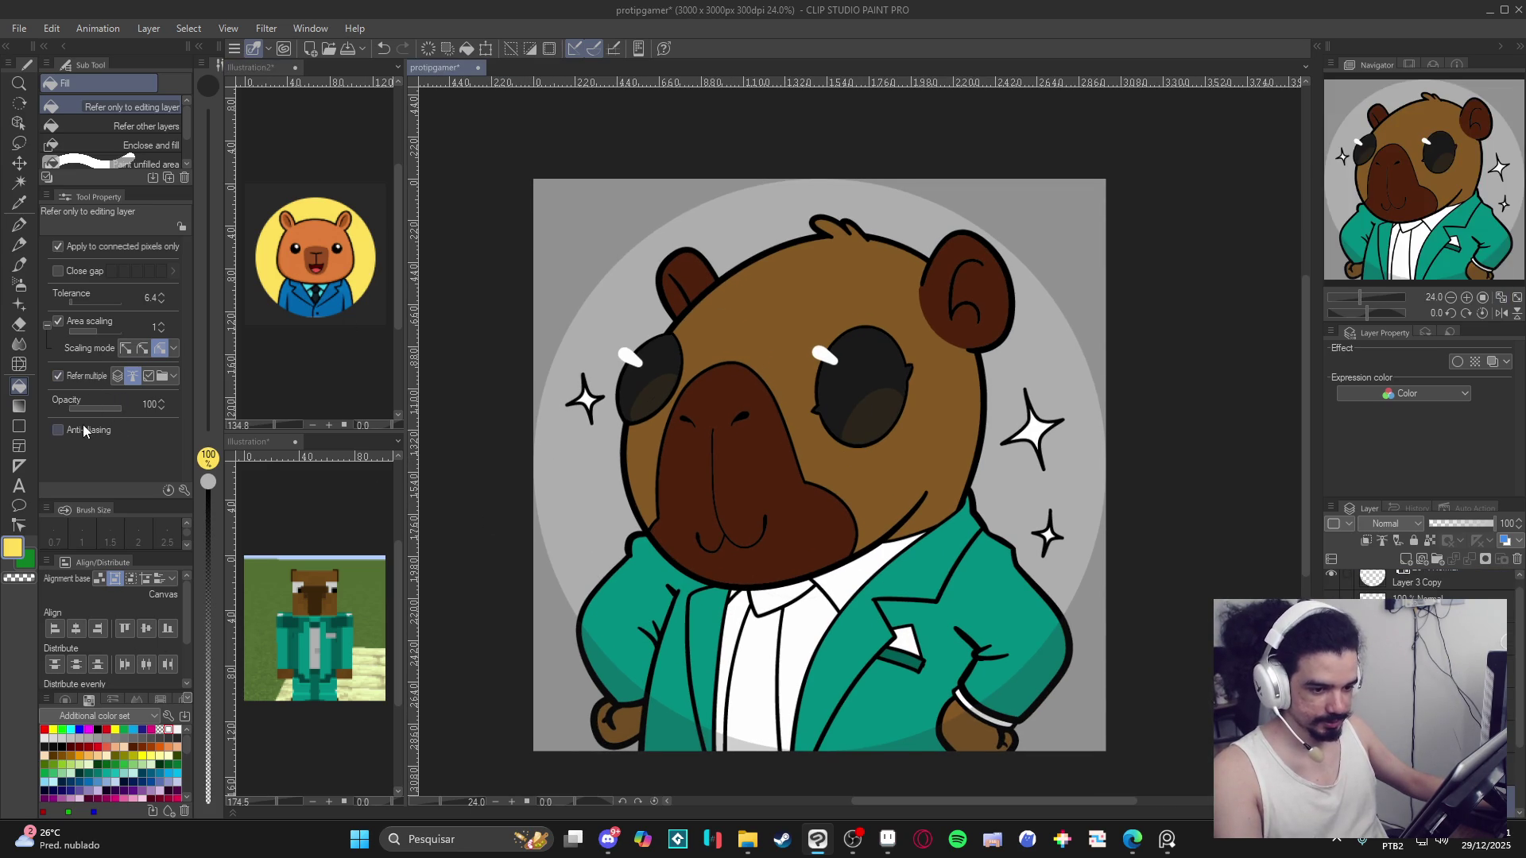
left_click(83, 375)
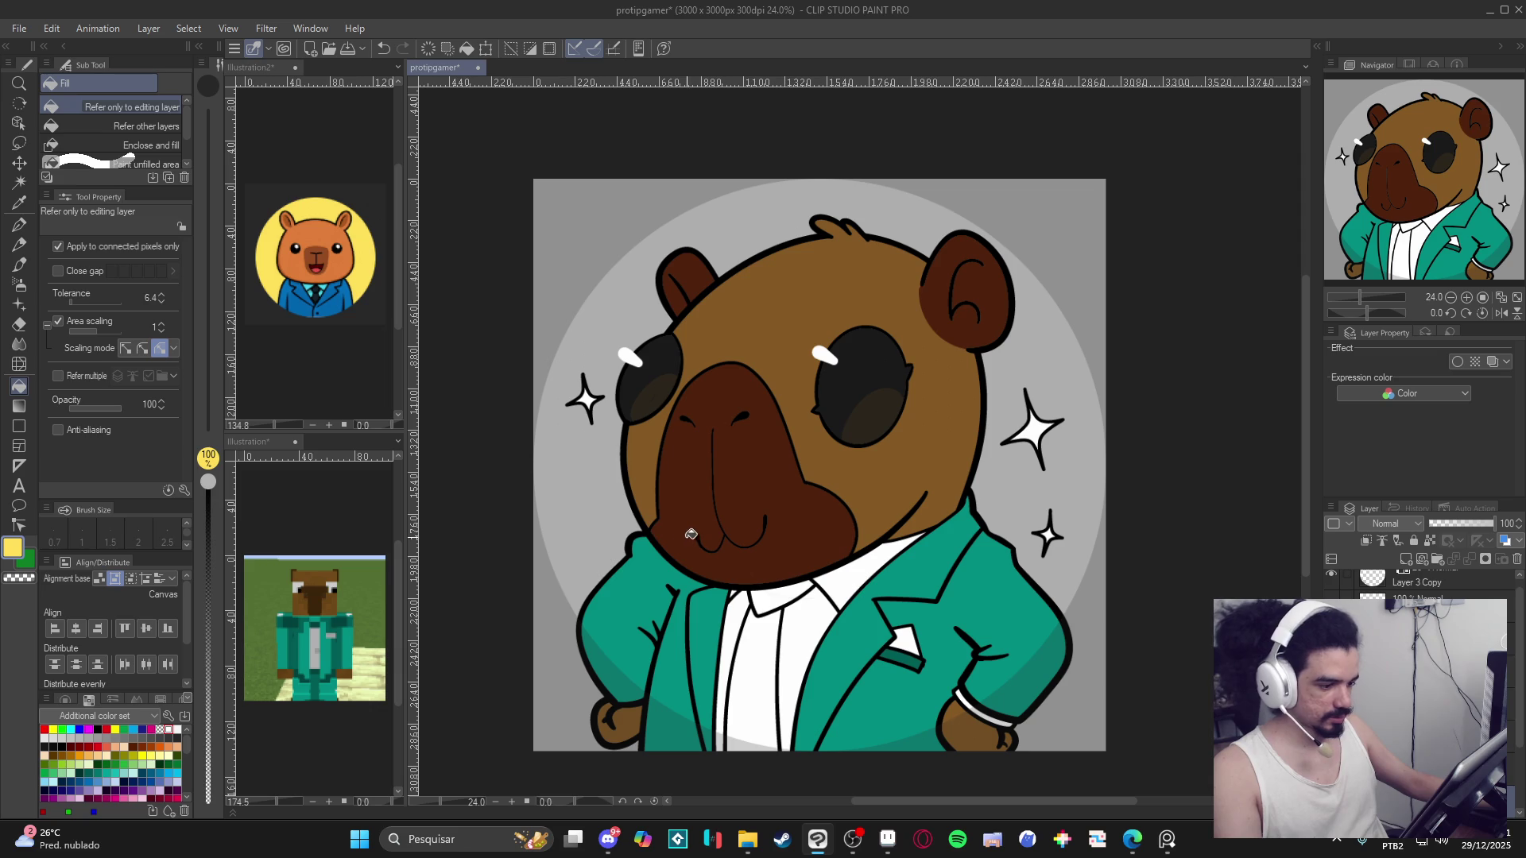
key("ctrl+d")
left_click(622, 526)
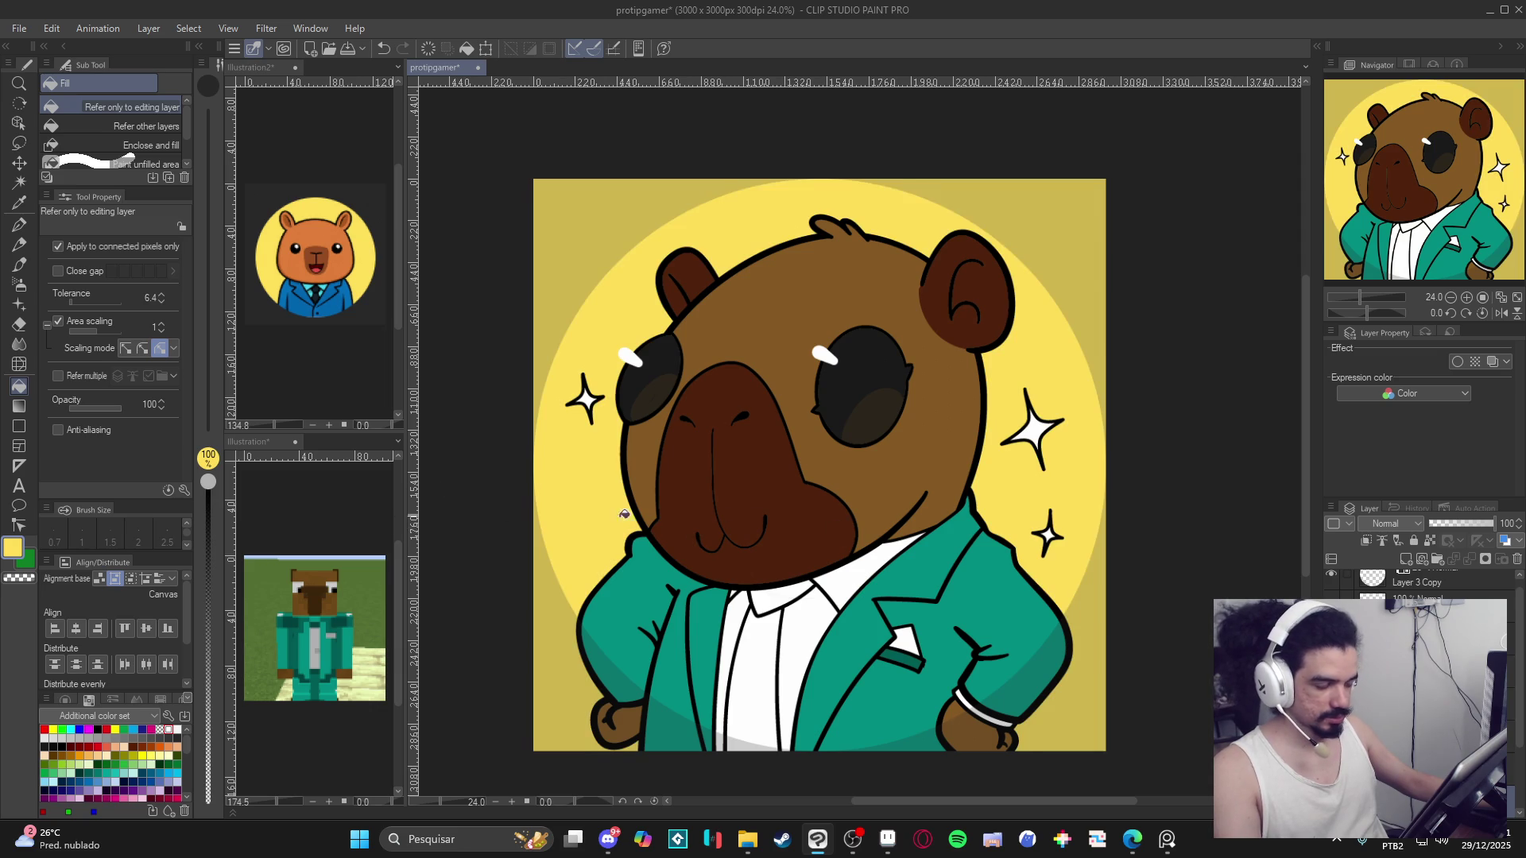
scroll(756, 517, "up", 1)
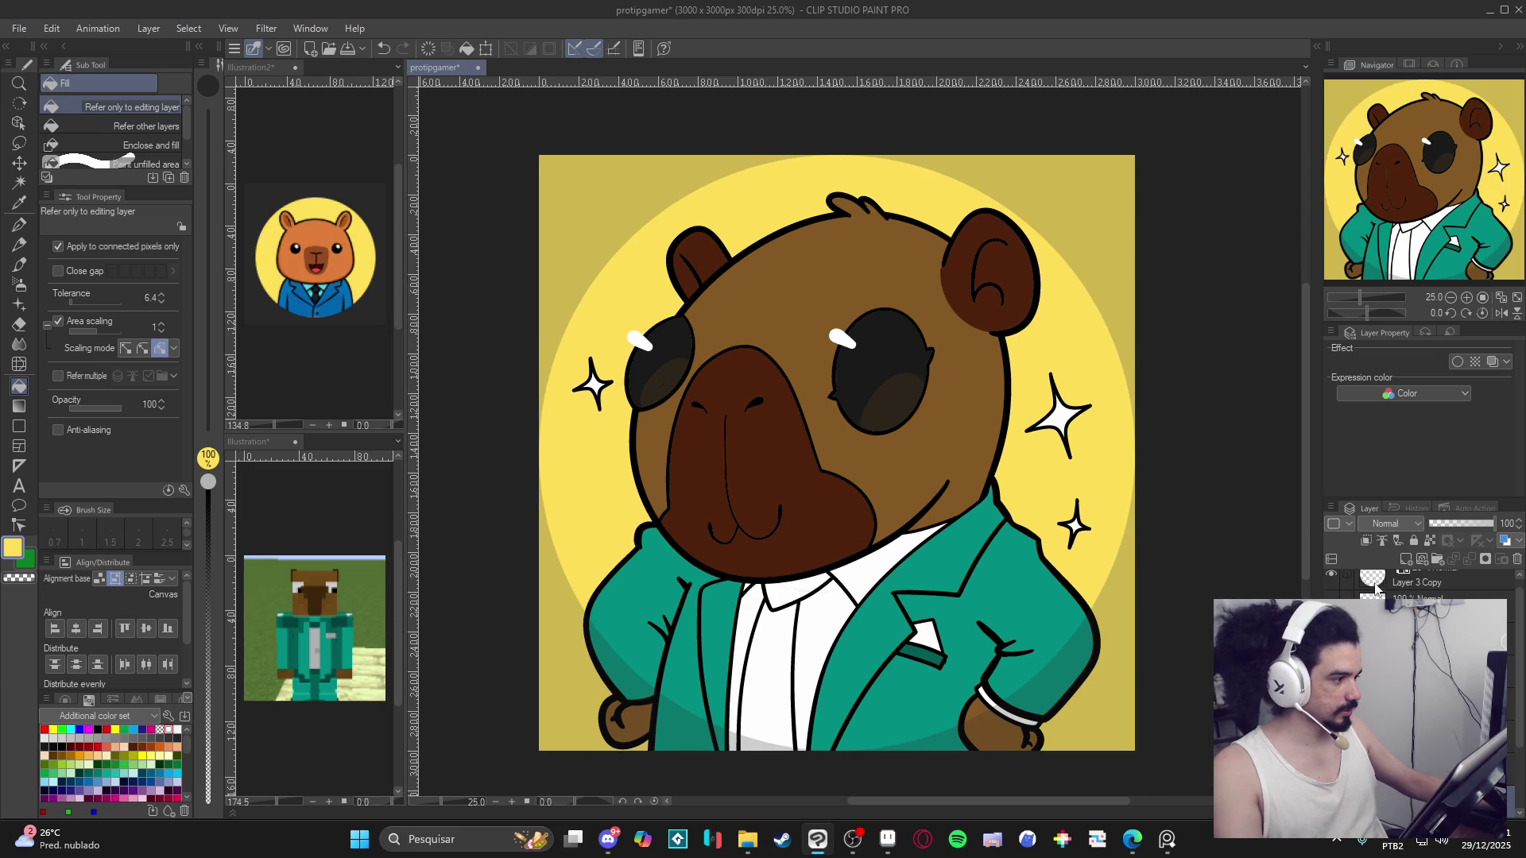
scroll(1422, 587, "up", 1)
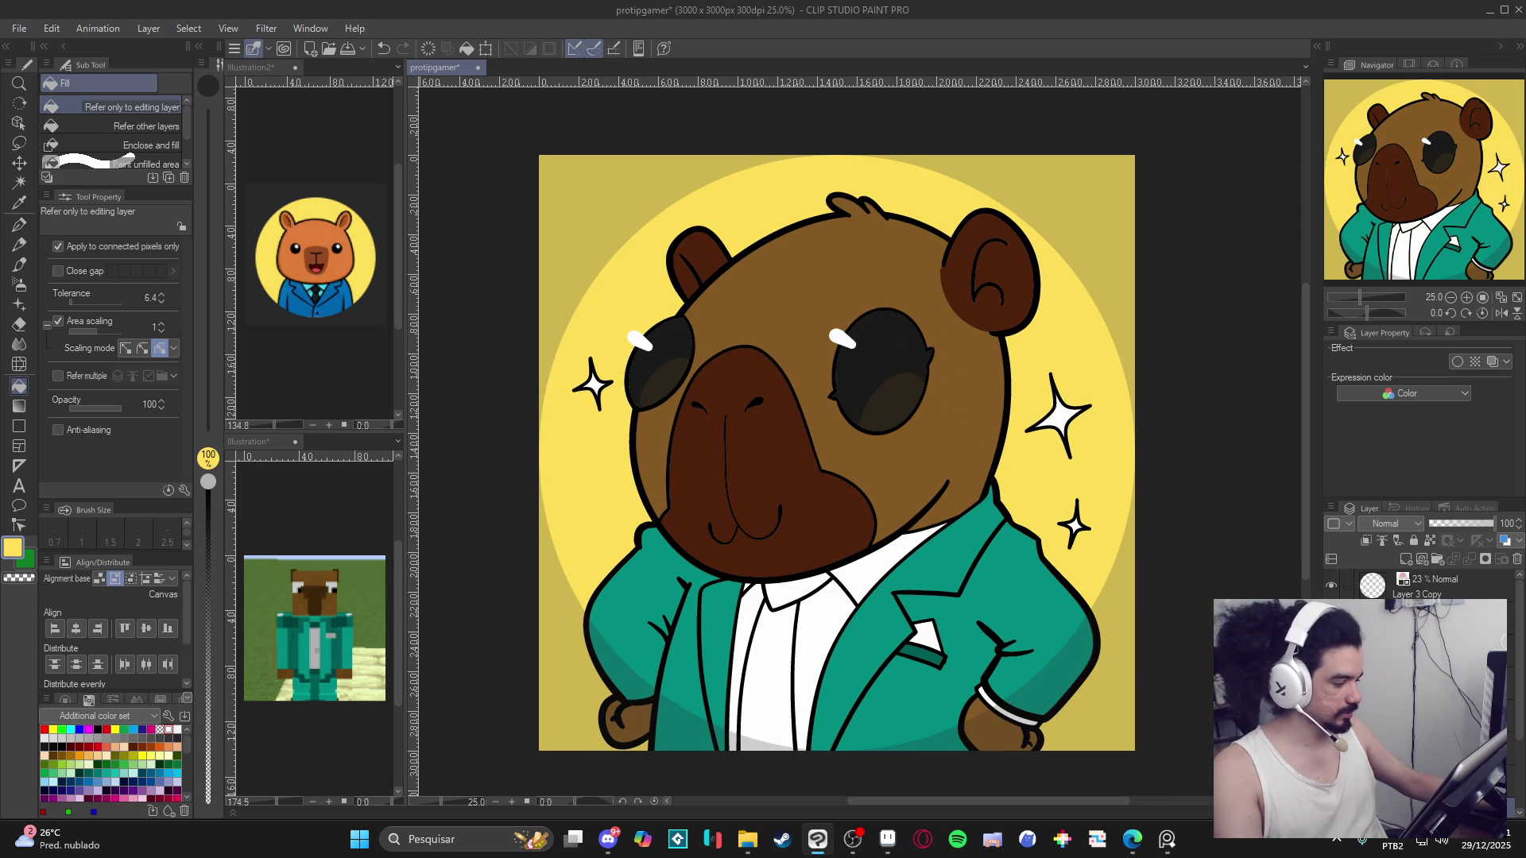
Mix a yellowish tan drawing colour from the face brown in Color settings.
left_click(1381, 541)
key("p")
left_click(881, 437, "alt")
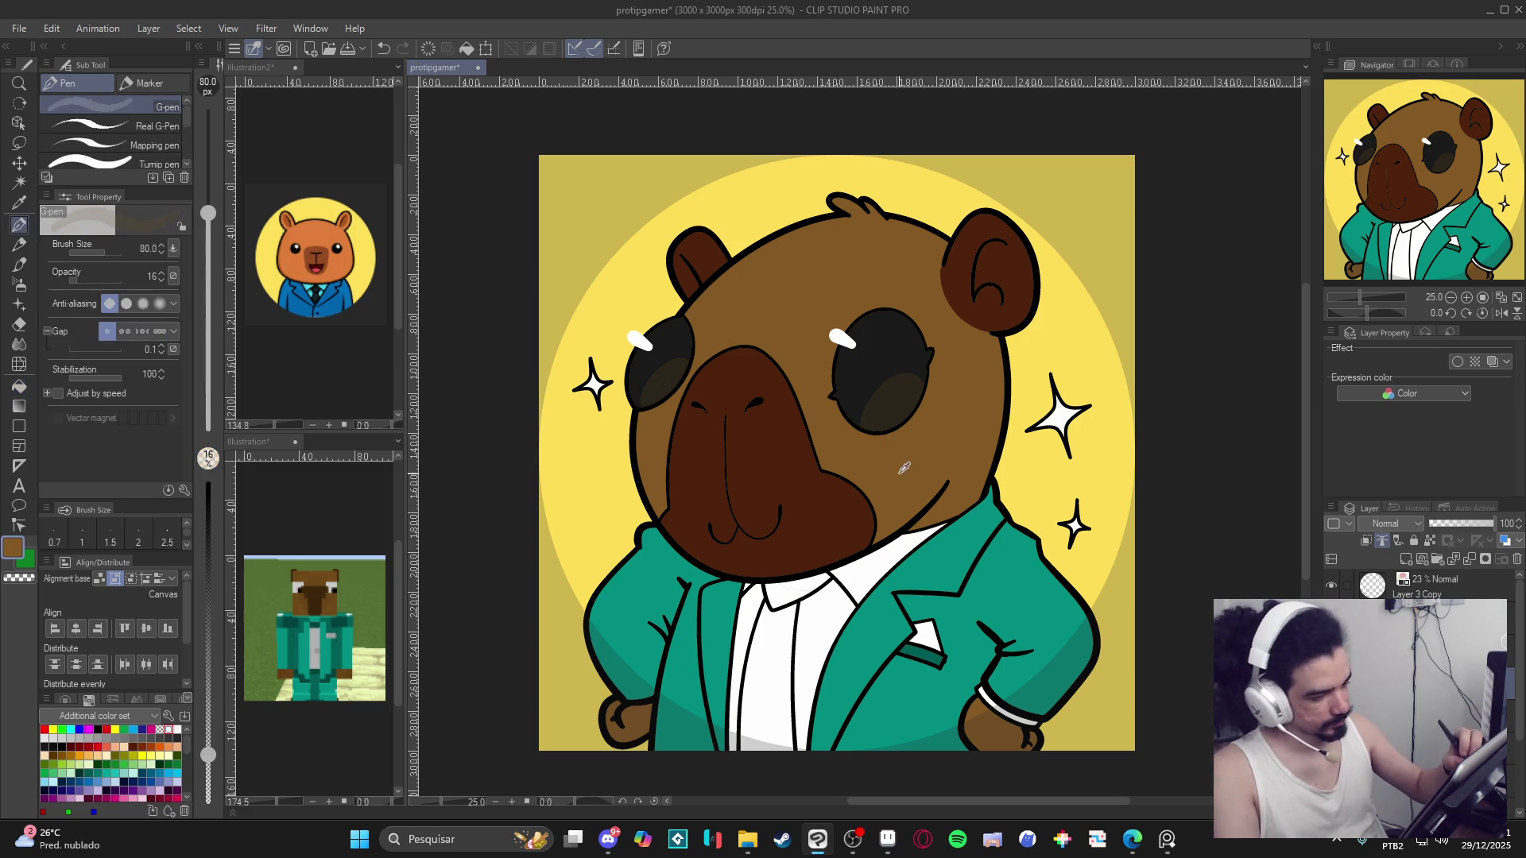
left_click(11, 556)
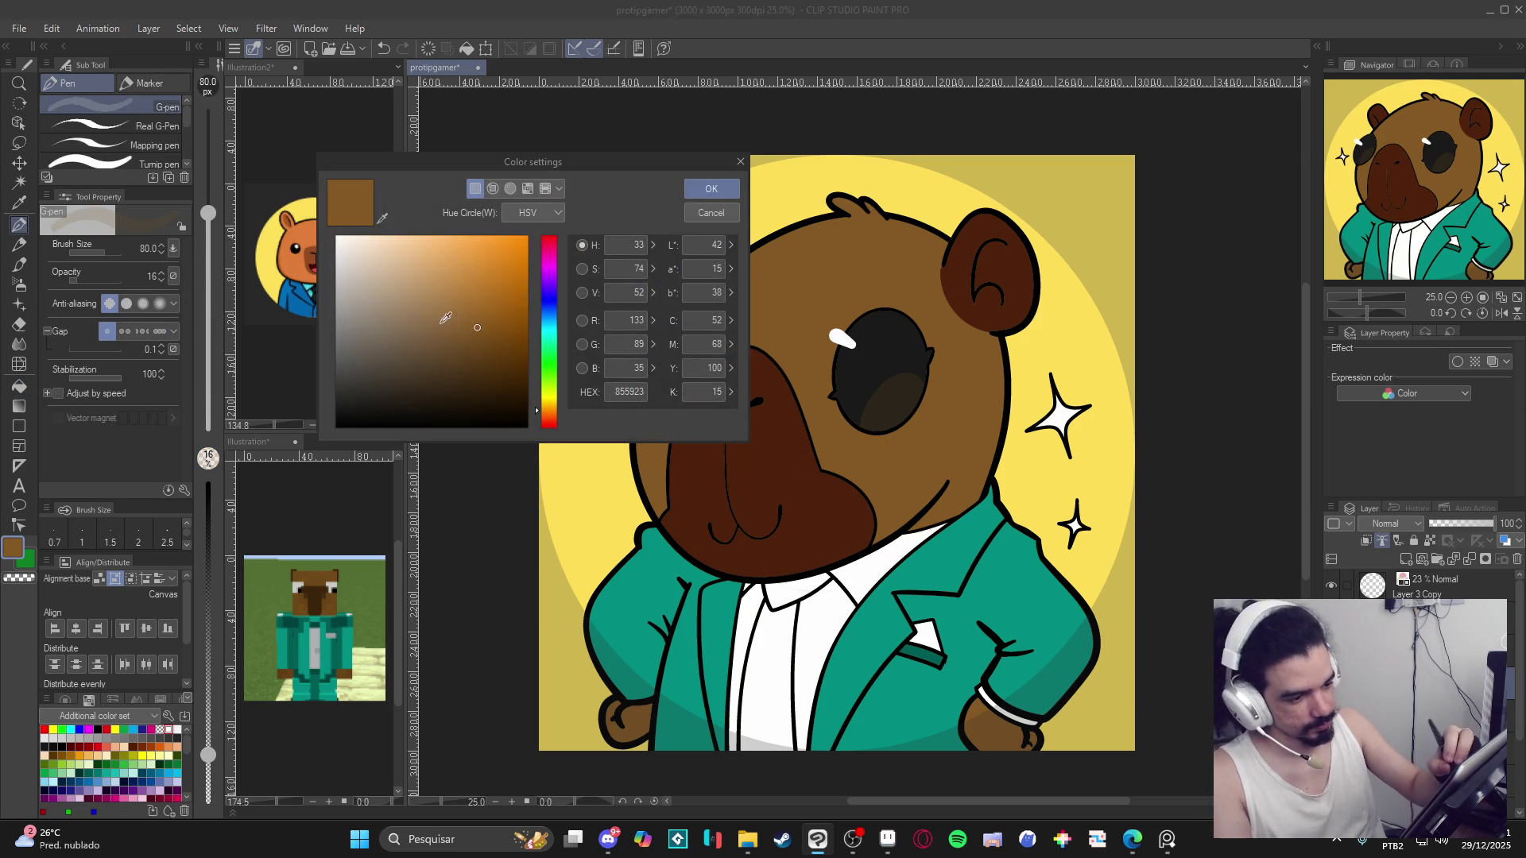
left_click(437, 302)
left_click(548, 397)
left_click(711, 189)
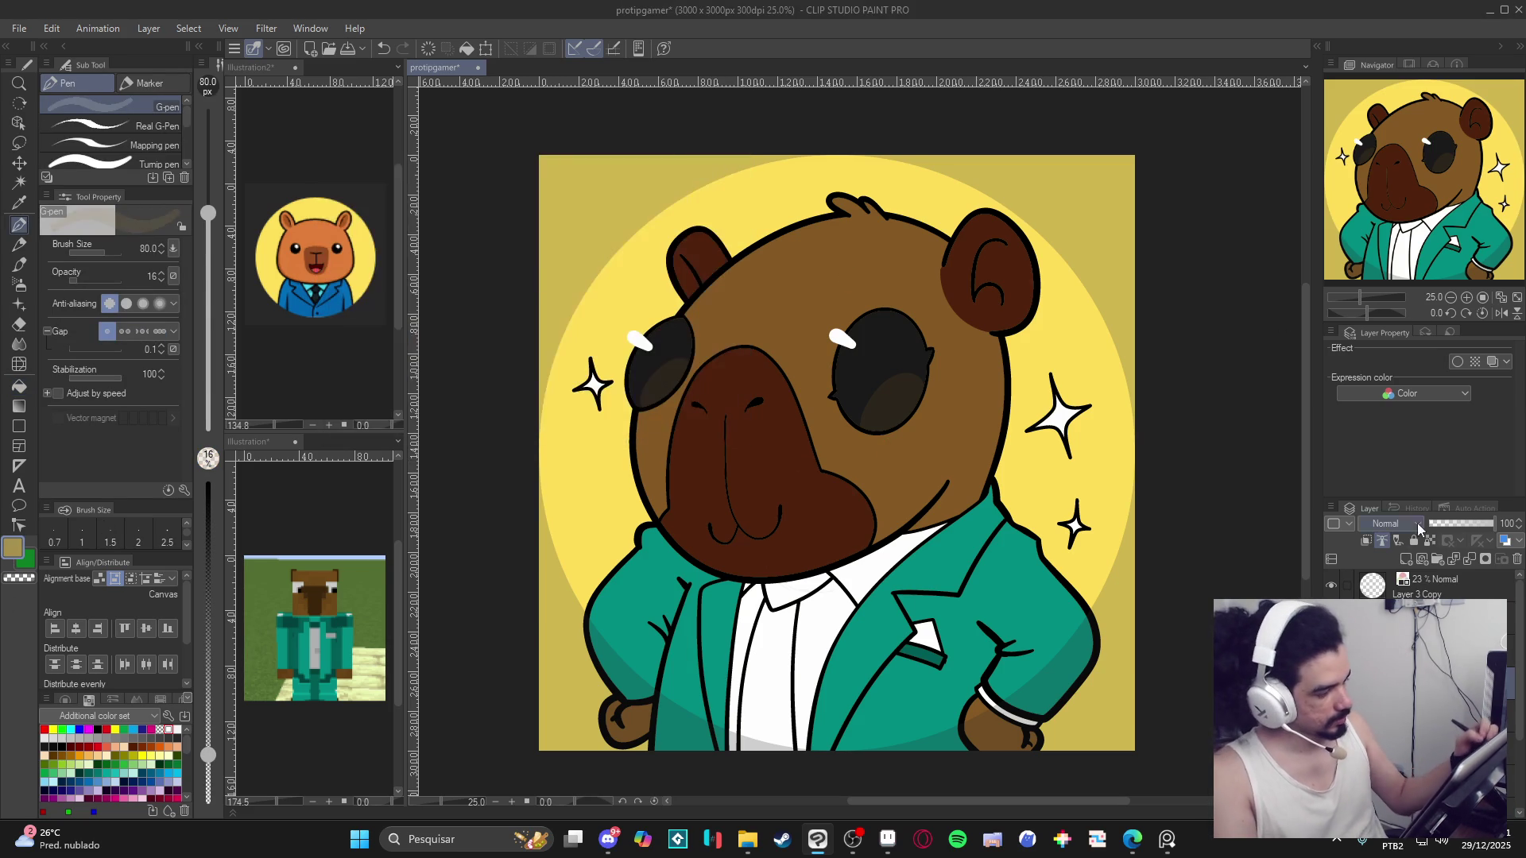
Draw tan lines down the nose and curving to the mouth at 100% opacity.
left_click_drag(726, 407, 725, 489)
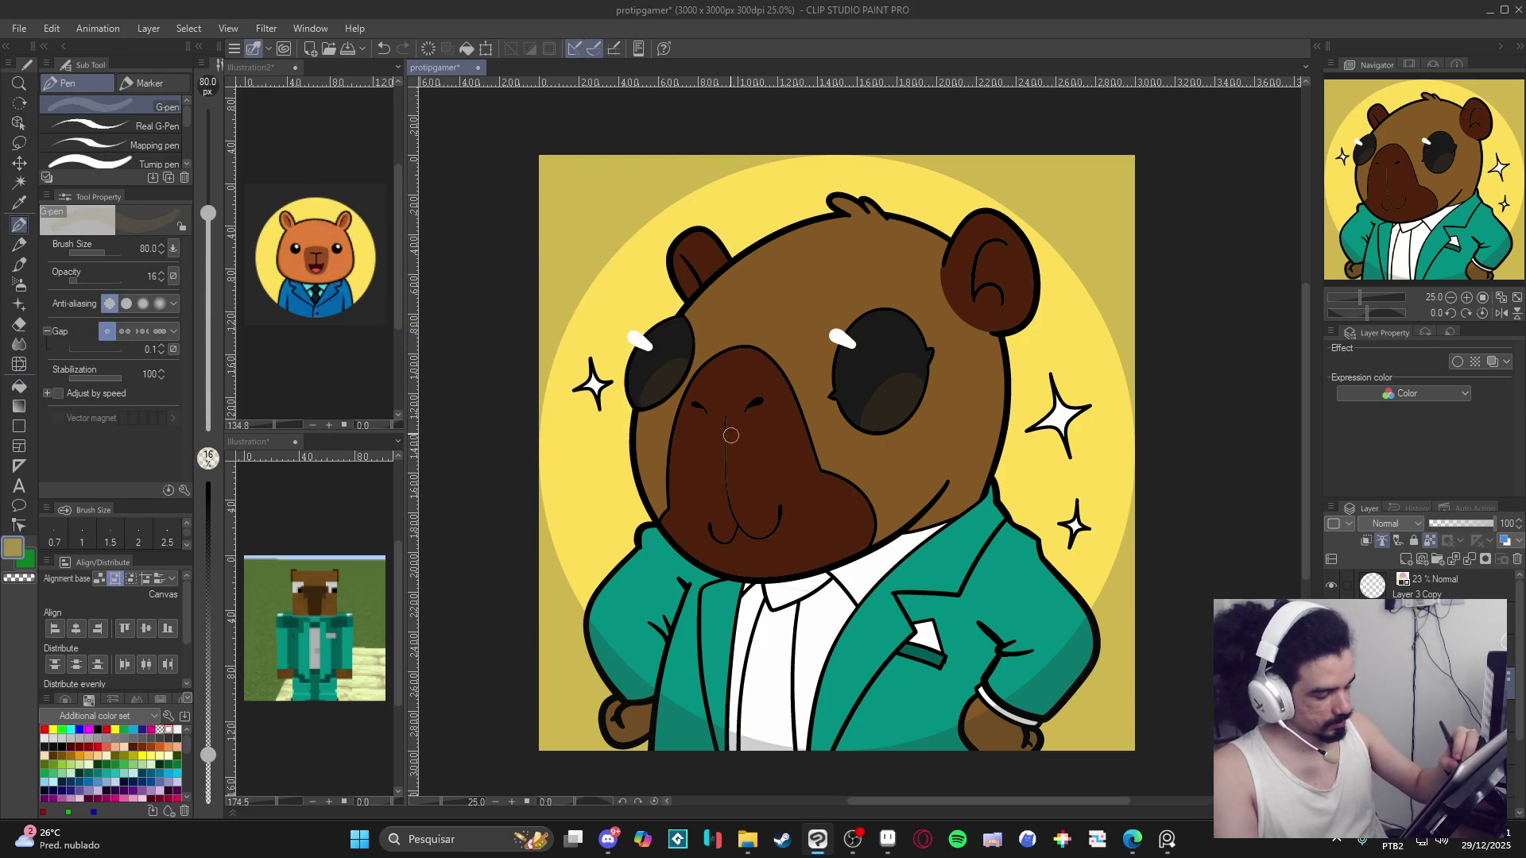
left_click_drag(727, 420, 726, 491)
left_click_drag(726, 436, 733, 510)
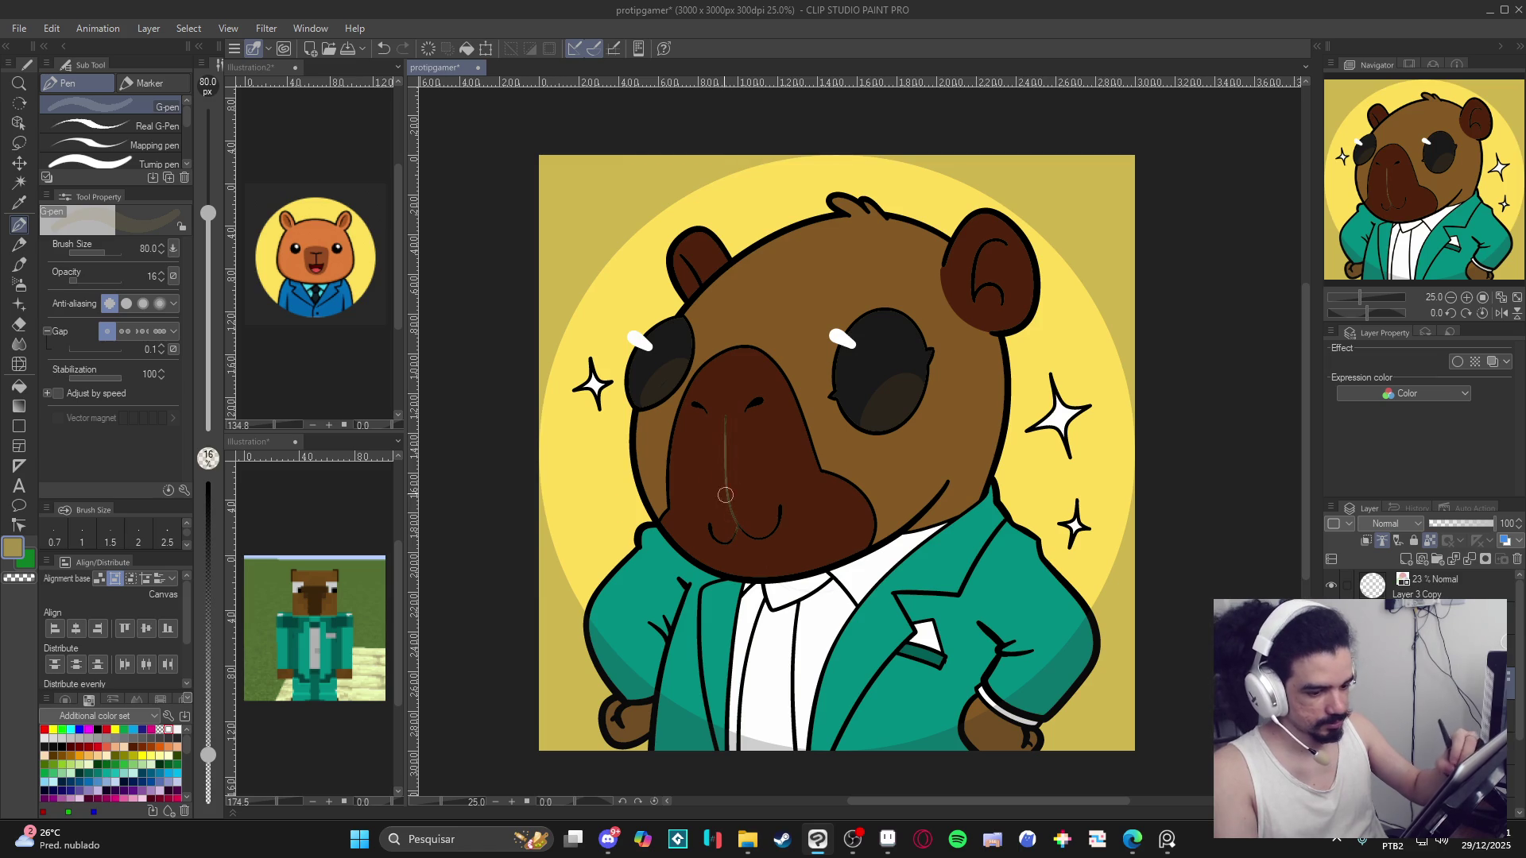
left_click_drag(211, 512, 208, 482)
mouse_move(726, 414)
left_mouse_down()
mouse_move(739, 531)
mouse_move(782, 505)
mouse_move(710, 524)
left_mouse_up()
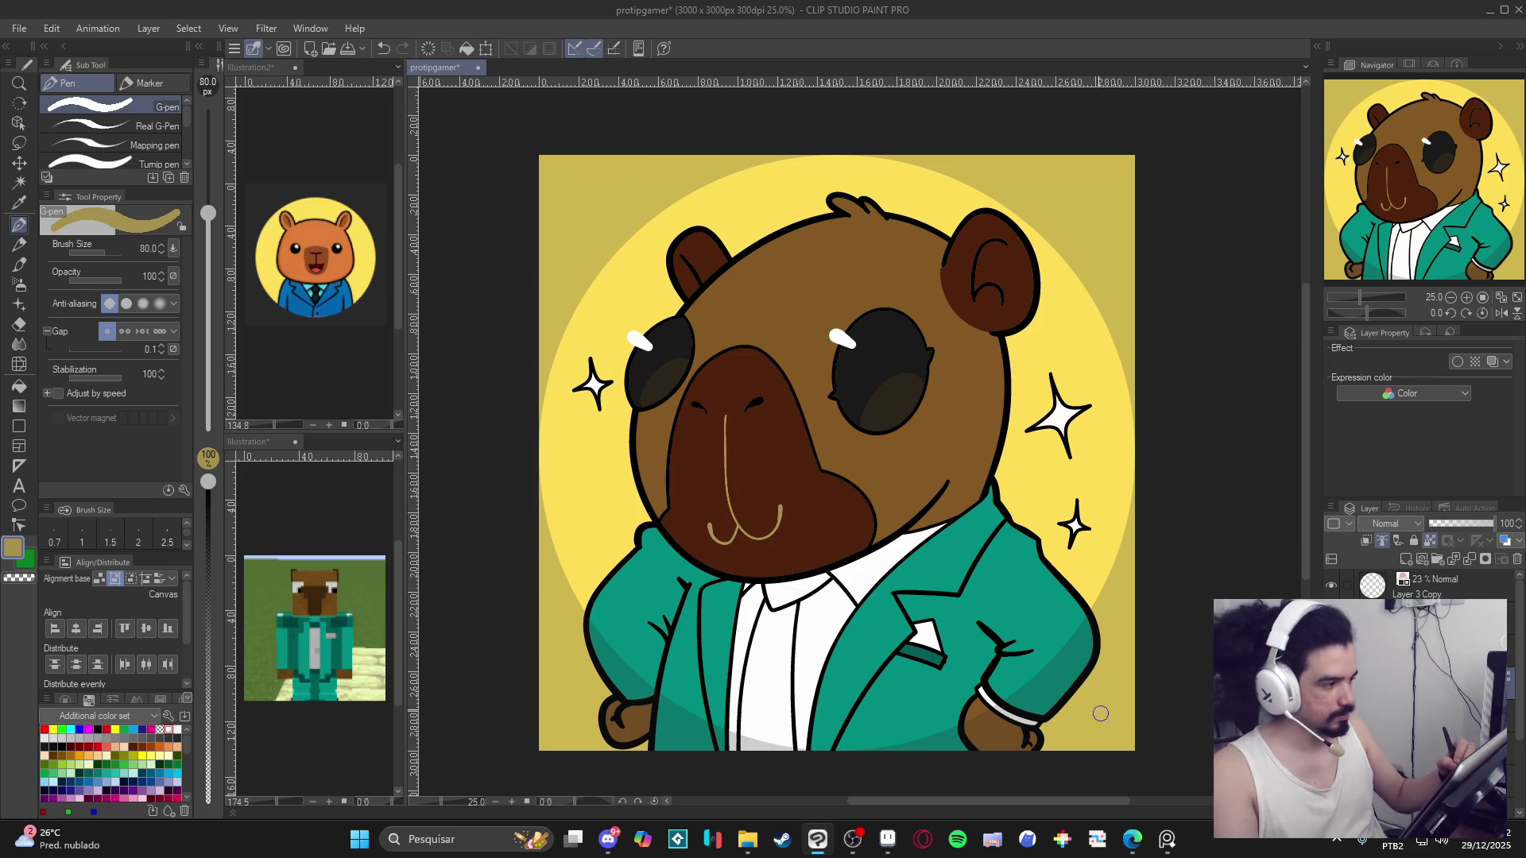
left_click_drag(1012, 637, 963, 634)
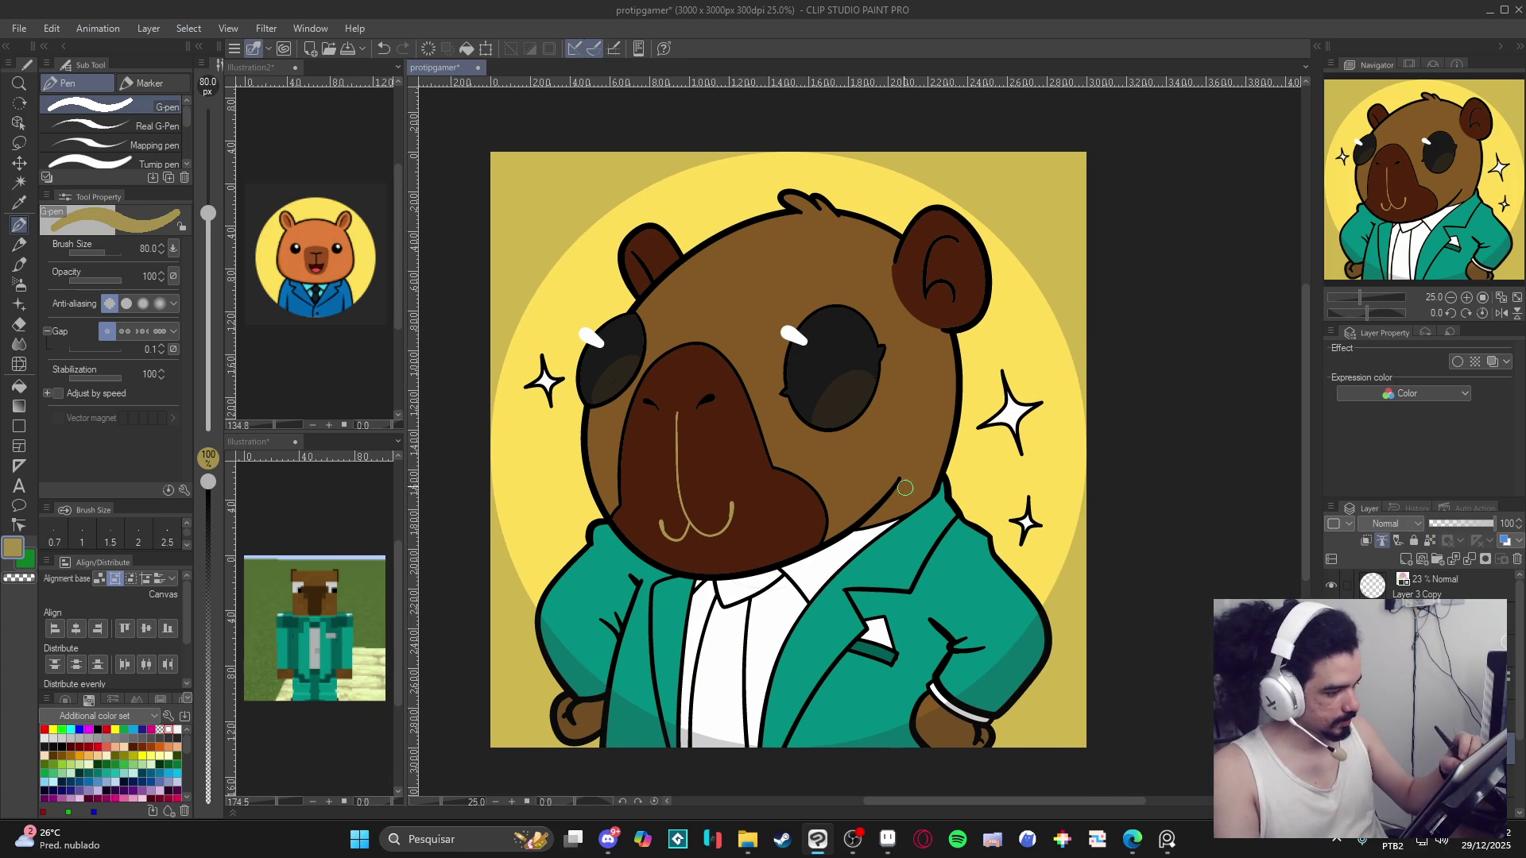
key("ctrl+z")
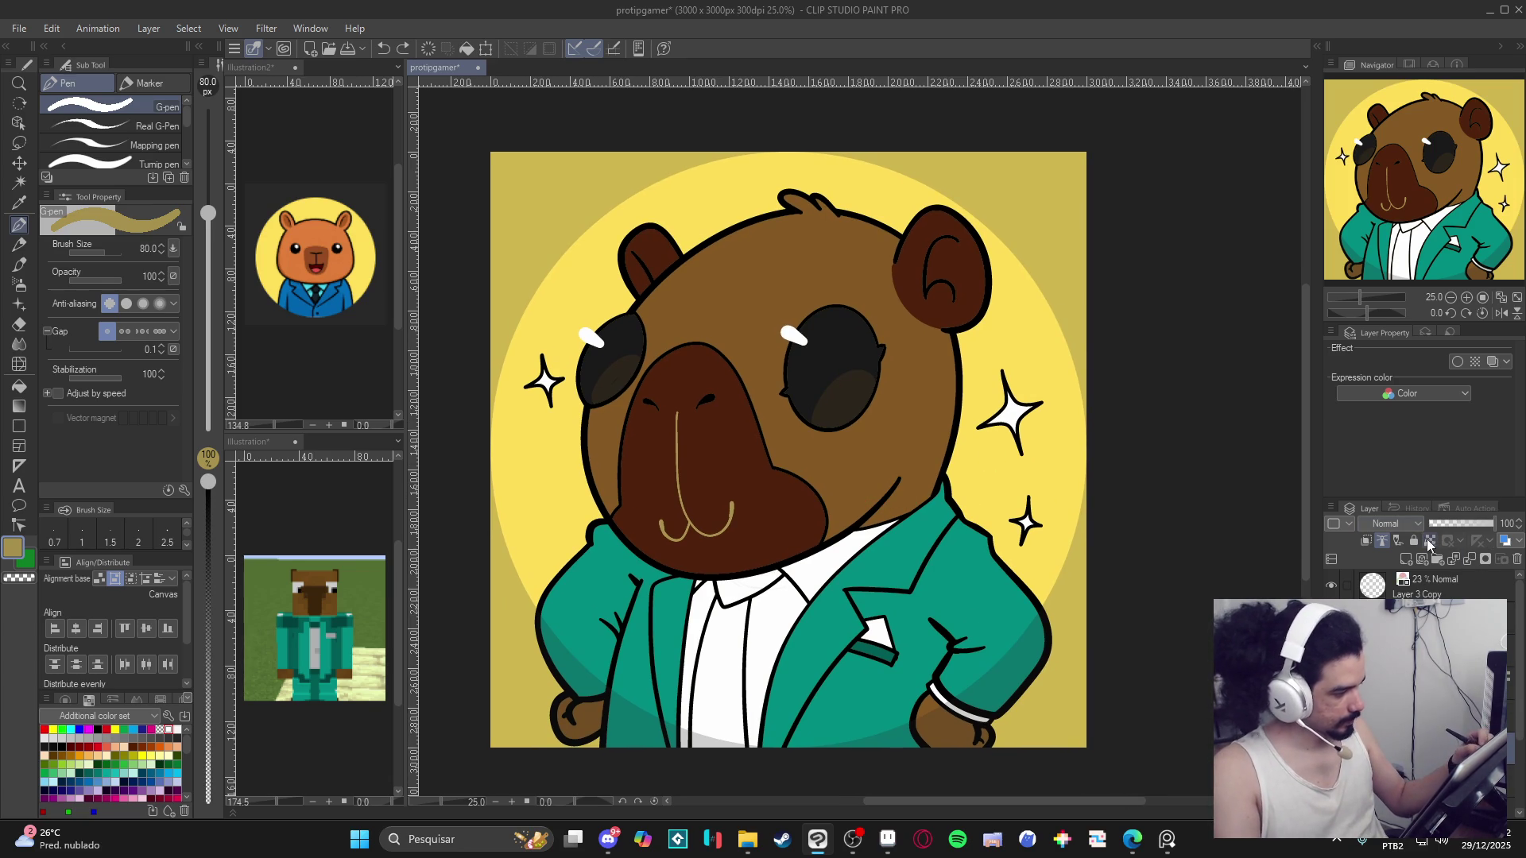
Lock transparent pixels and recolour the cheek line dark brown.
left_click(1429, 540)
left_click(840, 521, "alt")
left_click_drag(900, 479, 867, 519)
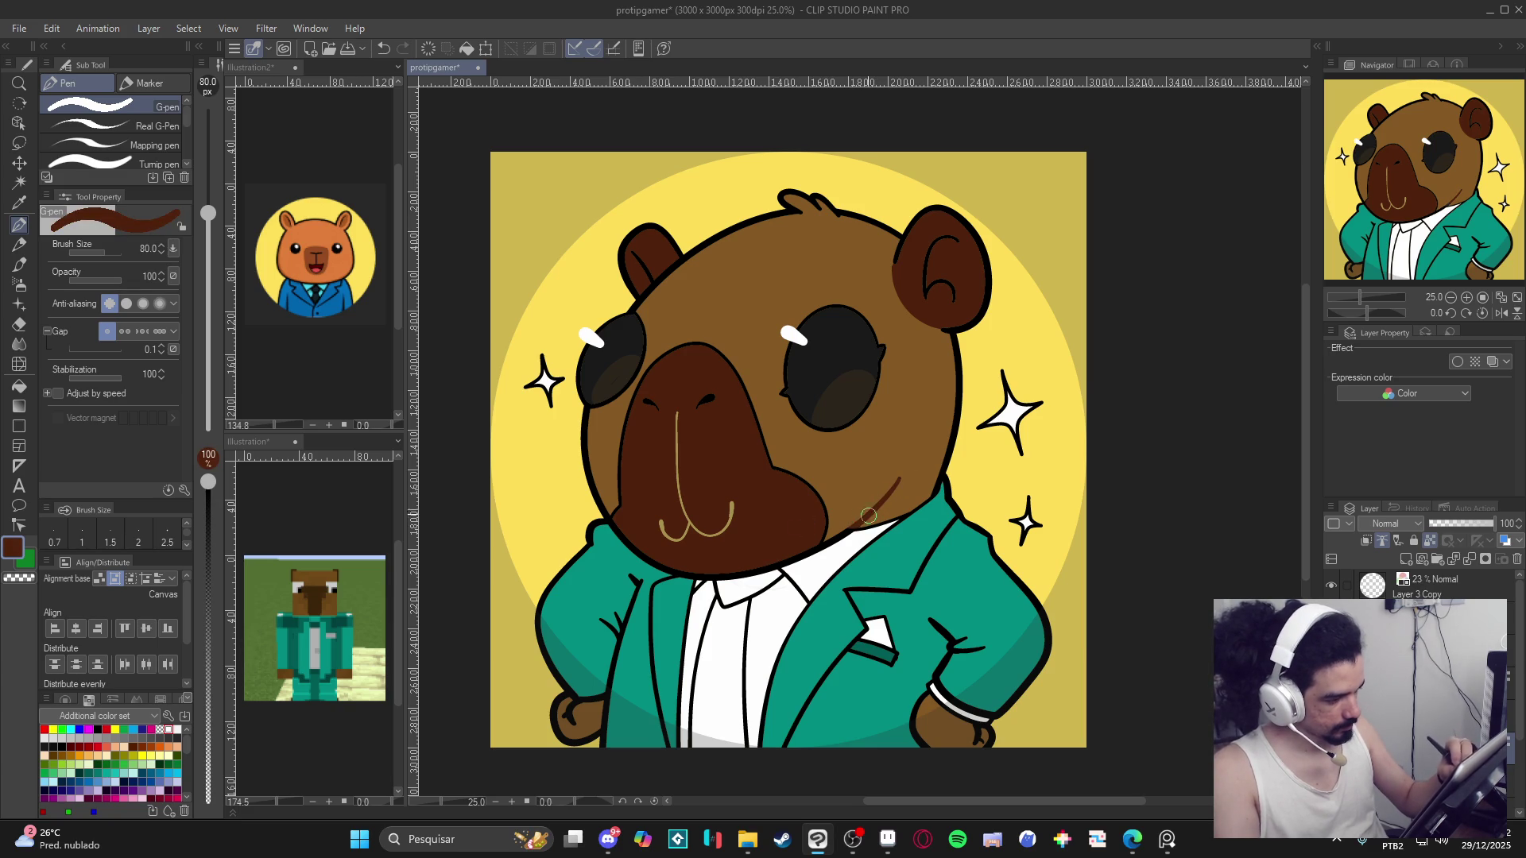
left_click_drag(938, 630, 952, 576)
left_click(933, 518, "alt")
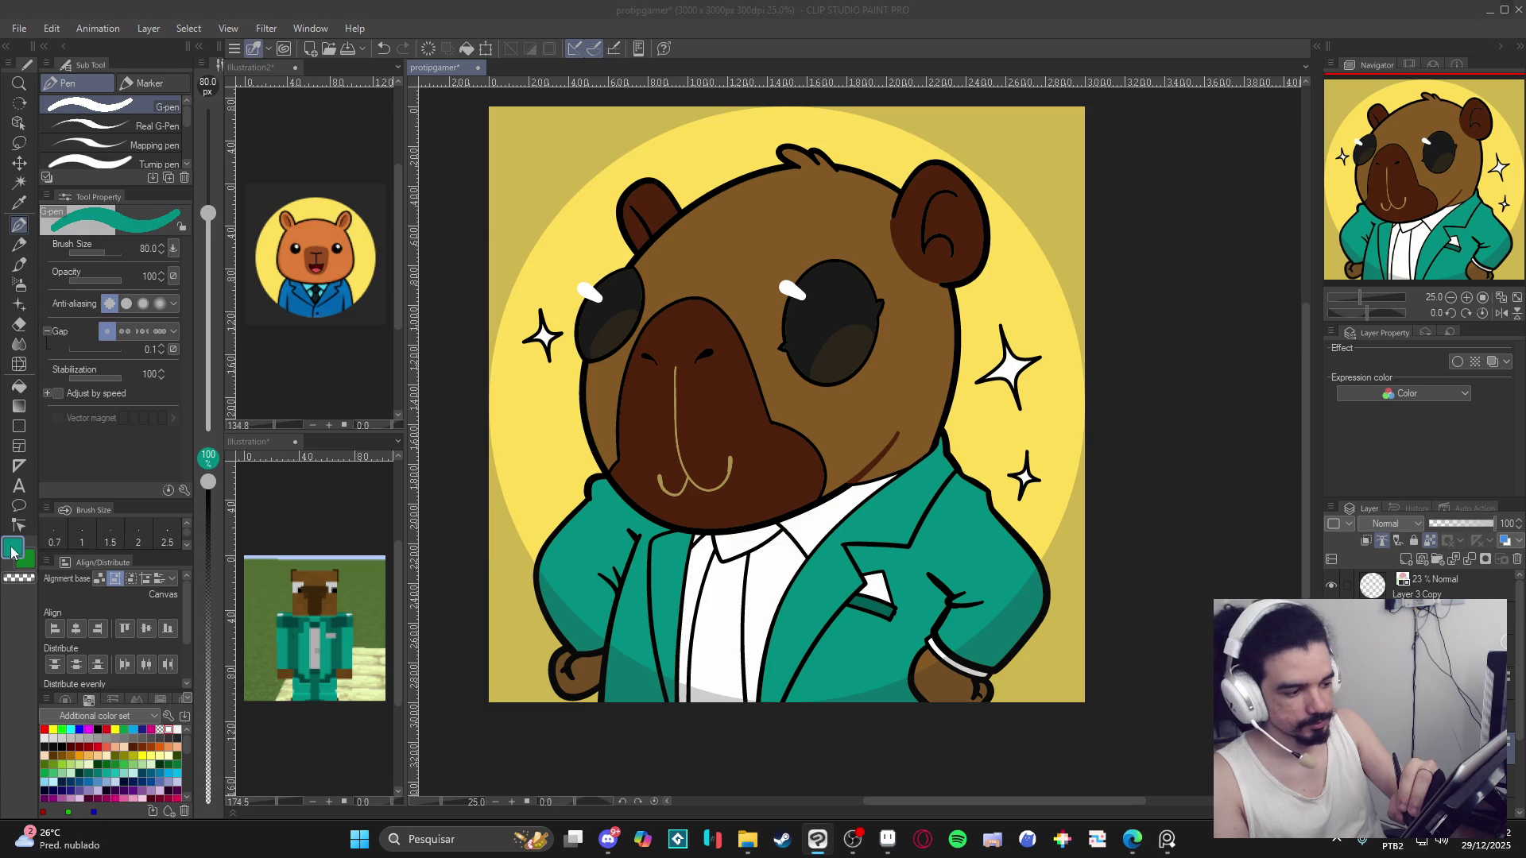
Draw a dark blue-teal line (hue about 189) along the right jacket lapel.
double_click(15, 549)
left_click(508, 372)
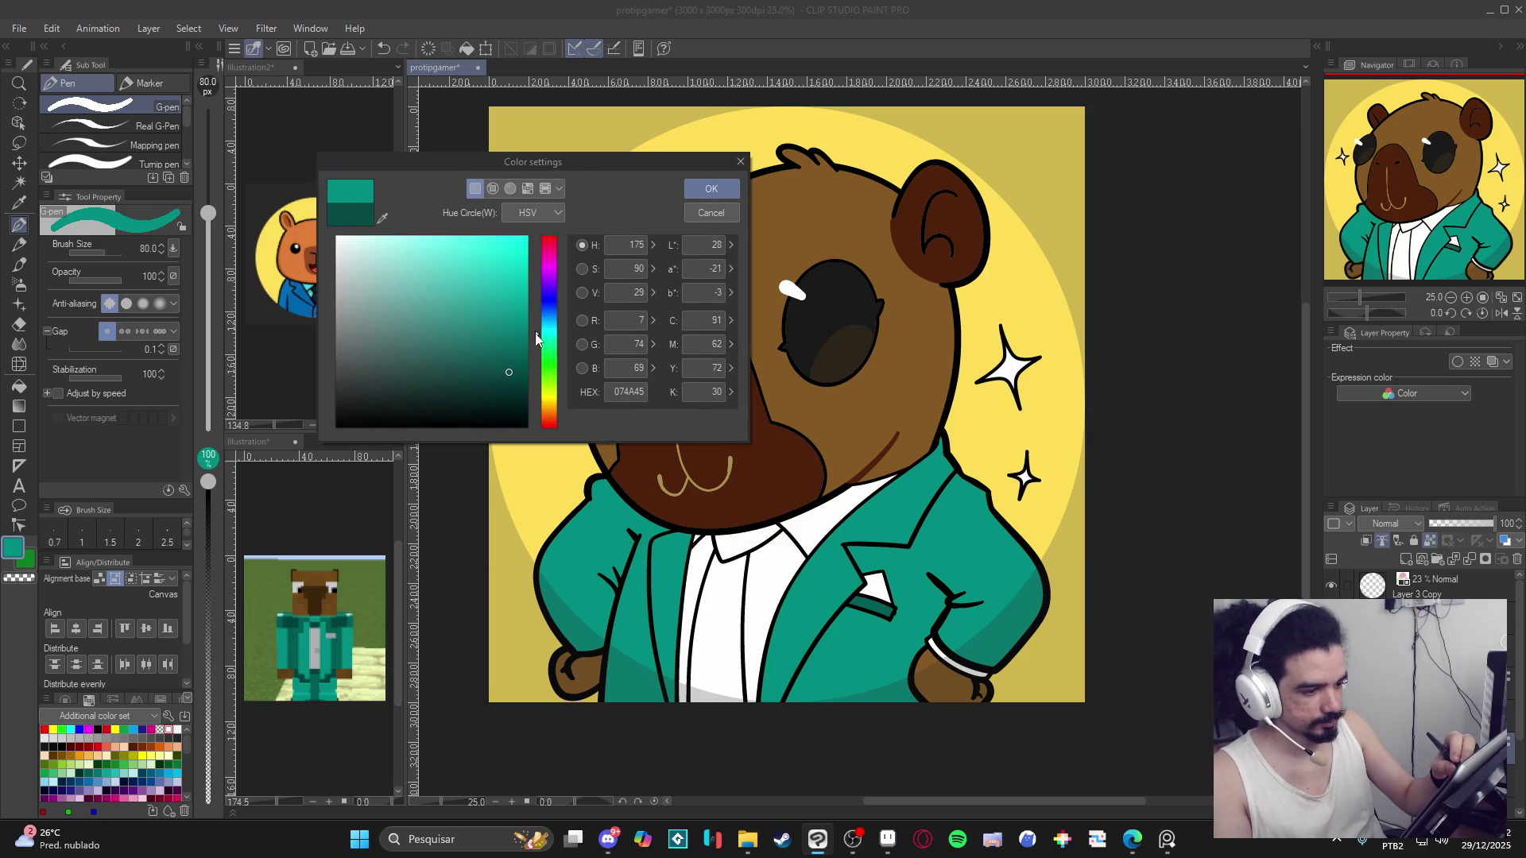
left_click_drag(535, 334, 537, 327)
left_click(504, 366)
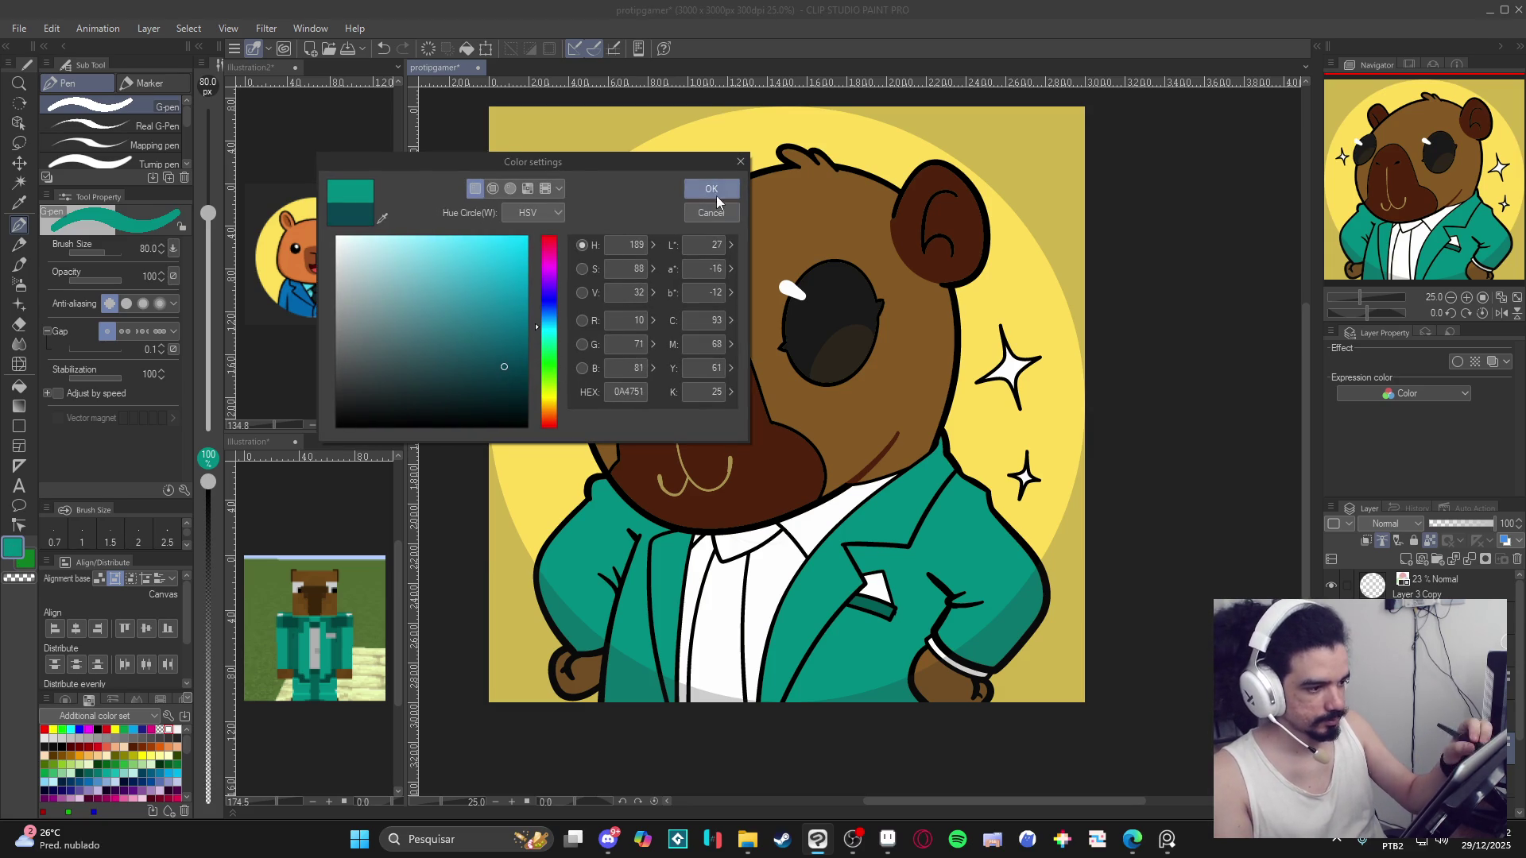
left_click(712, 191)
mouse_move(956, 473)
left_mouse_down()
mouse_move(912, 540)
mouse_move(854, 562)
left_mouse_up()
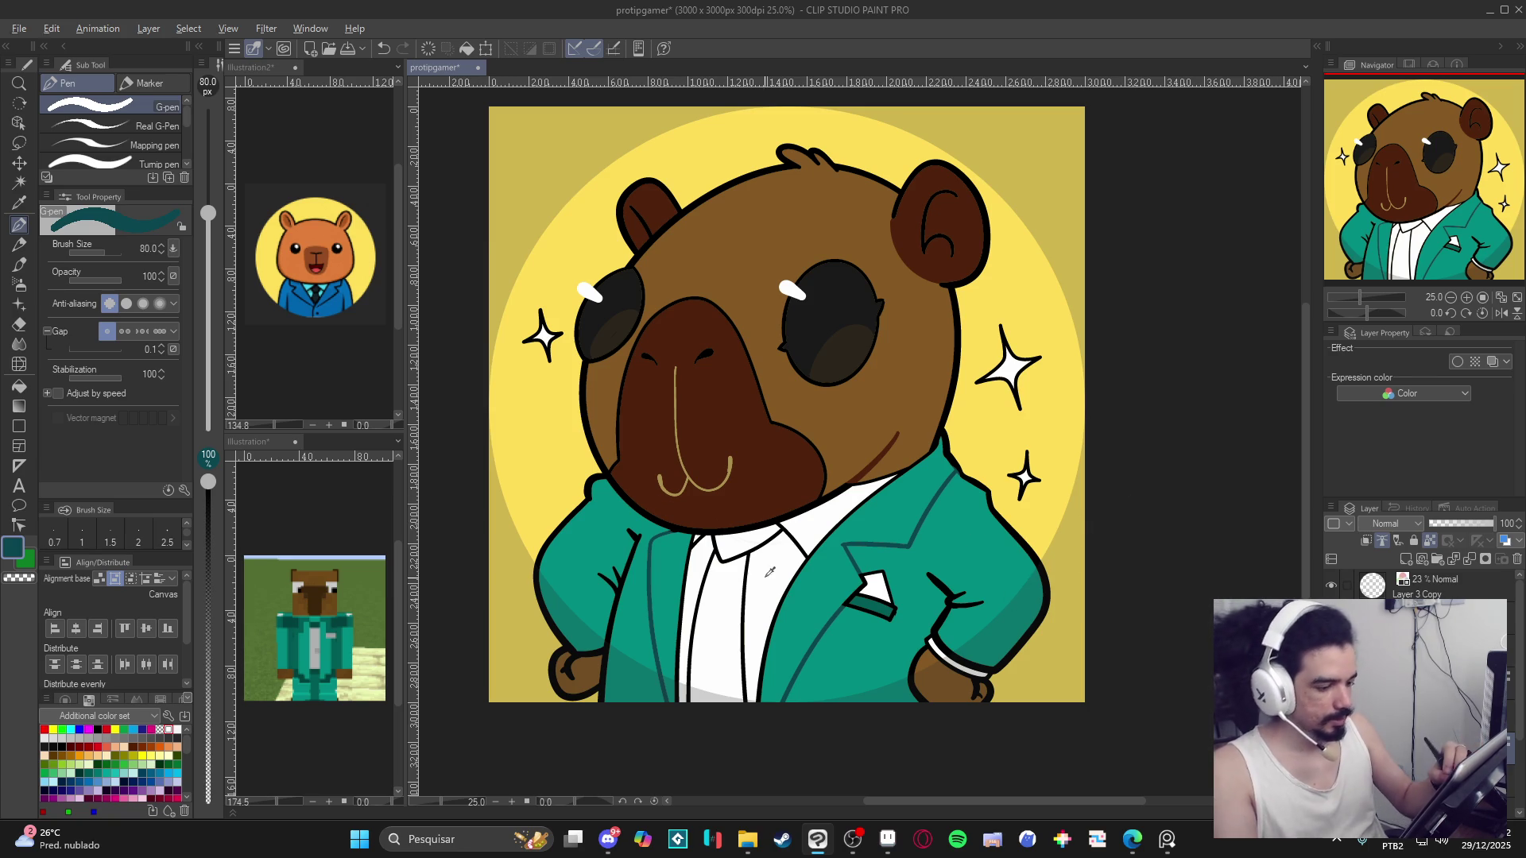
Sample the jacket's bright teal and draw lines down the shirt centre and left collar, undoing the extra stroke.
left_click(744, 554, "alt")
left_click(811, 615, "alt")
left_click_drag(746, 556, 747, 699)
mouse_move(717, 549)
left_mouse_down()
mouse_move(715, 573)
mouse_move(795, 528)
mouse_move(804, 554)
left_mouse_up()
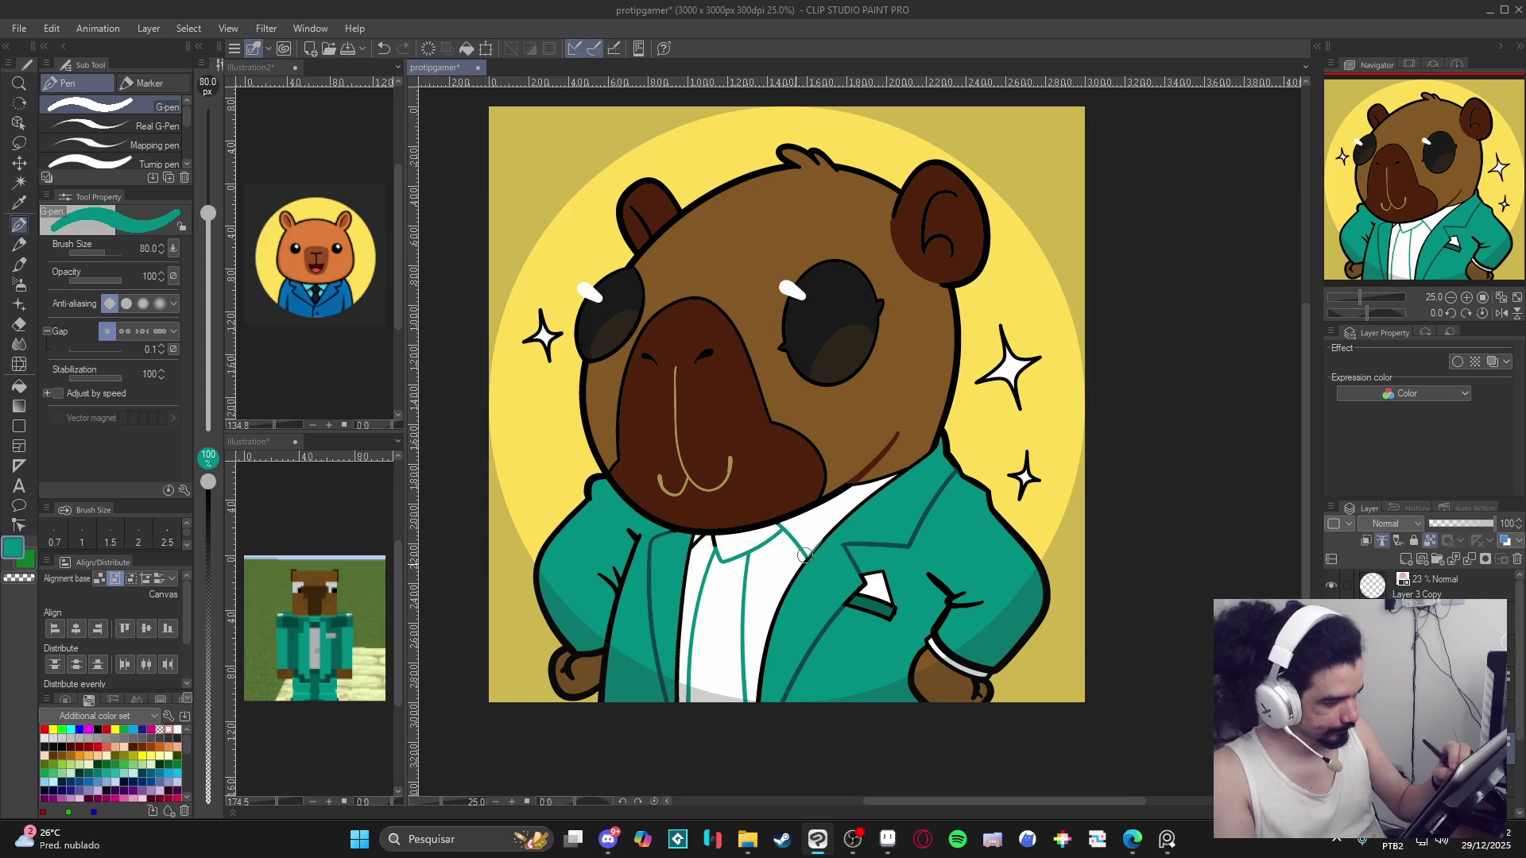
key("ctrl+z")
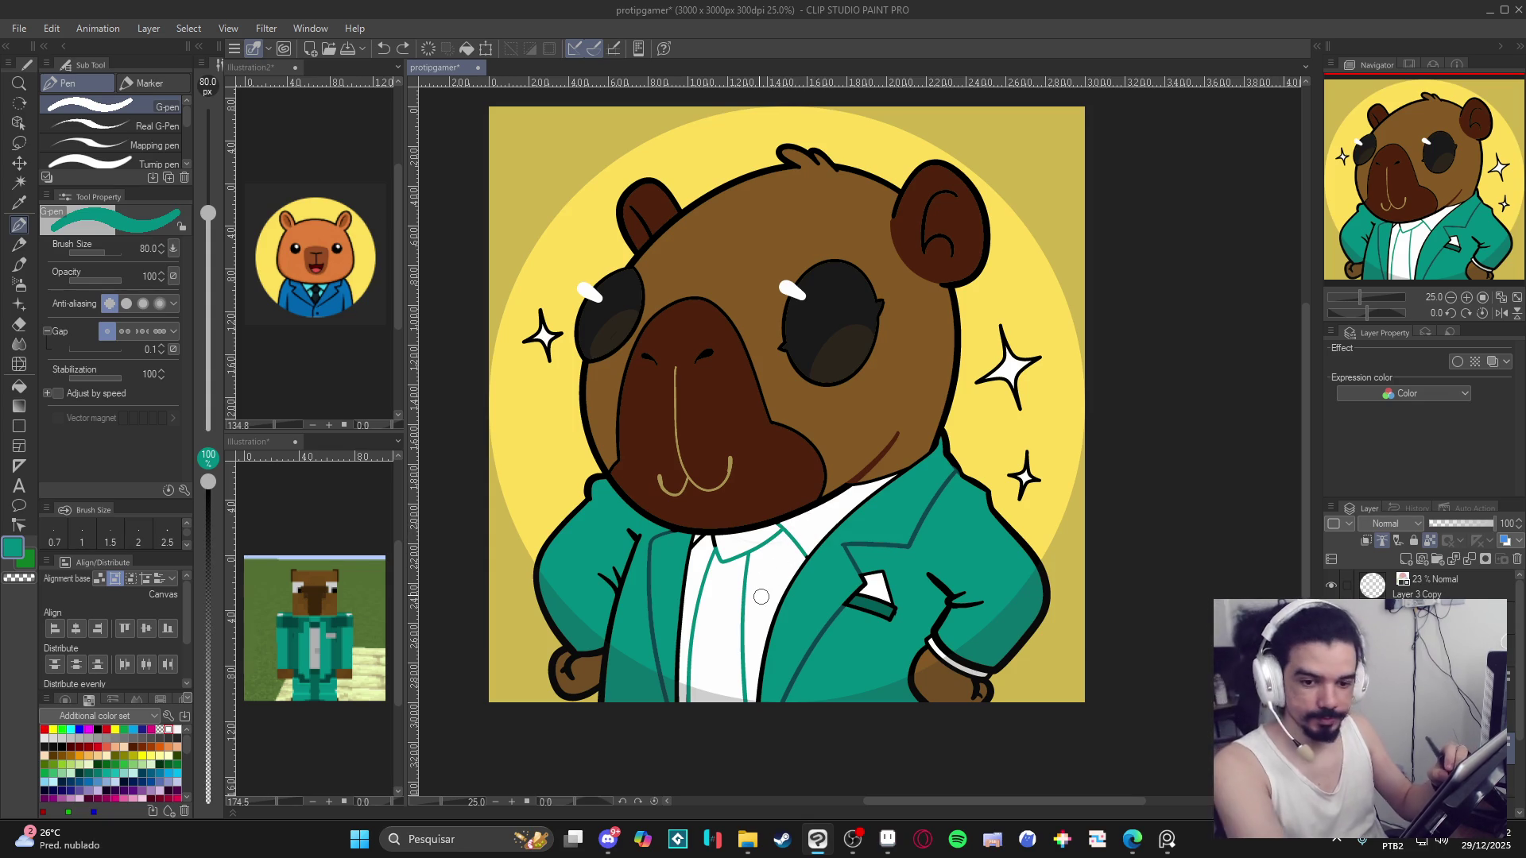
Reduce the brush to size 40 and pick a darker teal (0A4751) from the canvas.
key("bracketleft")
key("bracketleft")
key("bracketleft")
key("bracketleft")
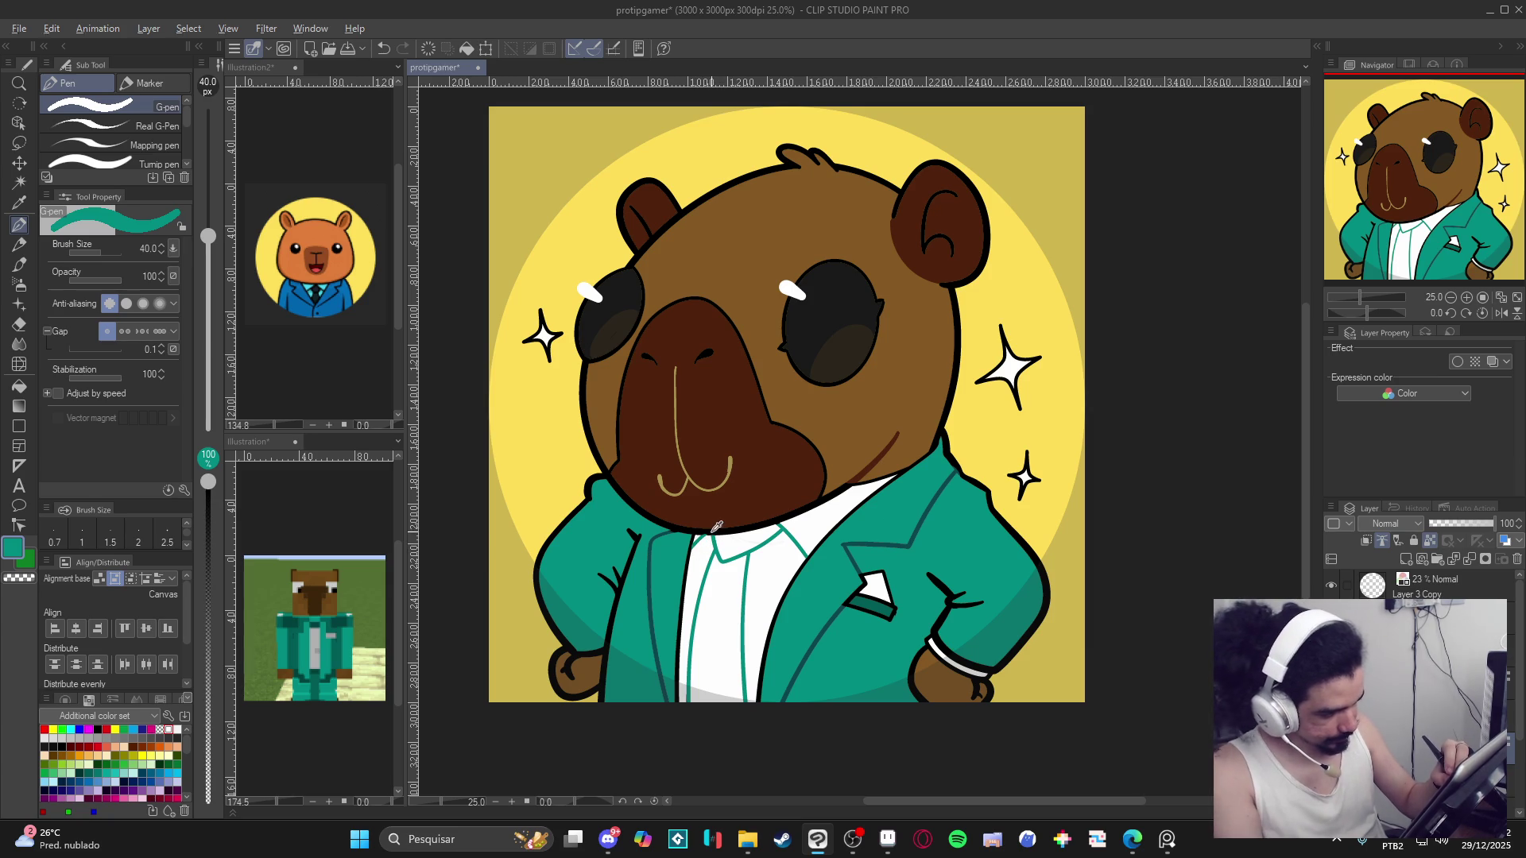
left_click(709, 534, "alt")
left_click(722, 554, "alt")
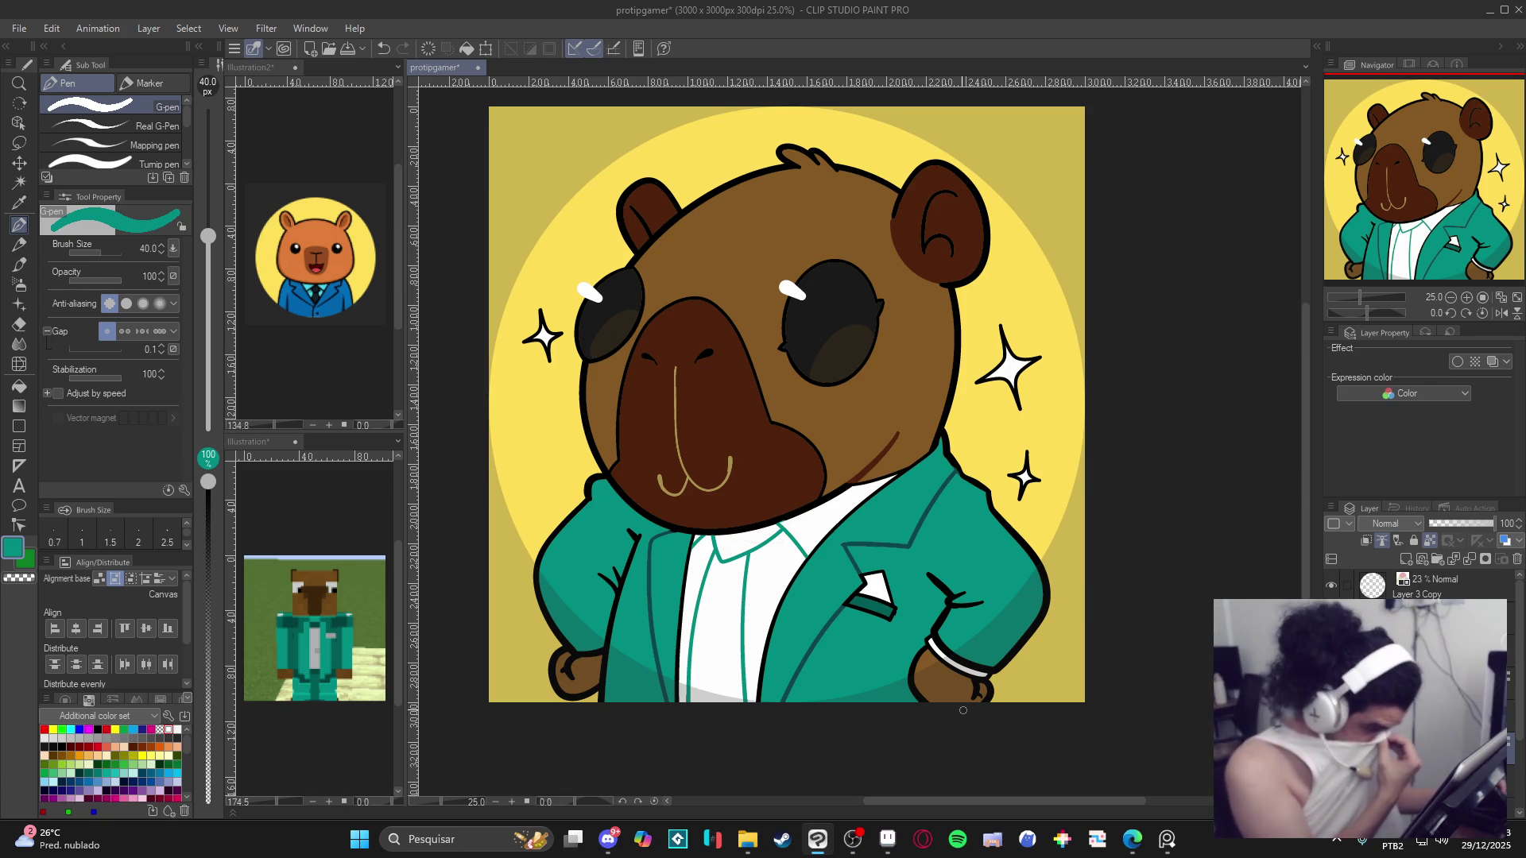
left_click(865, 562, "alt")
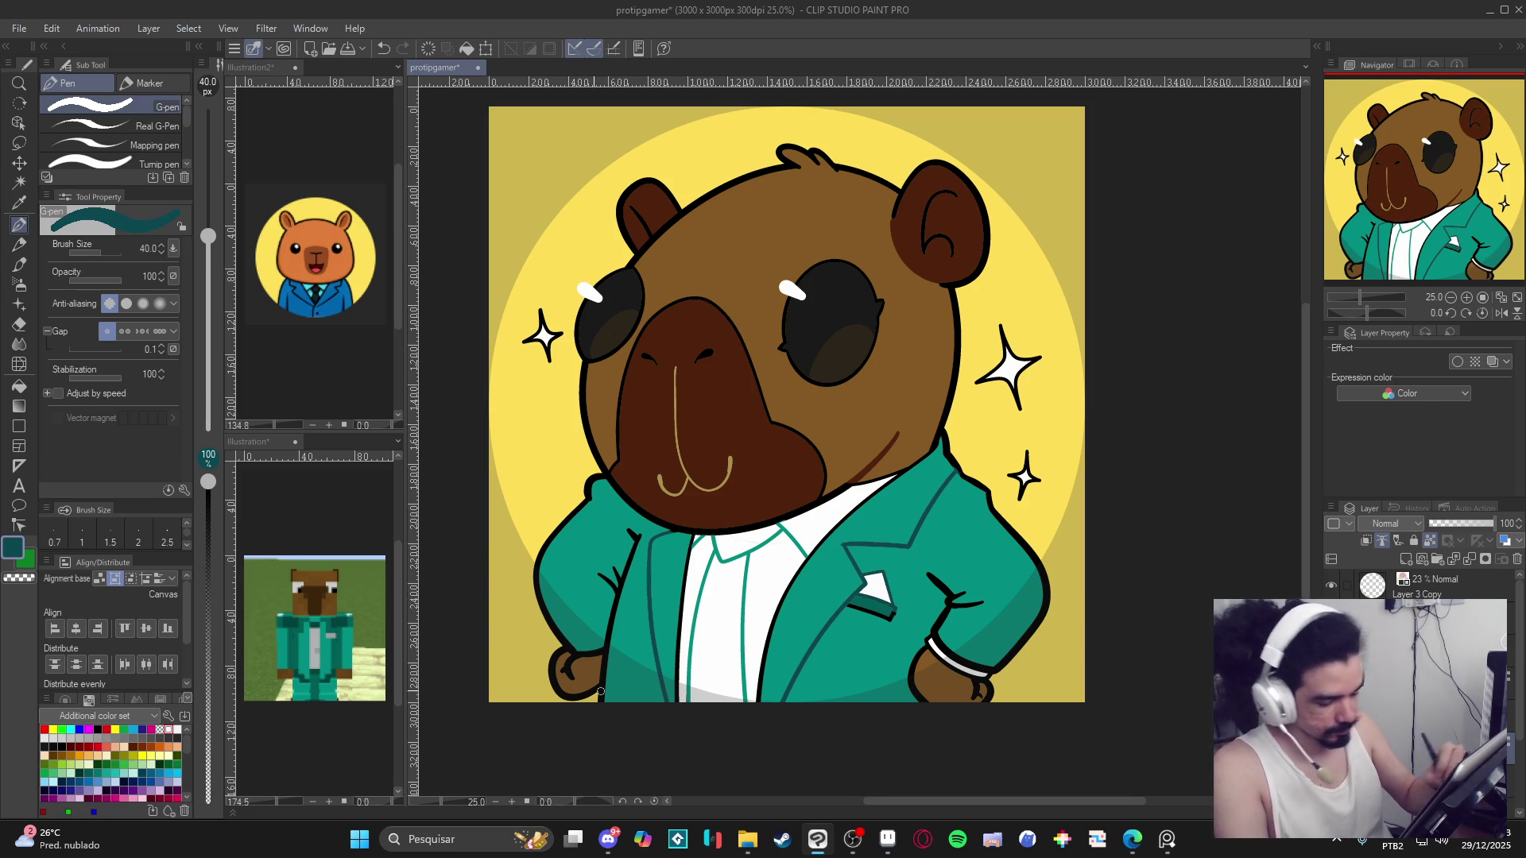
left_click(12, 547)
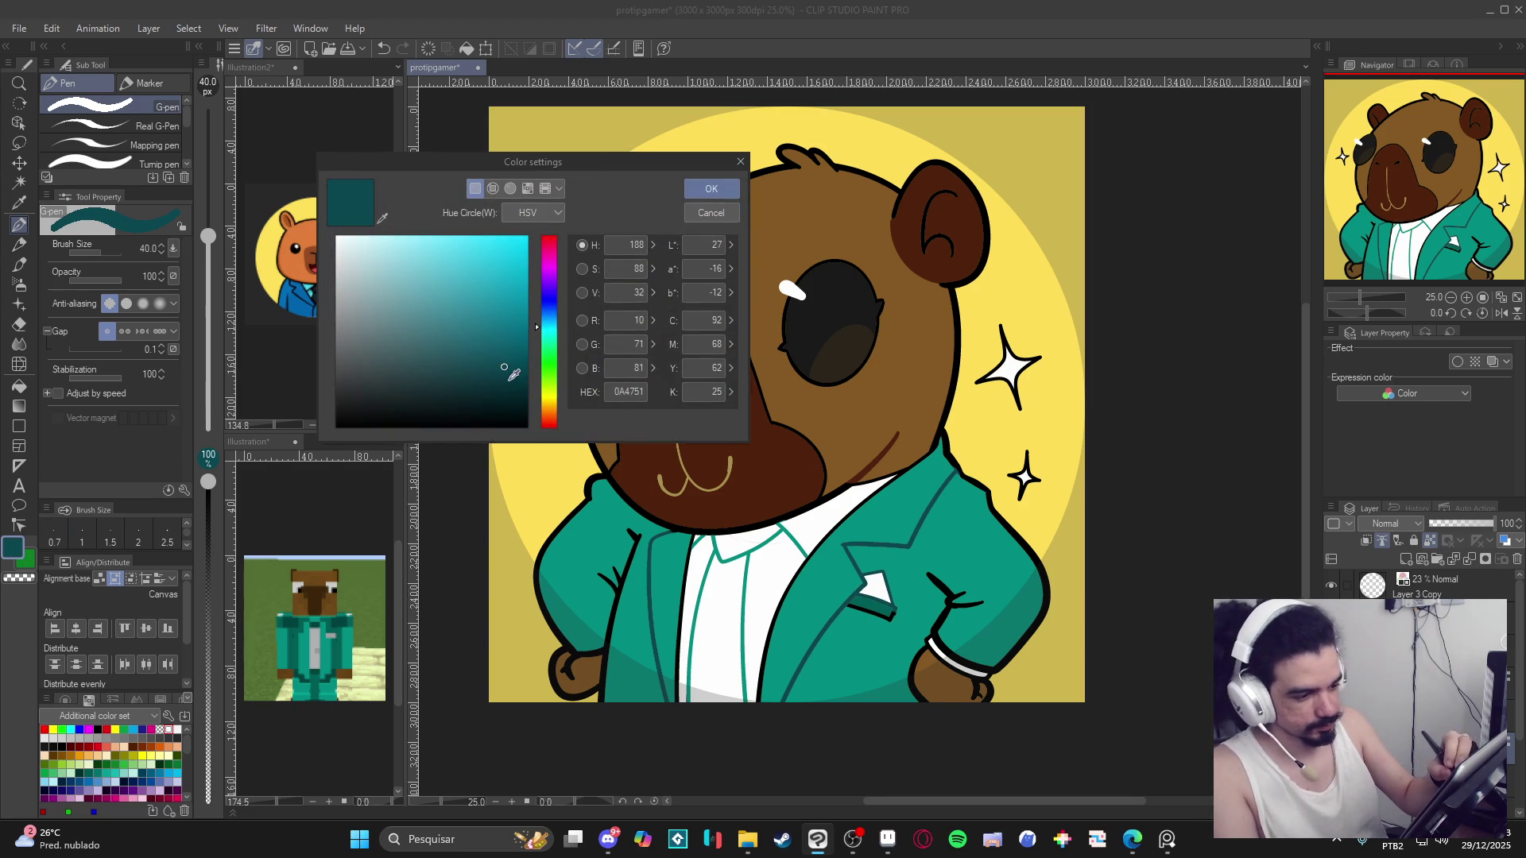
Draw a short teal edge under the pocket square, then sample jacket teals and black outline.
left_click(688, 211)
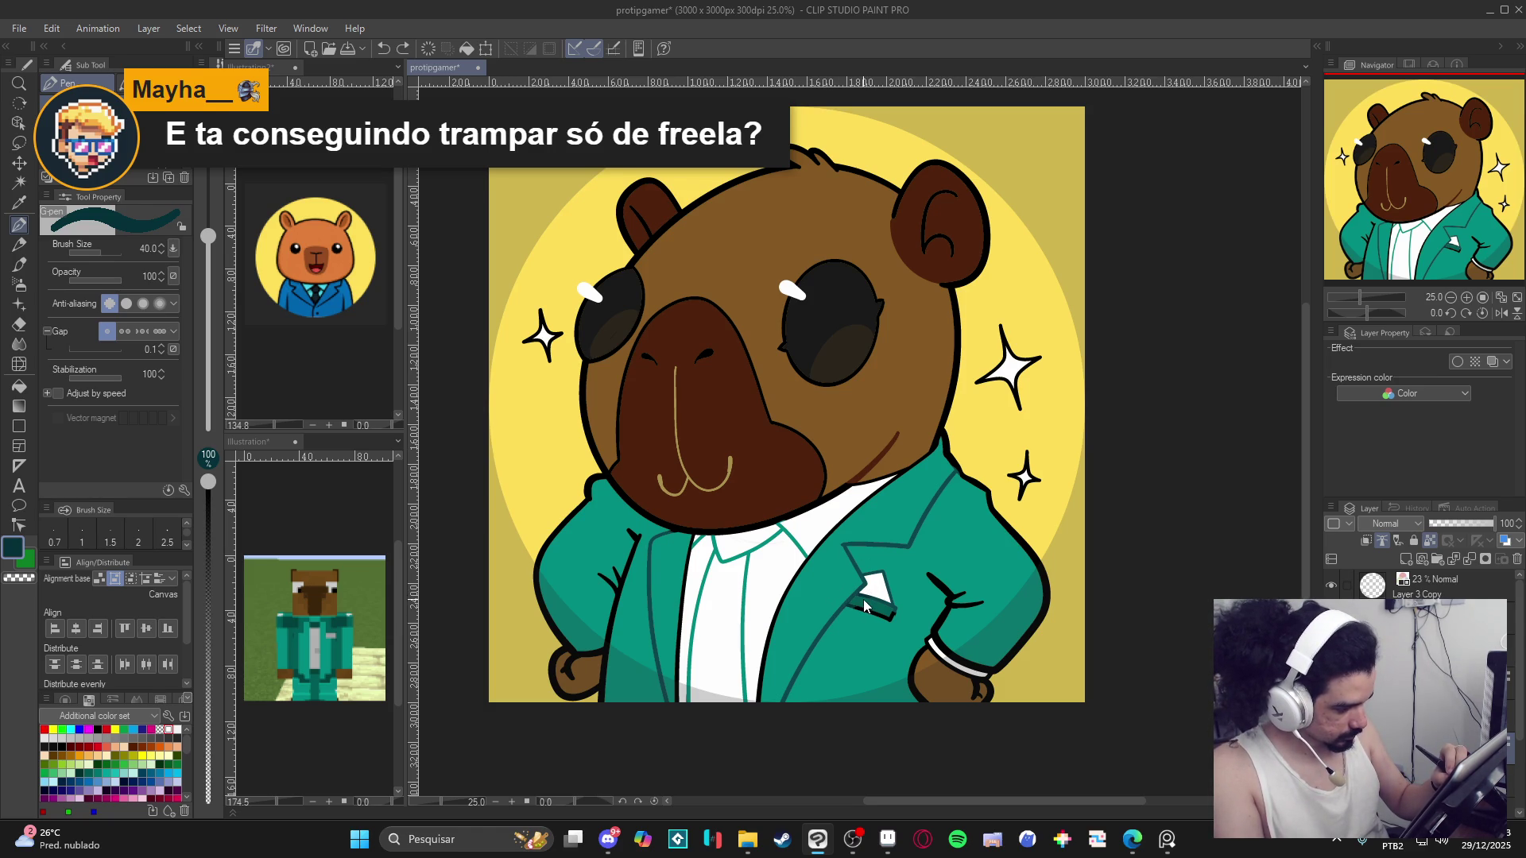
left_click_drag(859, 603, 854, 611)
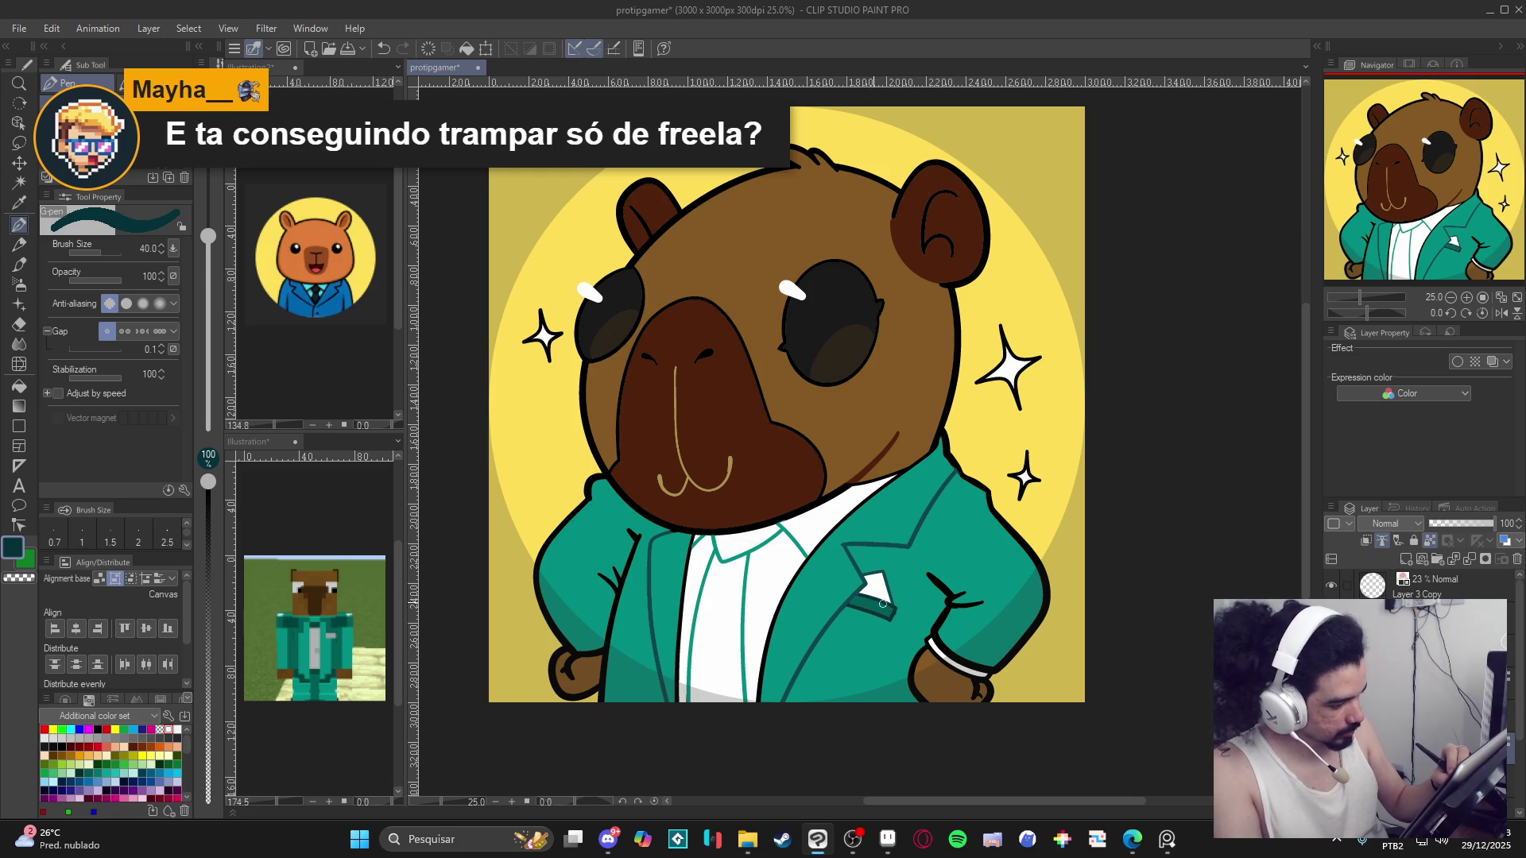
left_click(845, 604, "alt")
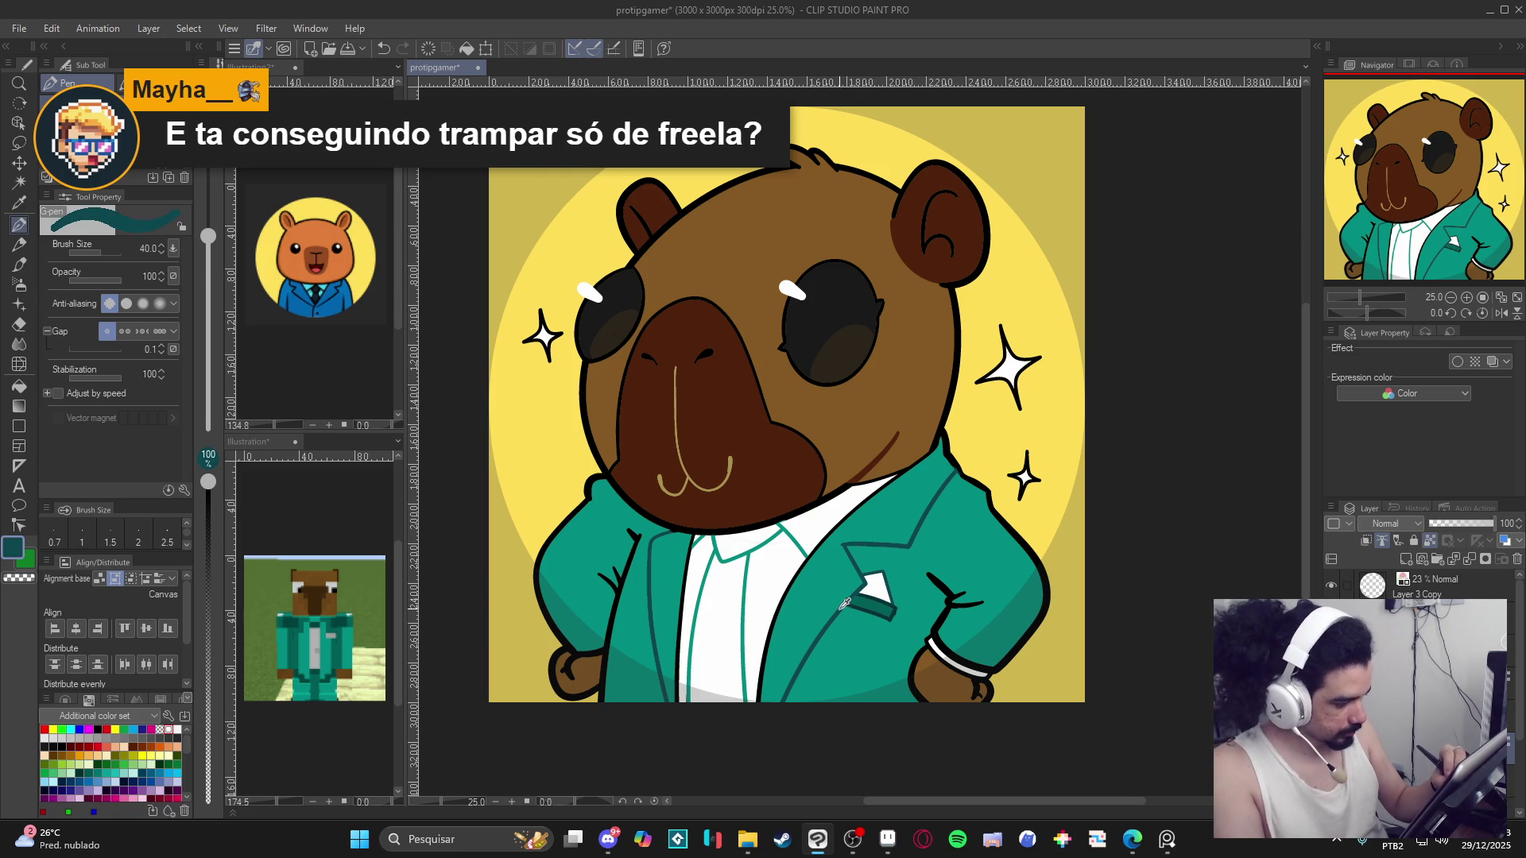
left_click(869, 603, "alt")
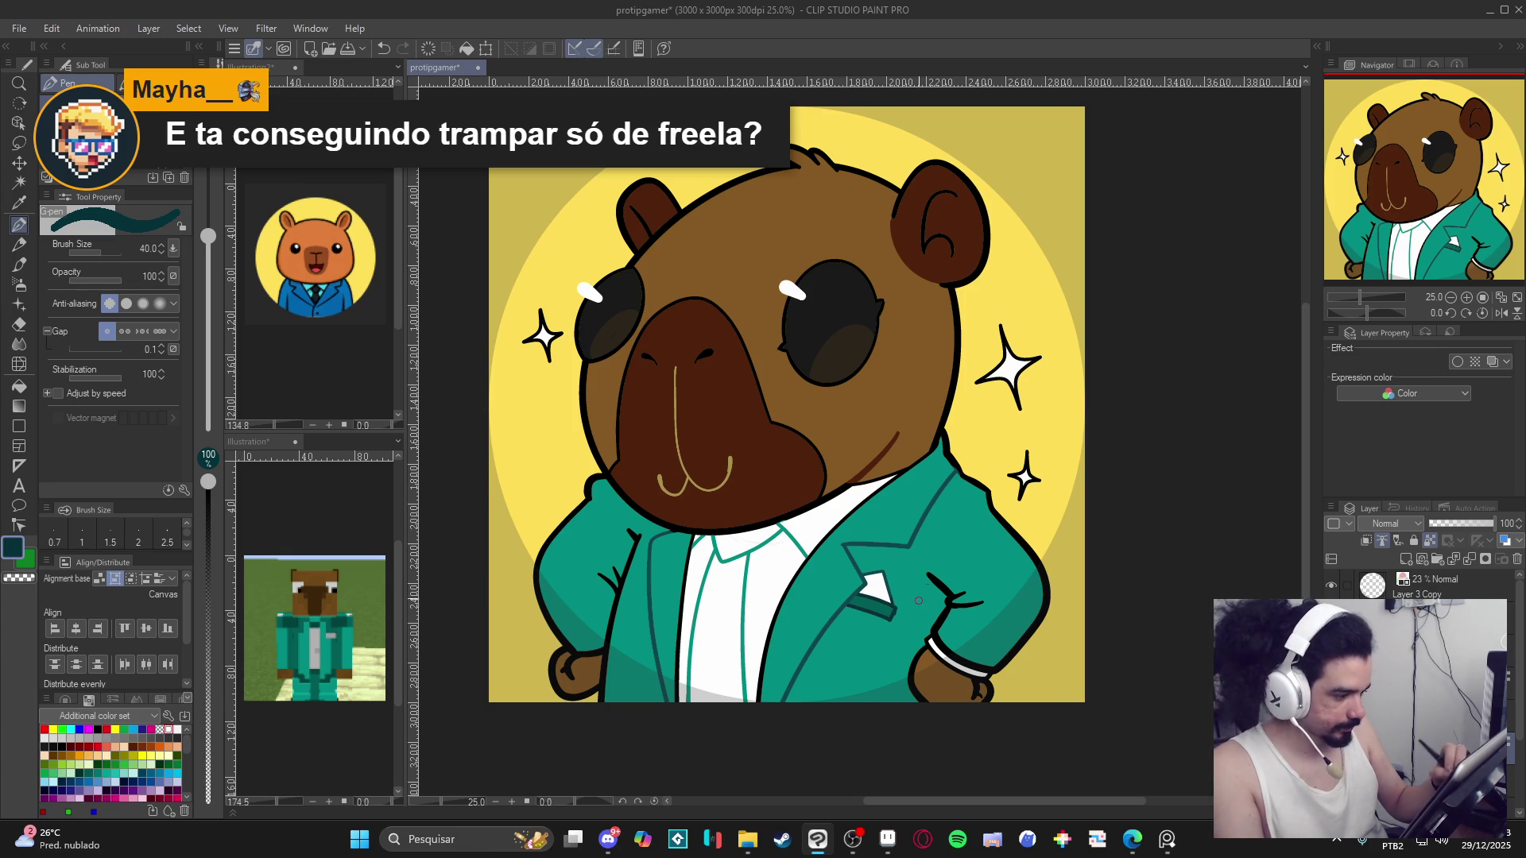
left_click(965, 464, "alt")
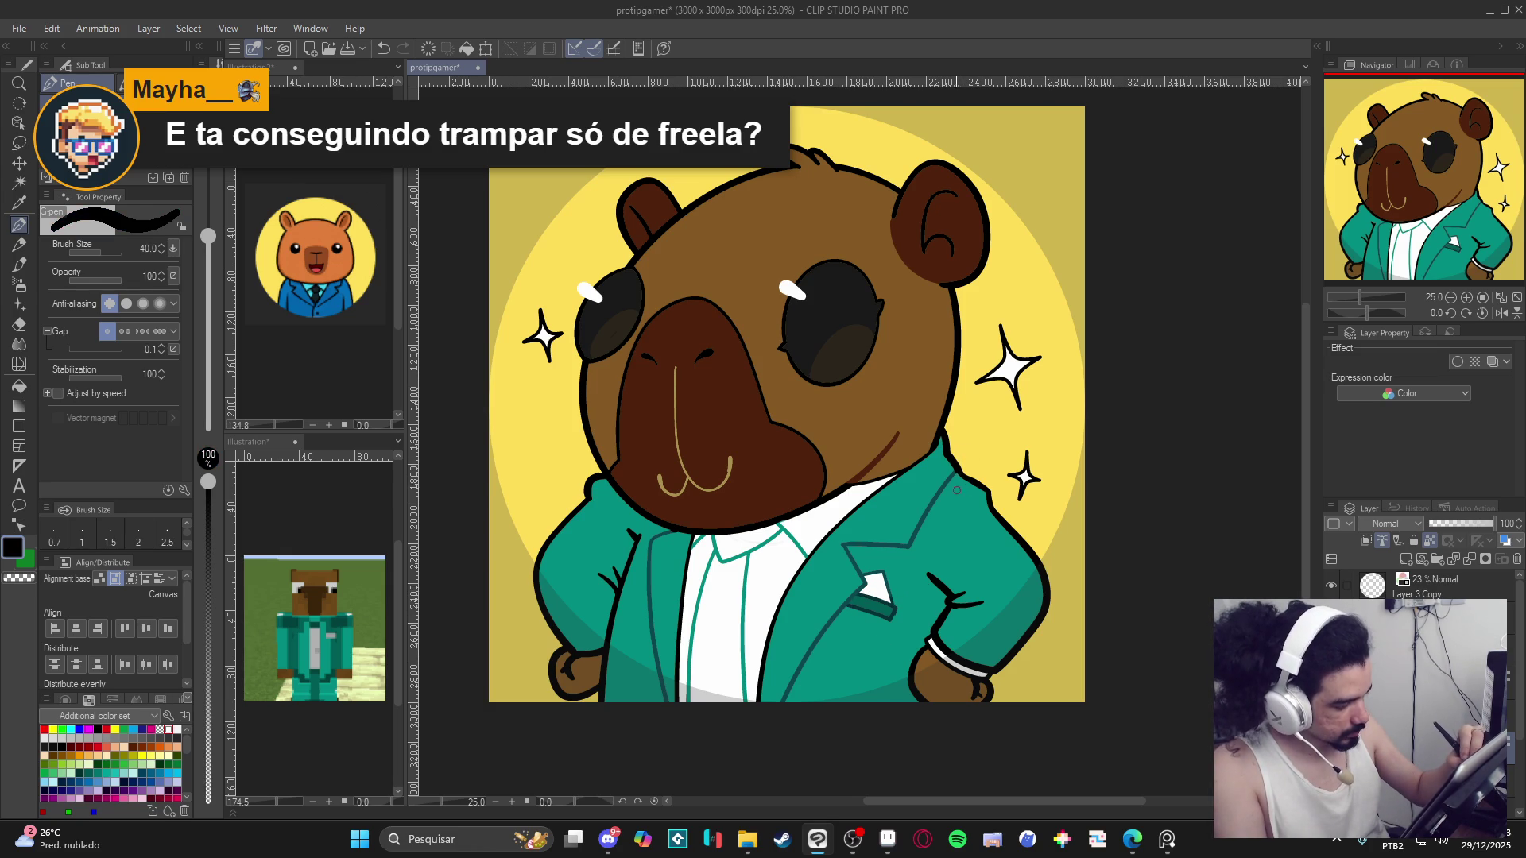
Sample dark teal from the jacket and save the drawing.
left_click(952, 474, "alt")
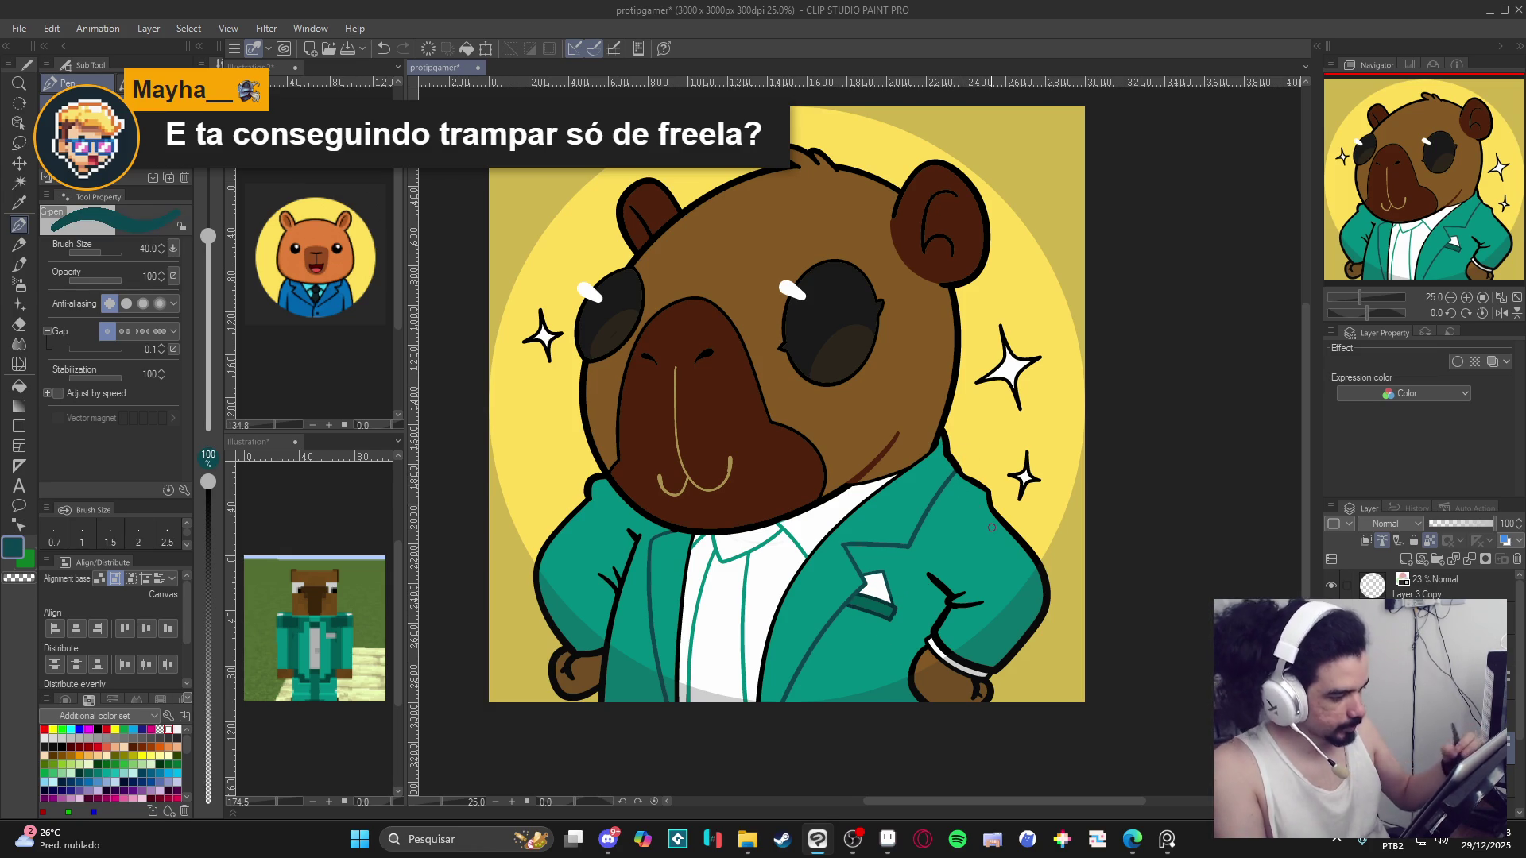
scroll(830, 634, "down", 3)
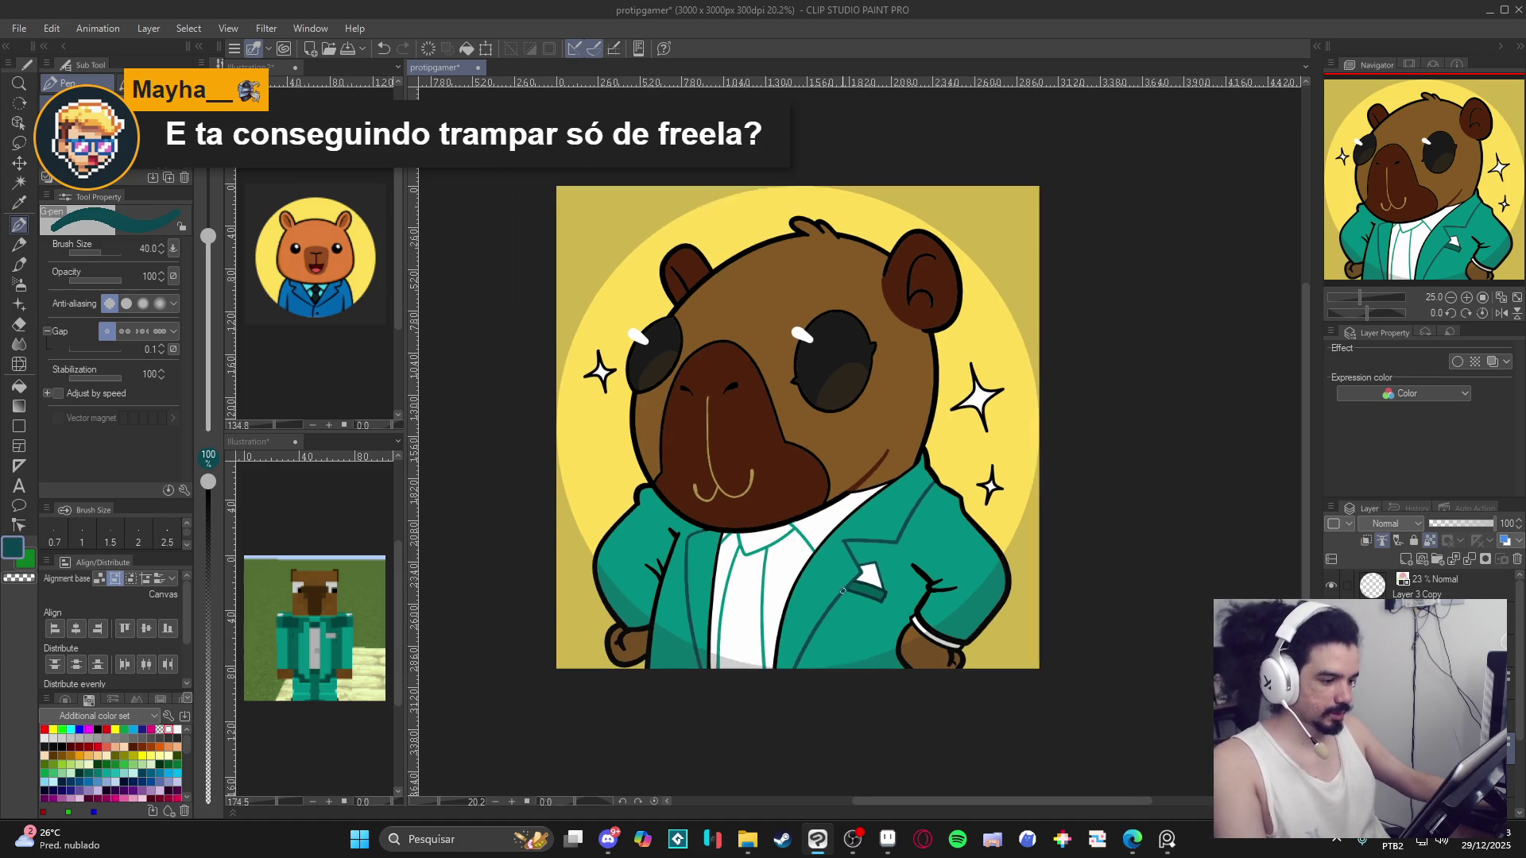
key("ctrl+s")
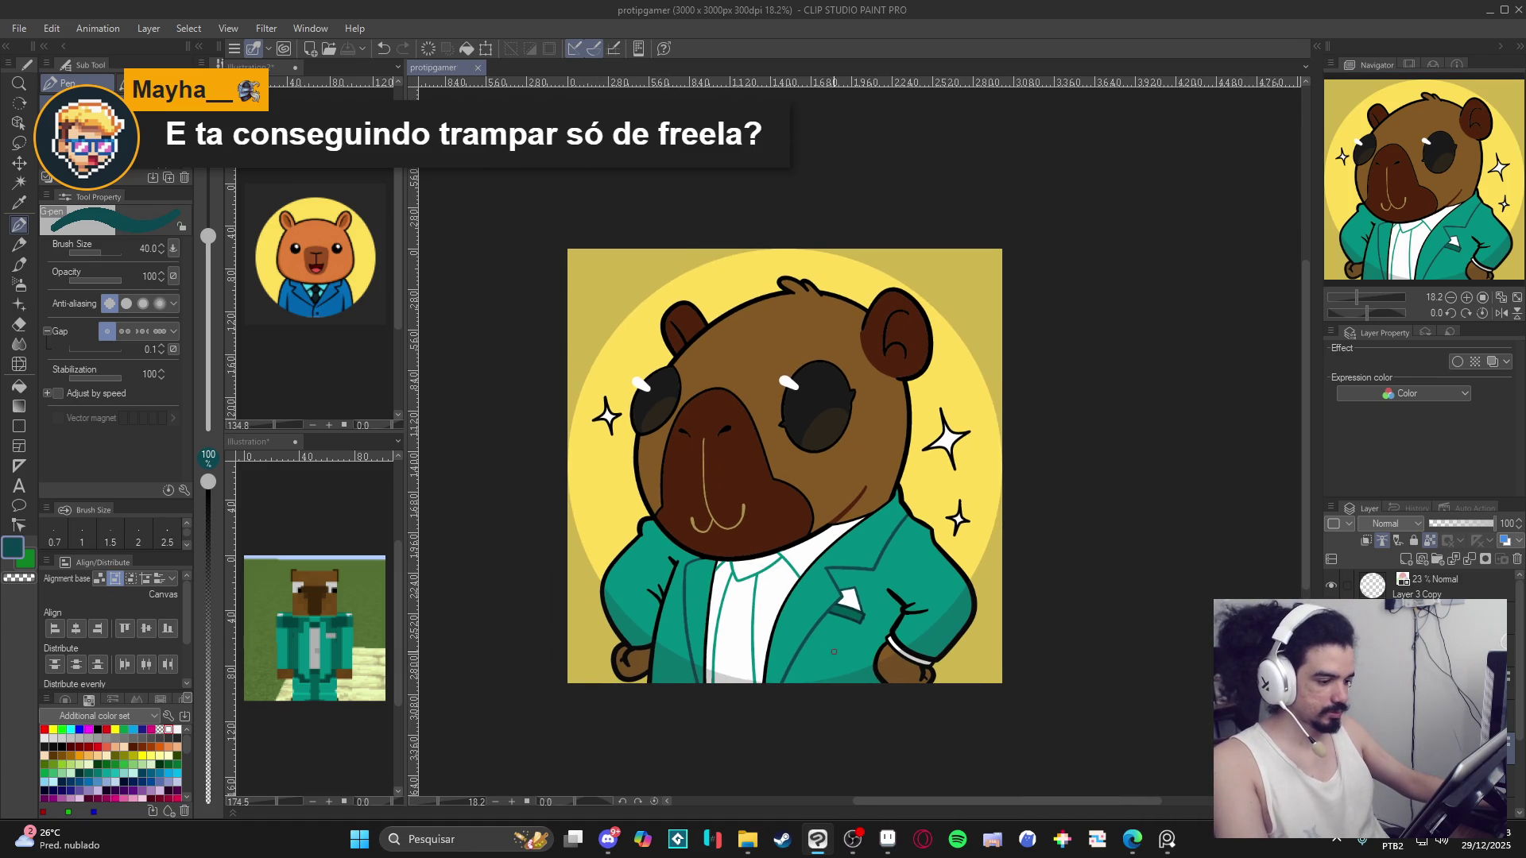
scroll(856, 662, "down", 1)
scroll(842, 649, "up", 4)
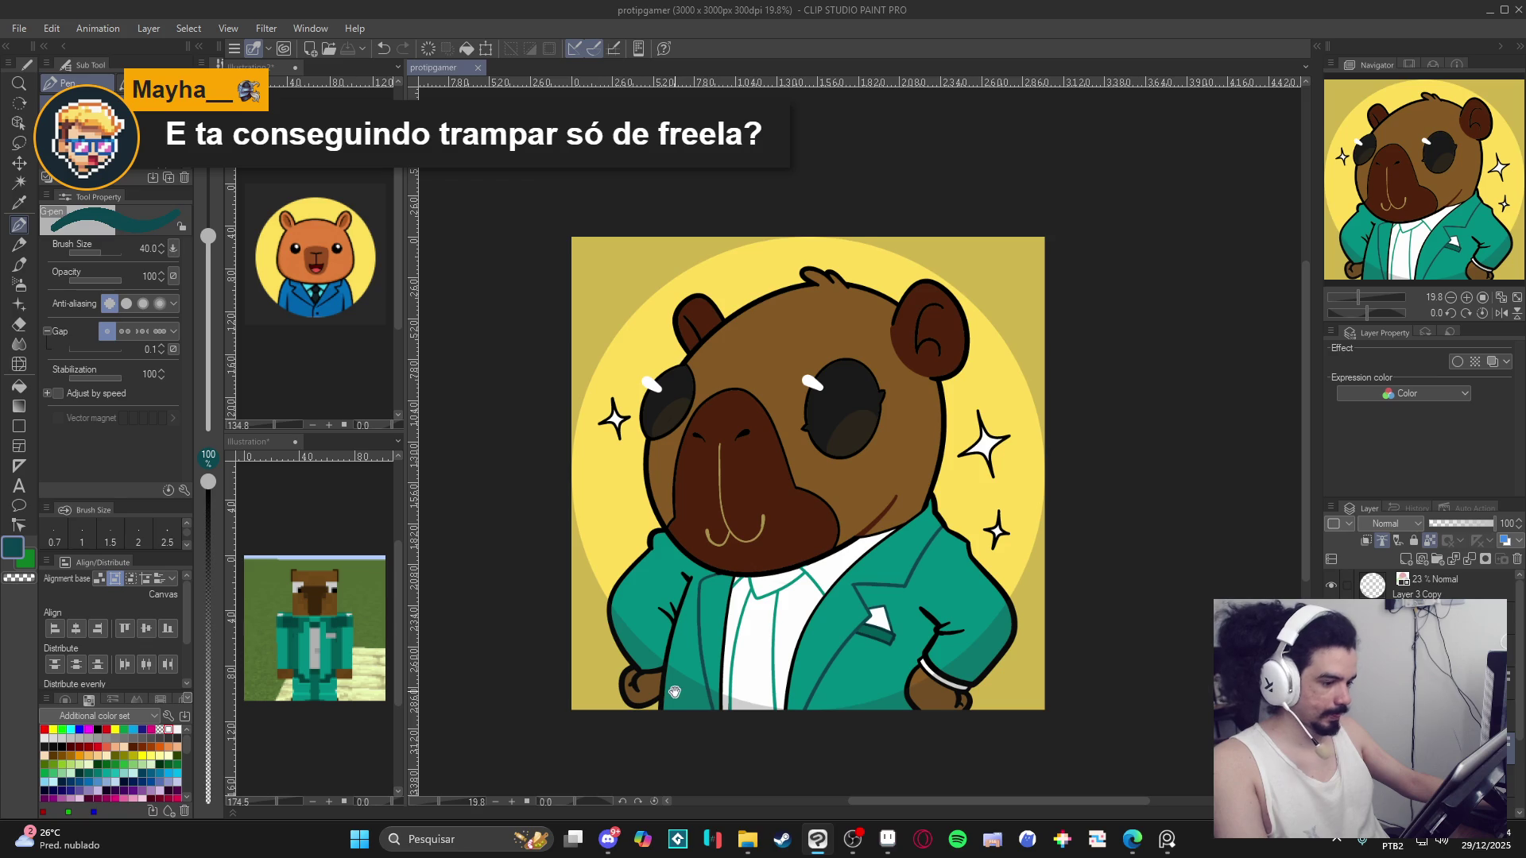
left_click_drag(674, 691, 698, 699)
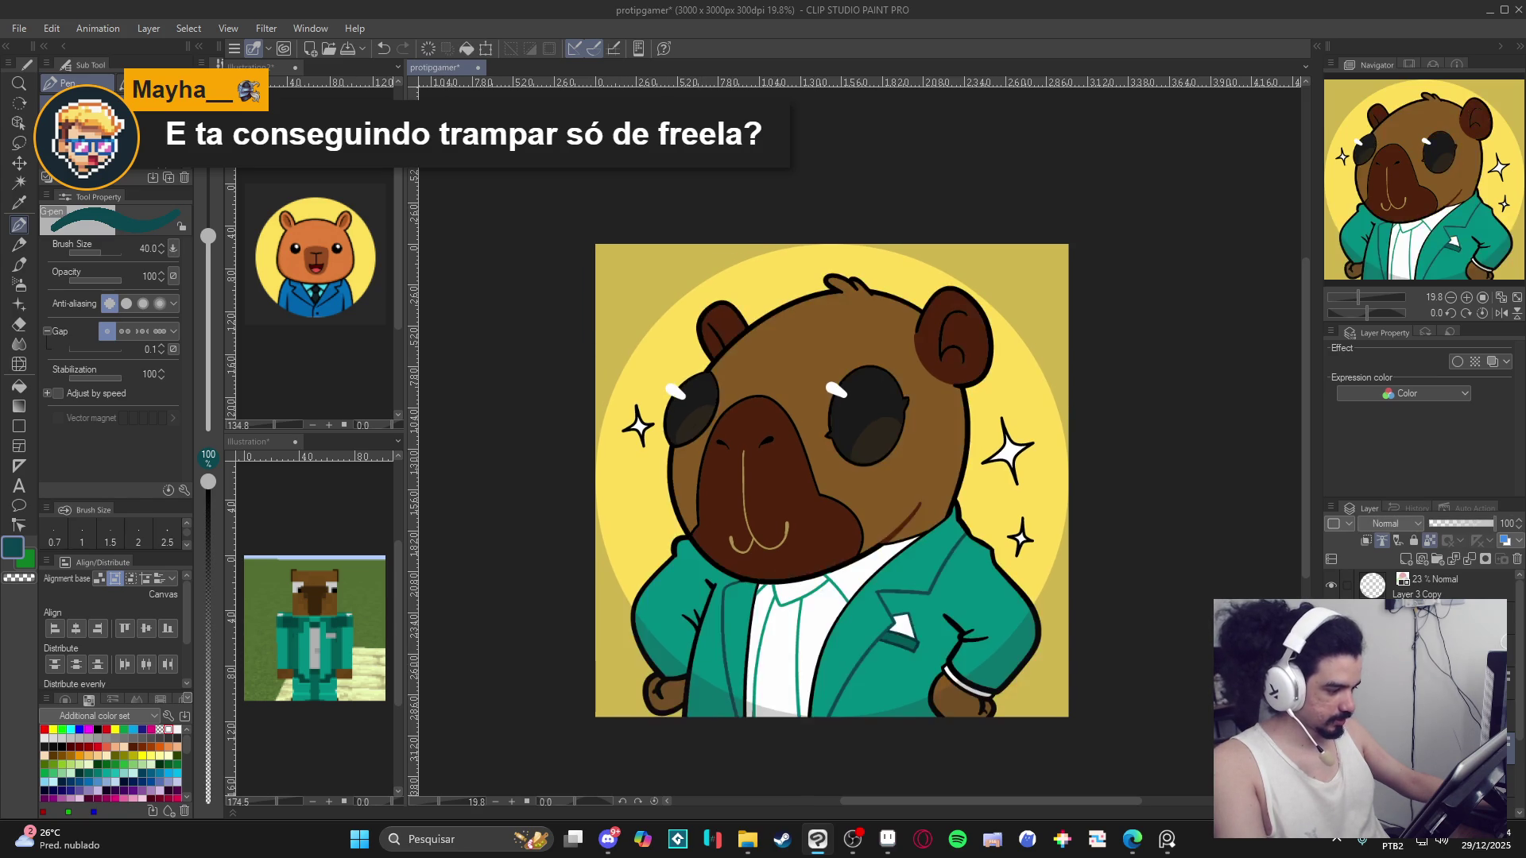
scroll(929, 574, "up", 1)
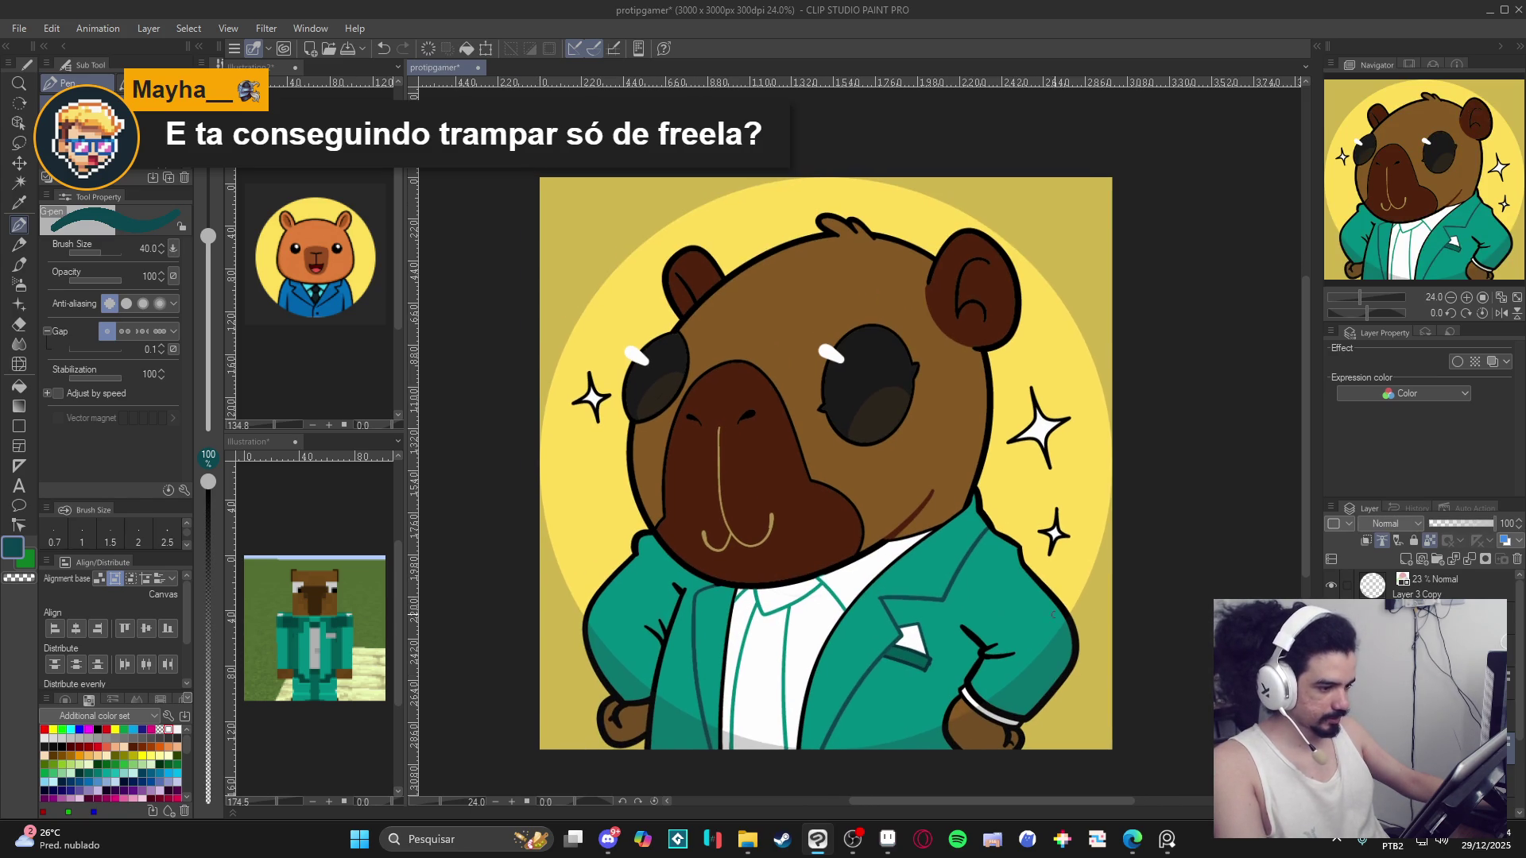
Set Layer 3 Copy to 100% opacity and hide the circular mask layer.
left_click(1438, 586)
left_click_drag(1450, 523, 1504, 531)
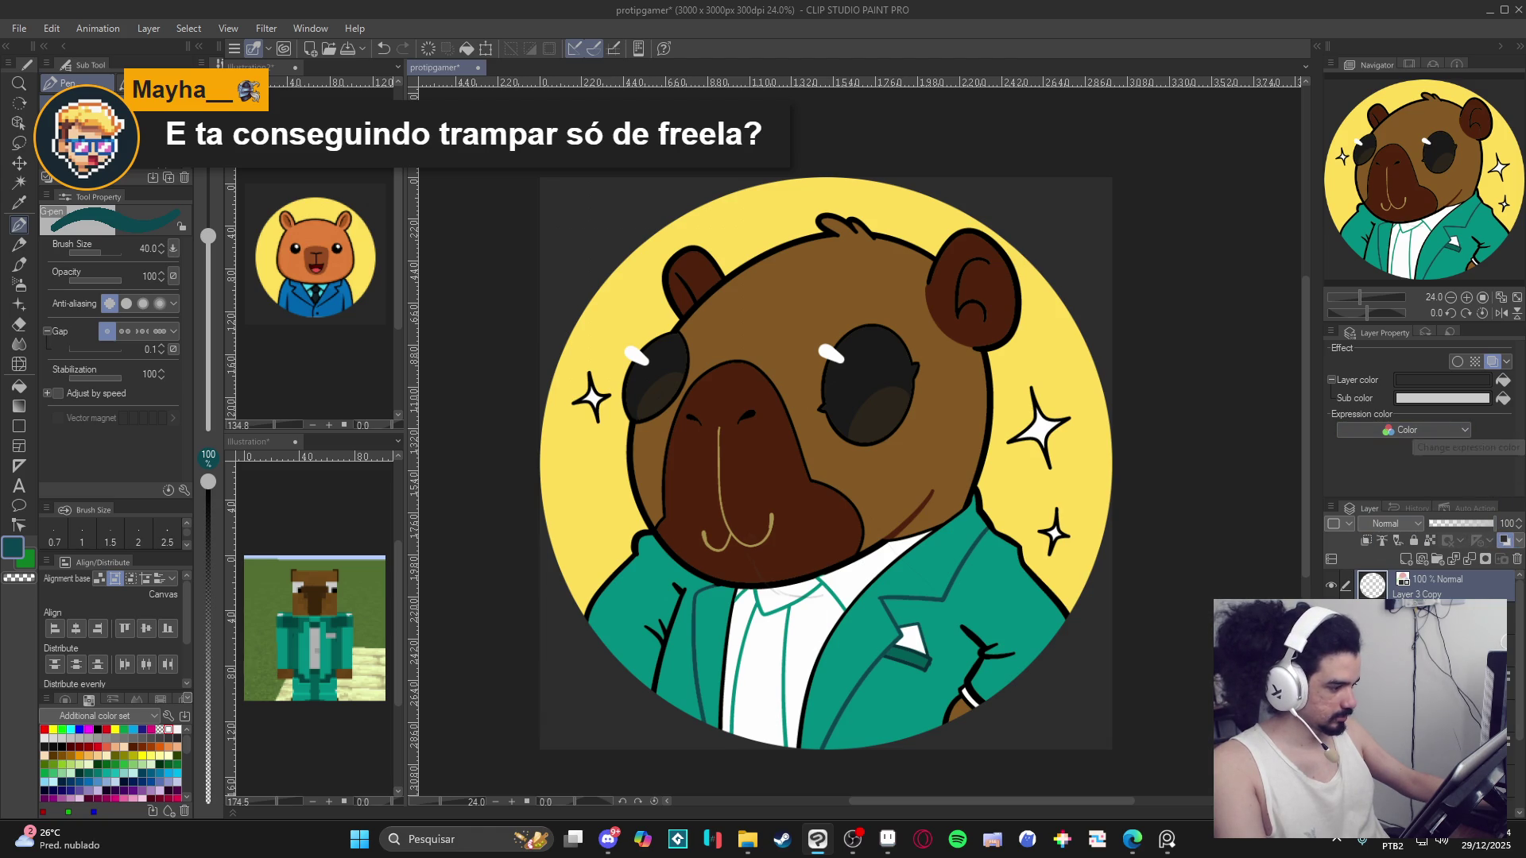
left_click(1331, 586)
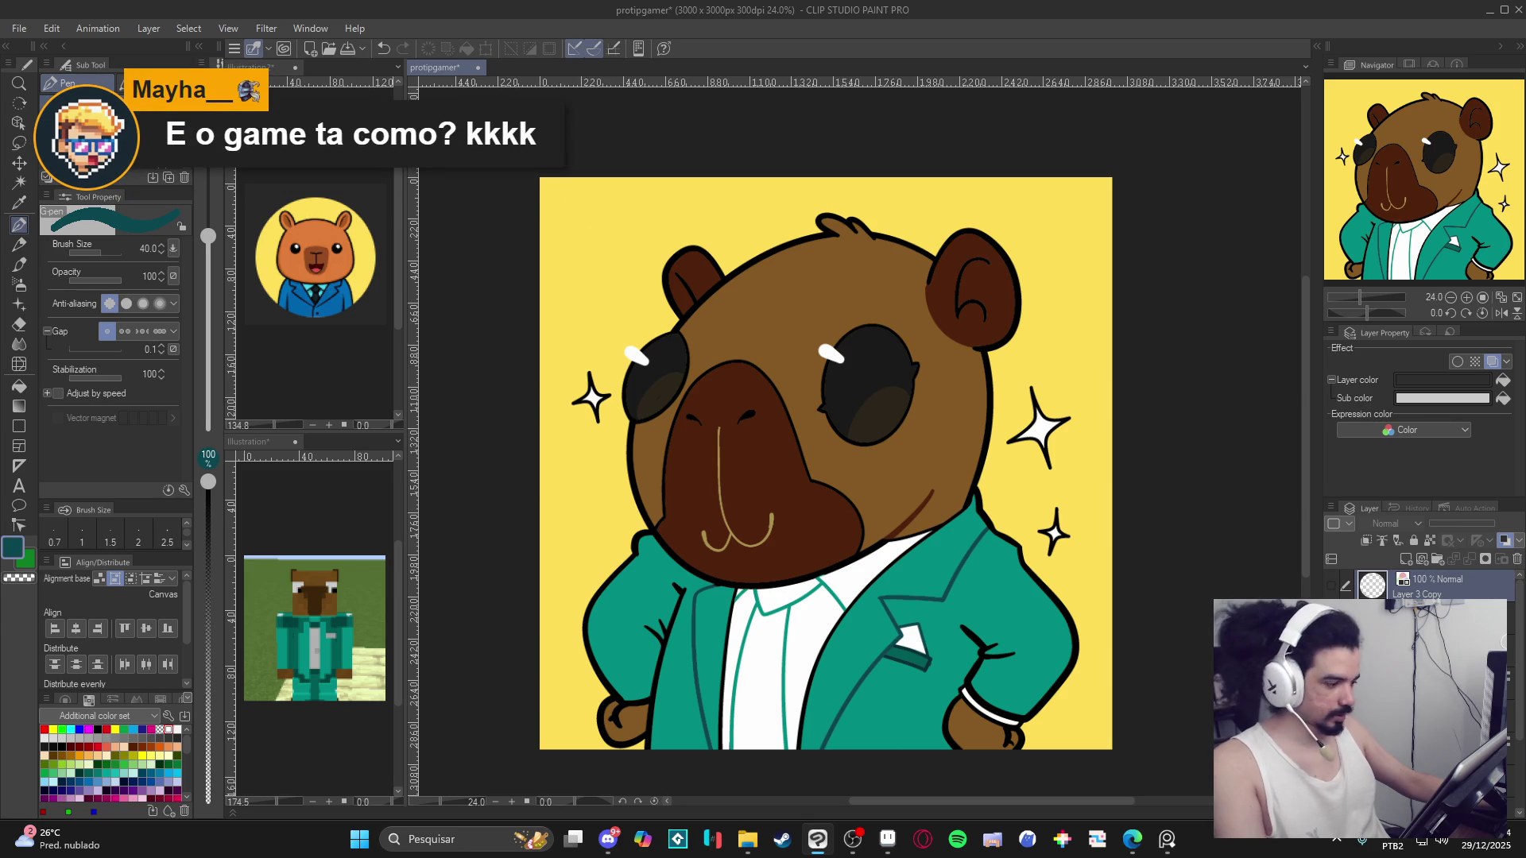
left_click(1330, 586)
left_click(1329, 585)
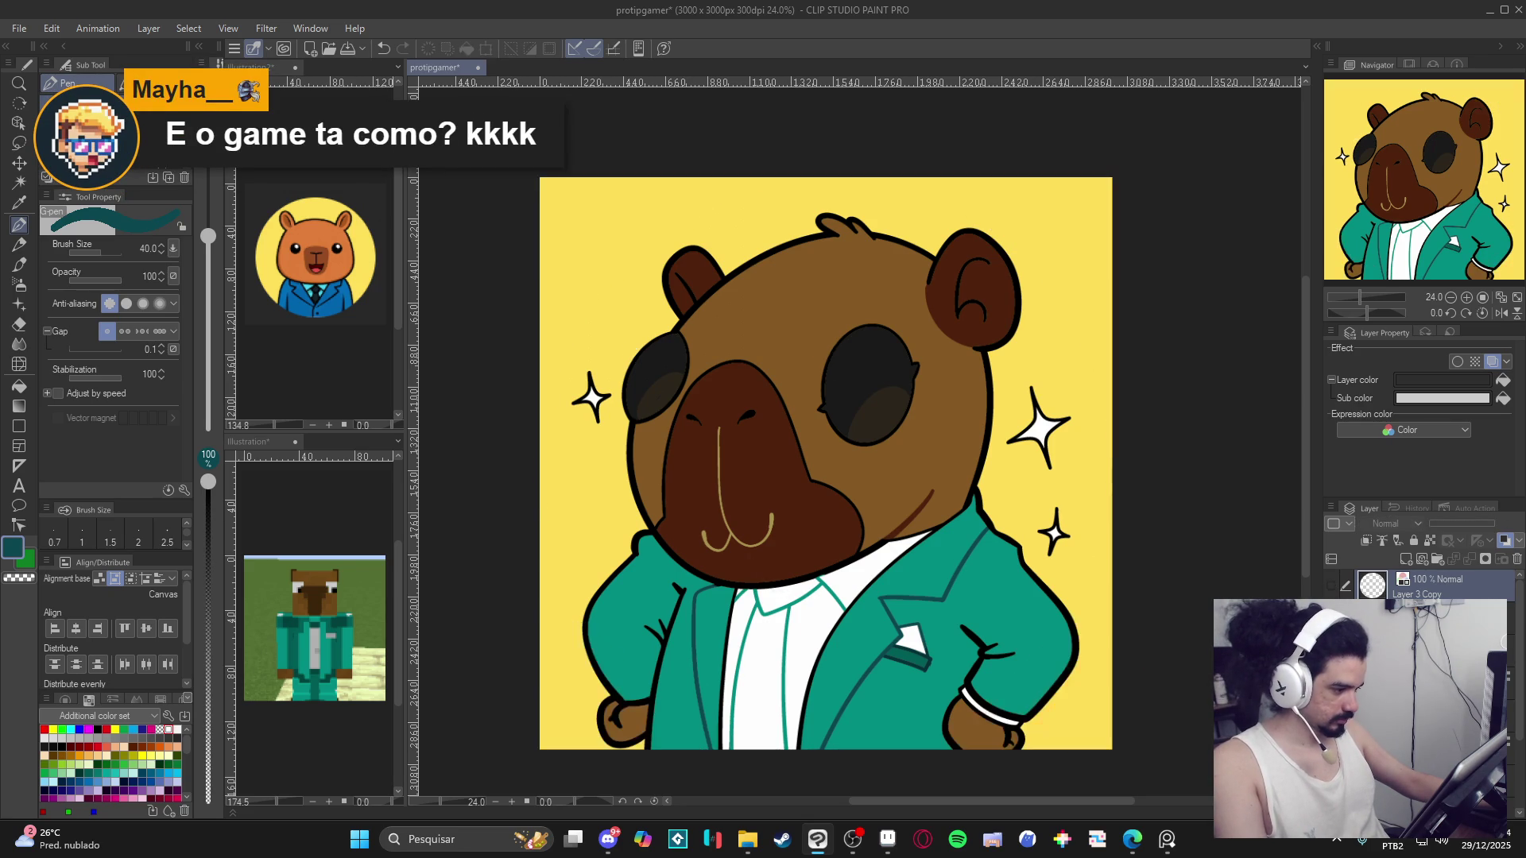
Convert the artwork folder to a raster layer and save the file.
right_click(1375, 588)
key("Escape")
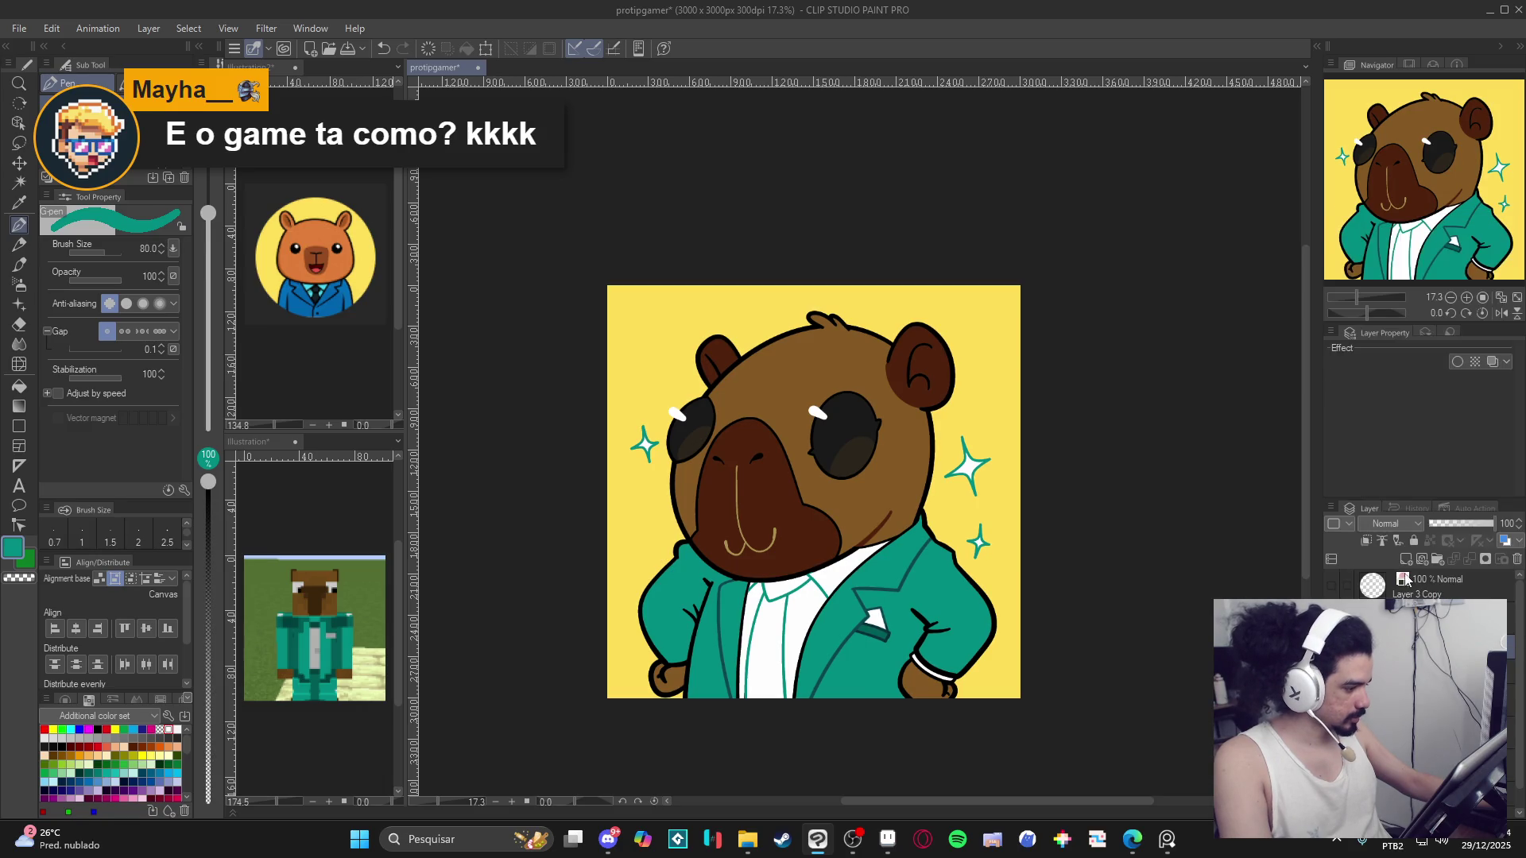
right_click(1375, 588)
left_click(1414, 515)
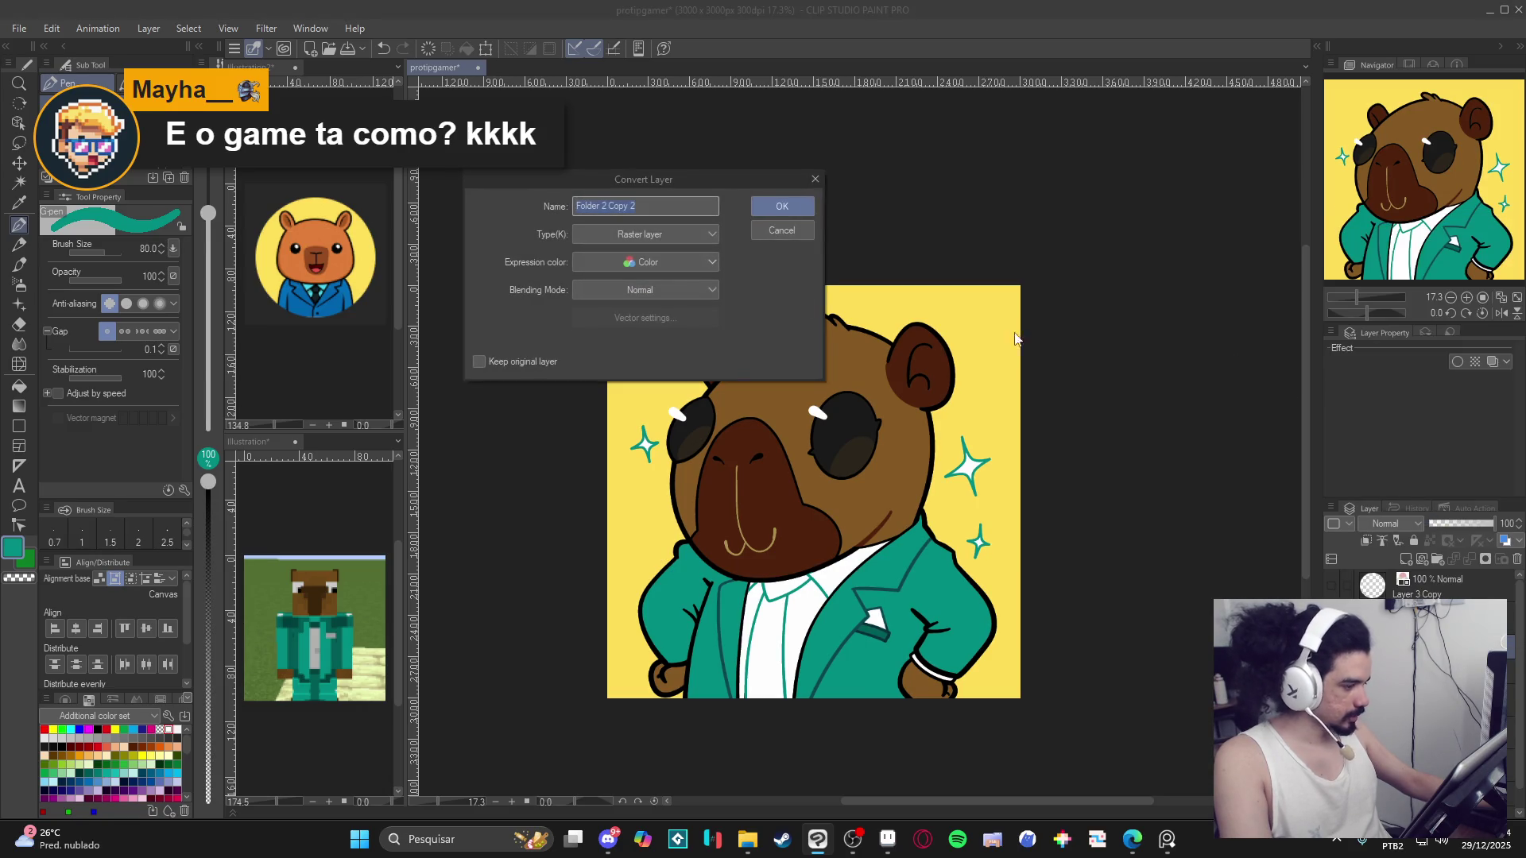
left_click(782, 207)
scroll(795, 445, "up", 3)
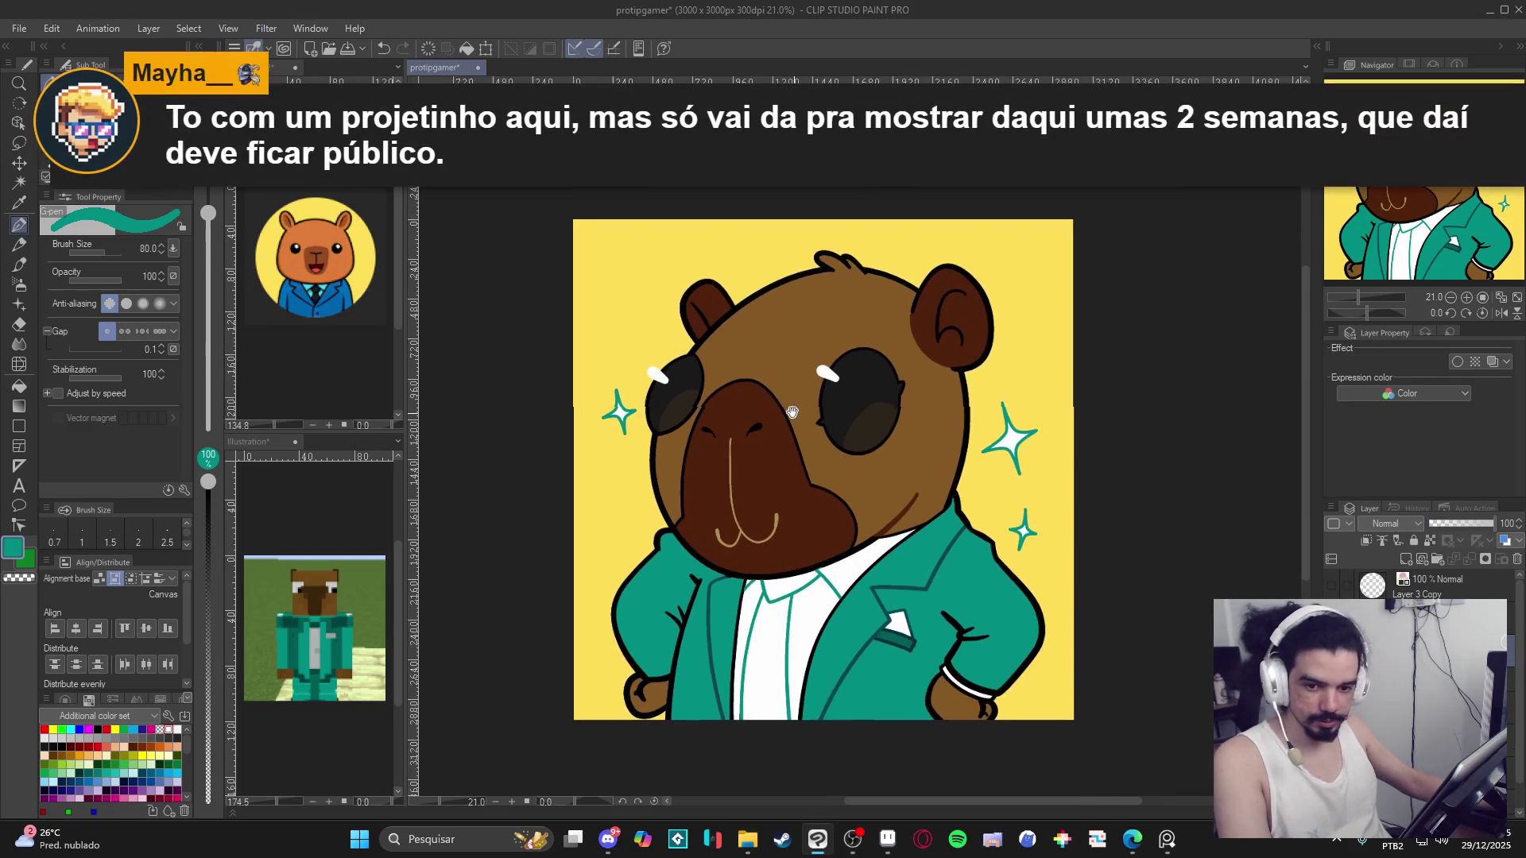
left_click_drag(795, 445, 795, 432)
key("ctrl+s")
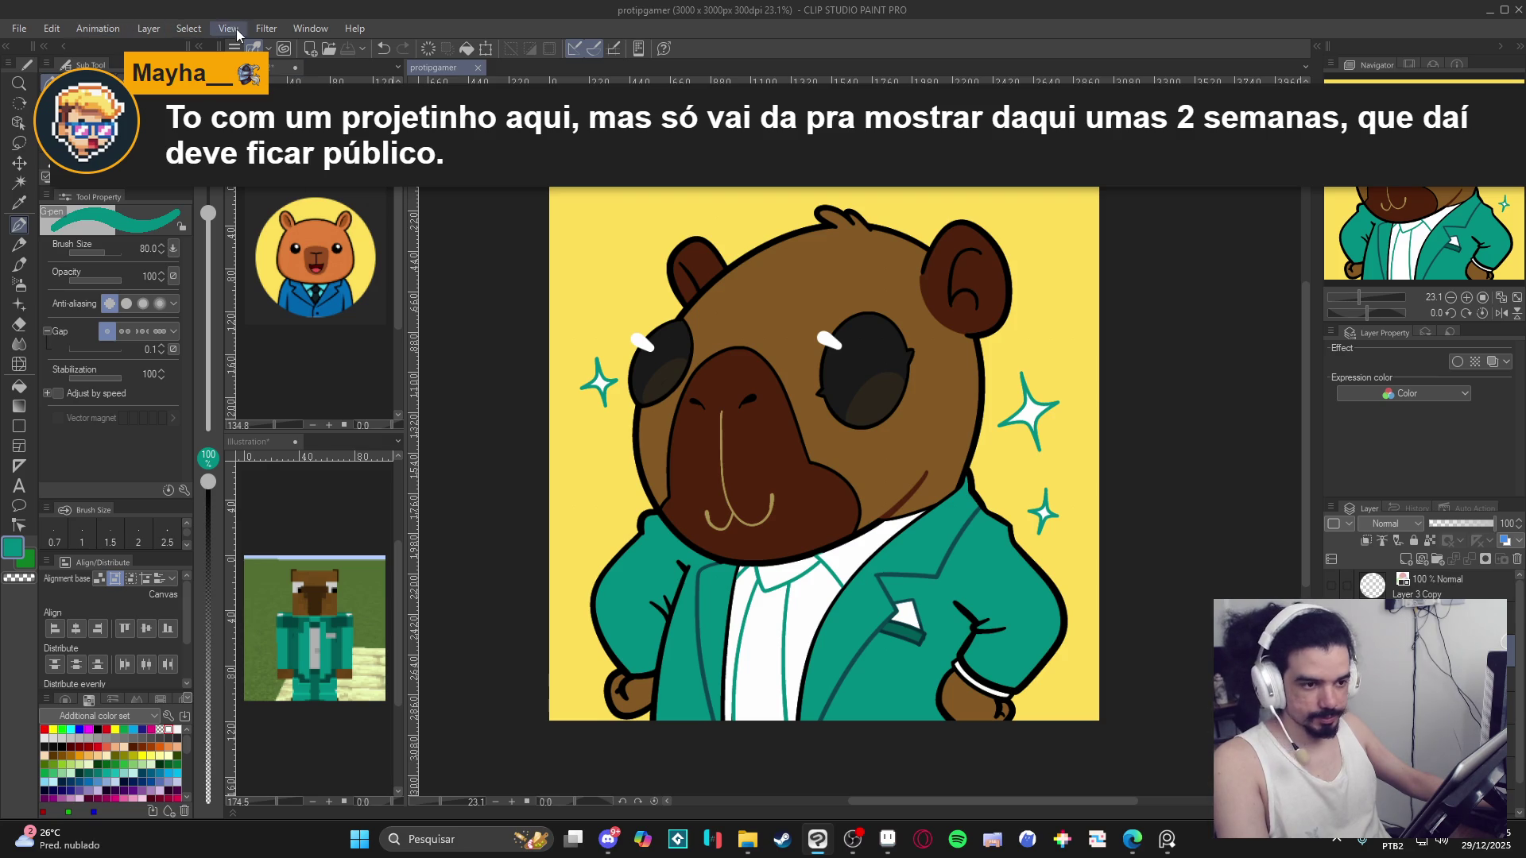
Apply Filter > Sharpen to the layer and lower its opacity to 37.
left_click(267, 33)
mouse_move(318, 188)
left_click(429, 234)
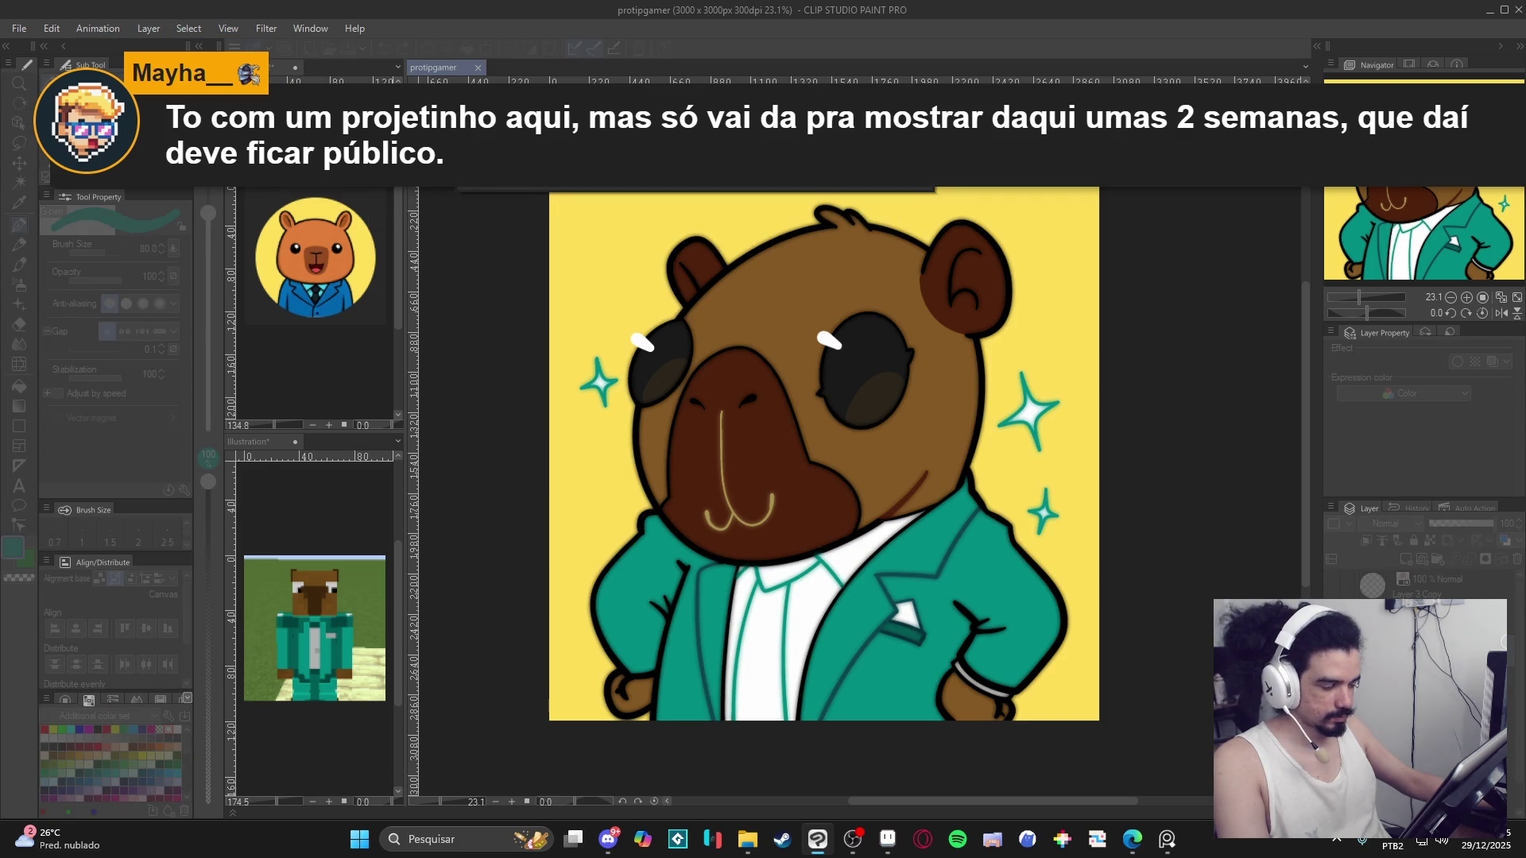
left_click(1454, 525)
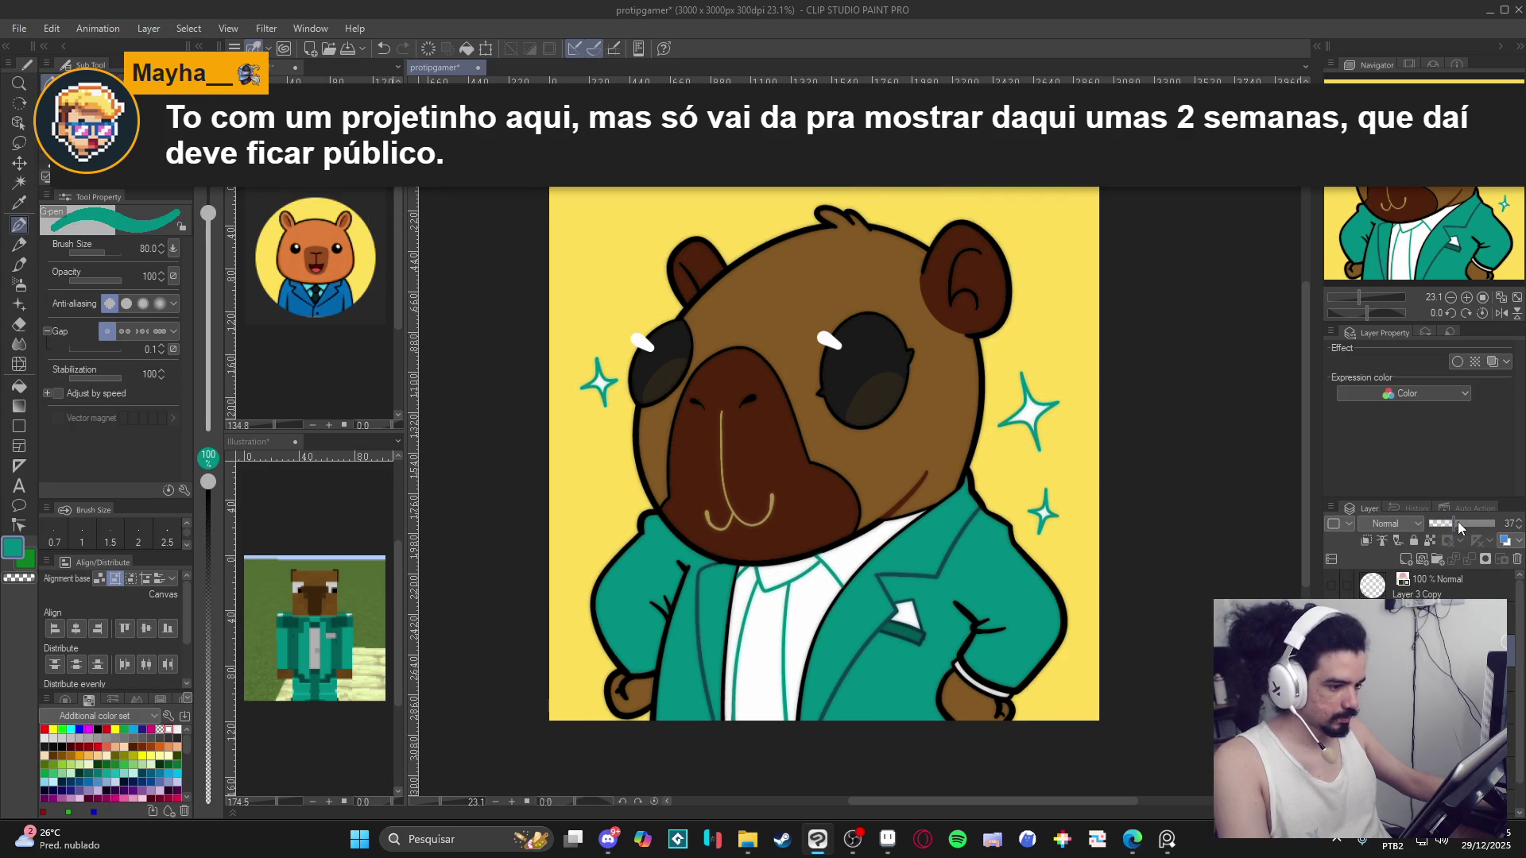
scroll(747, 371, "up", 1)
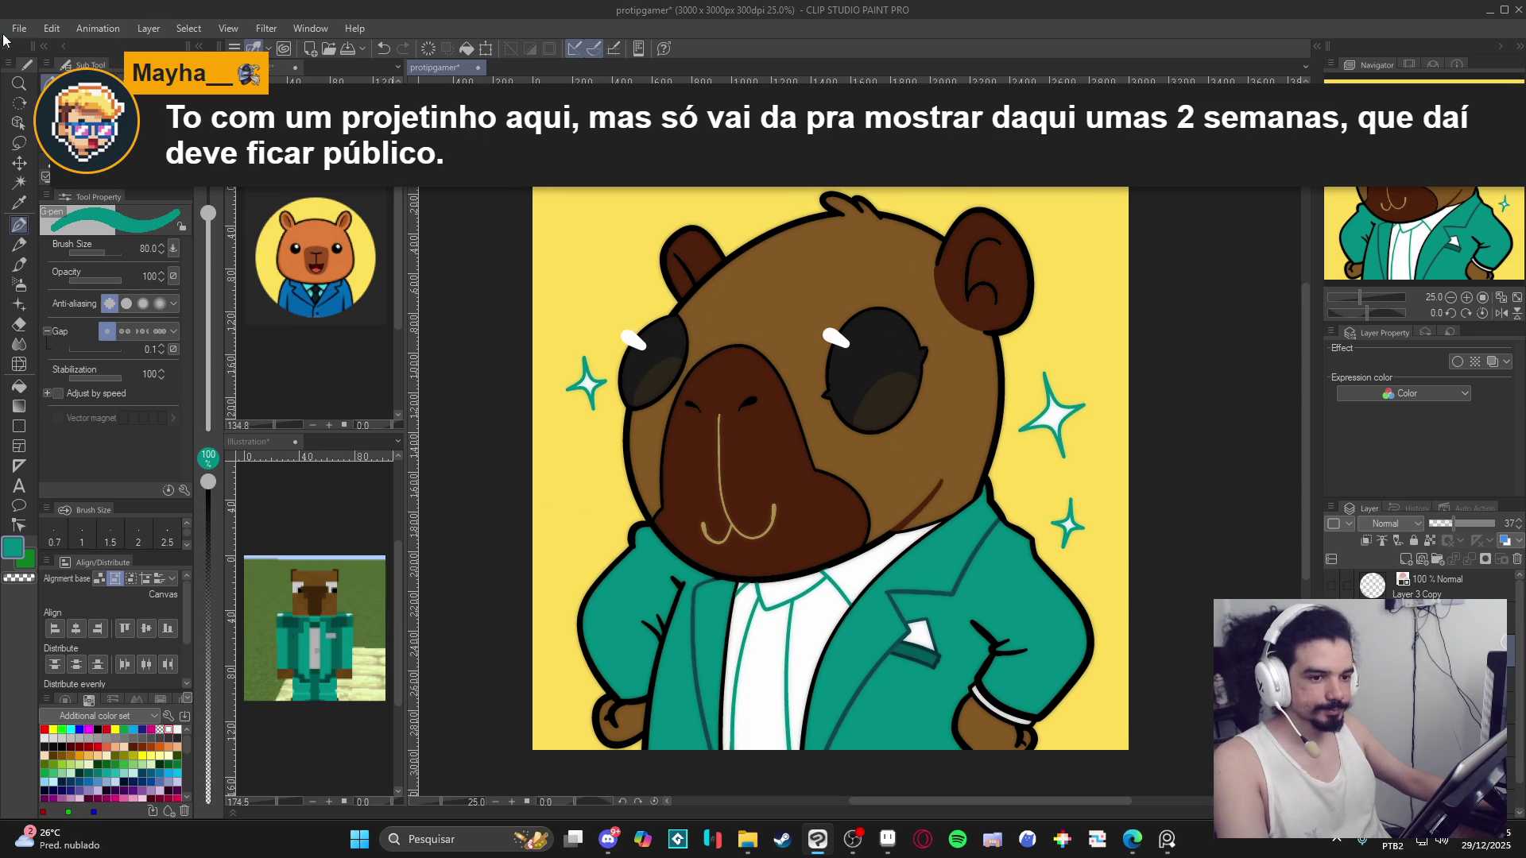
Bring up the Save As dialog for the drawing from the File menu.
left_click(19, 29)
left_click(48, 178)
key("Return")
Save the illustration as protipgamer in PNG format, accepting the layer-information warning.
left_click(19, 29)
left_click(47, 191)
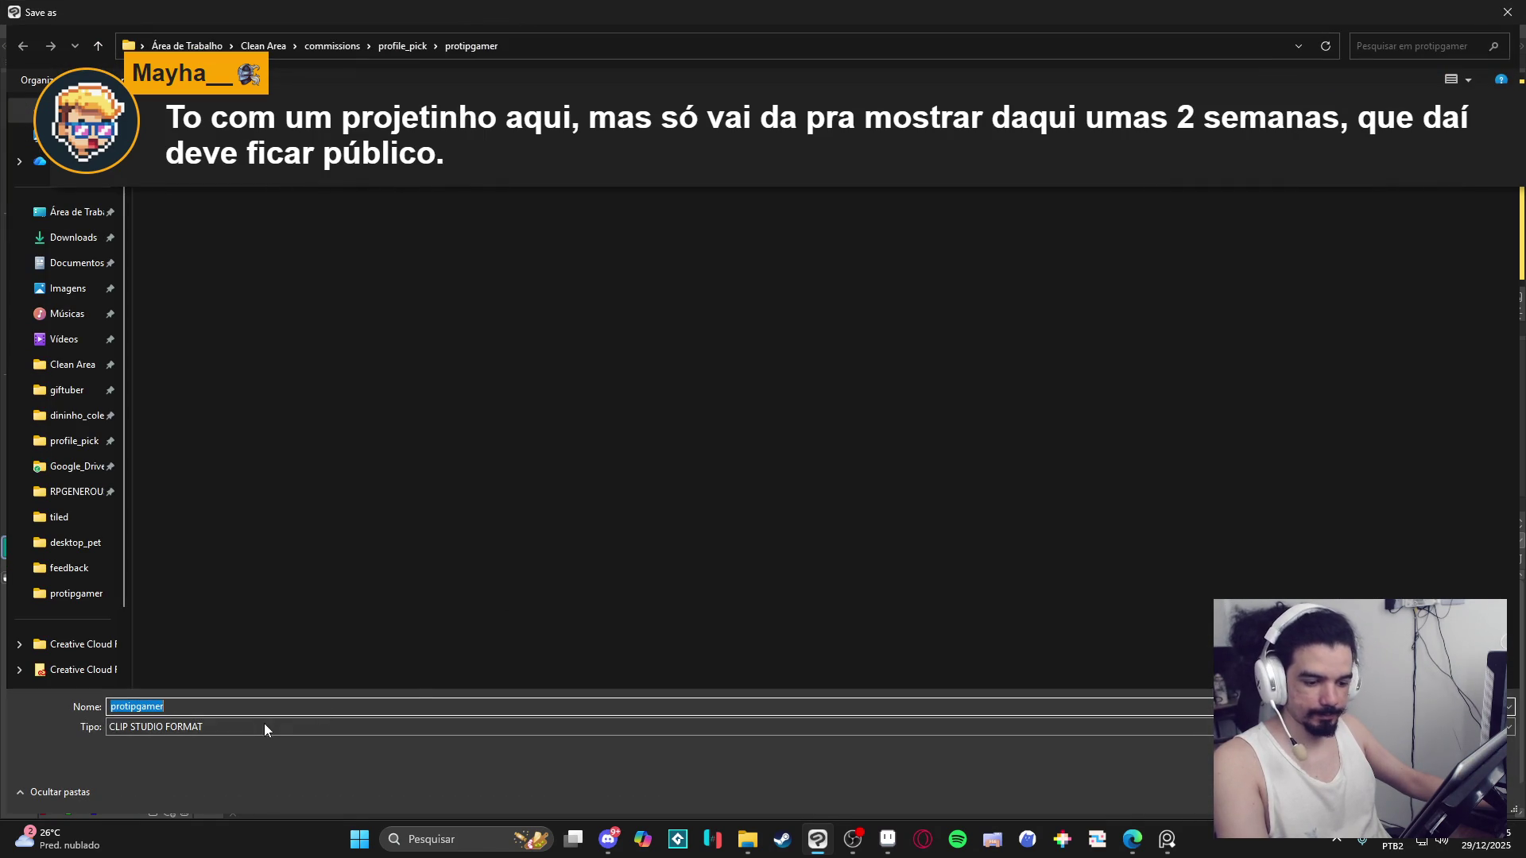
left_click(264, 726)
left_click(138, 770)
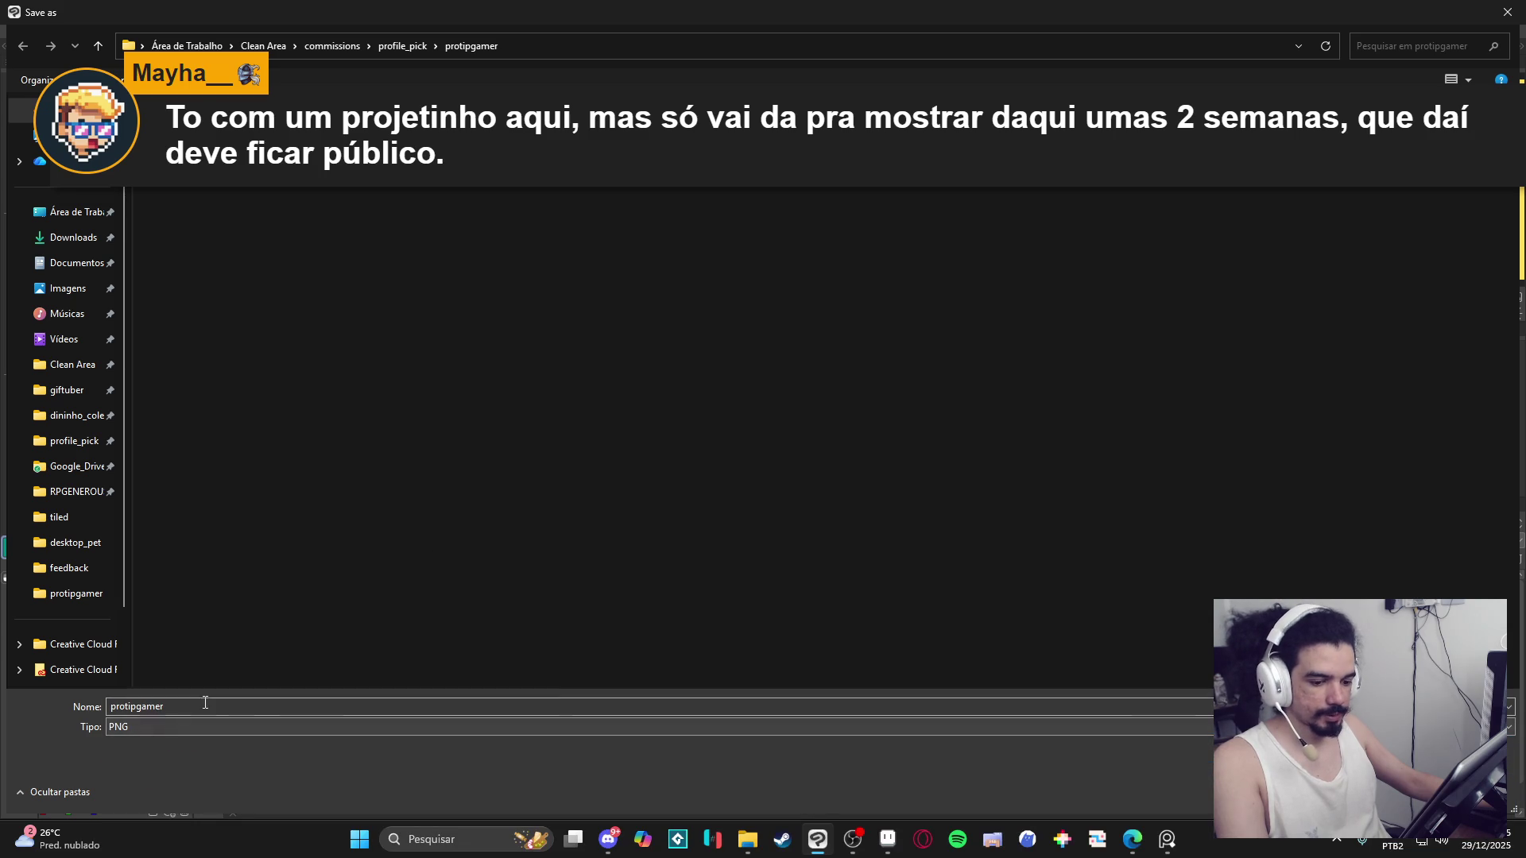
key("Return")
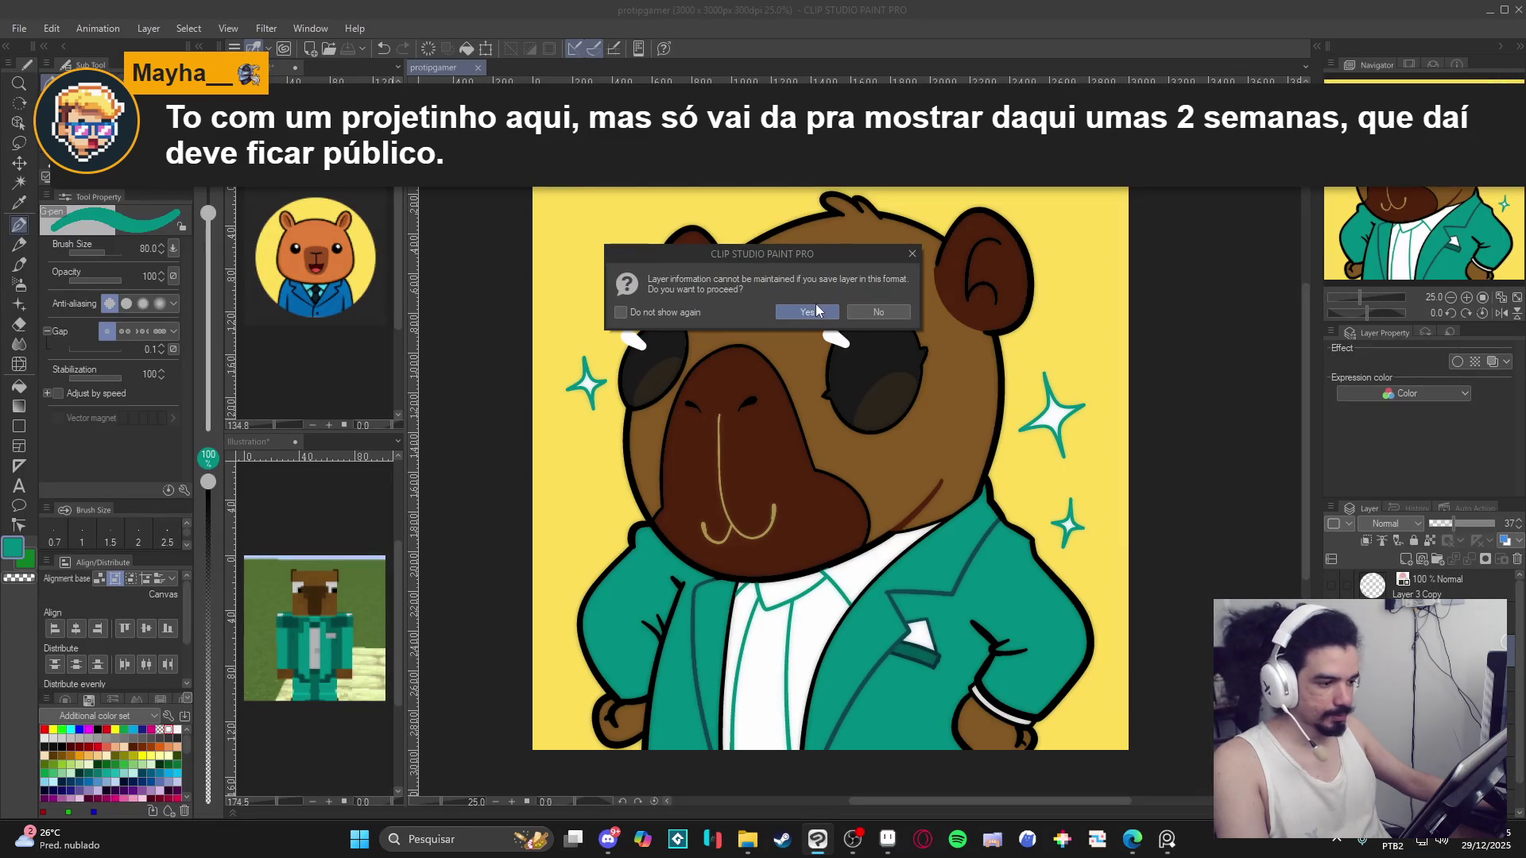
left_click(788, 313)
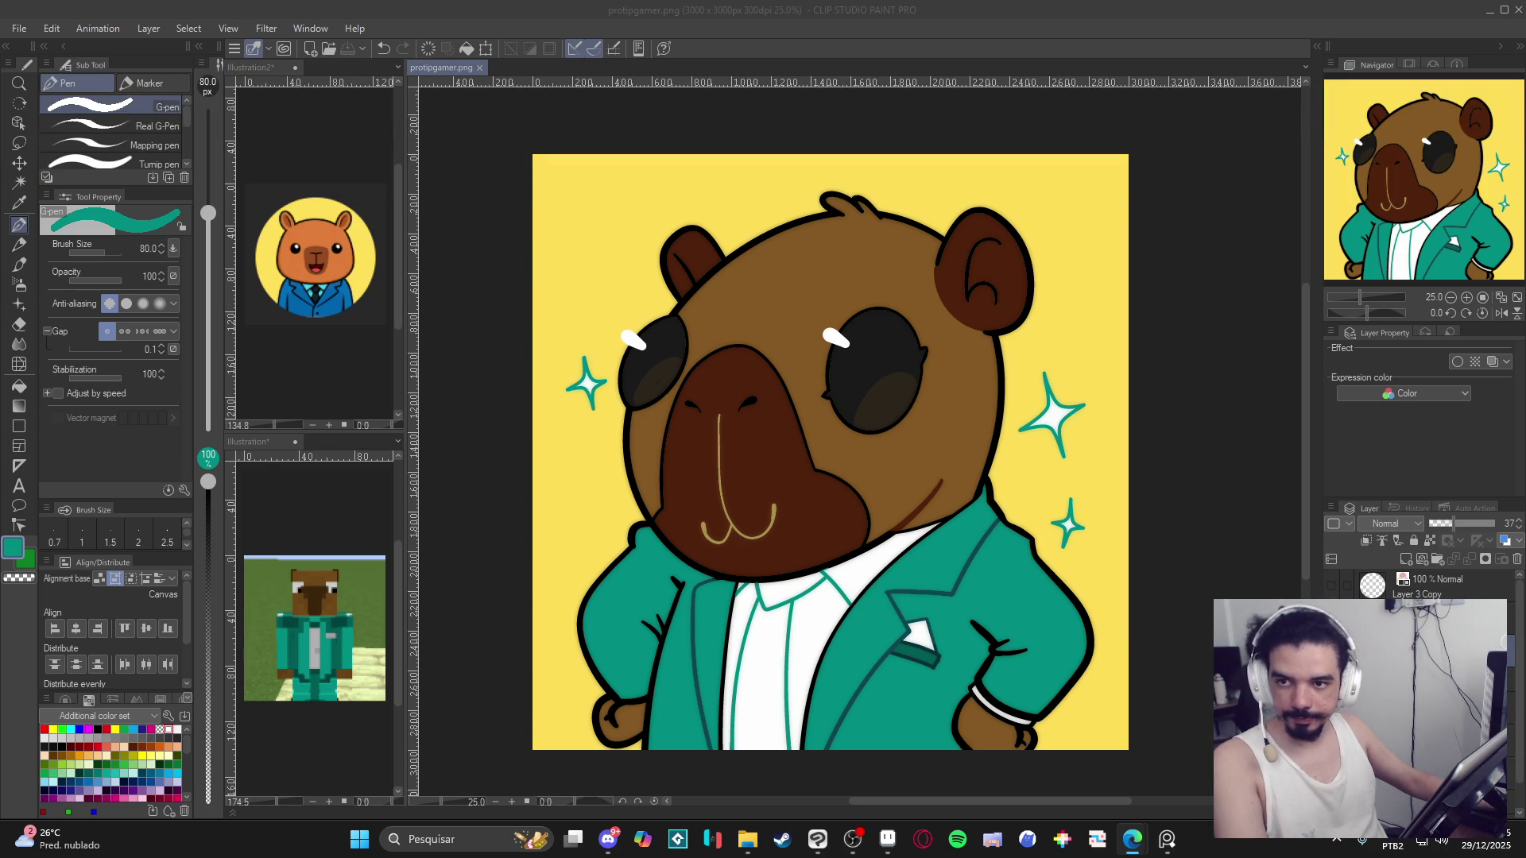
Search 'fig' in Windows Search to launch Figma, then go to Steam's library.
left_click(513, 839)
type("figma")
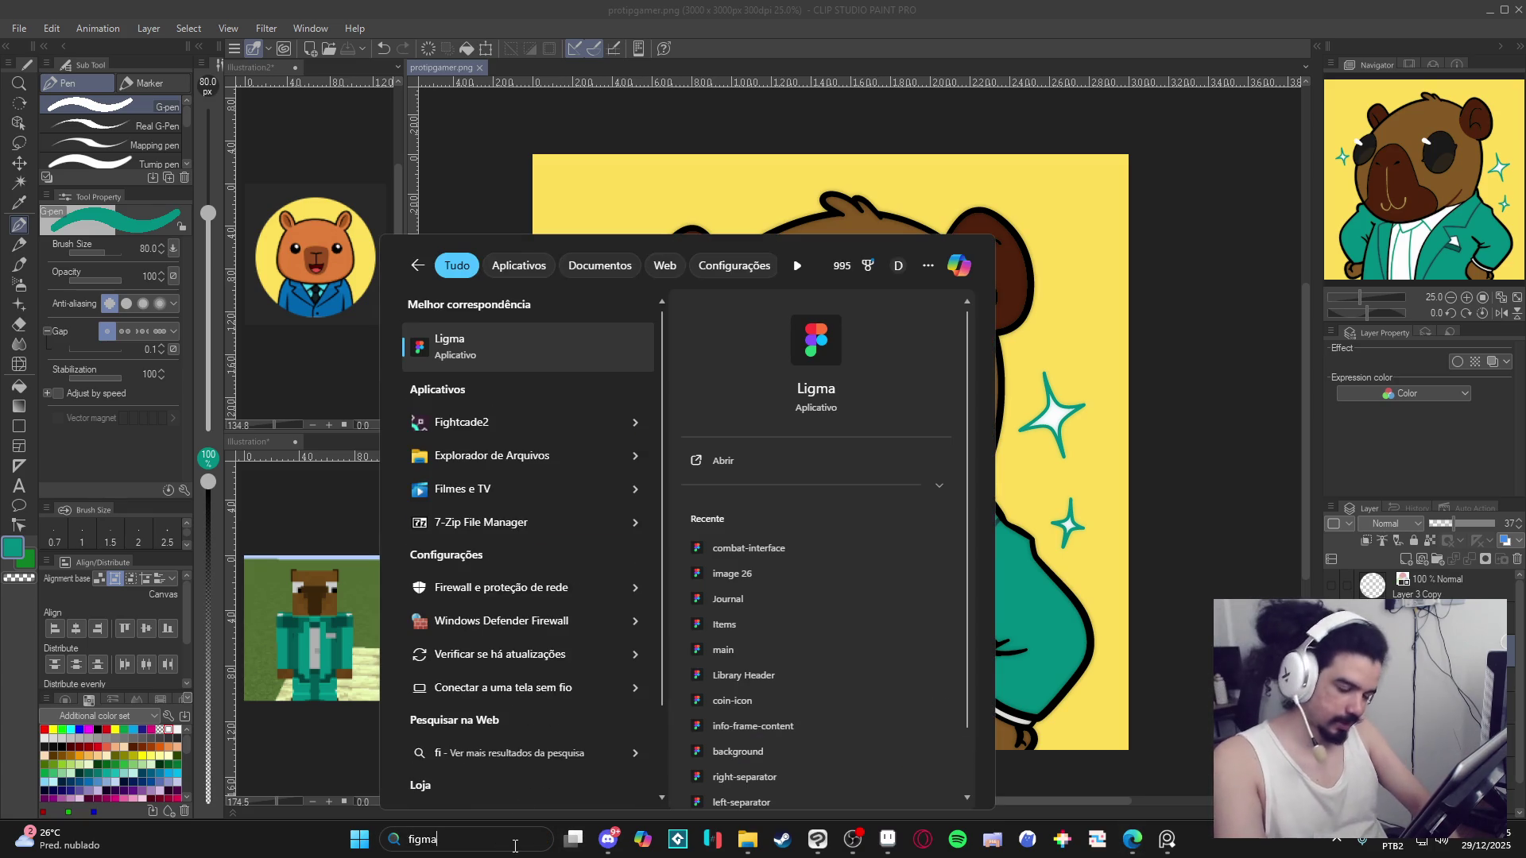
type("g")
key("Escape")
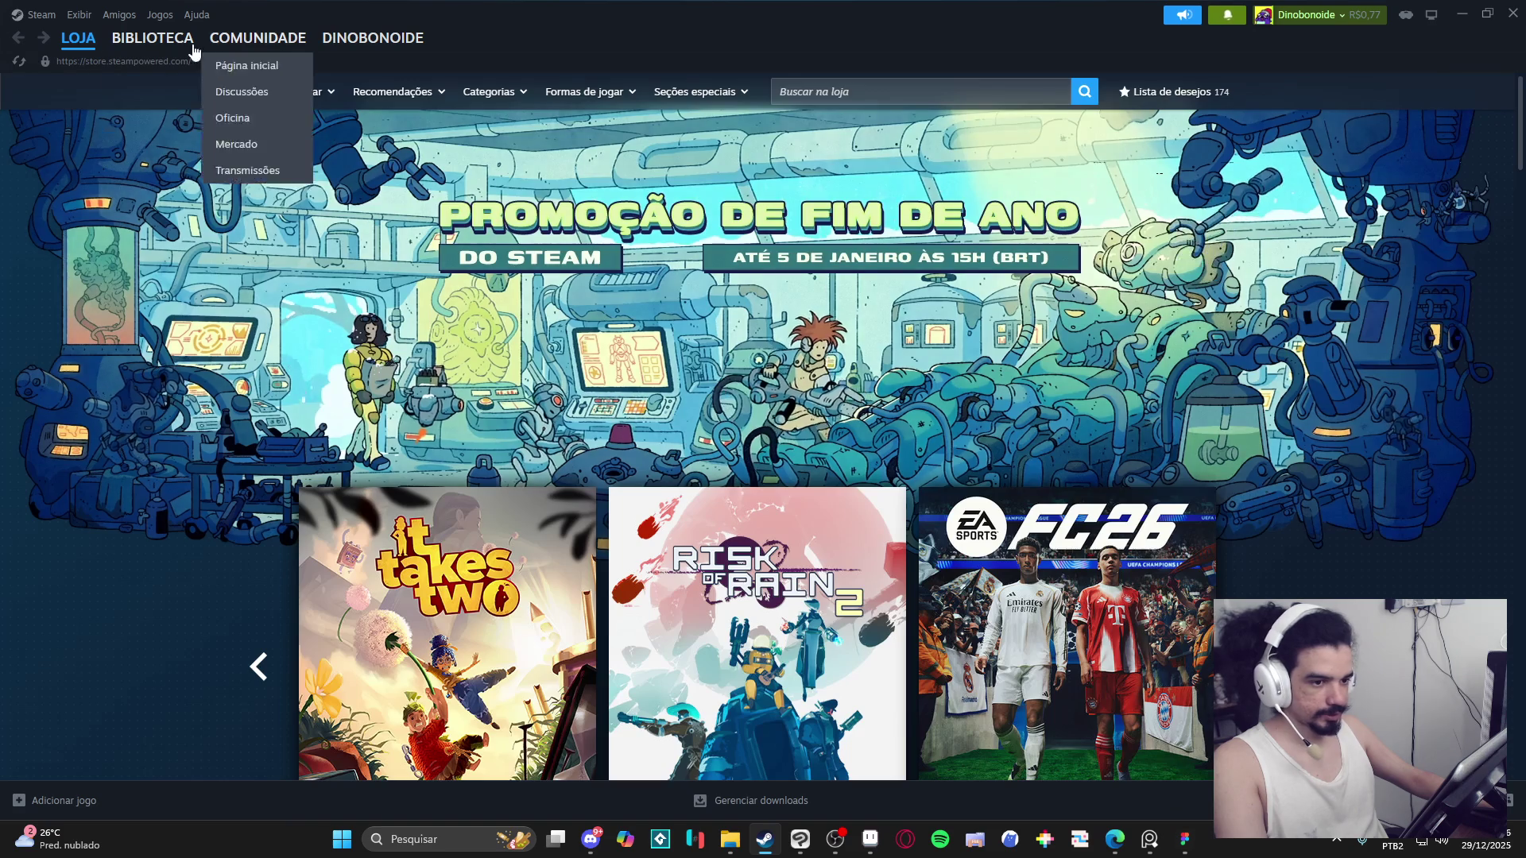
left_click(151, 39)
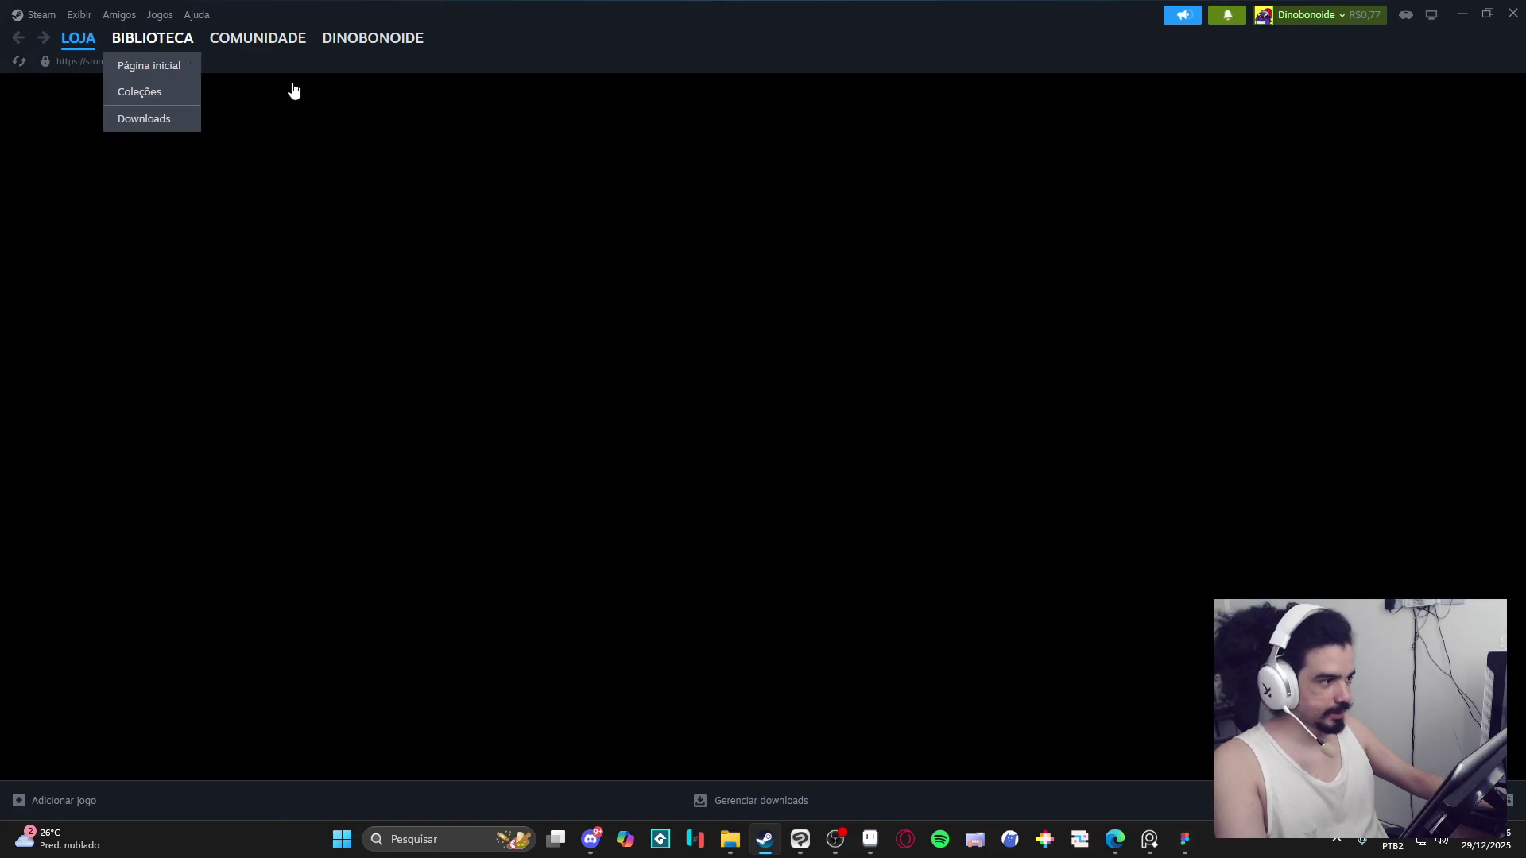
Find GameMaker in the Steam library and check its Betas, keeping 2024.13 - 2024.13.1.
left_click(43, 144)
type("ga")
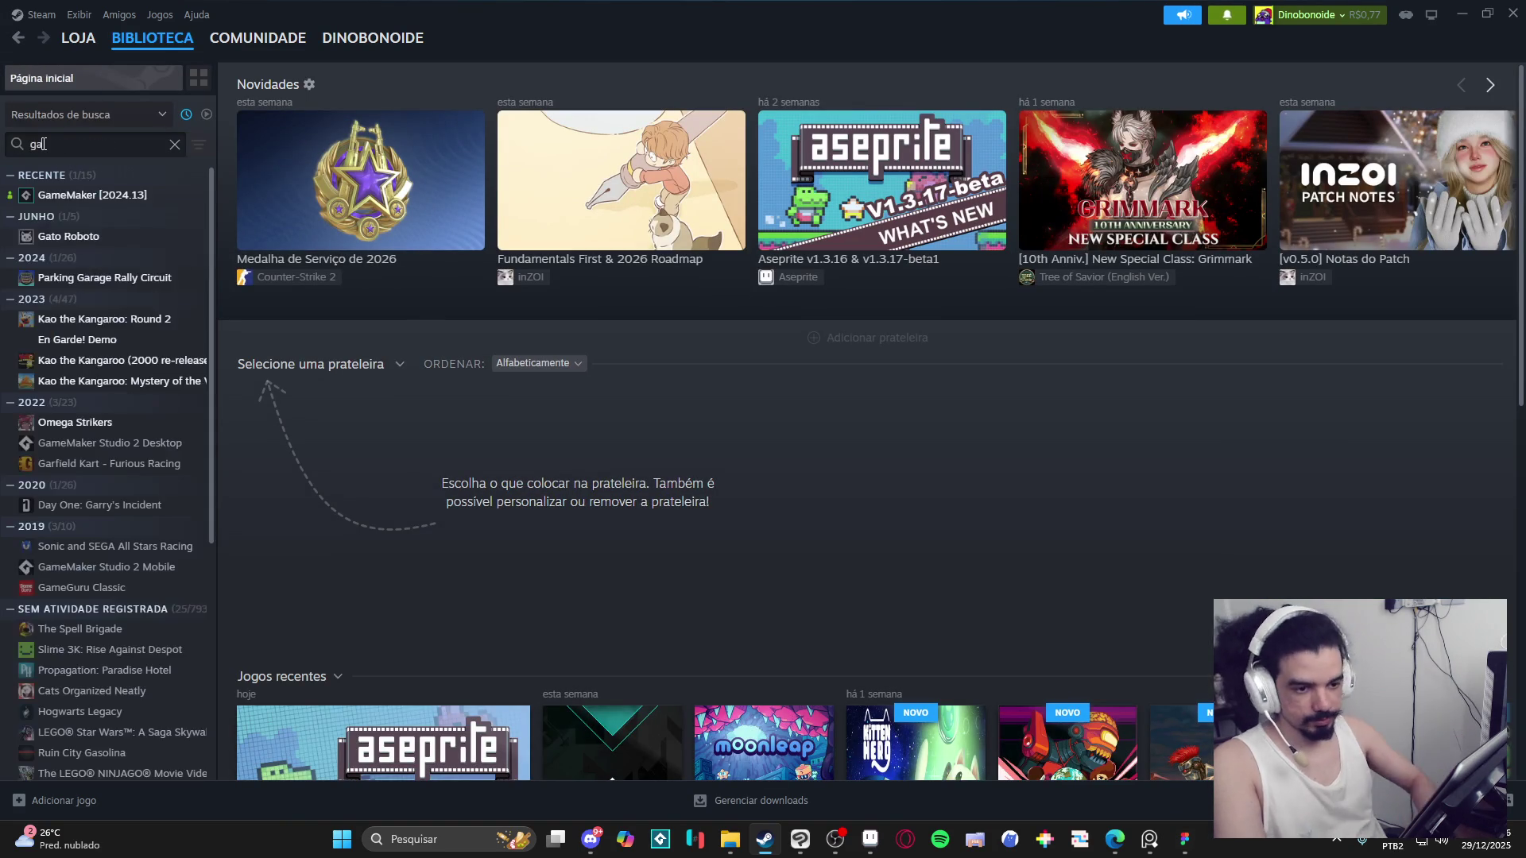
type("me")
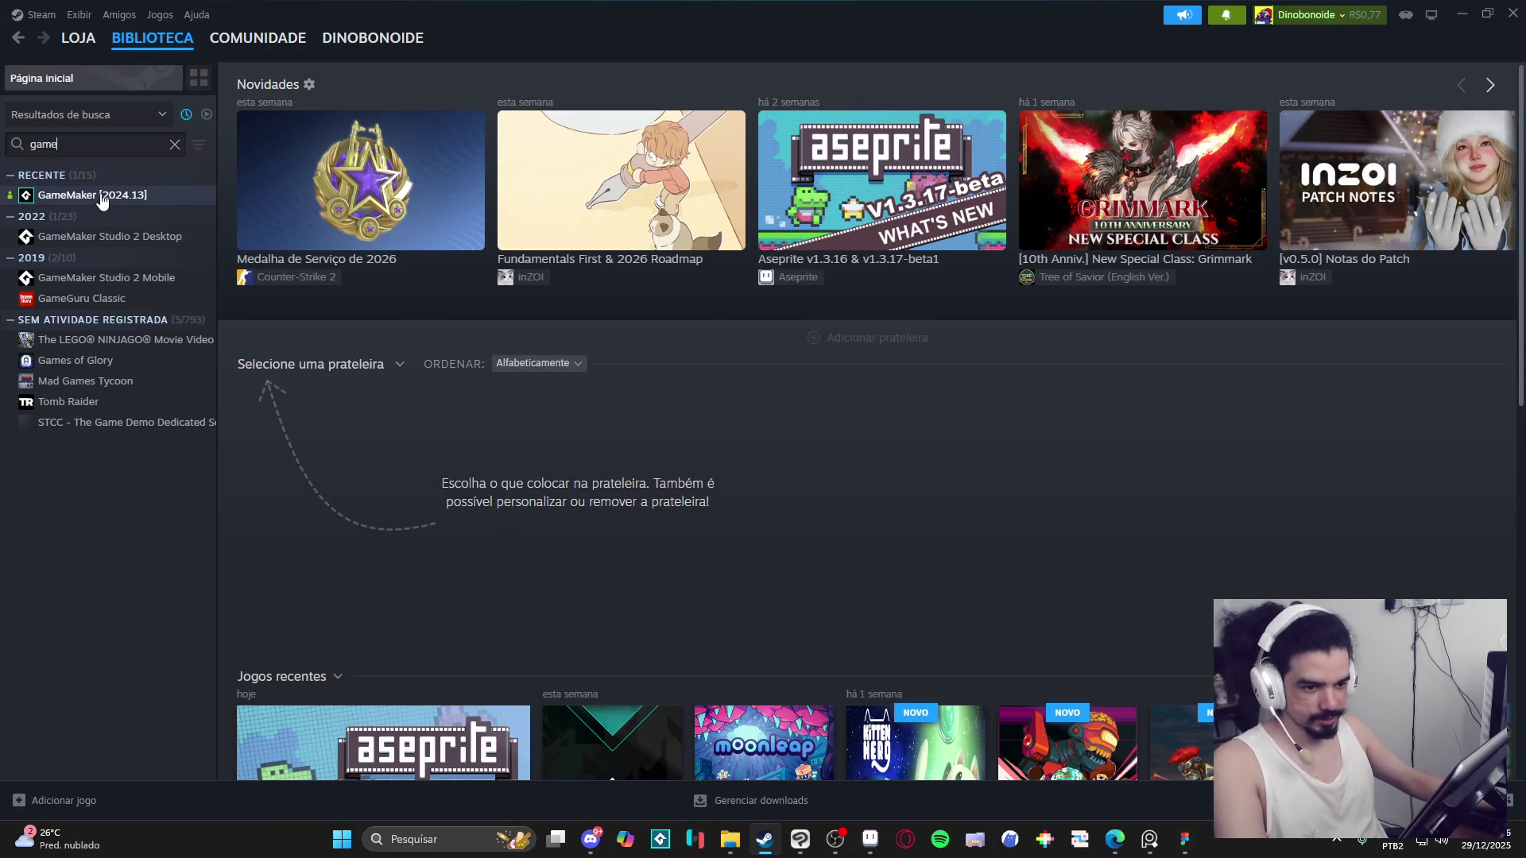
right_click(102, 199)
left_click(151, 317)
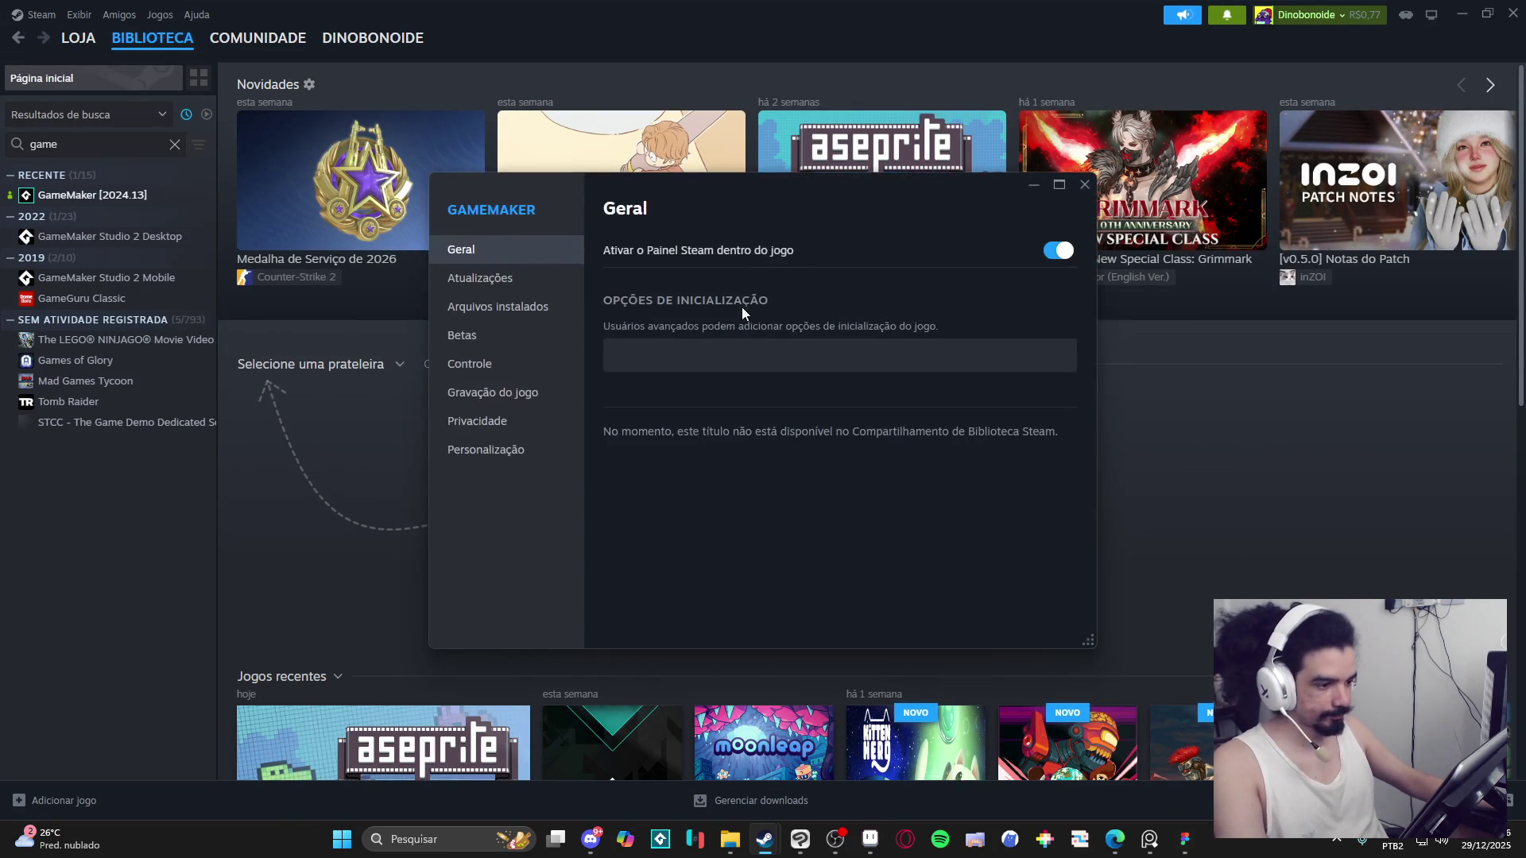
left_click(501, 336)
left_click(1010, 259)
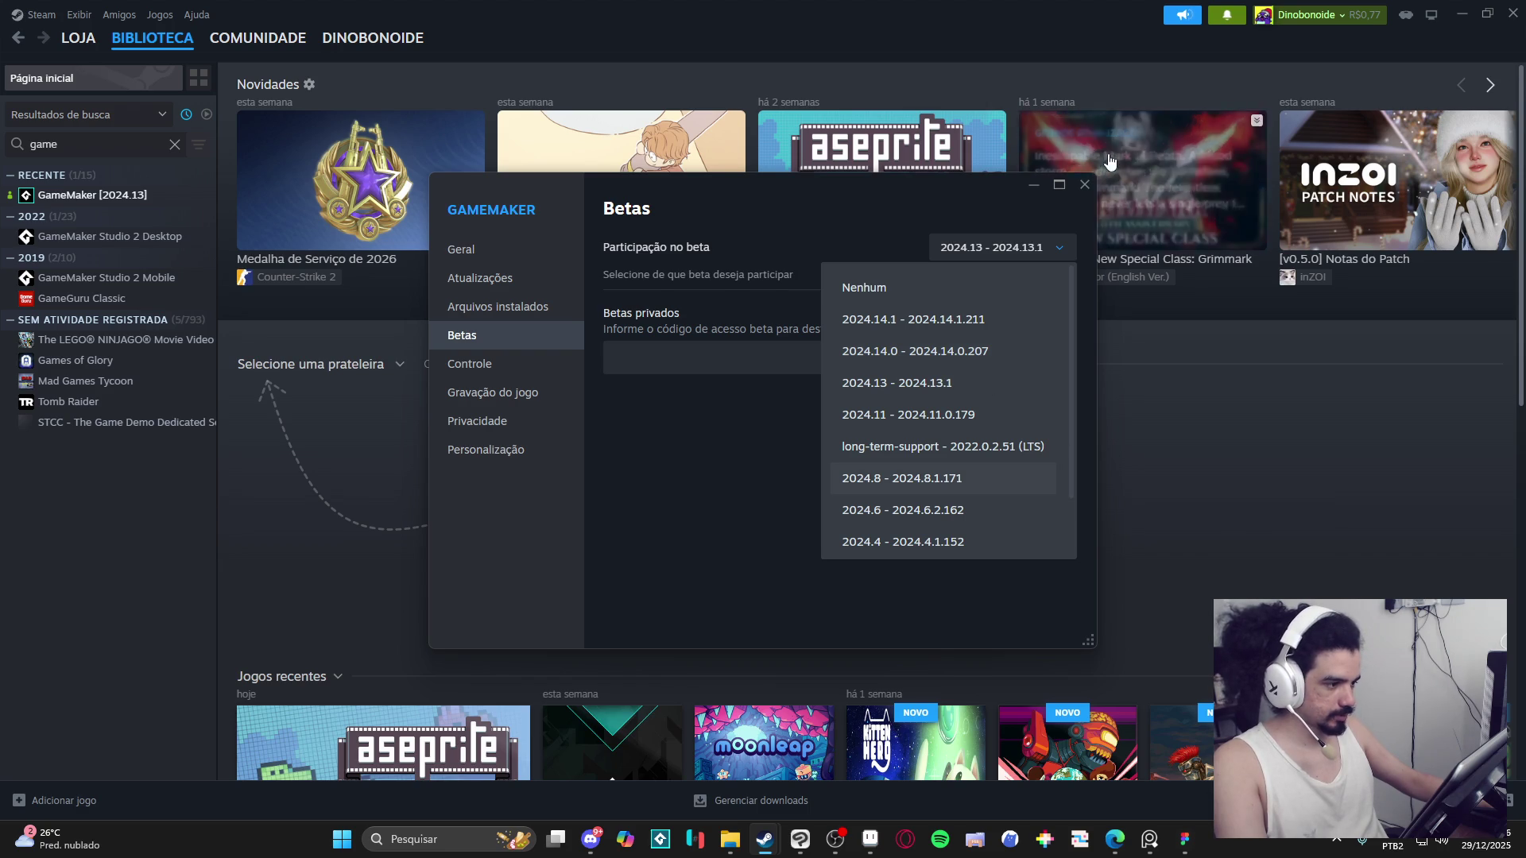
left_click(1089, 191)
left_click(1078, 194)
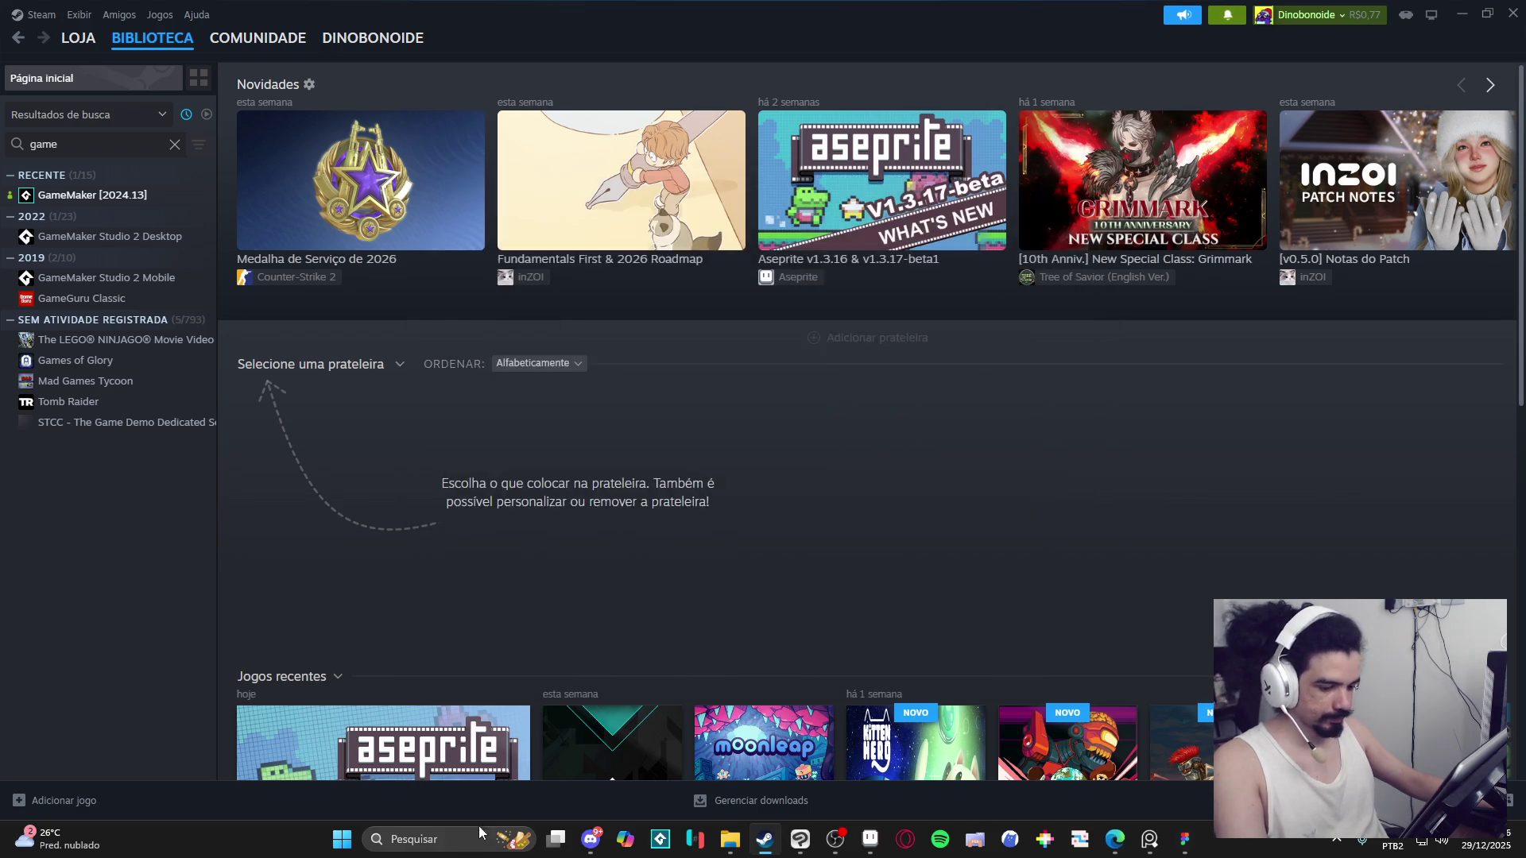
left_click(468, 838)
Launch Figma via 'figma' search and pan through the Spiritalis Main, Stats, Items, Journal and combat frames.
type("figma")
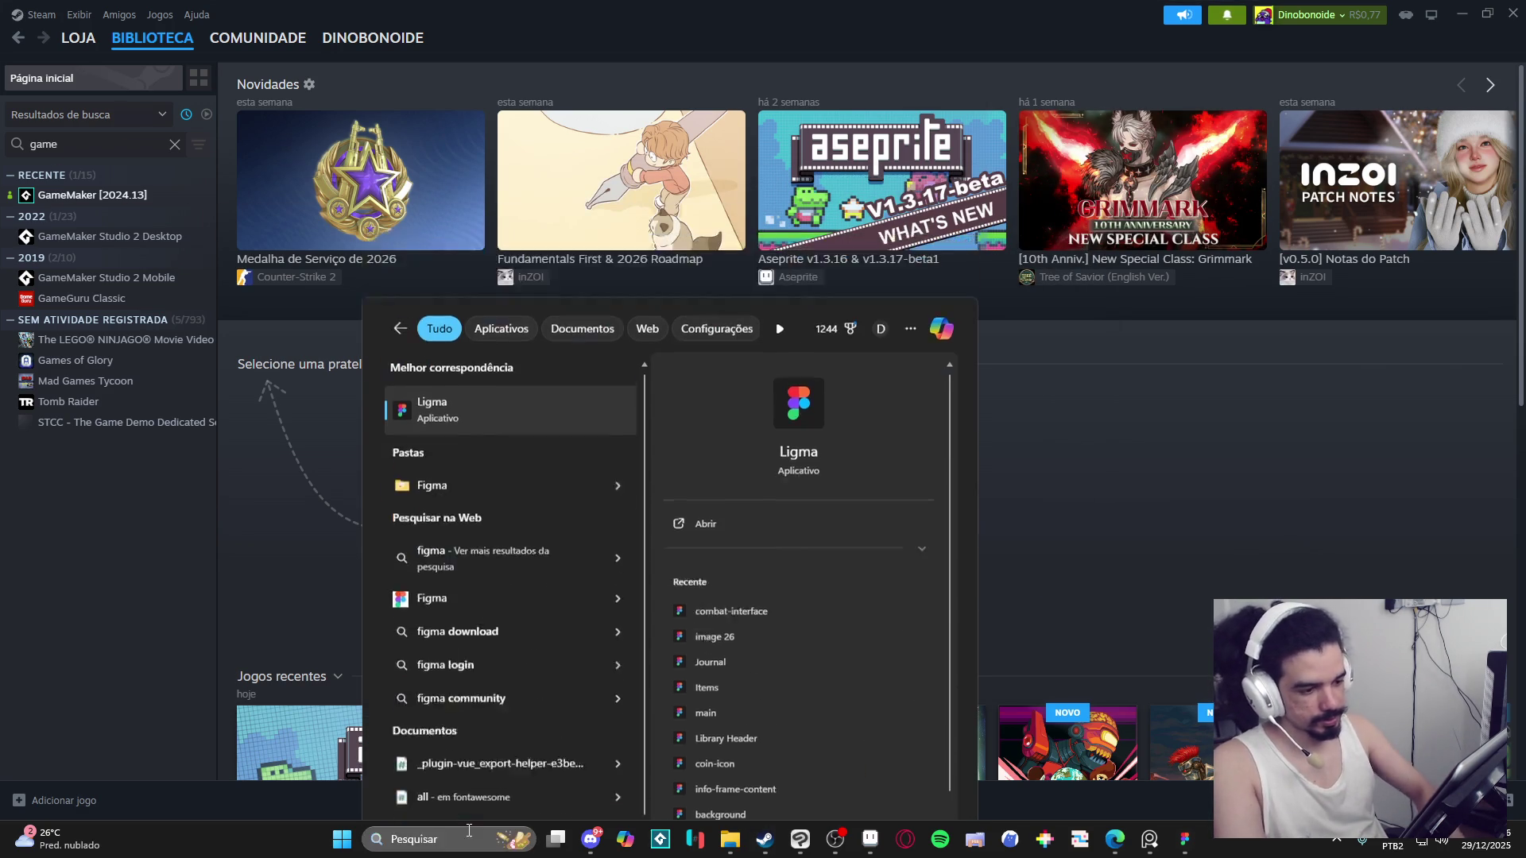
key("Return")
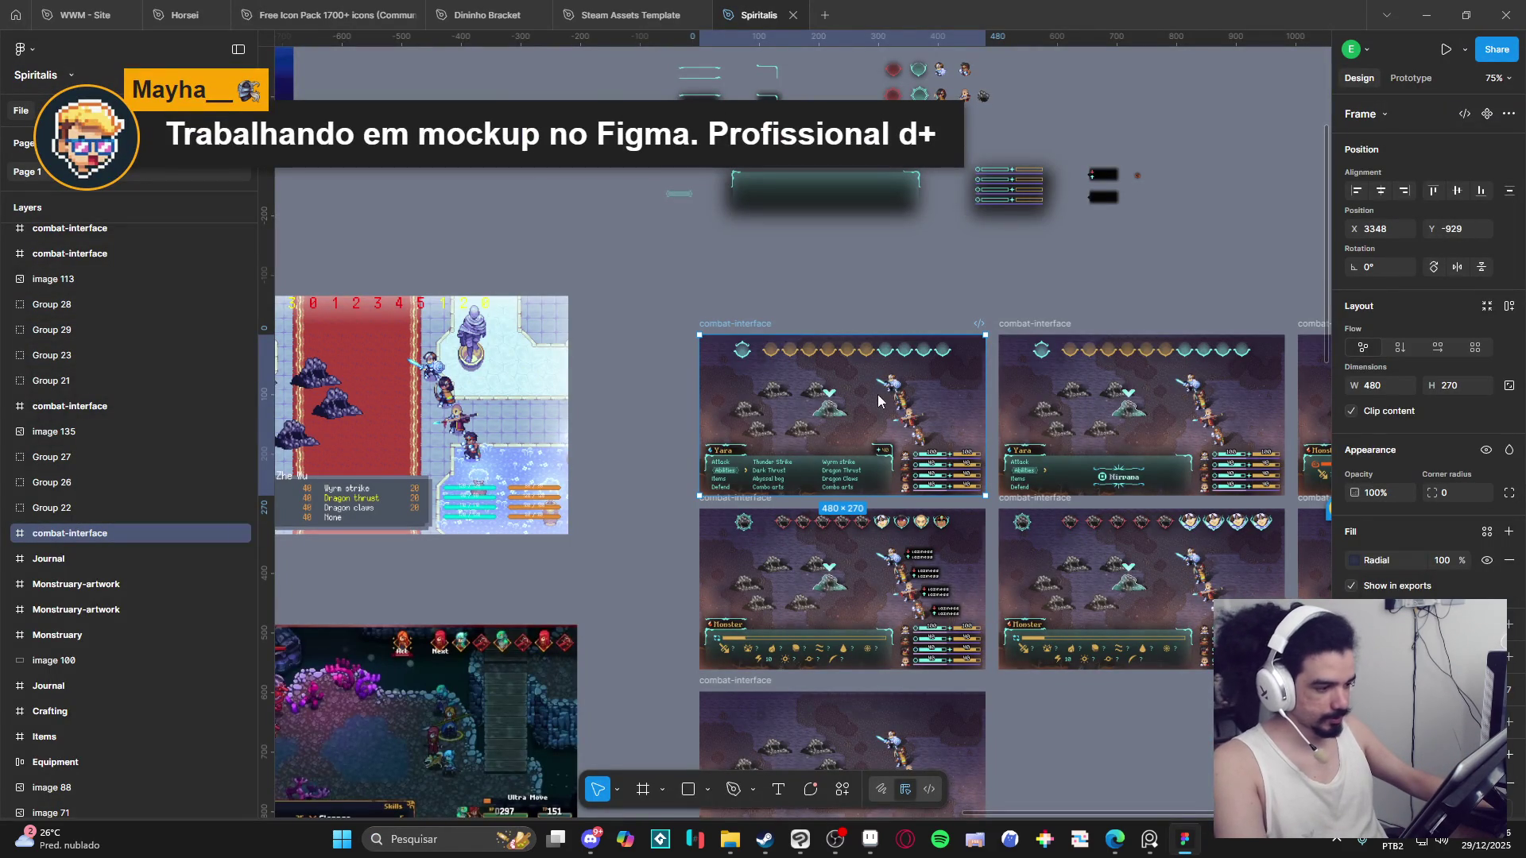
scroll(978, 525, "up", 6)
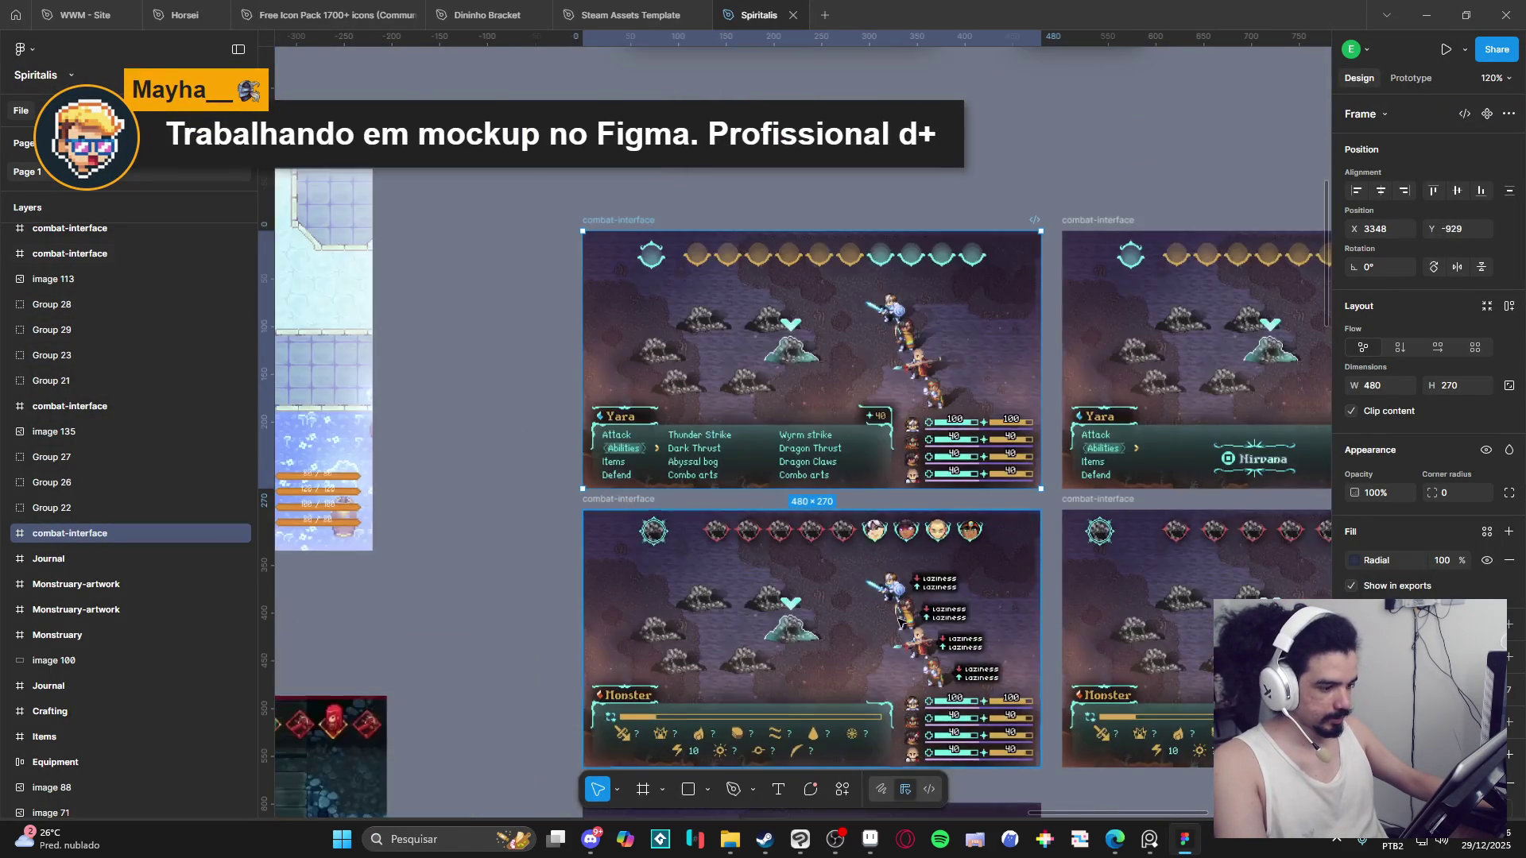
scroll(979, 524, "up", 2)
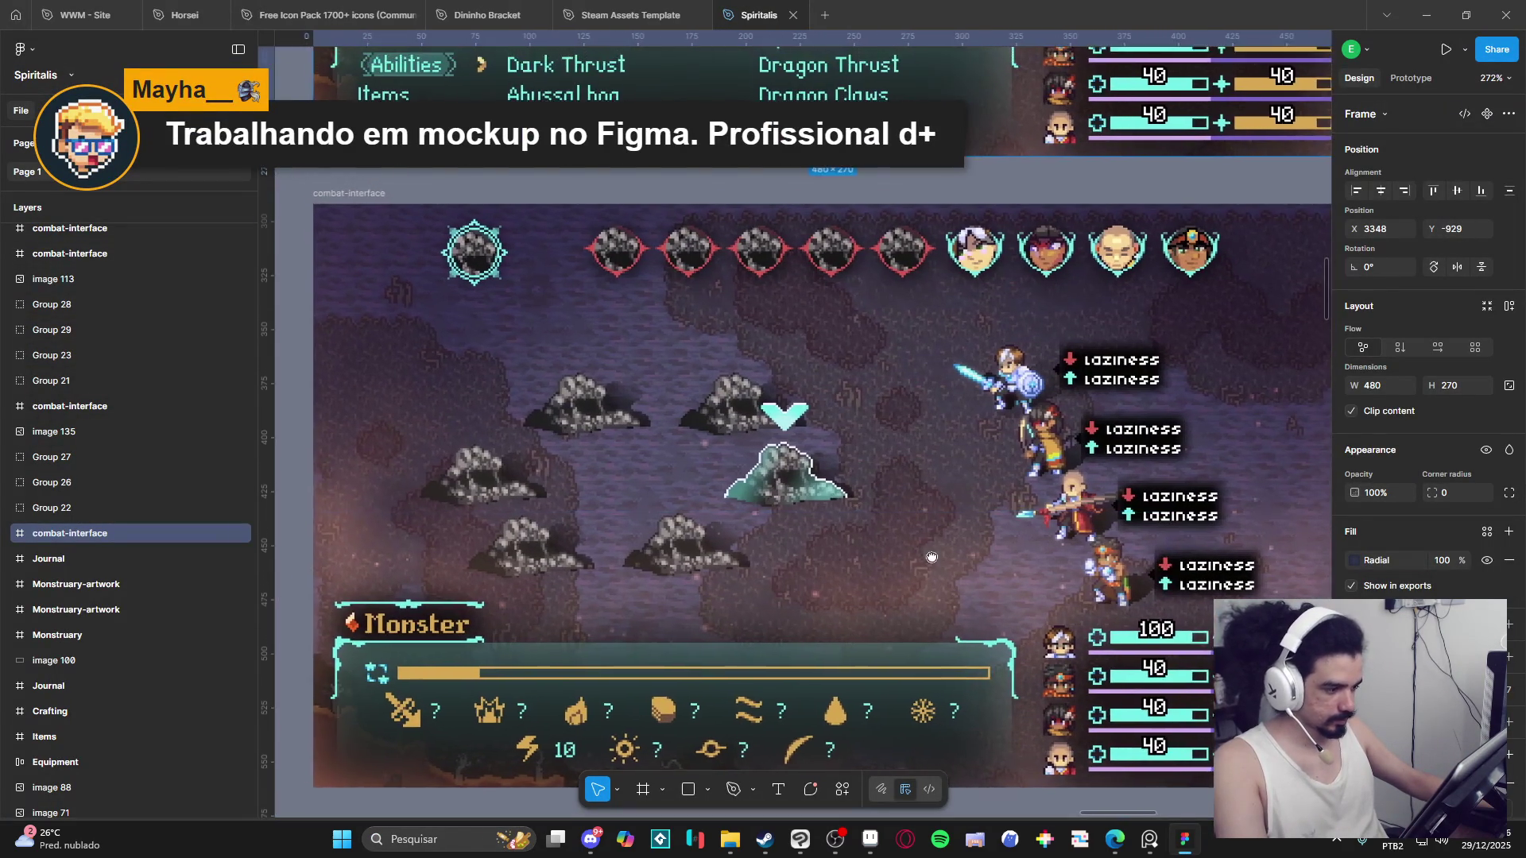
scroll(941, 580, "down", 2)
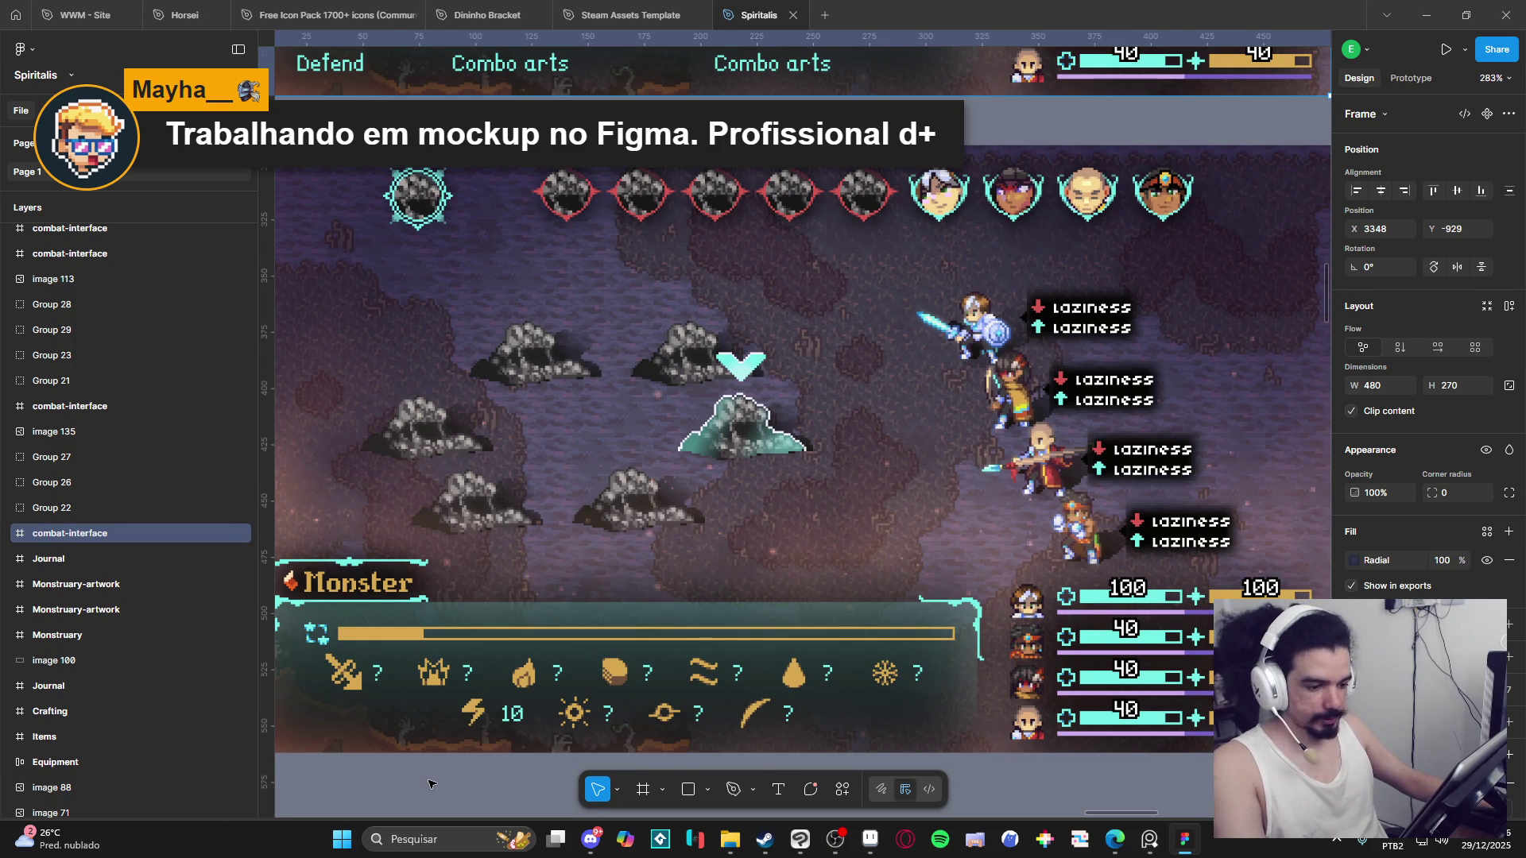
scroll(427, 785, "down", 5)
scroll(869, 693, "left", 5)
scroll(869, 693, "down", 3)
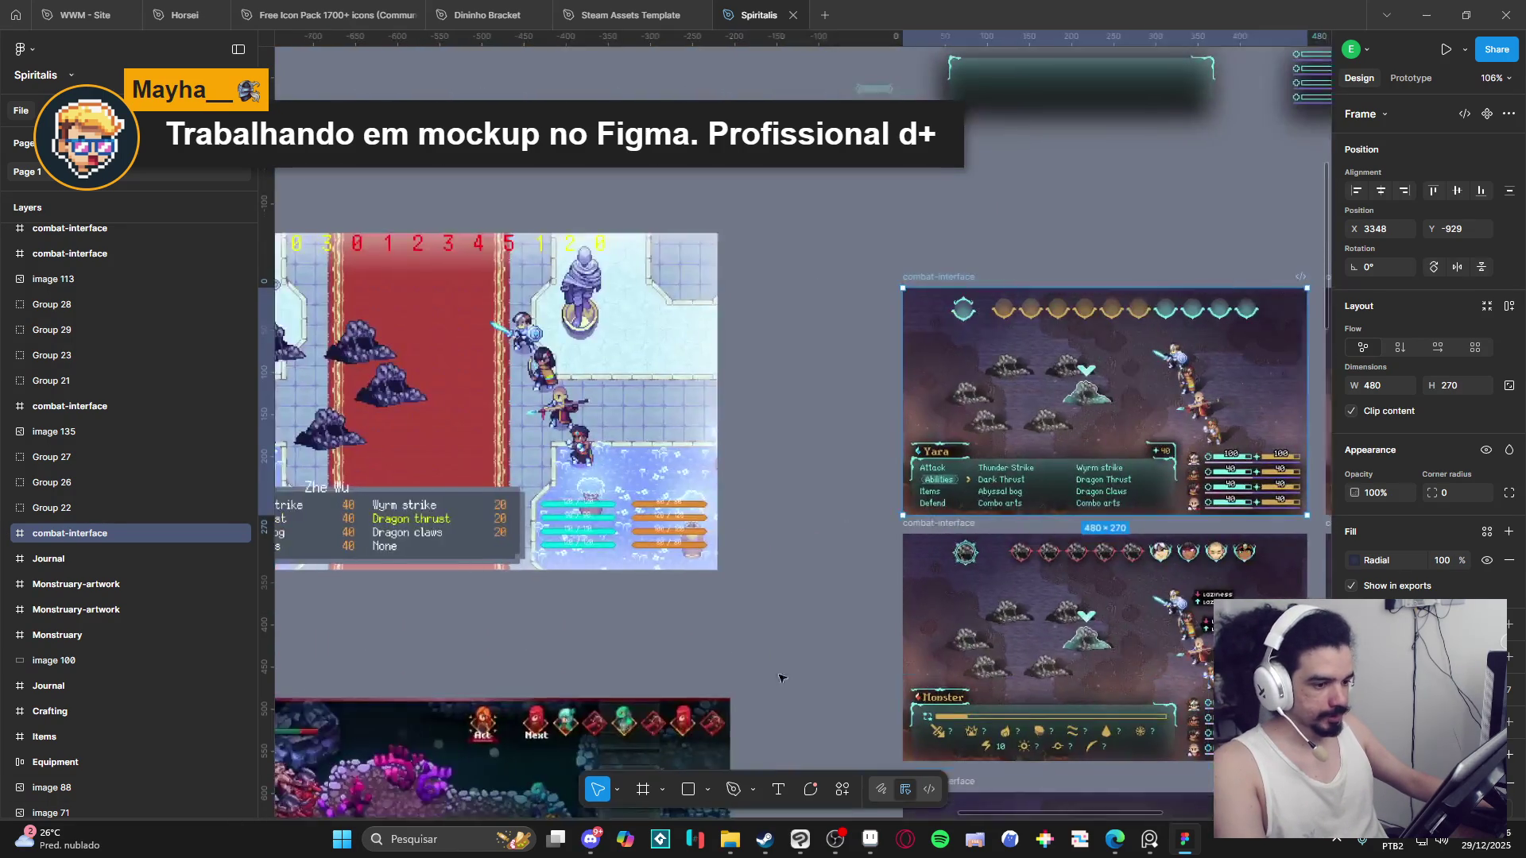
scroll(868, 692, "down", 10)
scroll(869, 693, "left", 4)
scroll(821, 463, "up", 6)
scroll(769, 460, "up", 10)
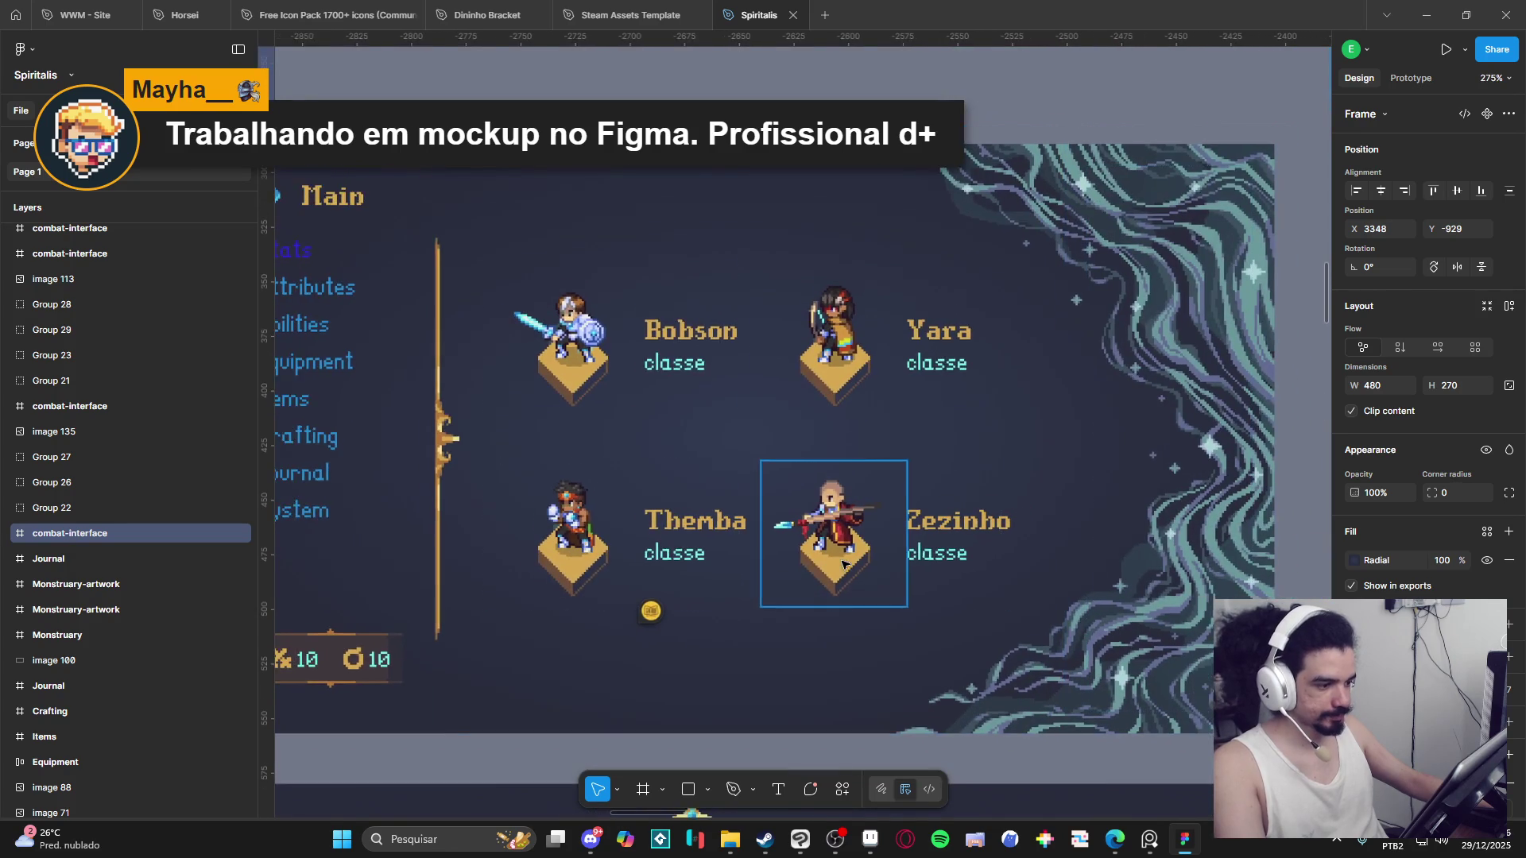
scroll(845, 593, "down", 1)
scroll(844, 592, "down", 2)
scroll(845, 592, "down", 7)
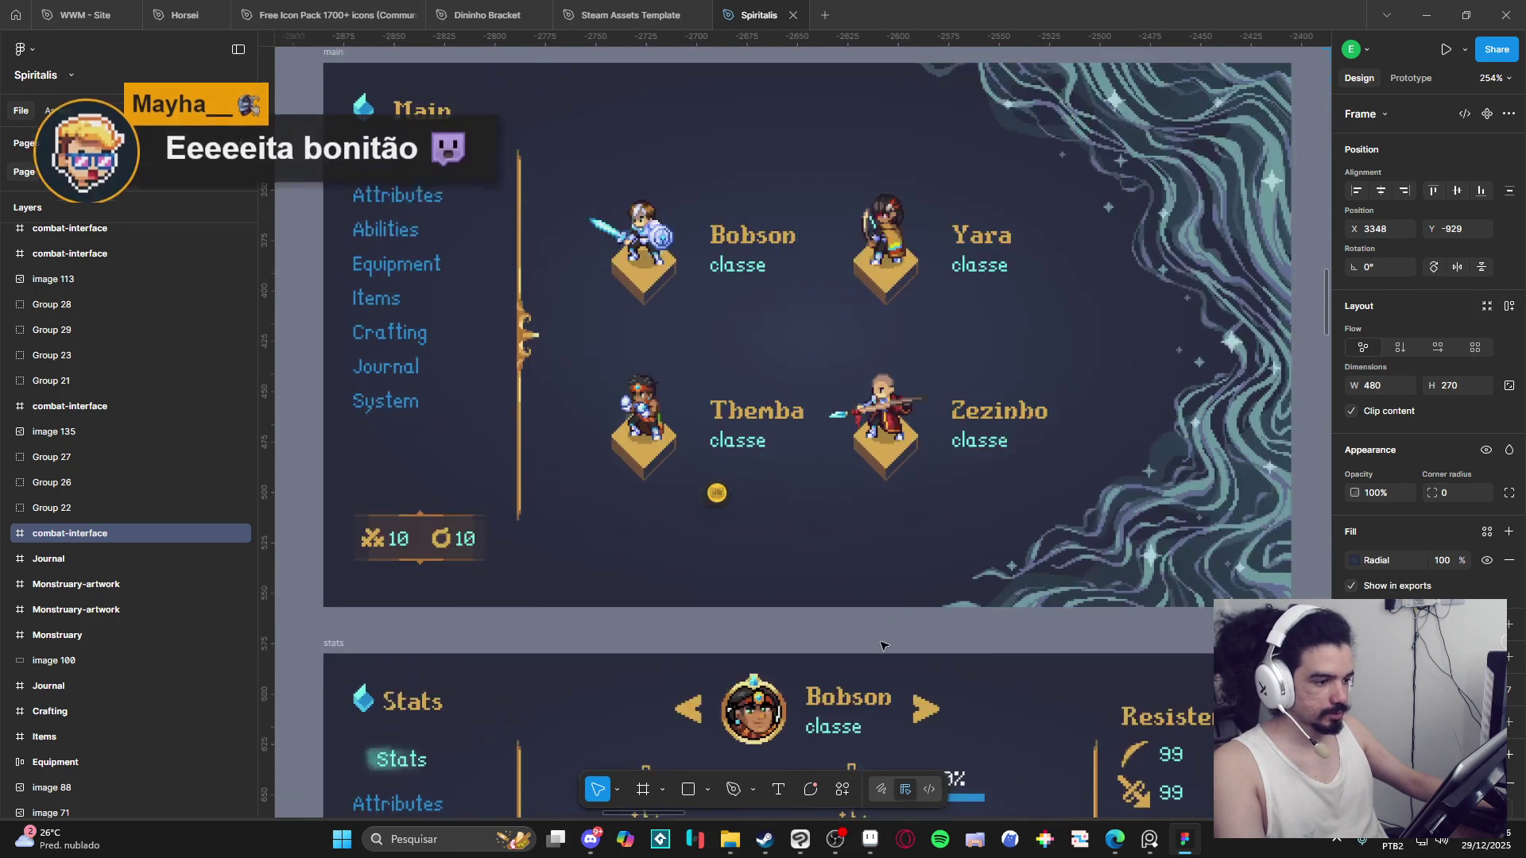
scroll(895, 625, "down", 7)
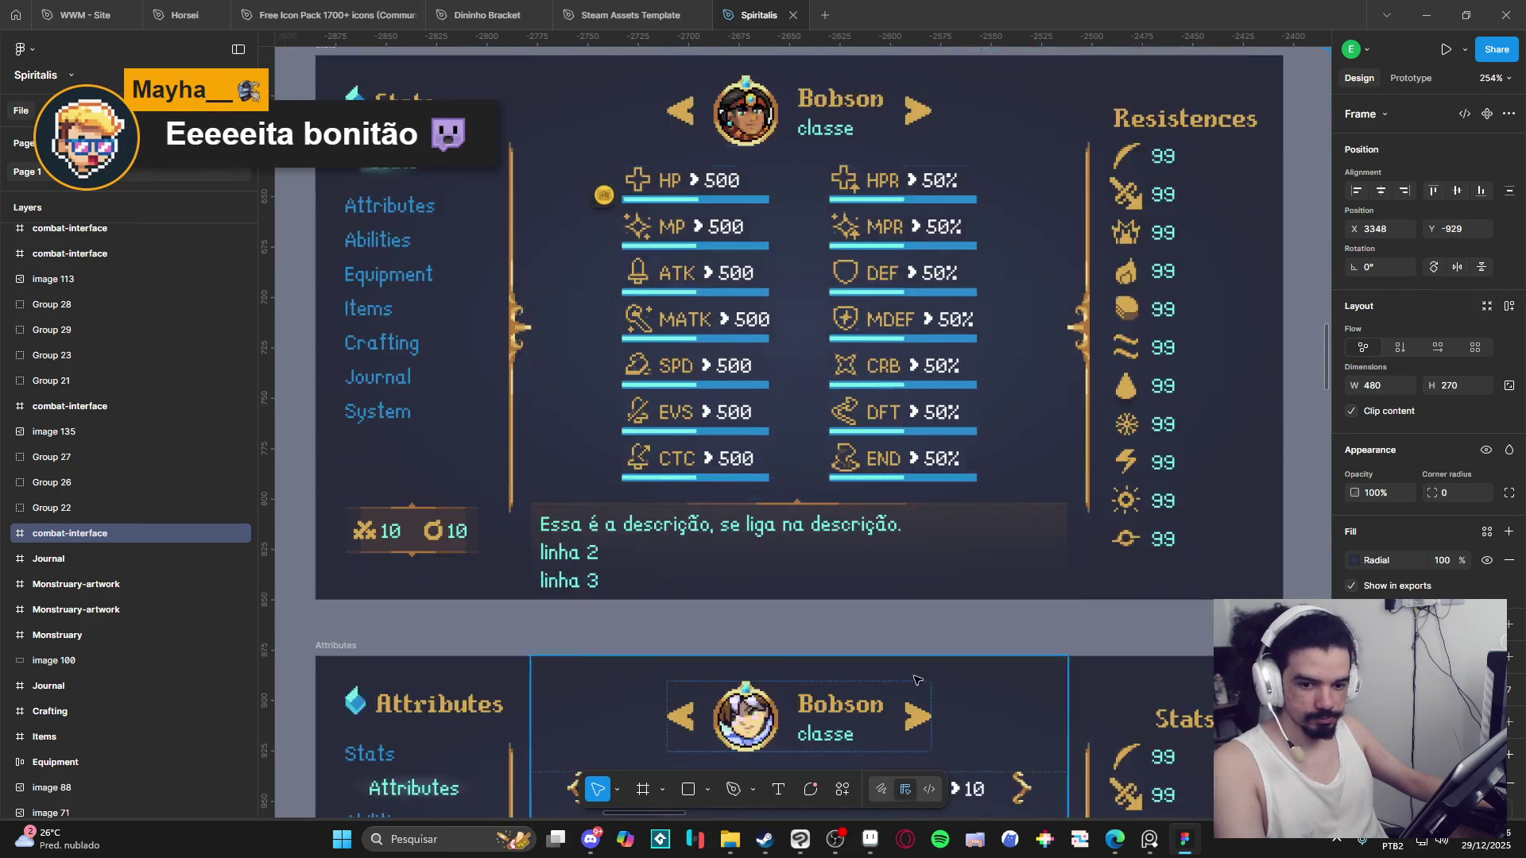
scroll(1050, 723, "down", 7)
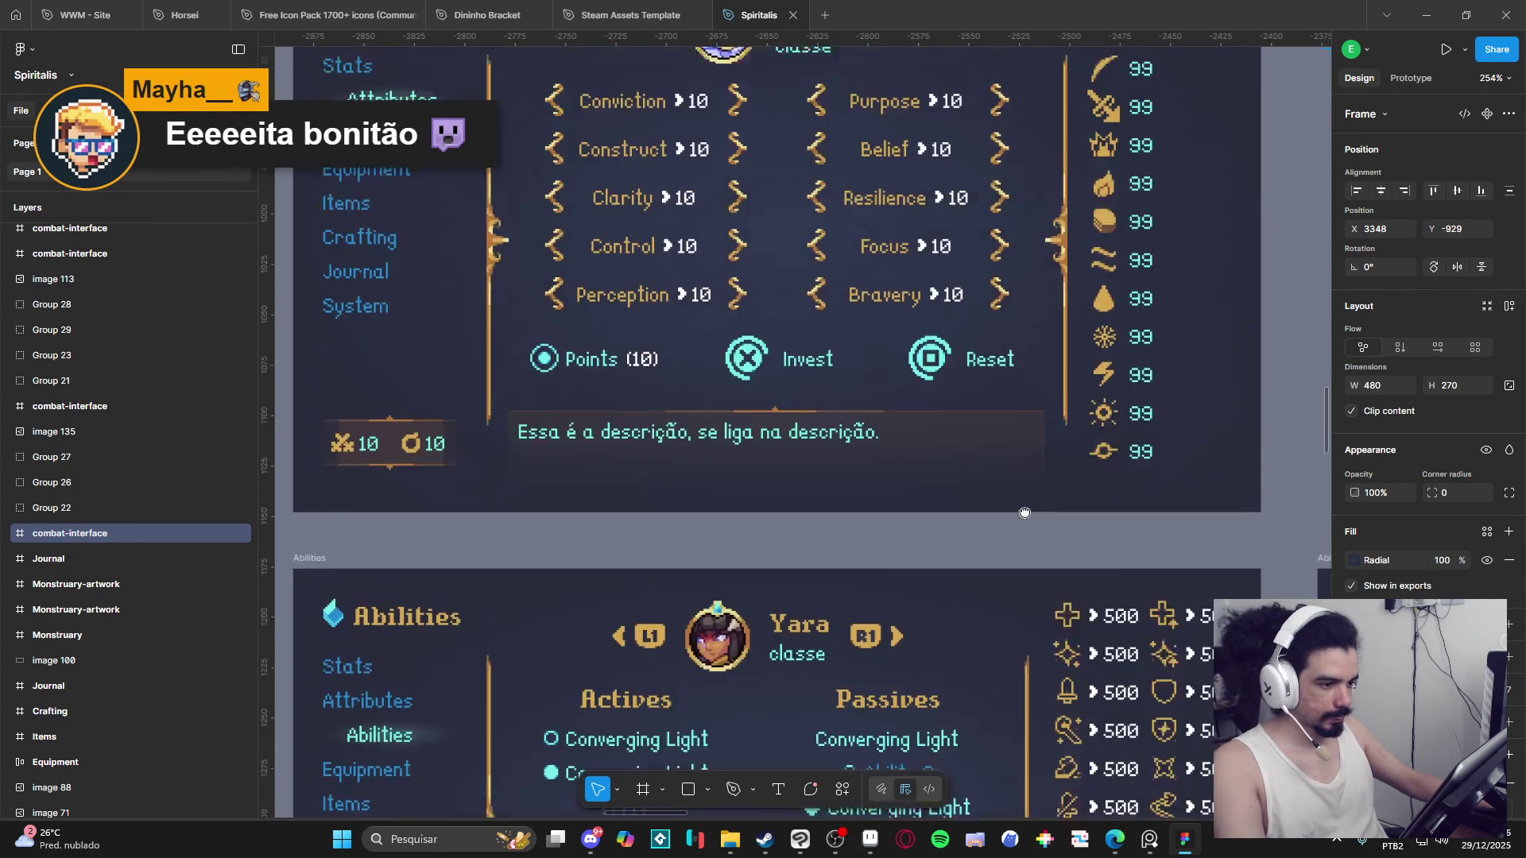
scroll(1090, 737, "down", 10)
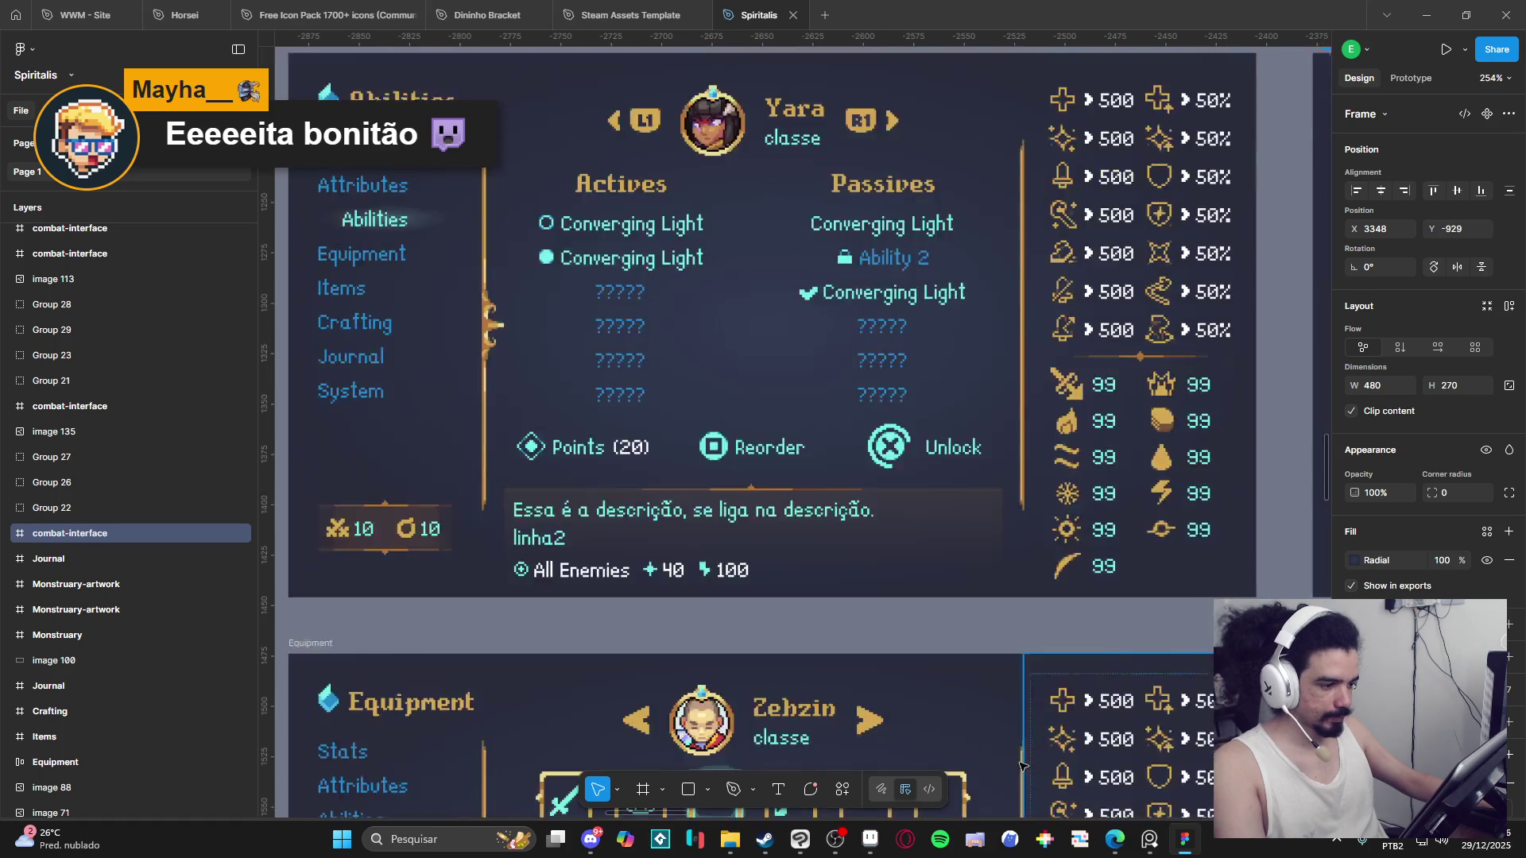
scroll(1008, 321, "down", 20)
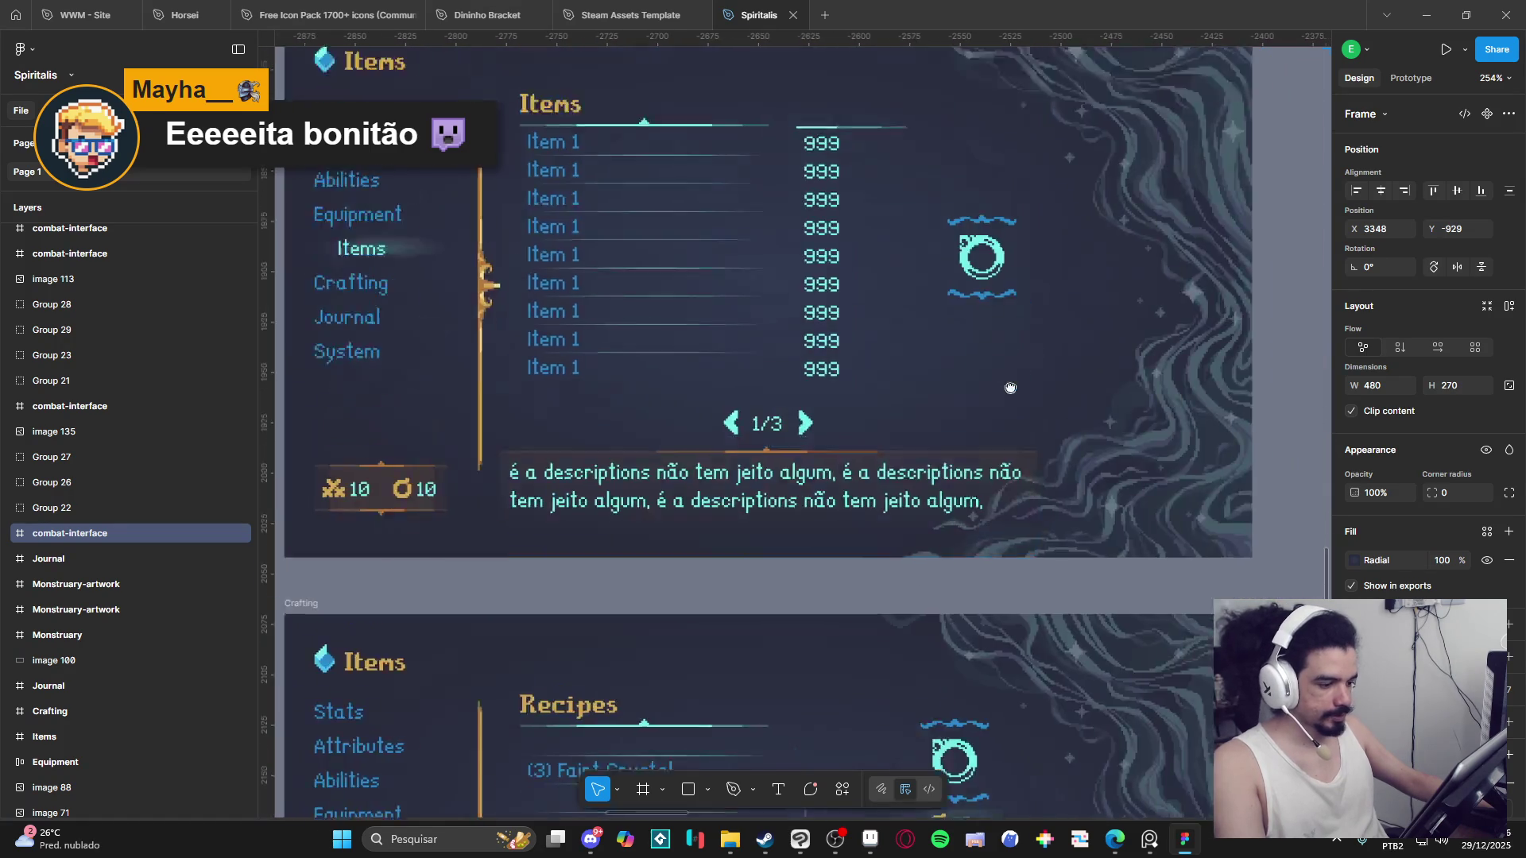
scroll(1012, 394, "down", 10)
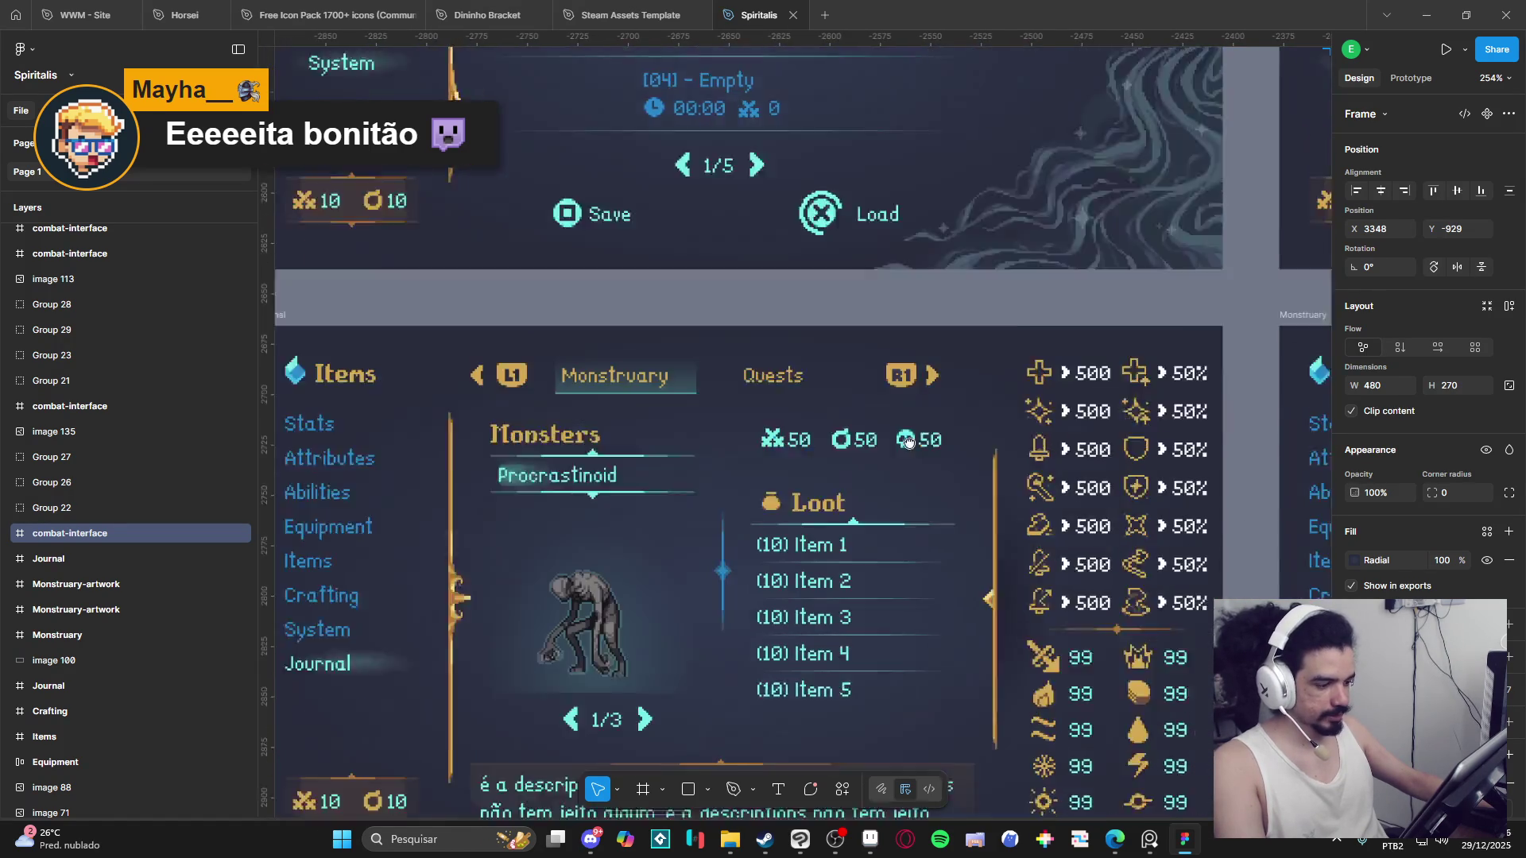
scroll(918, 544, "down", 5)
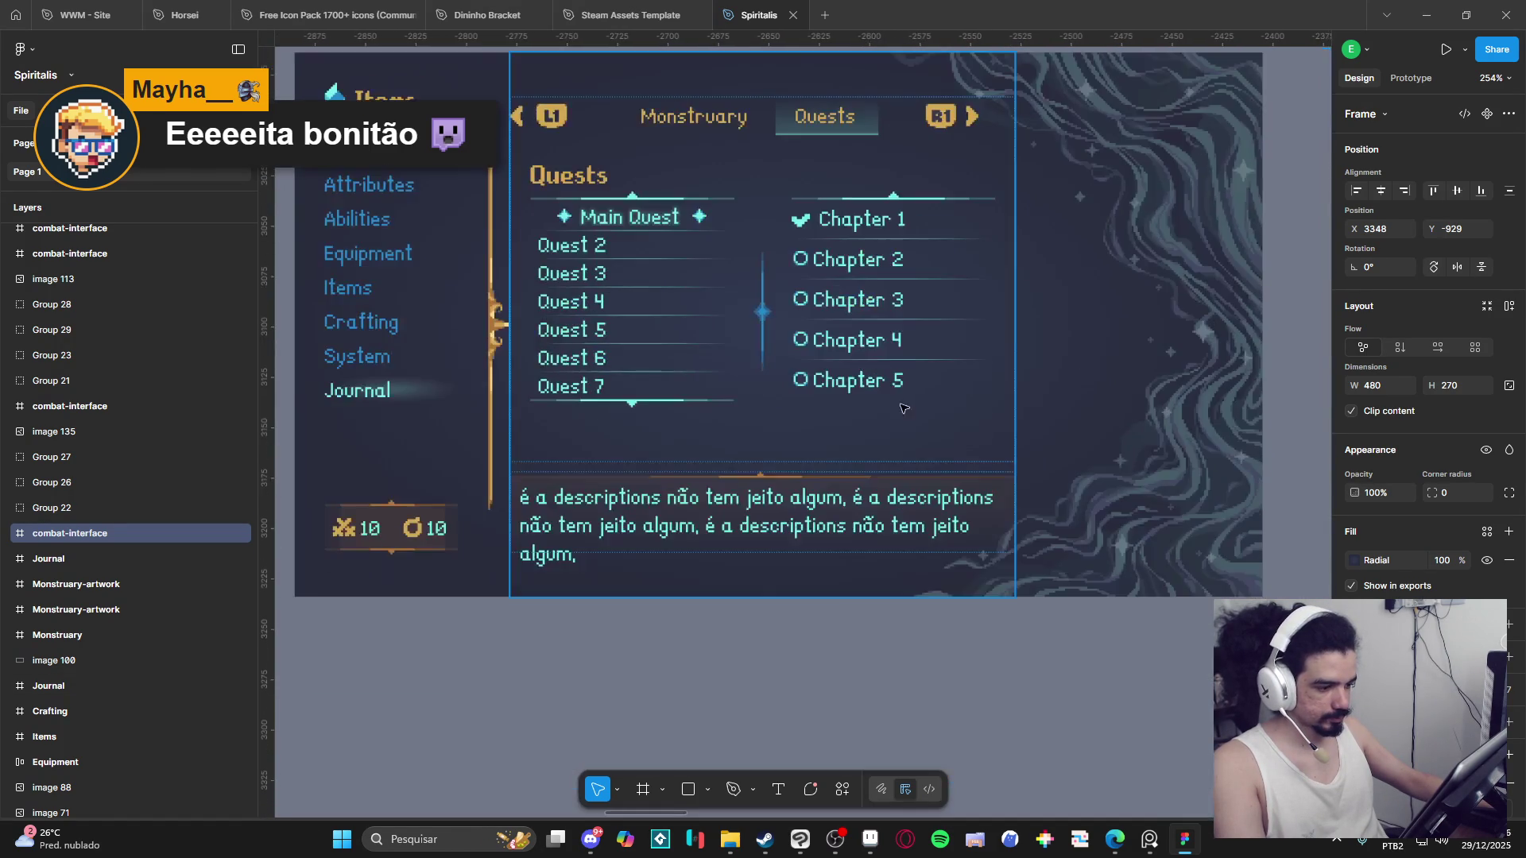
scroll(802, 527, "down", 10, "ctrl")
scroll(802, 527, "right", 15)
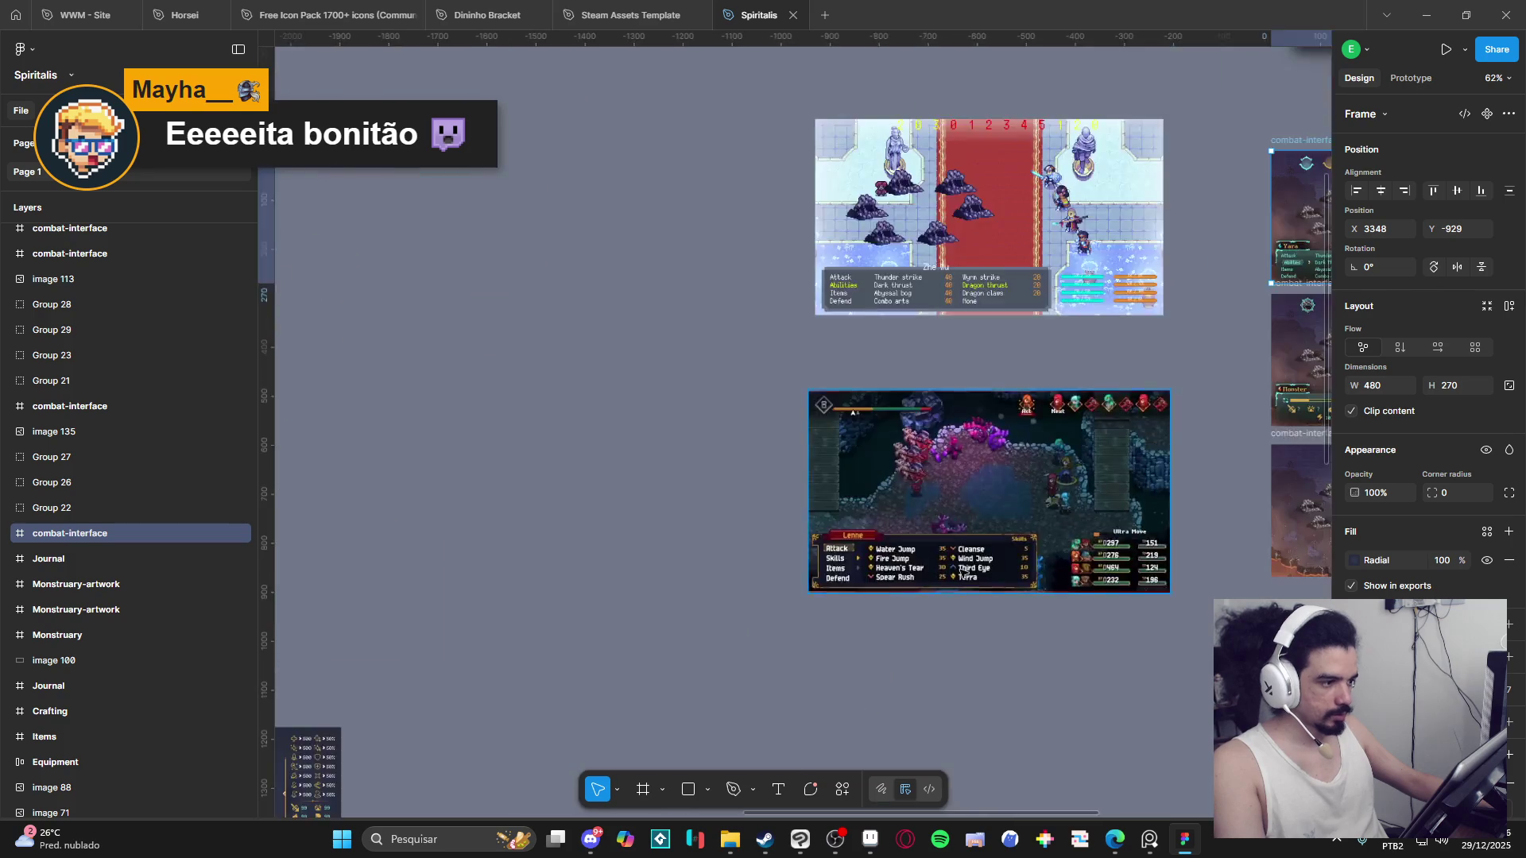
scroll(844, 471, "up", 10, "ctrl")
scroll(843, 471, "down", 5, "ctrl")
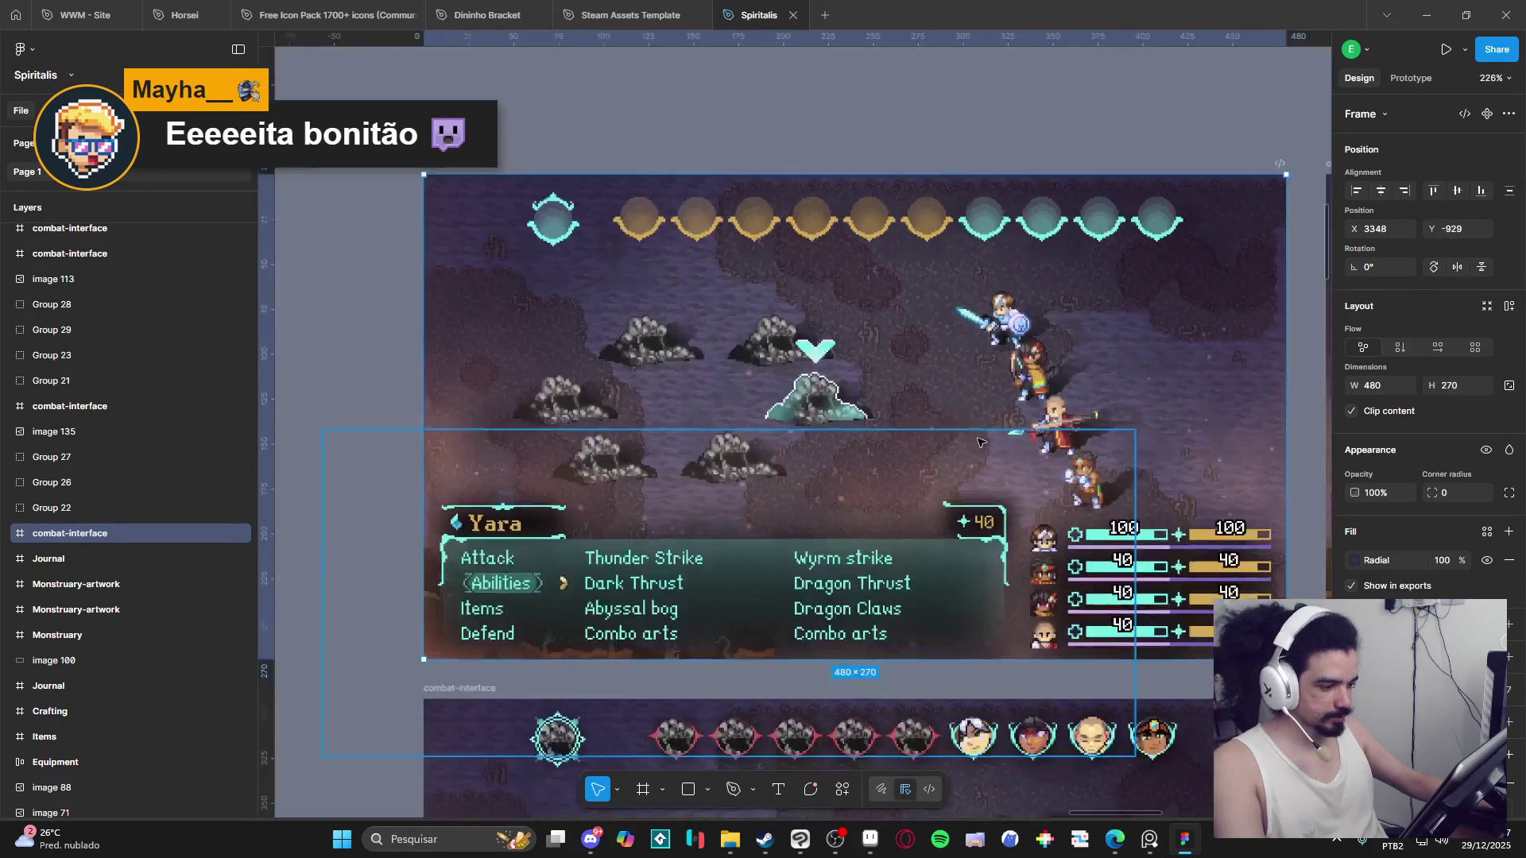
scroll(900, 552, "up", 3, "ctrl")
scroll(900, 553, "down", 1)
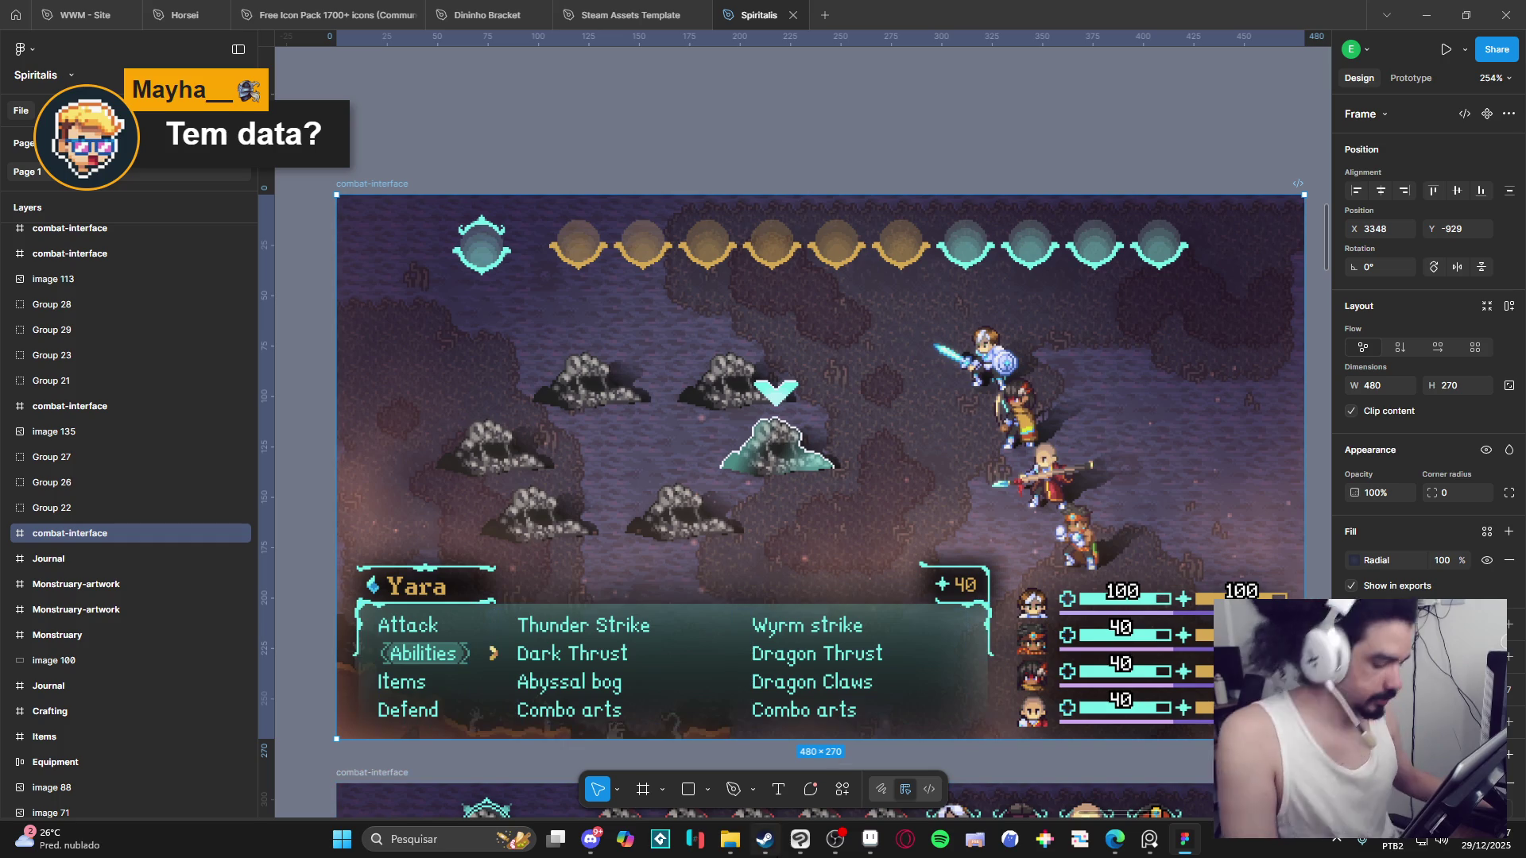
left_click(429, 839)
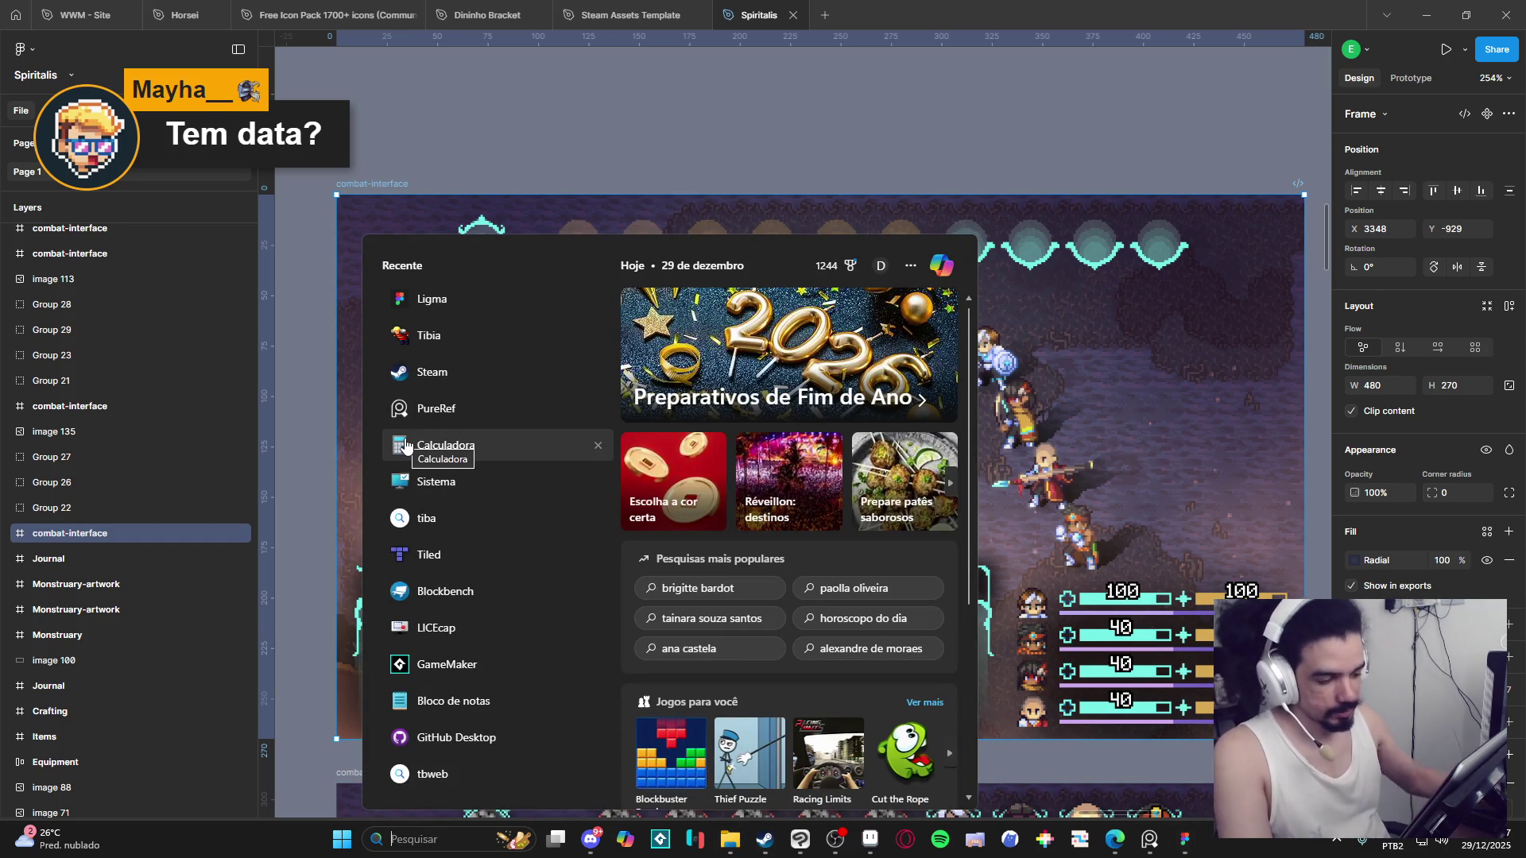
Open GitHub Desktop and glance at the repository list without switching repositories.
left_click(451, 738)
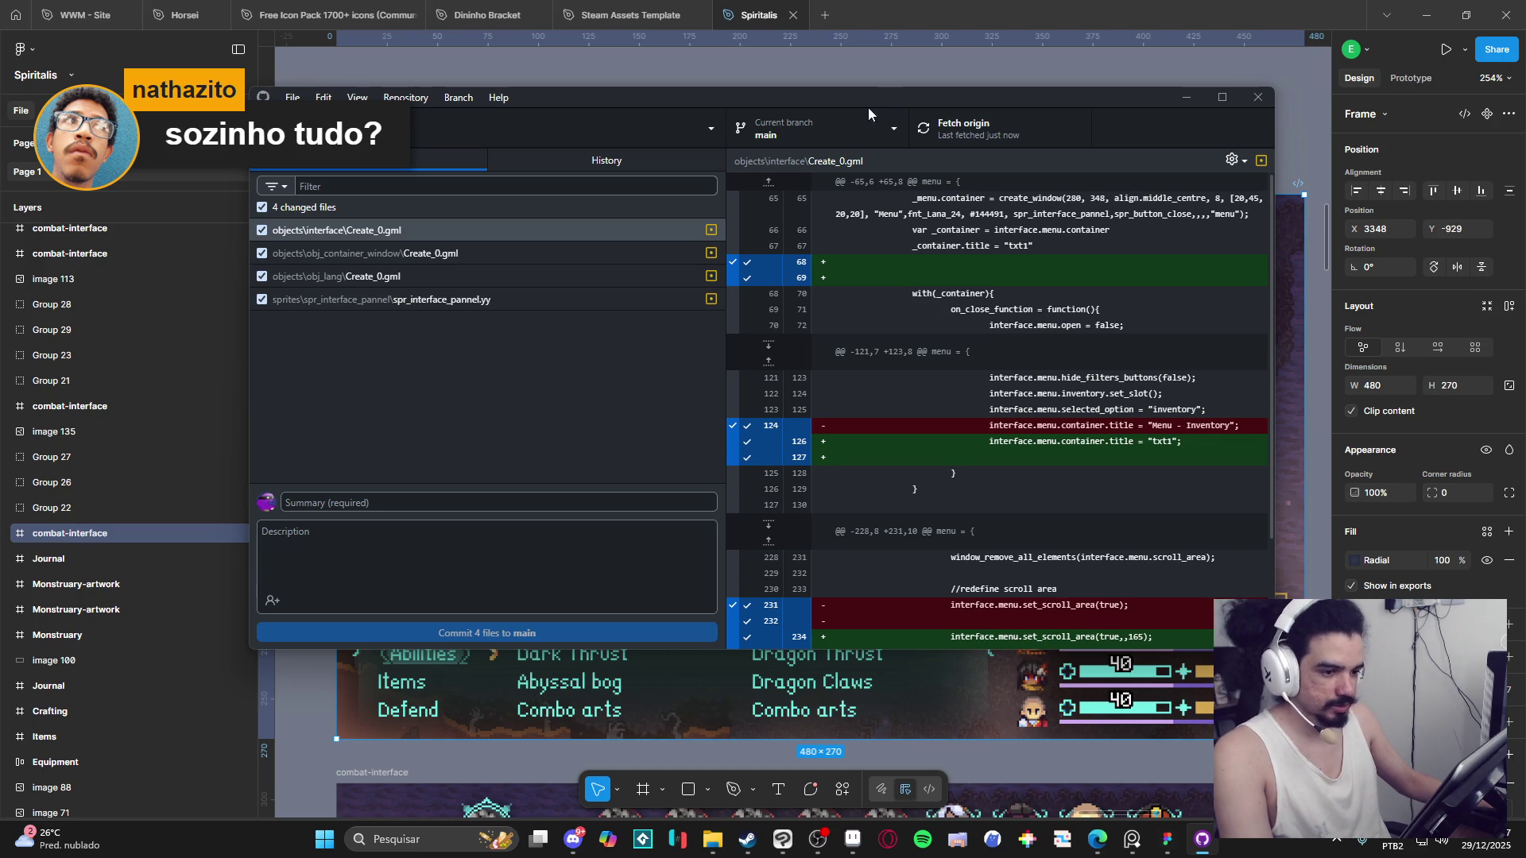
left_click(673, 113)
left_click(673, 116)
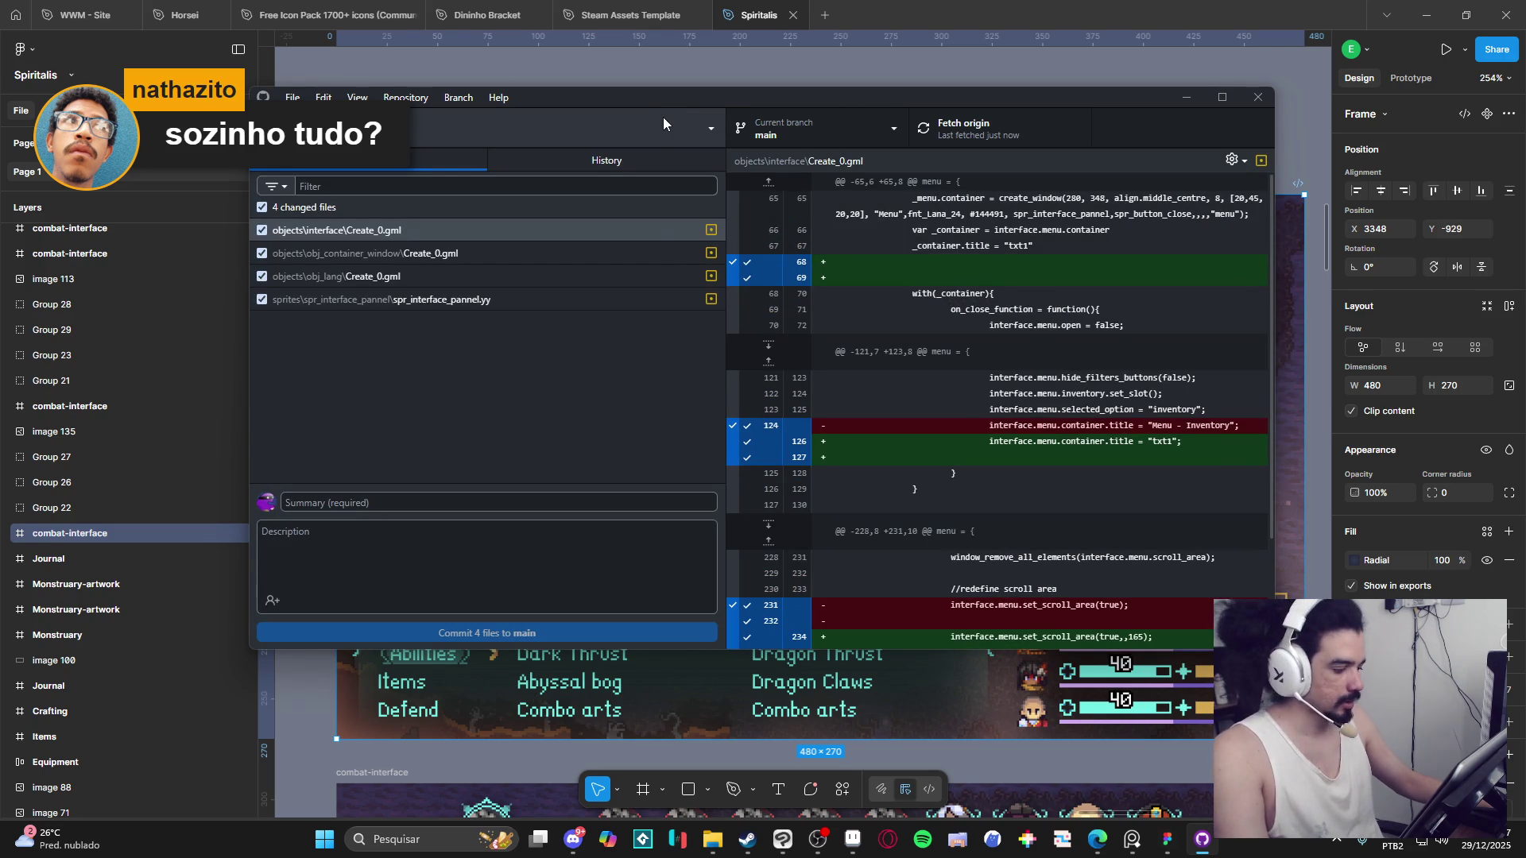
left_click(659, 121)
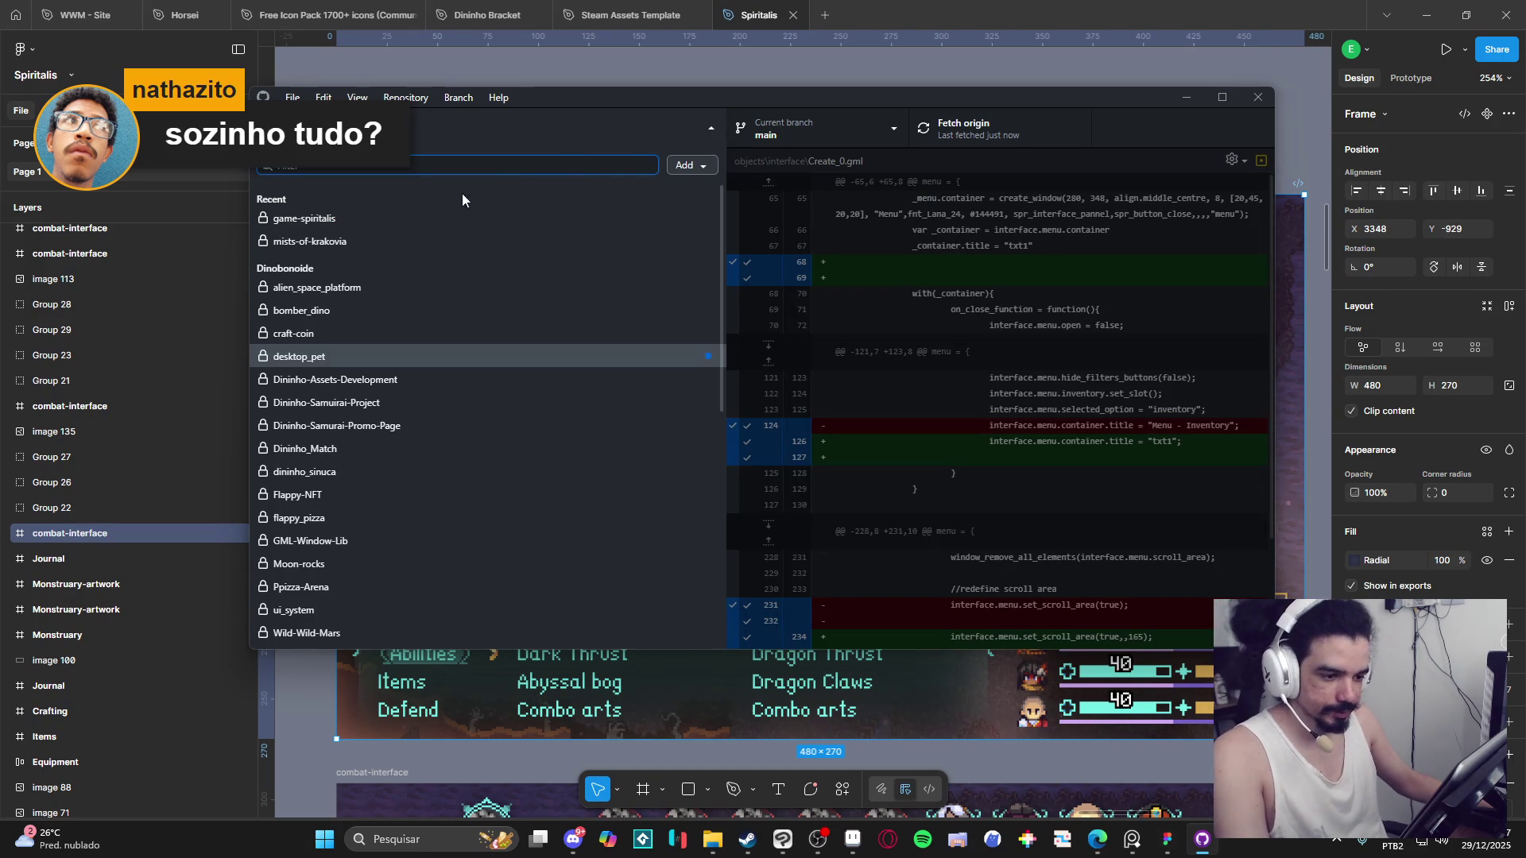
left_click(583, 135)
Commit the 4 changed files to main with summary botao_exchange and push to origin.
left_click(394, 504)
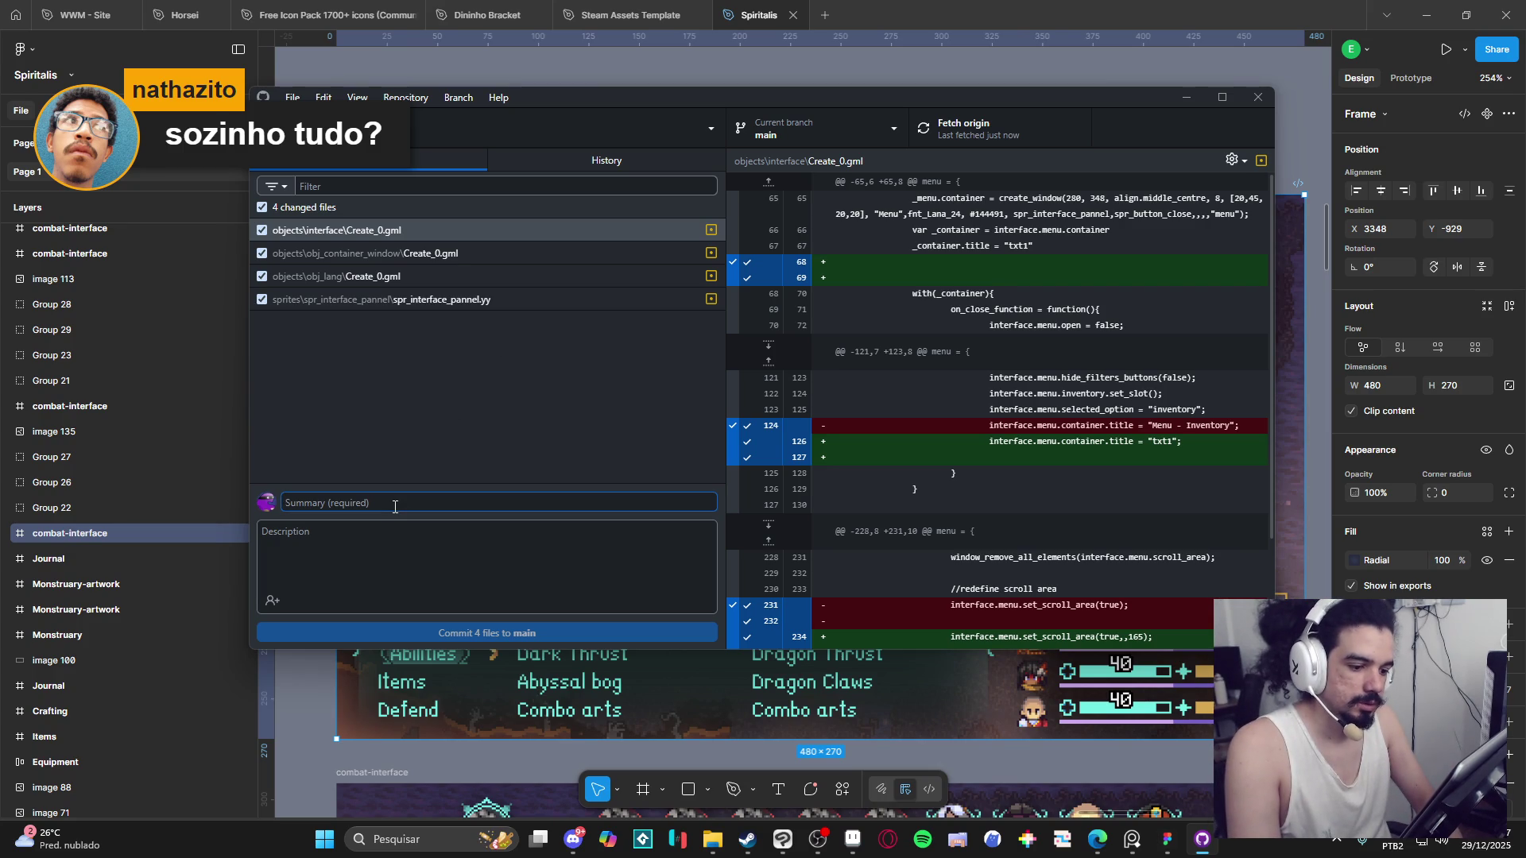
type("botao_exchange")
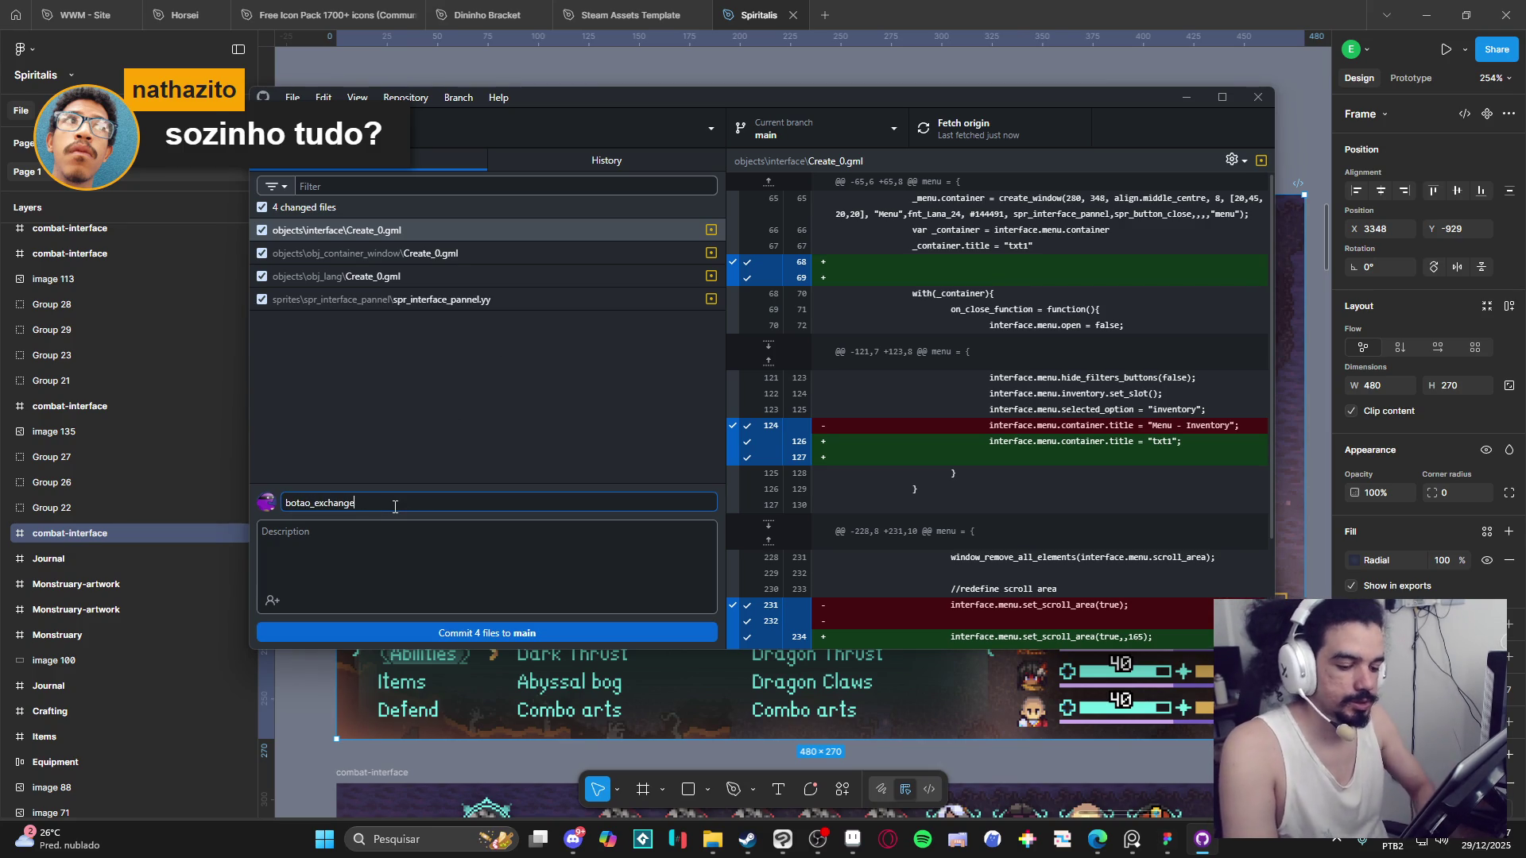
left_click(407, 632)
left_click(1001, 115)
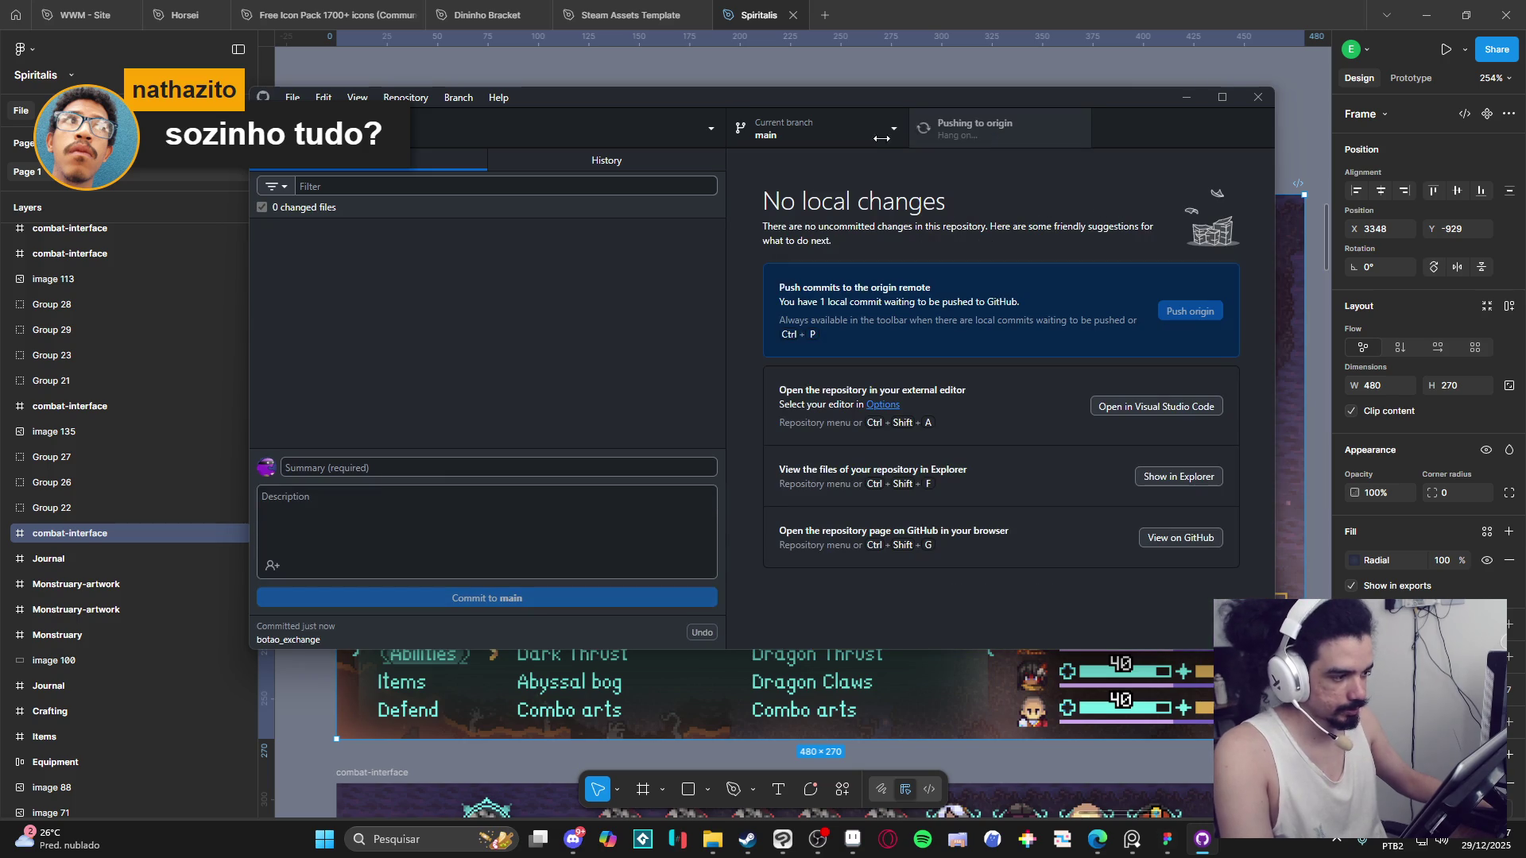
left_click(498, 127)
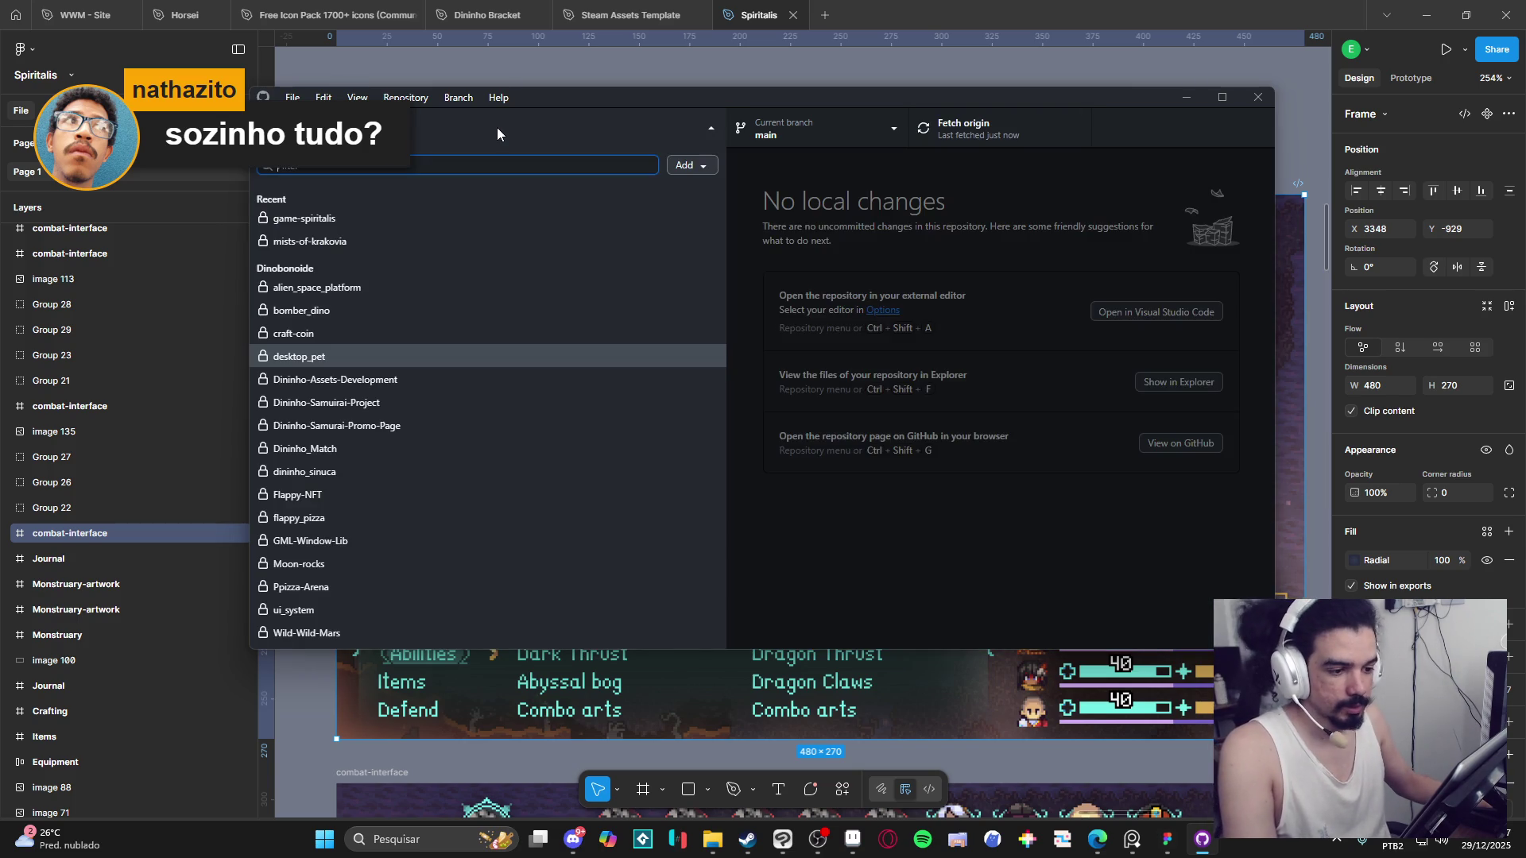
Switch to the game-spiritalis repository and show it in File Explorer.
left_click(350, 219)
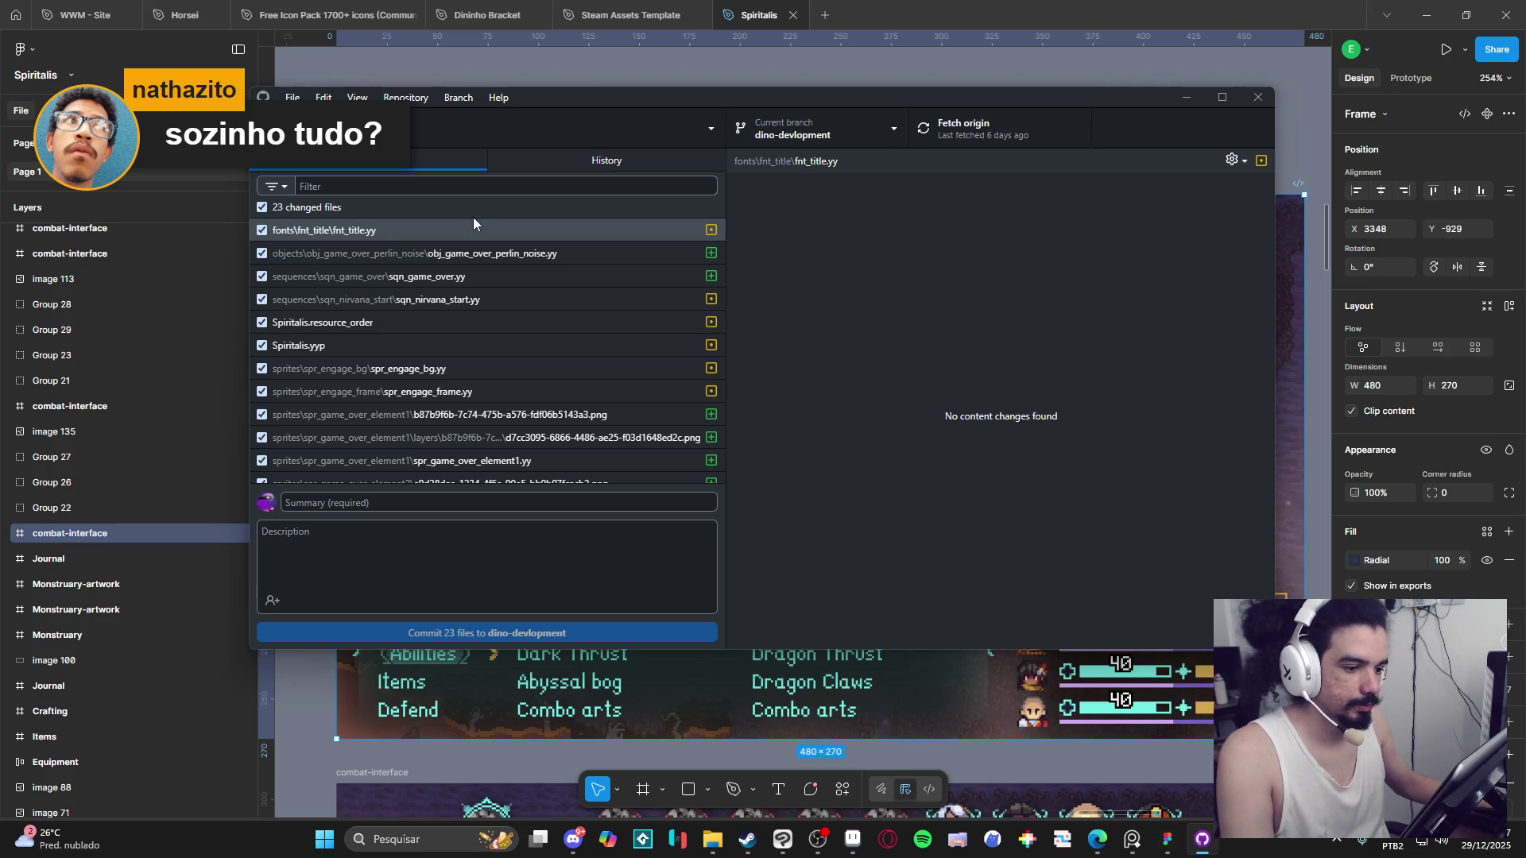
right_click(442, 131)
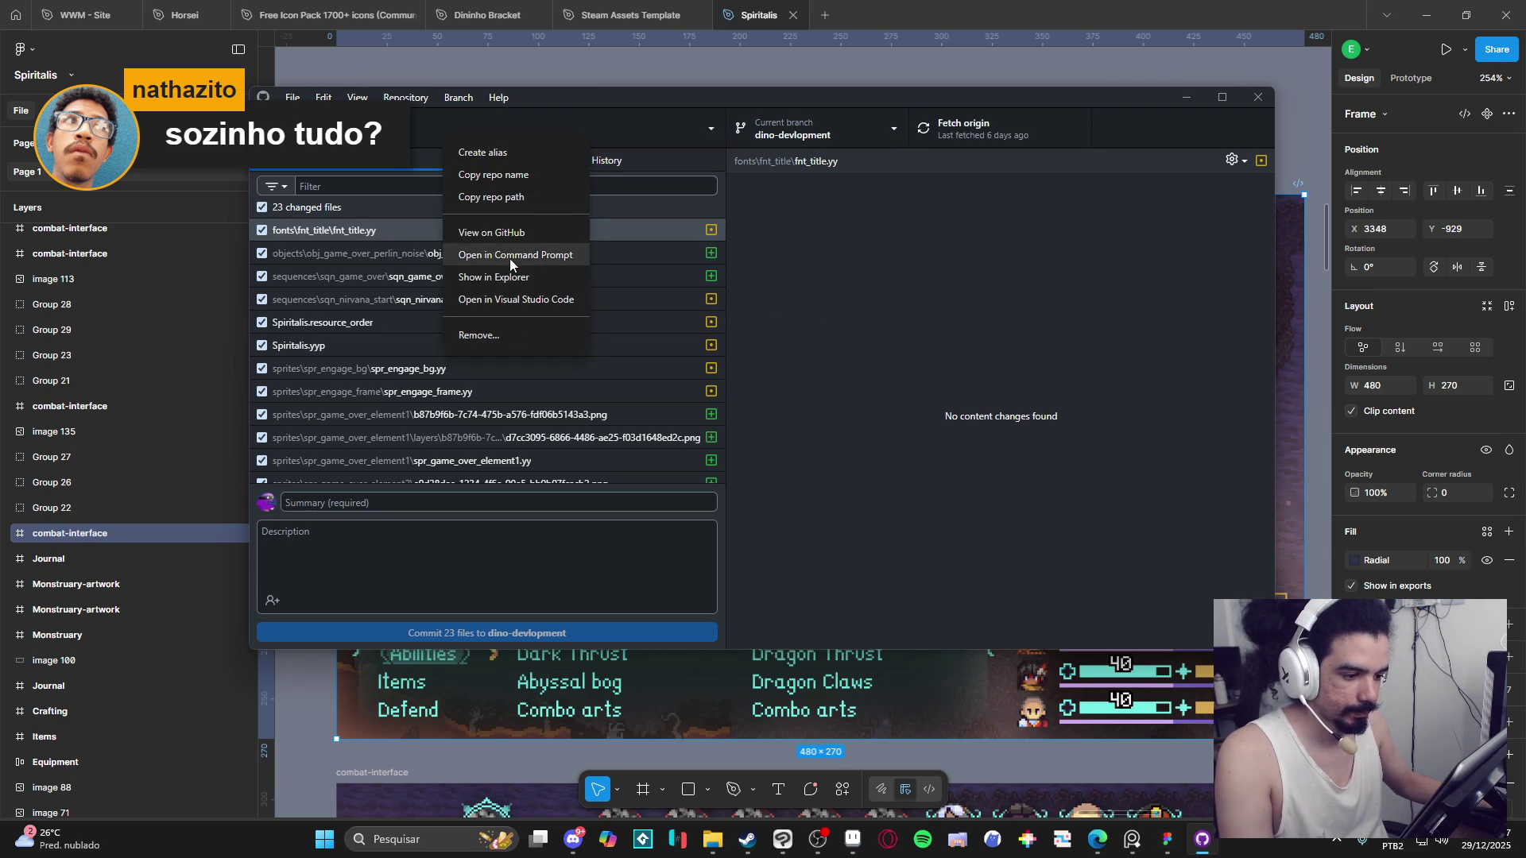
left_click(530, 275)
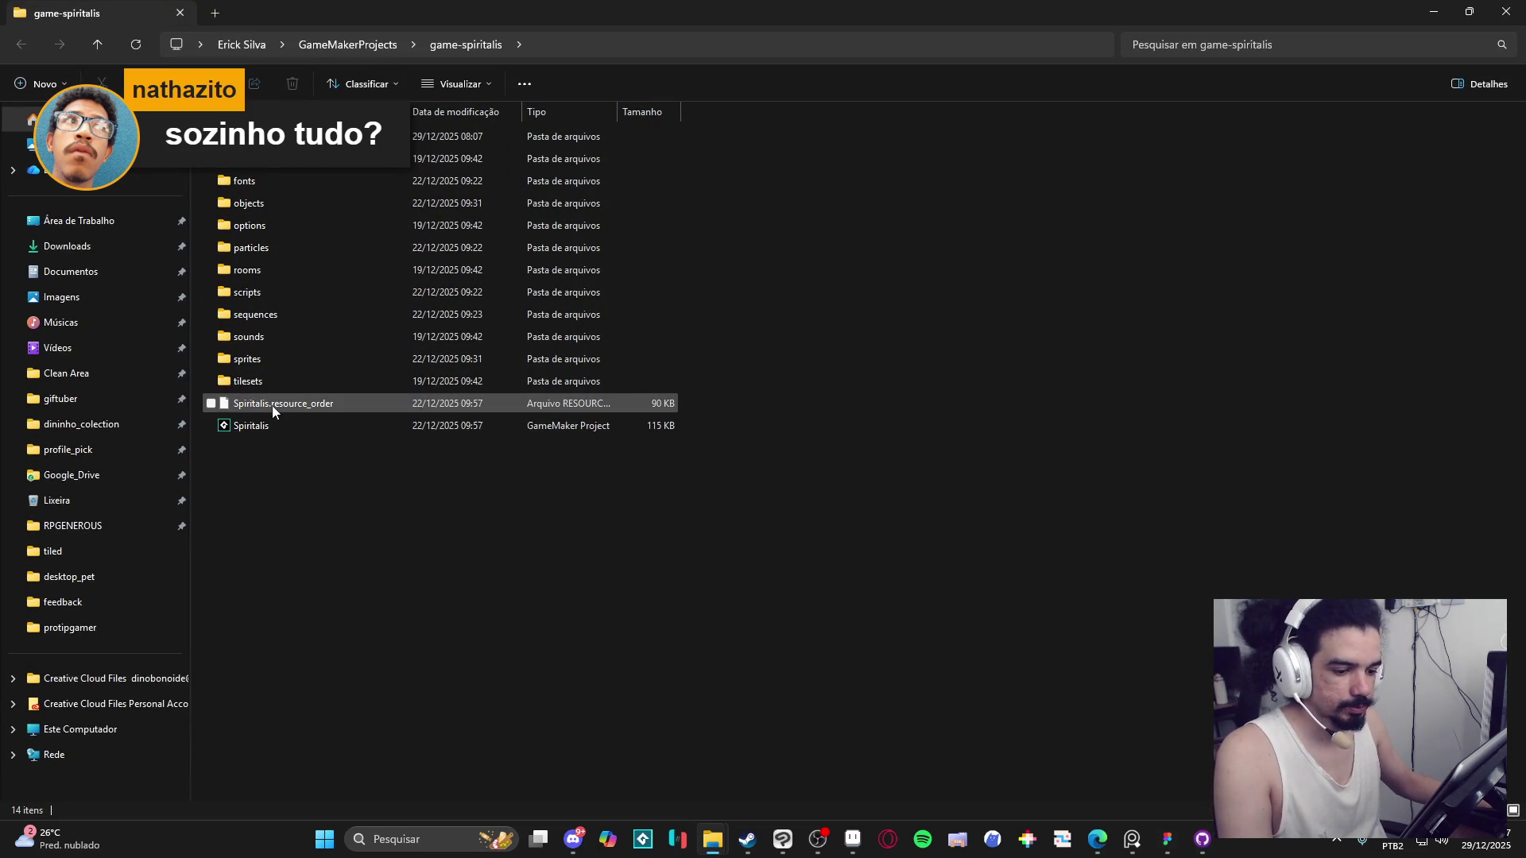
Open the Spiritalis project file with Visual Studio Code.
double_click(284, 424)
right_click(284, 416)
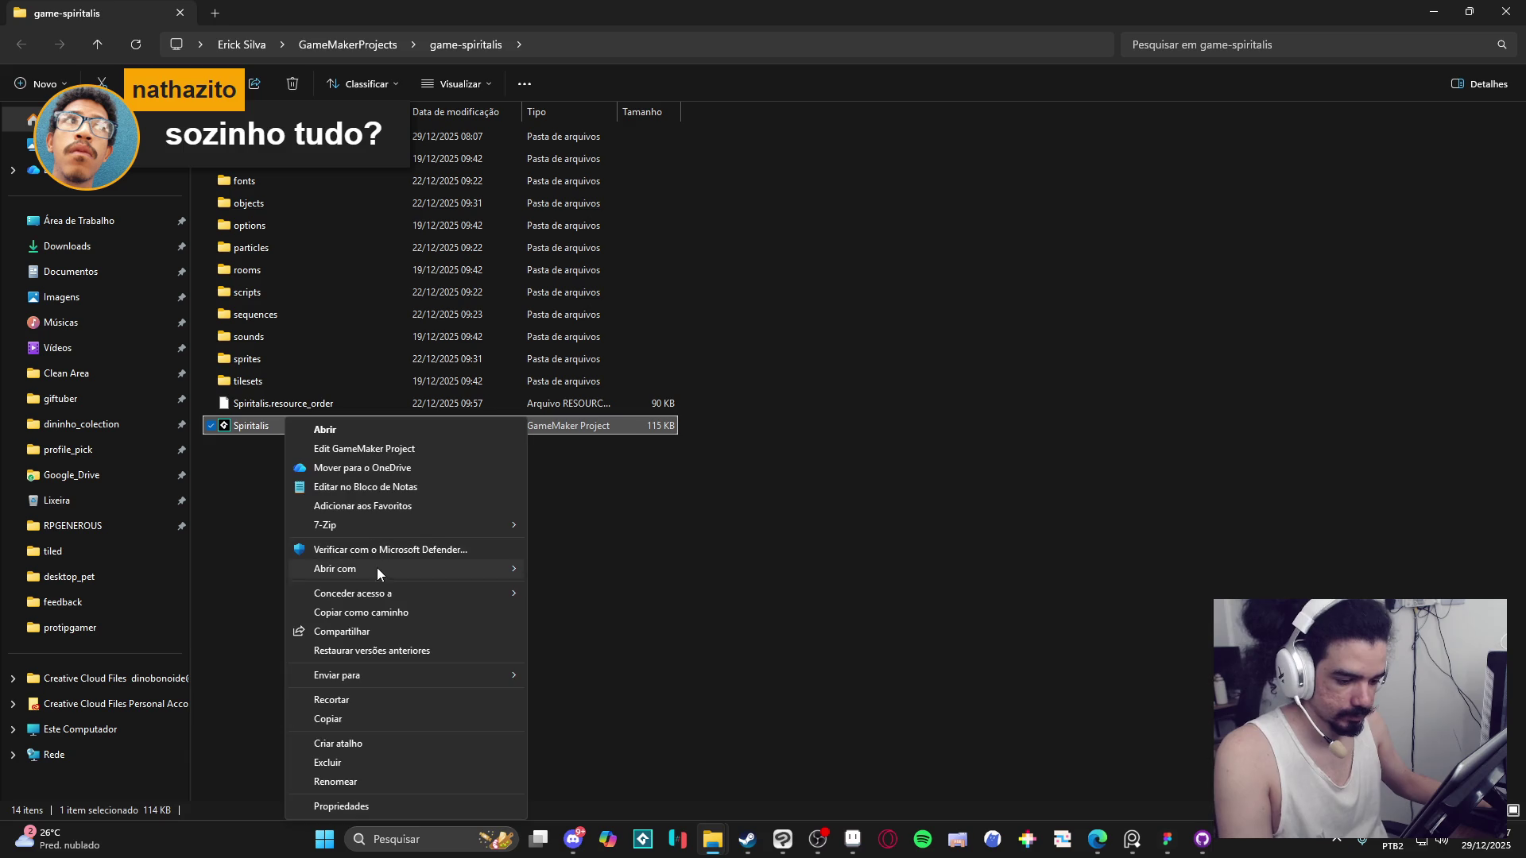
mouse_move(426, 569)
left_click(628, 629)
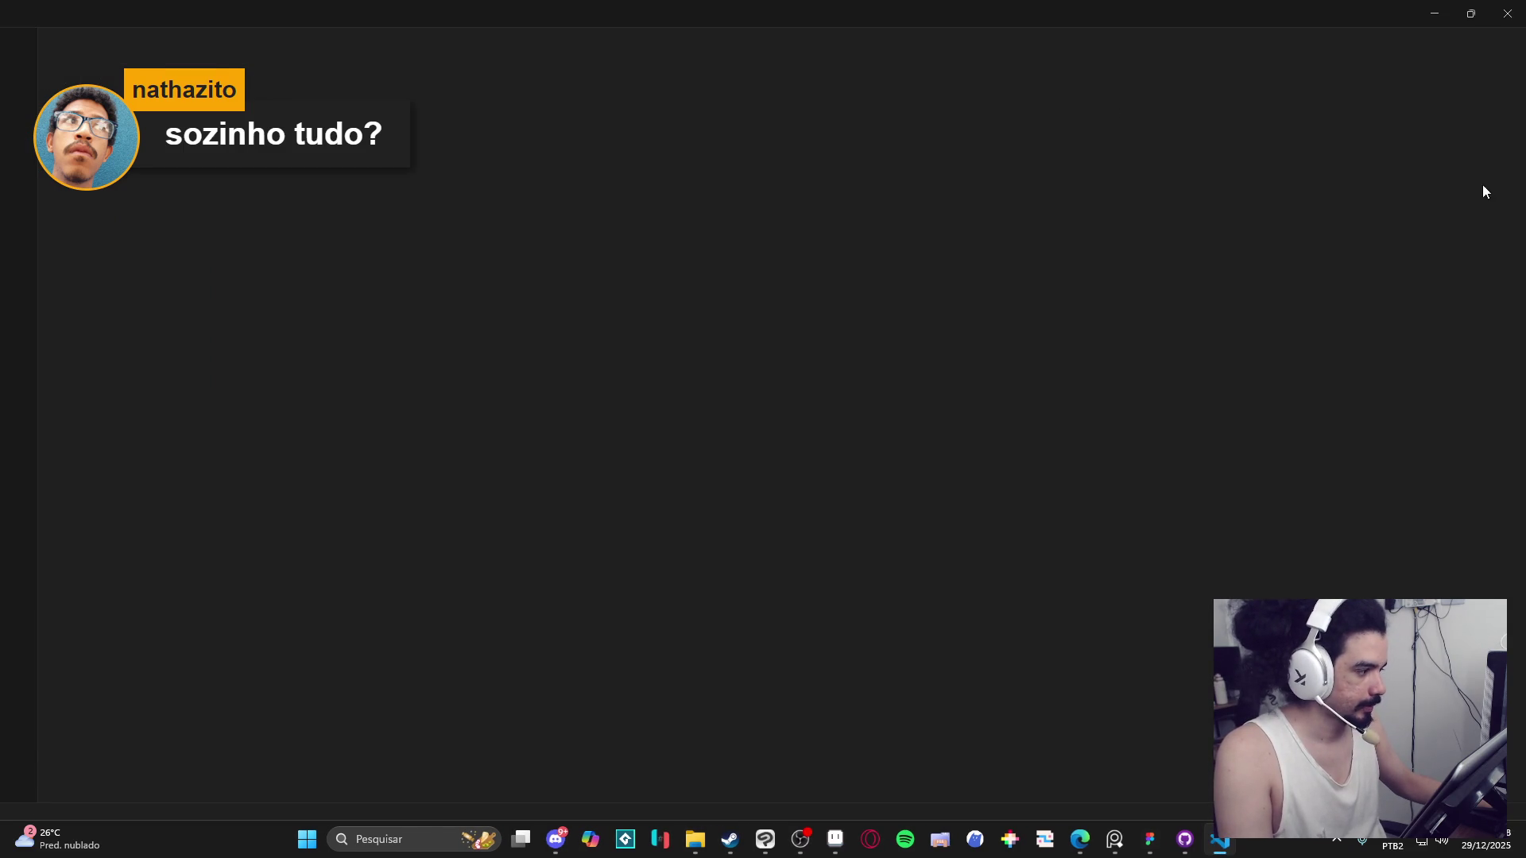
Show the Spiritalis.yyp file contents in Visual Studio Code, then bring Steam's library forward.
left_click(1457, 365)
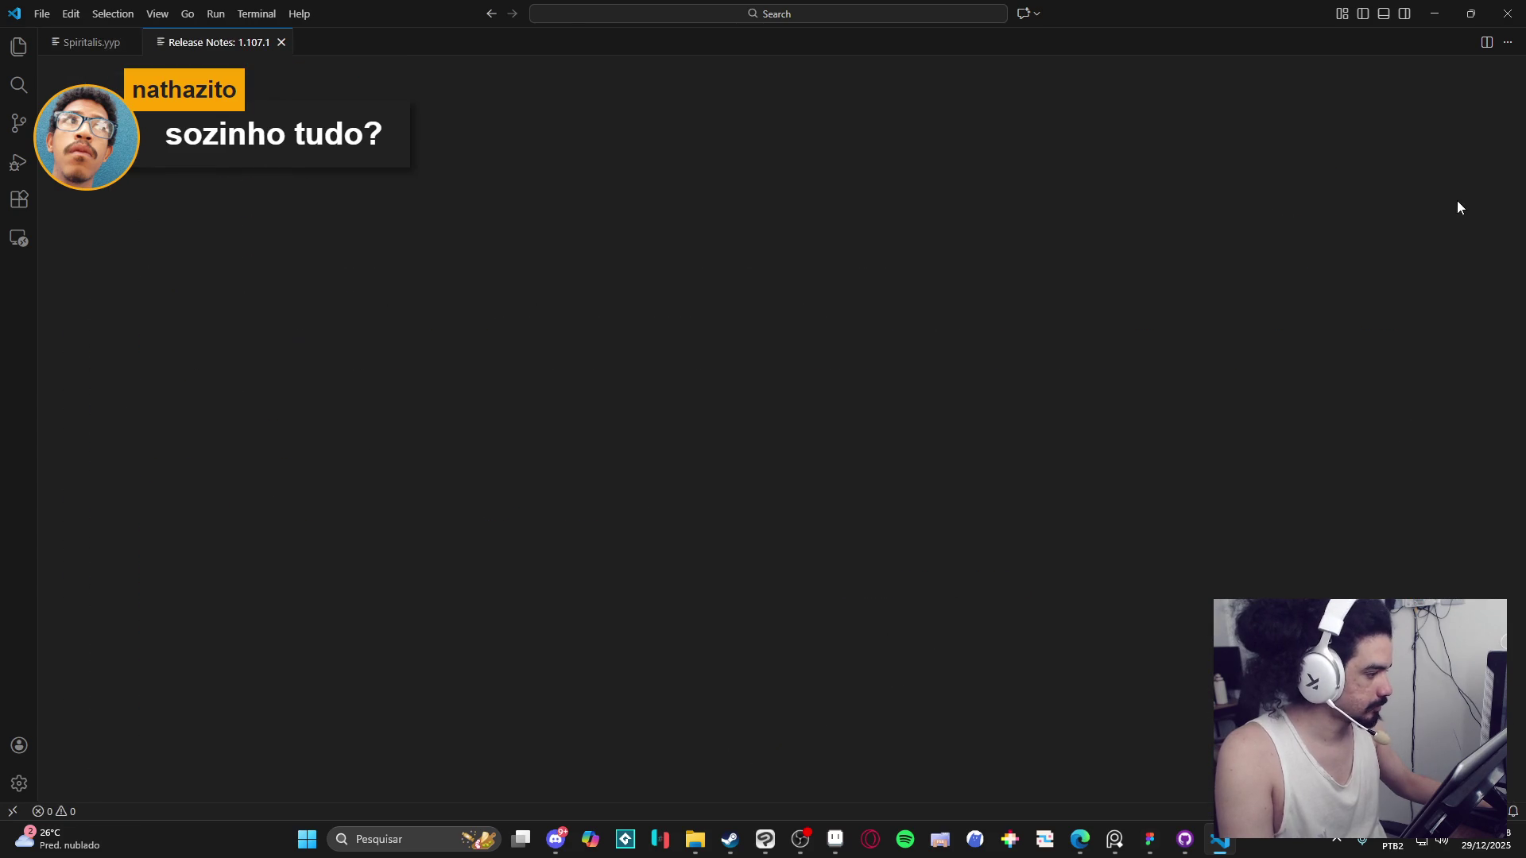
left_click(87, 42)
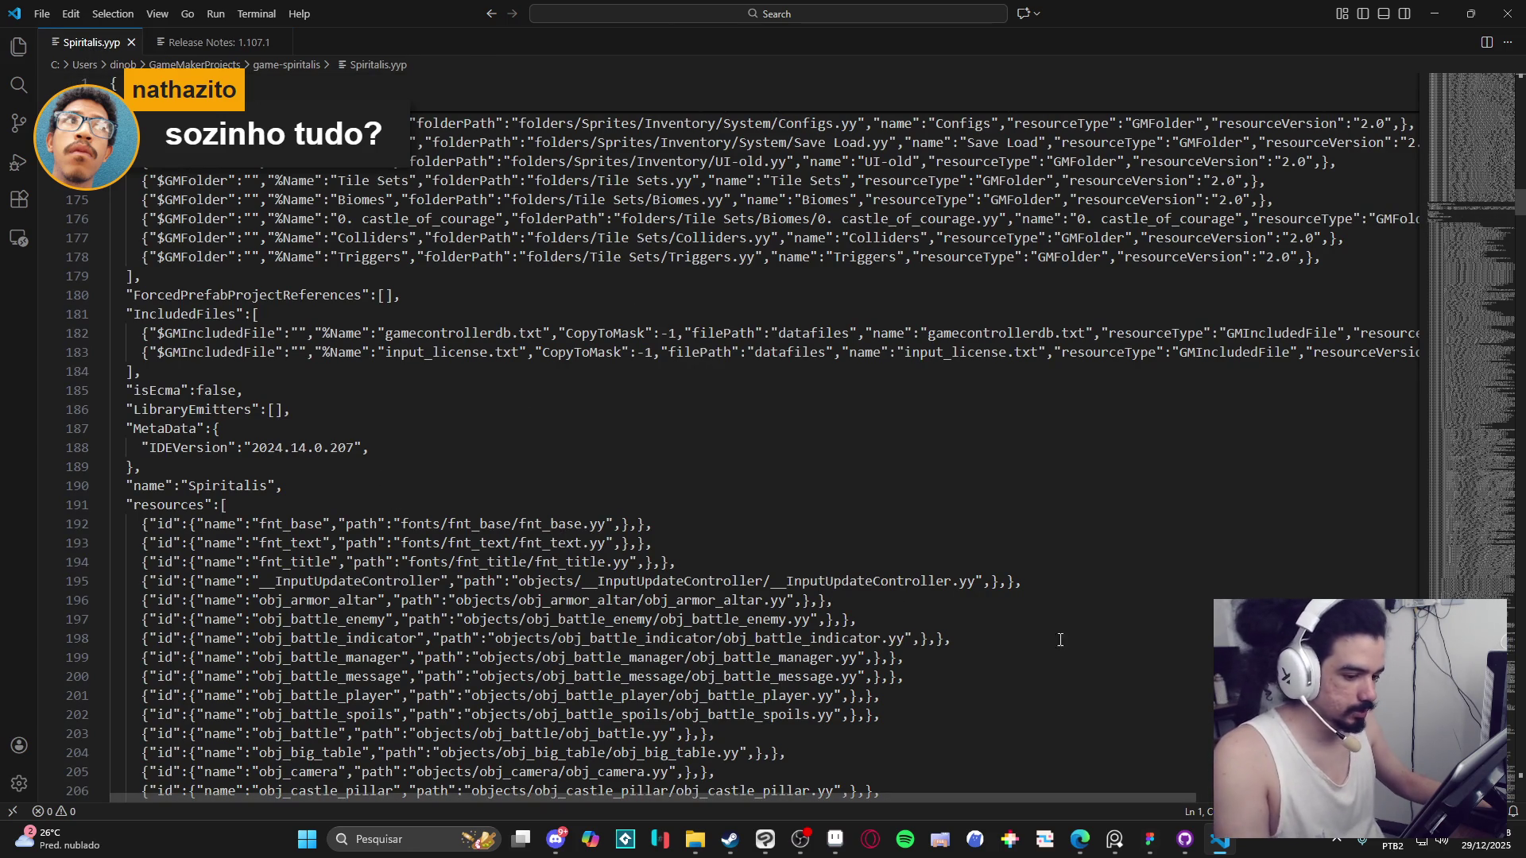
left_click(729, 840)
right_click(127, 181)
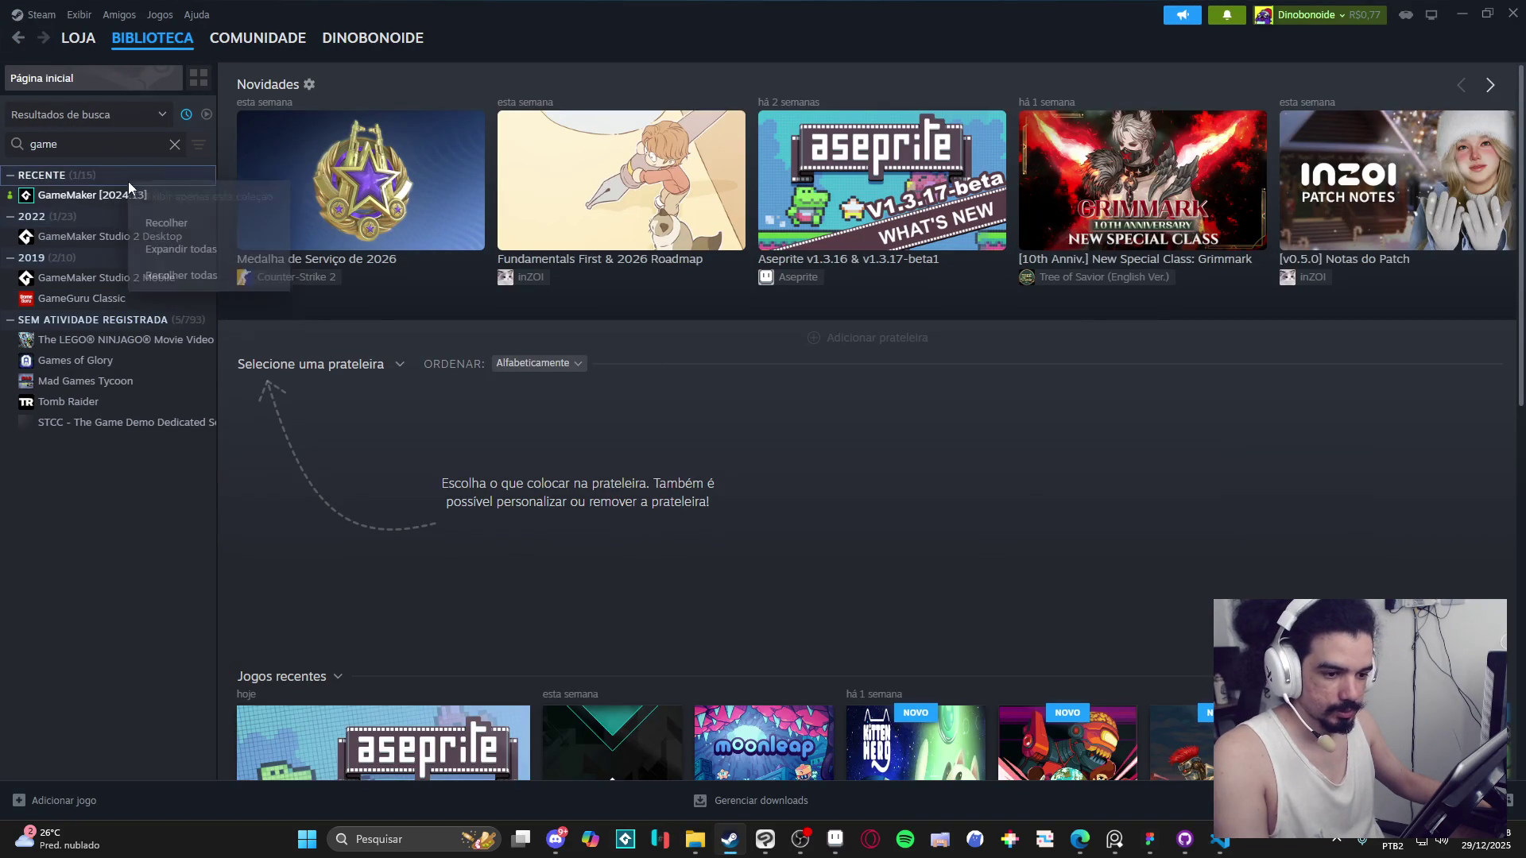
Switch GameMaker to the 2024.14.0 beta in its Steam properties.
right_click(112, 196)
left_click(136, 317)
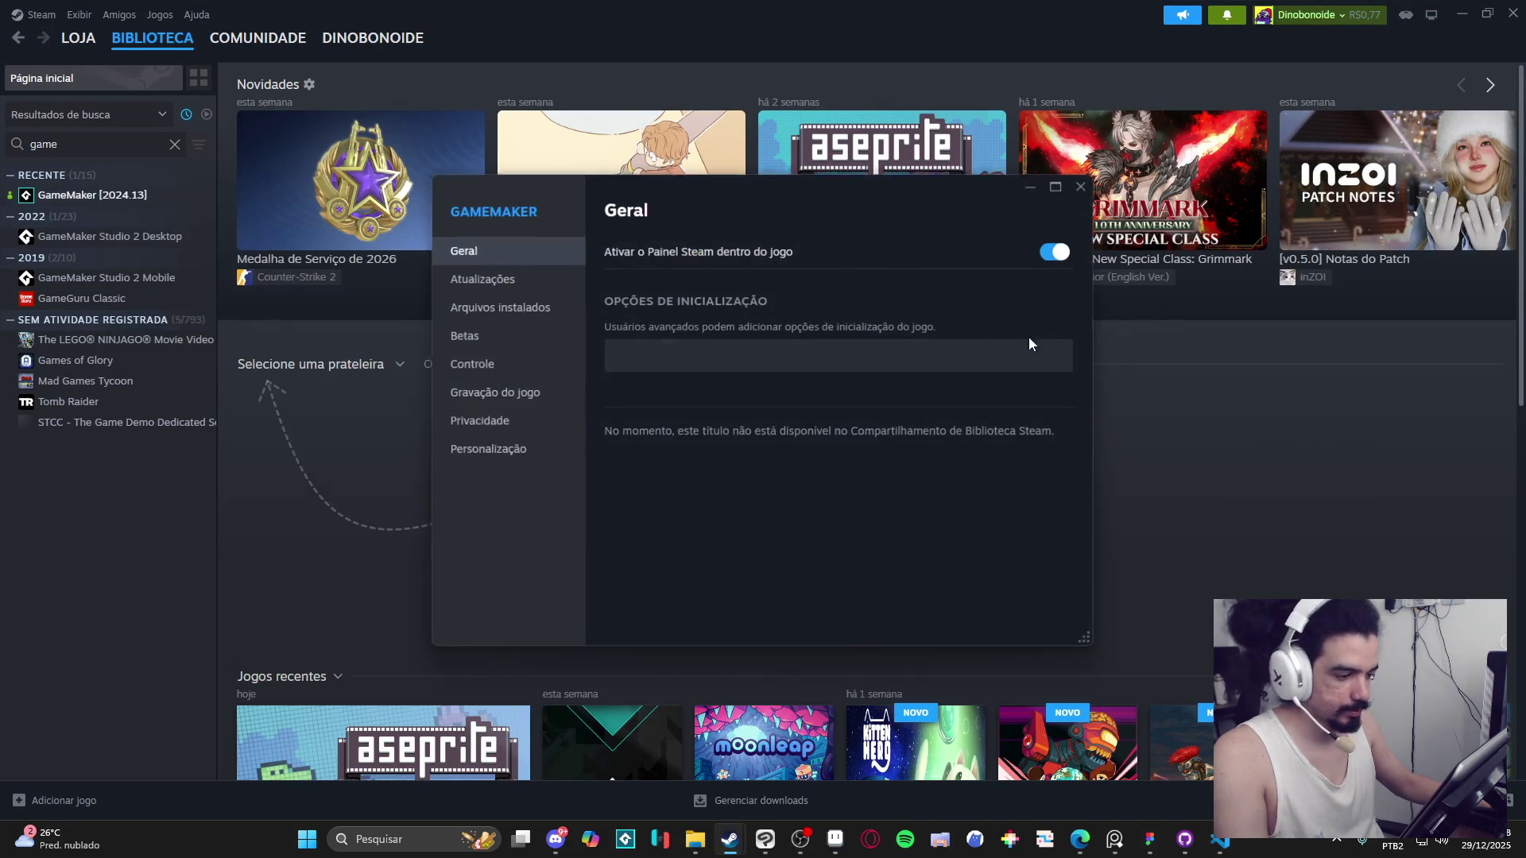
left_click(513, 308)
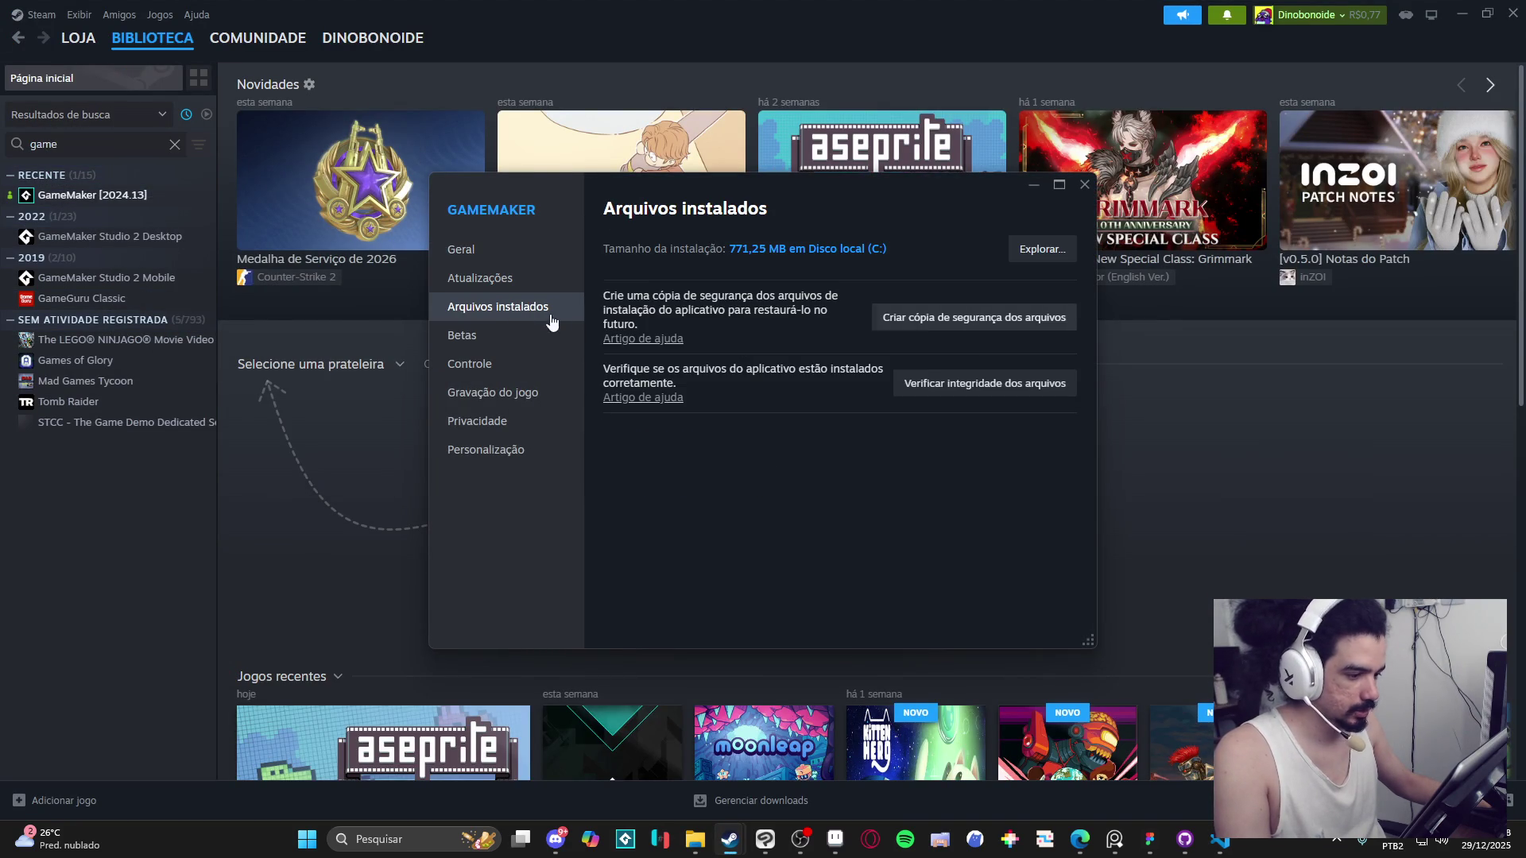
left_click(511, 334)
left_click(966, 250)
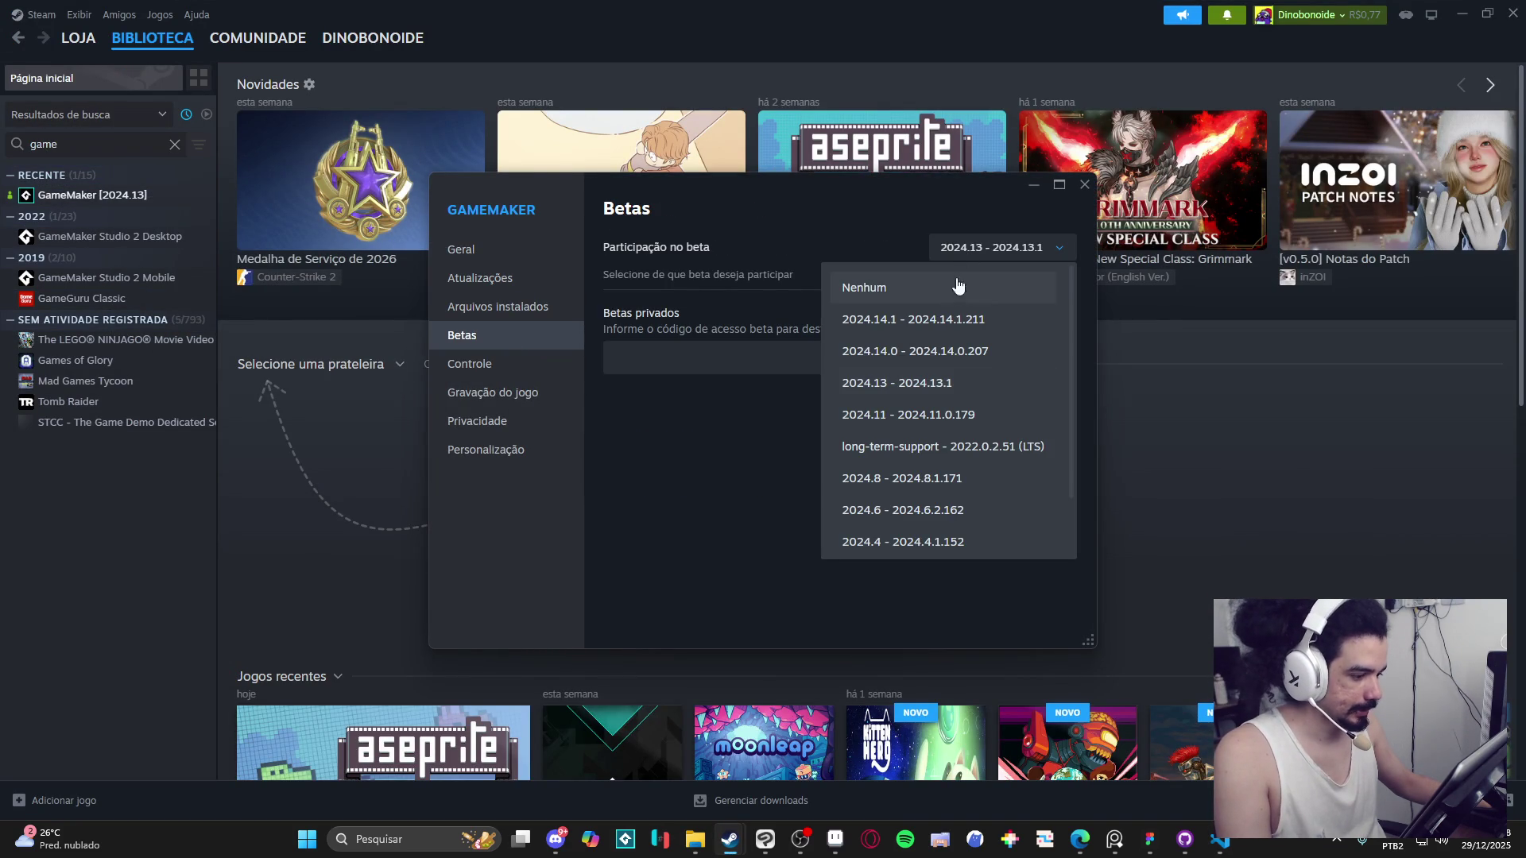
left_click(940, 351)
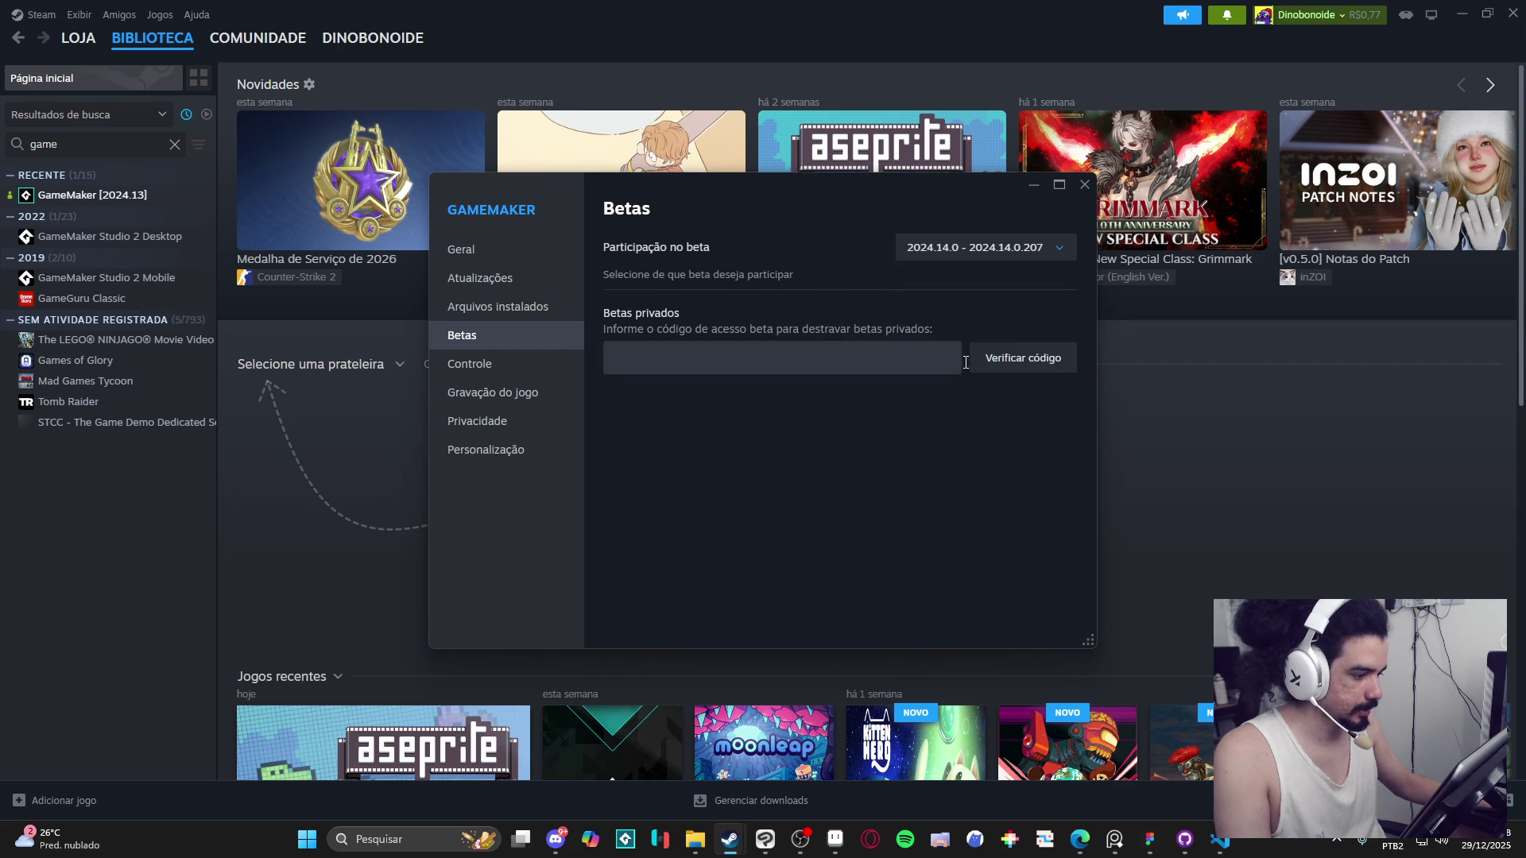
left_click(1086, 190)
Update and launch GameMaker from its library page, then return to the library home.
left_click(181, 197)
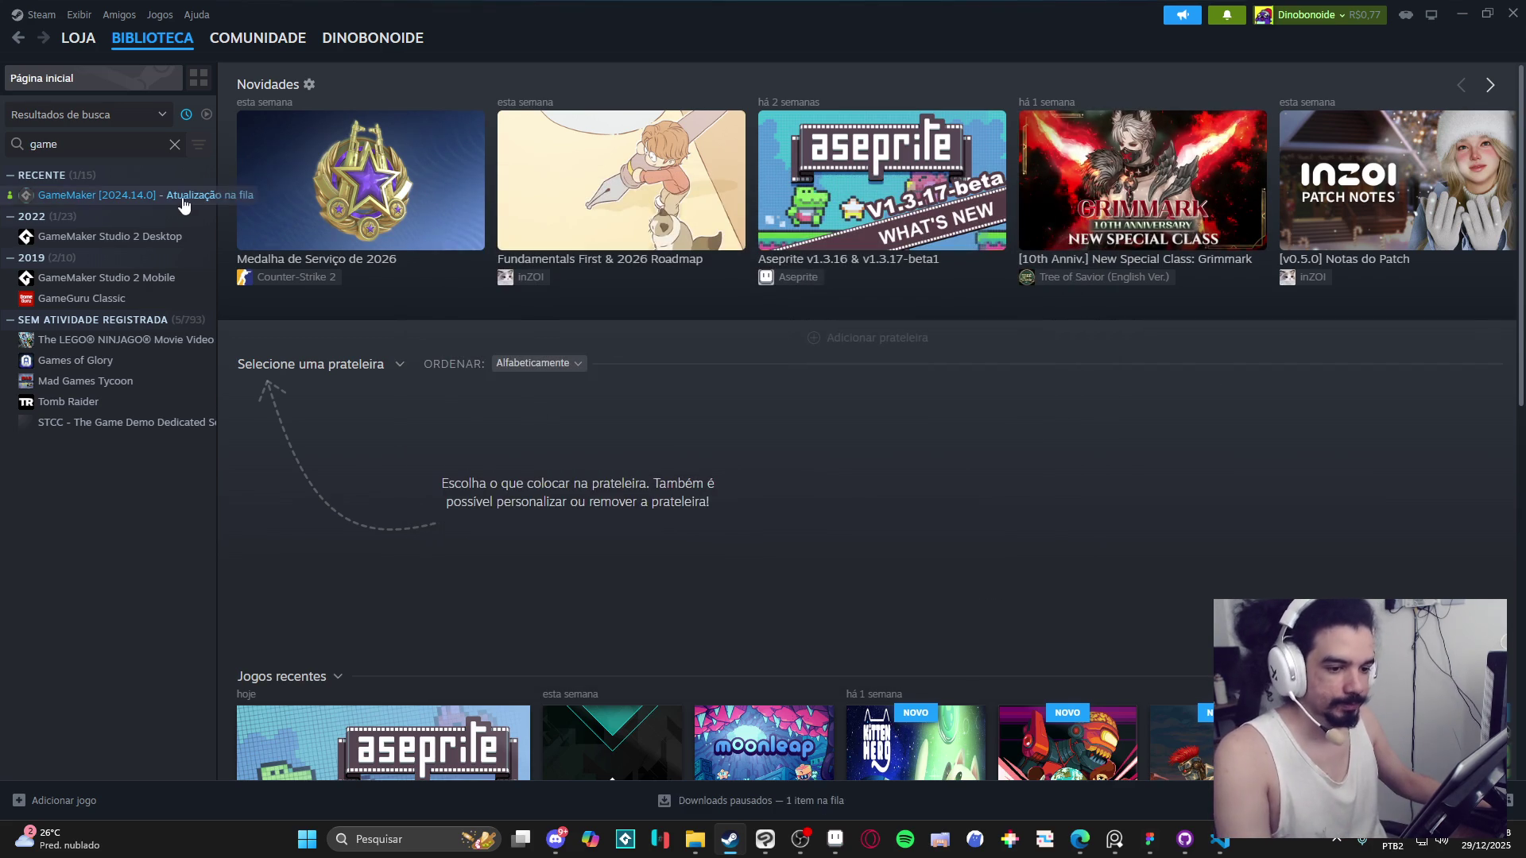
left_click(297, 349)
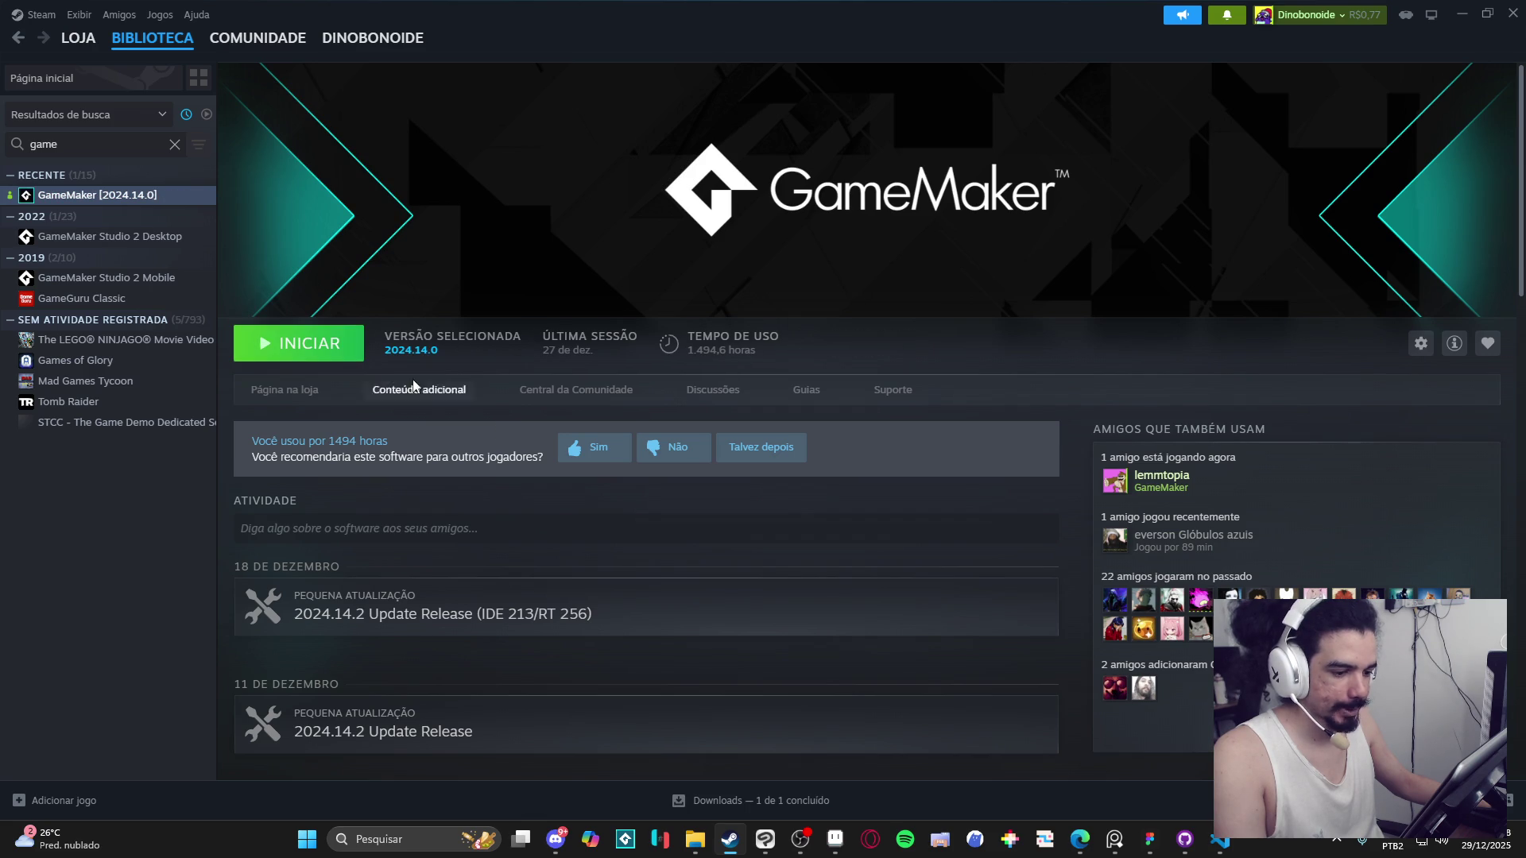
left_click(354, 356)
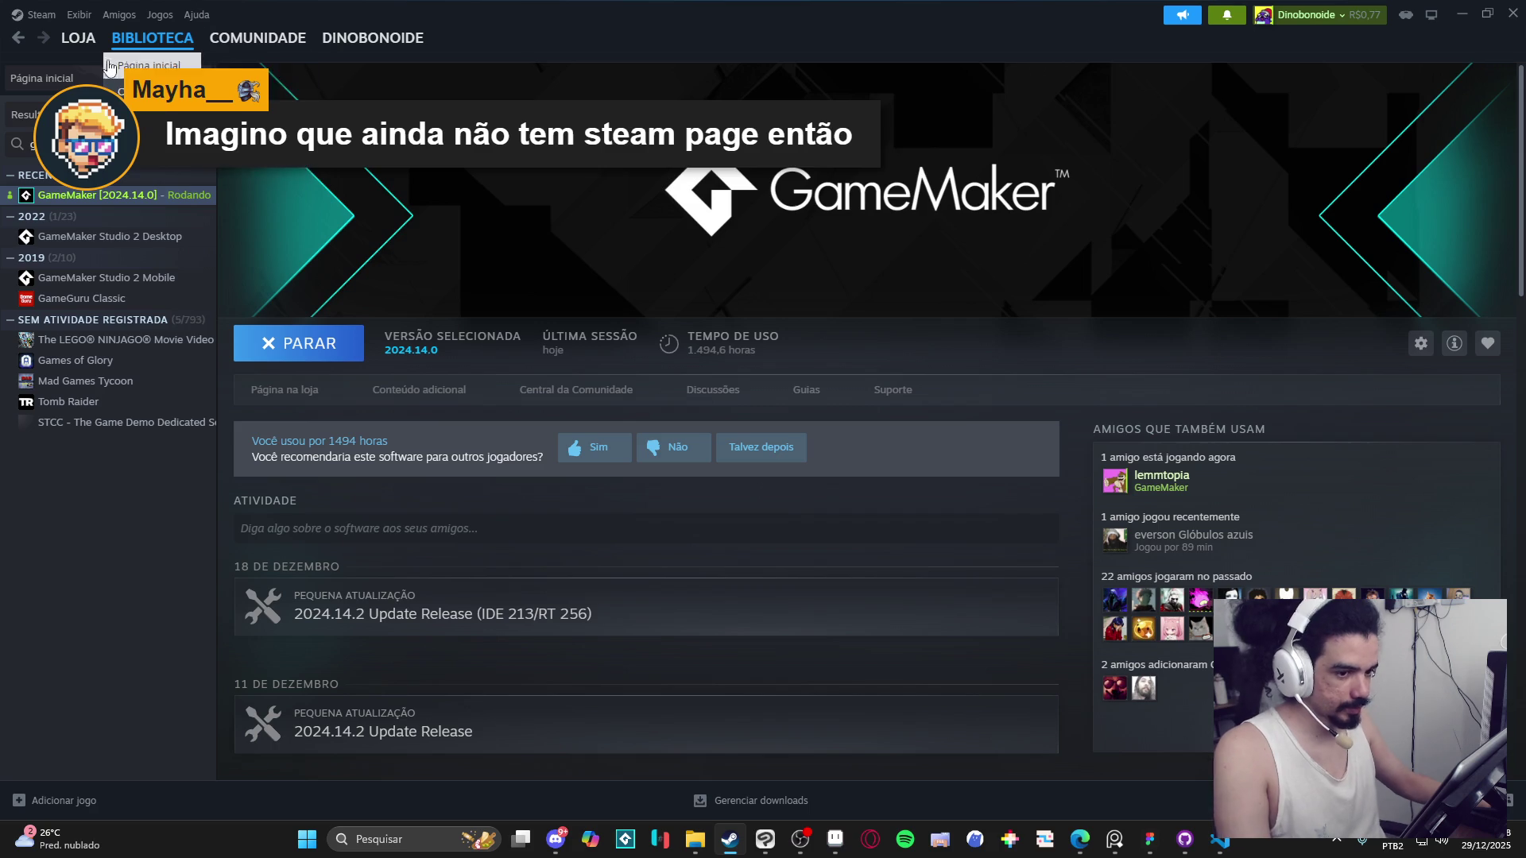
left_click(151, 40)
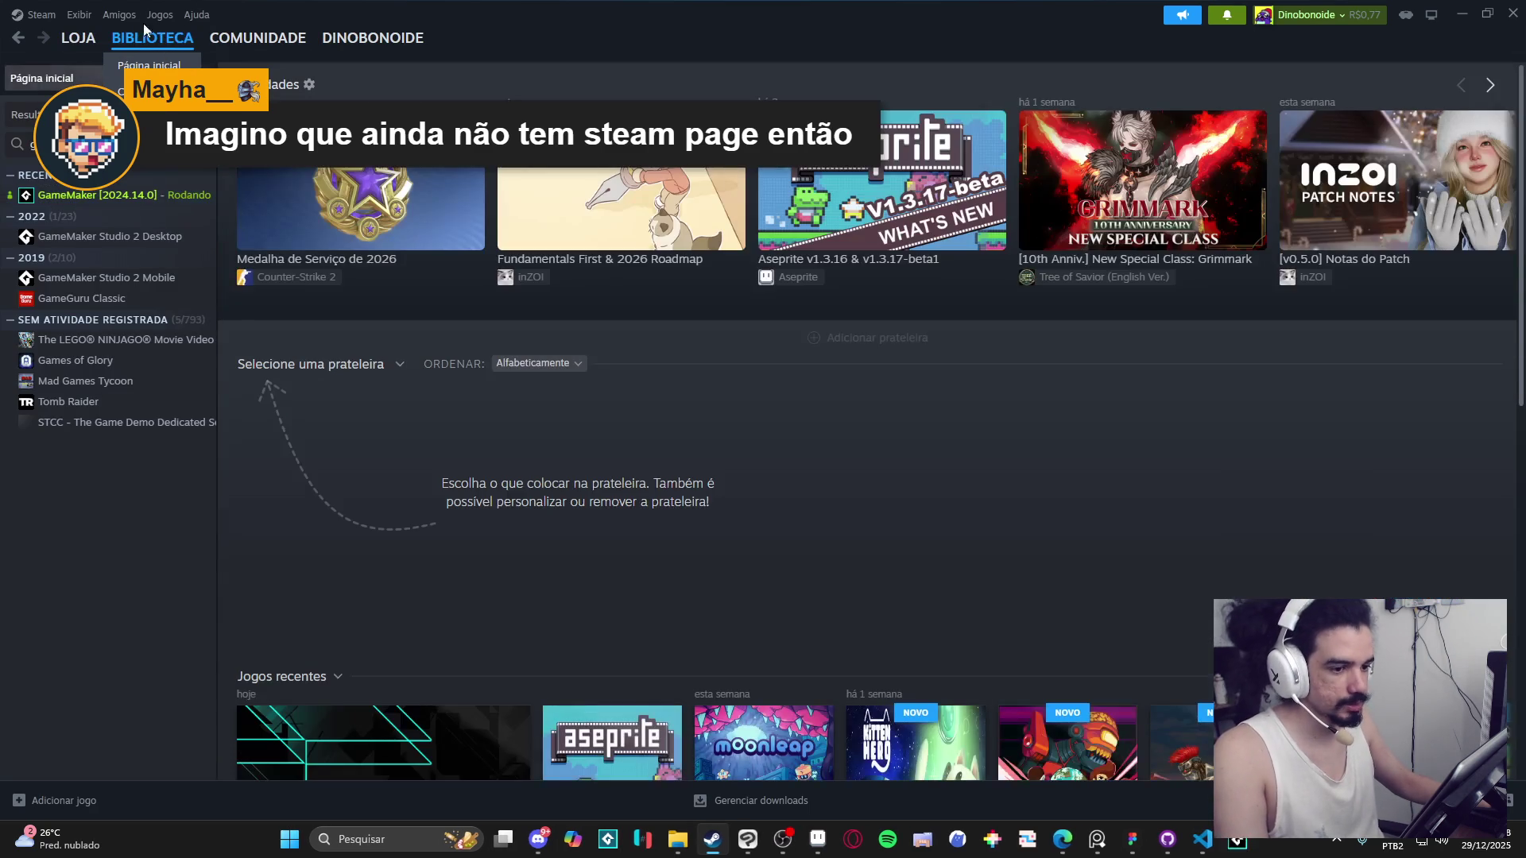
left_click(79, 38)
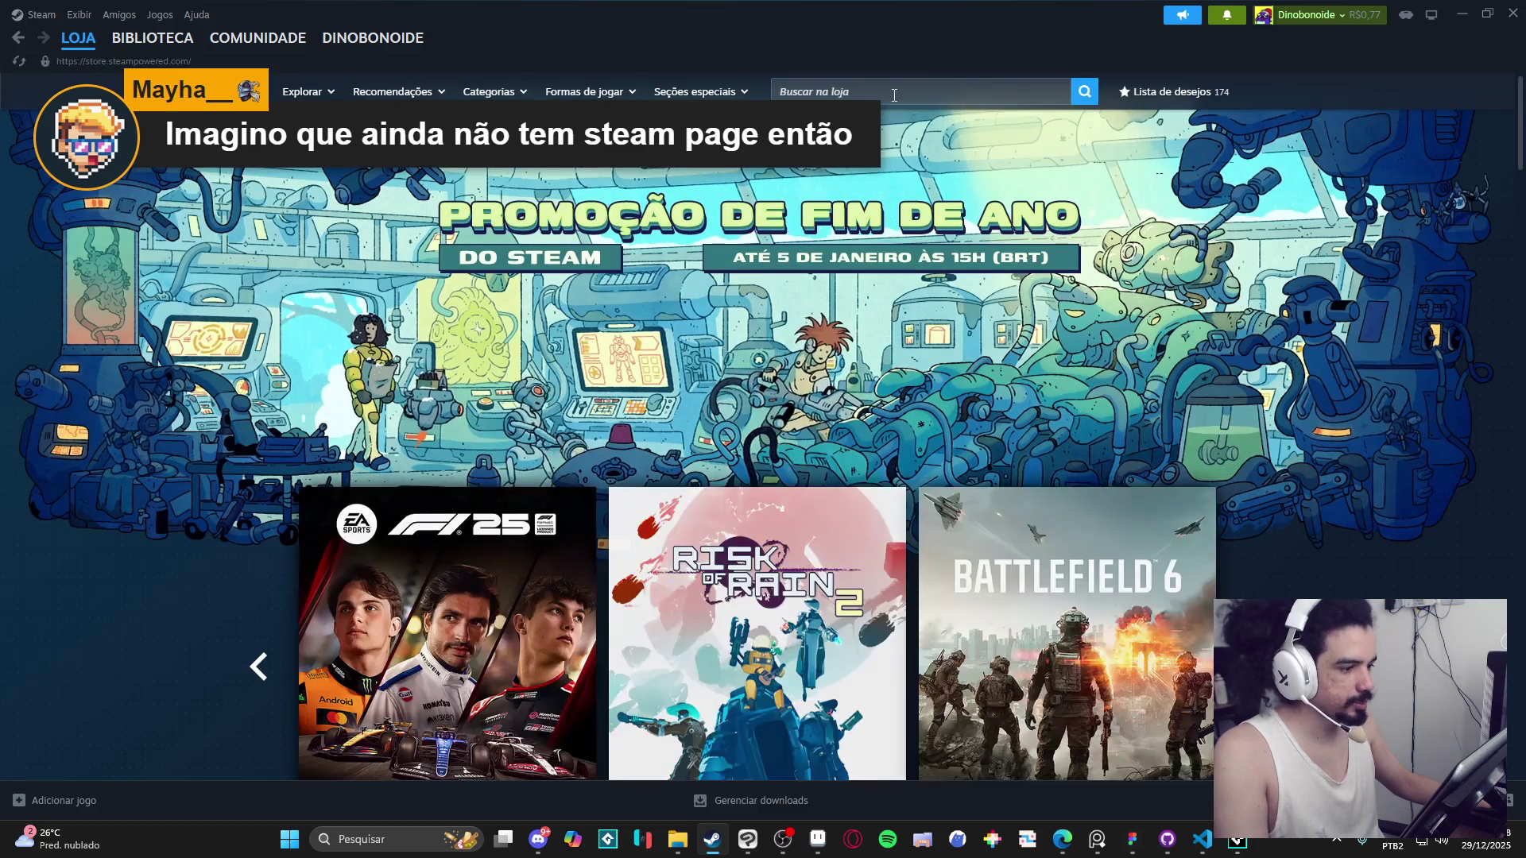
Search the store for 'my desktop friend', open its page and copy the page address.
left_click(894, 94)
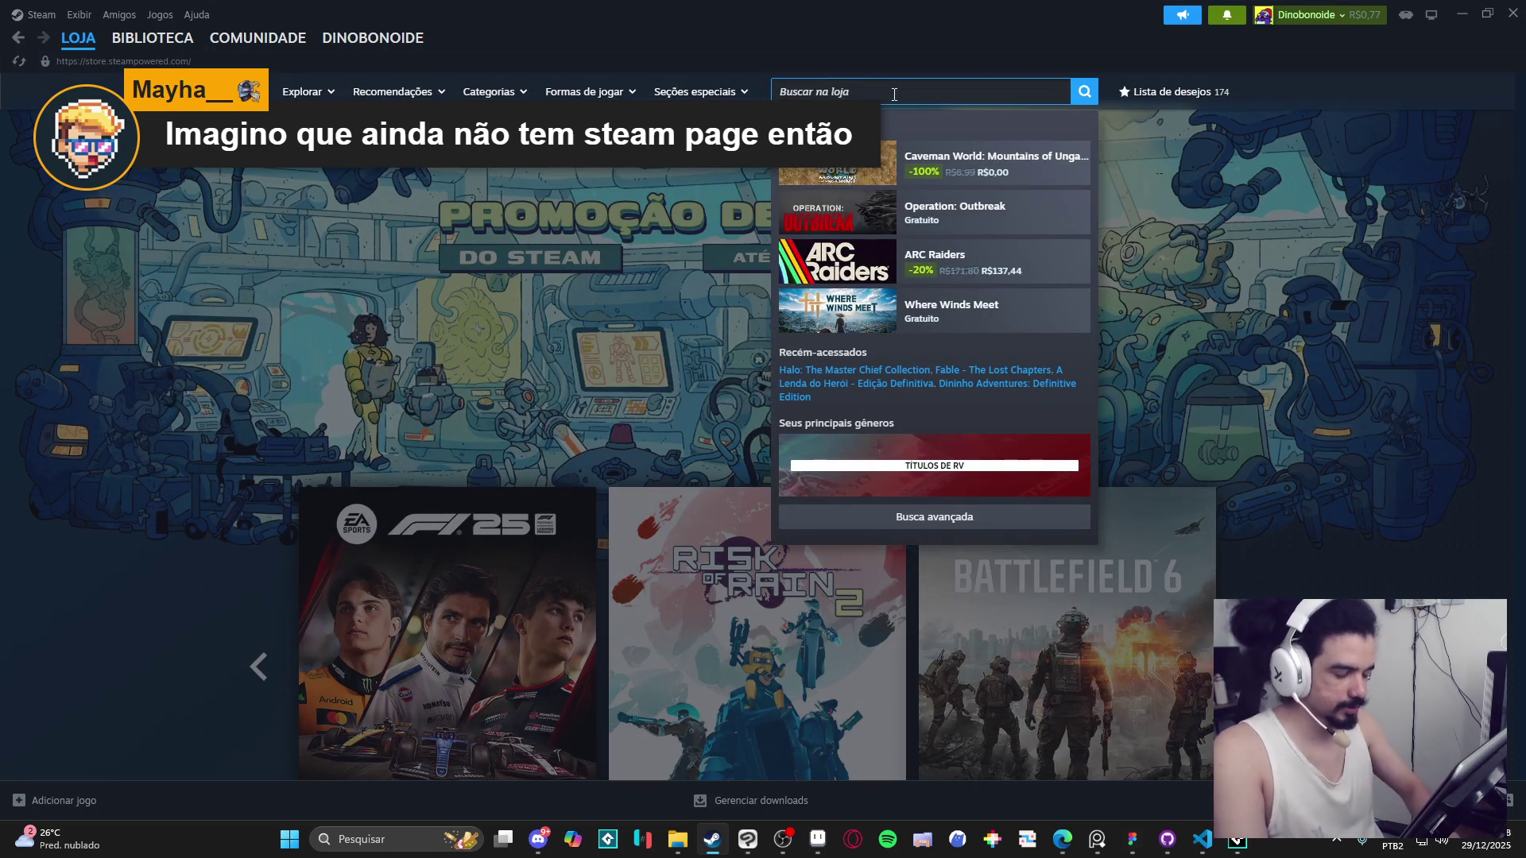
type("my deskto")
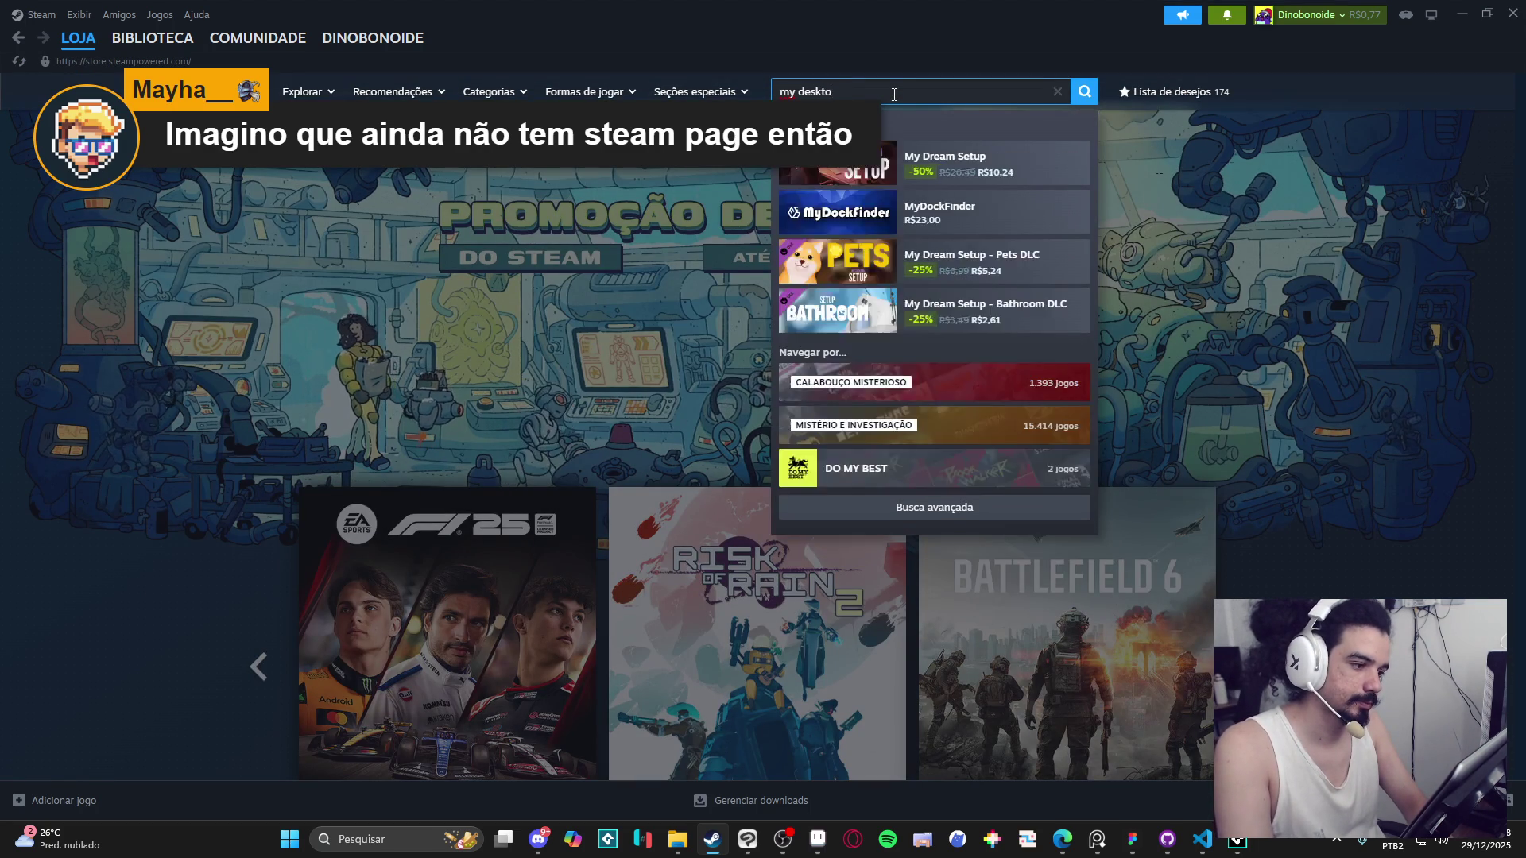
type("p friend")
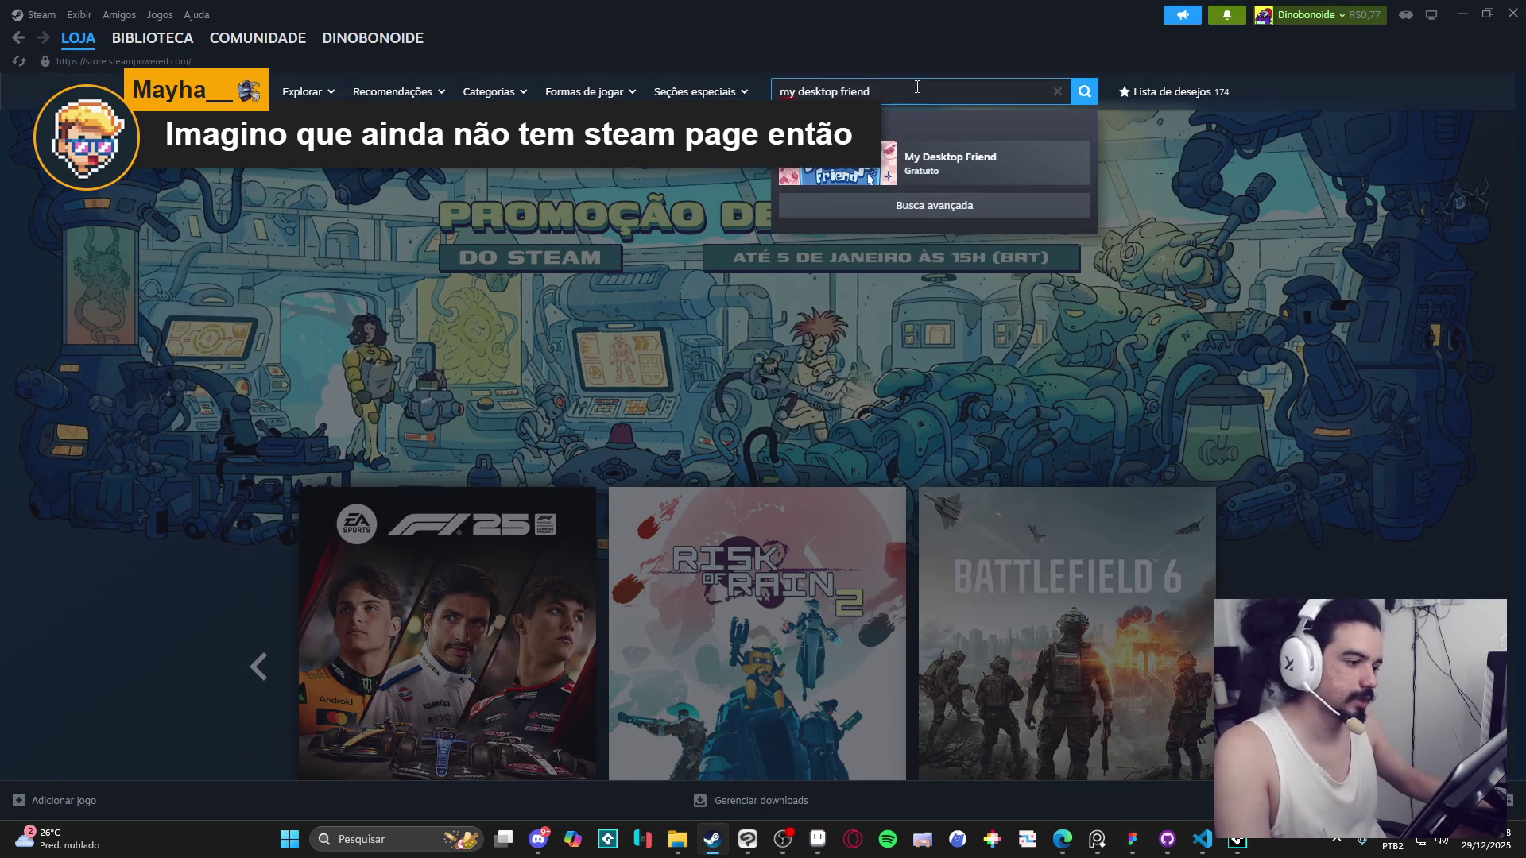
left_click(946, 163)
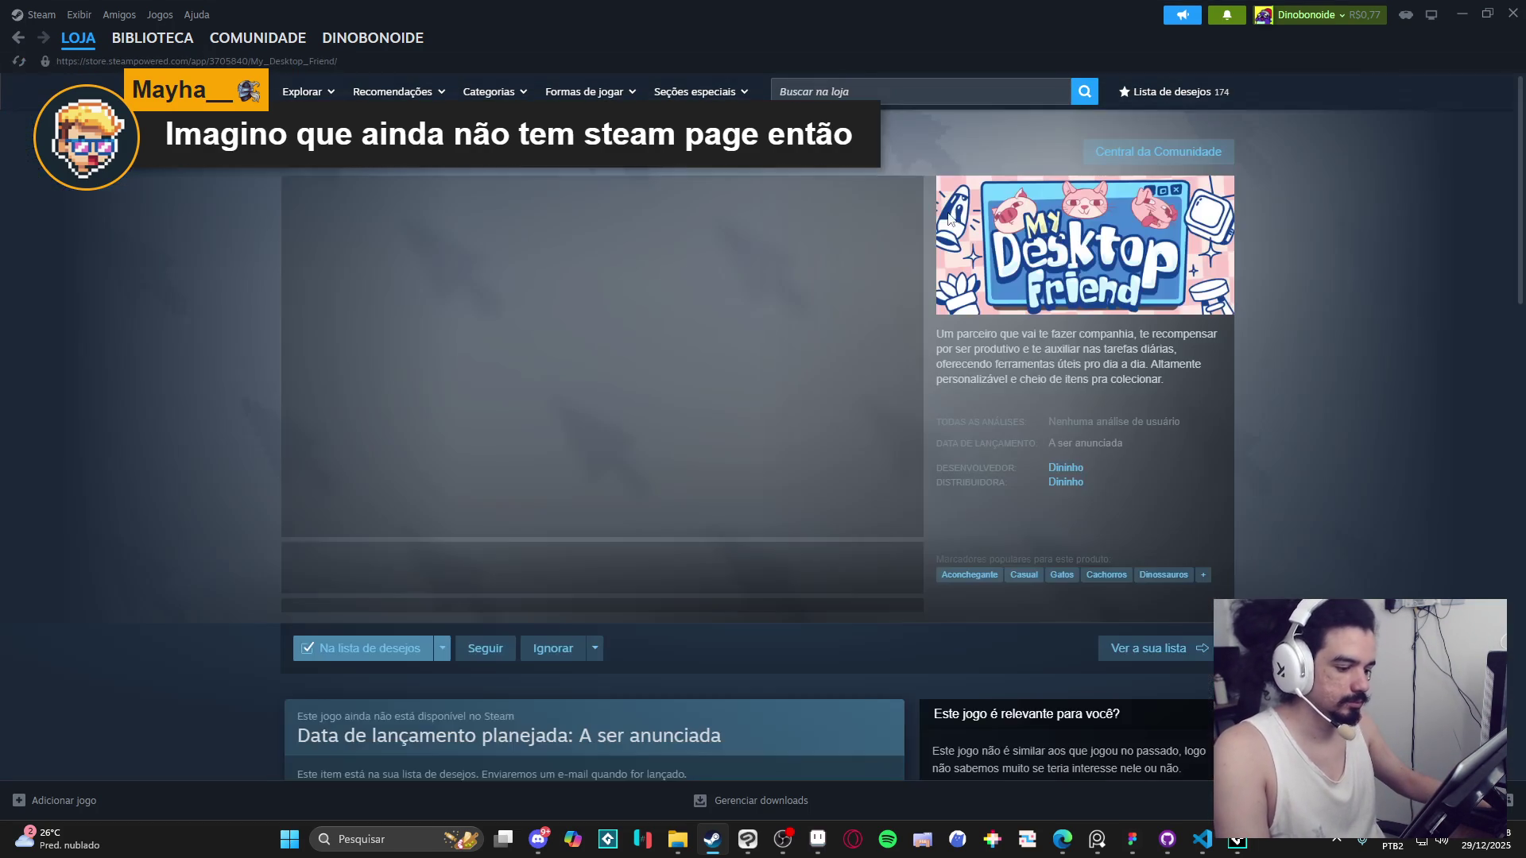
right_click(200, 387)
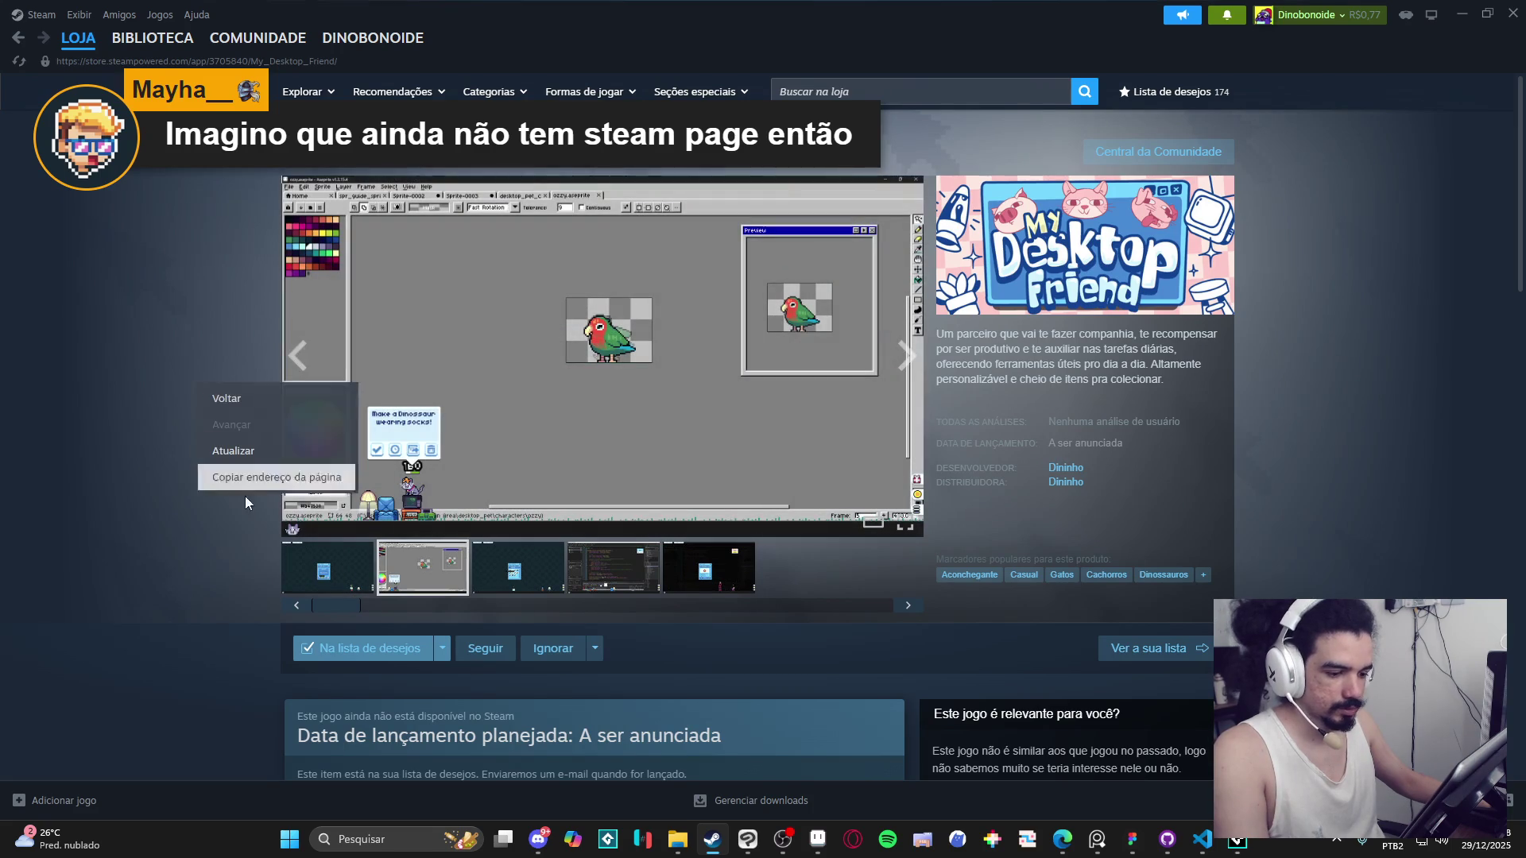
left_click(238, 478)
Read the full game description in the browser, then bring the GameMaker window forward.
key("alt+Tab")
scroll(806, 518, "down", 10)
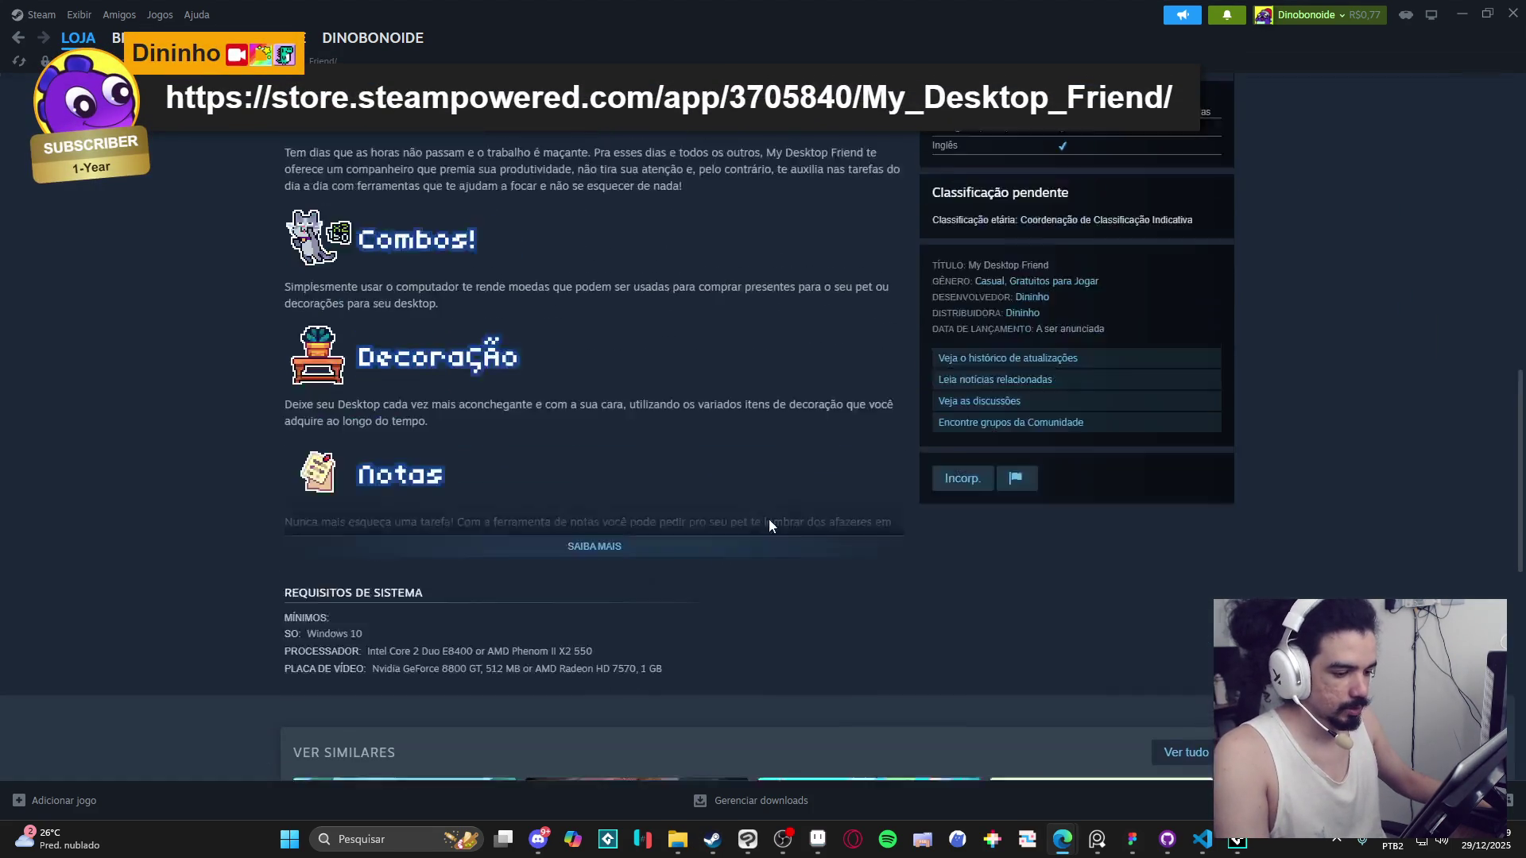
scroll(769, 524, "up", 2)
left_click(619, 658)
scroll(373, 573, "down", 3)
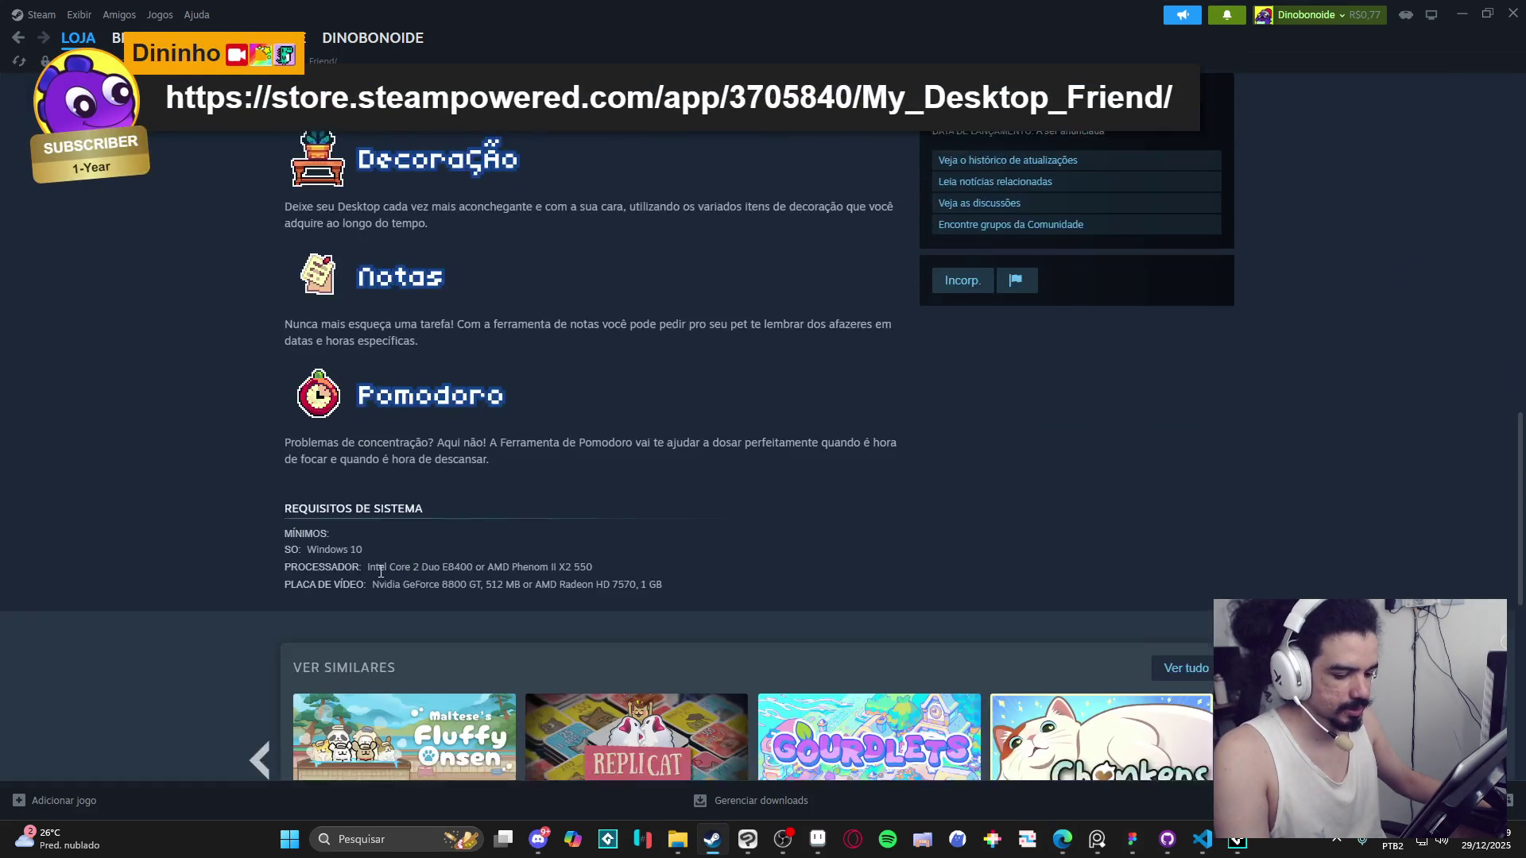
scroll(495, 560, "up", 15)
scroll(618, 586, "up", 1)
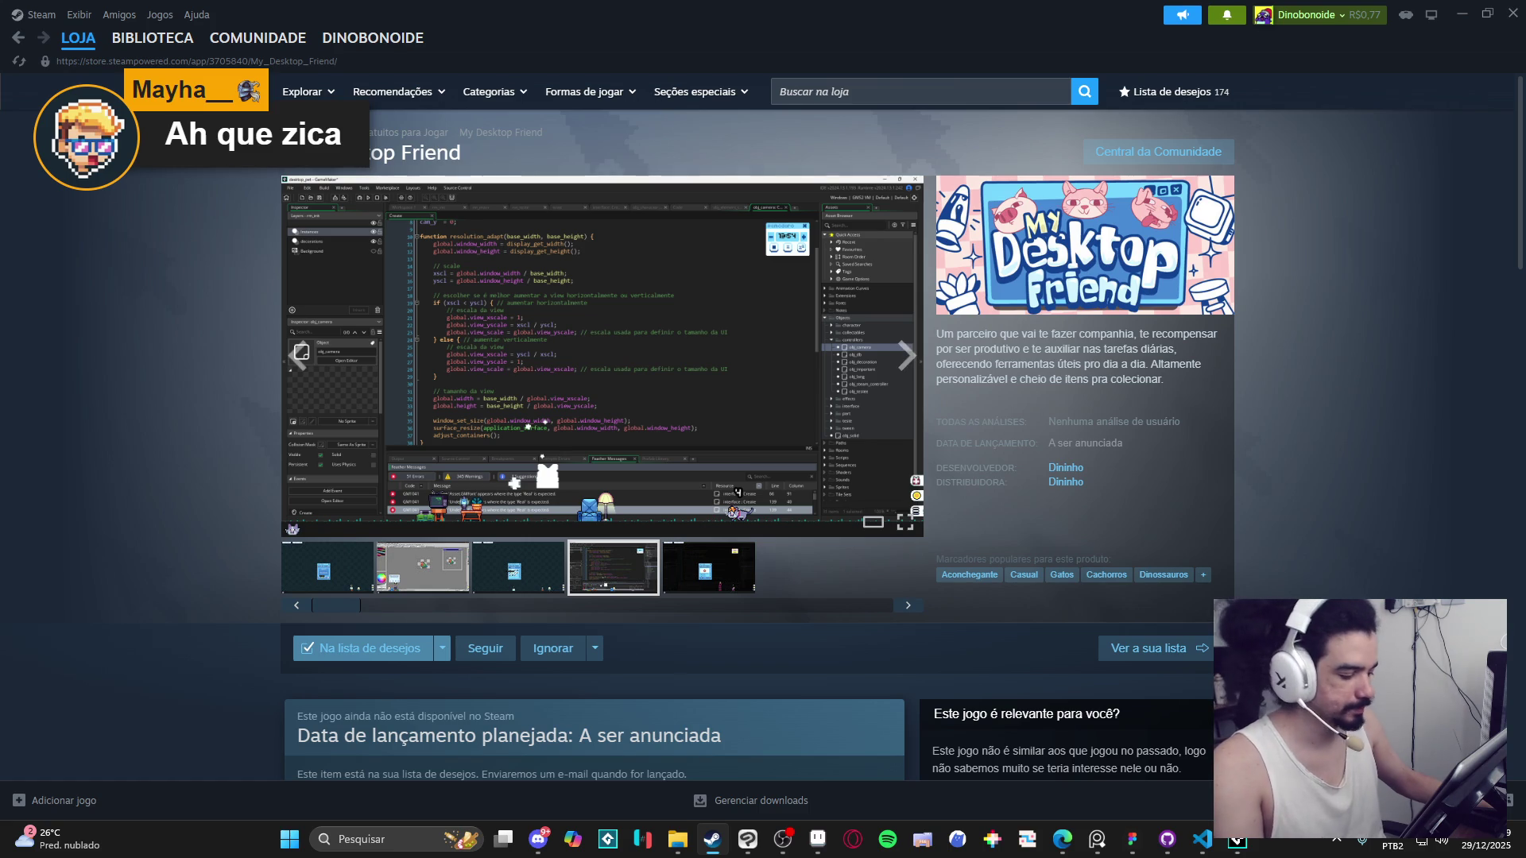
left_click(1227, 844)
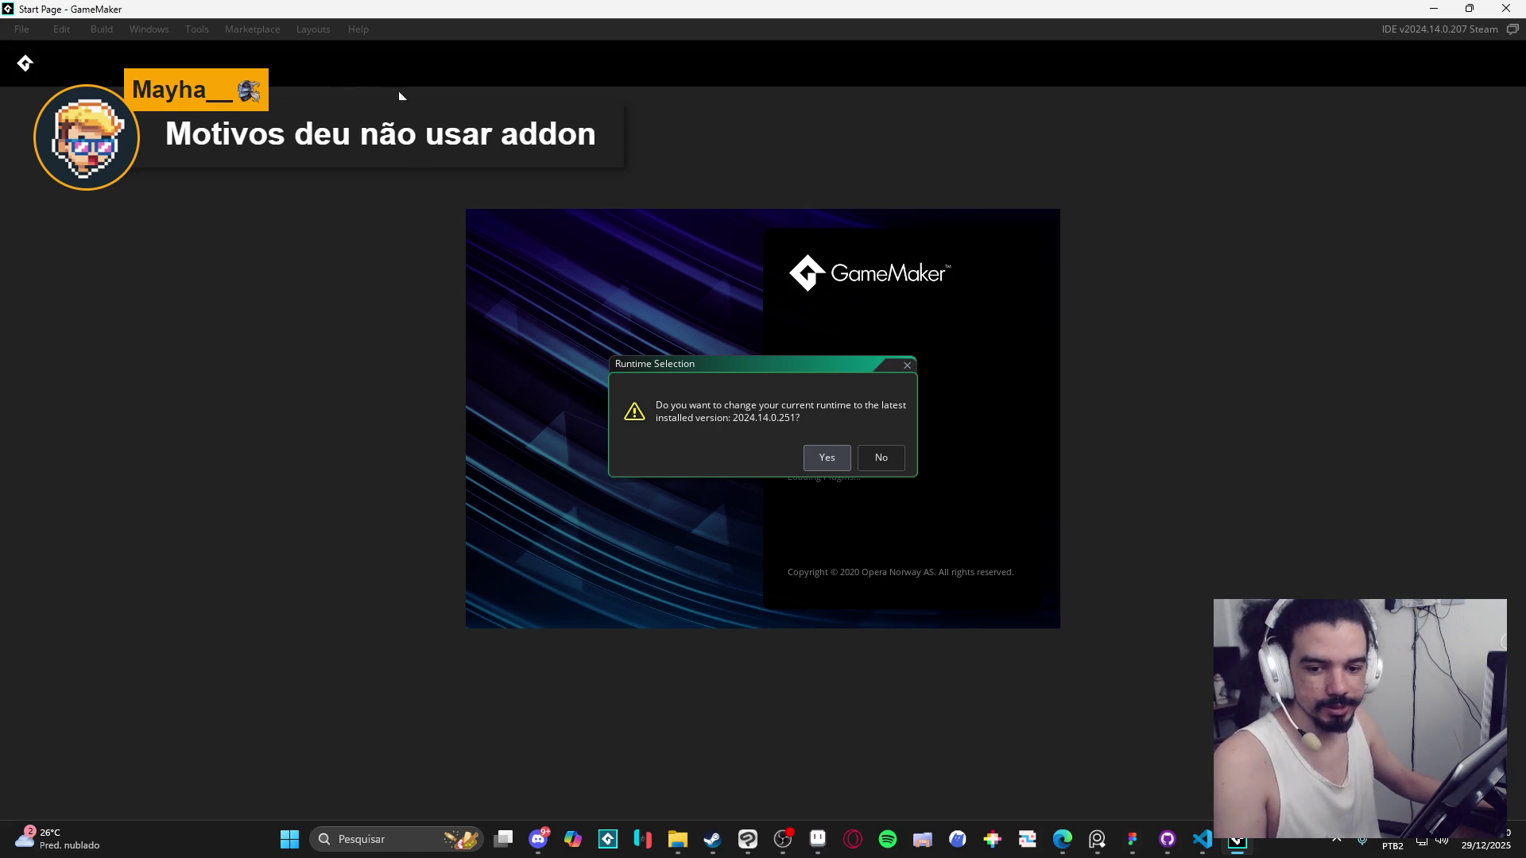
Dismiss the 2024.14.0.251 runtime notice, check the Master runtime feed in Preferences, then cancel.
key("Return")
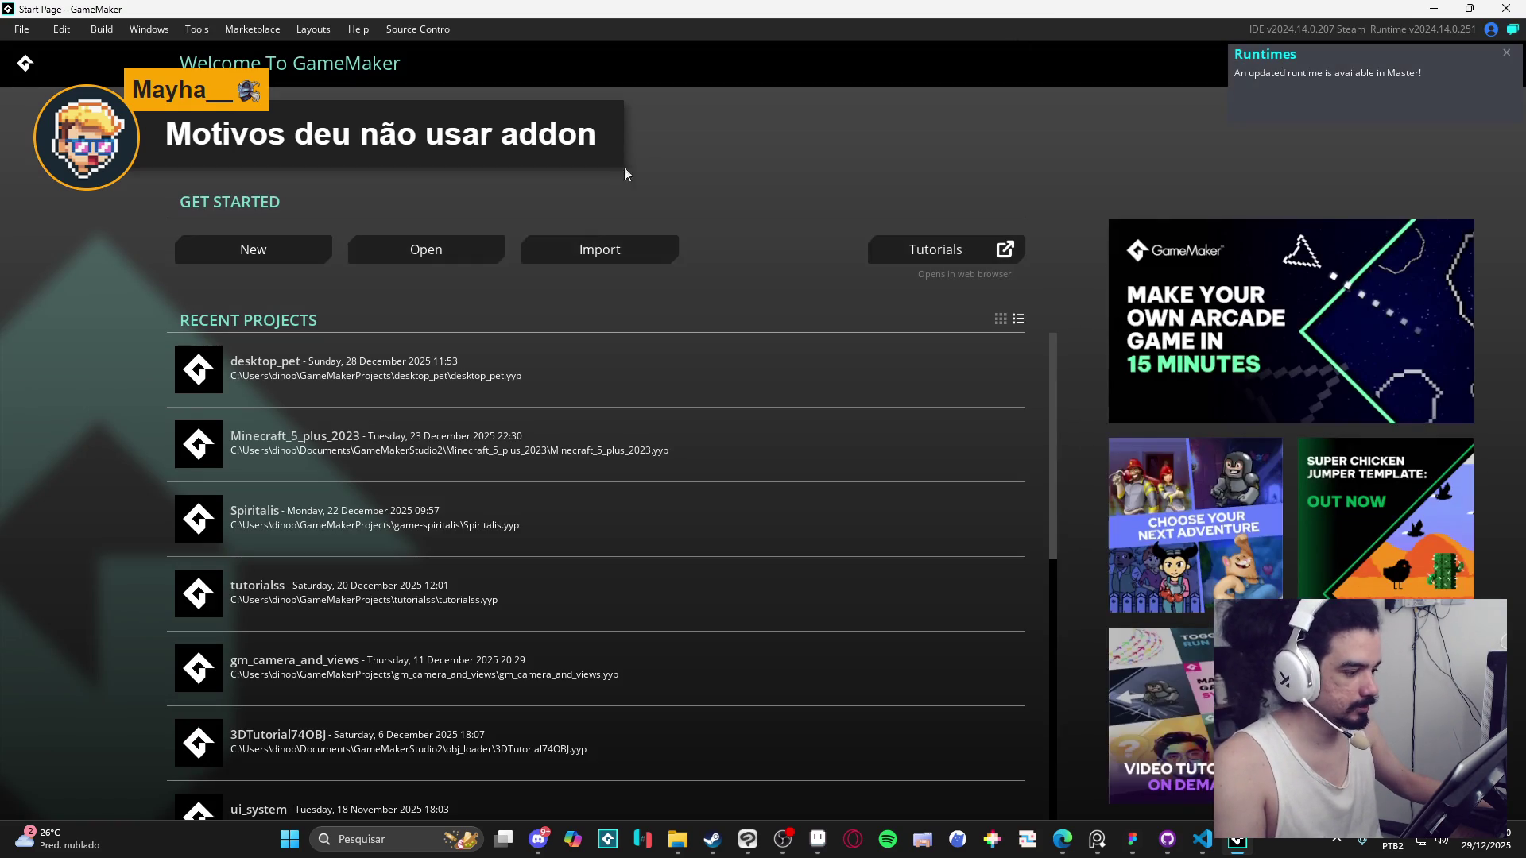
left_click(1505, 52)
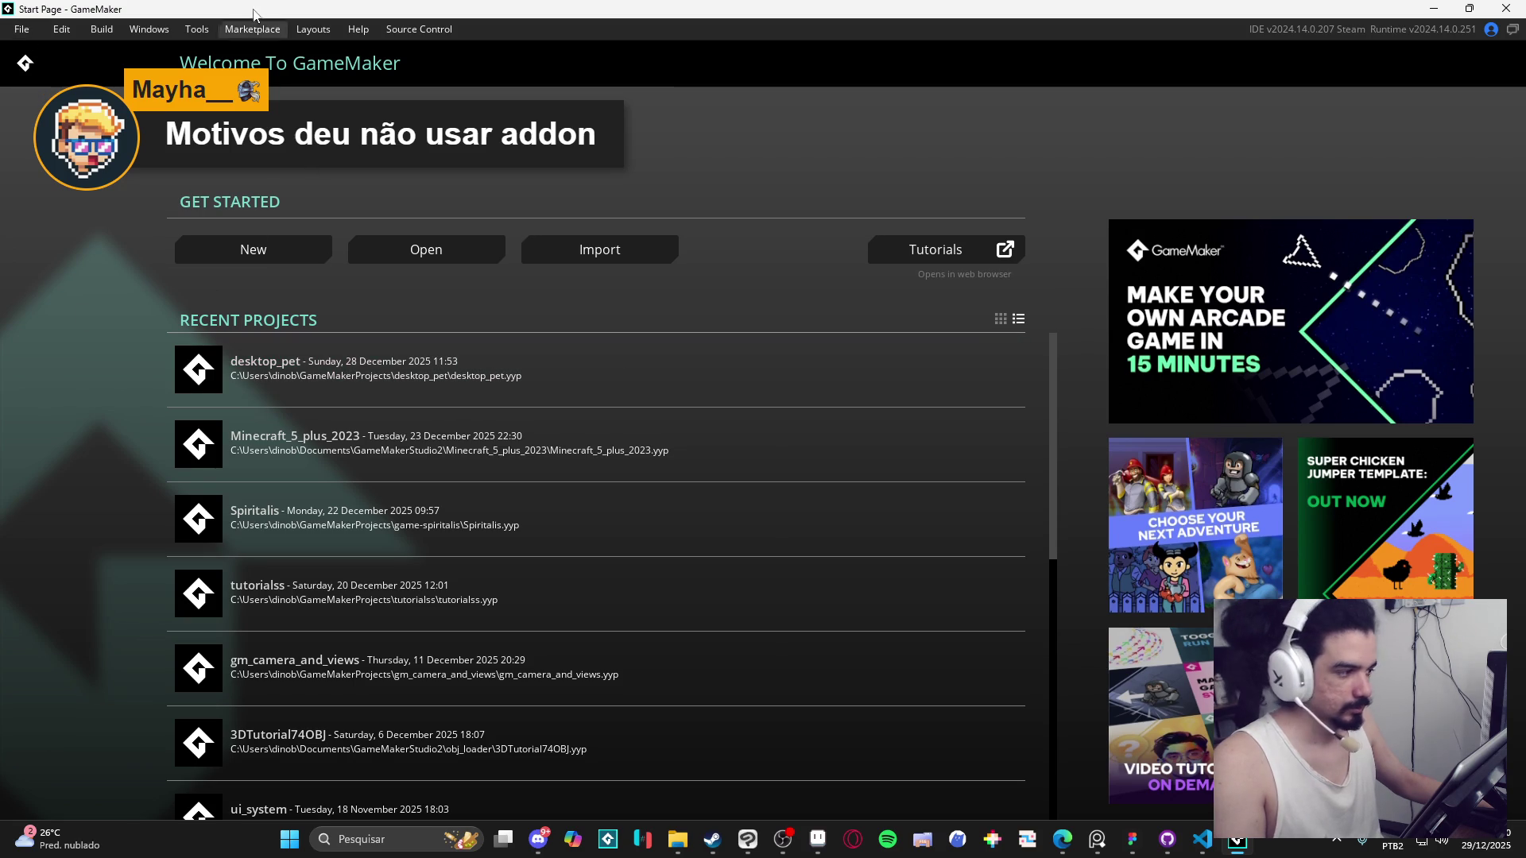
left_click(21, 29)
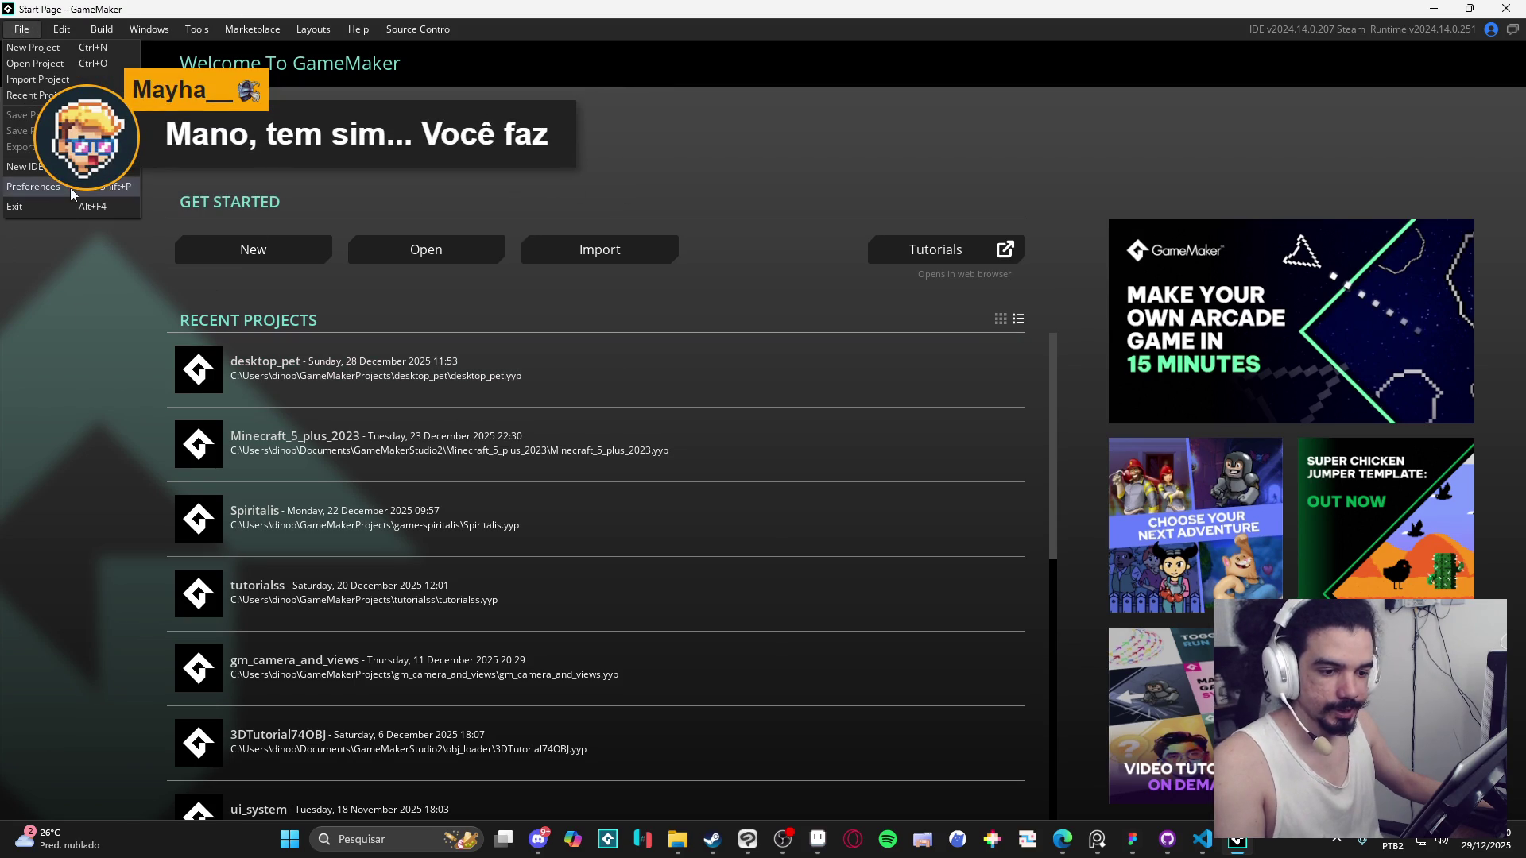
left_click(71, 193)
scroll(485, 485, "down", 2)
left_click(488, 448)
left_click(482, 462)
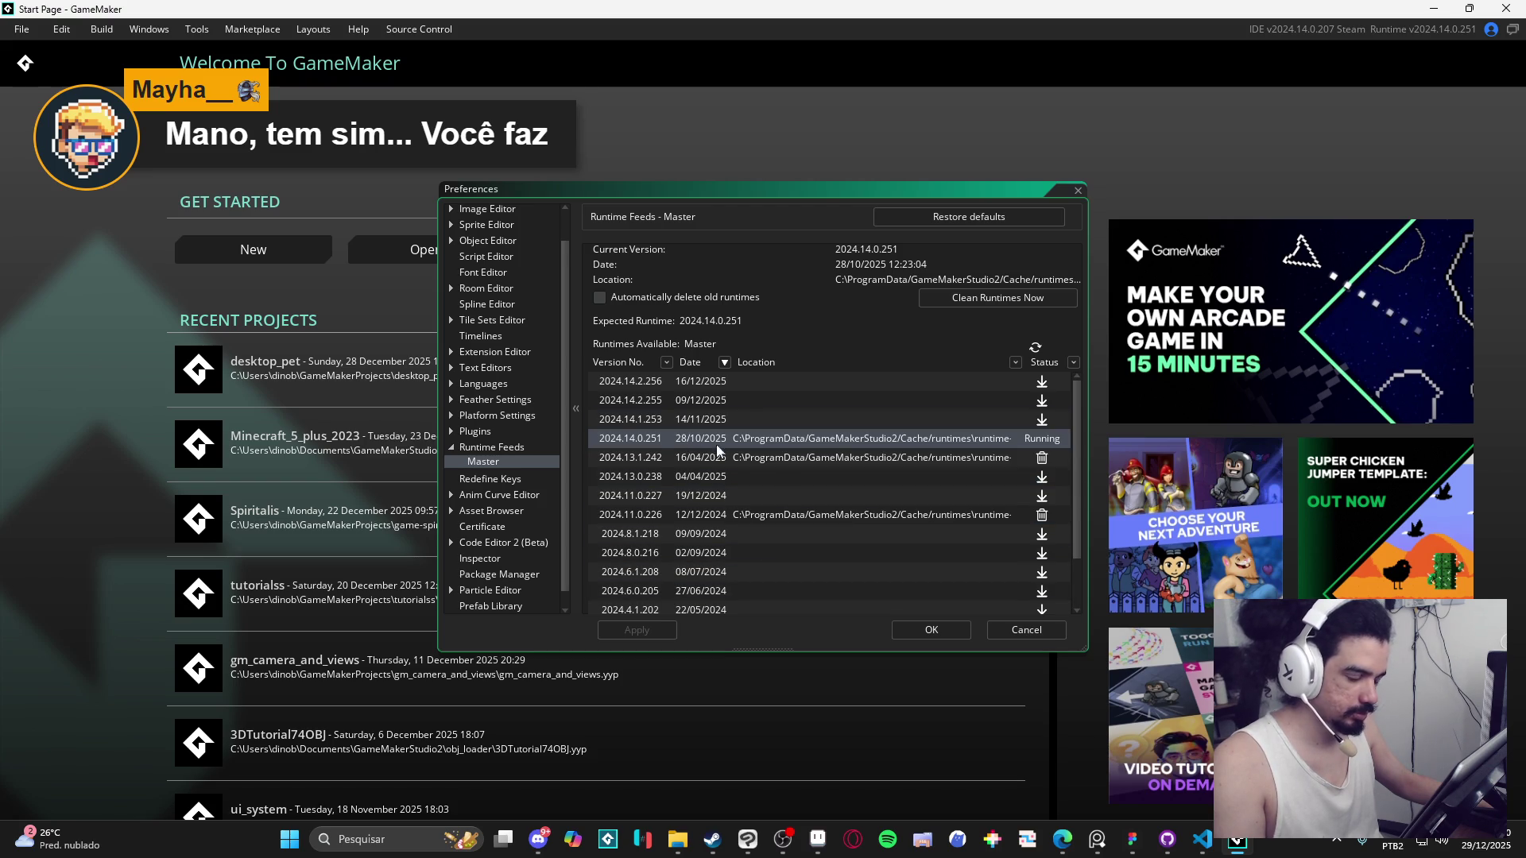
left_click(1026, 629)
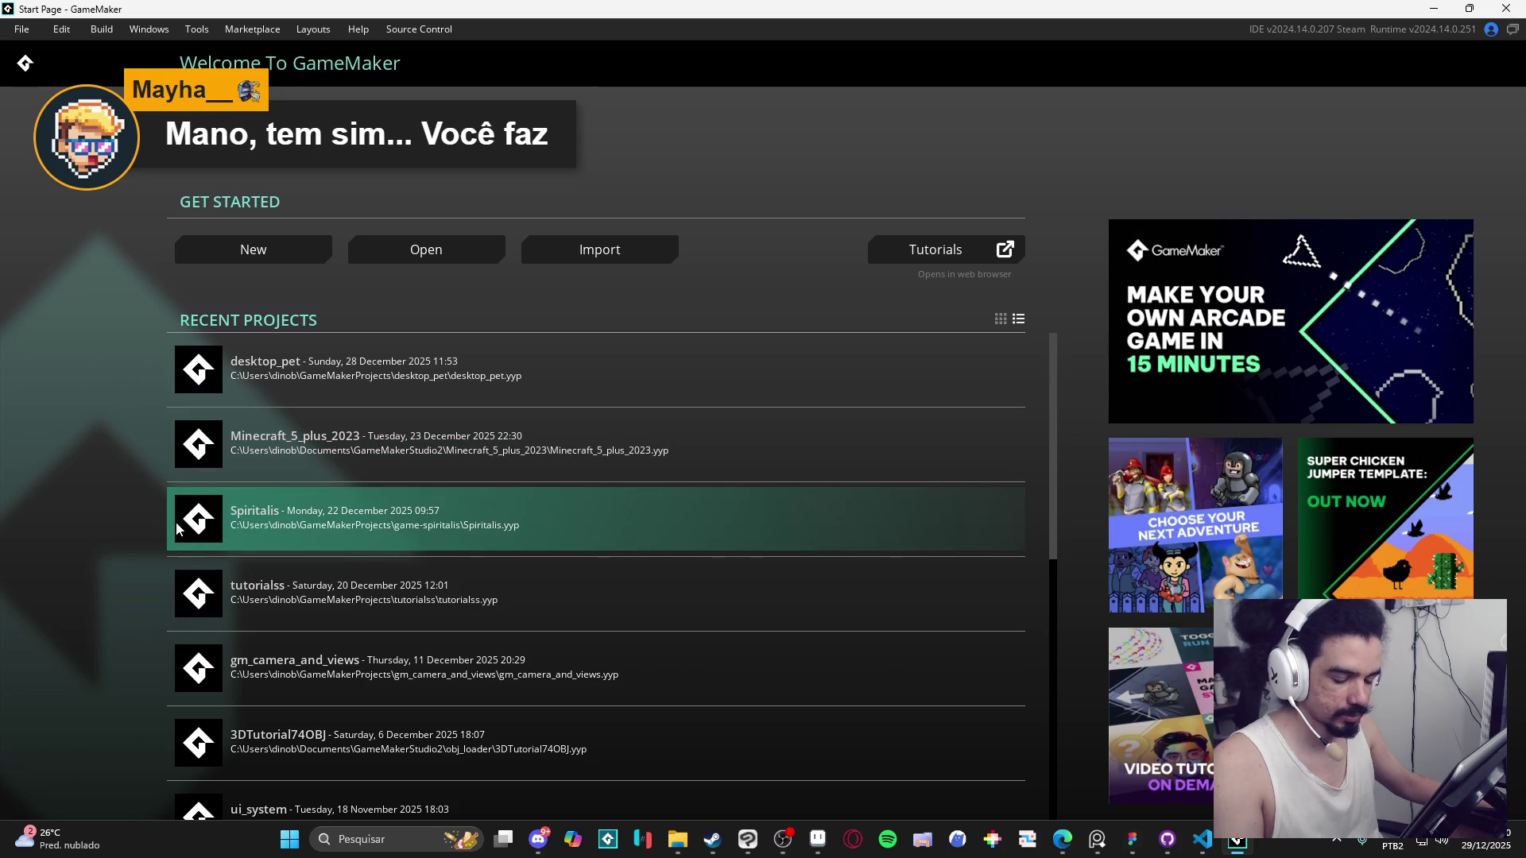
Open Spiritalis from Recent Projects and build and run it with F5.
left_click(283, 524)
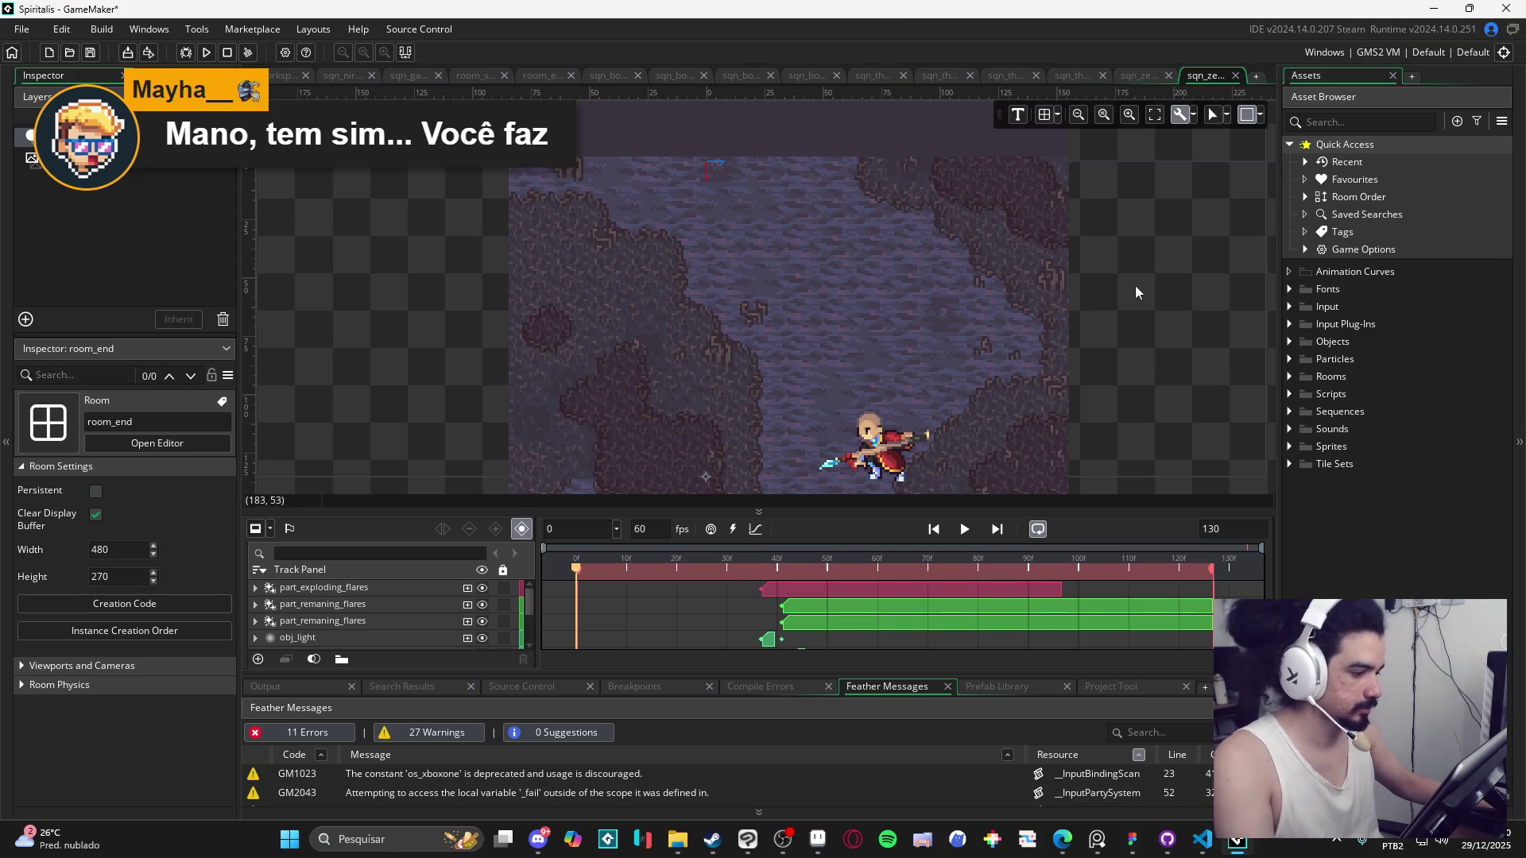
key("F5")
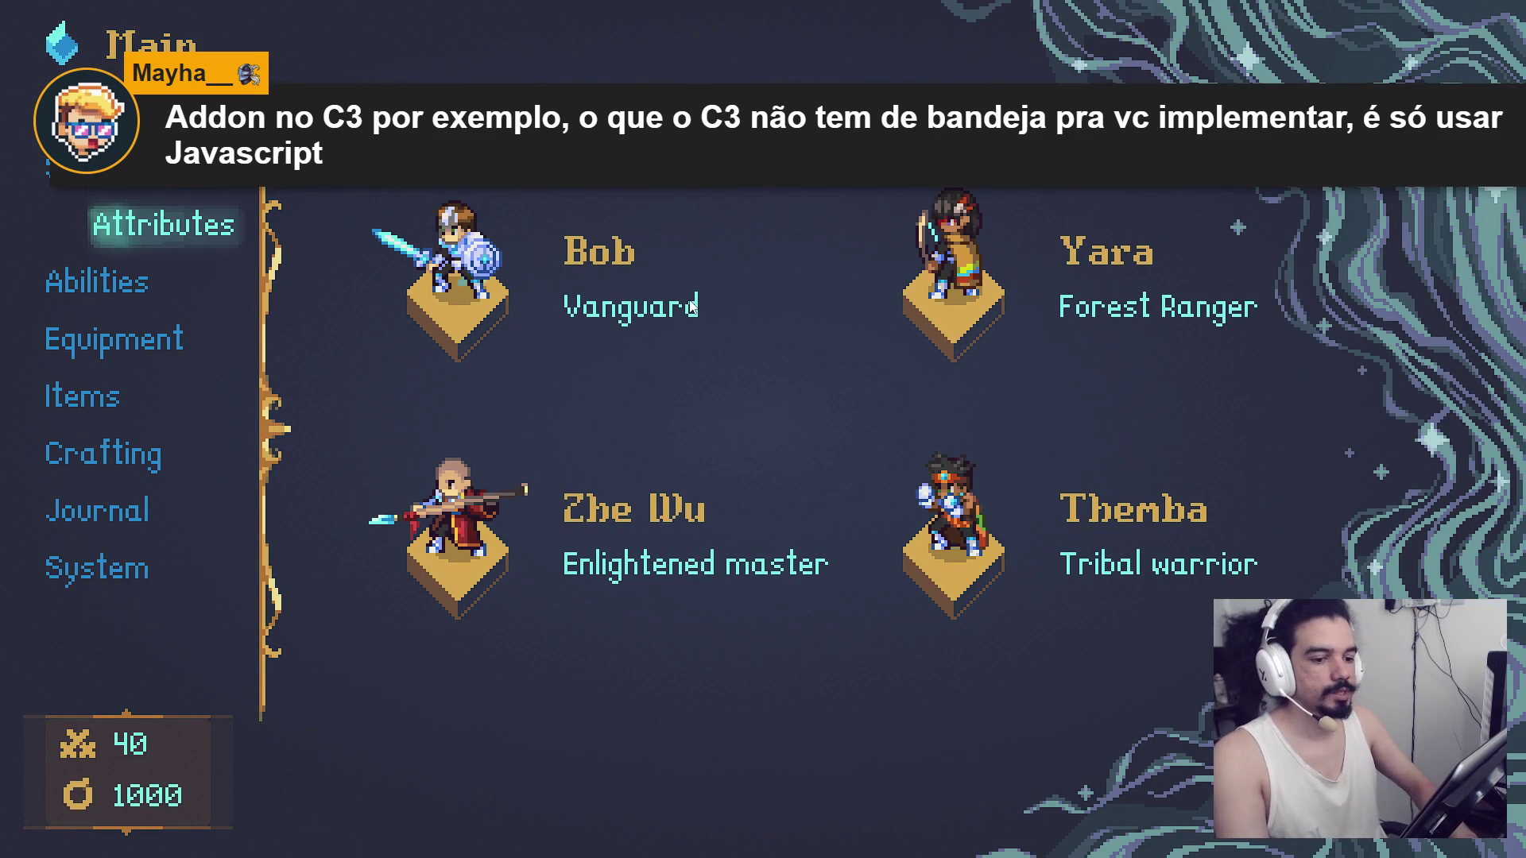
Raise Bob's Belief, Bravery, Construct and Resilience attributes with his available points.
left_click(690, 303)
key("Down")
key("Right")
key("Left")
key("Return")
key("Down")
key("Return")
key("Return")
key("Return")
key("Return")
key("Return")
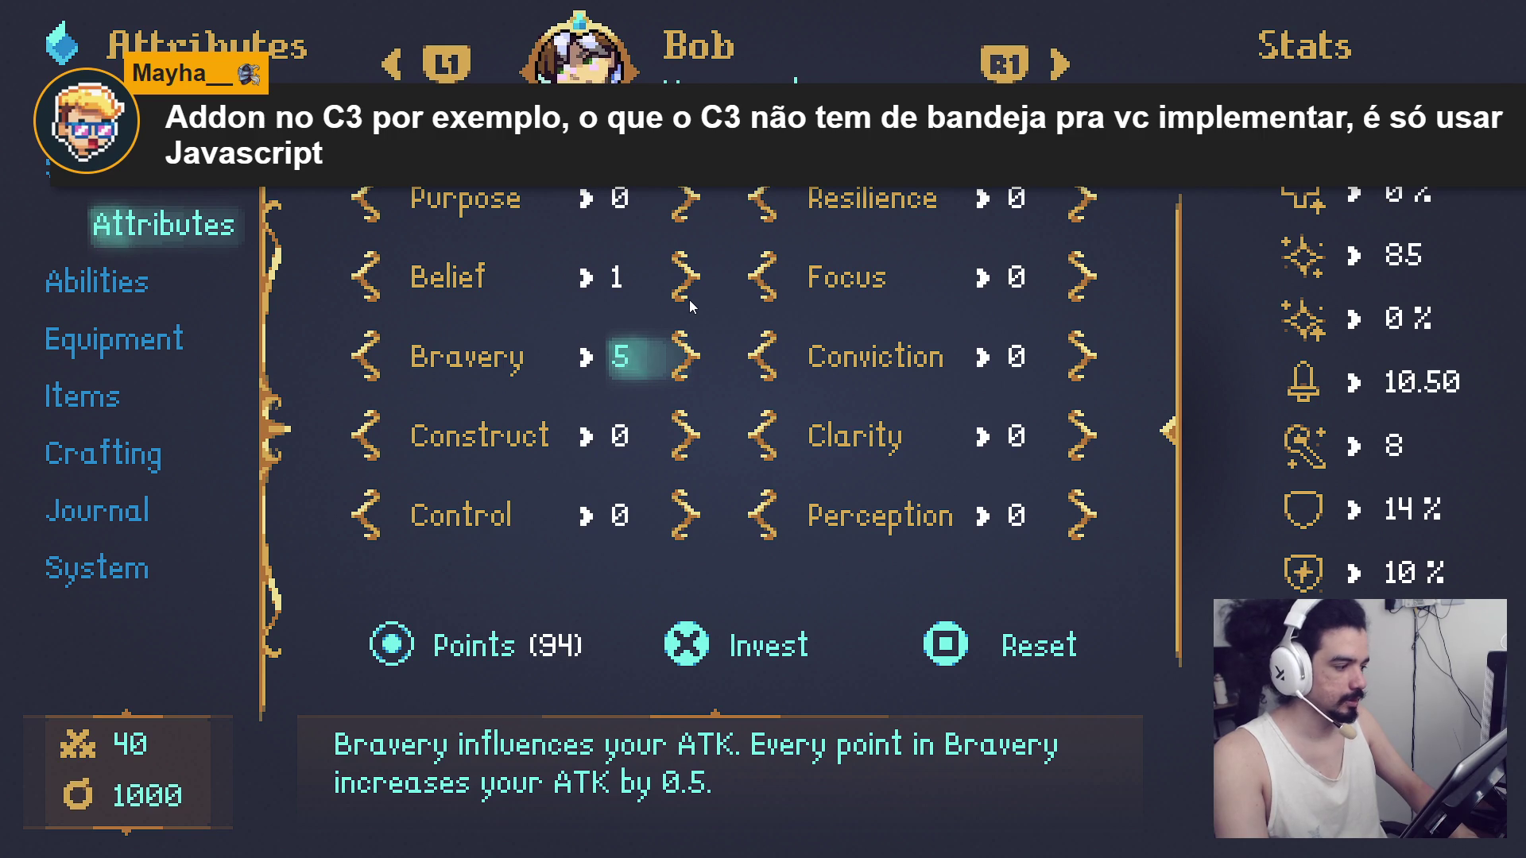
key("Return")
key("Down")
key("Return")
key("Return")
key("Right")
key("Up")
key("Up")
key("Up")
Browse Bob's abilities list, comparing it with Yara's, down to Serene fortress.
key("Return")
key("Return")
key("Left")
key("Down")
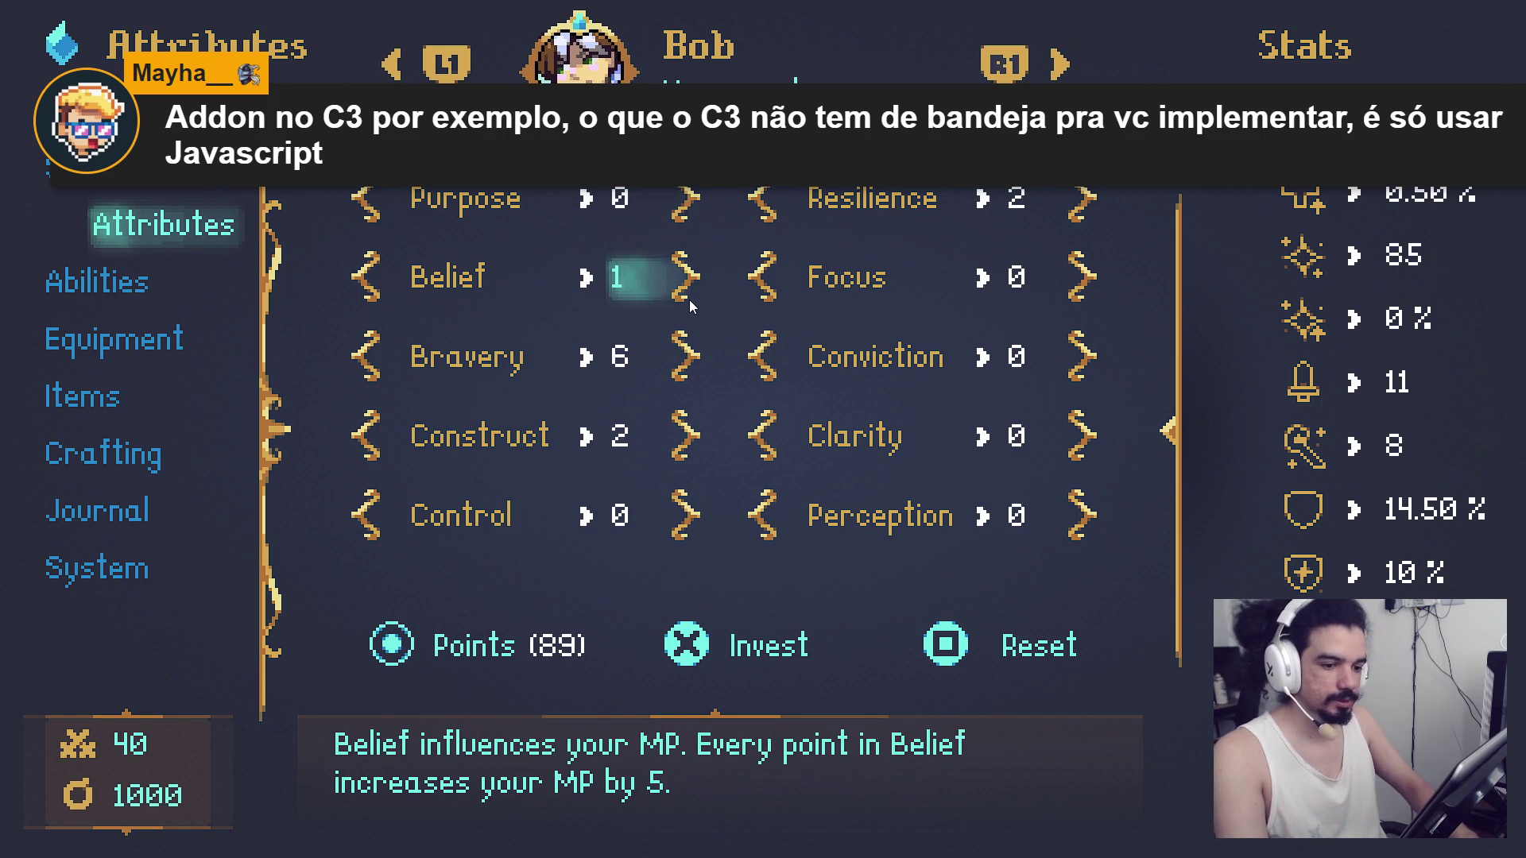
key("Escape")
key("Down")
key("Return")
key("Down")
key("Down")
key("Down")
key("Down")
key("Return")
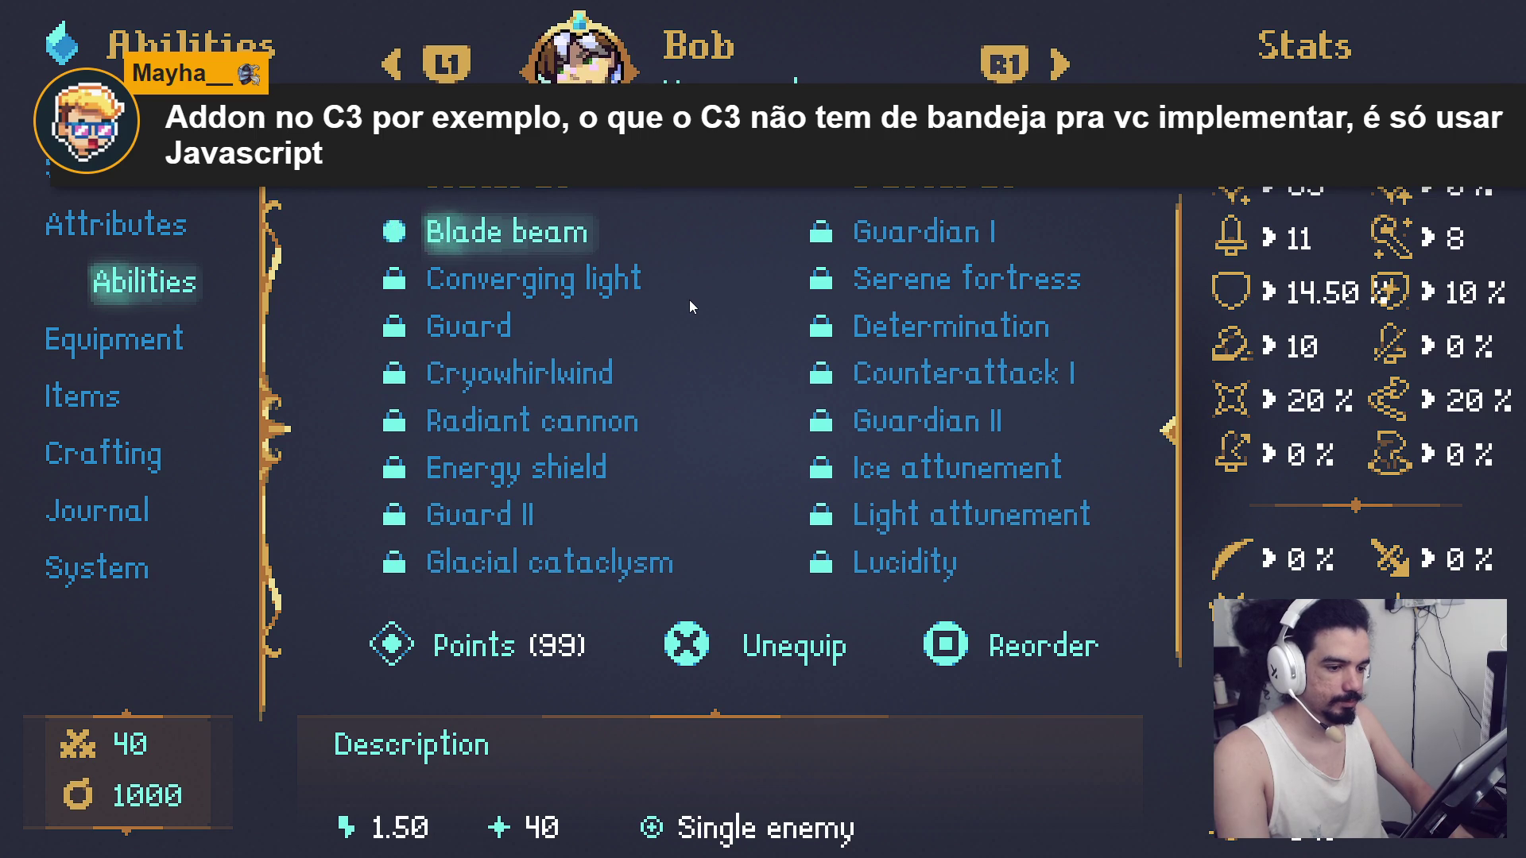
key("e")
key("q")
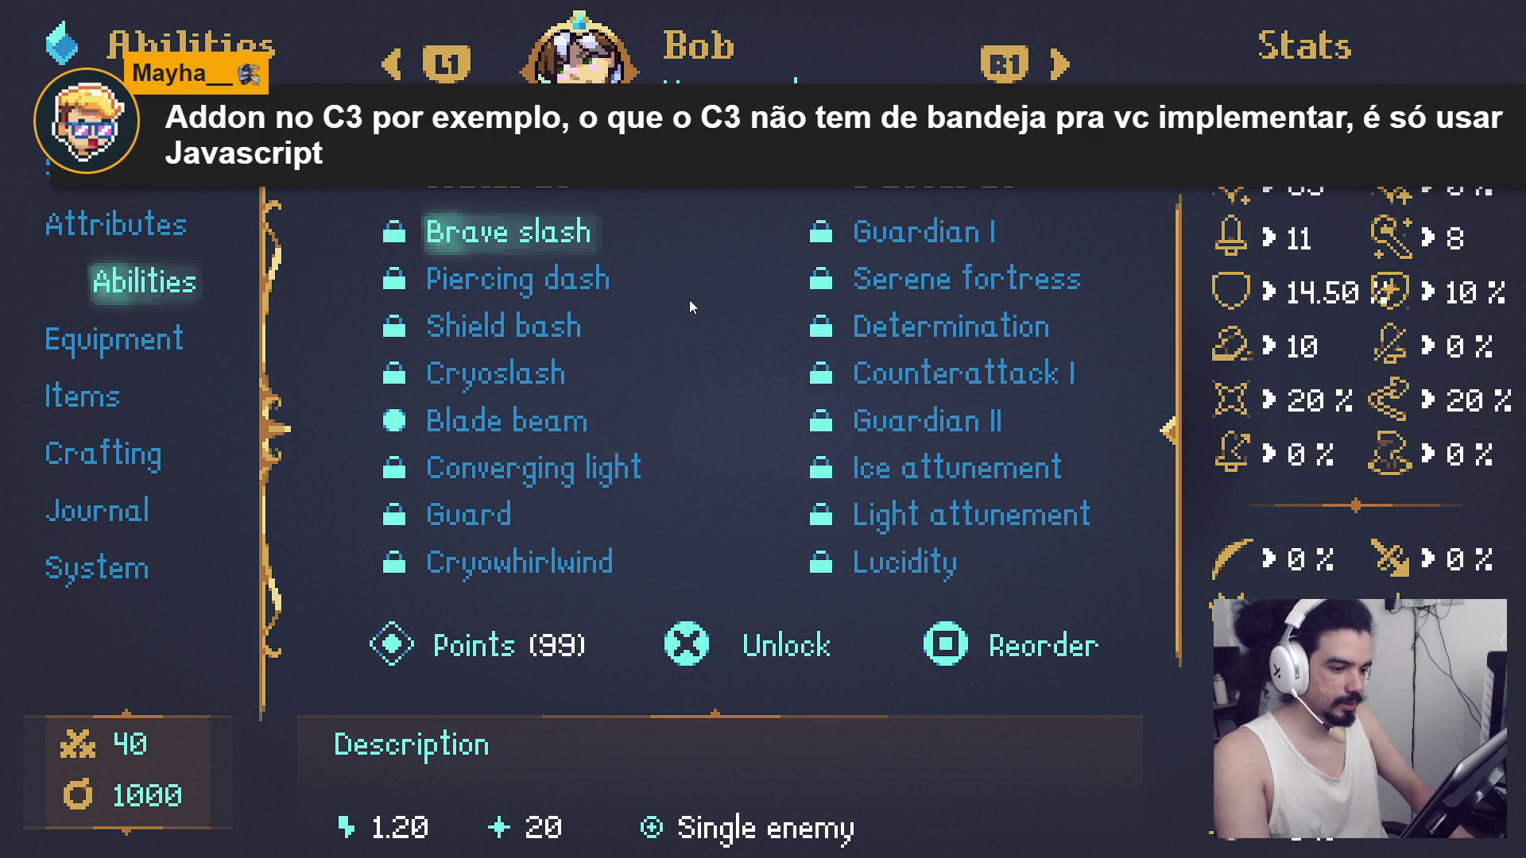
key("Right")
key("e")
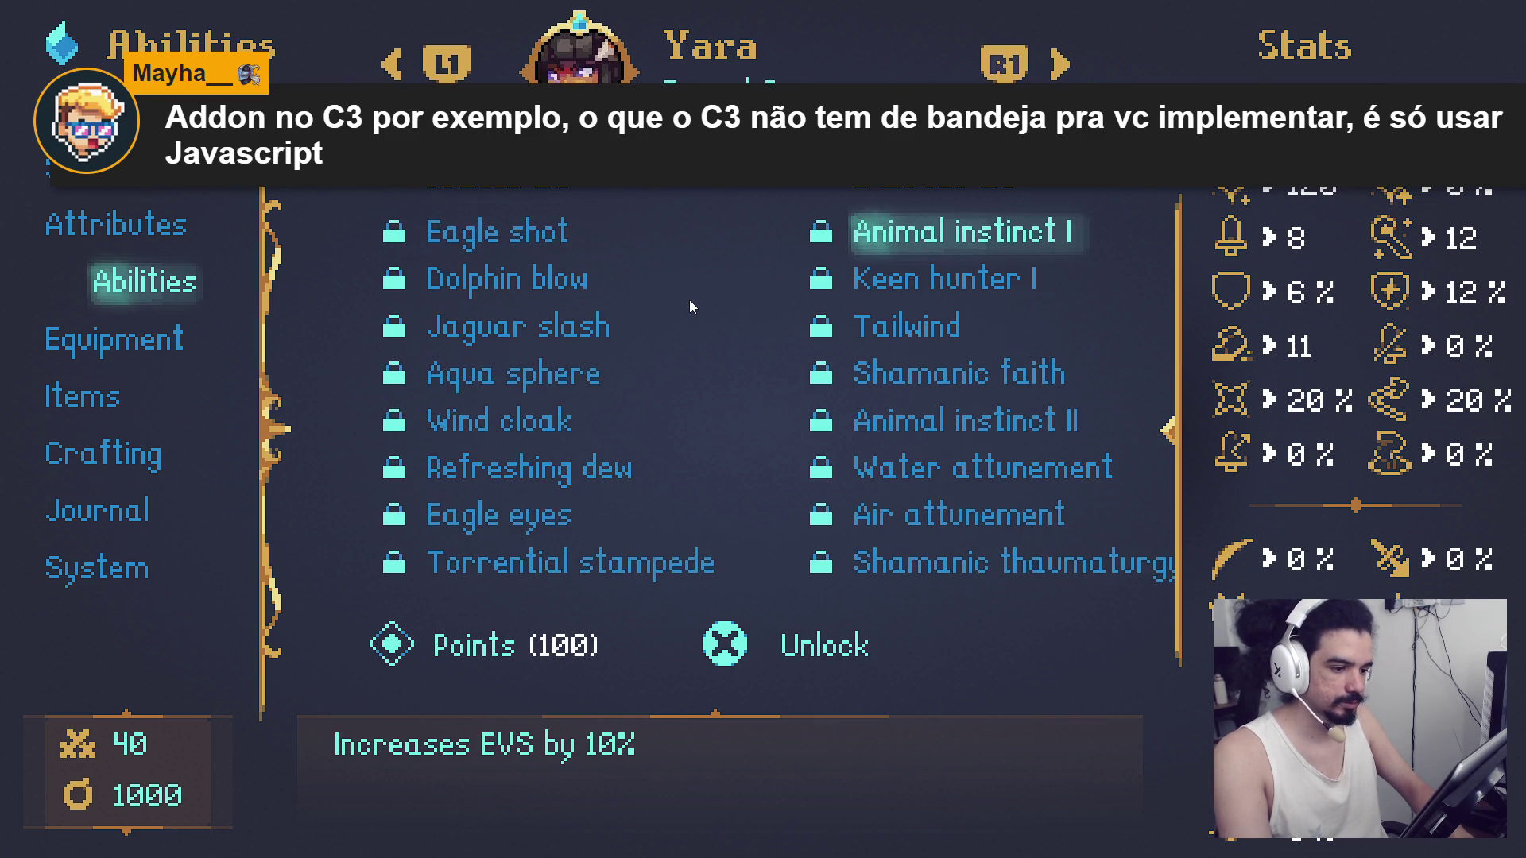
key("q")
key("Left")
key("Right")
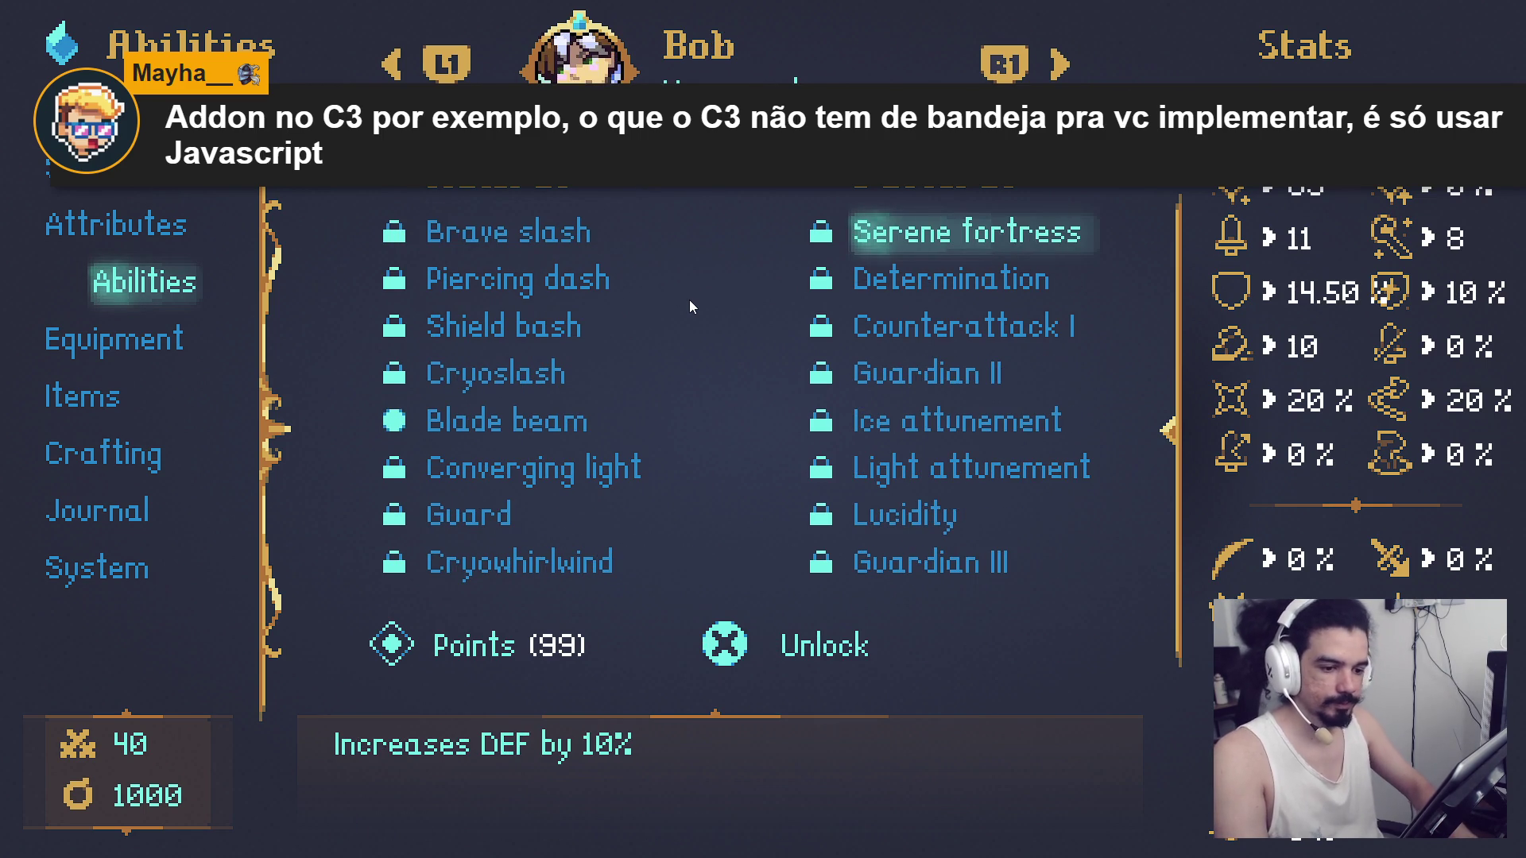
Equip the Ring of charity in Bob's third equipment slot.
key("Down")
key("Right")
key("Right")
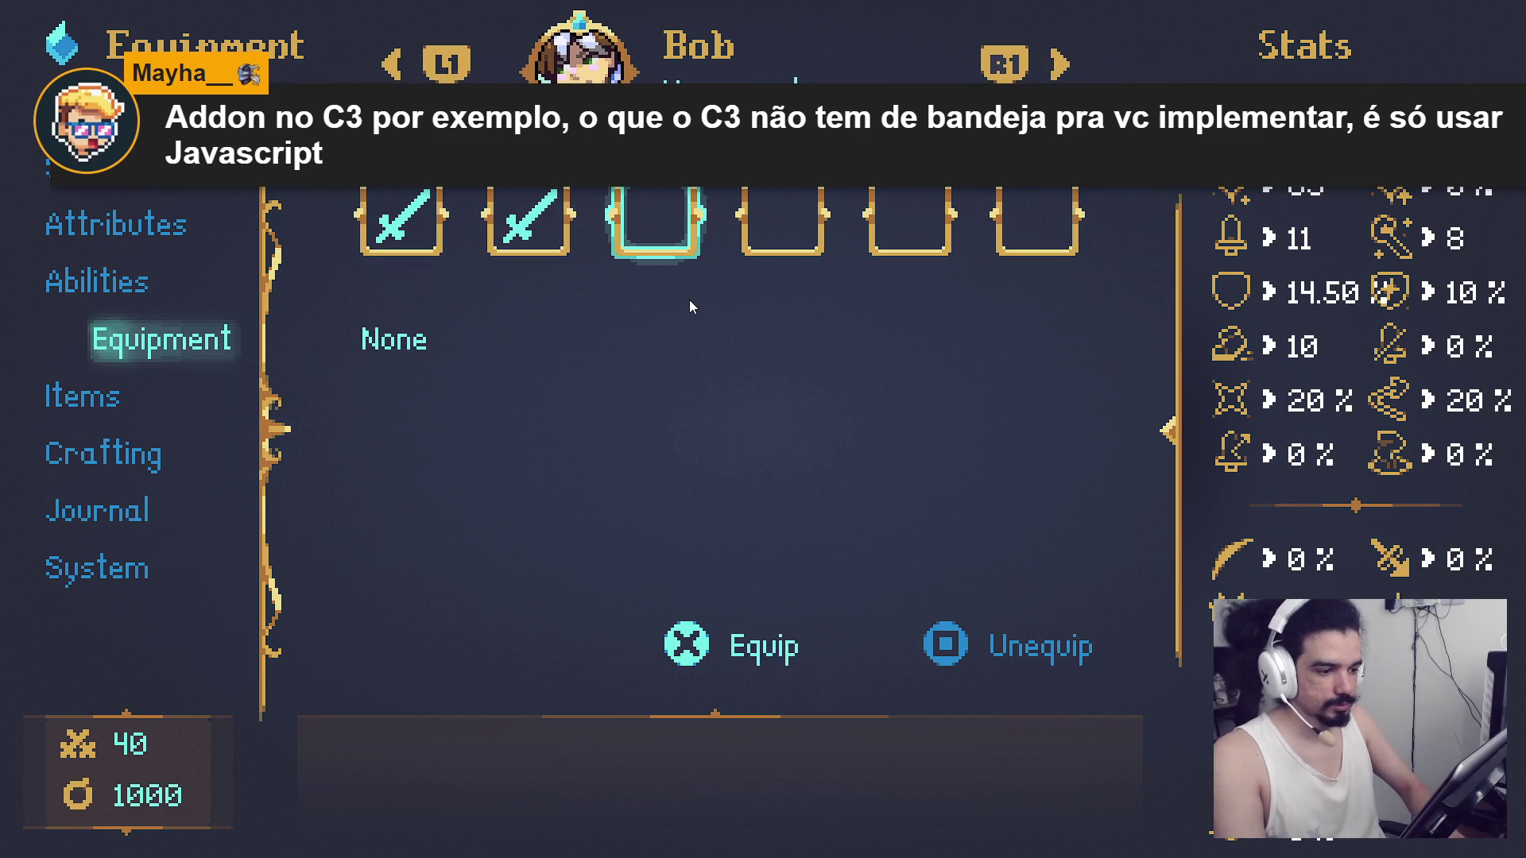
key("Return")
key("Down")
key("Down")
key("Return")
key("Escape")
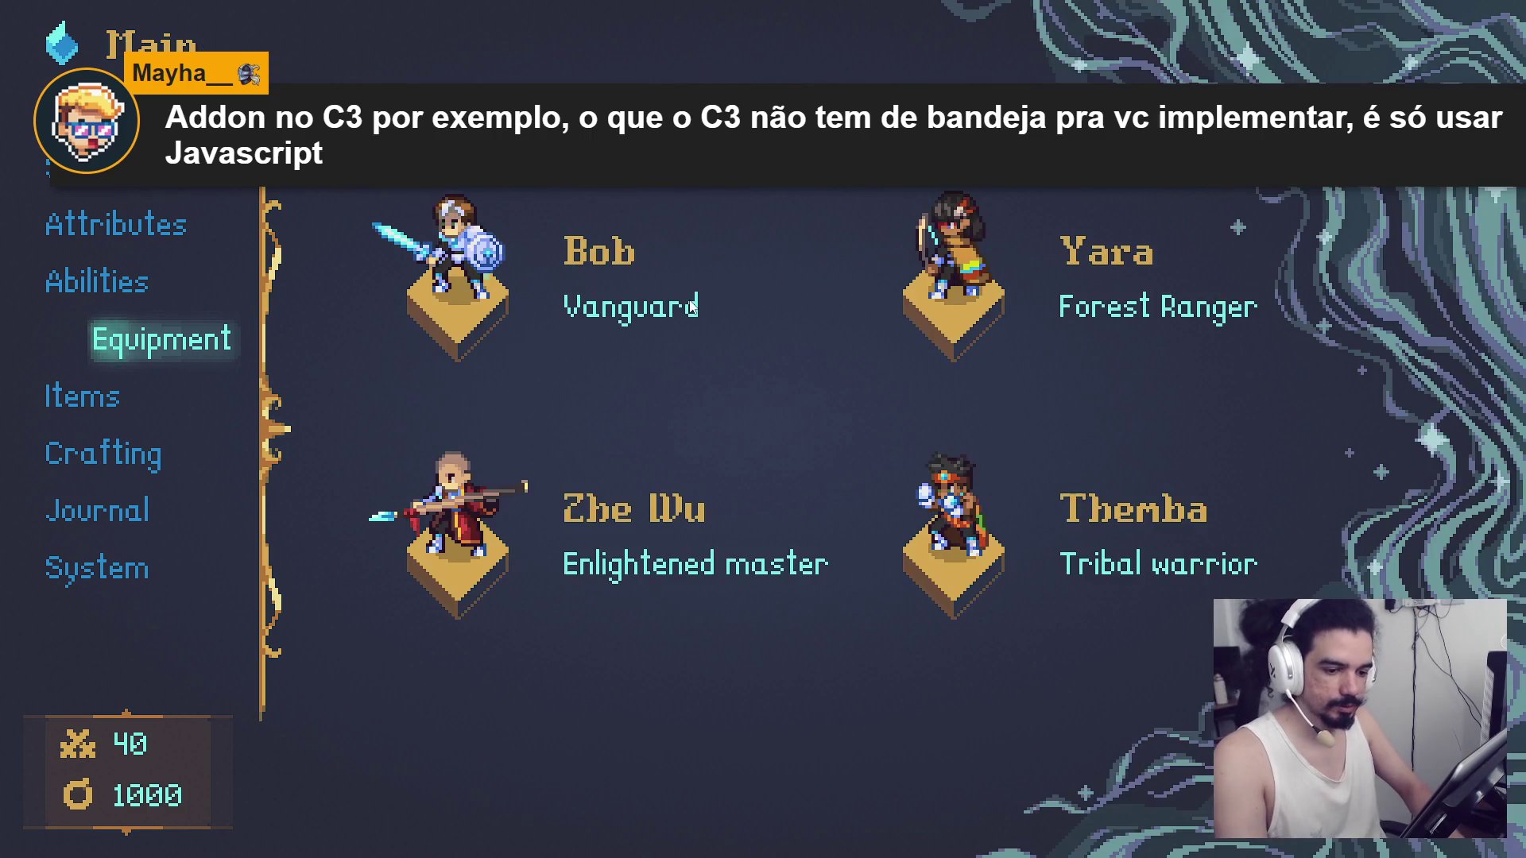
Browse the Items and Crafting pages, including the Faint nebula recipe.
key("Down")
key("Down")
key("Down")
key("Down")
key("Down")
key("Down")
key("Down")
key("Down")
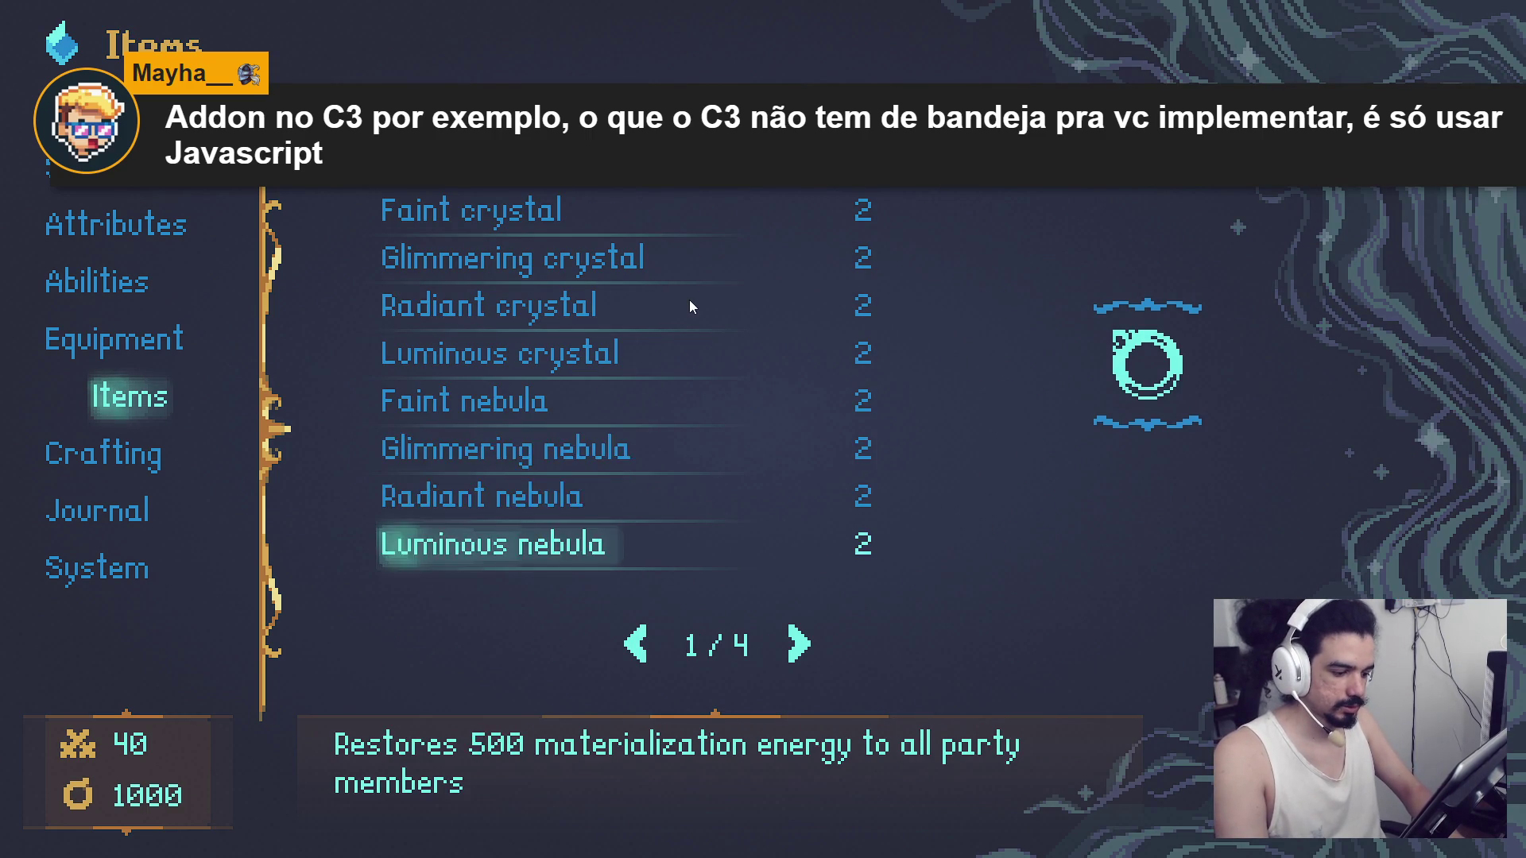
key("Left")
key("Escape")
key("Down")
key("Return")
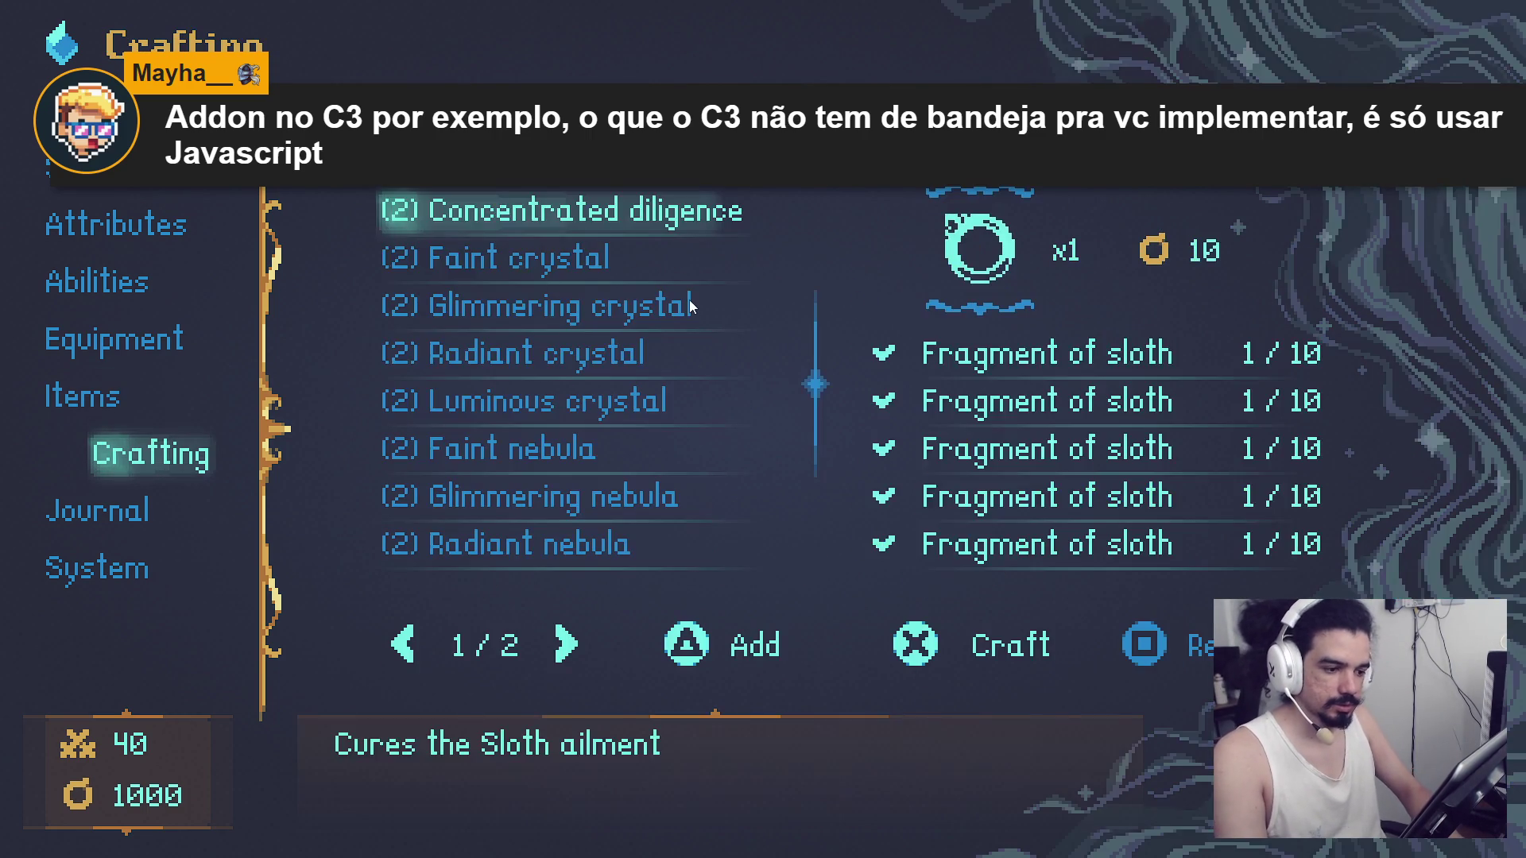
key("Down")
key("Down")
key("Down")
key("Down")
key("Down")
key("Escape")
key("Down")
Look through the Journal's Quests, Monstruary and Tutorials tabs, selecting Malevolence core I.
key("Return")
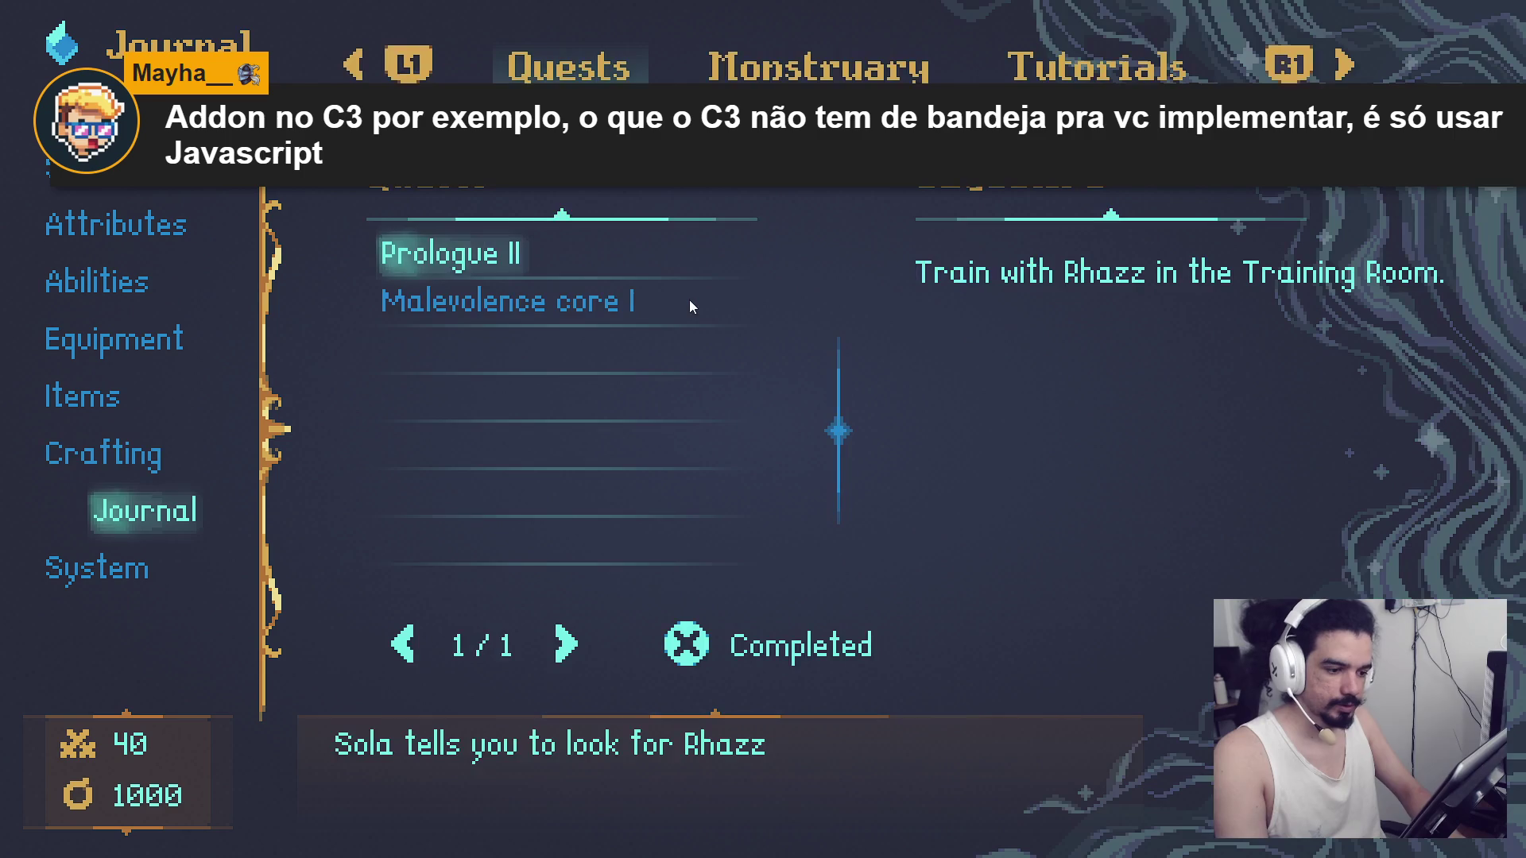
key("e")
key("e")
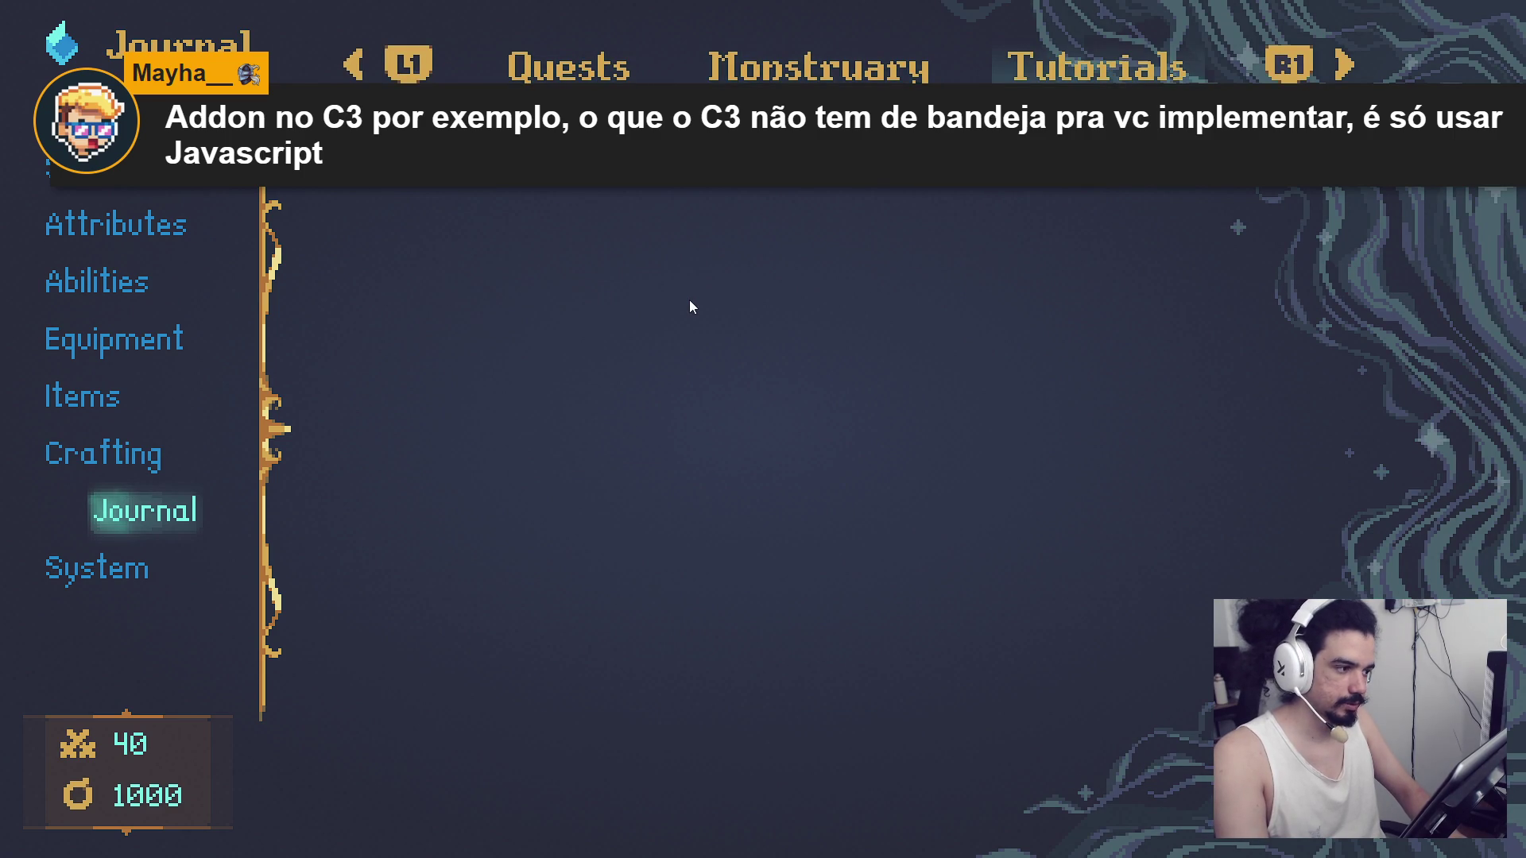
key("q")
key("q")
key("Down")
key("Up")
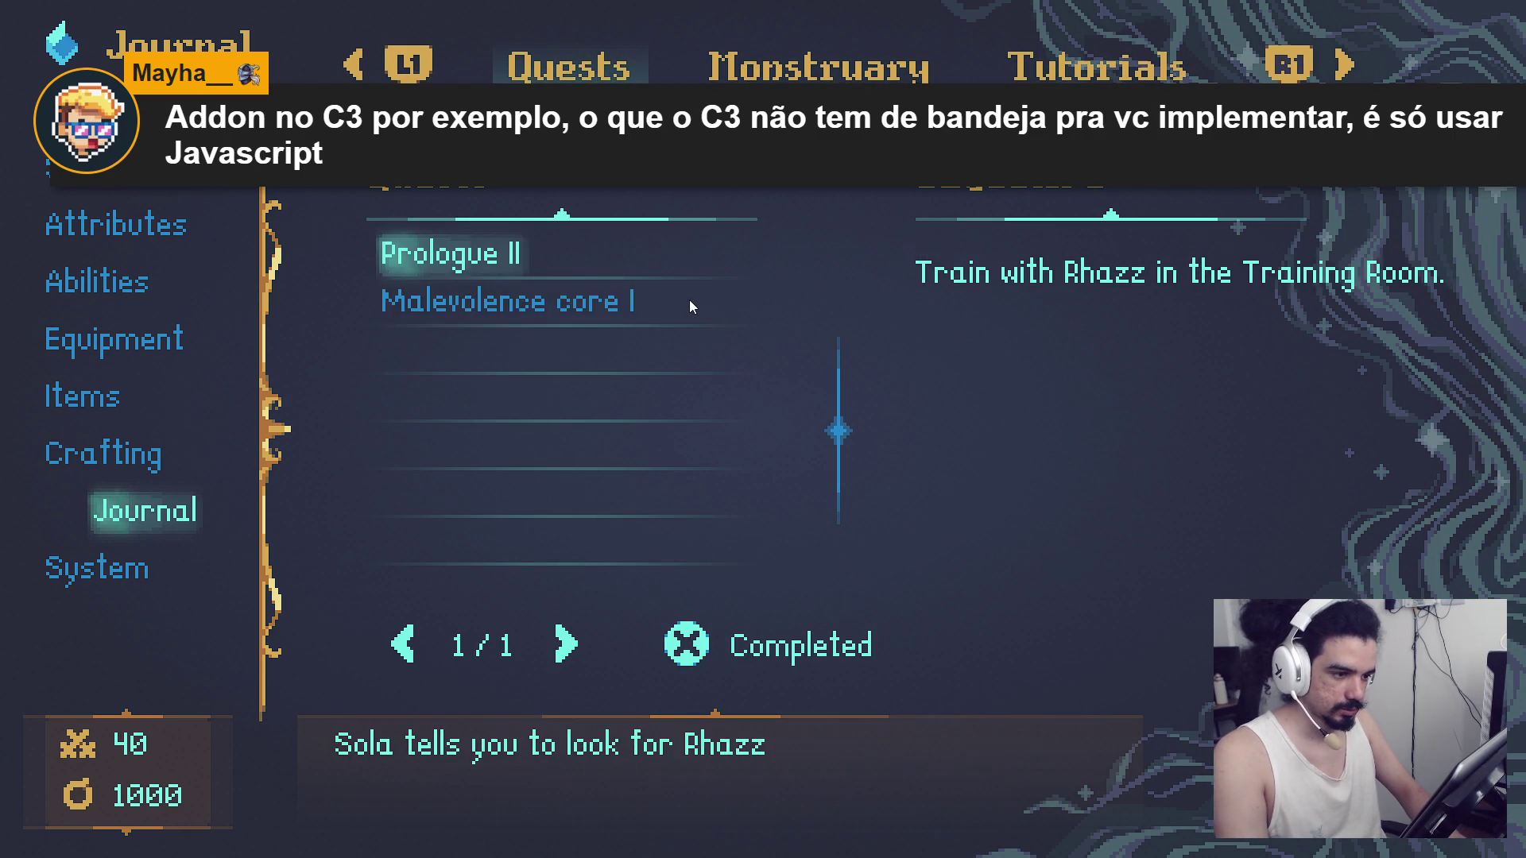
key("Down")
key("Escape")
View the System save/load, Controls and display/audio tabs, then close the menu.
key("Down")
key("Return")
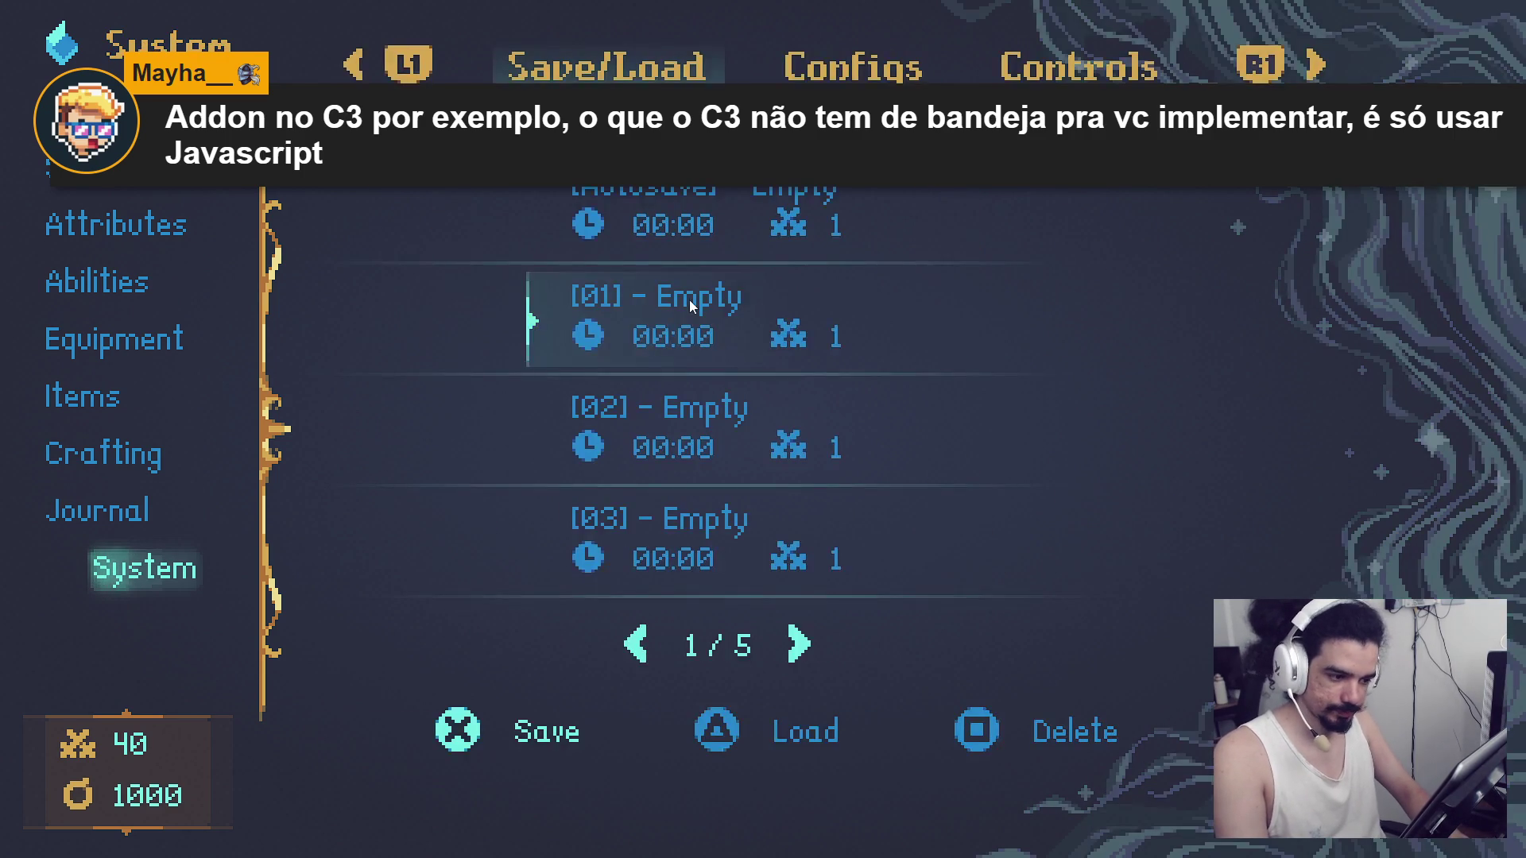
key("e")
key("e")
key("q")
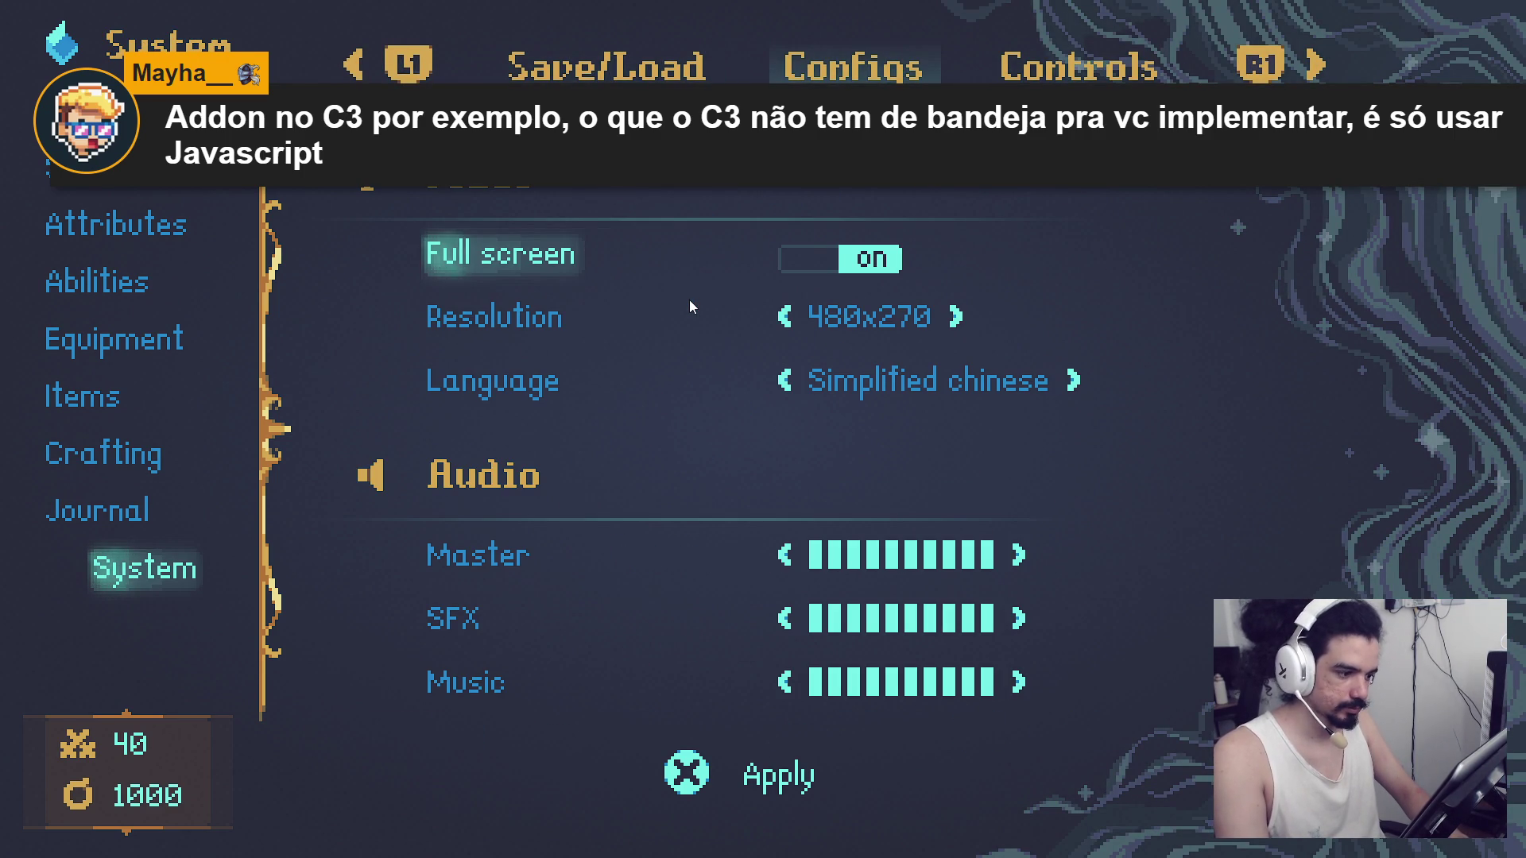
key("Escape")
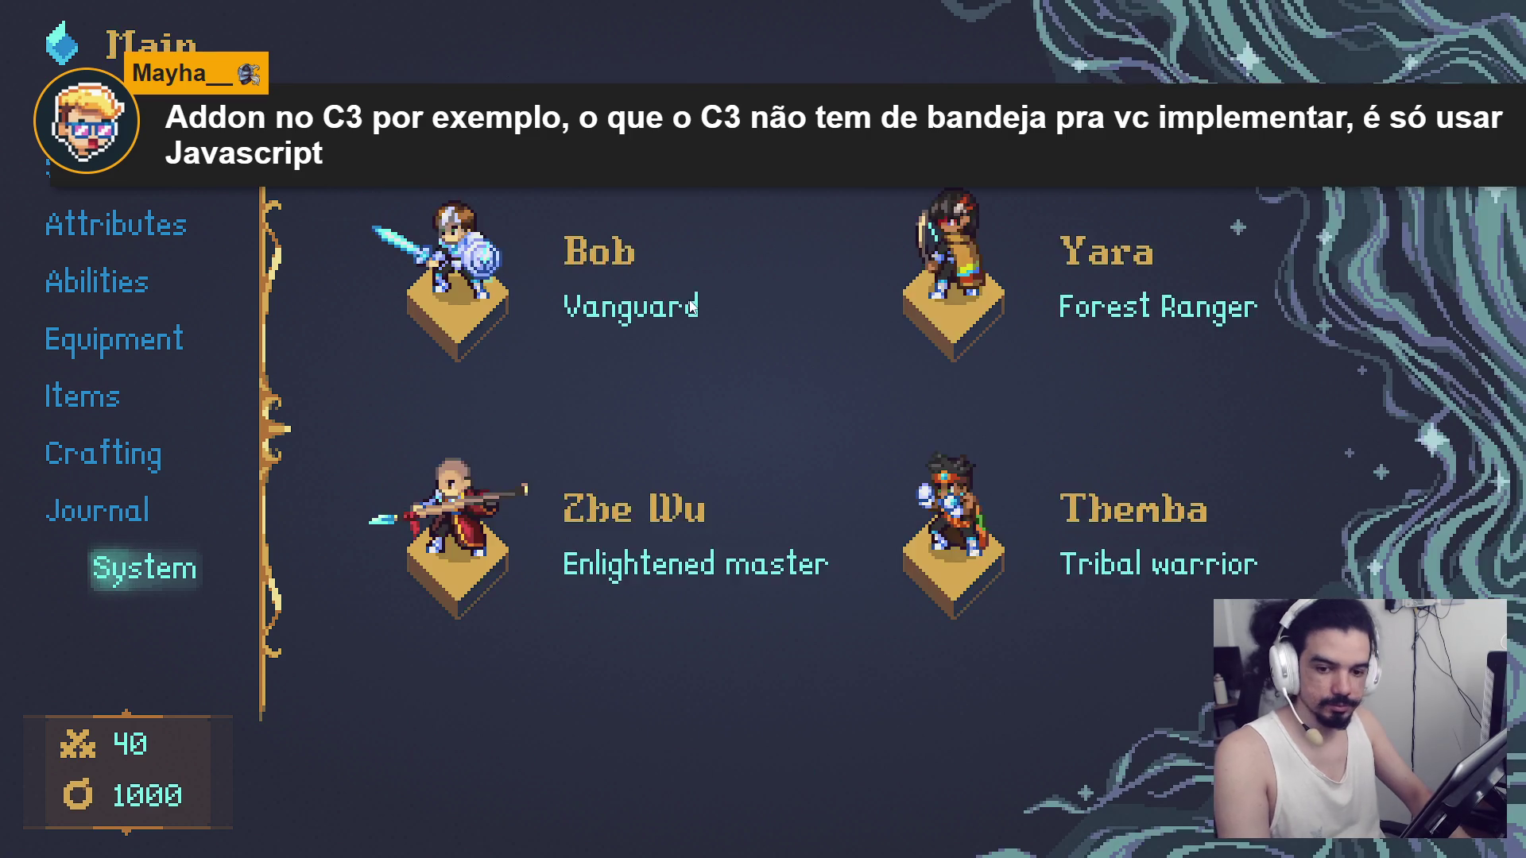
key("Escape")
Walk the party up-left through the arched doorway into the pillared hall, then back out below.
key("Up")
key("Left")
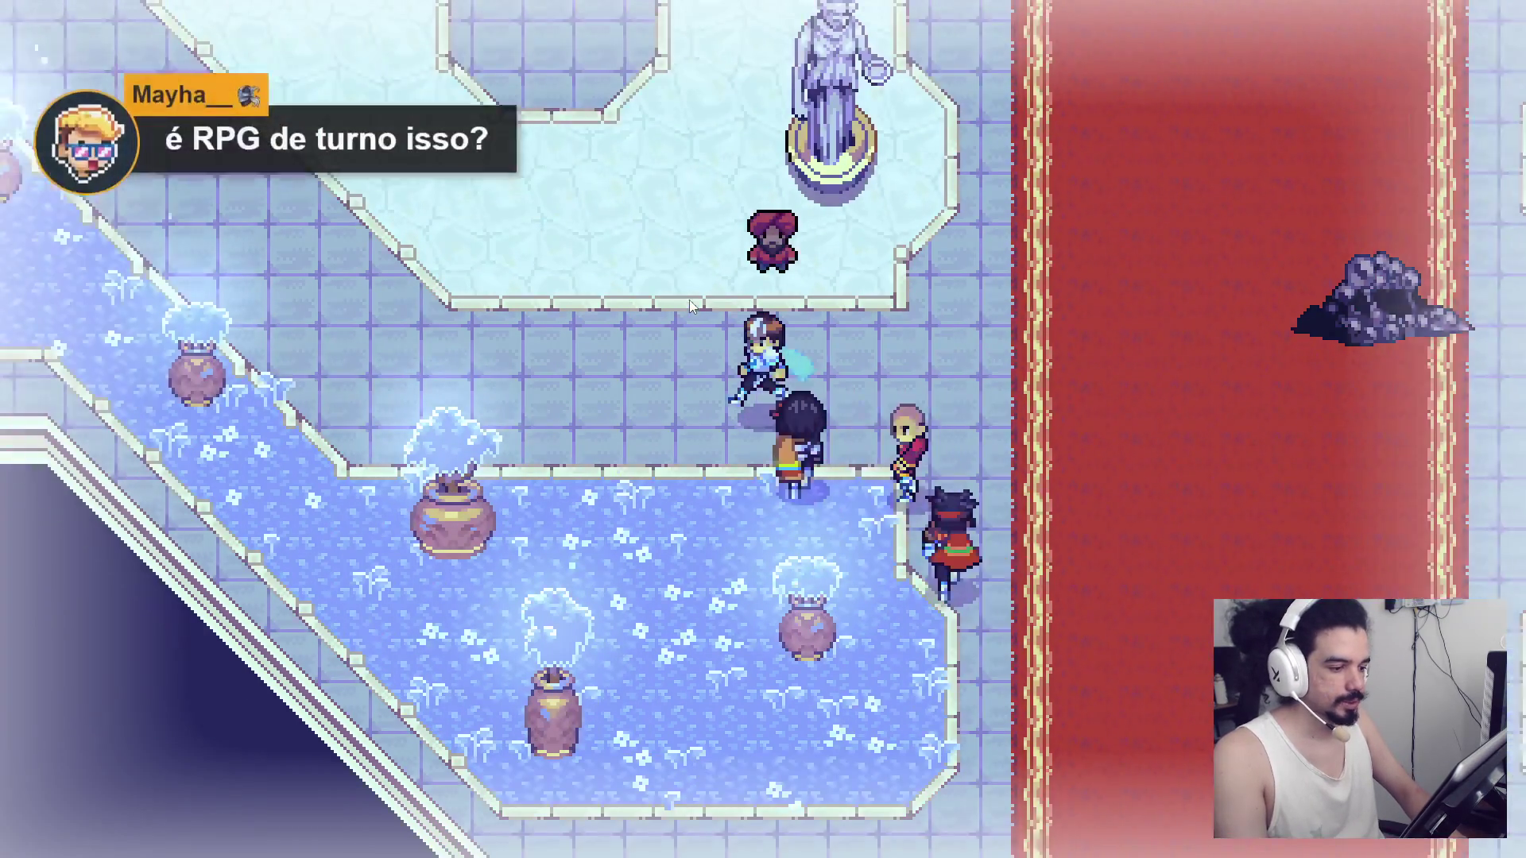
key("Up")
key("Left")
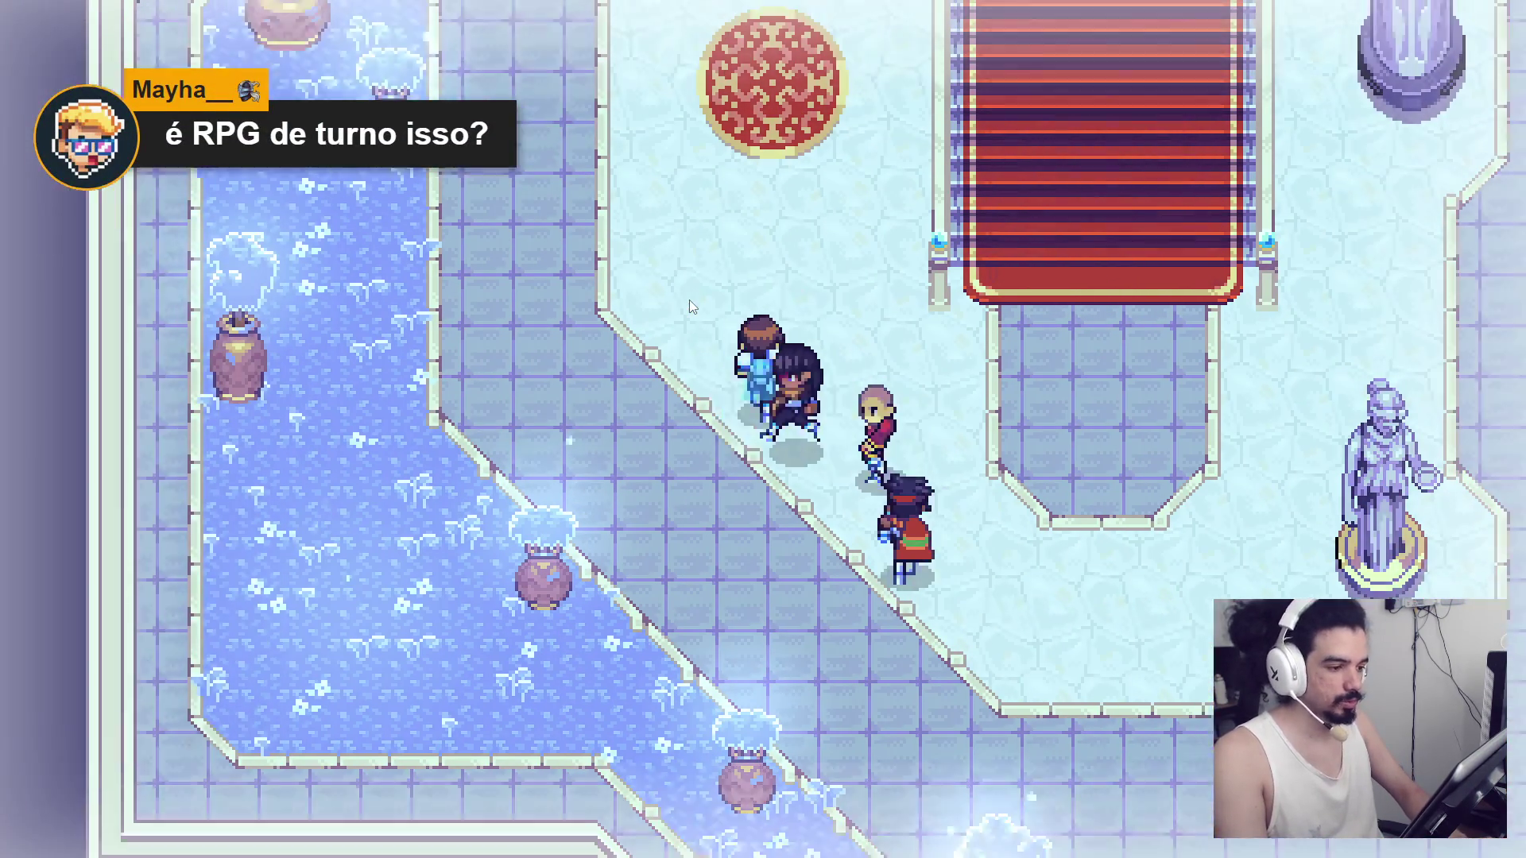
key("Up")
key("Left")
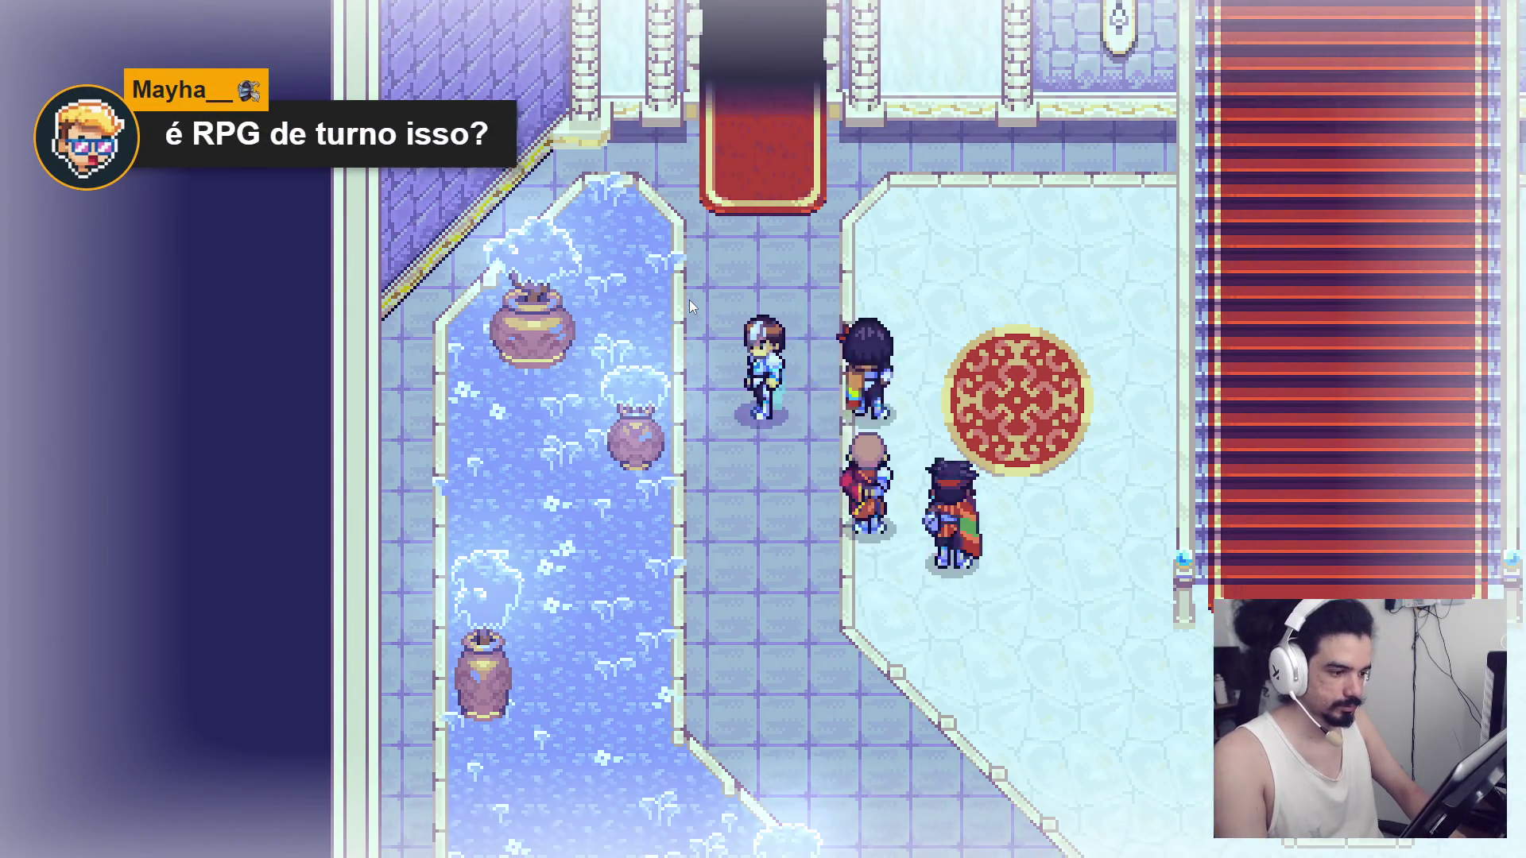
key("Up")
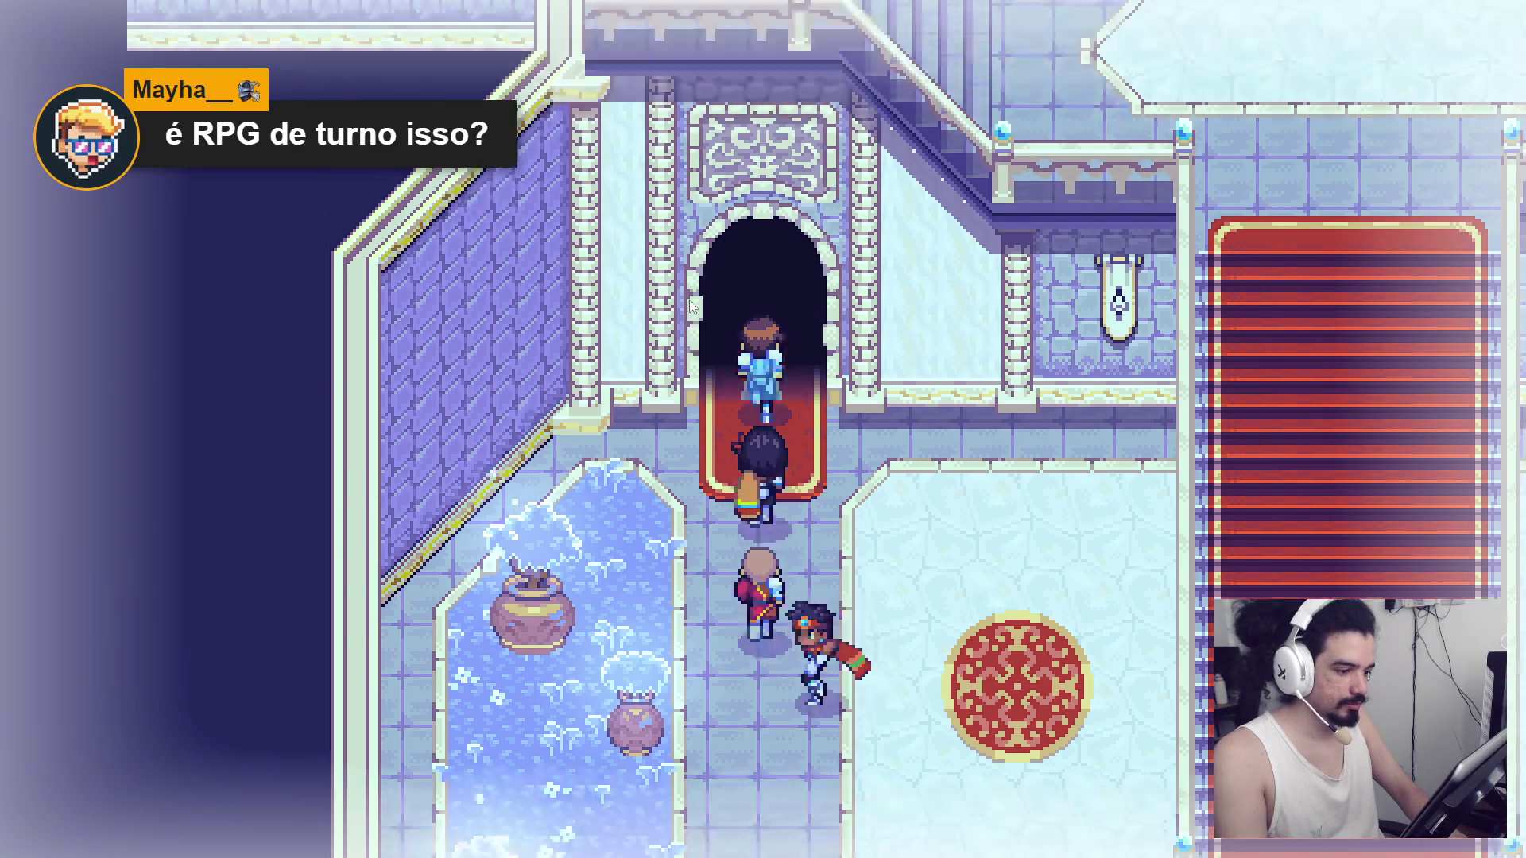
key("Up")
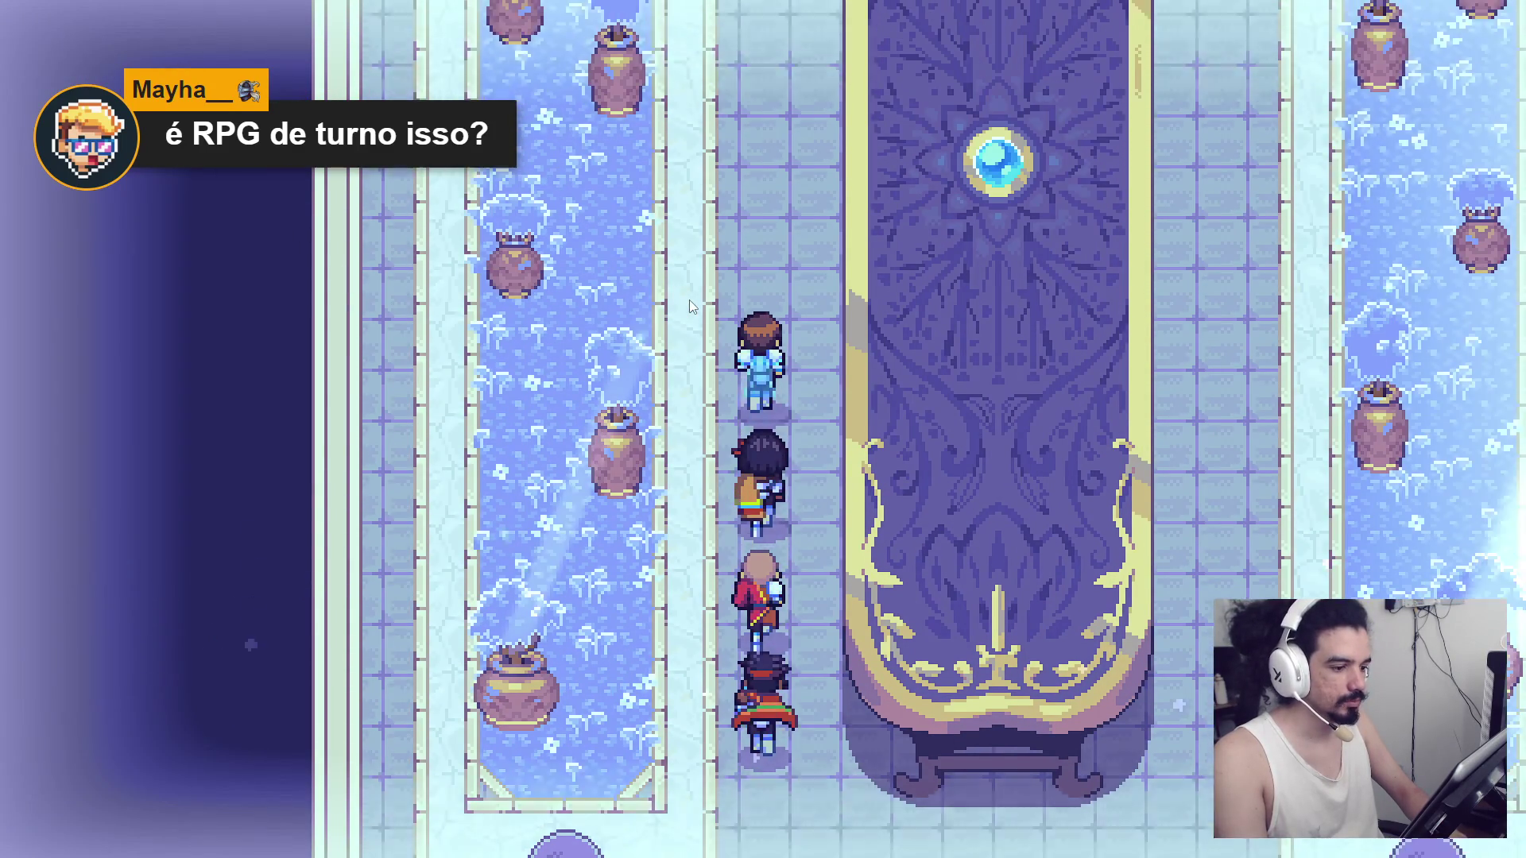
key("Up")
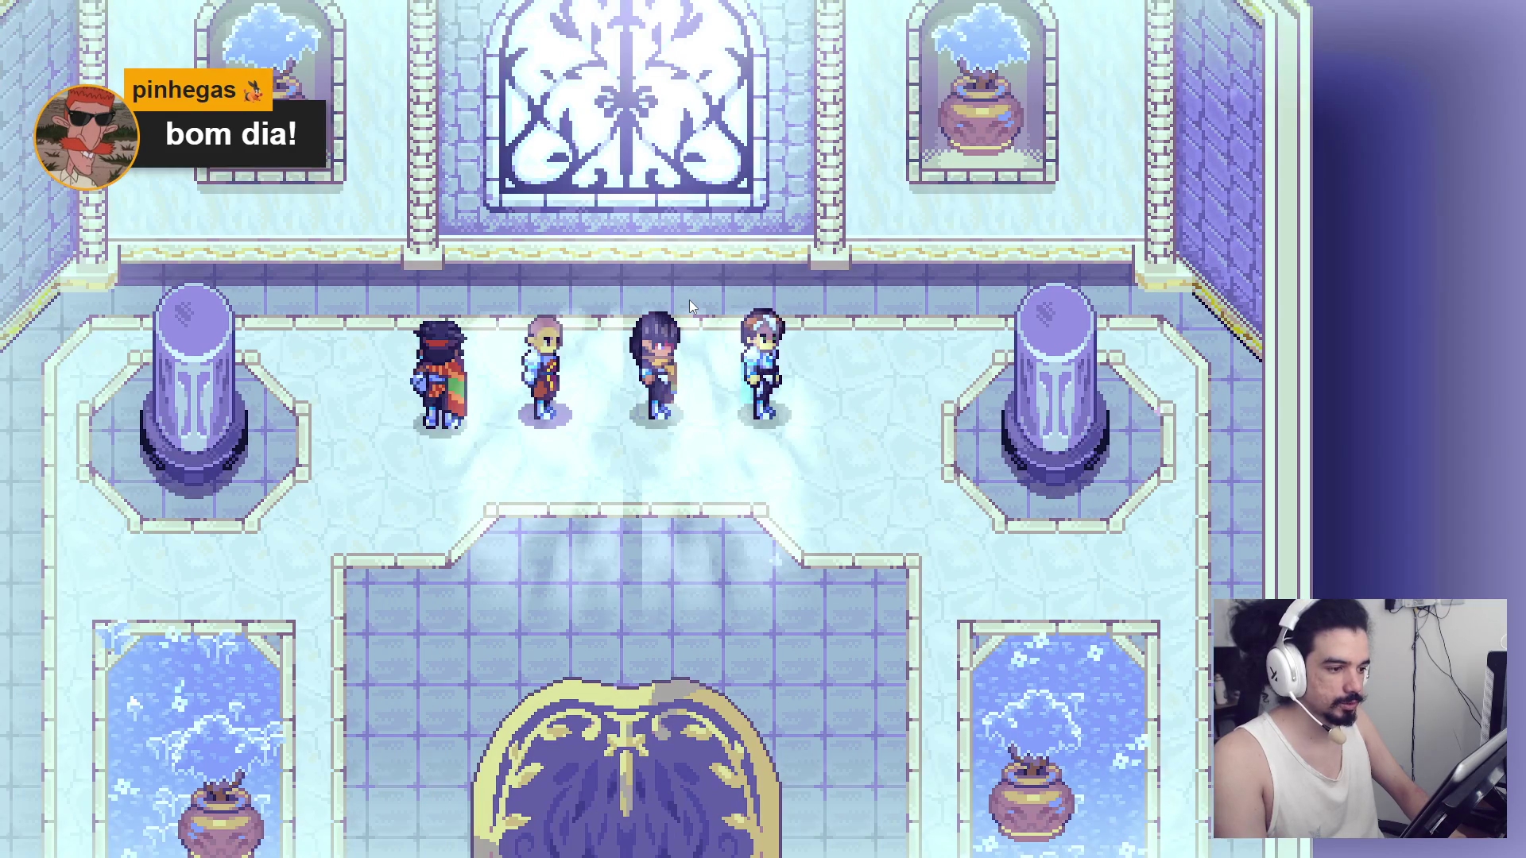
key("Down")
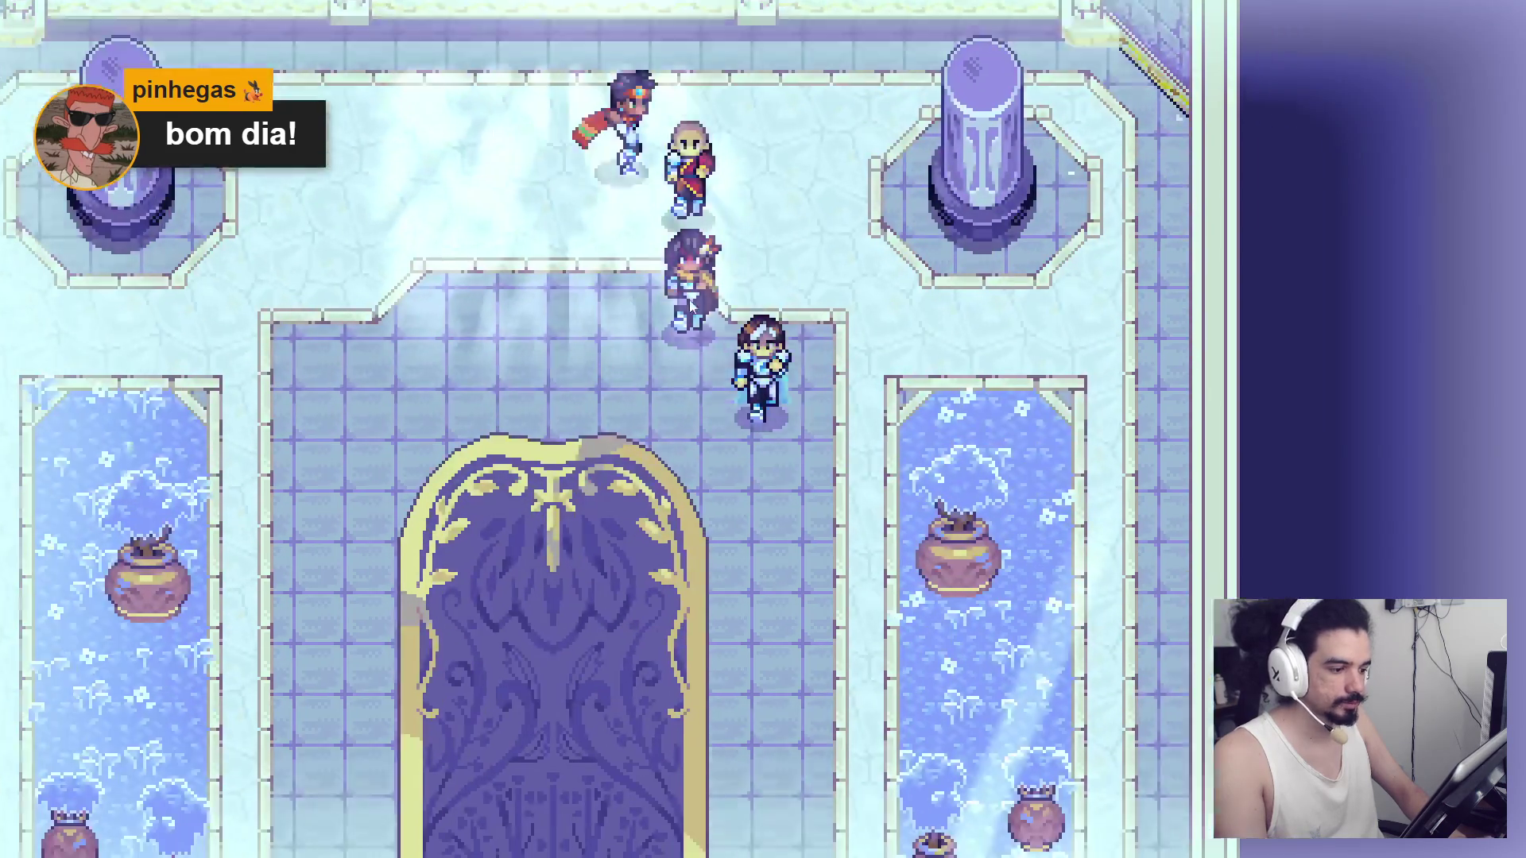
key("Down")
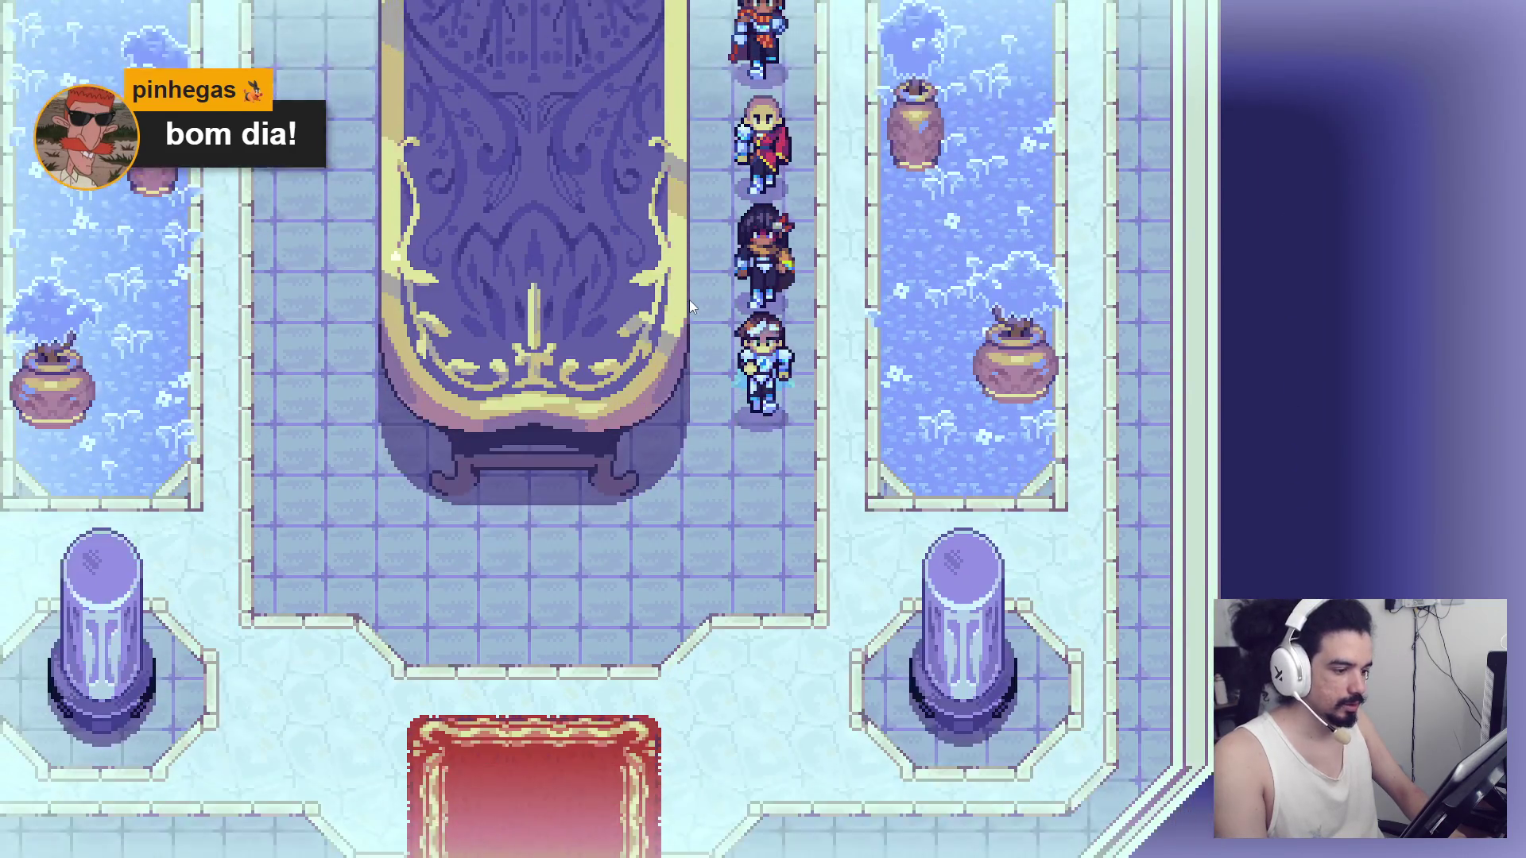
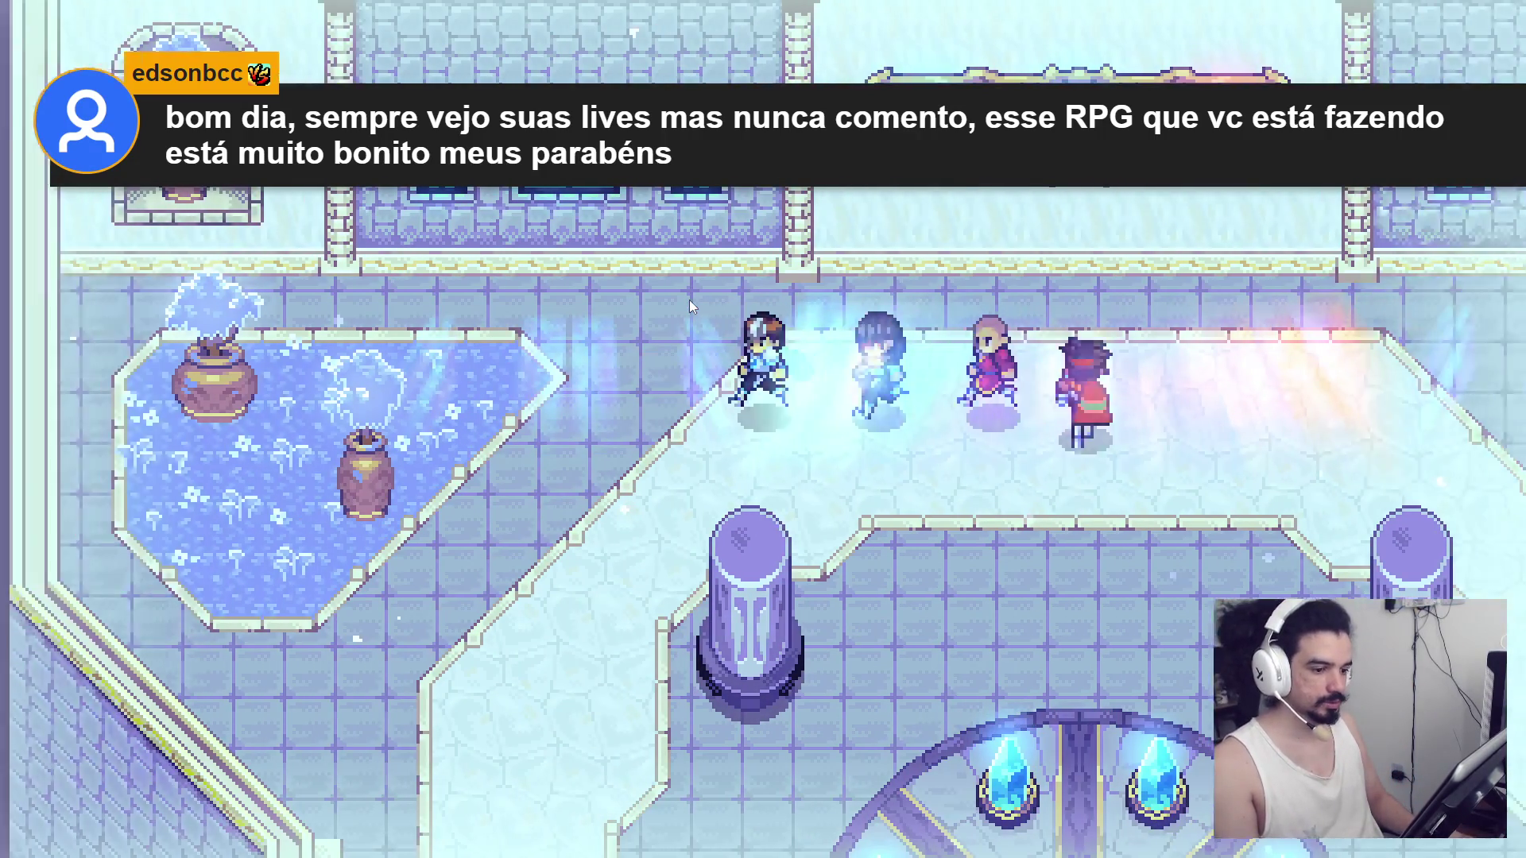
Walk the party south to the crystal circle, win the attack, and collect the 1000 spiritual energy spoils.
key("Down")
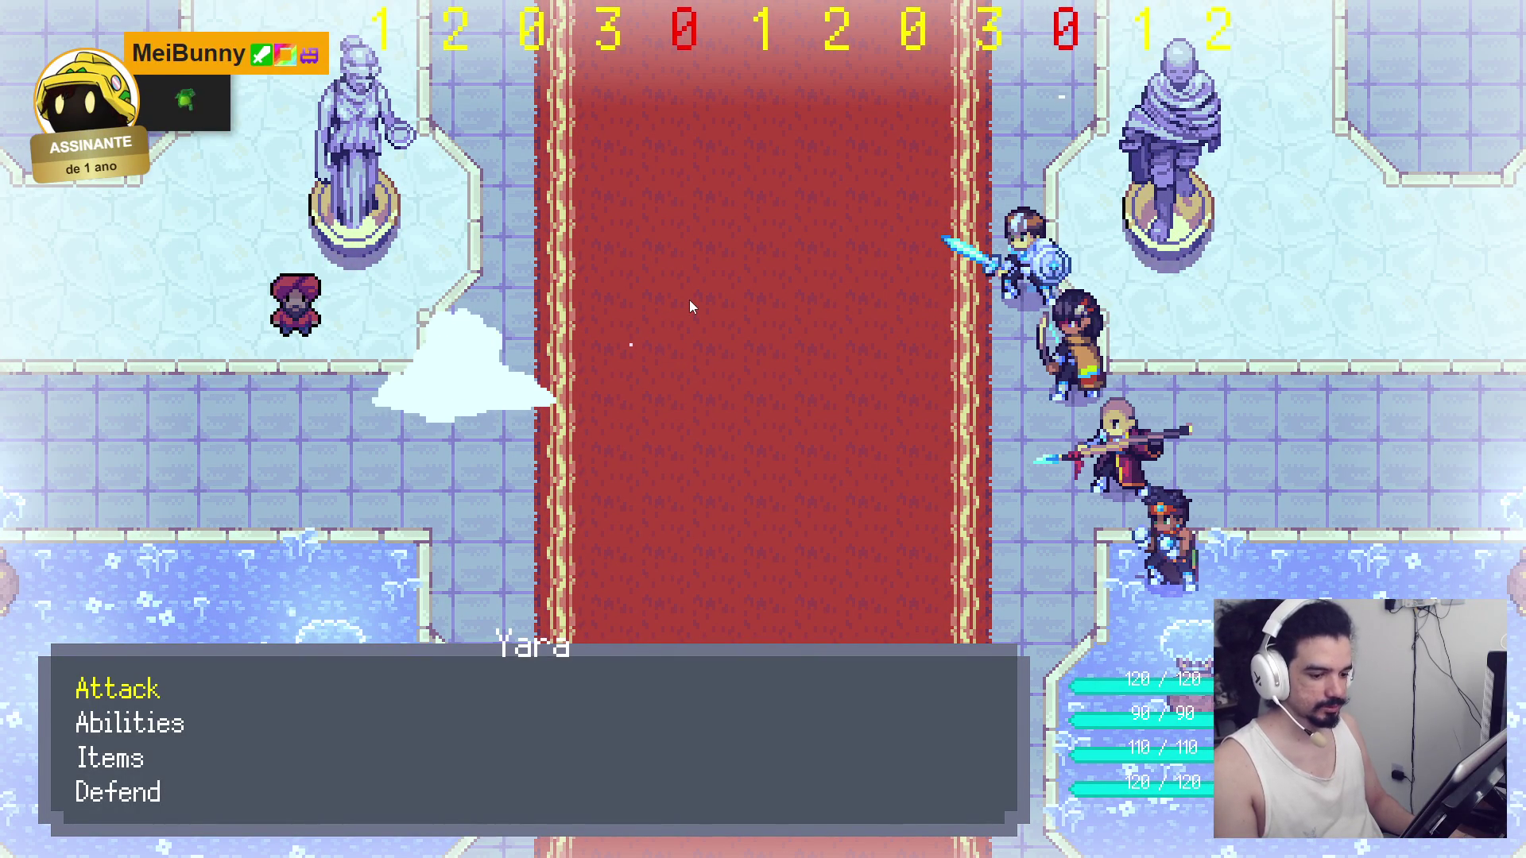
key("Return")
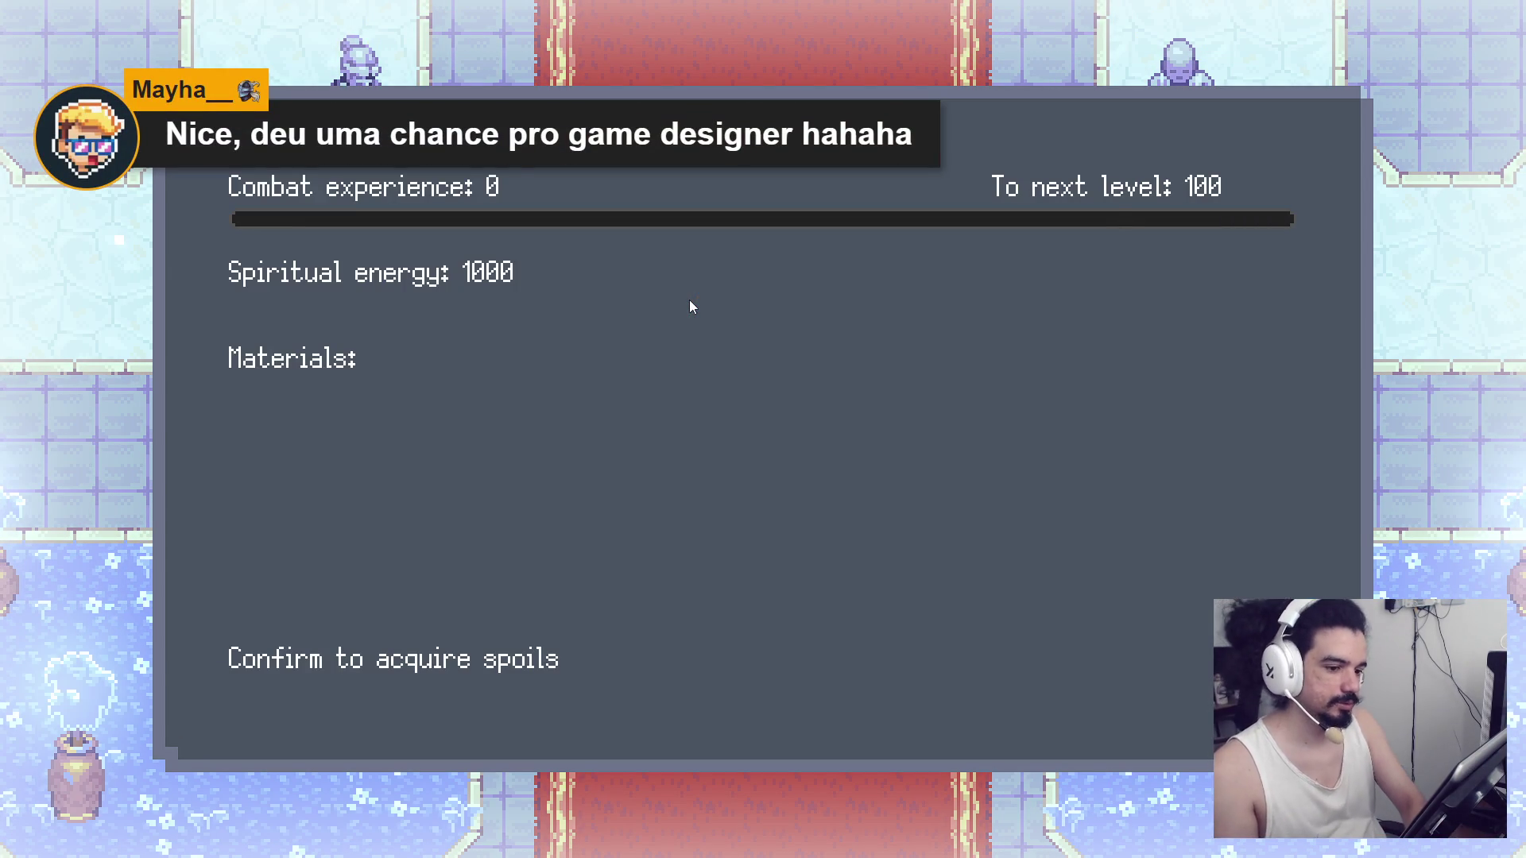
key("Return")
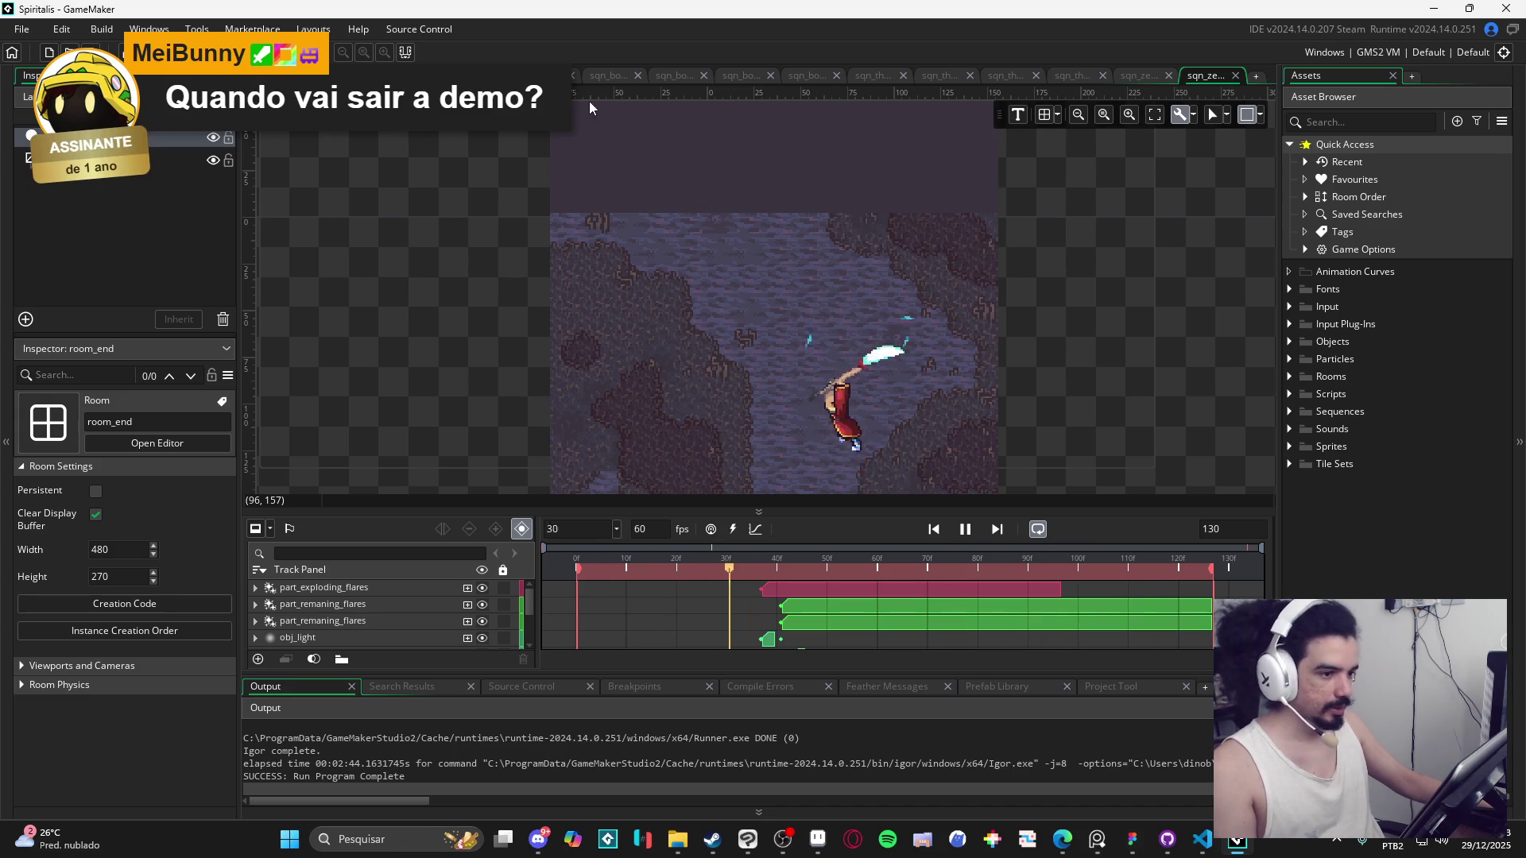
Play through the sqn_bob ability sequences, including sqn_bob_guard, with a taller preview area.
left_click(608, 74)
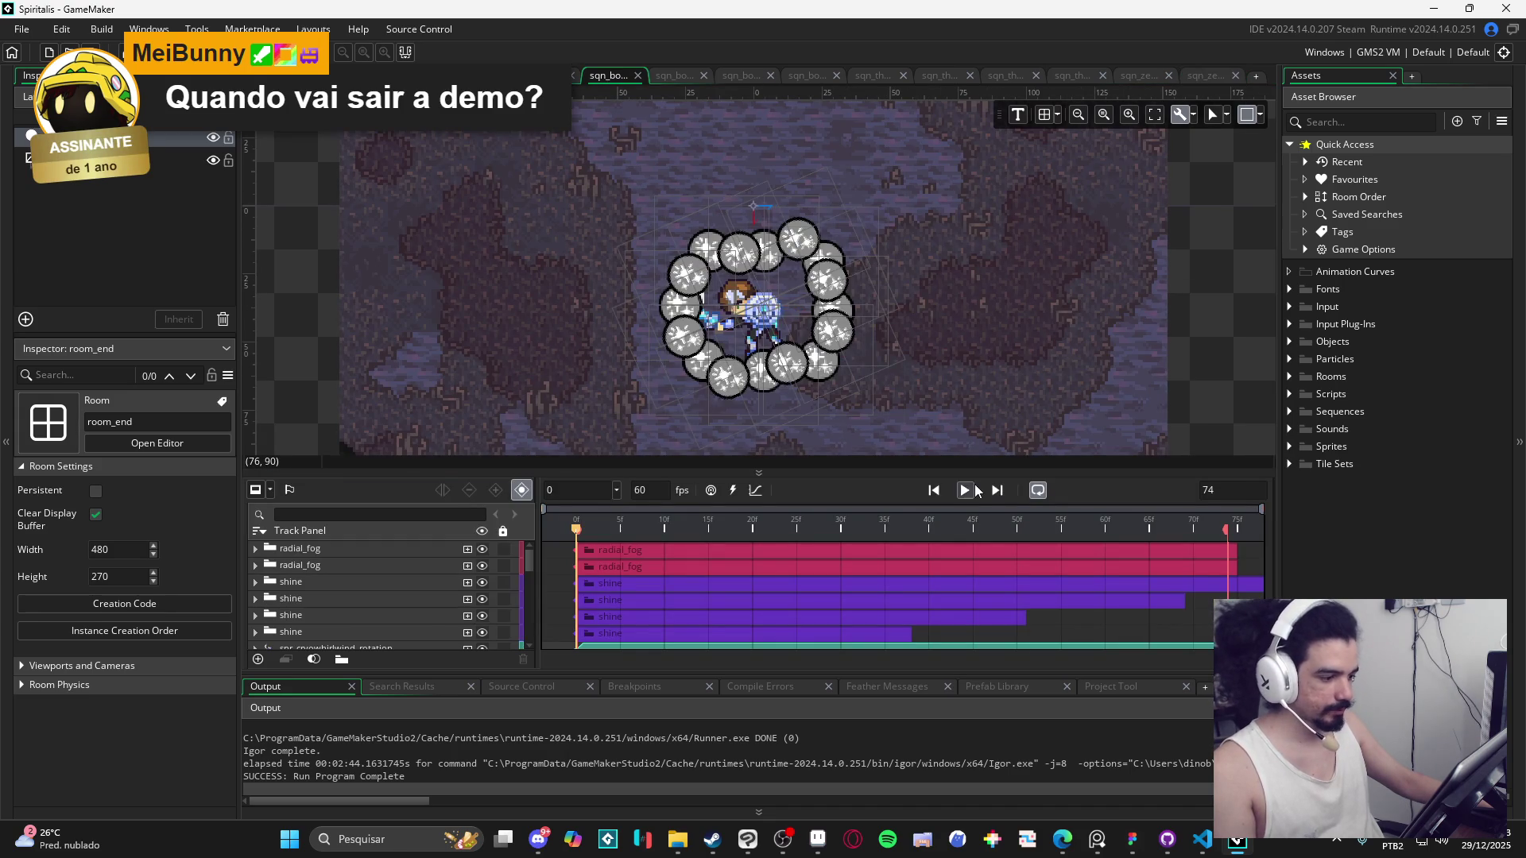
left_click(966, 490)
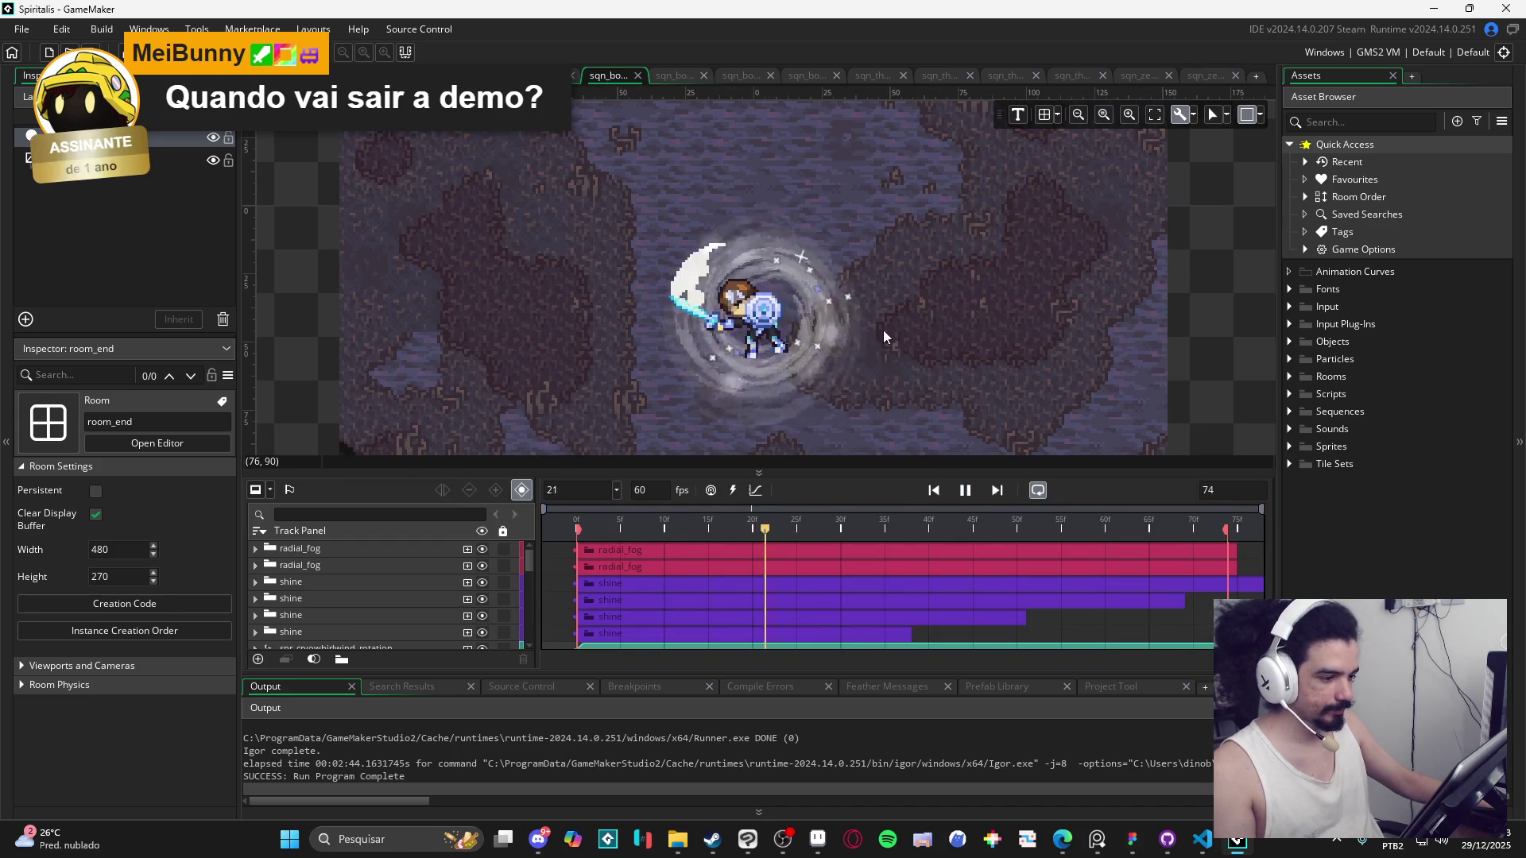
left_click(677, 83)
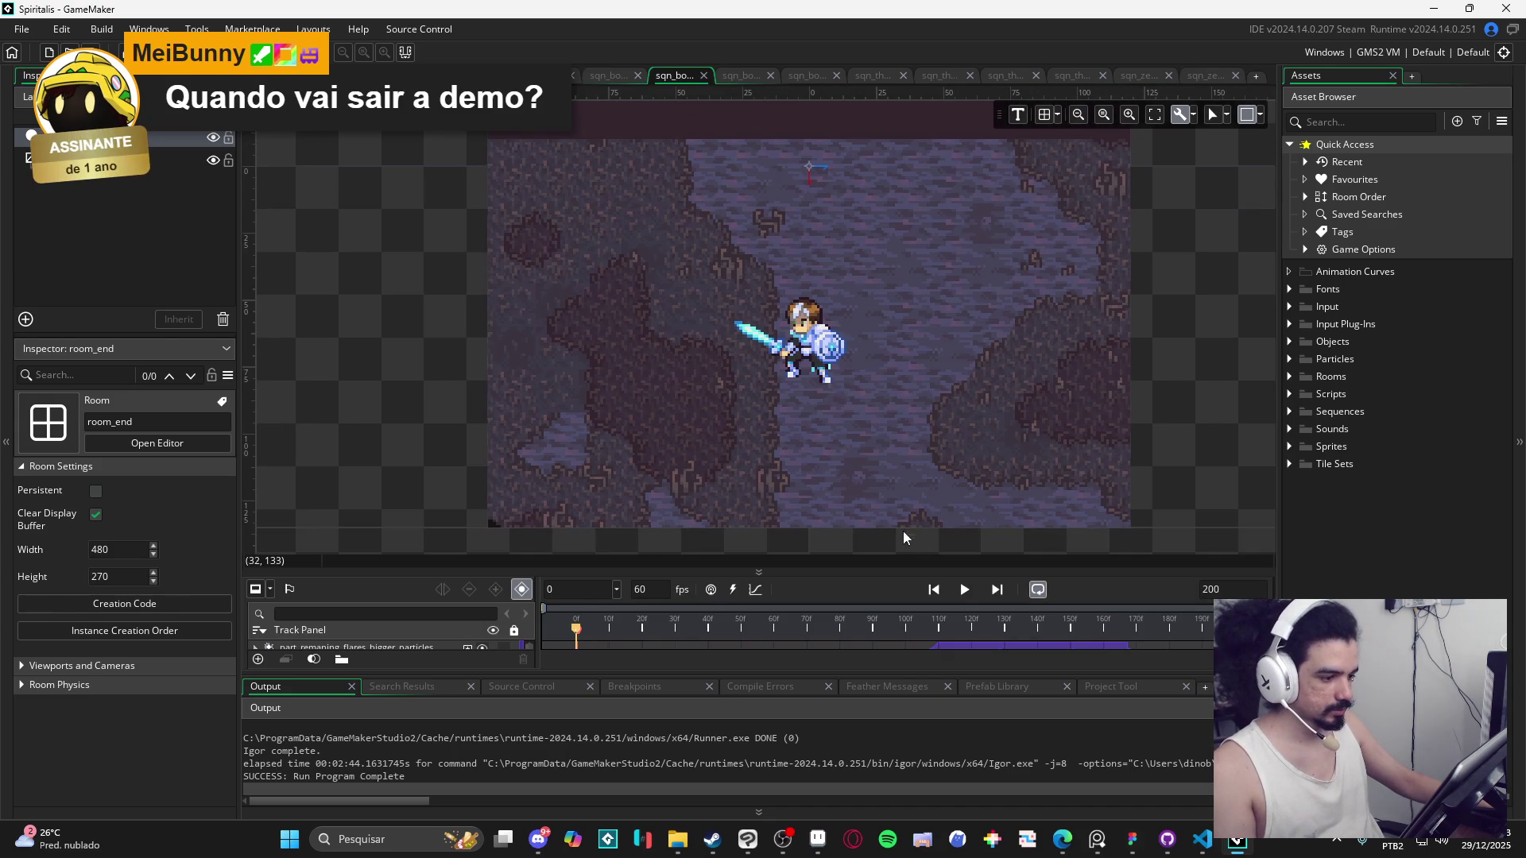
left_click(962, 592)
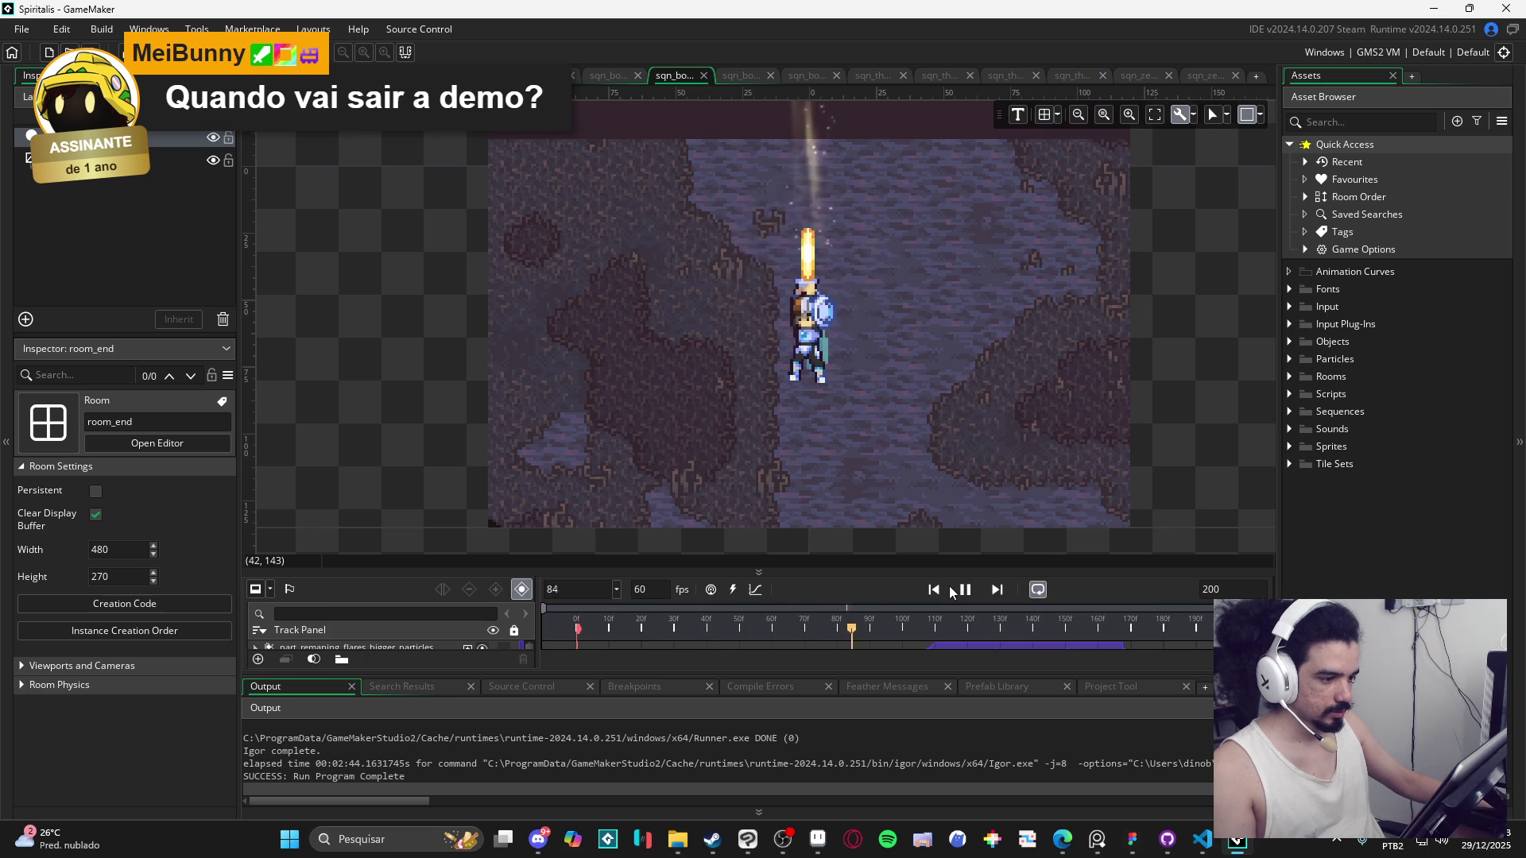
left_click(740, 80)
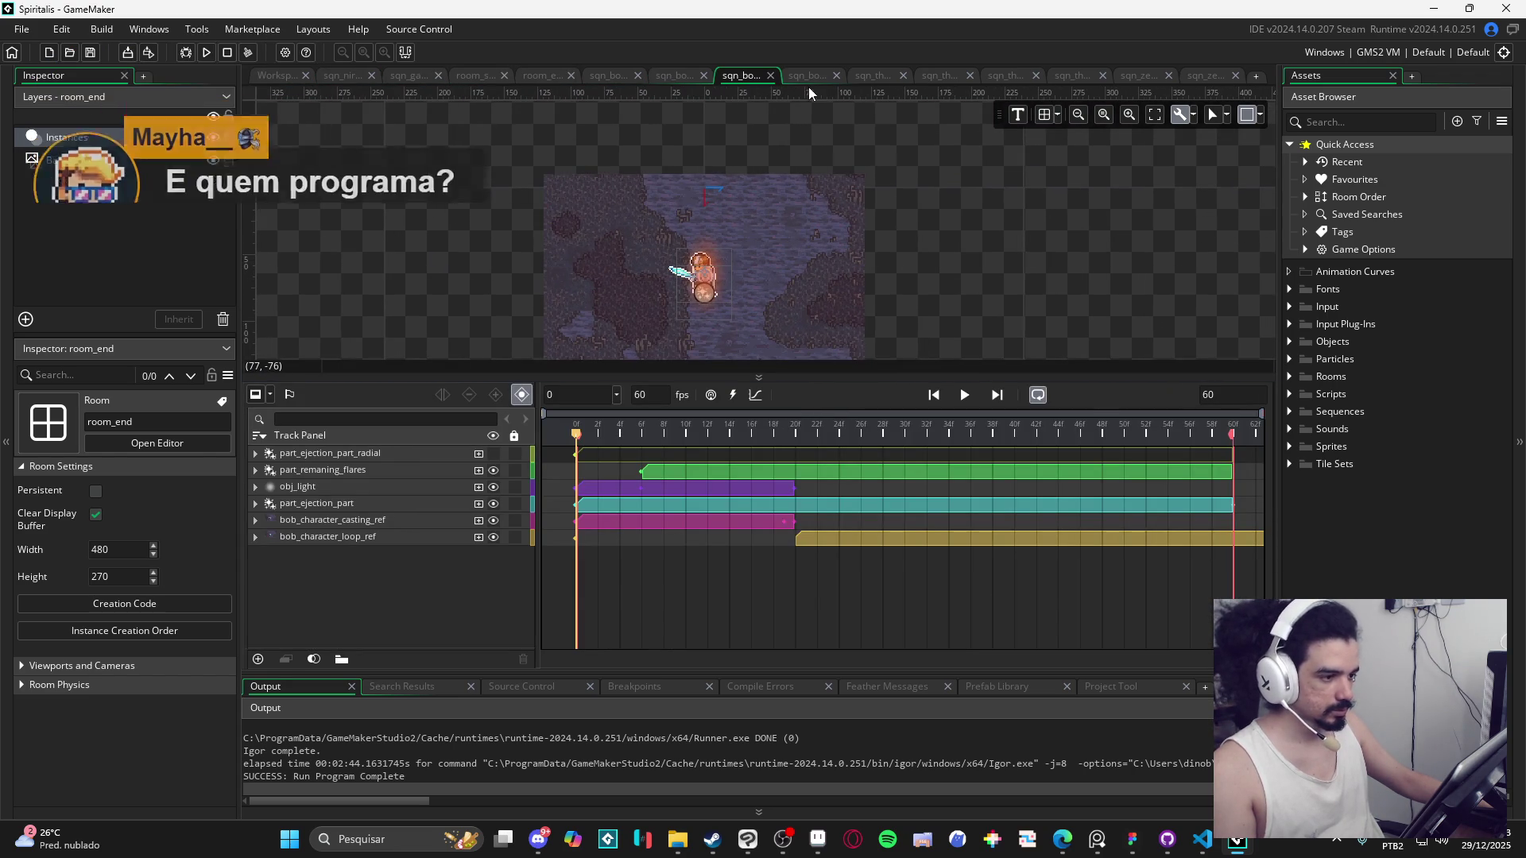
left_click(808, 82)
left_click_drag(904, 375, 962, 532)
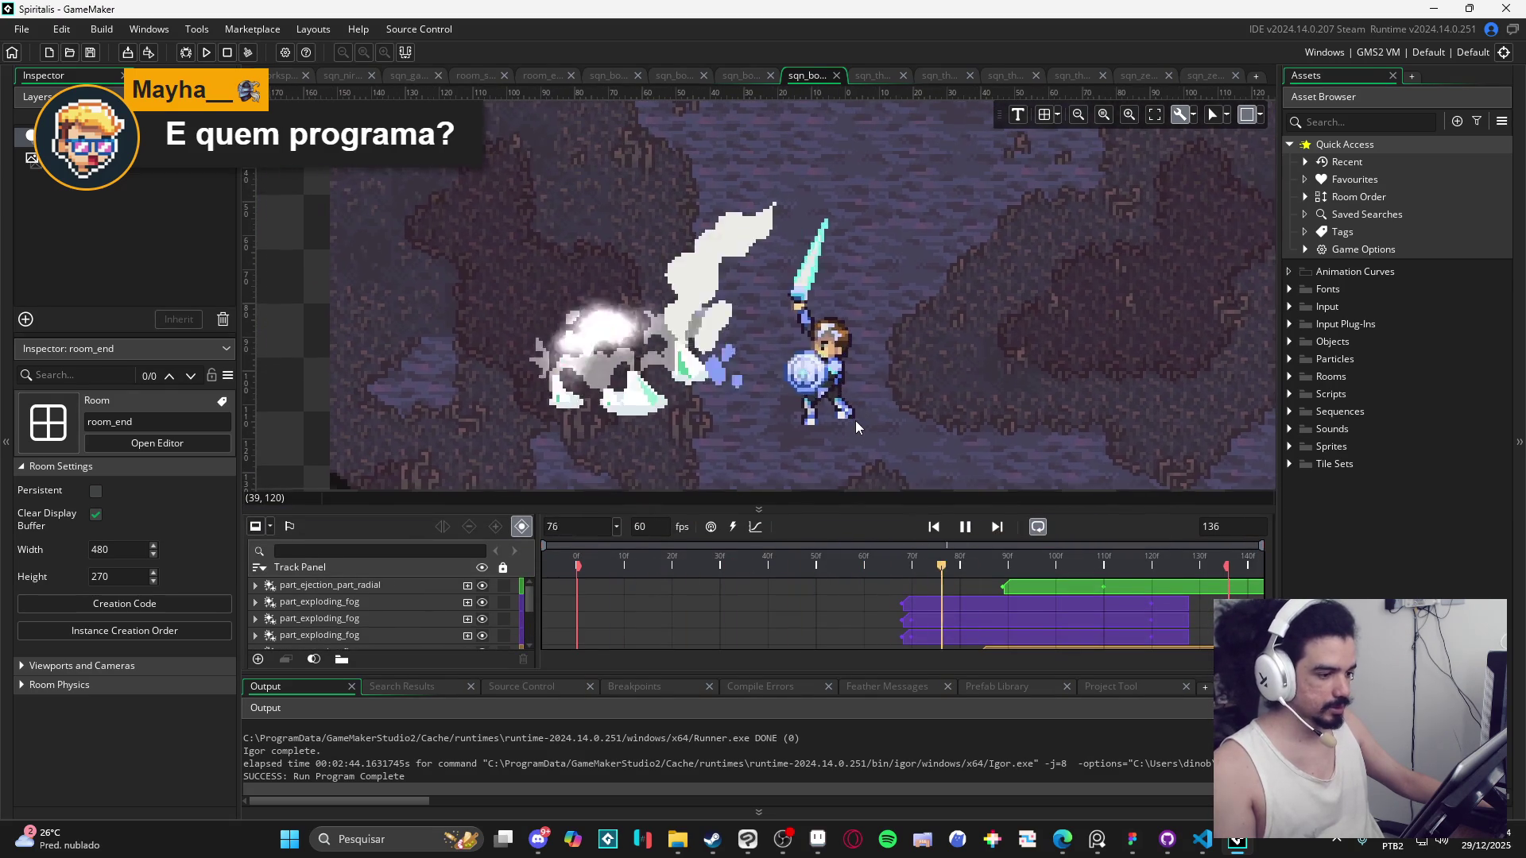
Play sqn_themba_revenge and the other Themba sequences, ending on the uppercut.
left_click(873, 74)
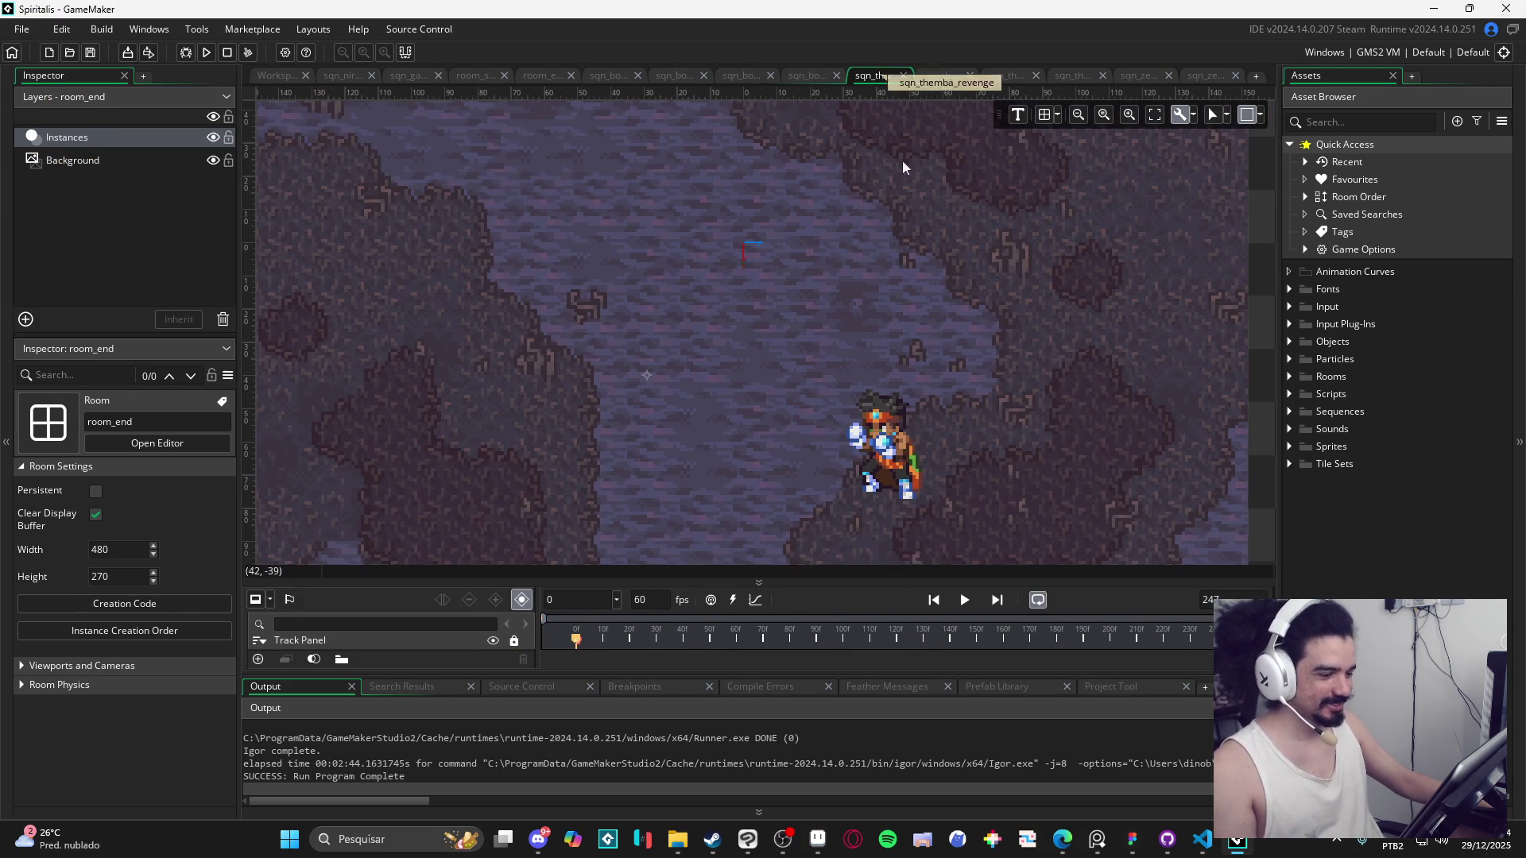
left_click(960, 604)
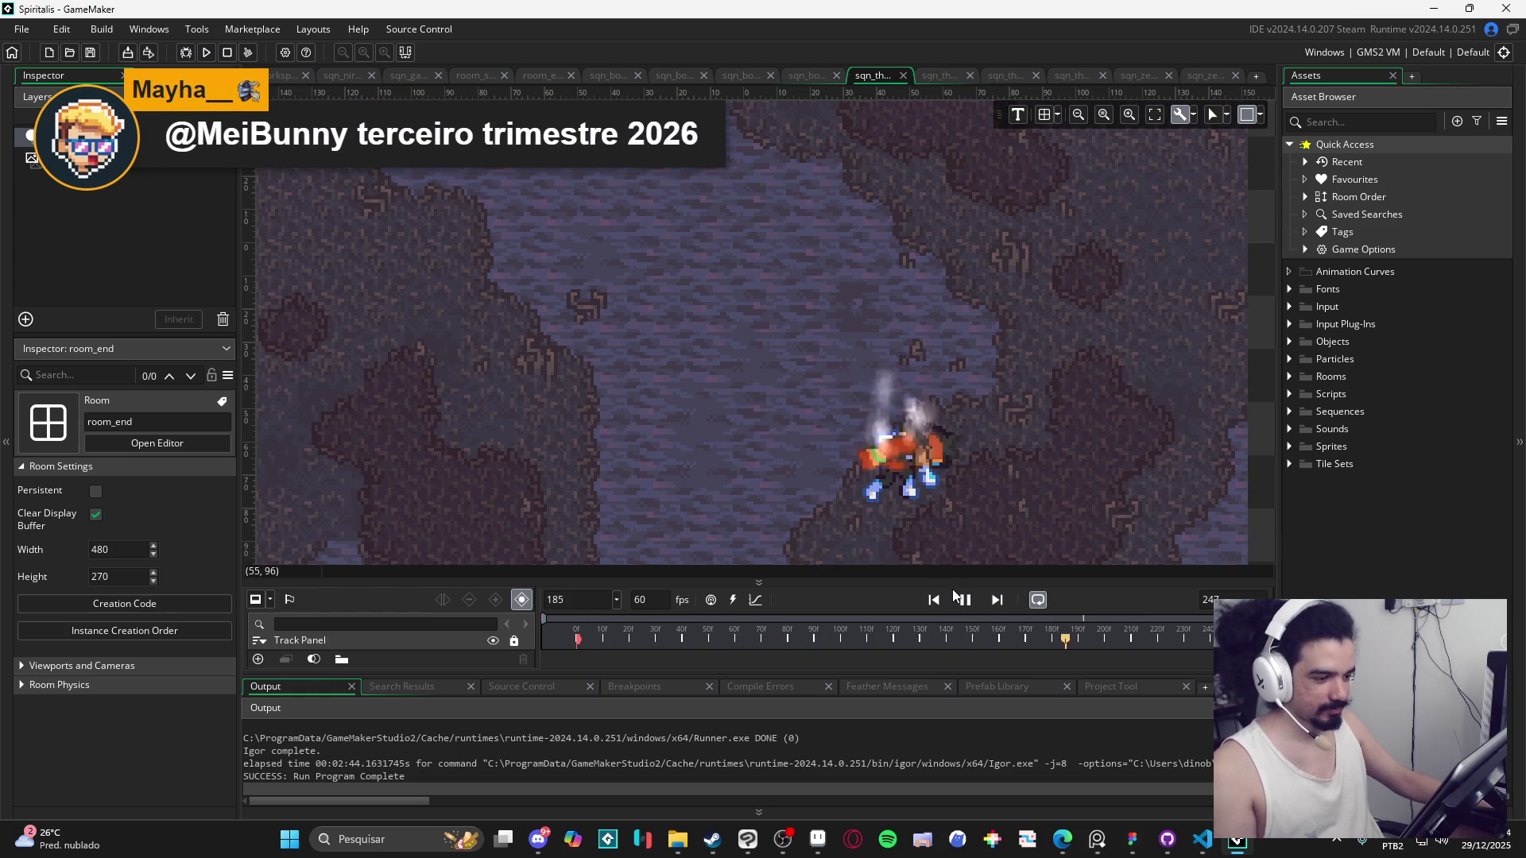
left_click(935, 75)
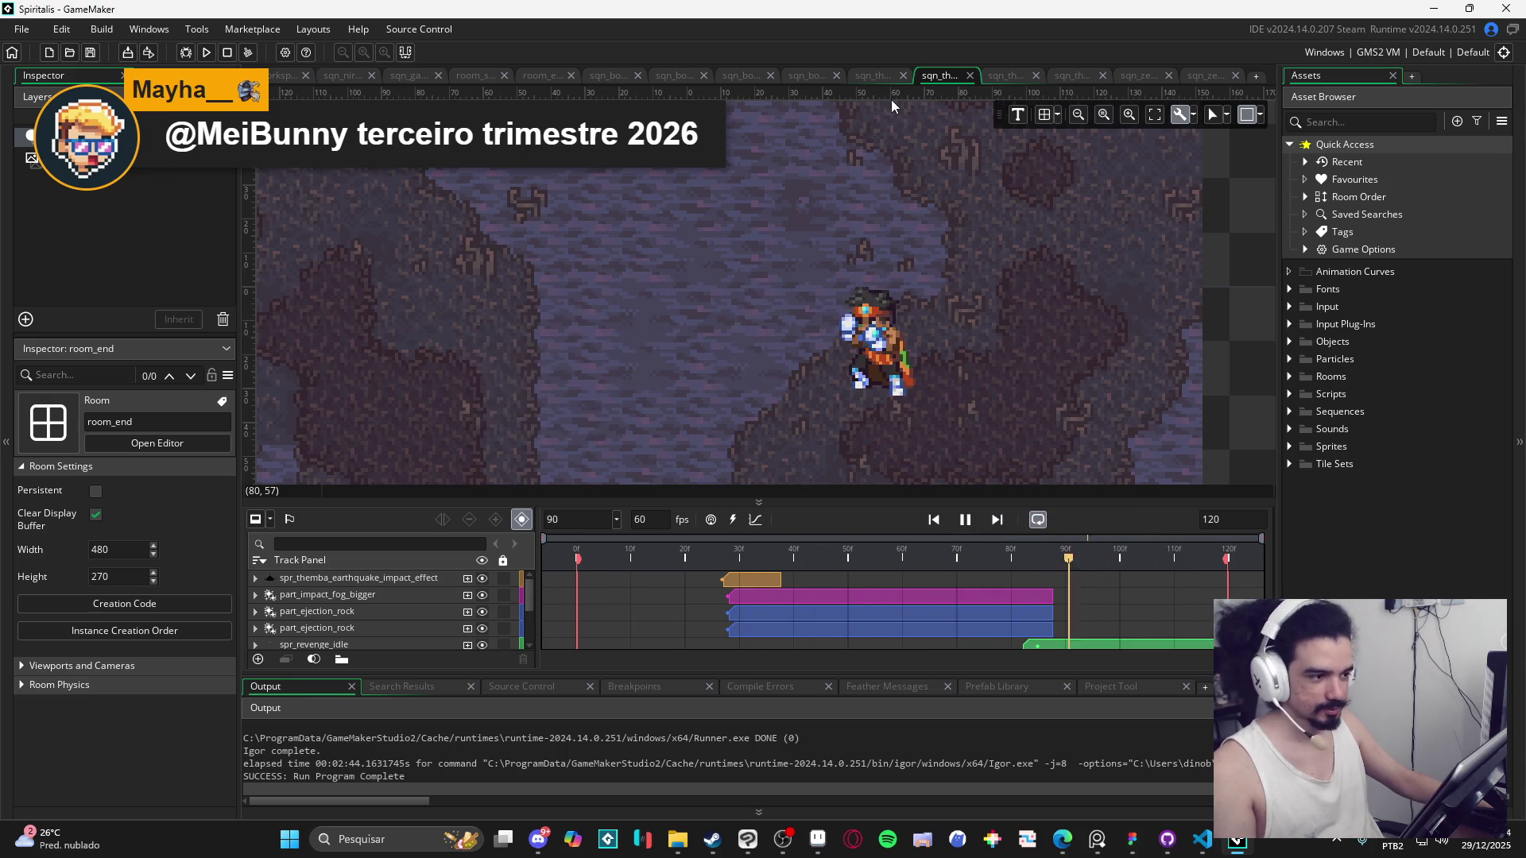
left_click(998, 75)
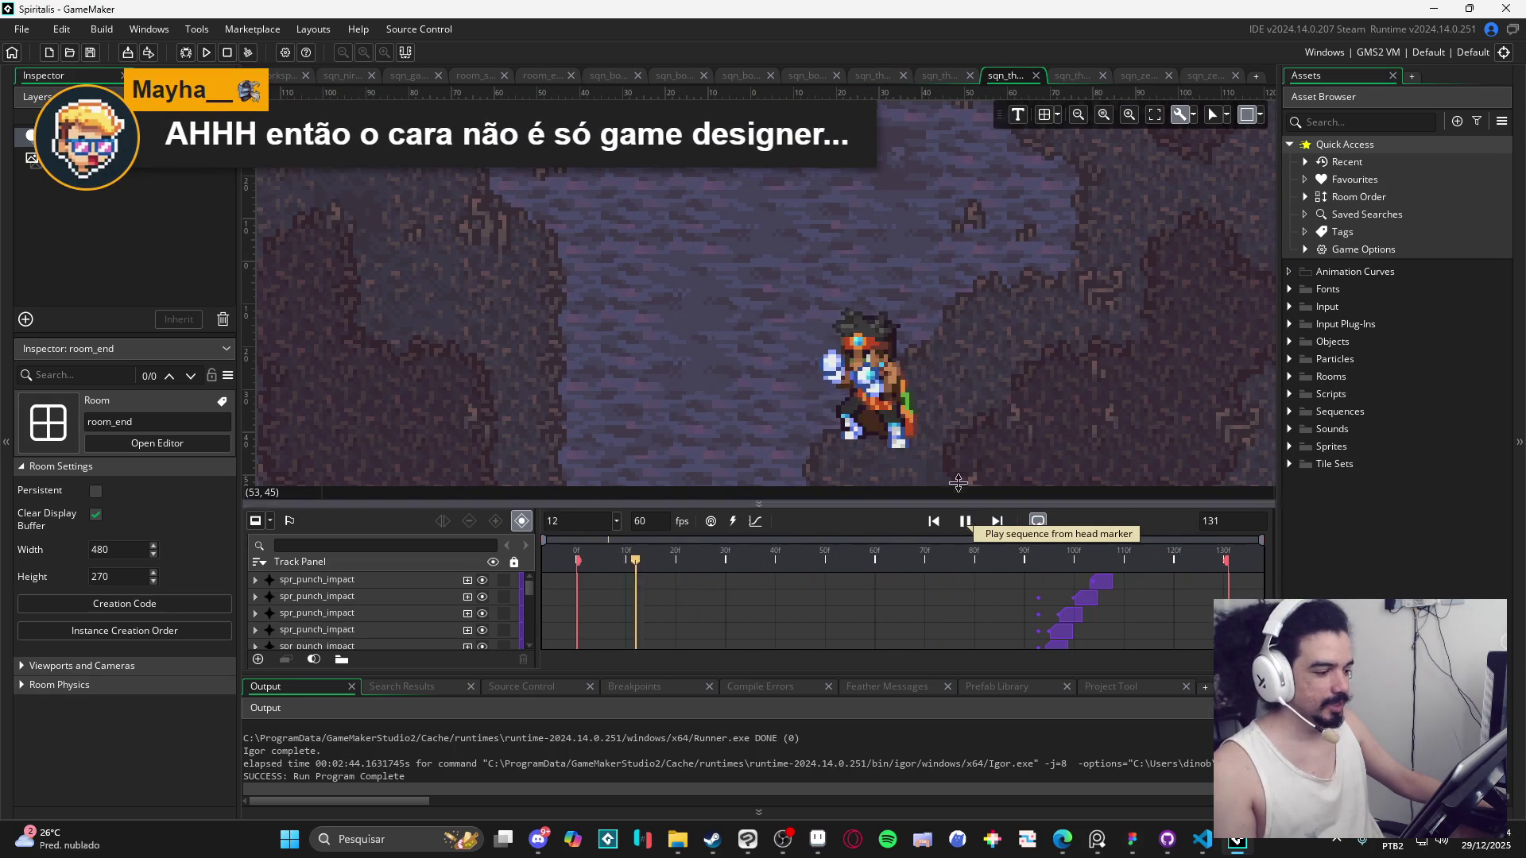
left_click(1069, 76)
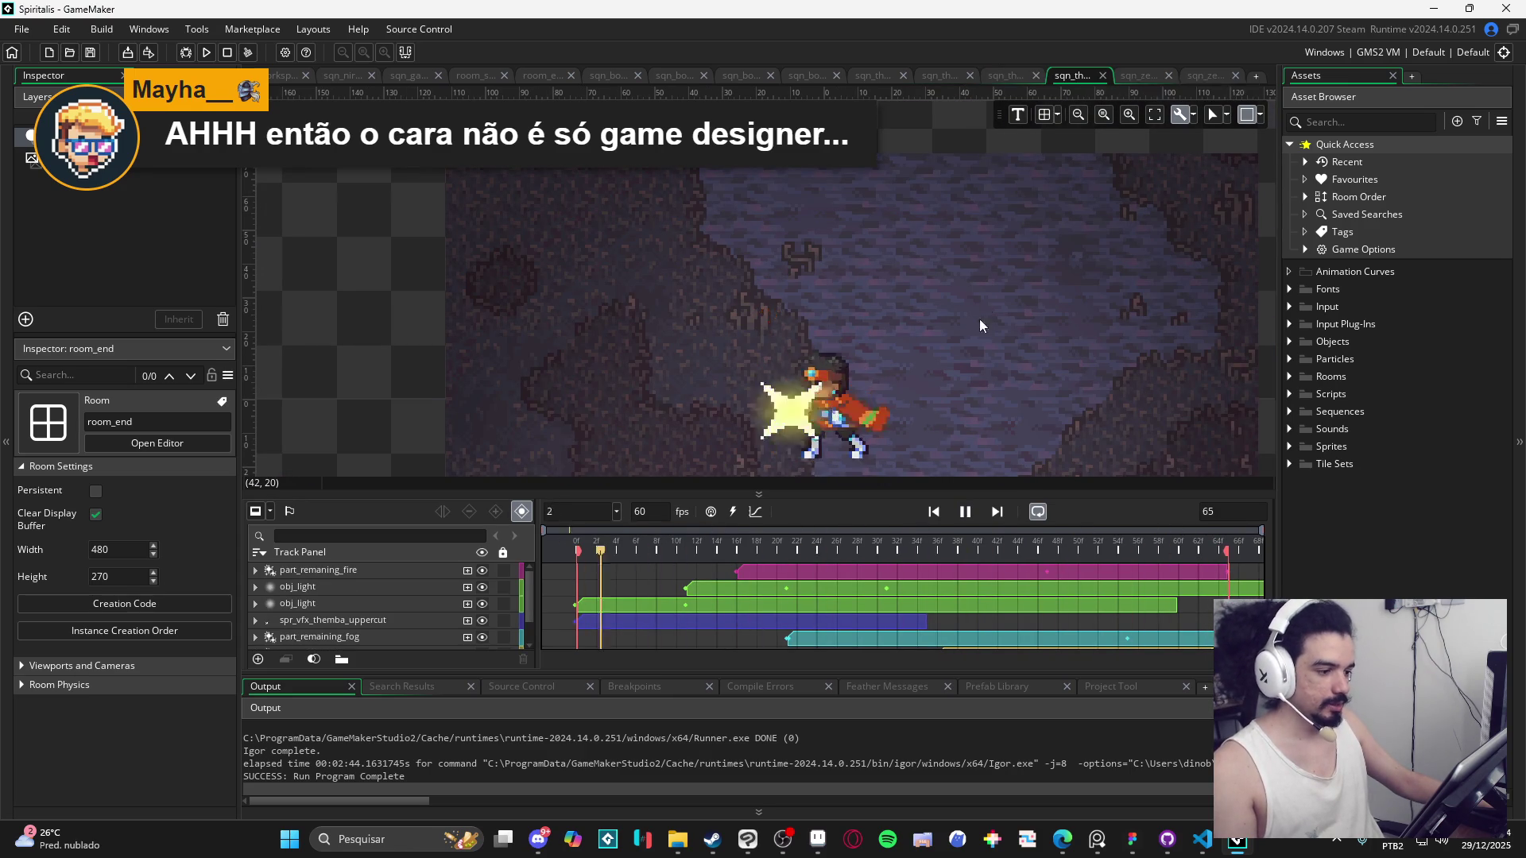
Preview the sqn_zeh_abyssal_bog sequence and the Zeh lightning sequence.
left_click(1137, 73)
left_click(960, 524)
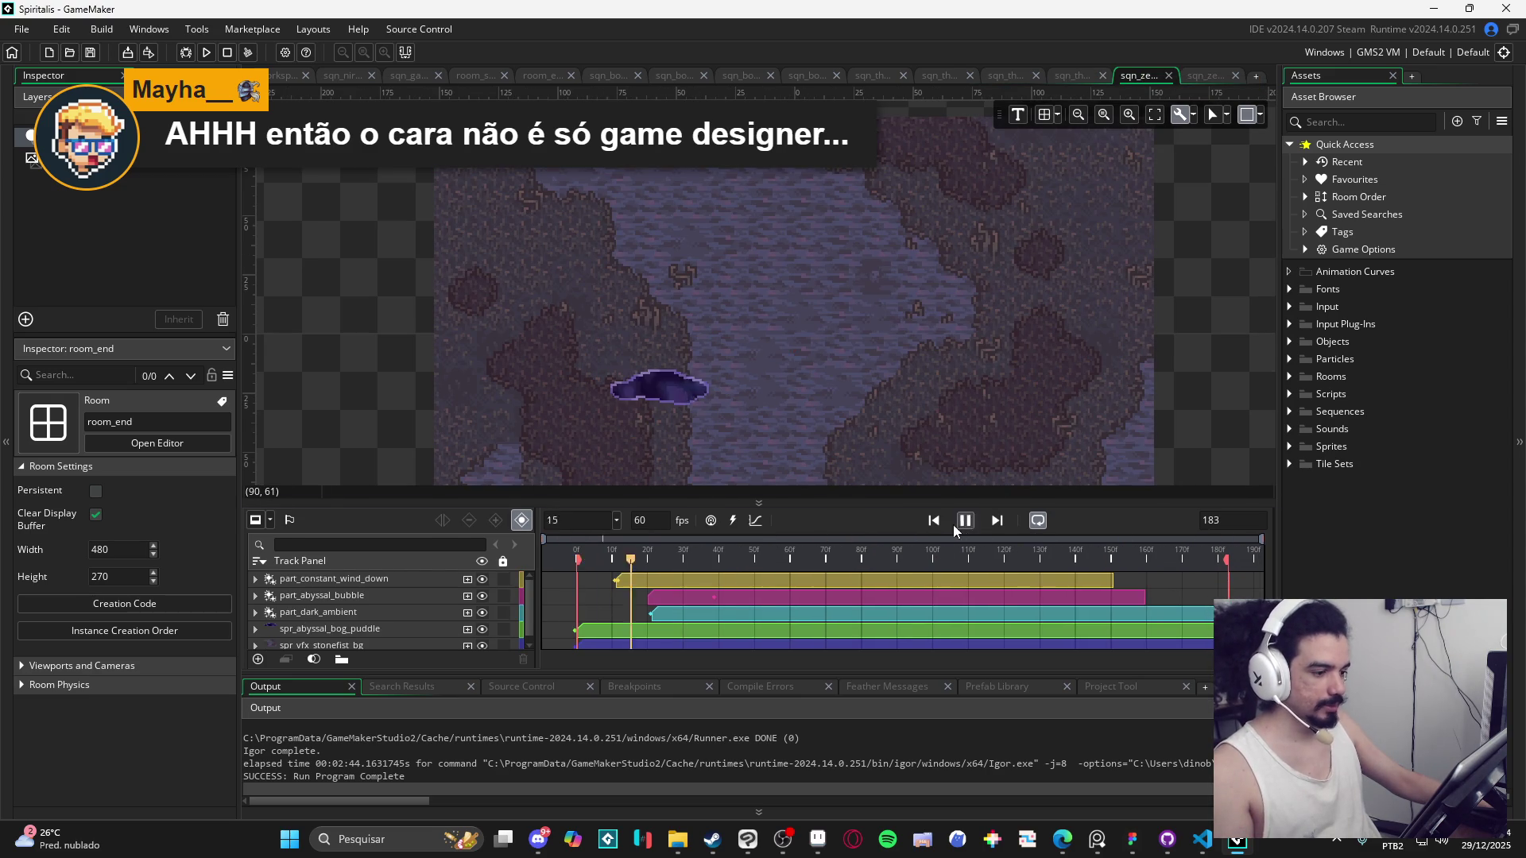
left_click(1203, 77)
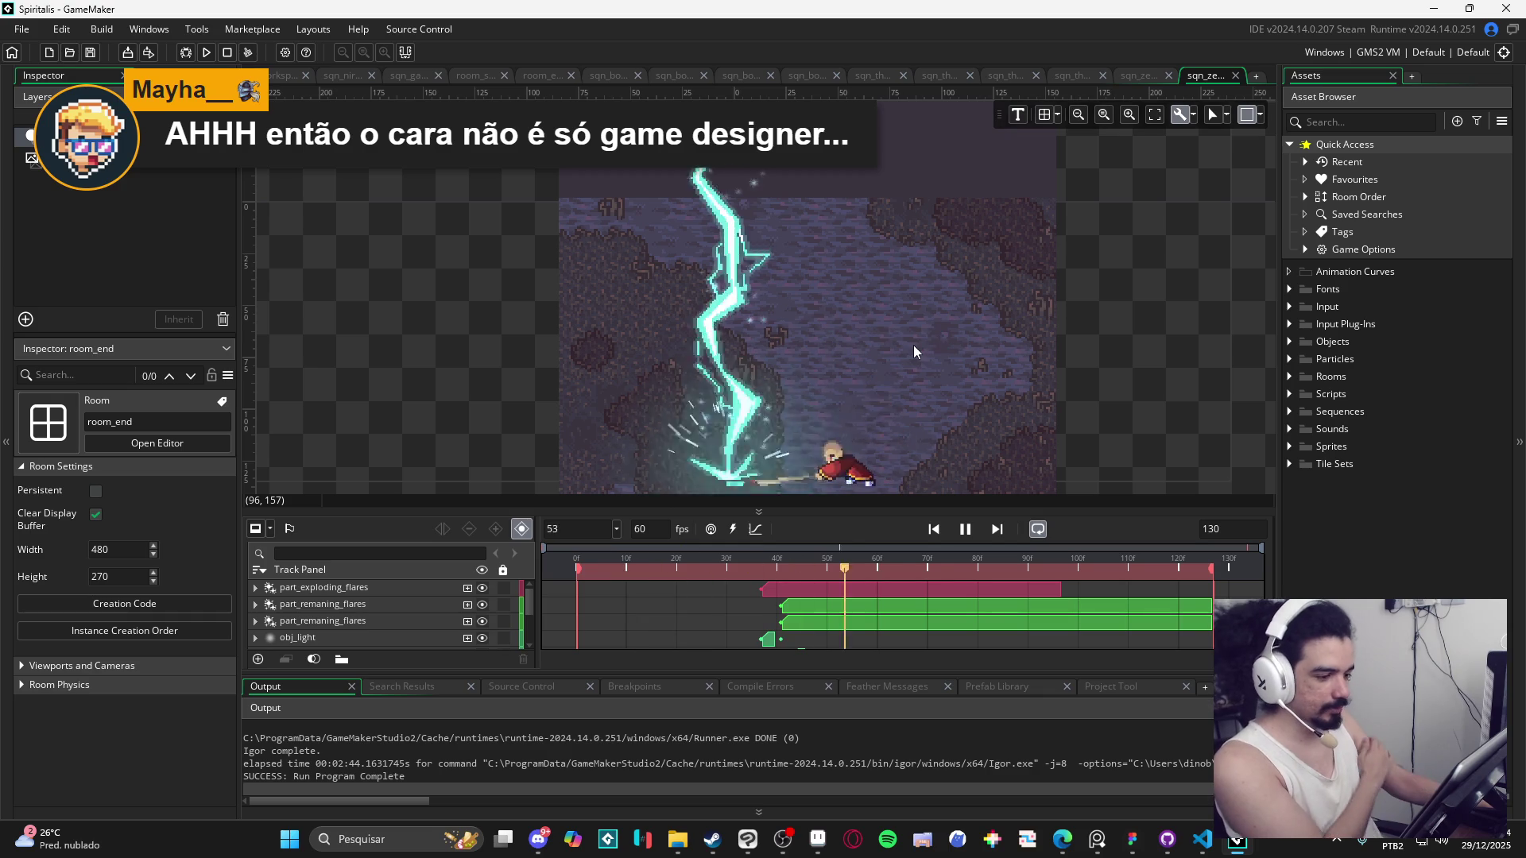
Cycle through the remaining Bob sequences with a taller preview, then open the File menu.
left_click(409, 76)
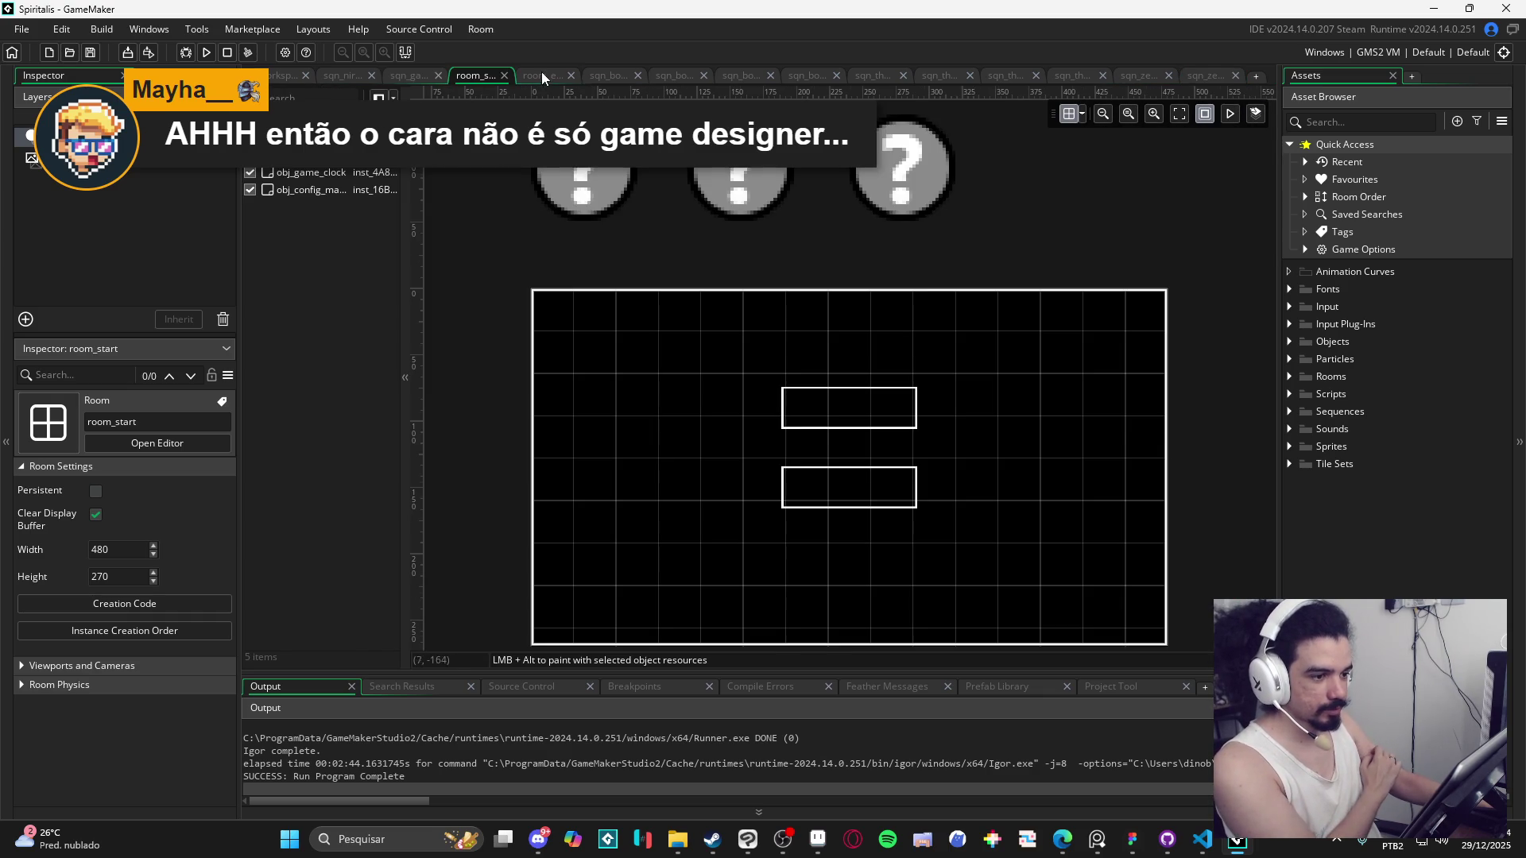
left_click(541, 73)
left_click(608, 75)
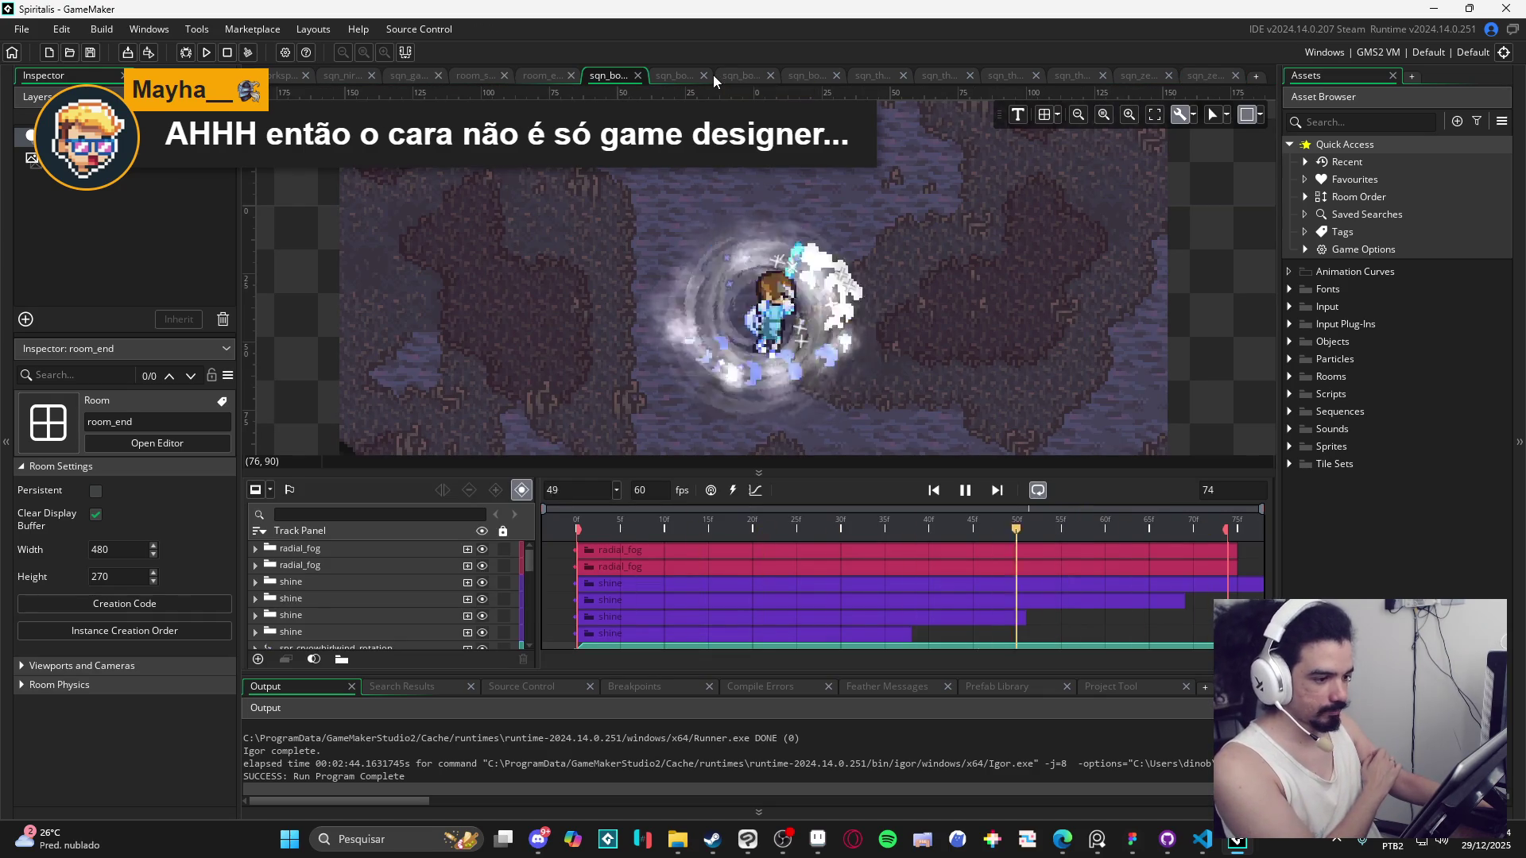
left_click(683, 75)
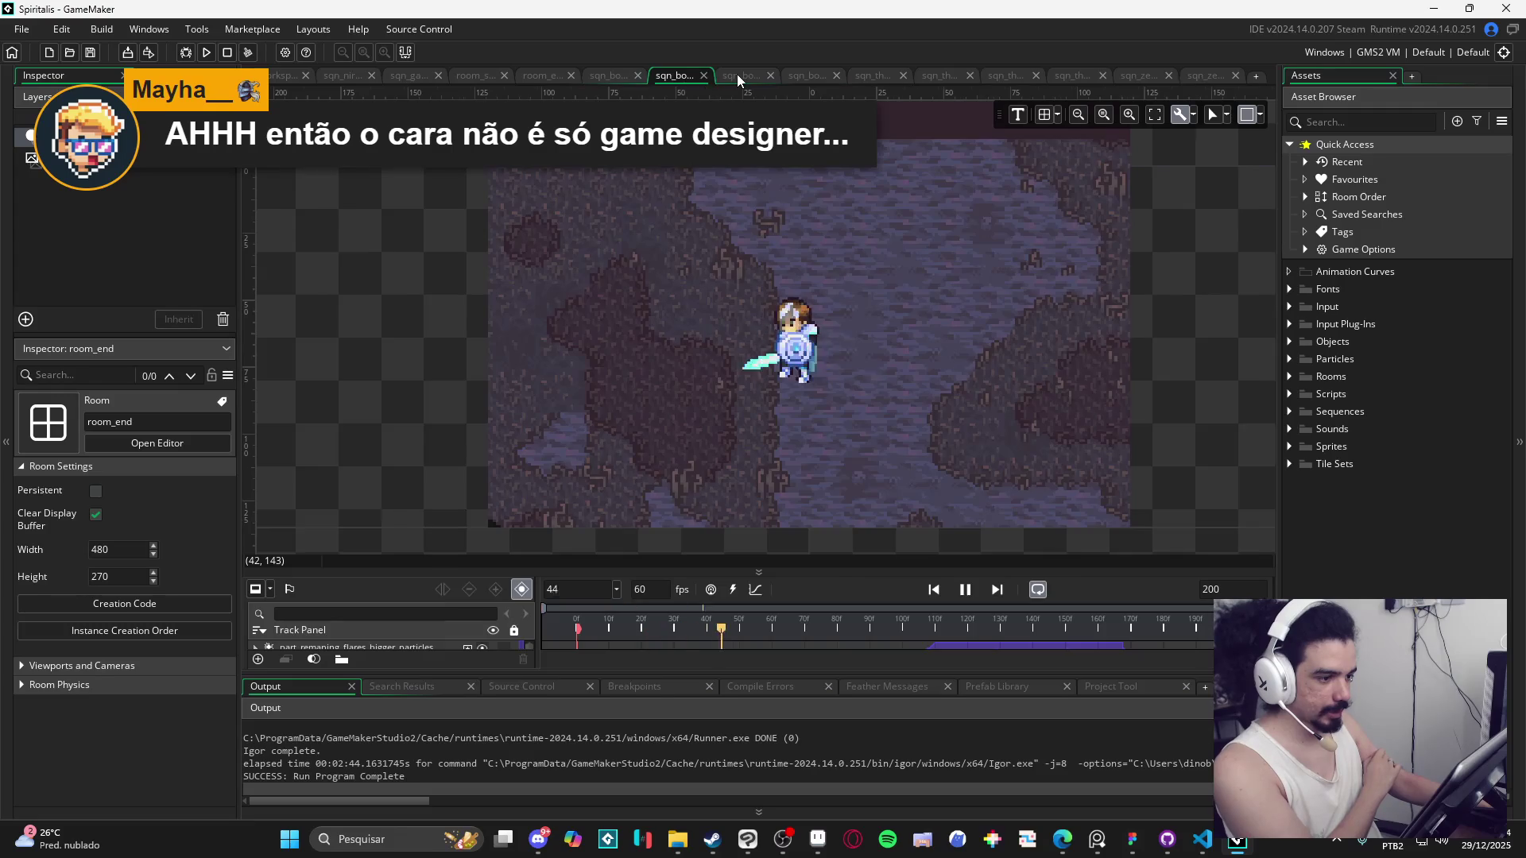
left_click(736, 74)
left_click(690, 77)
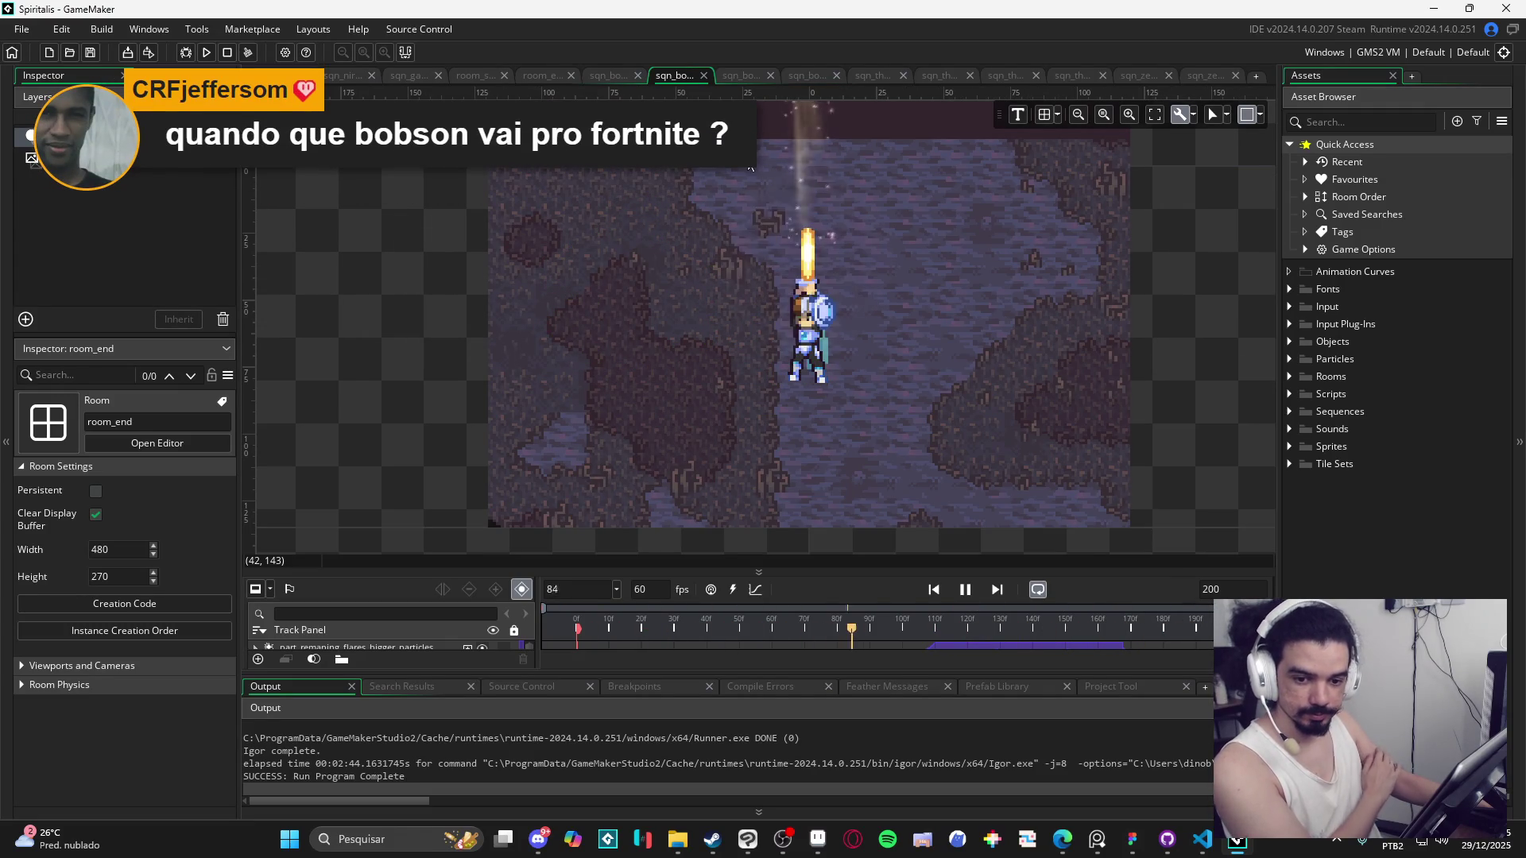
left_click(740, 74)
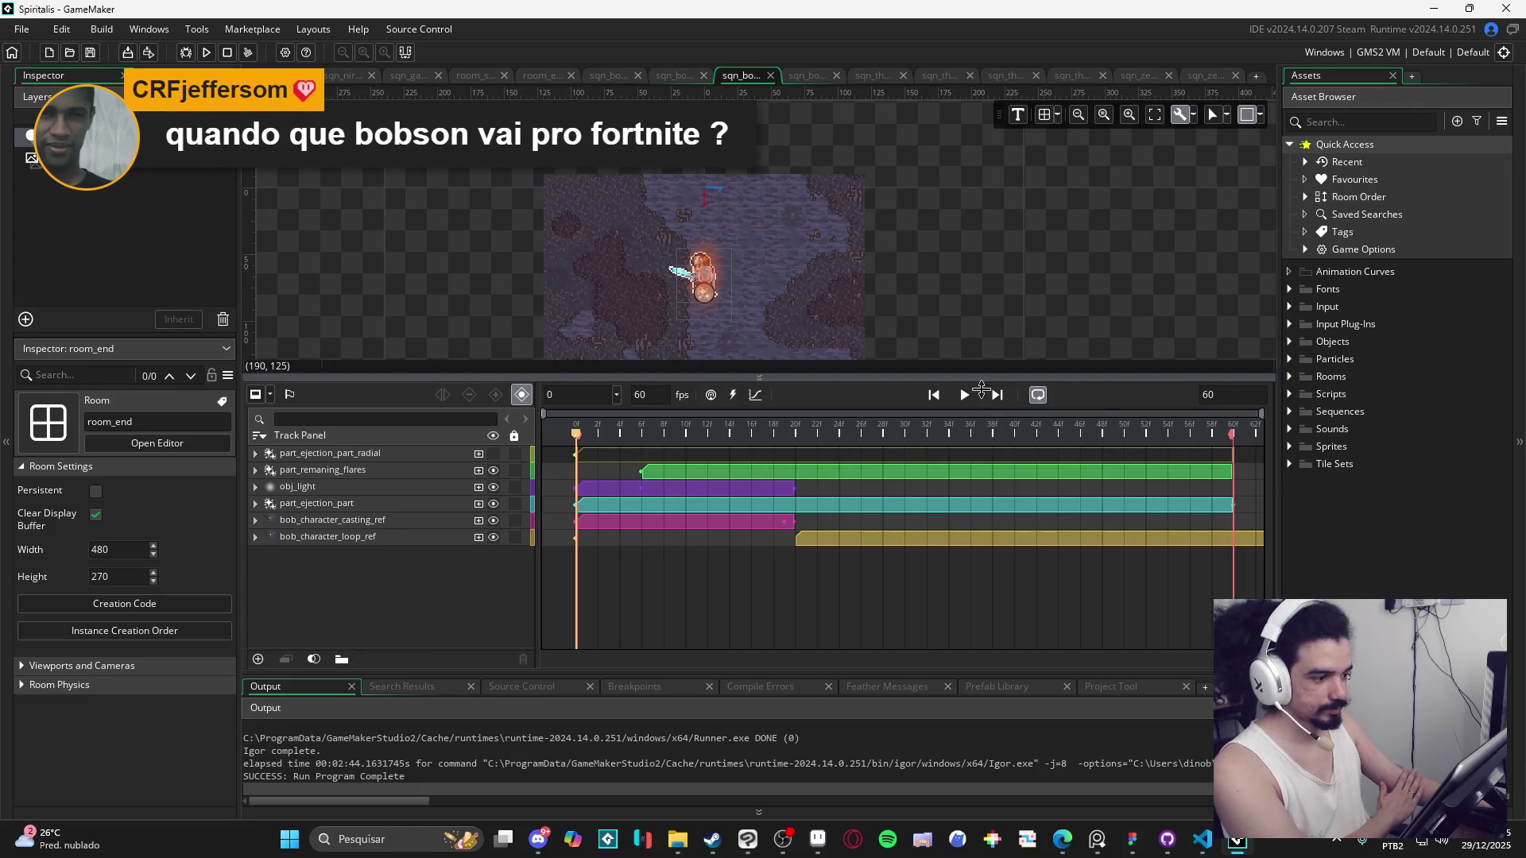
left_click_drag(994, 380, 995, 505)
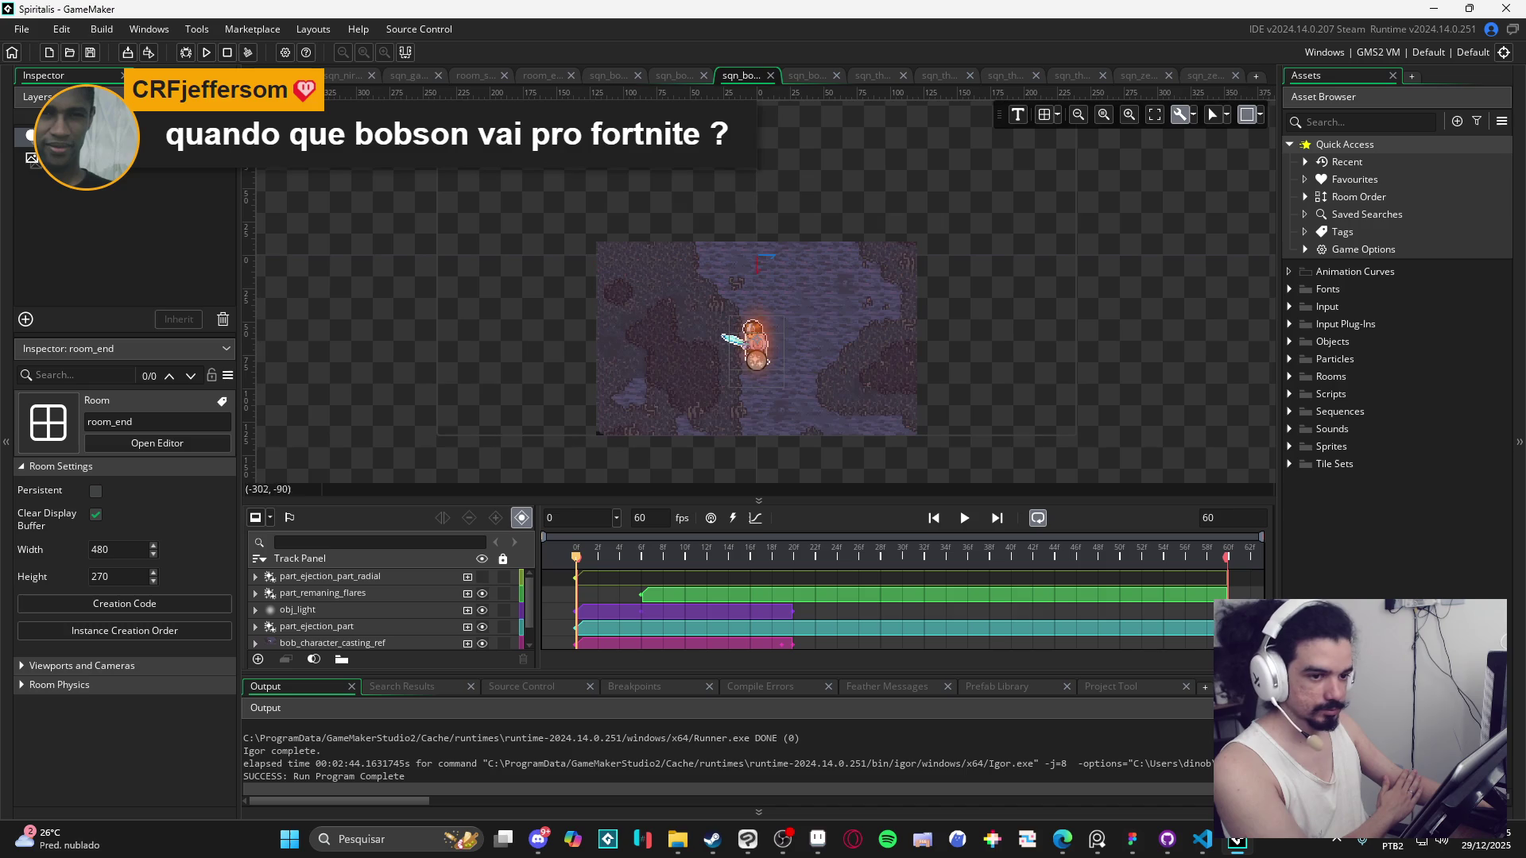
left_click(22, 29)
Open Minecraft_5_plus_2023 from recent projects, open its rm_light_font room and run it with F5.
mouse_move(32, 95)
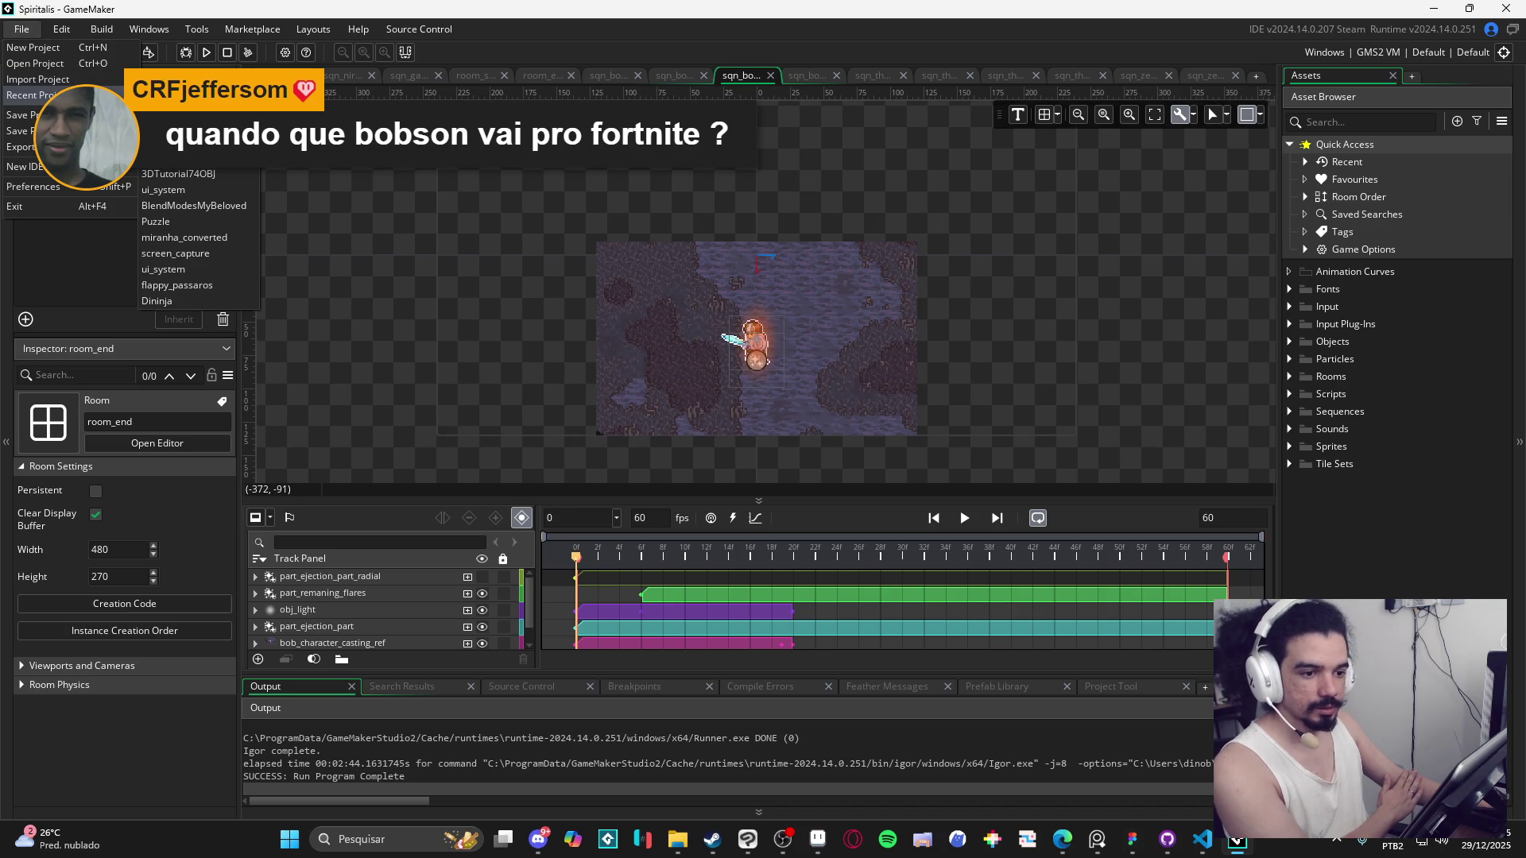
key("Return")
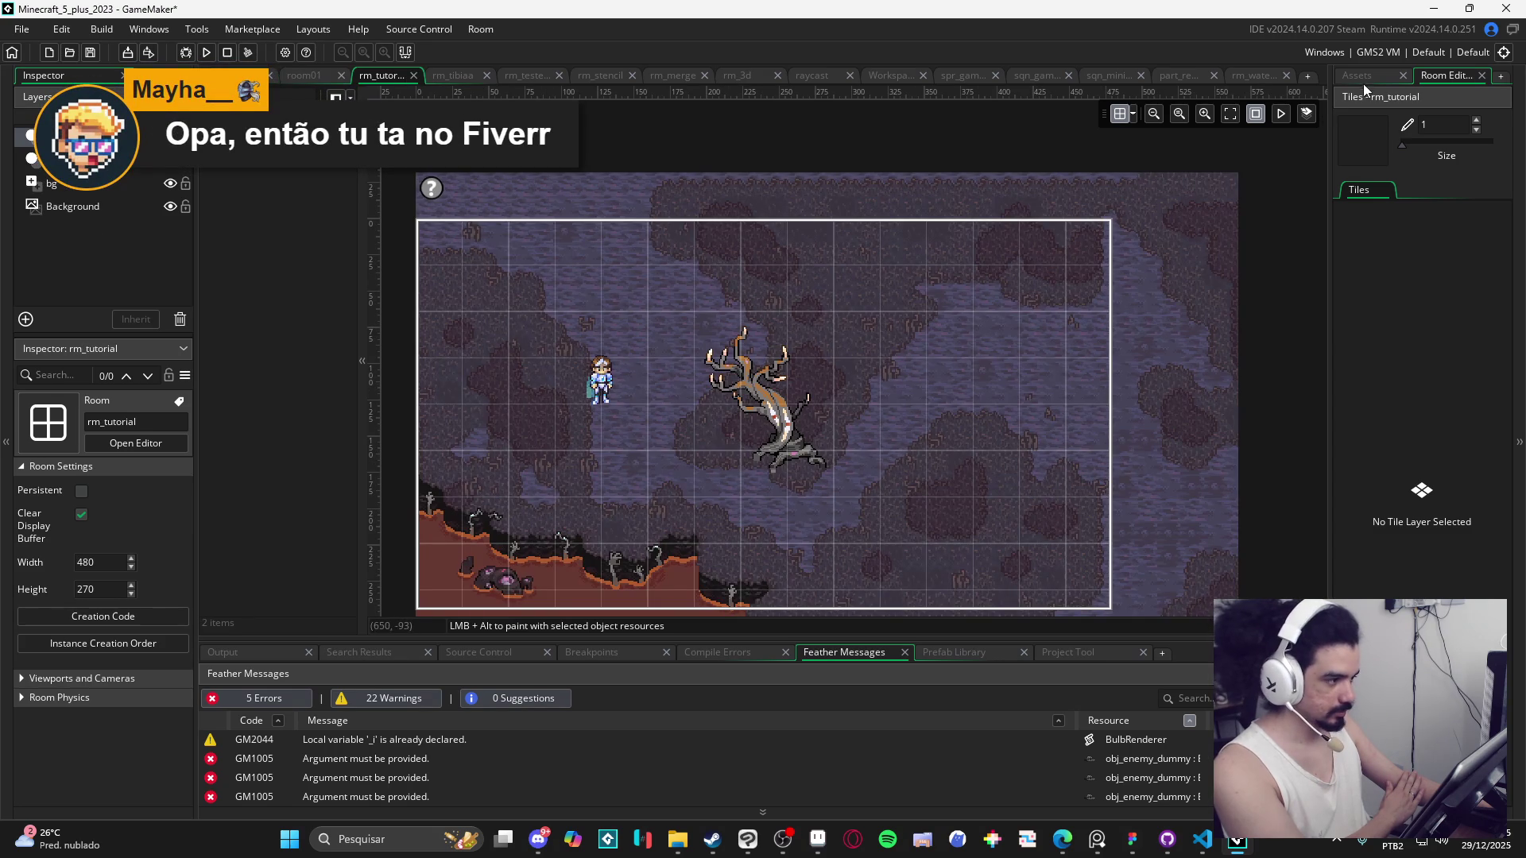
left_click(1359, 78)
left_click(1346, 450)
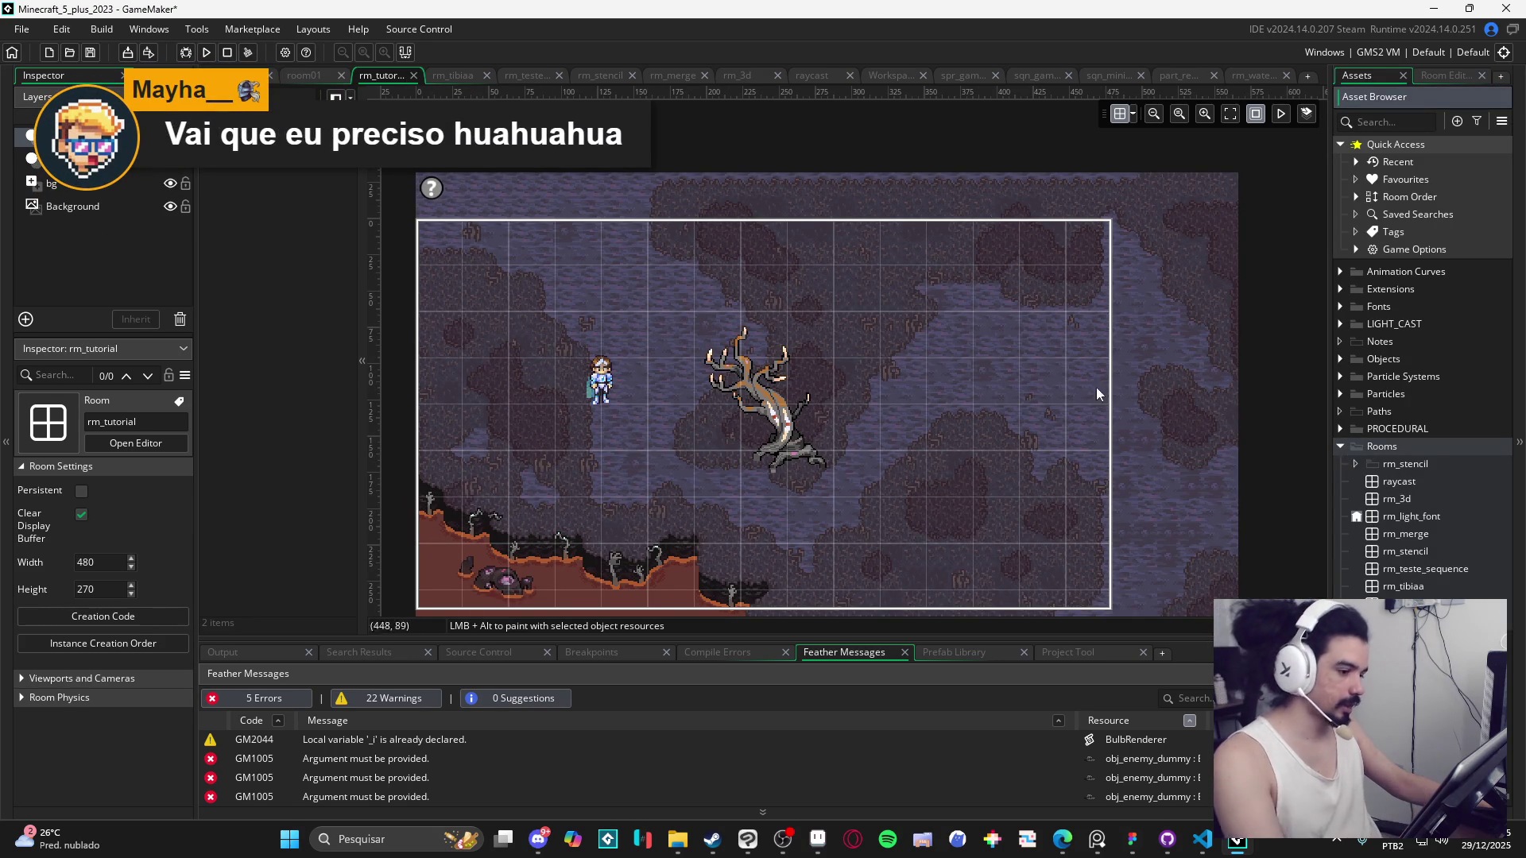
double_click(1365, 517)
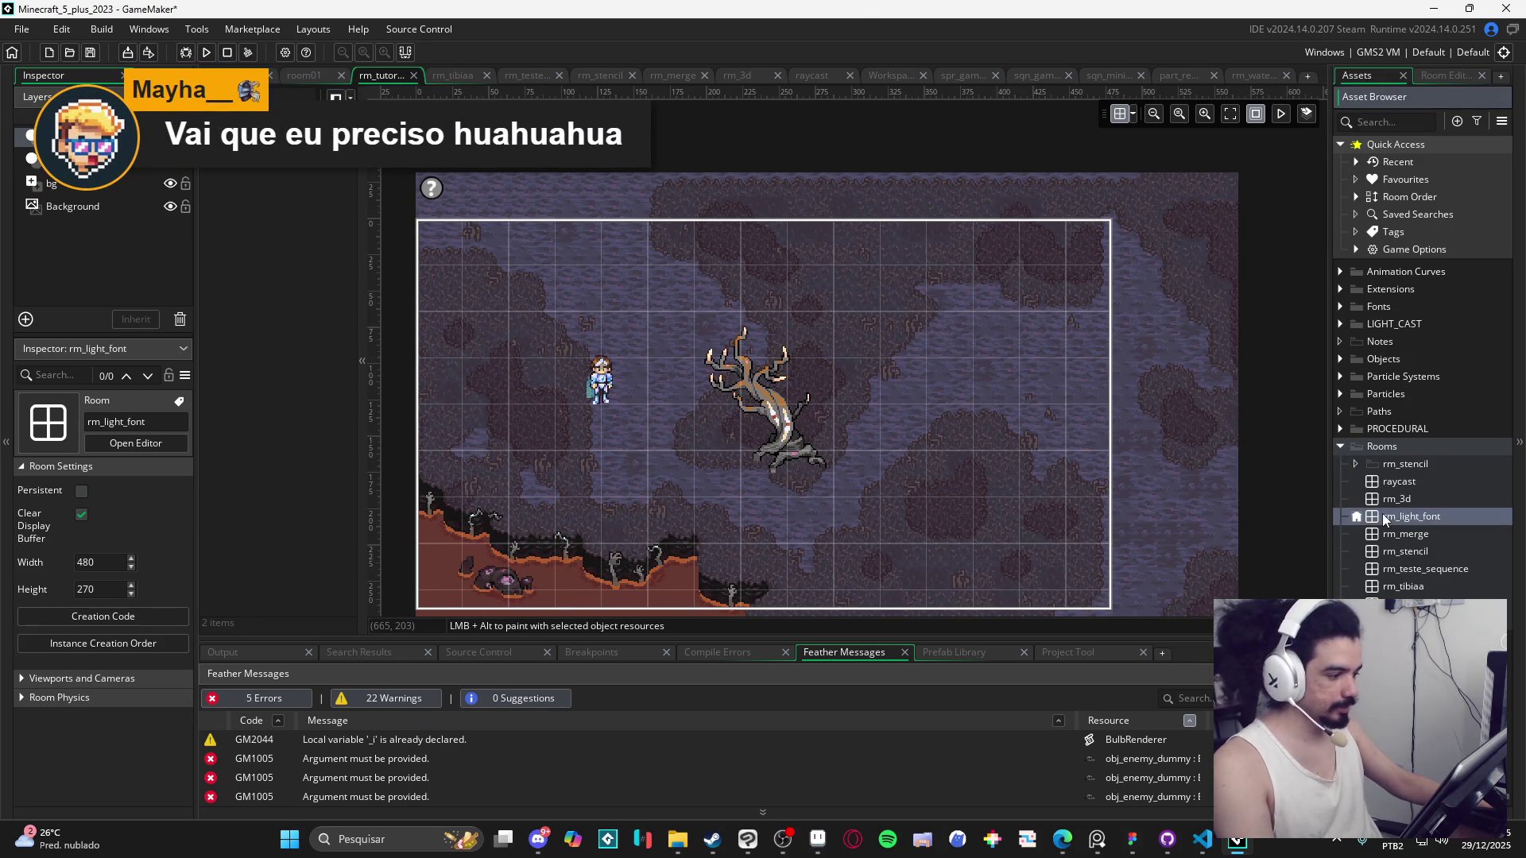
key("F5")
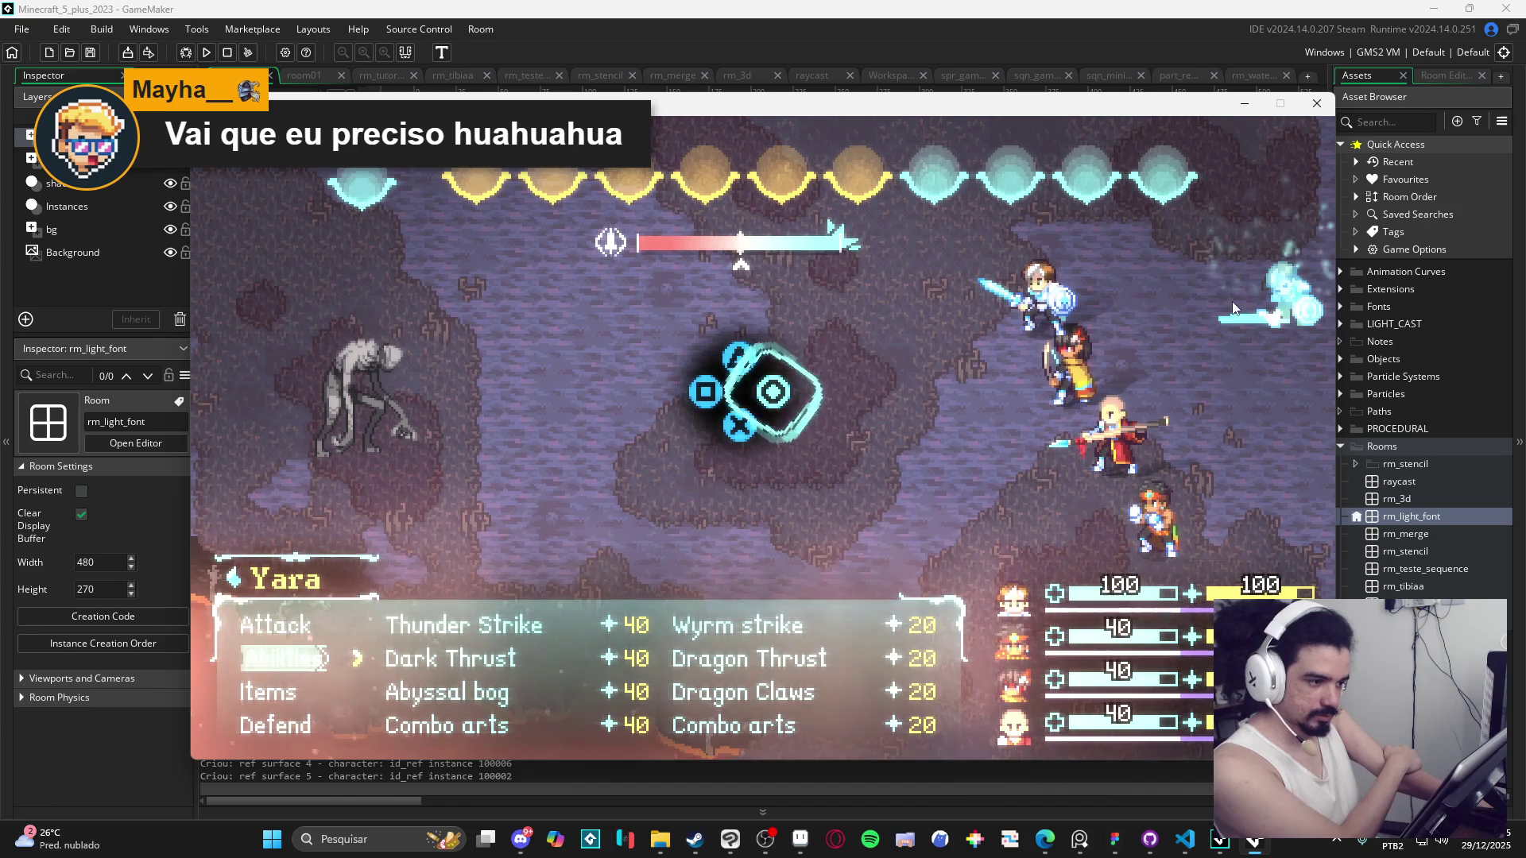
Close the running battle demo, enlarge the room editor, and switch to the Discord server.
left_click(1313, 105)
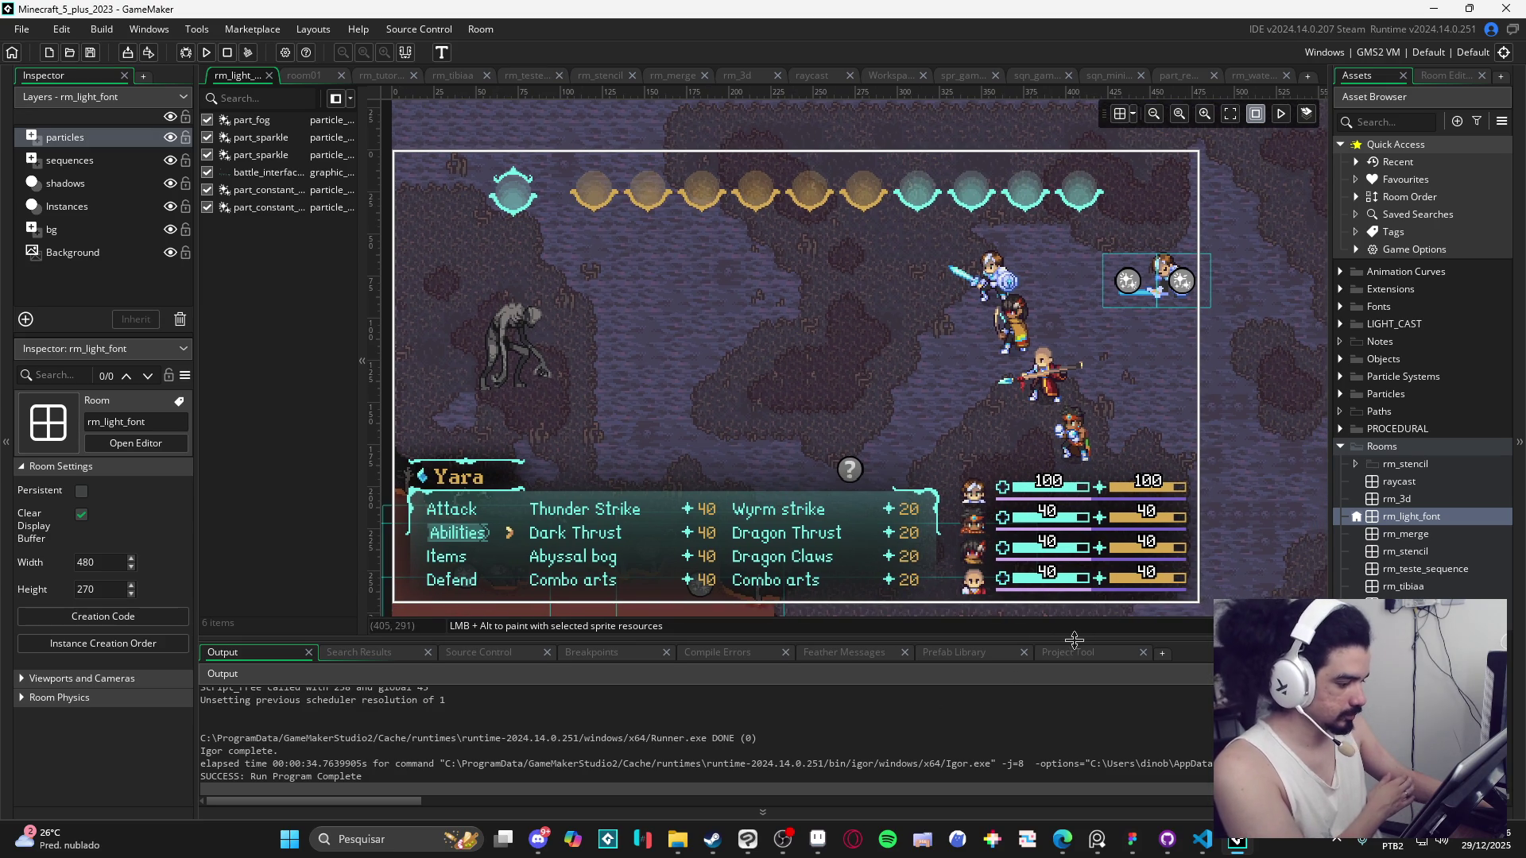
left_click_drag(1073, 639, 1074, 663)
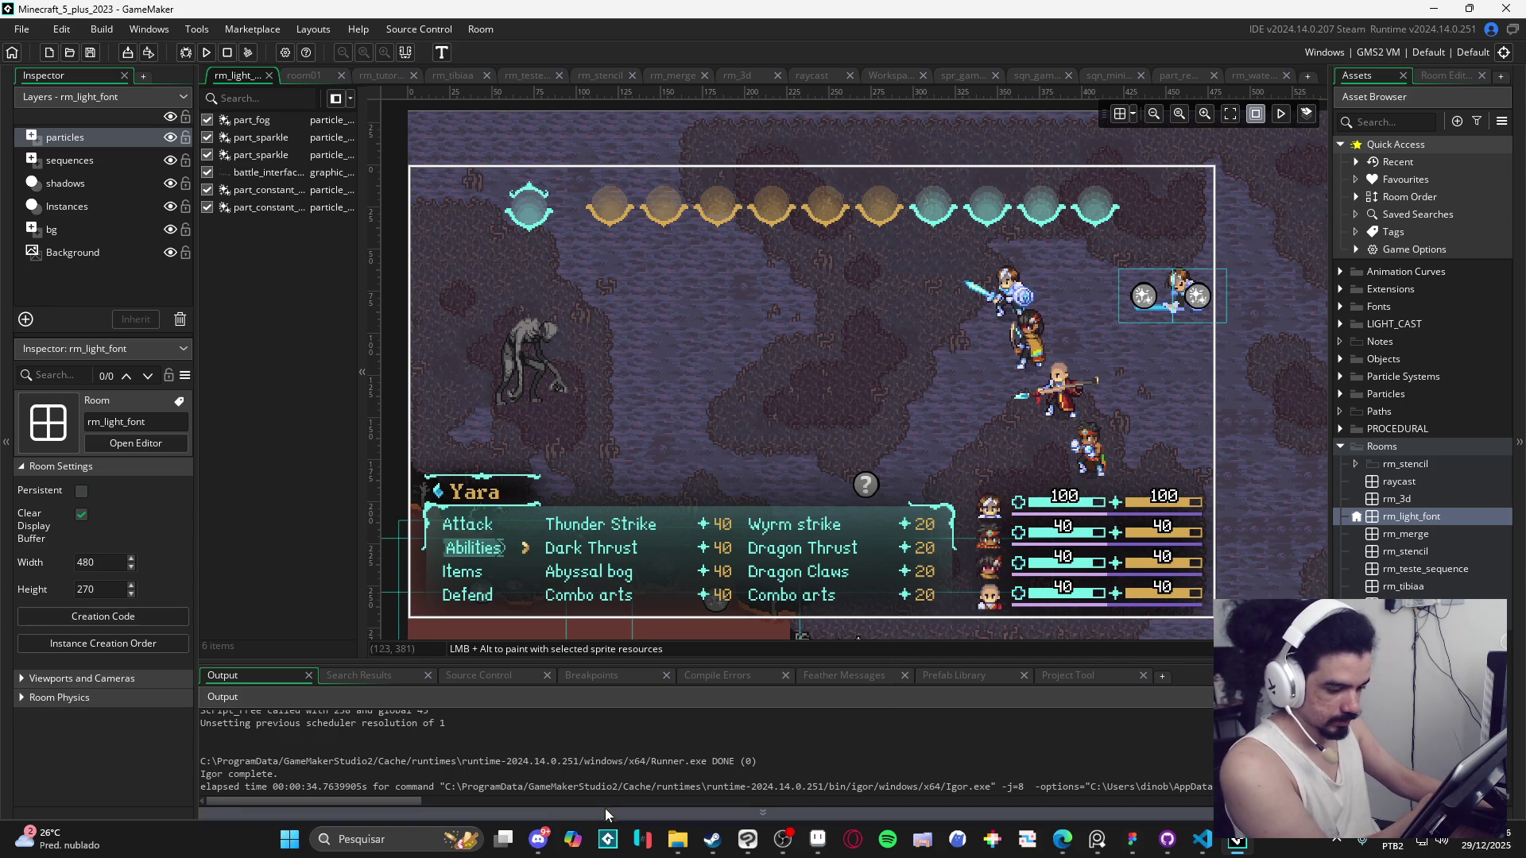
left_click(539, 847)
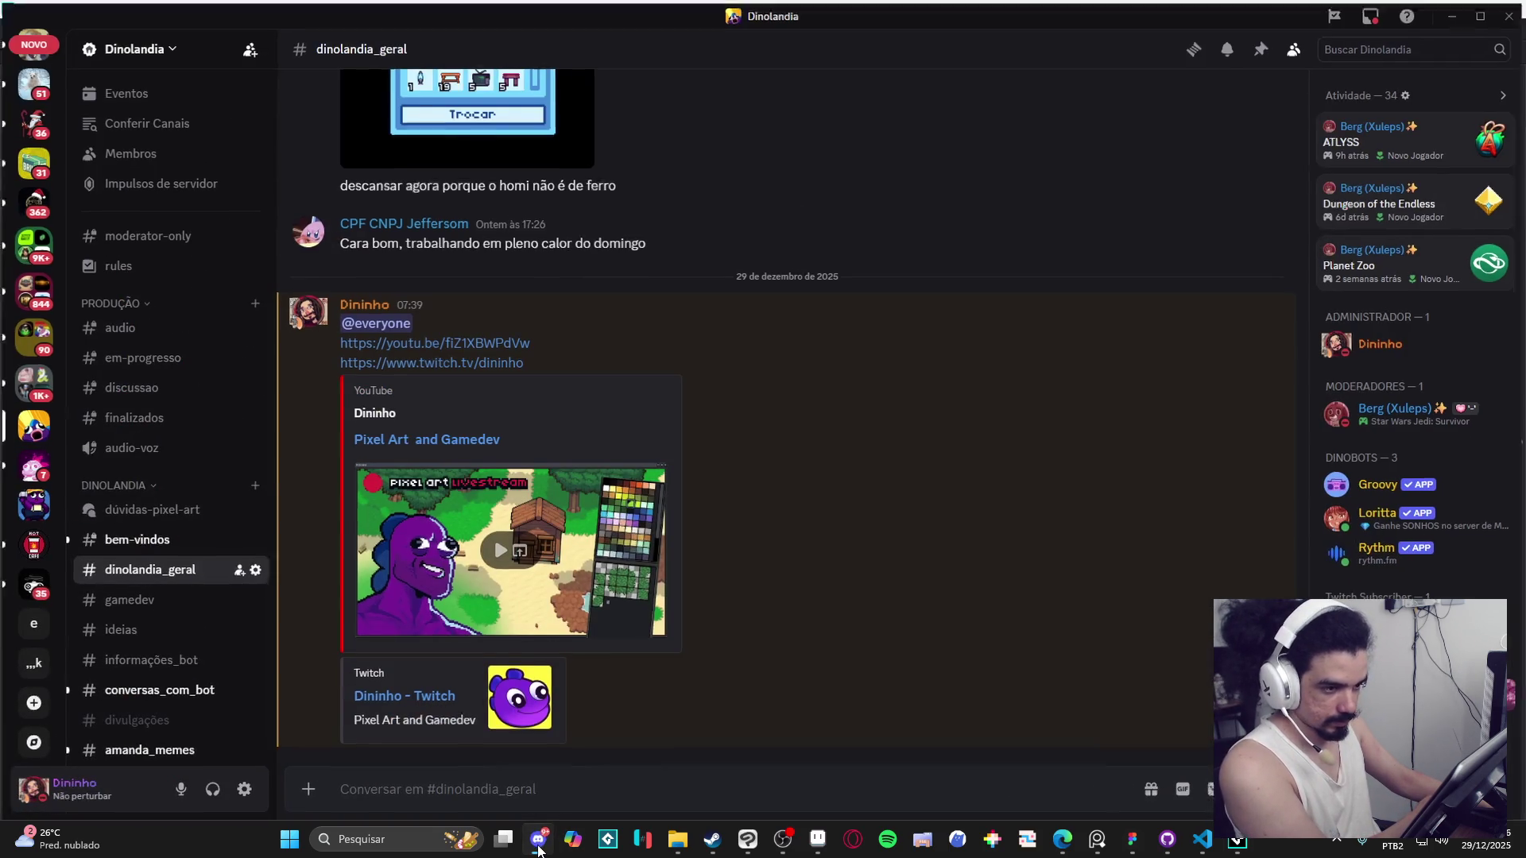
In Figma's comments, read the note about writing Act and Next on the timeline, then go to Aseprite.
left_click(540, 849)
left_click(1130, 844)
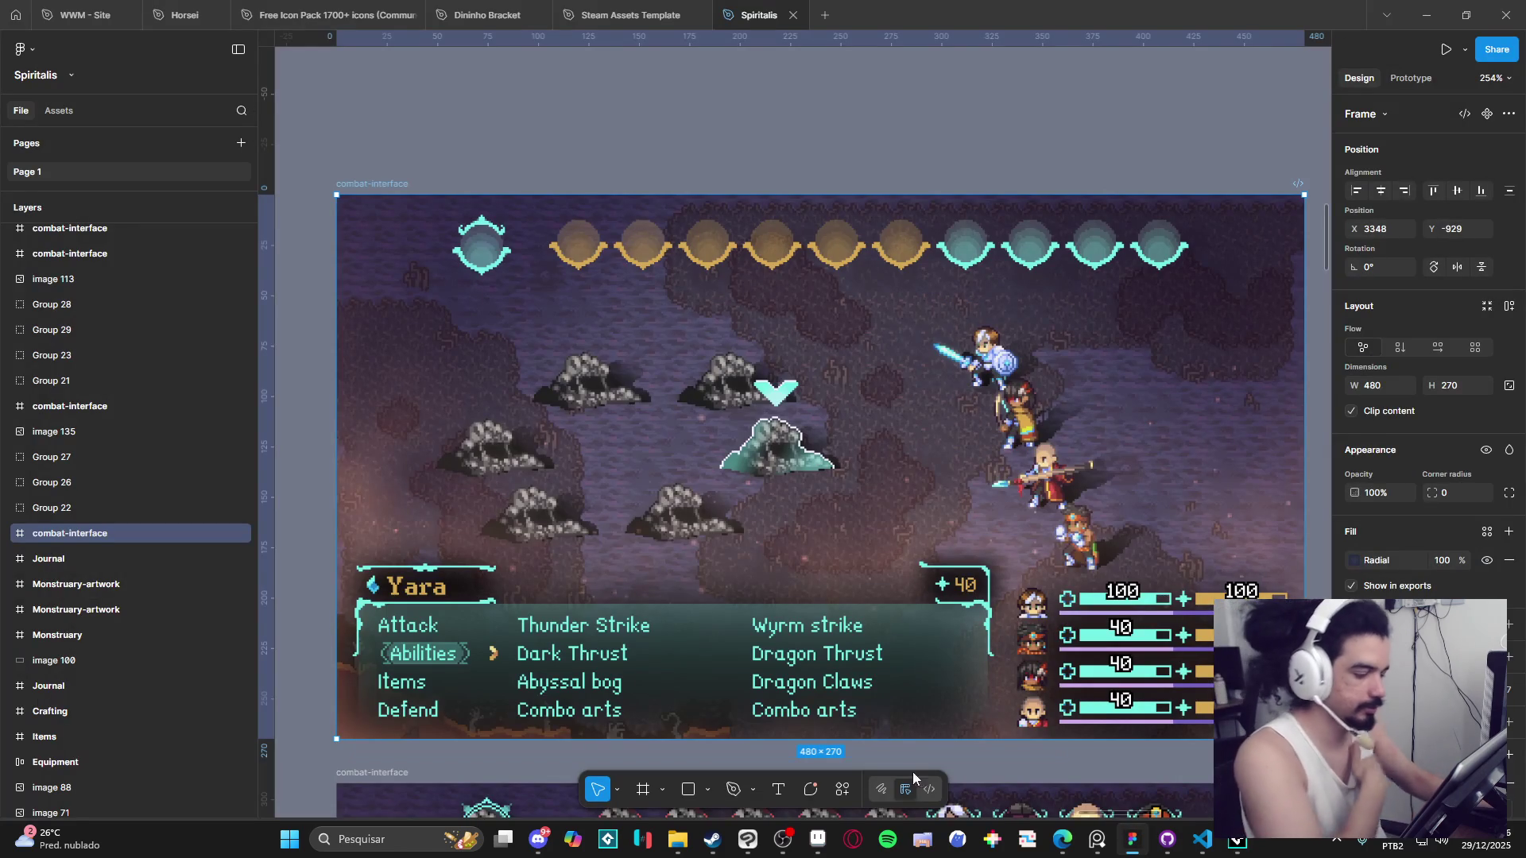
left_click(808, 788)
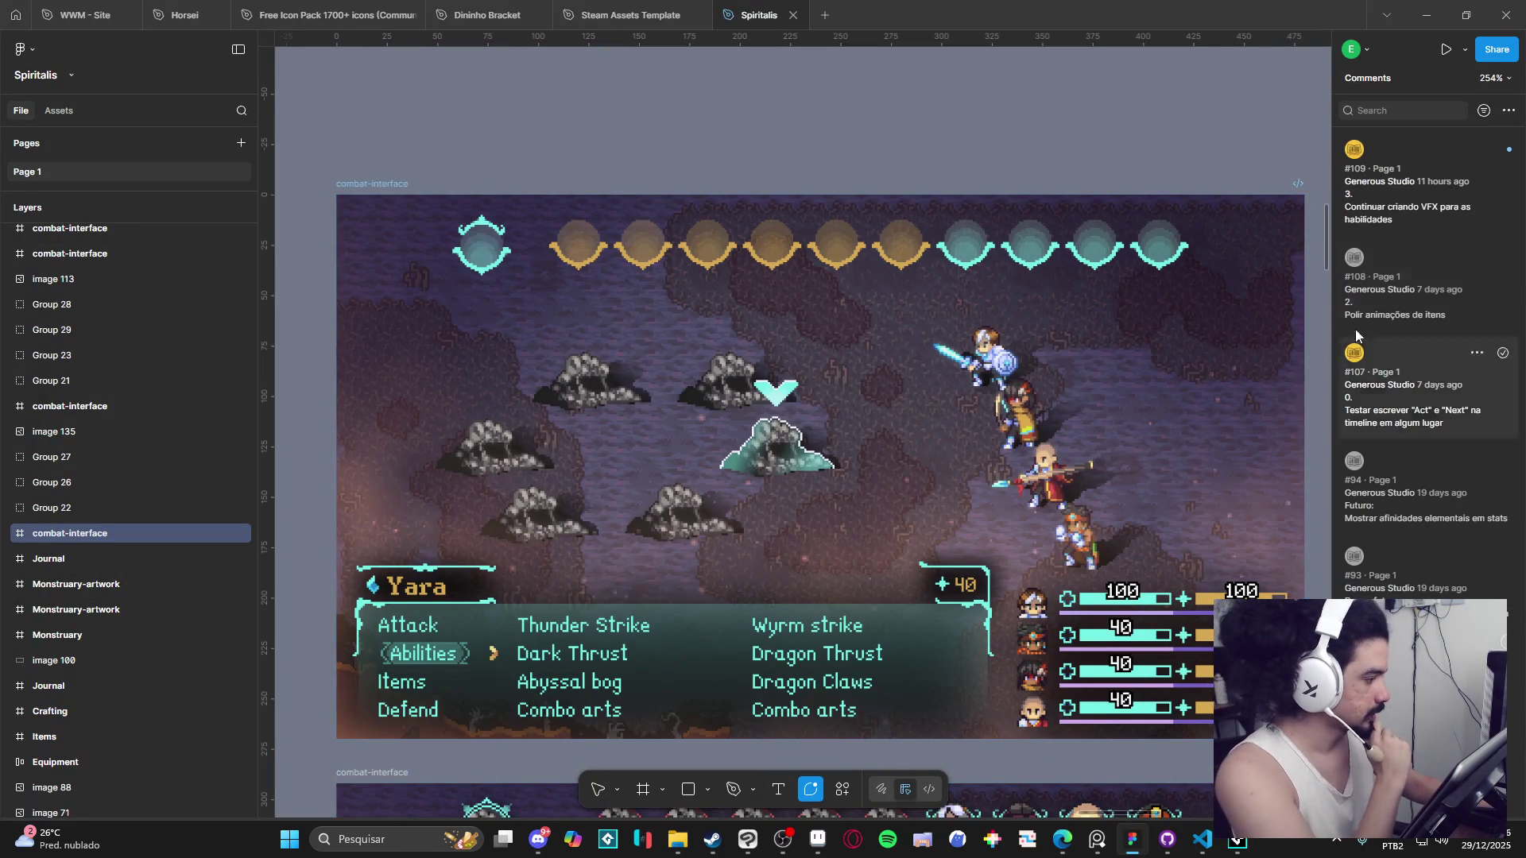
left_click(1433, 222)
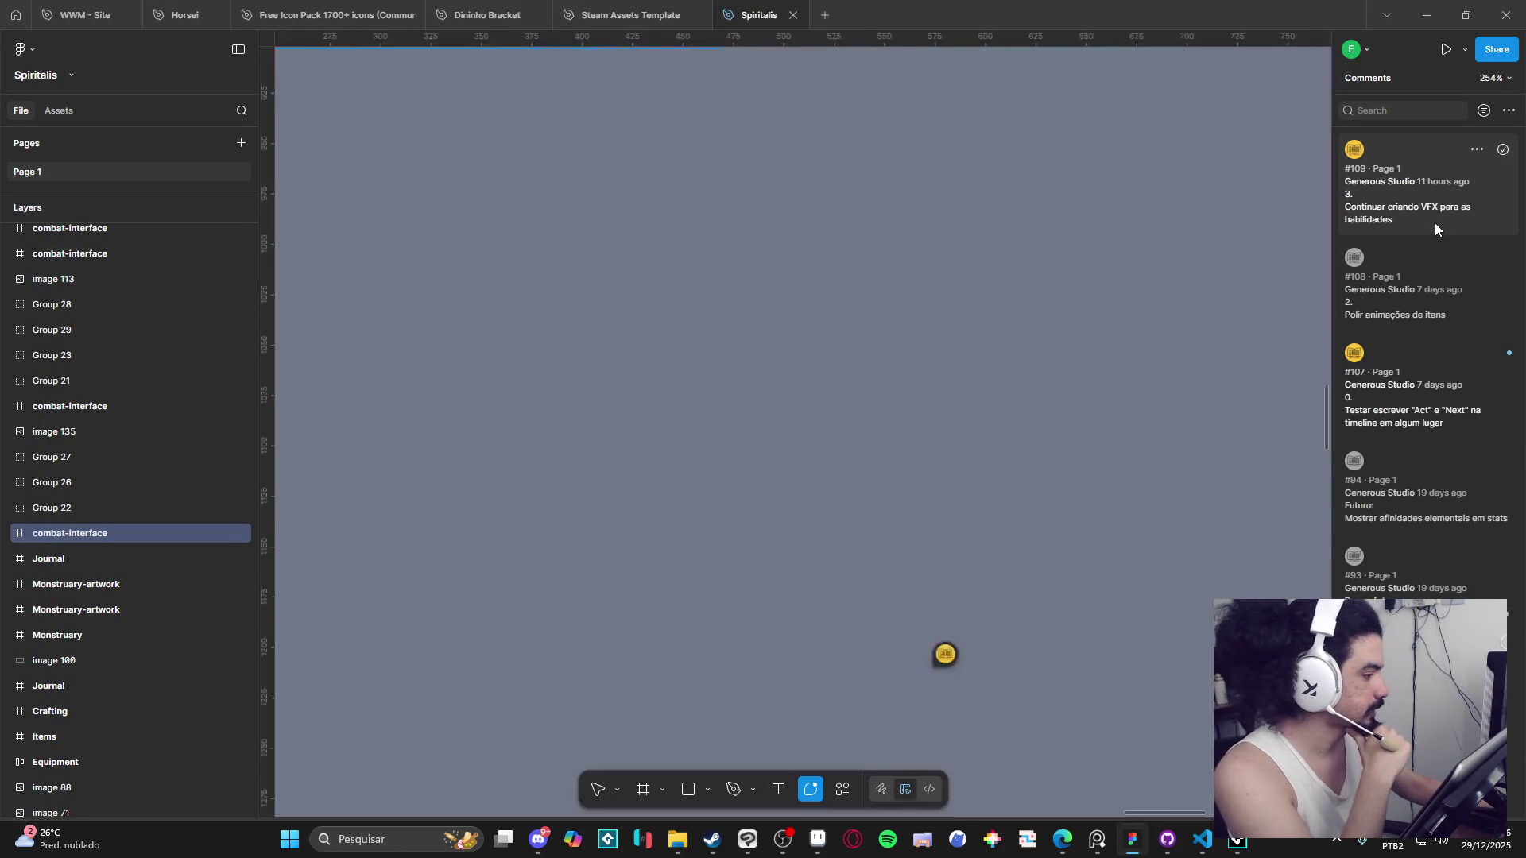
left_click(1464, 414)
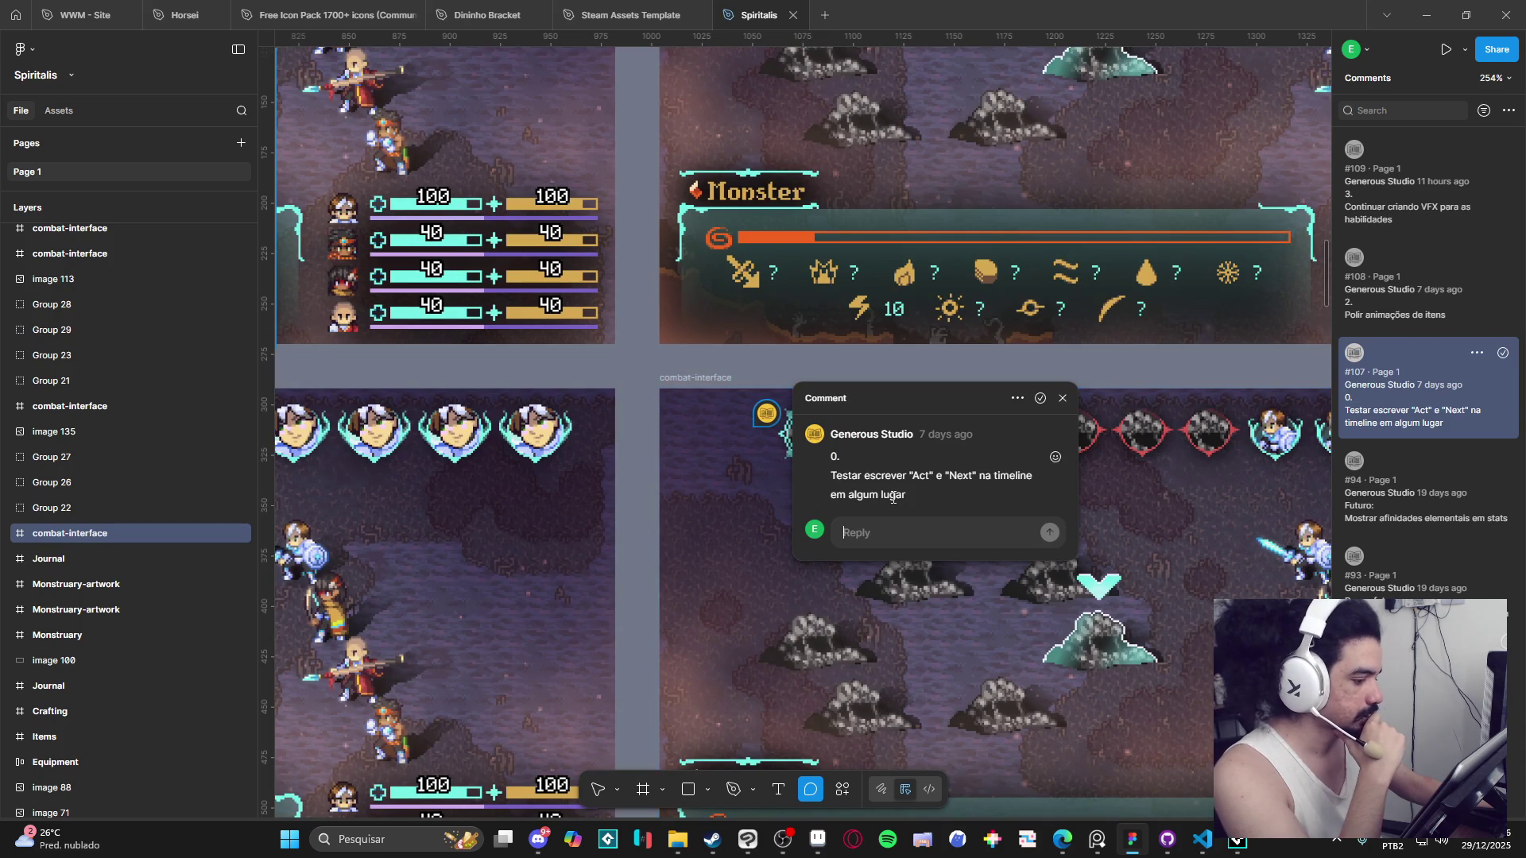
left_click(1064, 399)
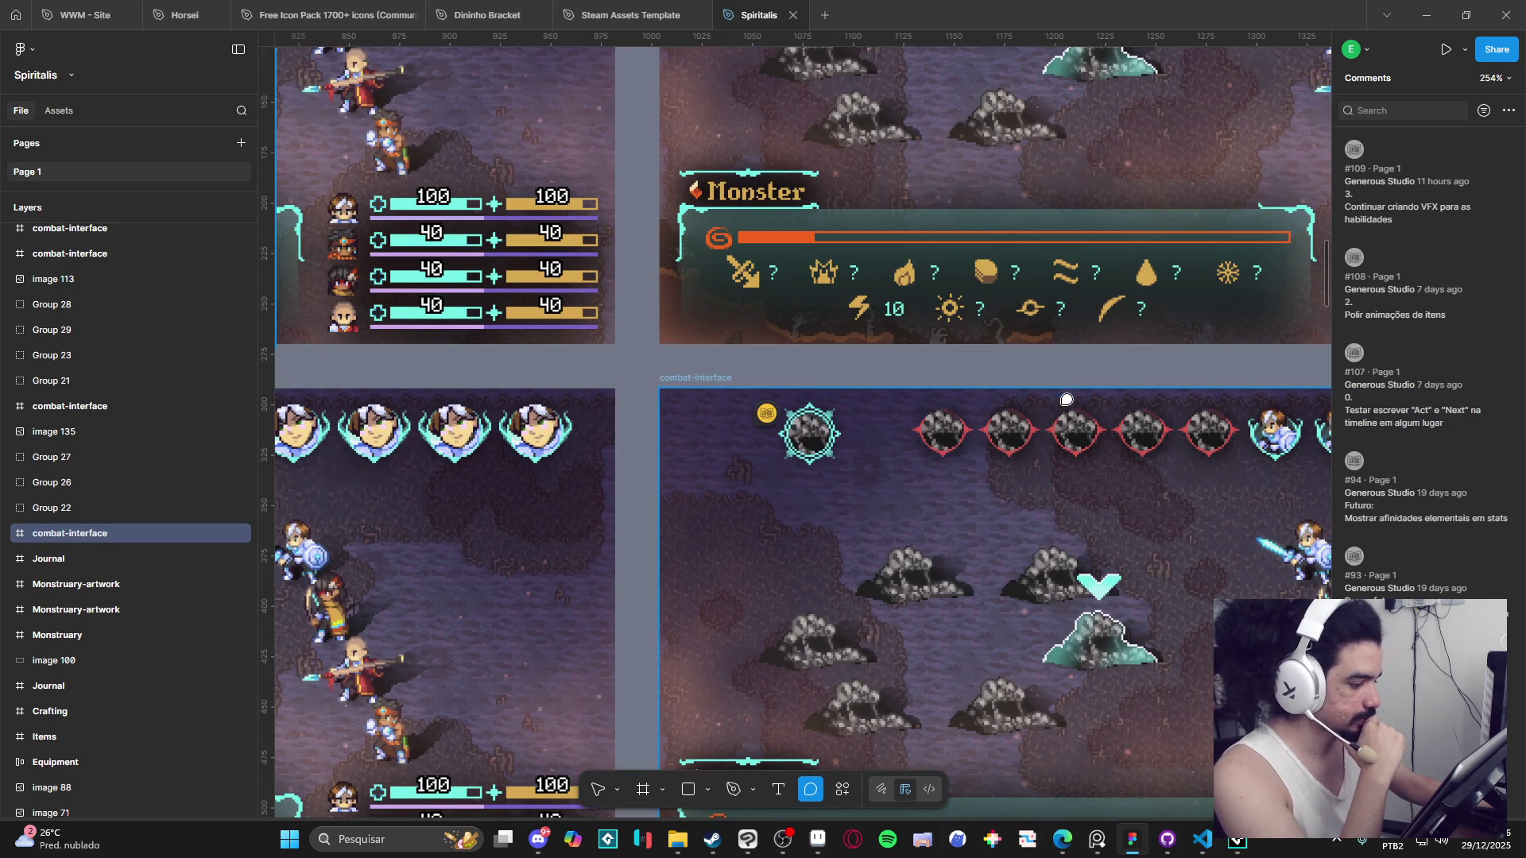
left_click(818, 840)
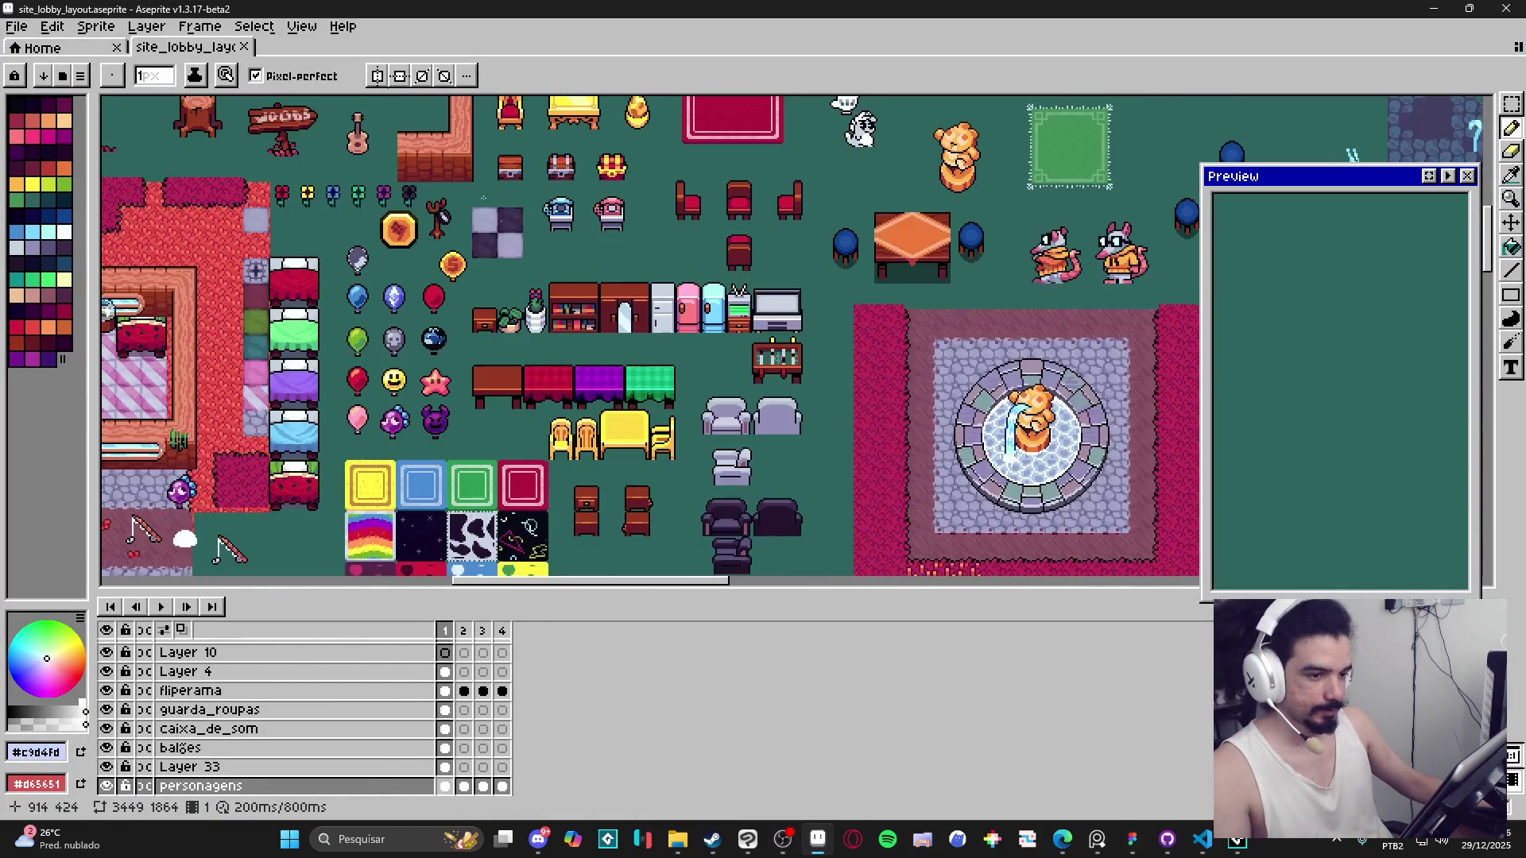
Close site_lobby_layout, open and close interface_mockup.png, then bring File Explorer forward.
left_click(244, 47)
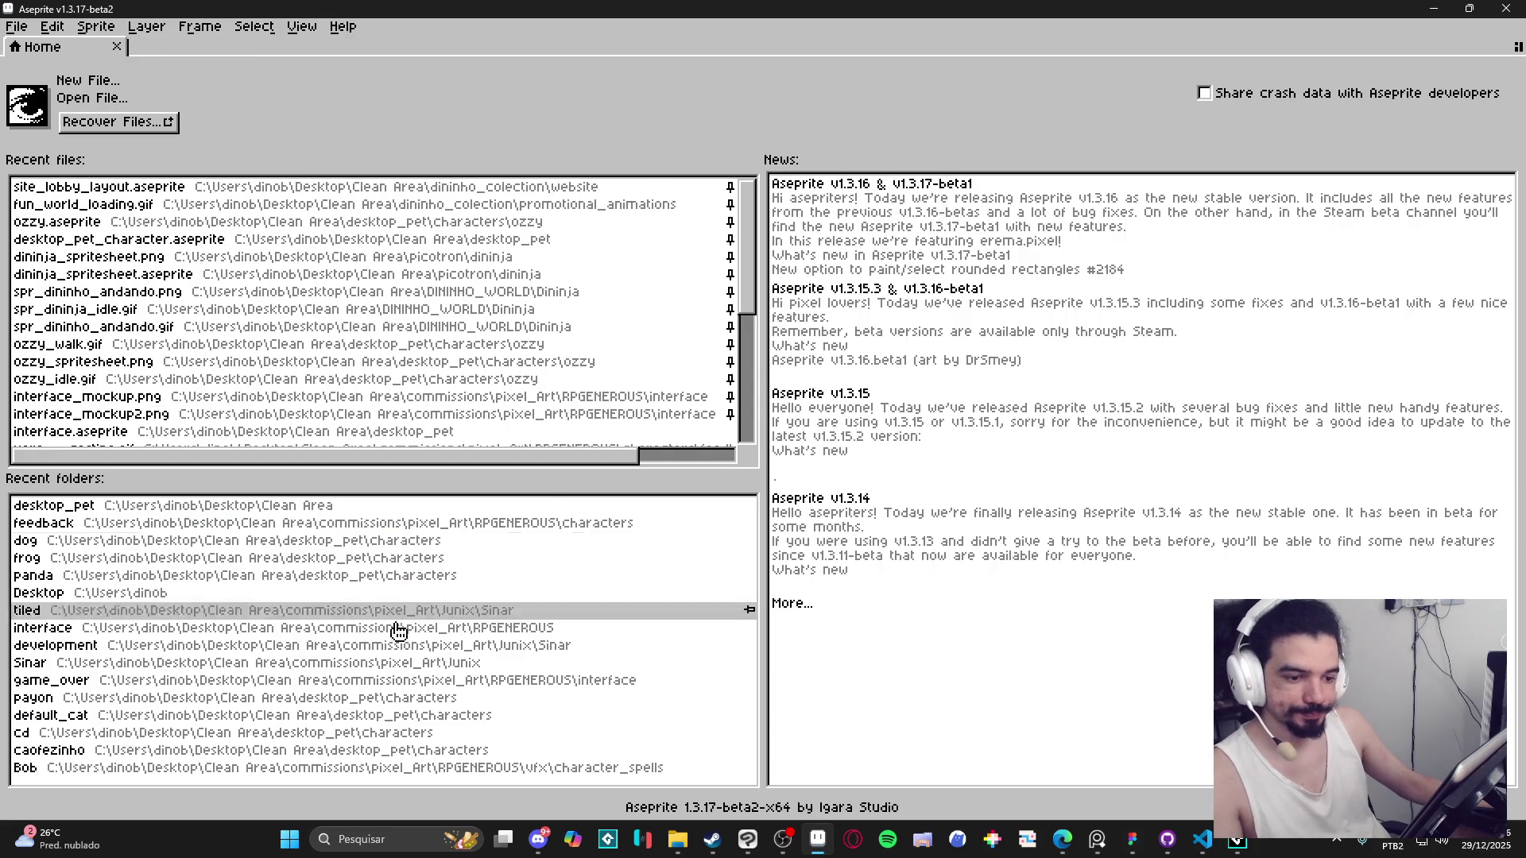
left_click(340, 397)
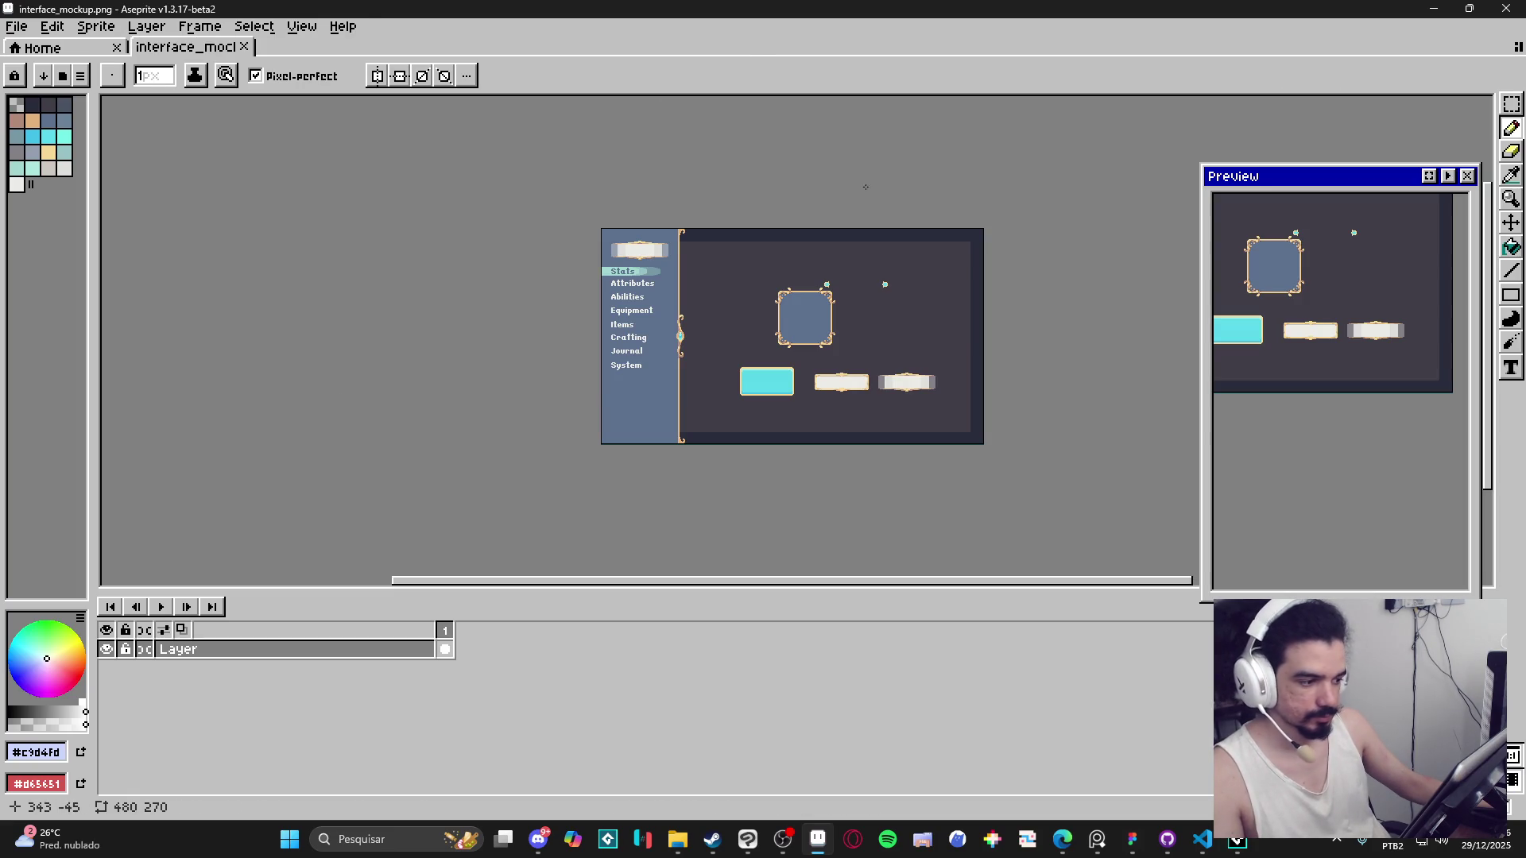
left_click(243, 47)
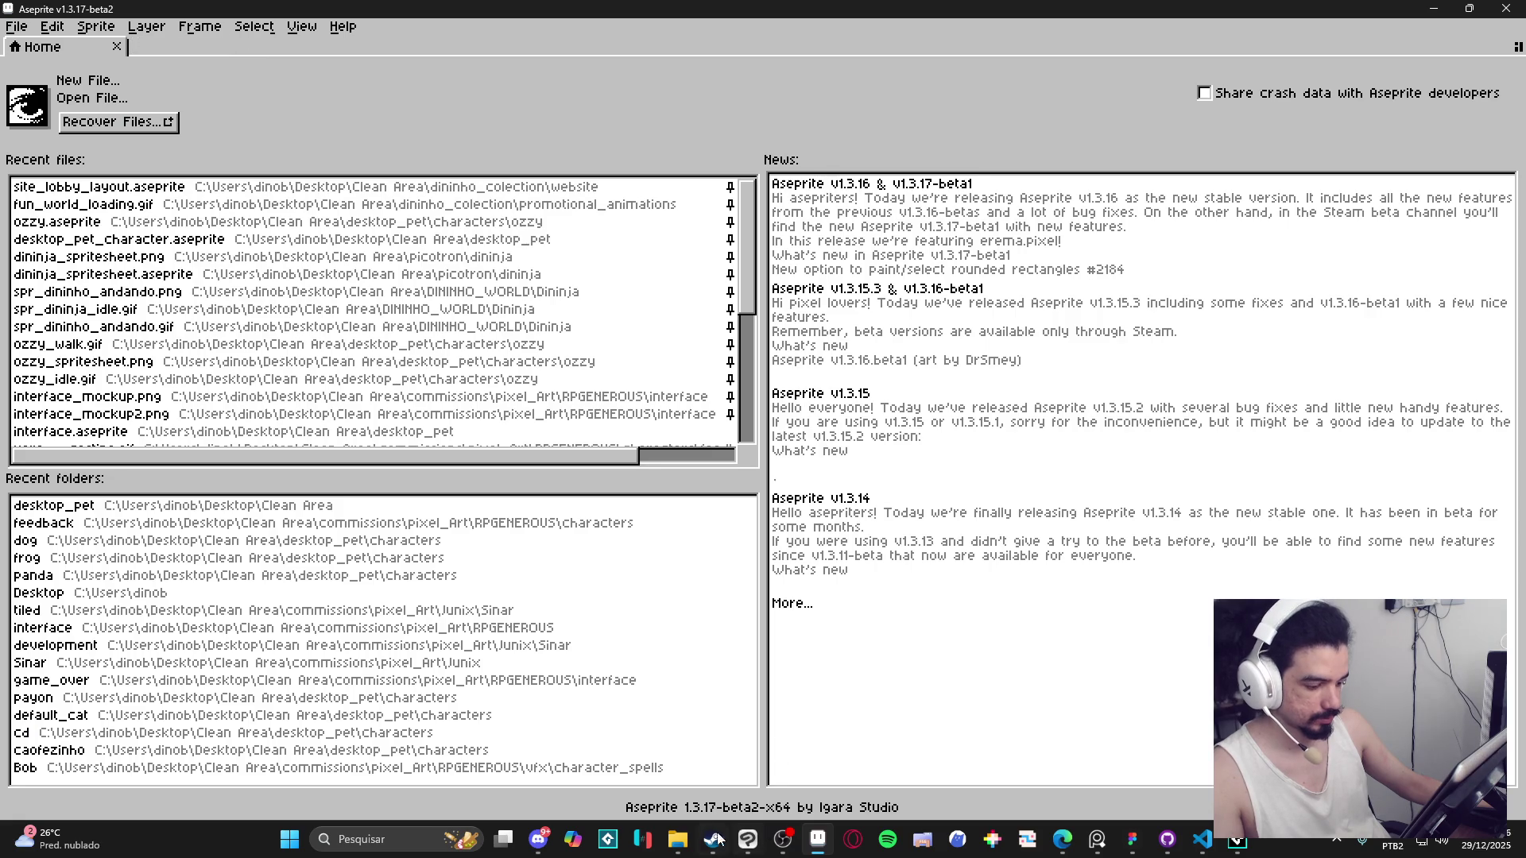
mouse_move(677, 839)
left_click(604, 755)
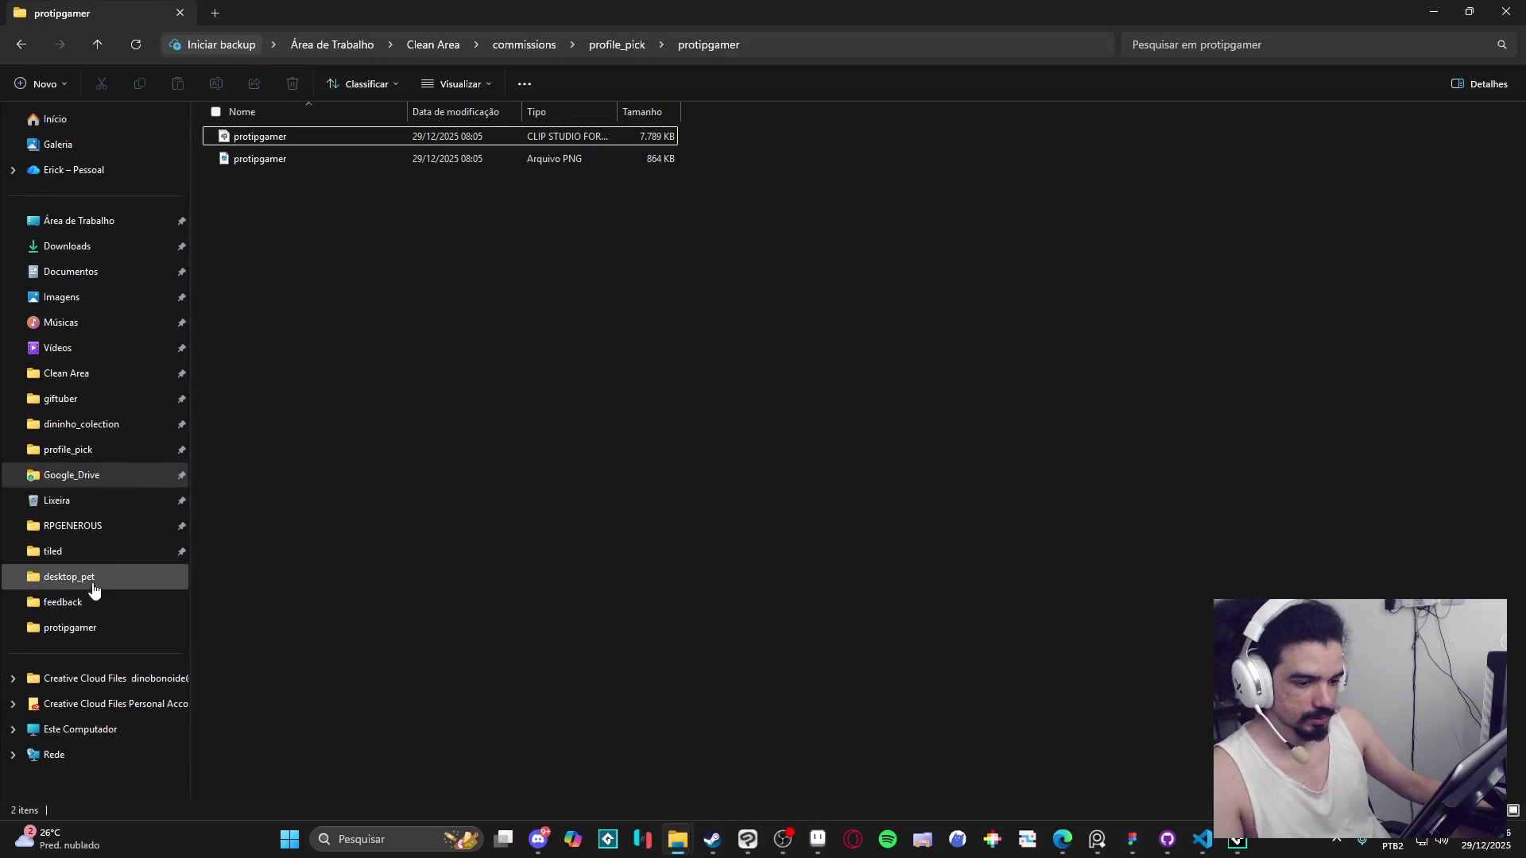
Go to RPGENEROUS > interface and open interface_mockup in Aseprite.
left_click(79, 526)
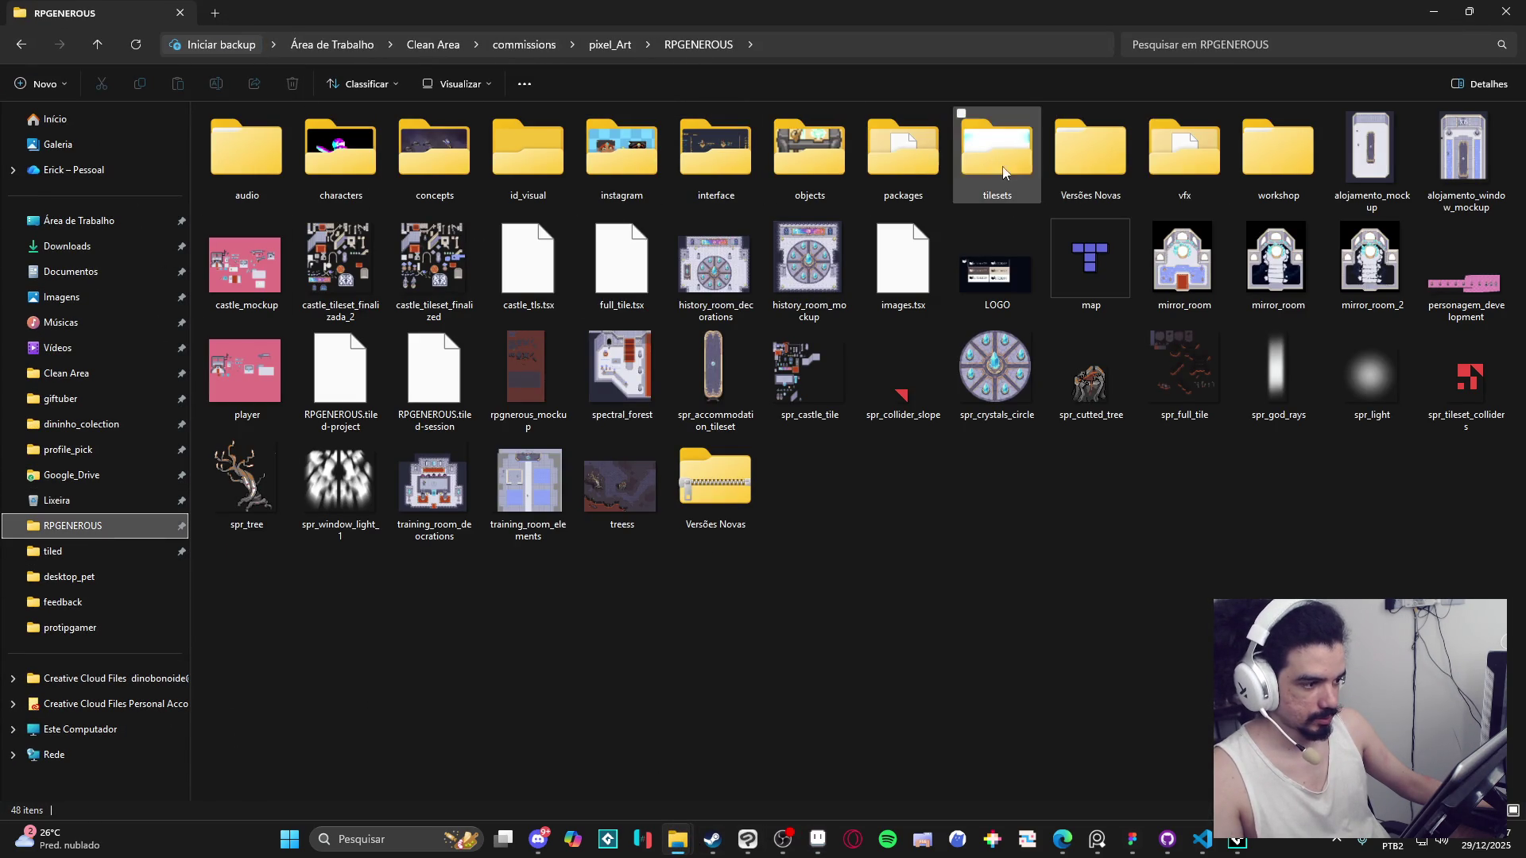
double_click(738, 169)
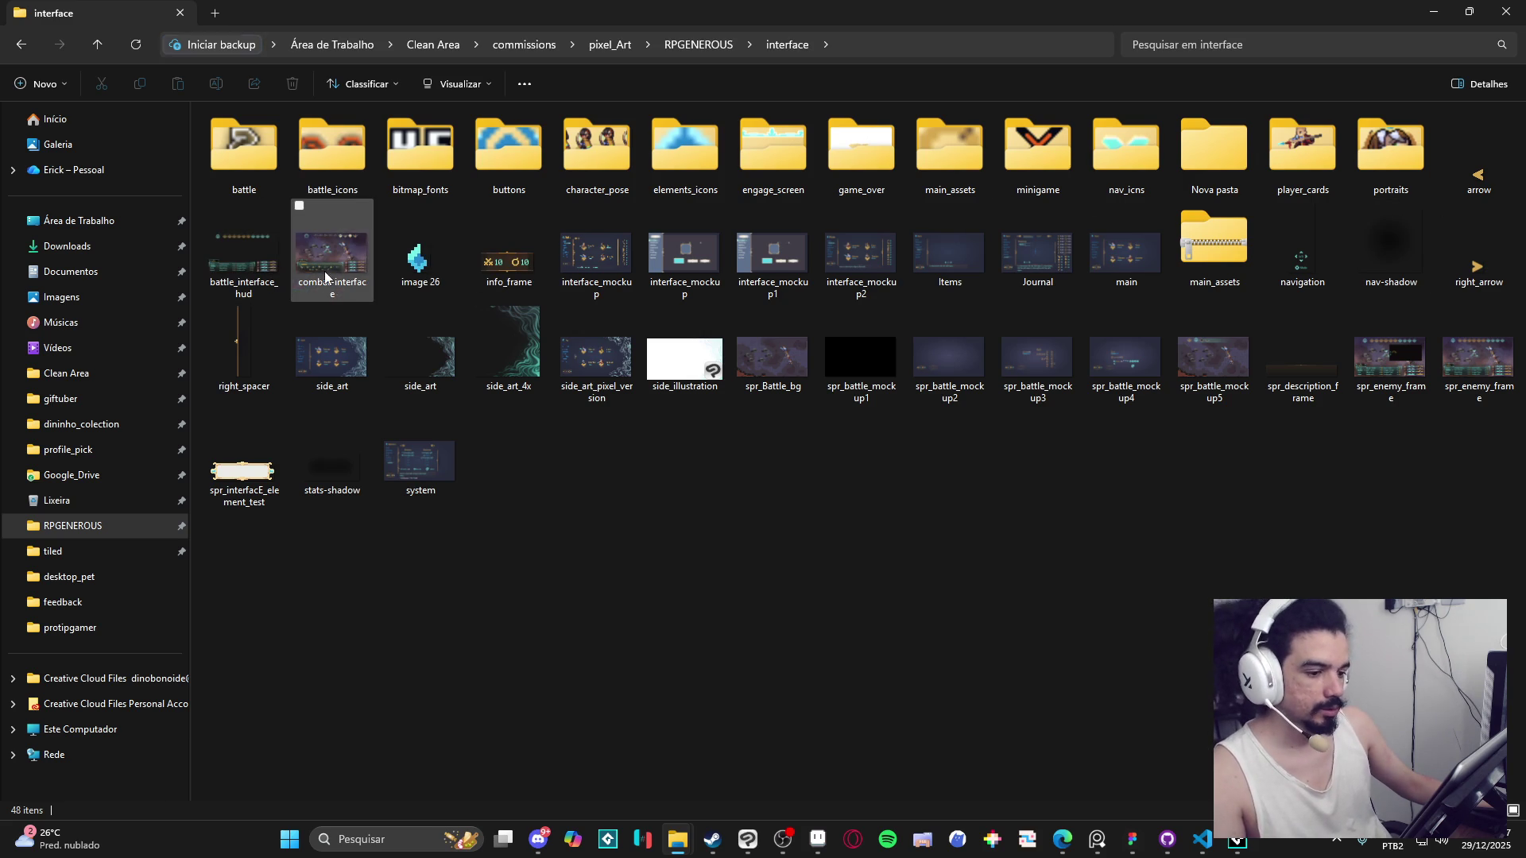
double_click(596, 253)
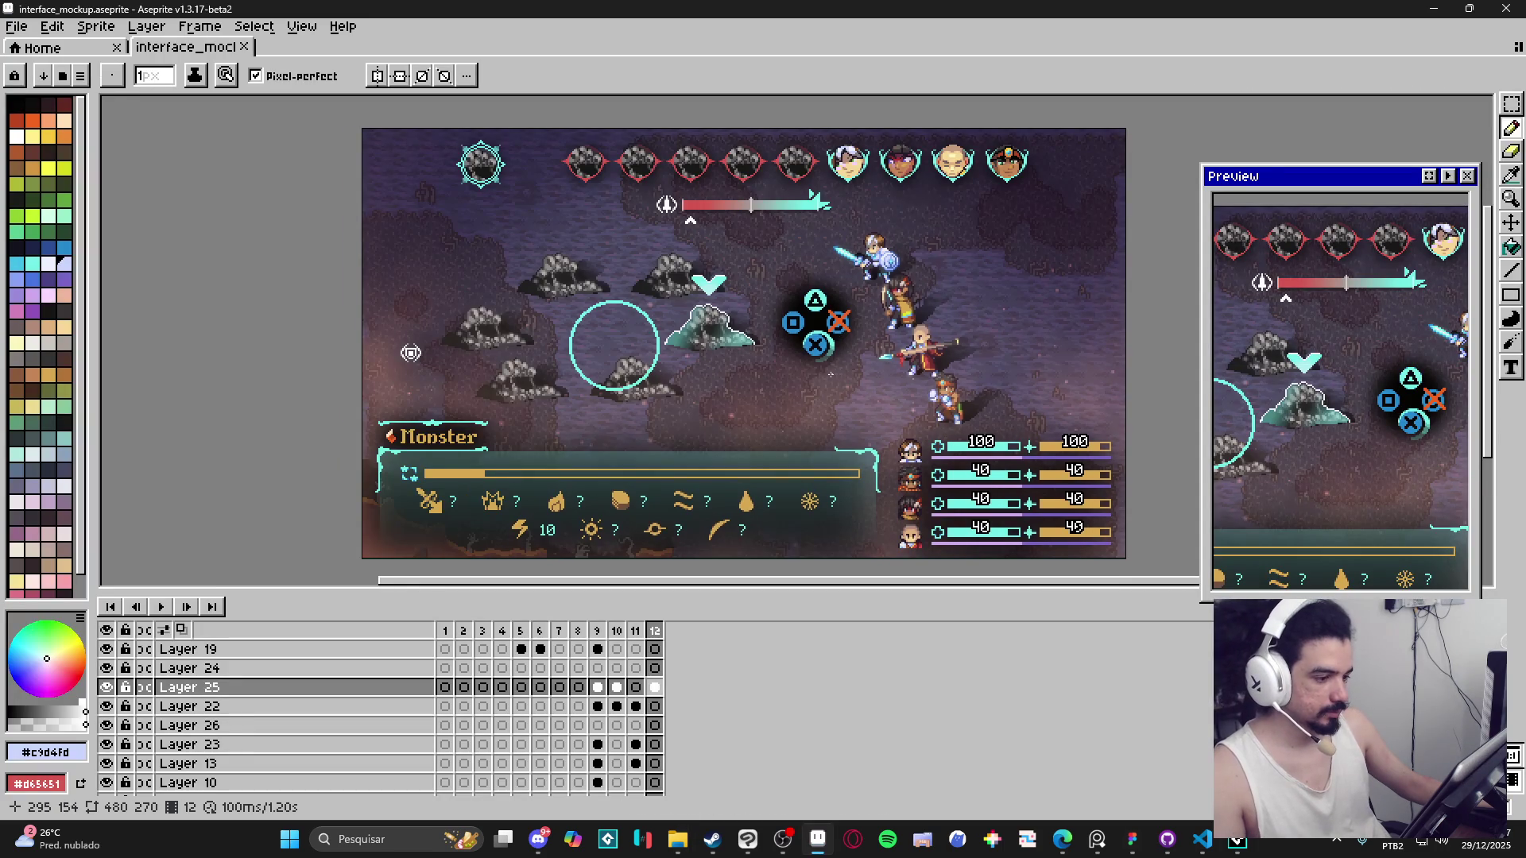
Enlarge the drawing area and view mockup frames 1 through 4, from the Main menu onward.
scroll(835, 374, "right", 2)
left_click_drag(856, 594, 856, 644)
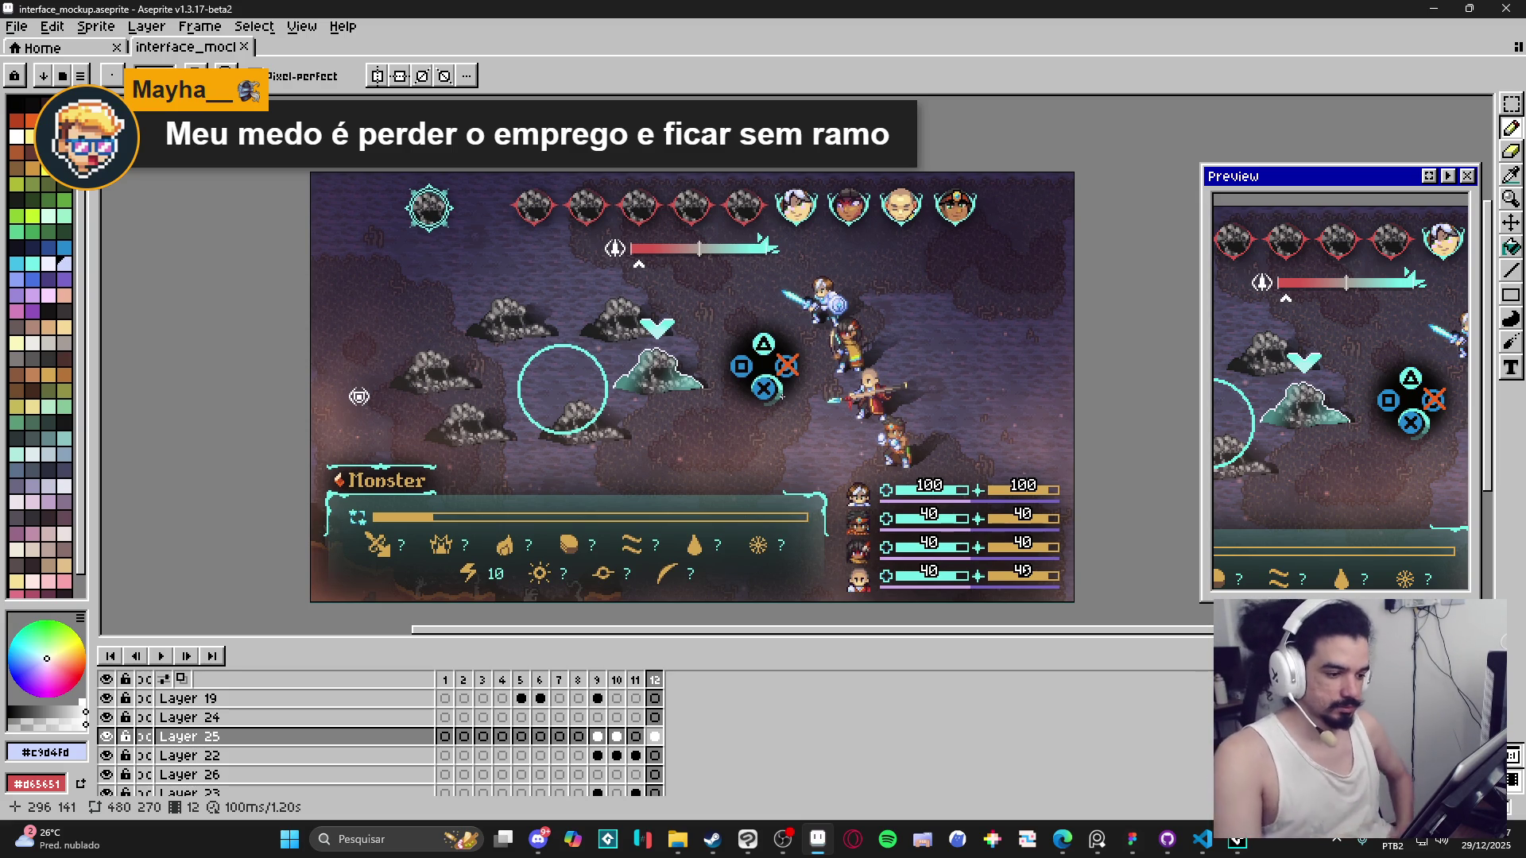
left_click(446, 681)
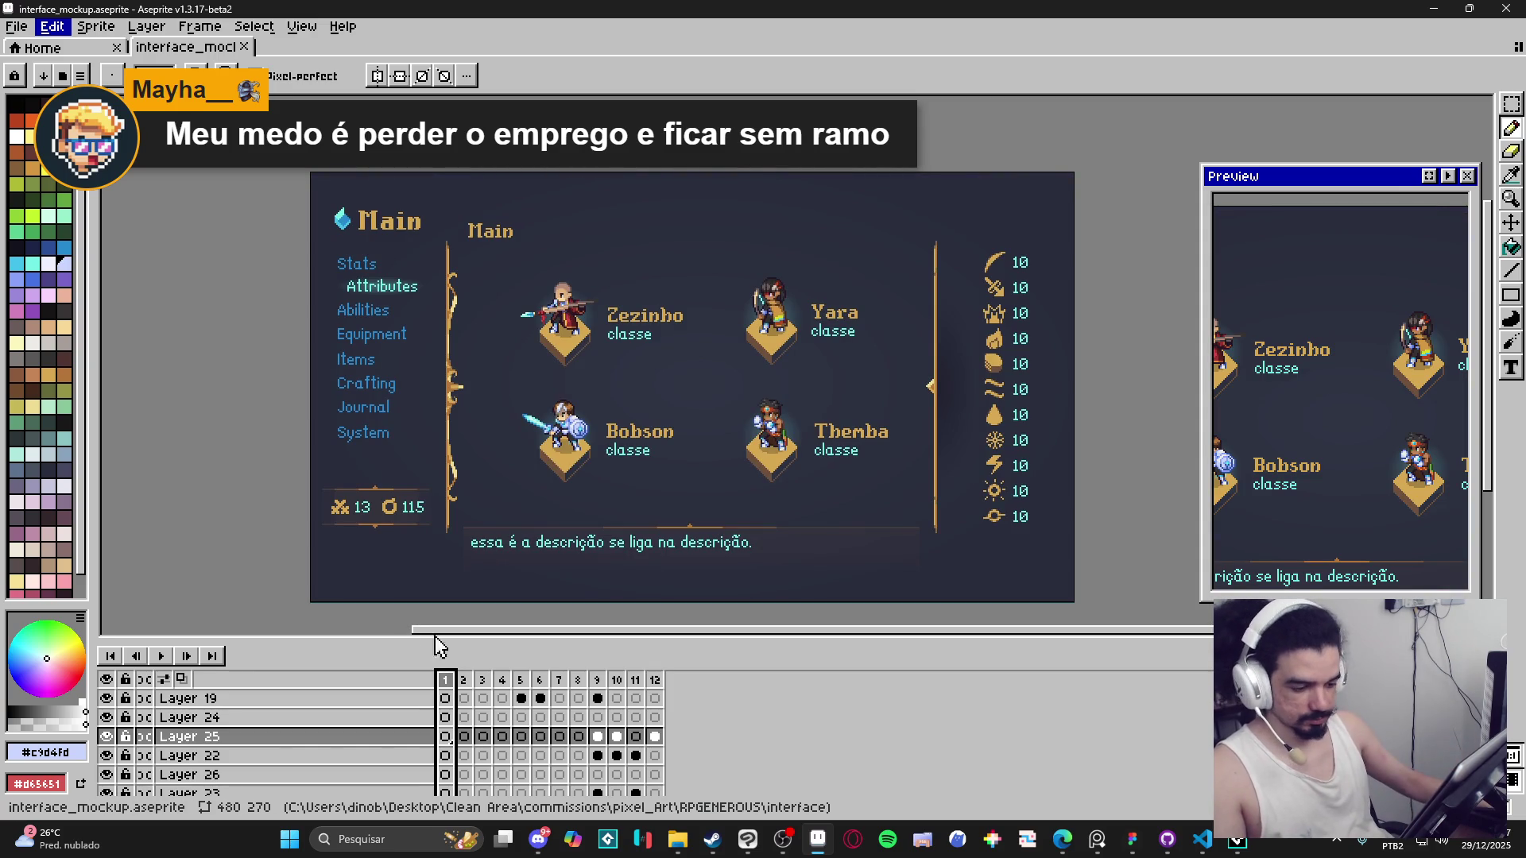
left_click(464, 681)
key("Right")
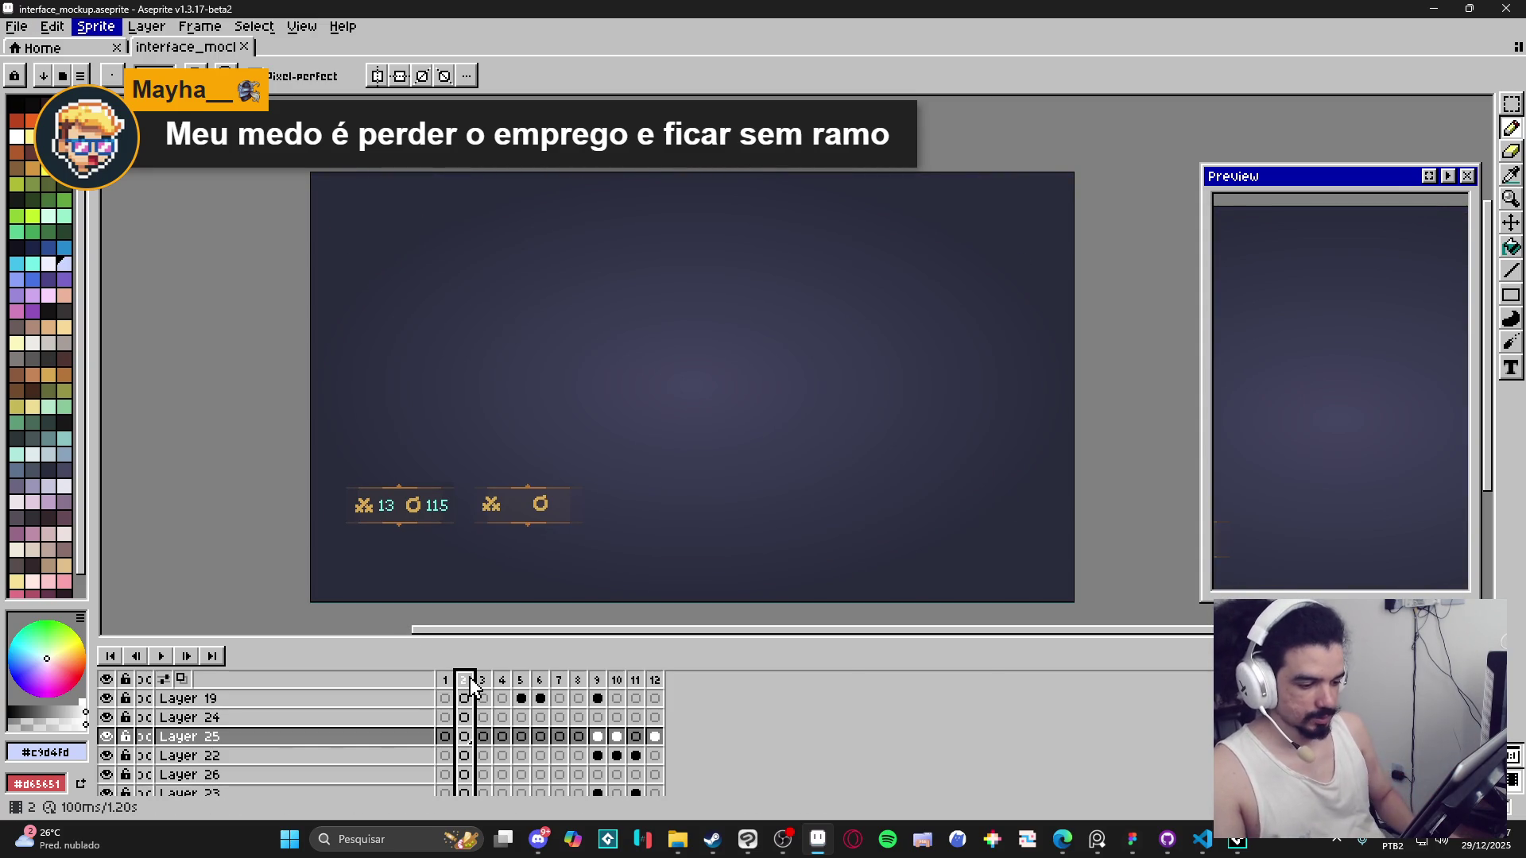
key("Tab")
key("Tab")
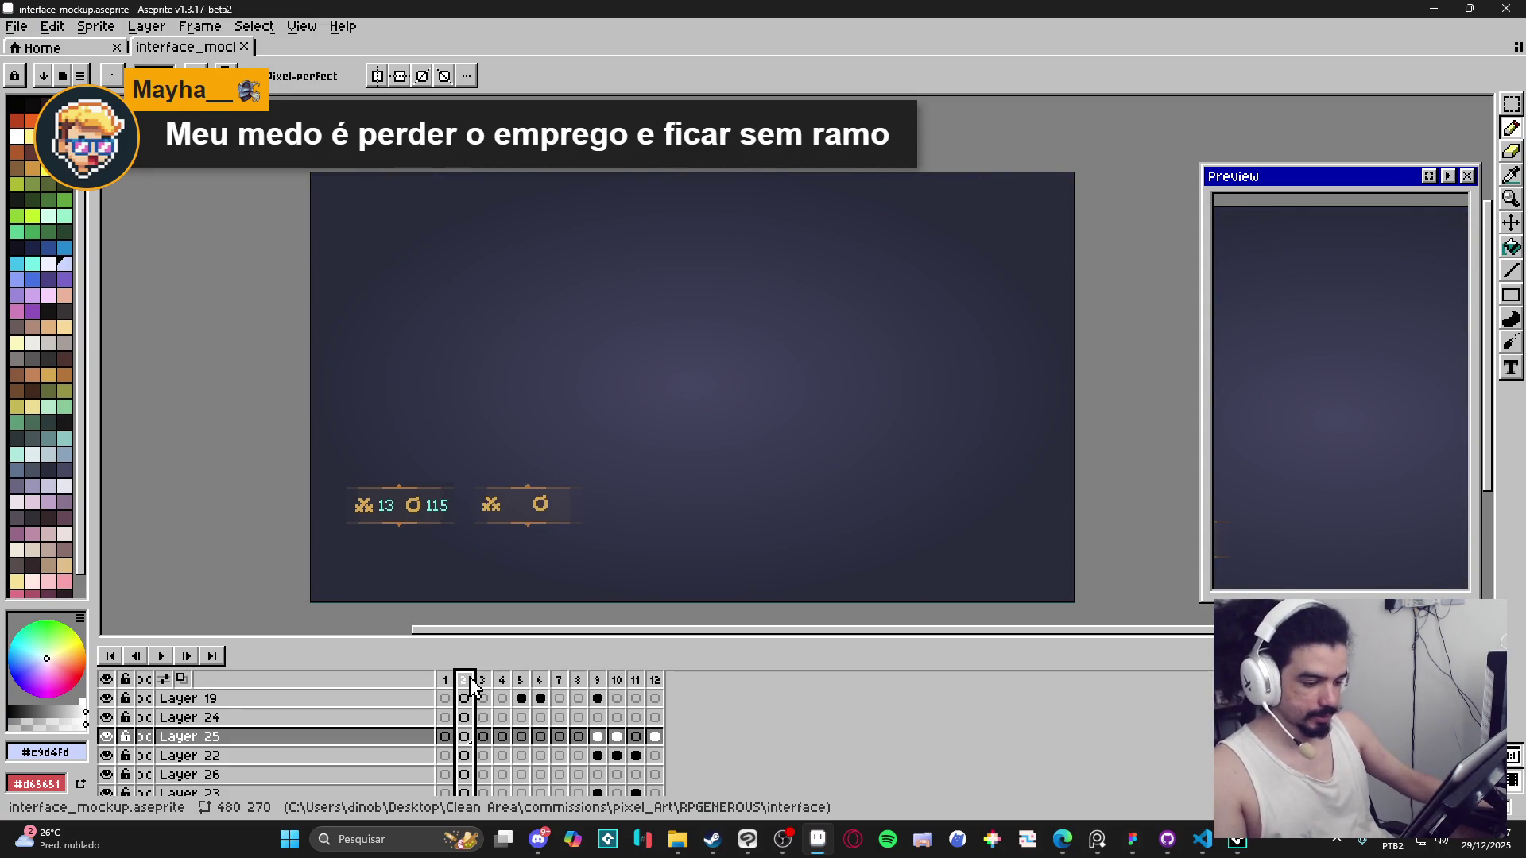
left_click(483, 681)
left_click(504, 681)
Step through frames 5 to 12, comparing ENGAGE and Game Over, and settle on frame 10.
left_click(540, 696)
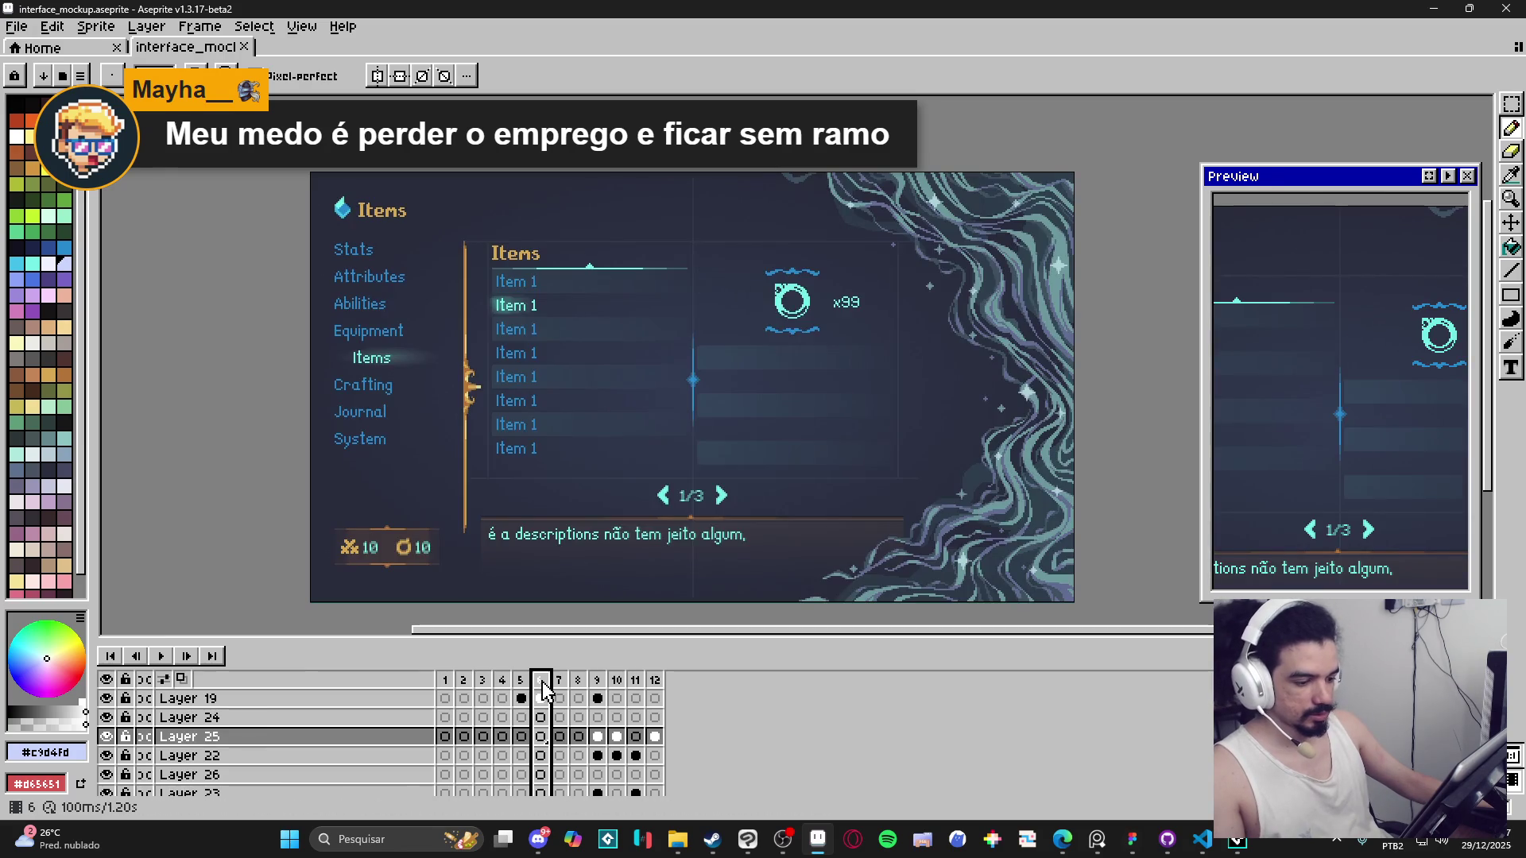
left_click(559, 696)
left_click(577, 696)
left_click(599, 693)
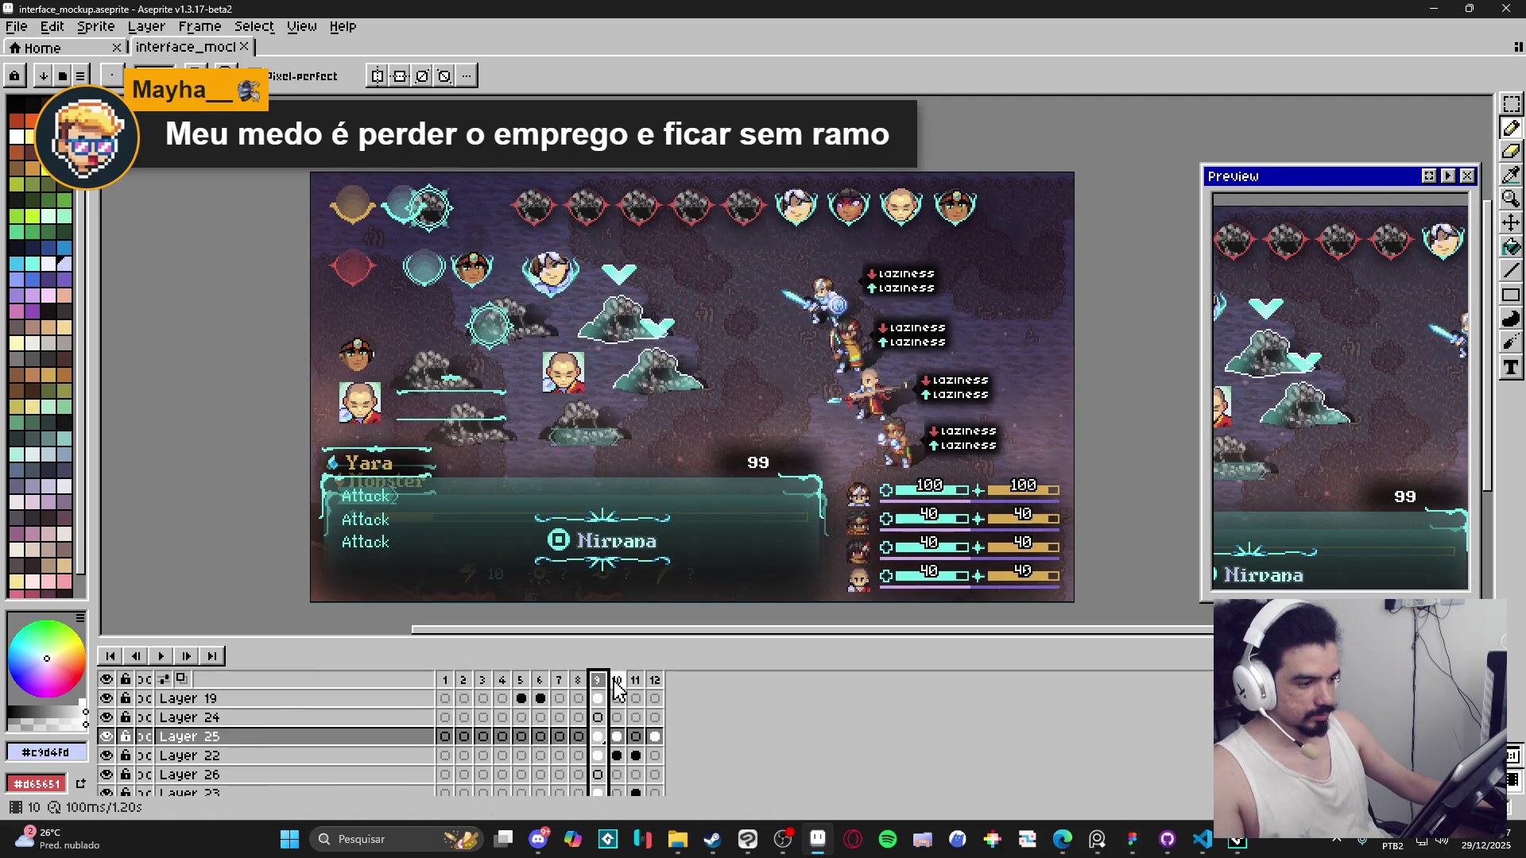
left_click(618, 699)
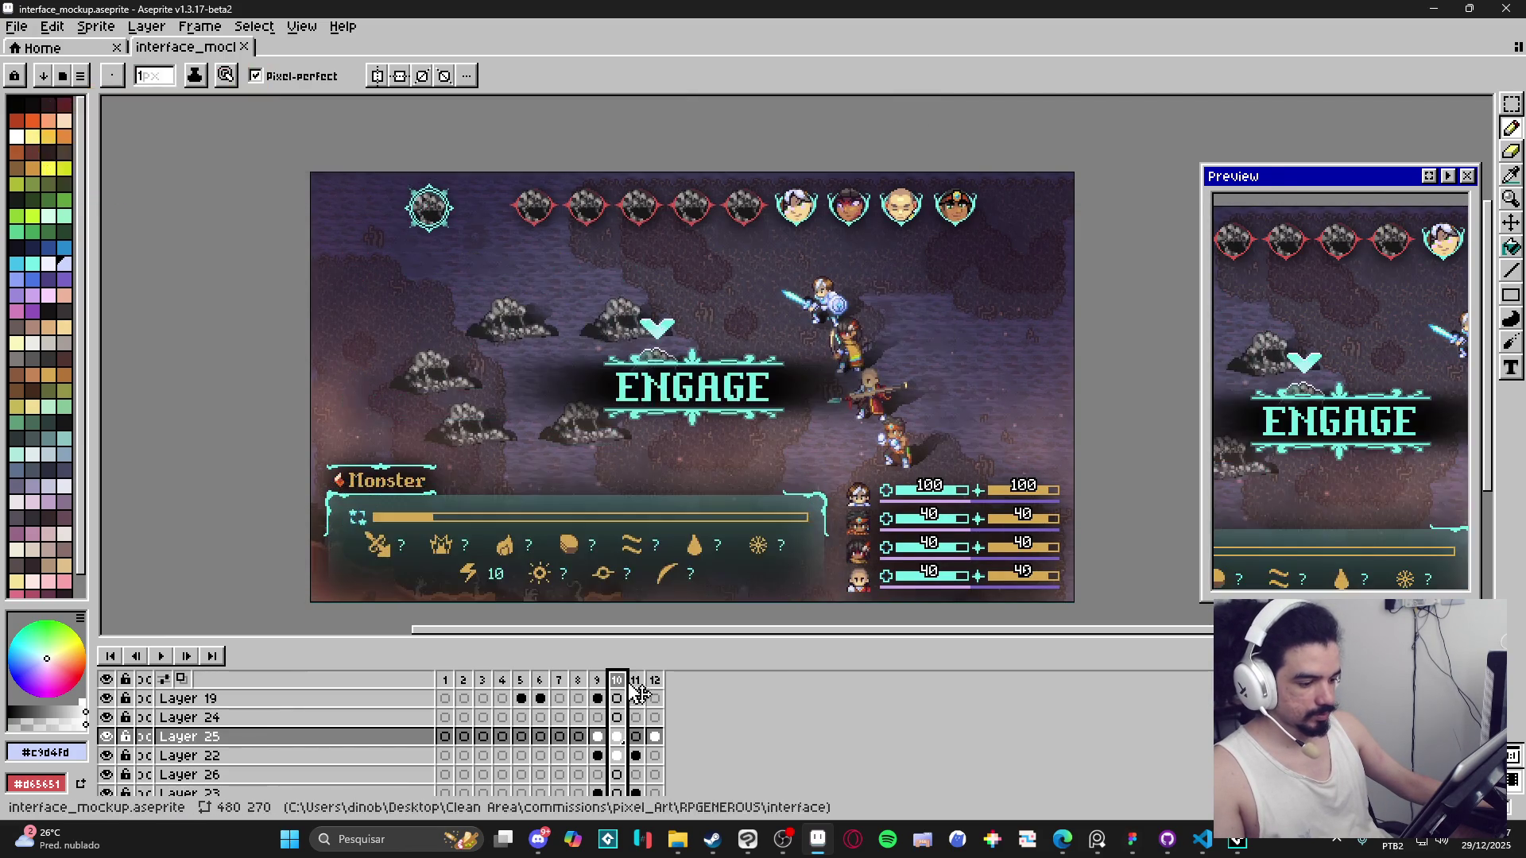
left_click(636, 697)
left_click(653, 692)
left_click(635, 696)
left_click(617, 697)
left_click(634, 697)
left_click(656, 692)
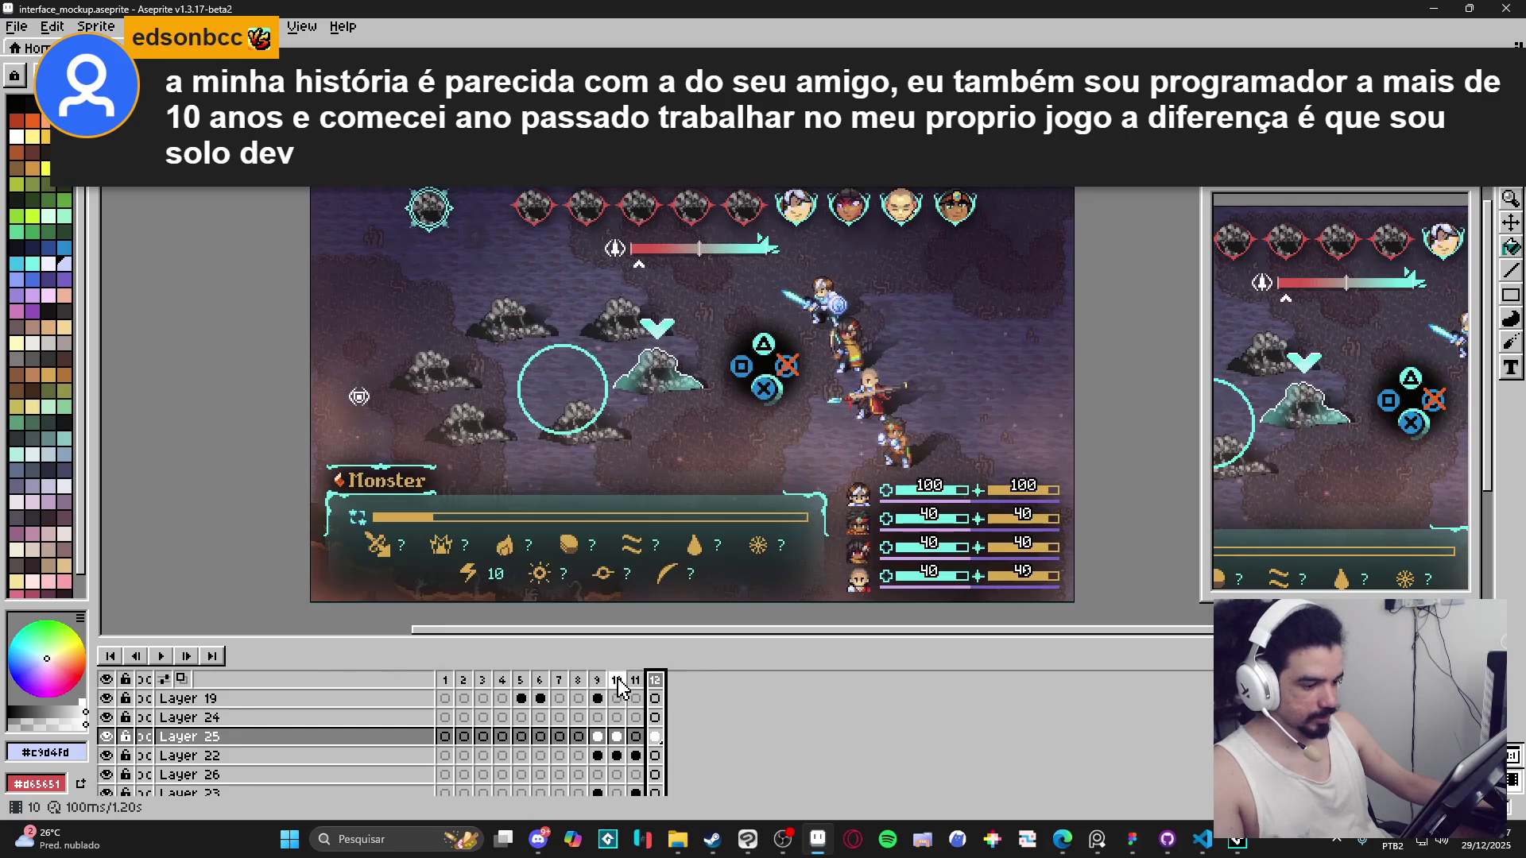
left_click(617, 683)
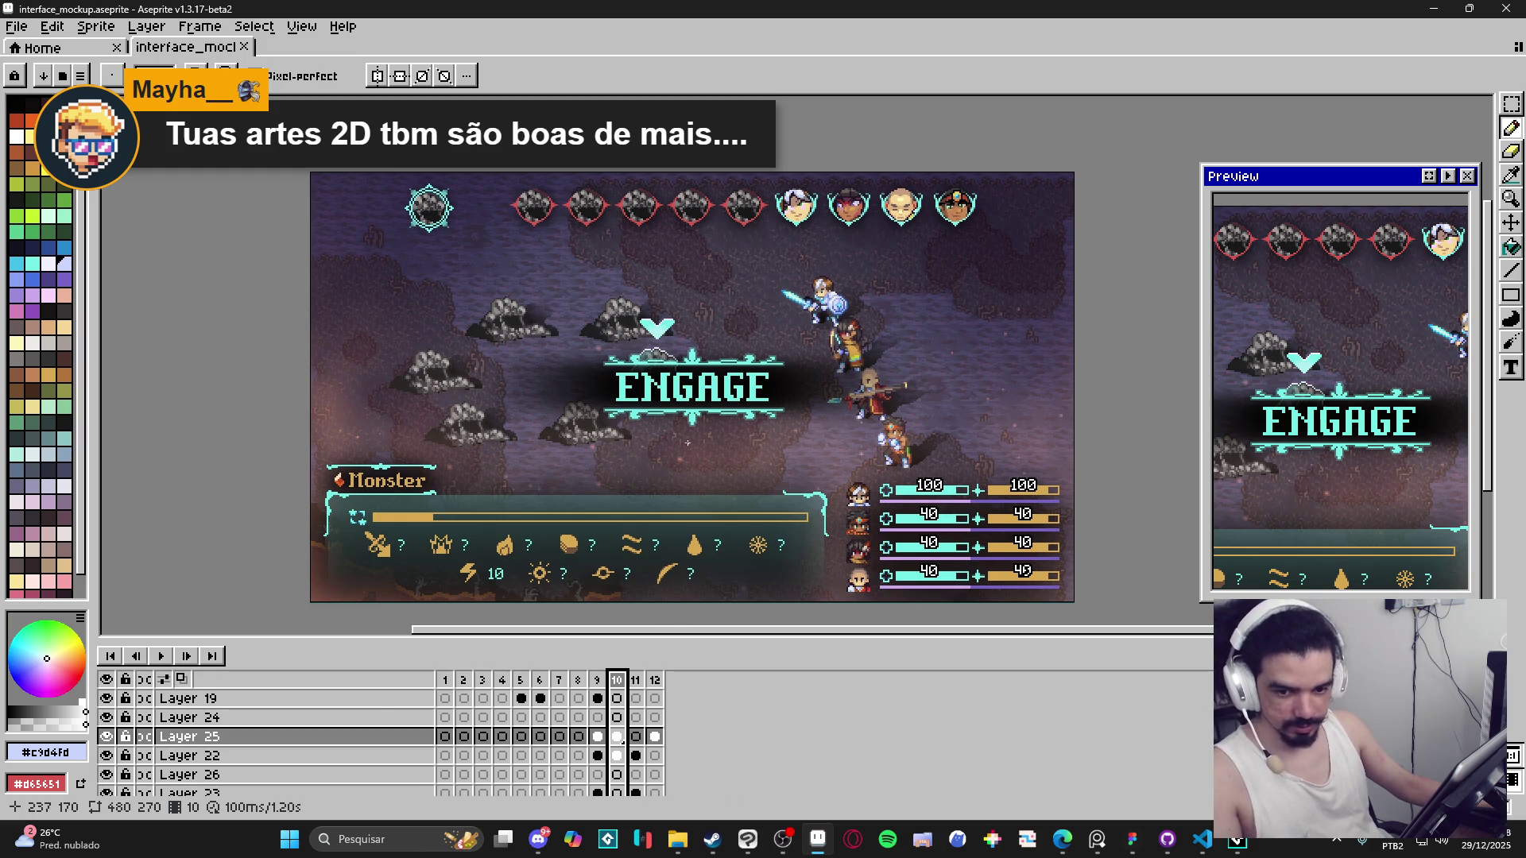
Readjust the drawing area height, then bring the interface folder window forward.
scroll(761, 421, "up", 1)
scroll(763, 428, "down", 1)
scroll(754, 426, "up", 1)
scroll(754, 426, "down", 1)
mouse_move(643, 641)
left_mouse_down()
mouse_move(640, 583)
mouse_move(645, 669)
left_mouse_up()
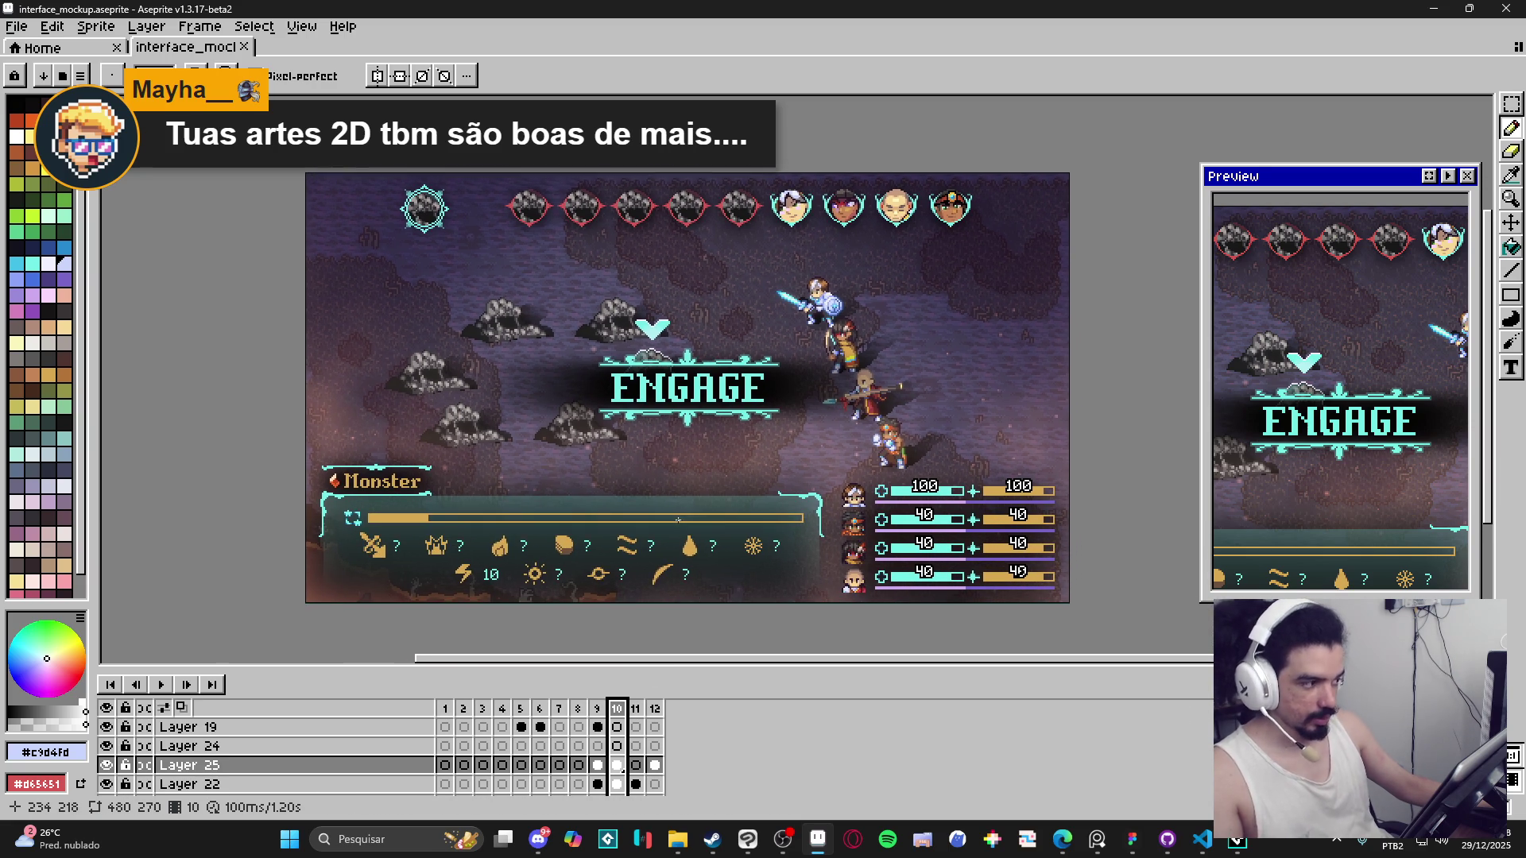
mouse_move(677, 839)
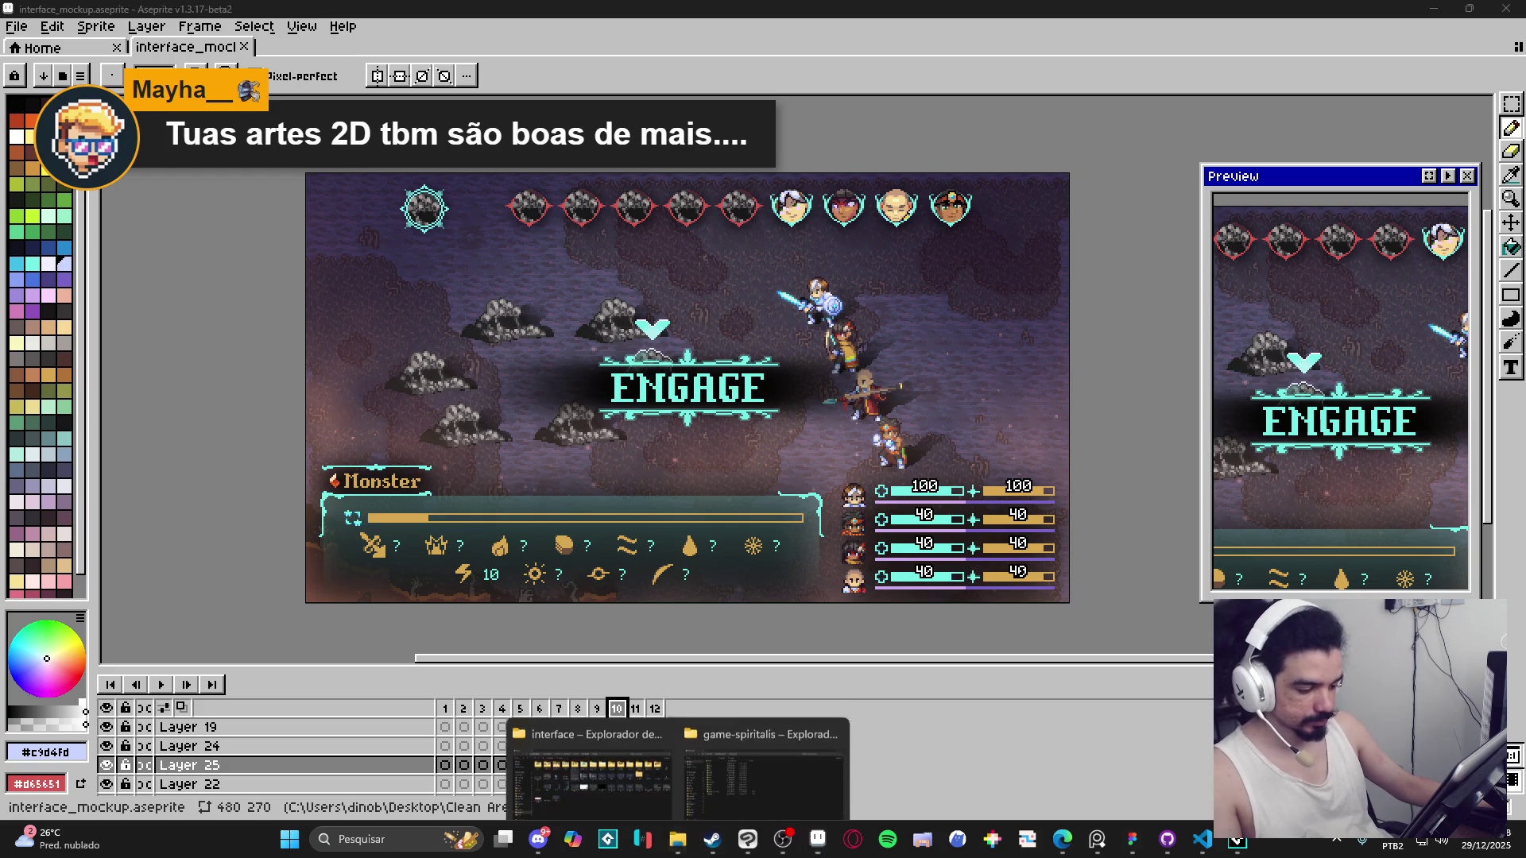
left_click(622, 752)
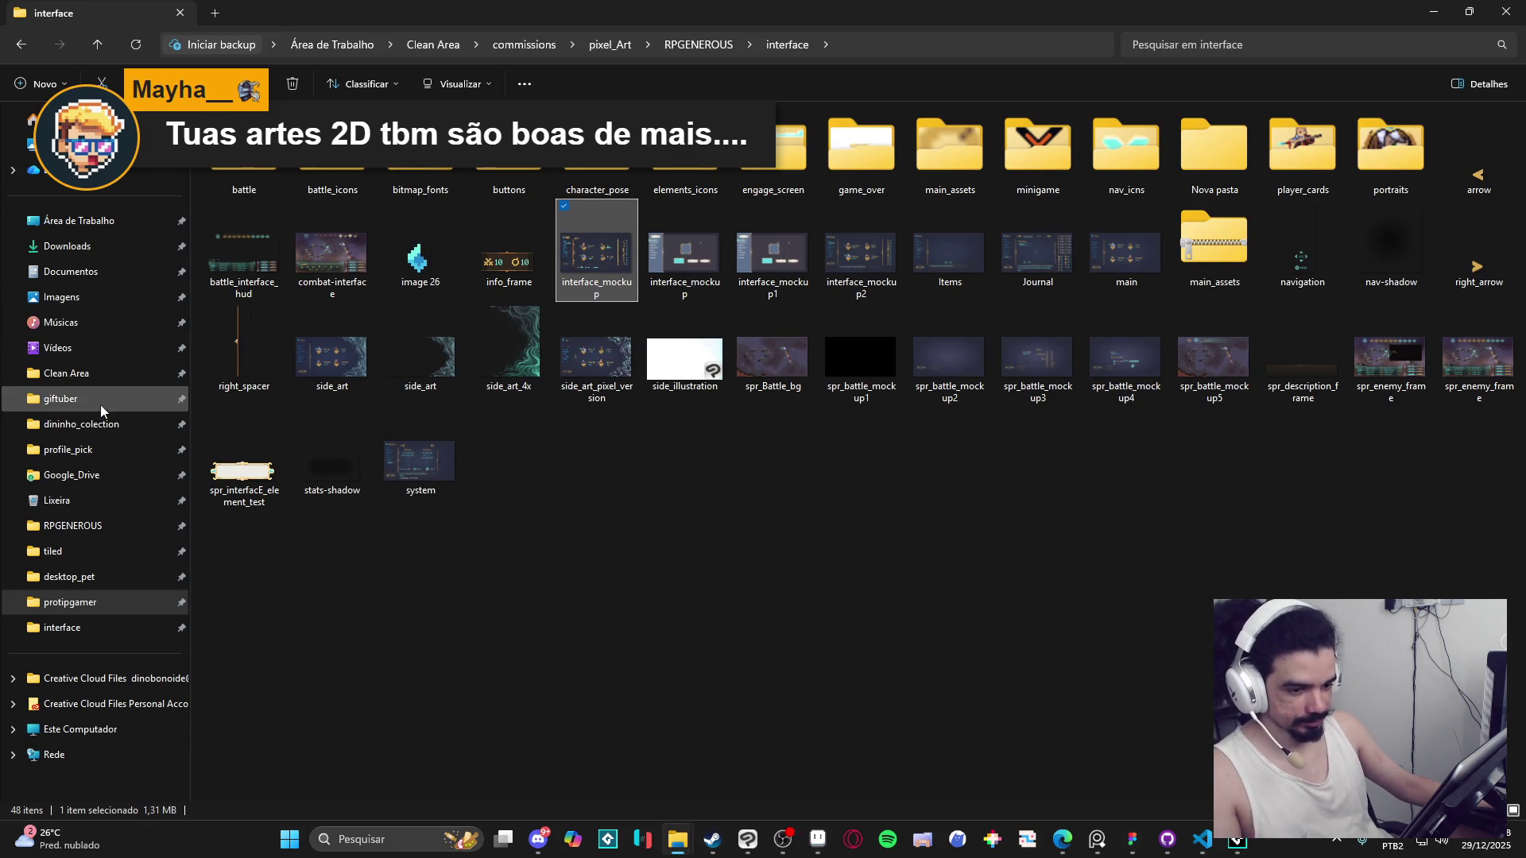
Open Pyliot_full_coverr from commissions > Steam_capas > Pyliot, then switch to the Bridgelands Steam page.
left_click(99, 451)
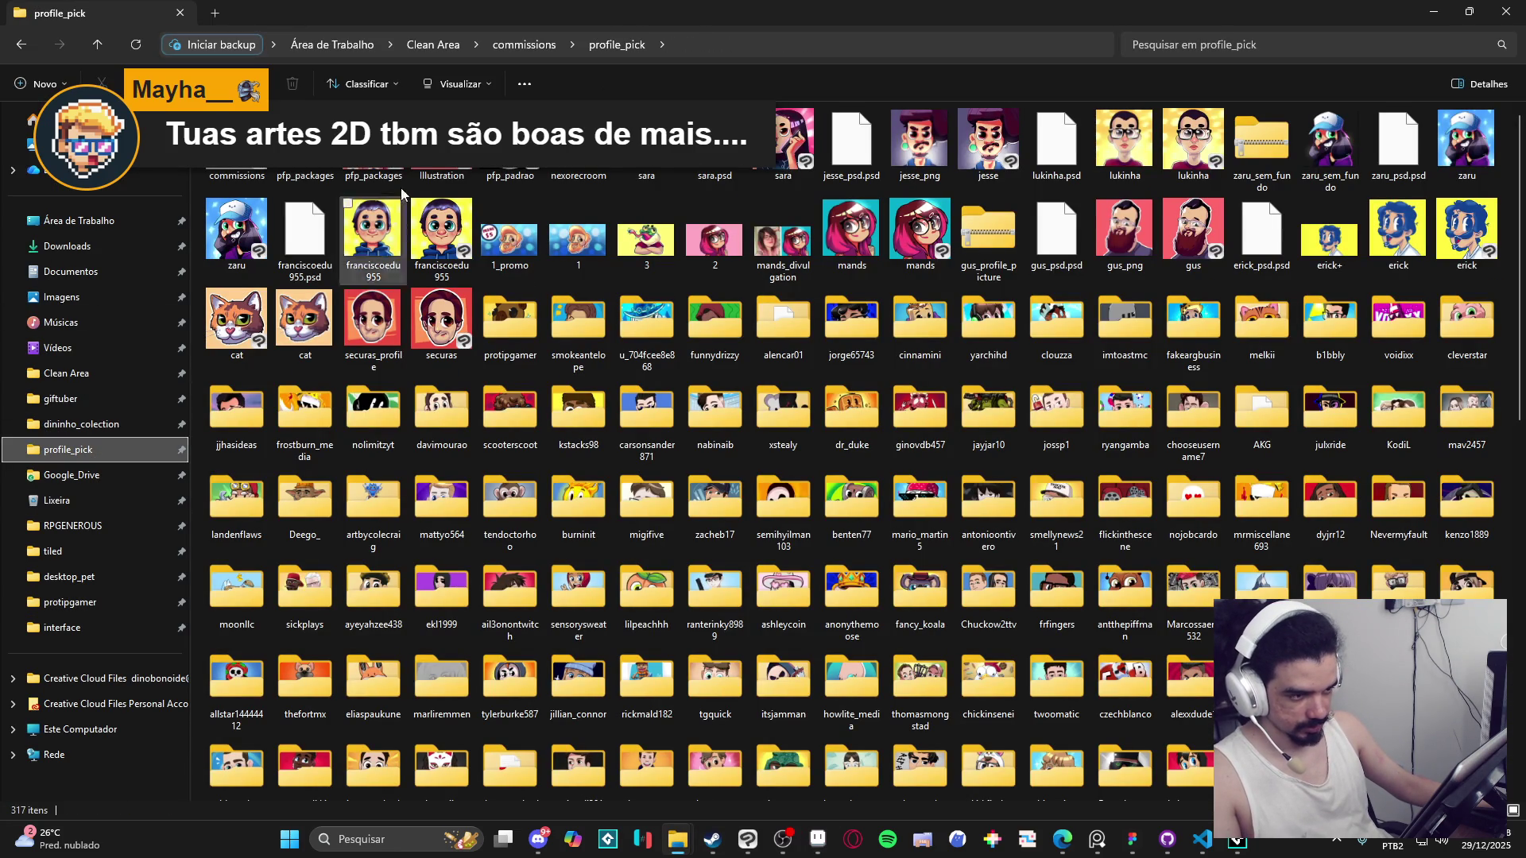
left_click(547, 45)
left_click(1341, 418)
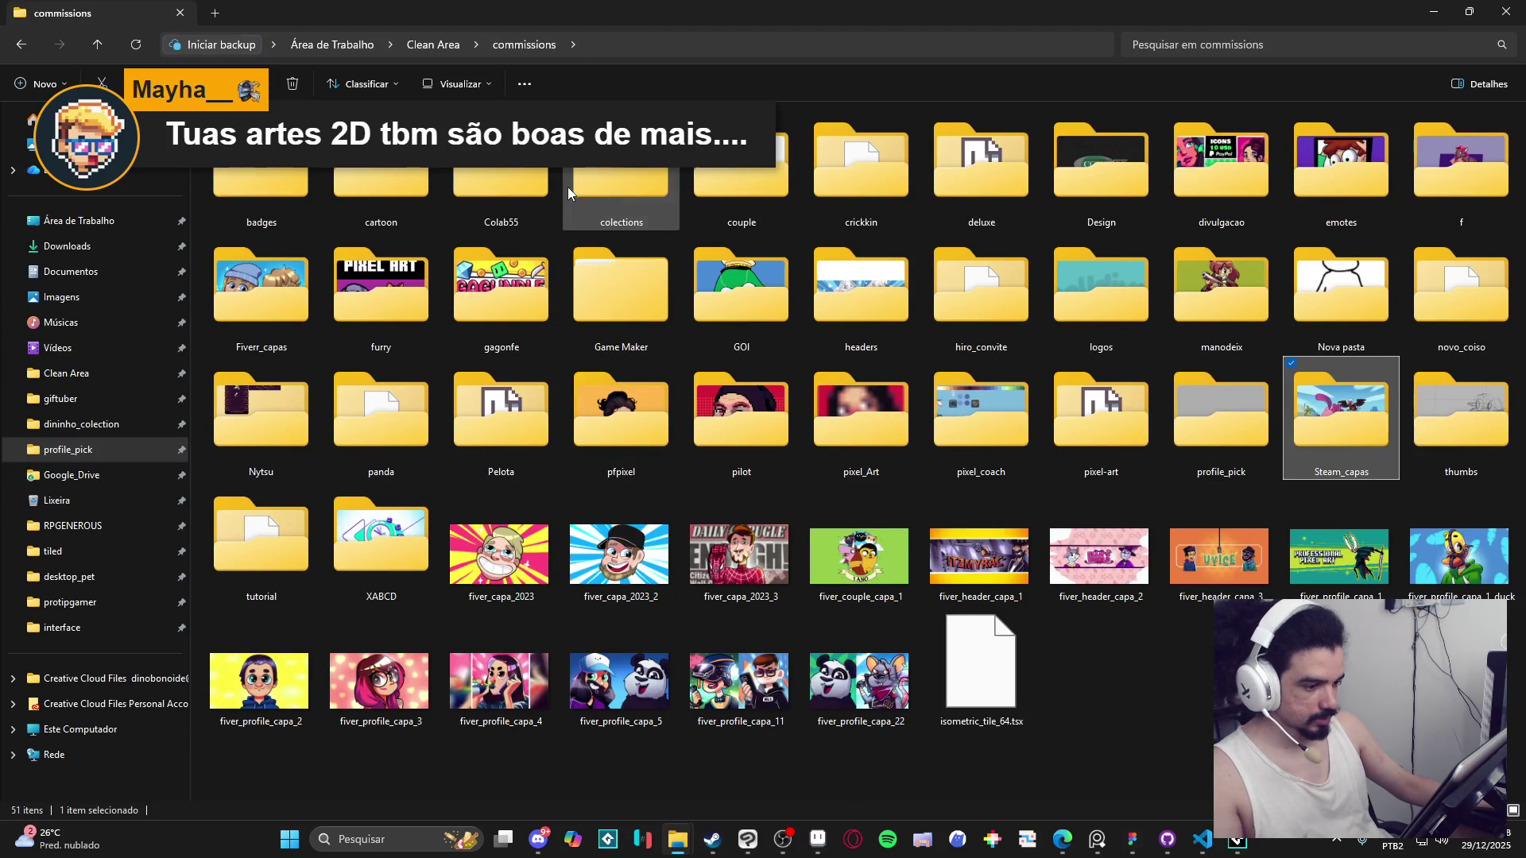
key("Return")
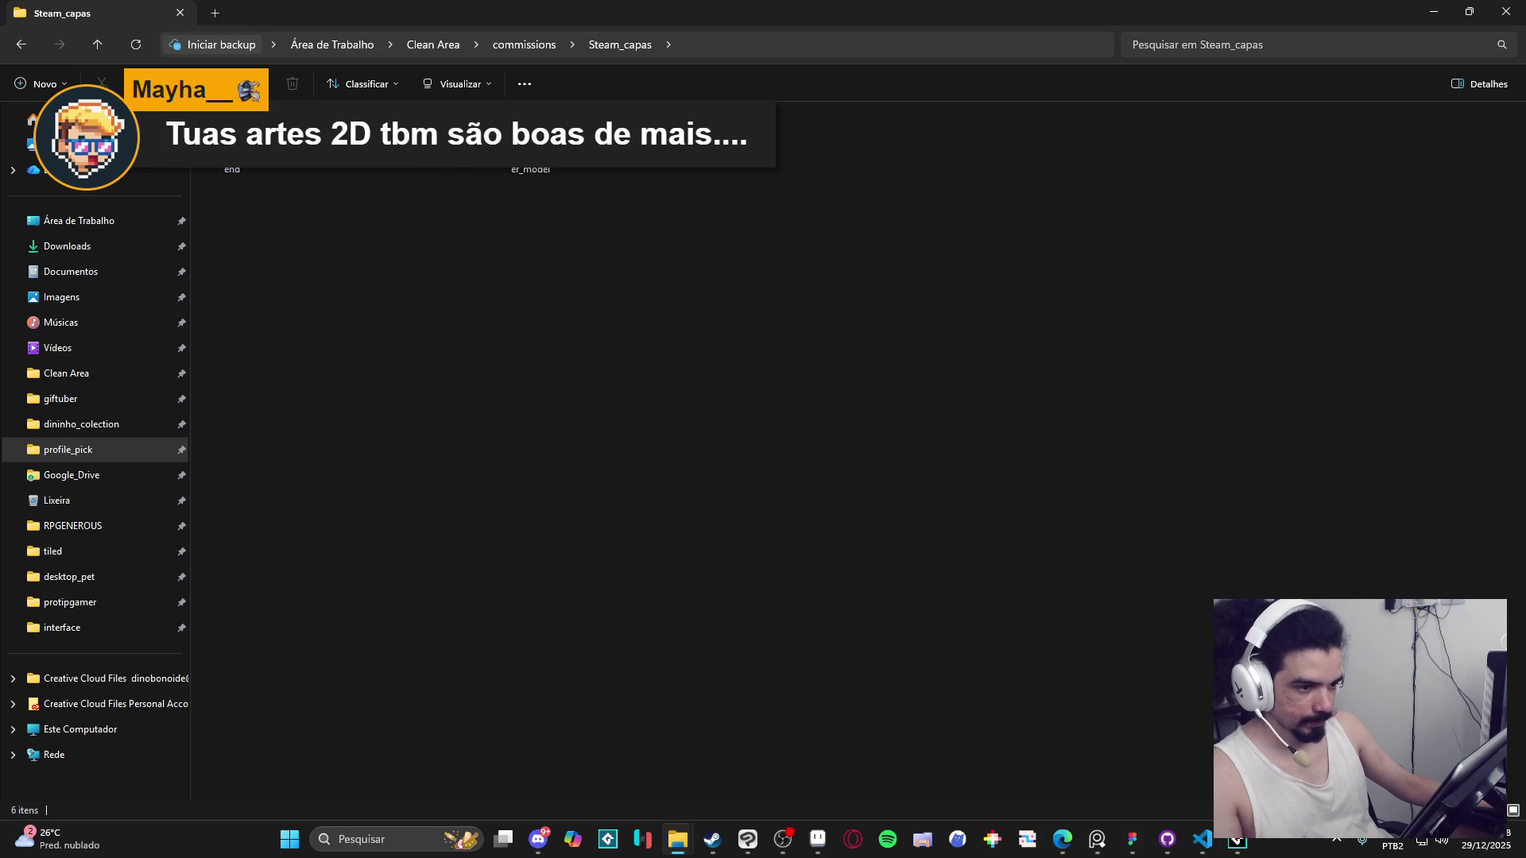
double_click(395, 188)
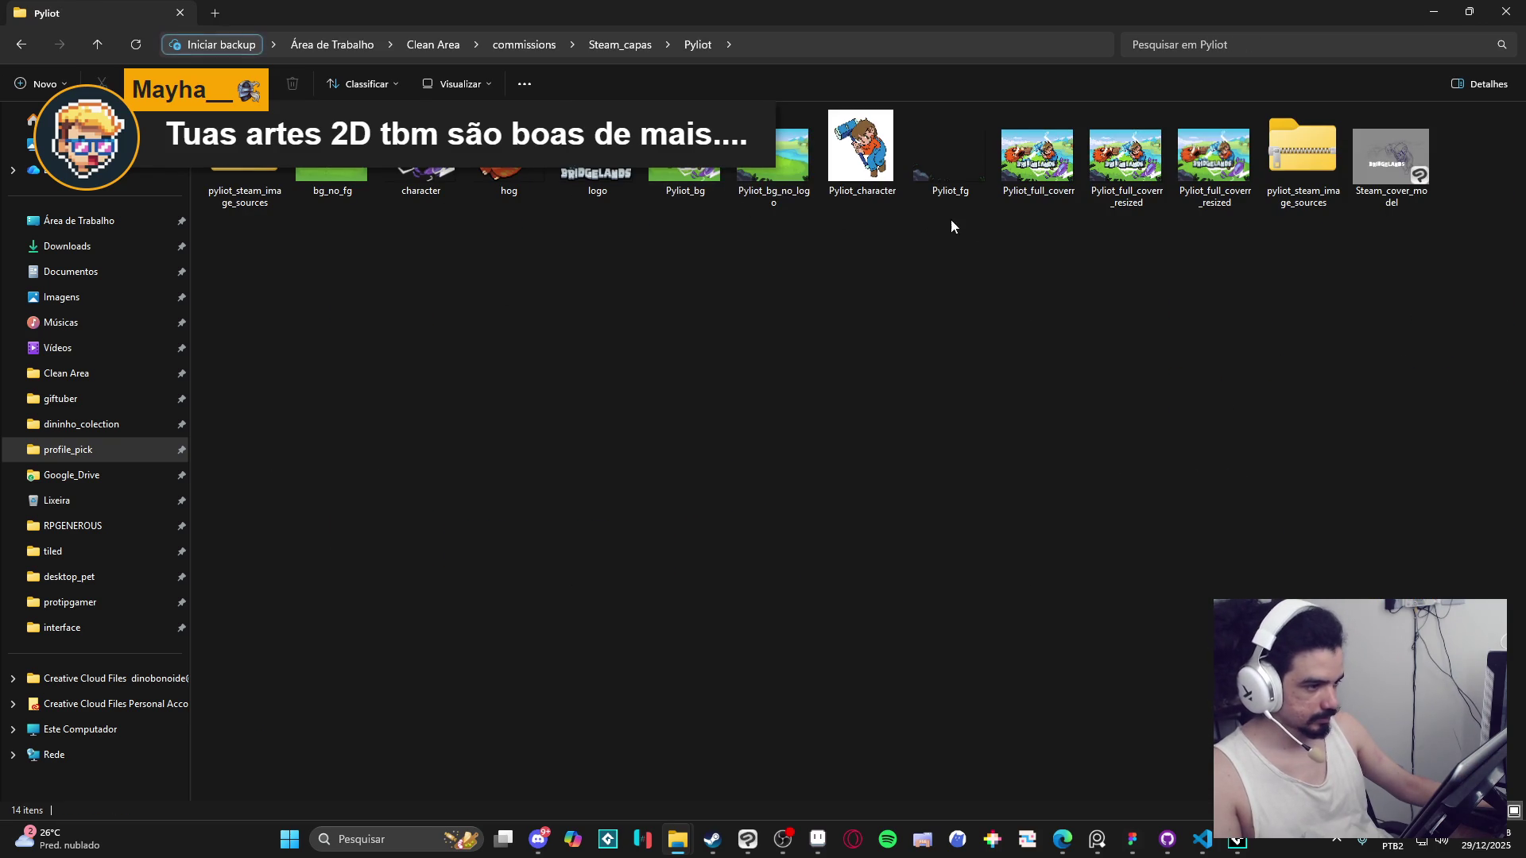
double_click(1037, 155)
scroll(874, 353, "up", 3)
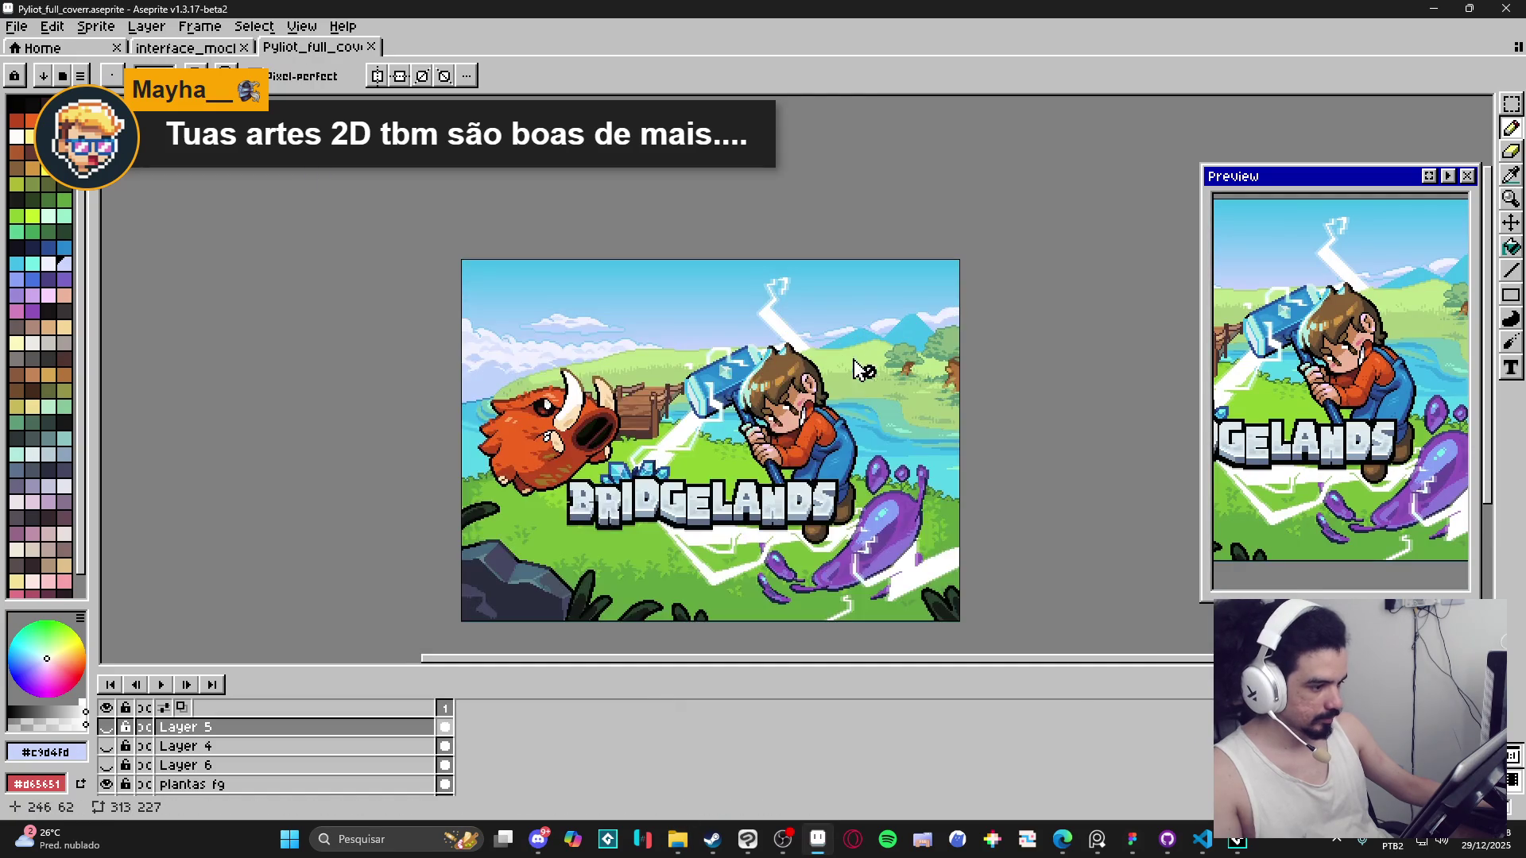
scroll(747, 422, "down", 2)
key("alt+Tab")
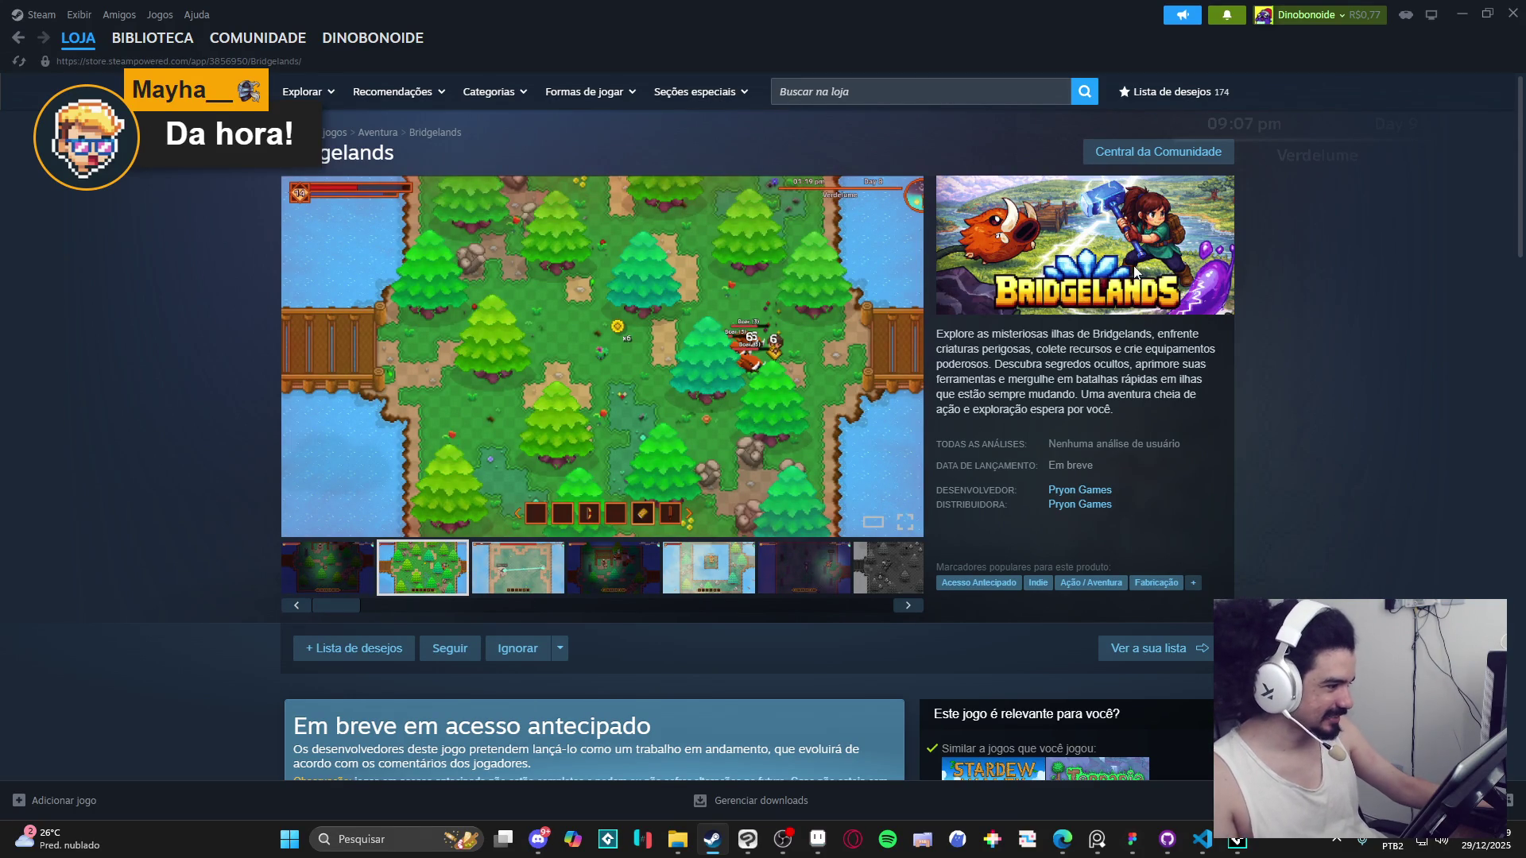
Browse the Bridgelands Steam page and its description, then return to the cover in Aseprite.
scroll(1025, 359, "down", 1)
scroll(957, 336, "up", 1)
mouse_move(938, 338)
left_mouse_down()
mouse_move(1206, 381)
mouse_move(1113, 393)
left_mouse_up()
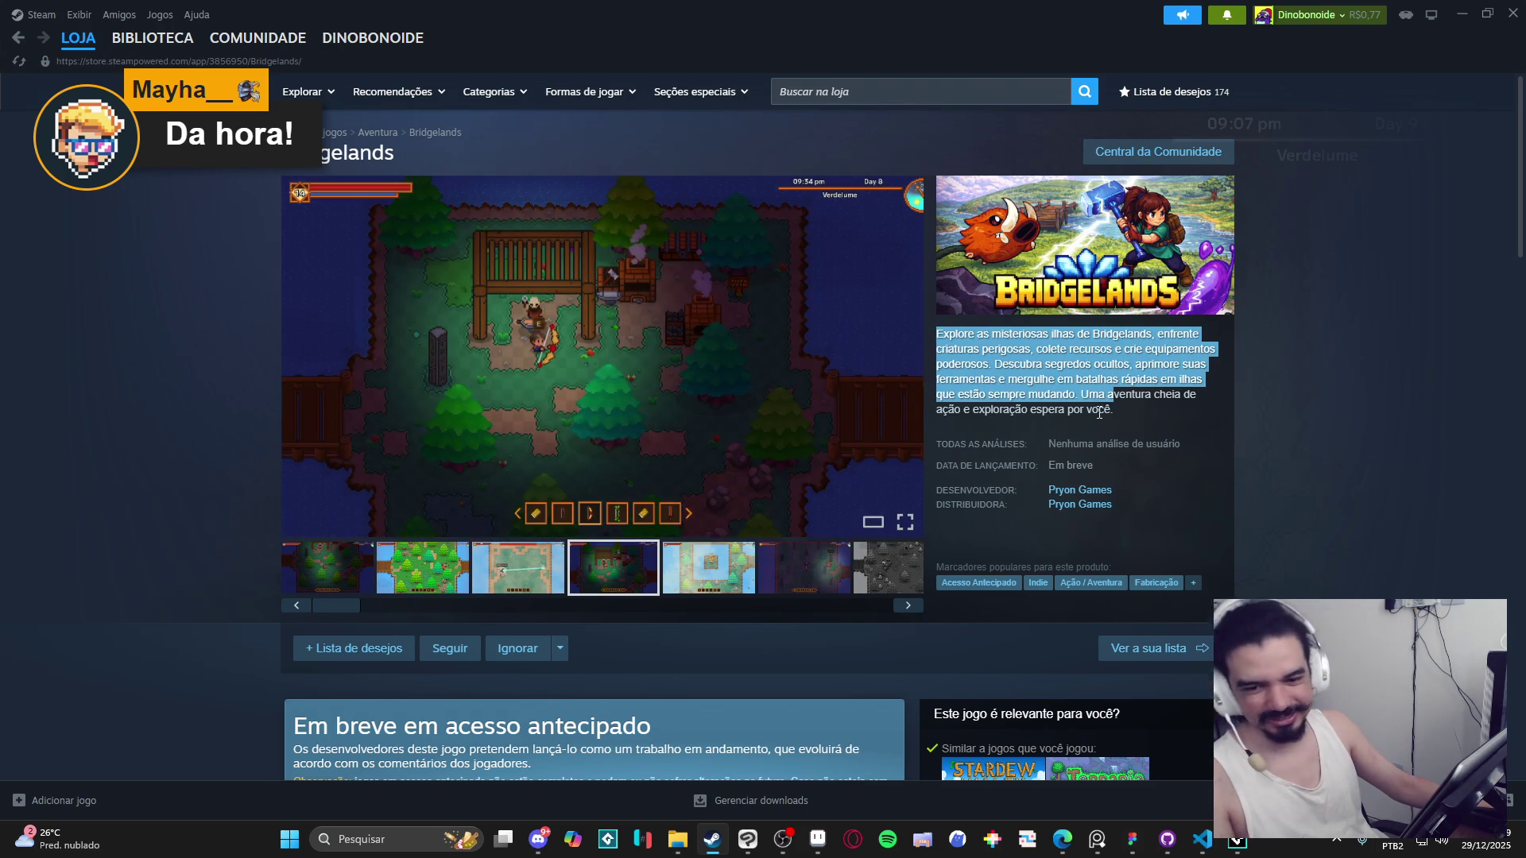
left_click(1094, 356)
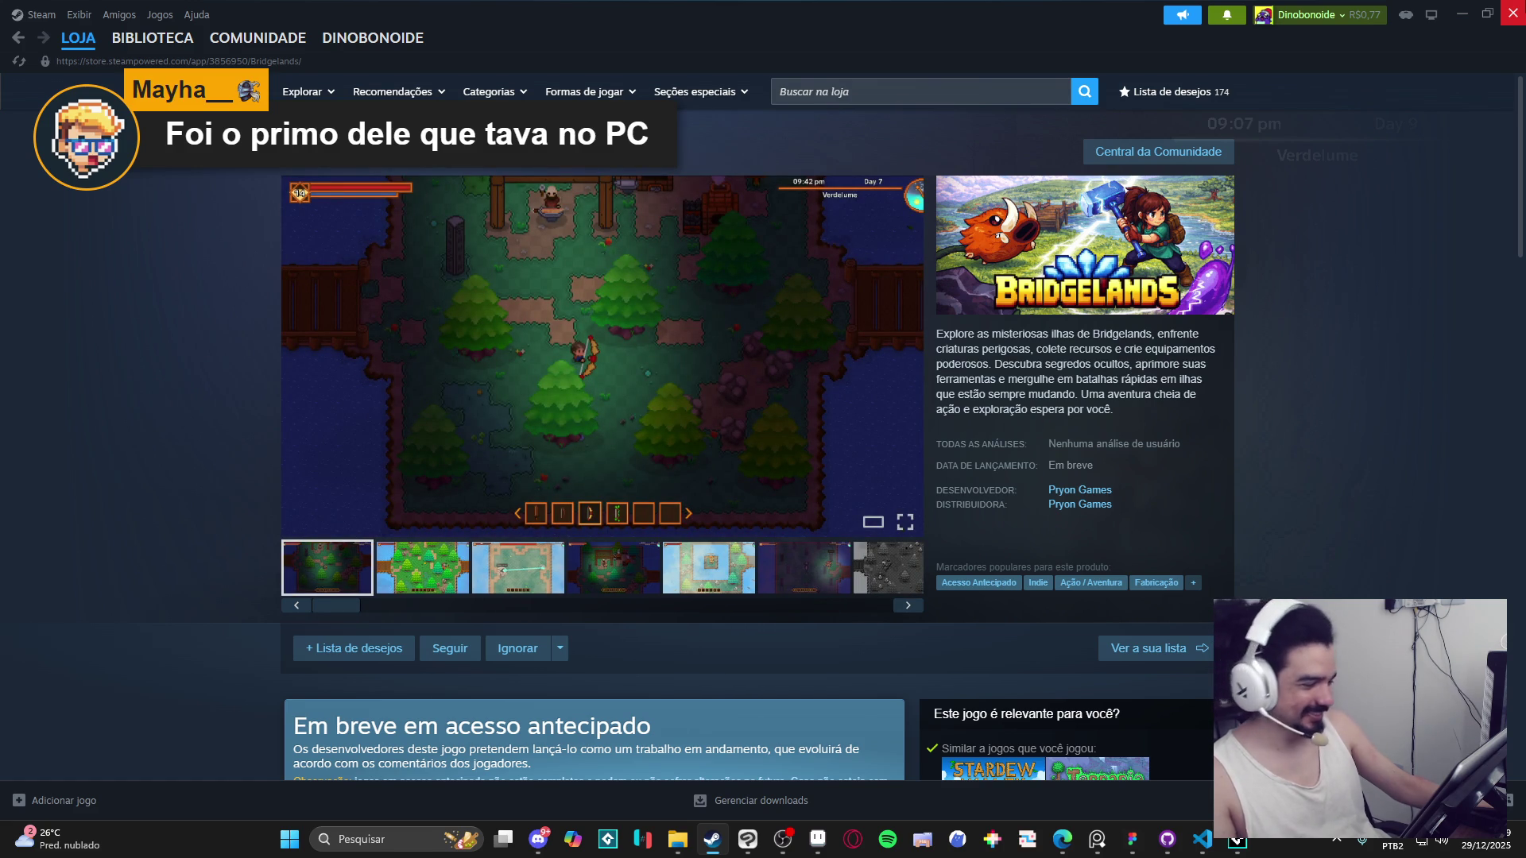
key("alt+Tab")
scroll(1062, 289, "up", 1)
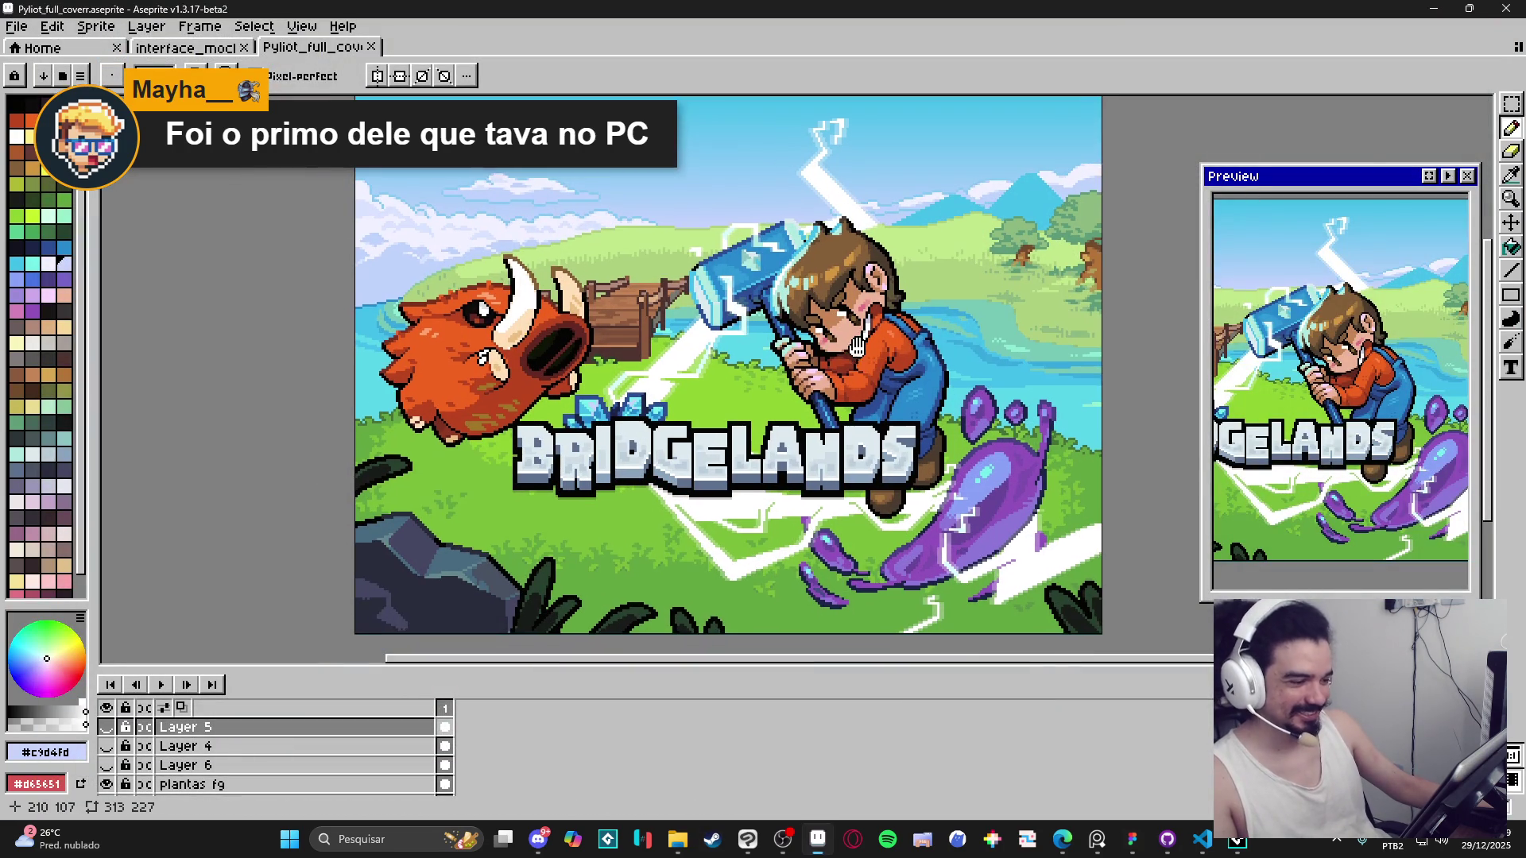
left_click(370, 47)
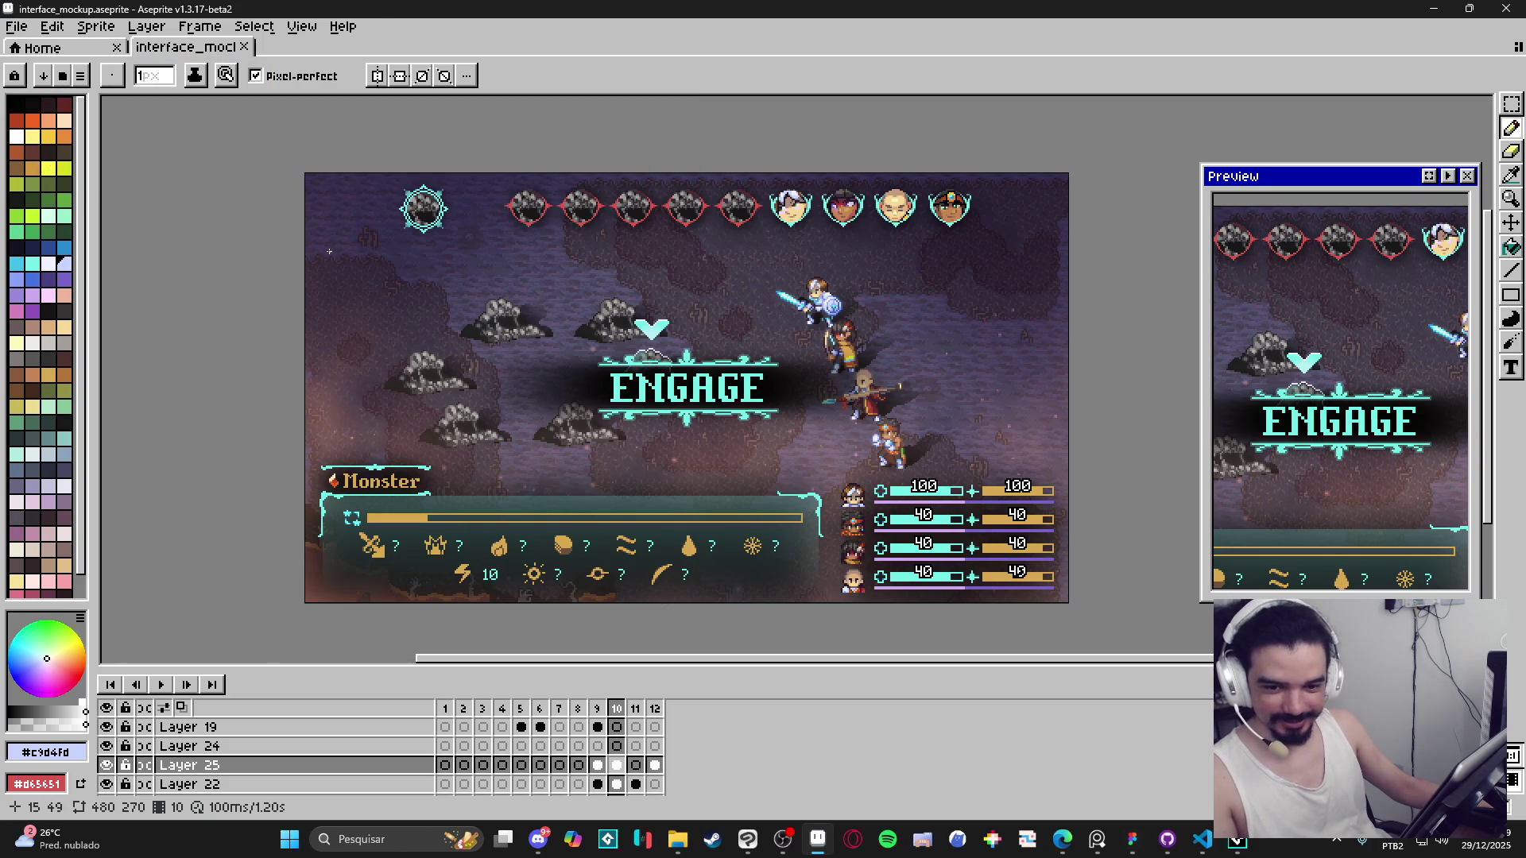
mouse_move(688, 336)
left_mouse_down()
mouse_move(599, 323)
mouse_move(705, 338)
mouse_move(546, 314)
mouse_move(579, 336)
mouse_move(571, 350)
mouse_move(551, 348)
mouse_move(992, 340)
mouse_move(533, 328)
mouse_move(527, 312)
mouse_move(597, 339)
mouse_move(549, 309)
left_mouse_up()
scroll(579, 336, "down", 1)
scroll(596, 342, "up", 1)
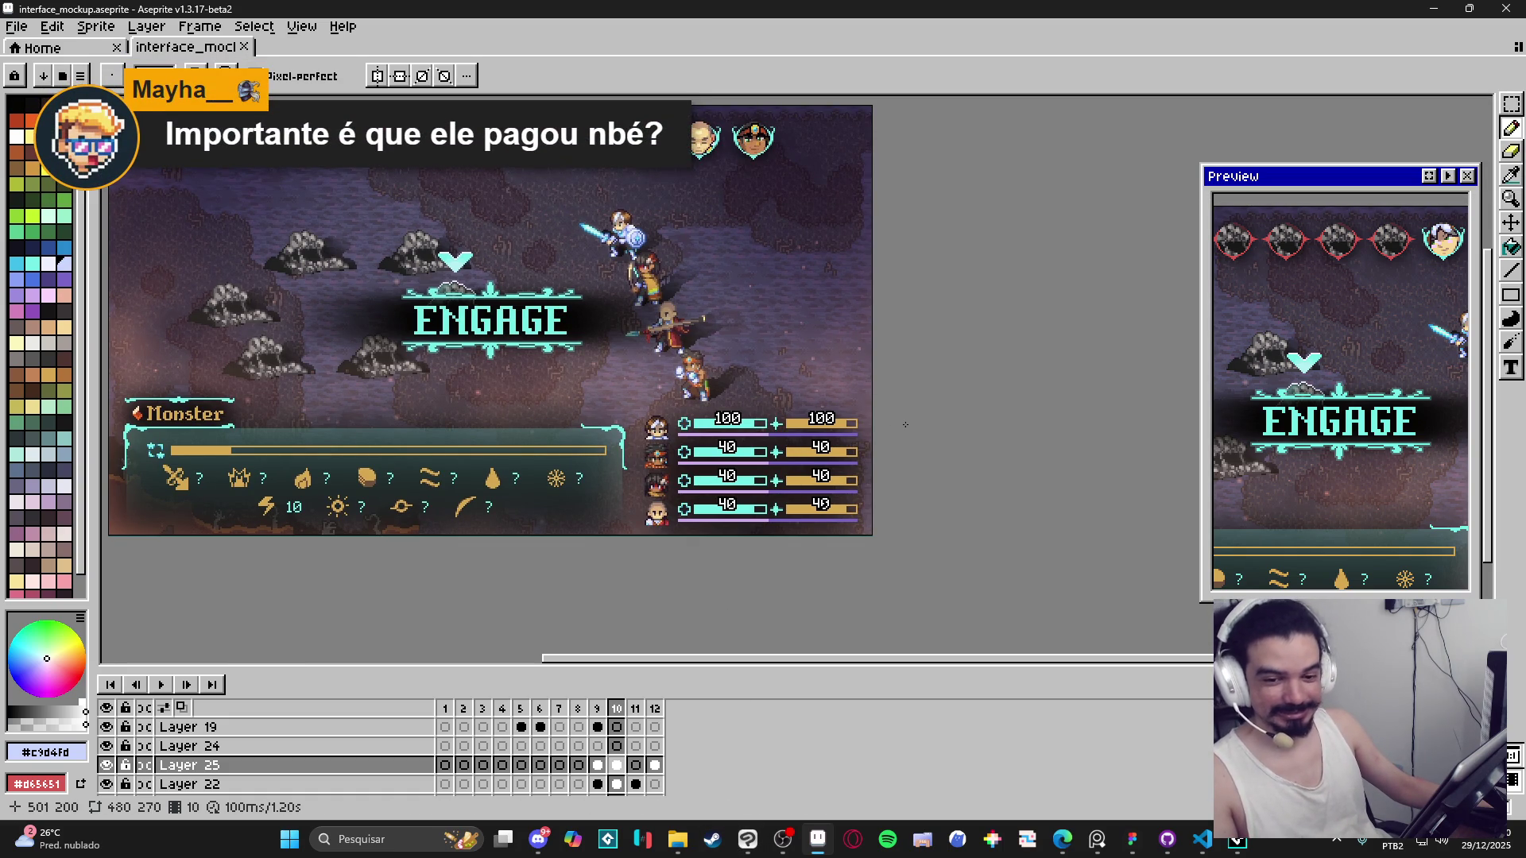
mouse_move(913, 420)
left_mouse_down()
mouse_move(985, 417)
mouse_move(1061, 446)
left_mouse_up()
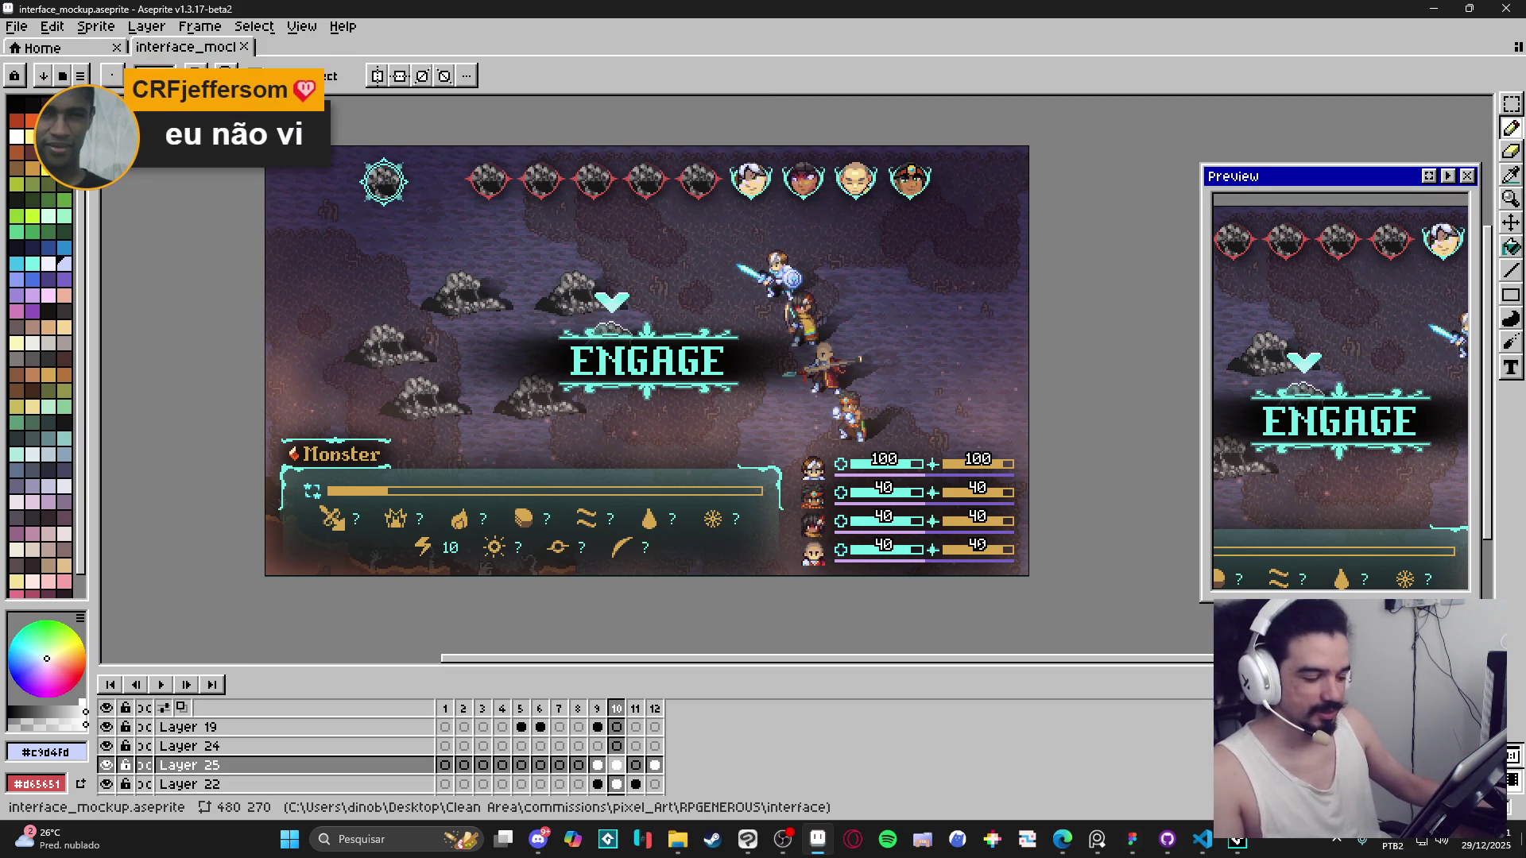
Reopen Pyliot_full_coverr.aseprite from Open Recent, adjust the view, and restore the window size.
left_click(15, 26)
mouse_move(117, 86)
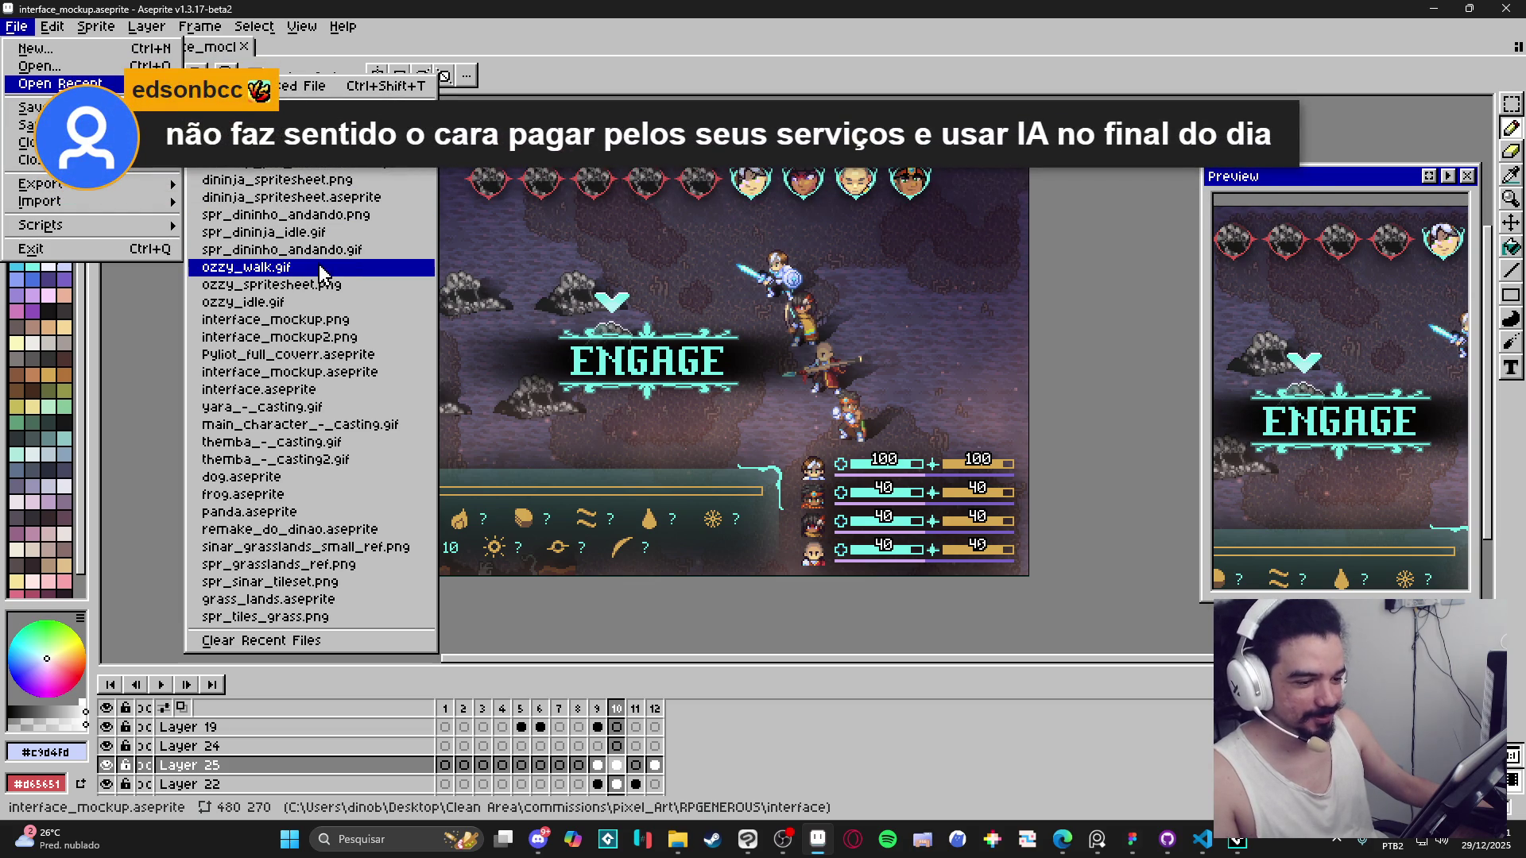
left_click(355, 360)
scroll(620, 341, "up", 3)
mouse_move(628, 338)
left_mouse_down()
mouse_move(651, 362)
mouse_move(668, 354)
left_mouse_up()
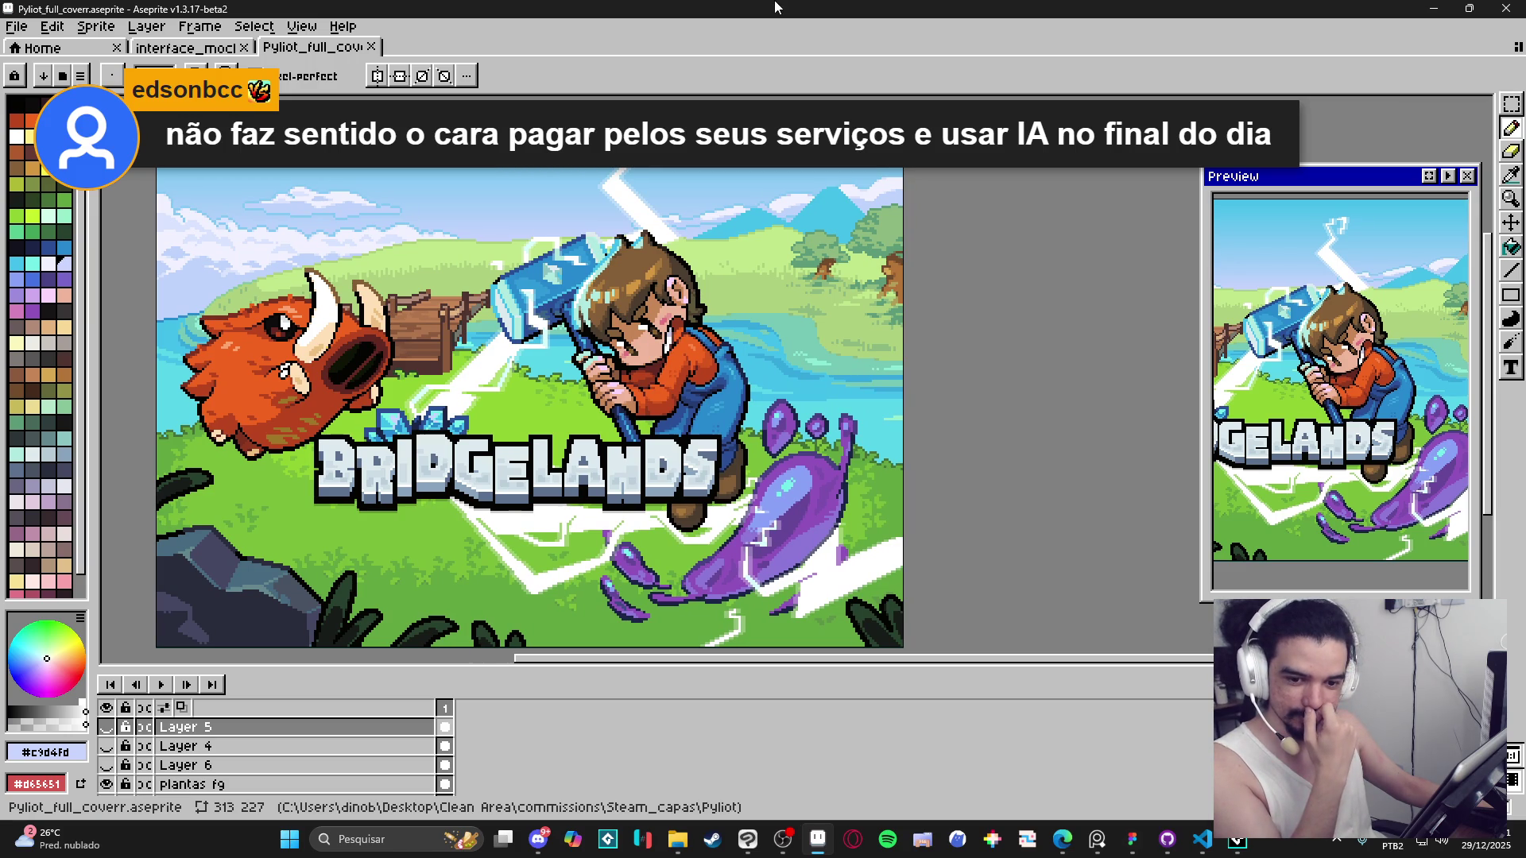
double_click(775, 7)
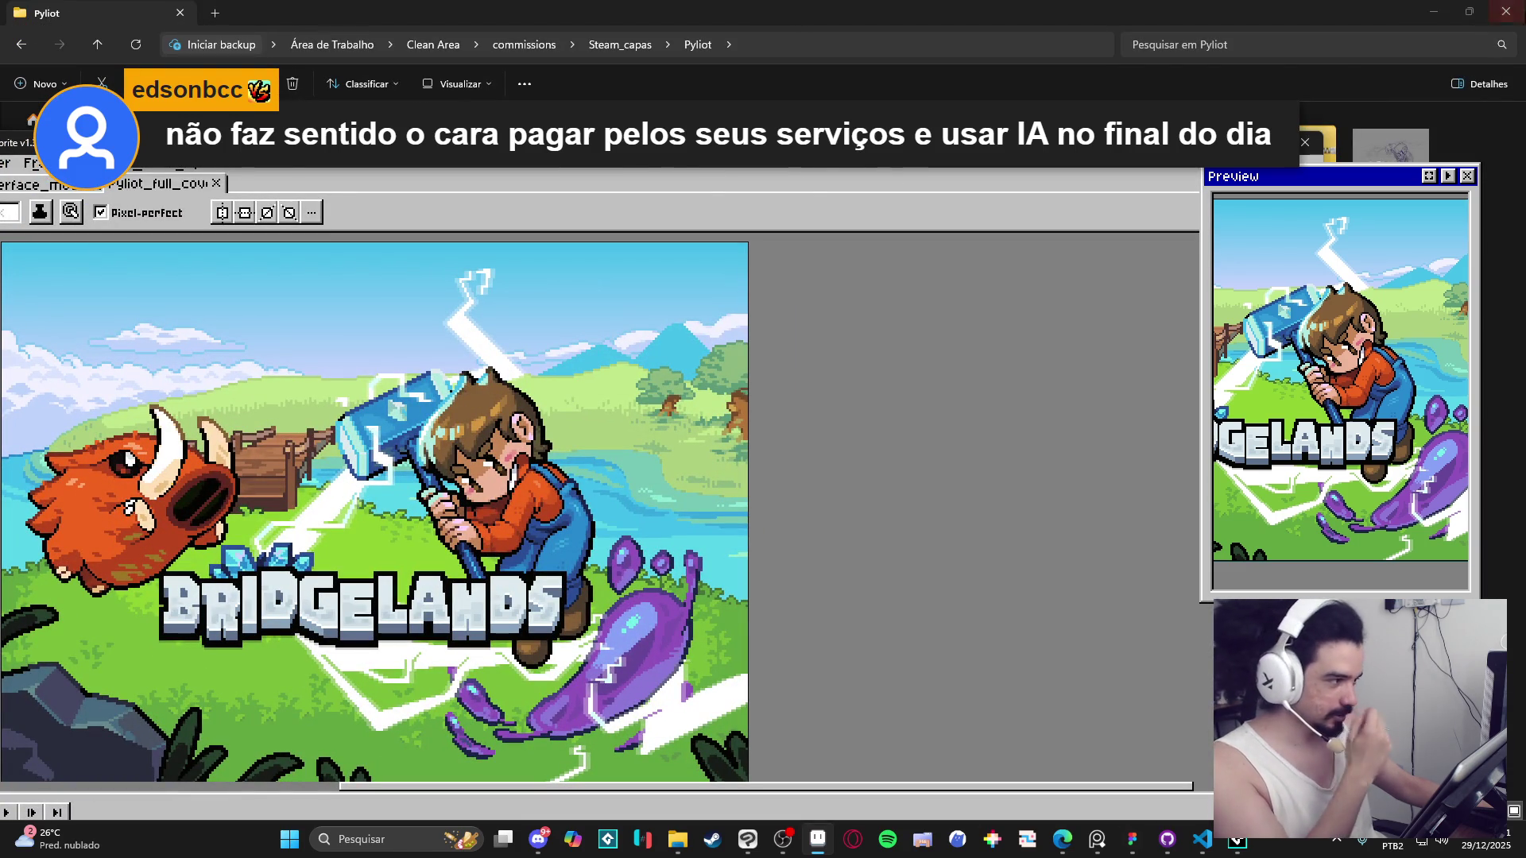
Minimize Explorer and restore the Bridgelands Steam window, moving it to the right.
left_click(1439, 11)
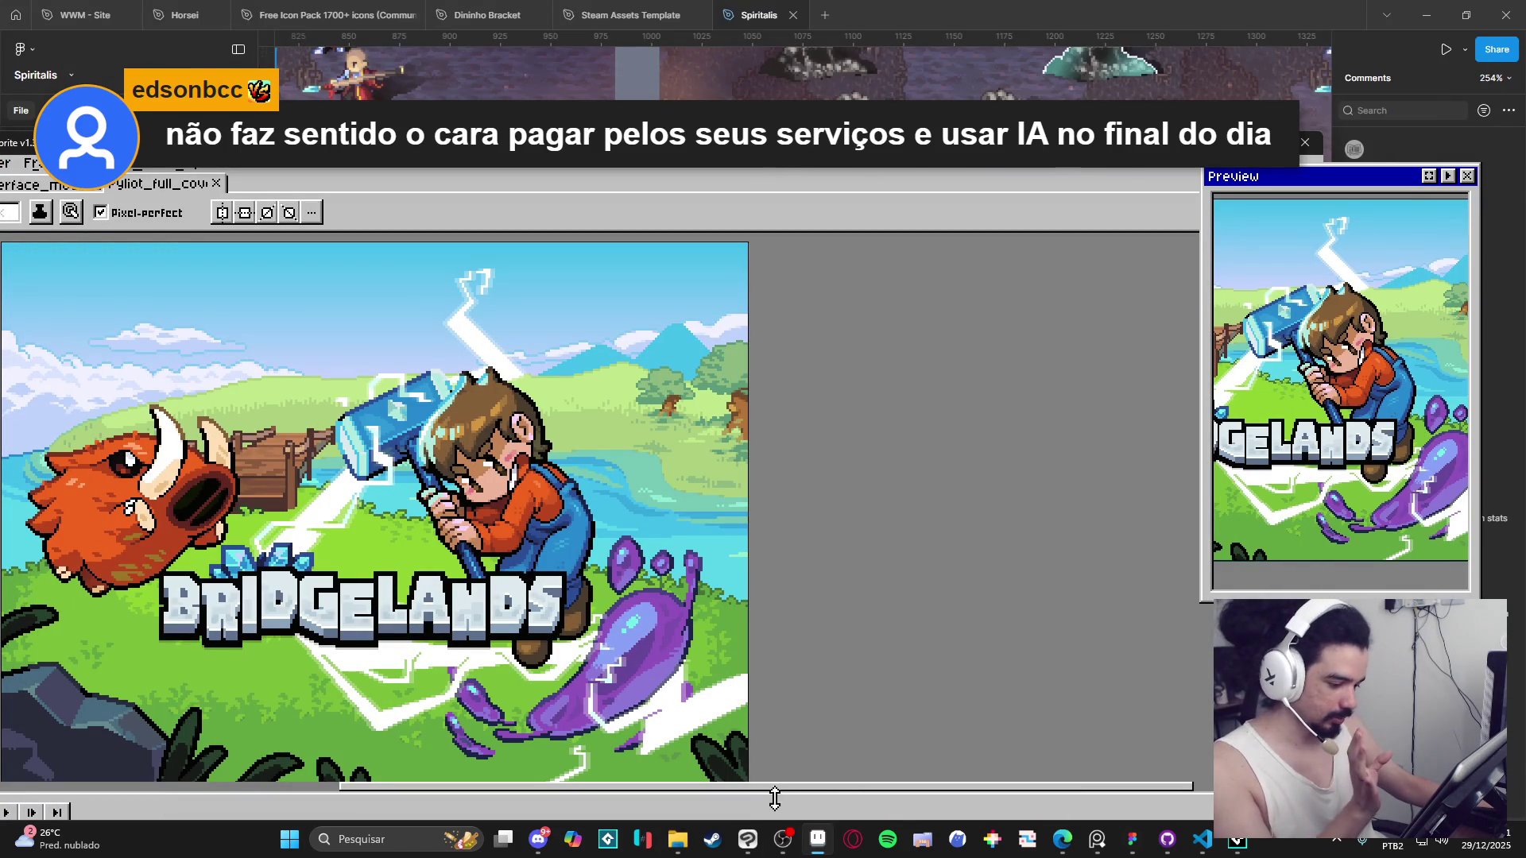
left_click(713, 840)
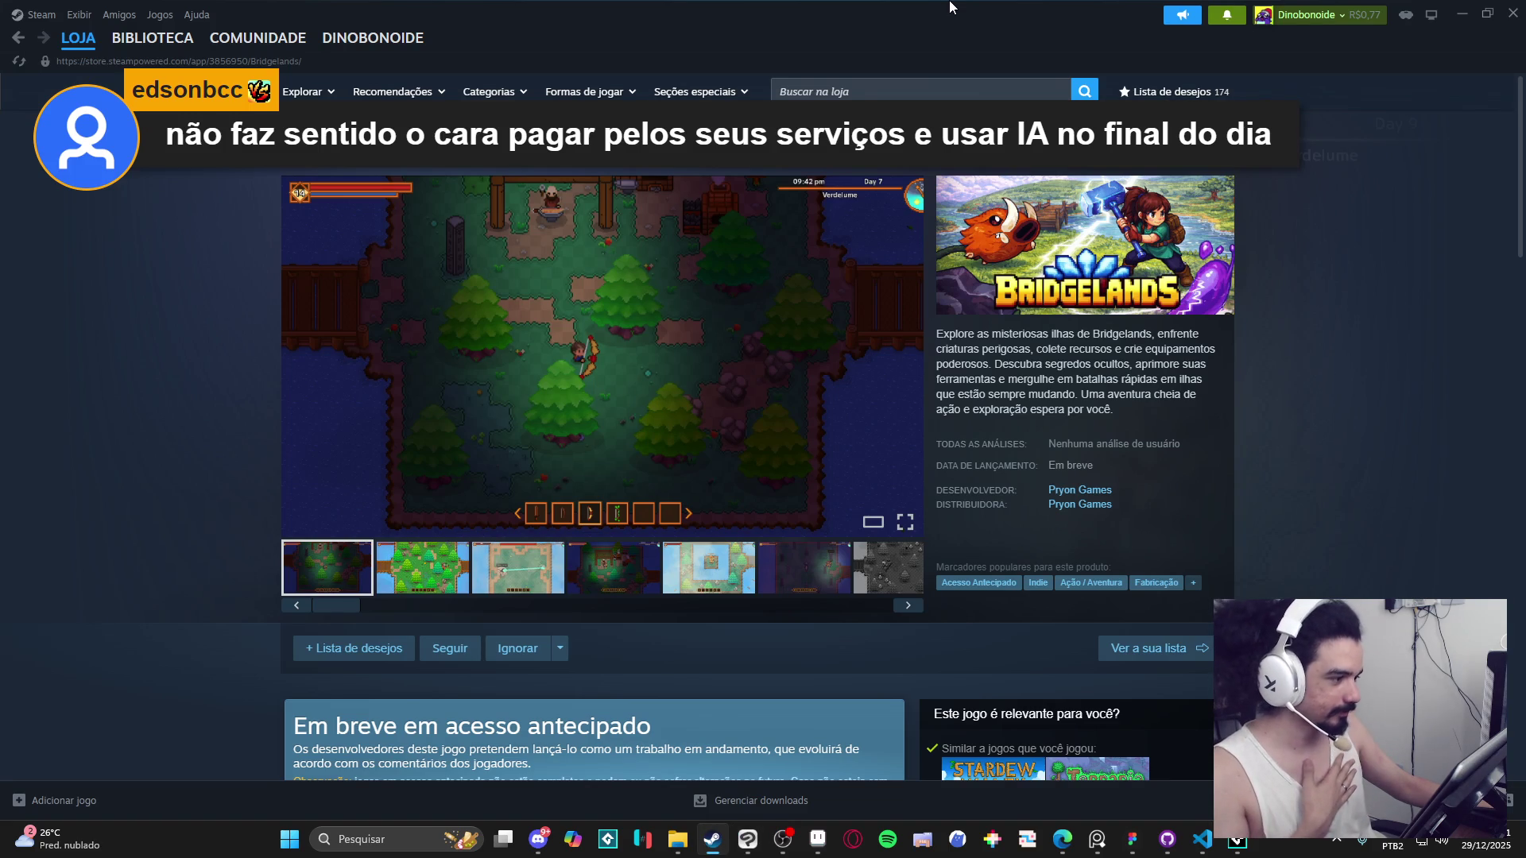
double_click(951, 7)
mouse_move(844, 61)
left_mouse_down()
mouse_move(1438, 92)
mouse_move(1353, 91)
left_mouse_up()
Narrow and reposition the Aseprite window beside the store page, moving the Preview panel down.
left_click_drag(499, 152, 543, 94)
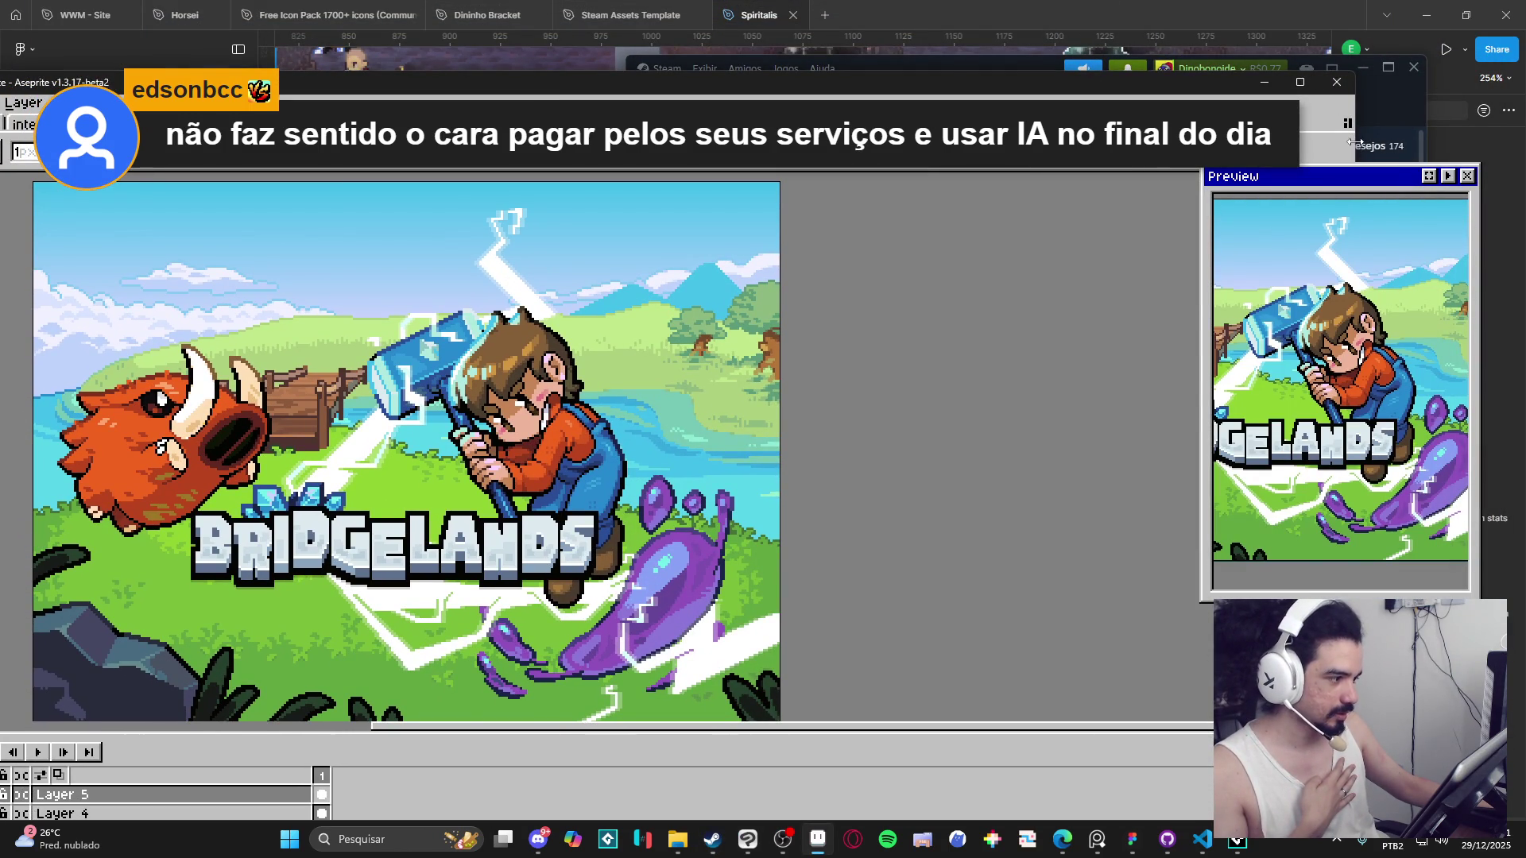
left_click_drag(1354, 142, 802, 143)
mouse_move(1377, 169)
left_mouse_down()
mouse_move(1327, 207)
mouse_move(1322, 576)
left_mouse_up()
mouse_move(584, 94)
left_mouse_down()
mouse_move(786, 12)
mouse_move(835, 45)
left_mouse_up()
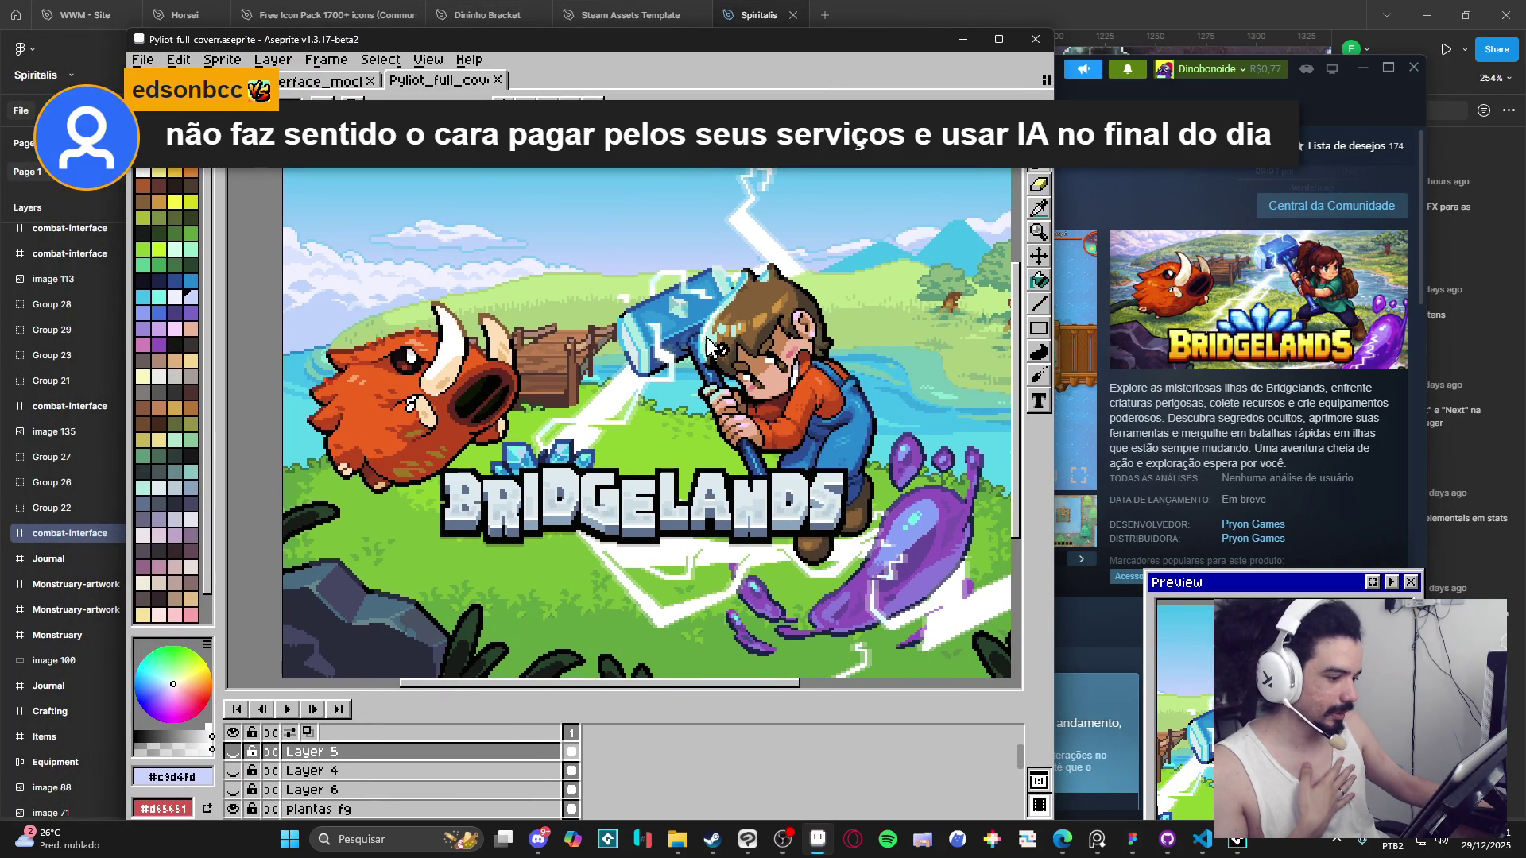
scroll(711, 328, "down", 2)
scroll(715, 381, "up", 3)
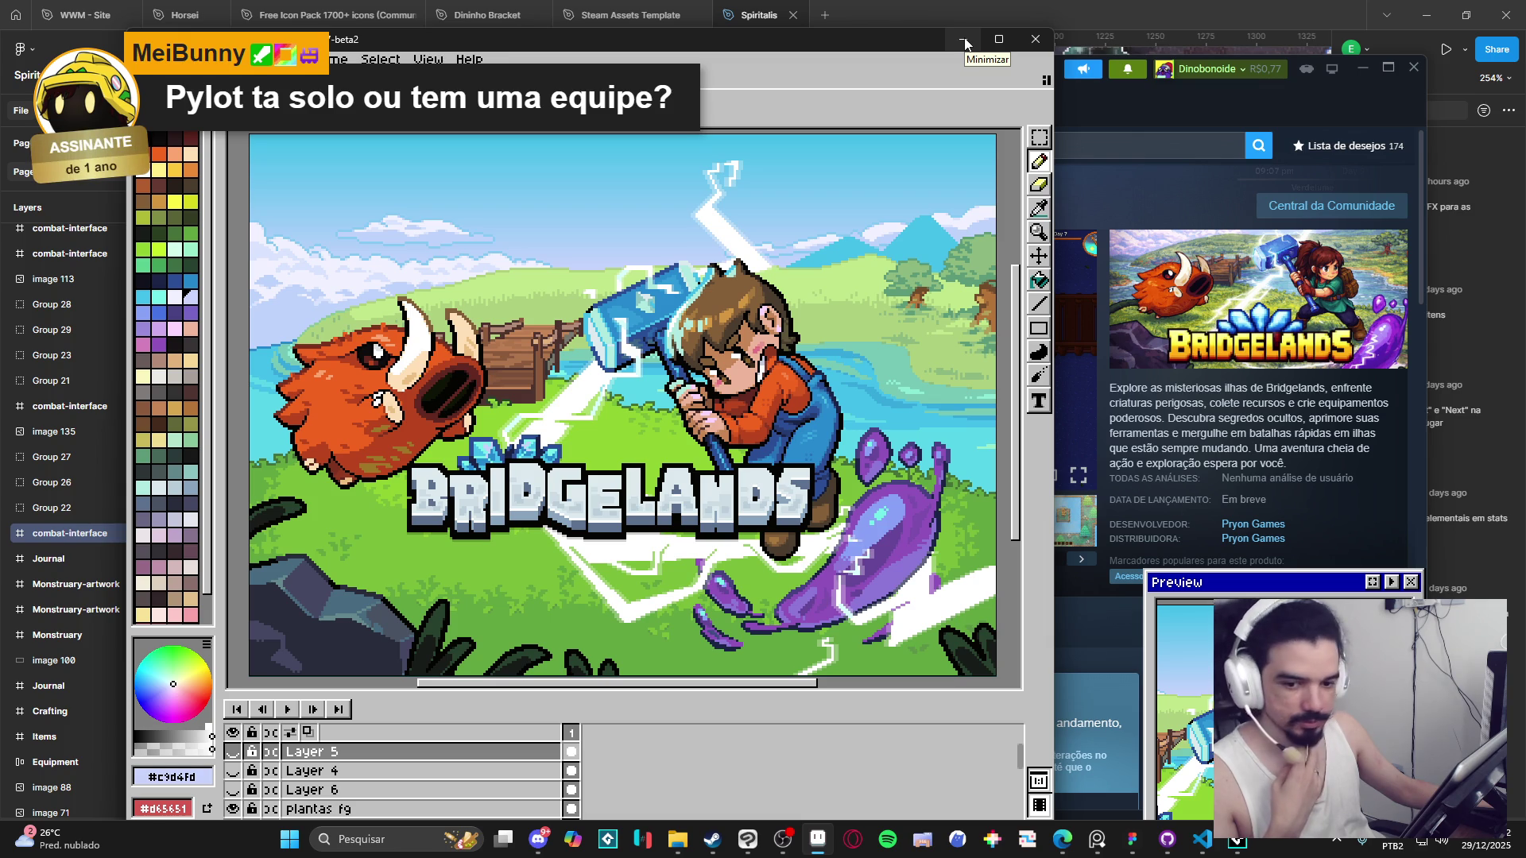
Move the floating Preview panel up and left, then close it.
mouse_move(1267, 589)
left_mouse_down()
mouse_move(1241, 576)
mouse_move(1190, 482)
left_mouse_up()
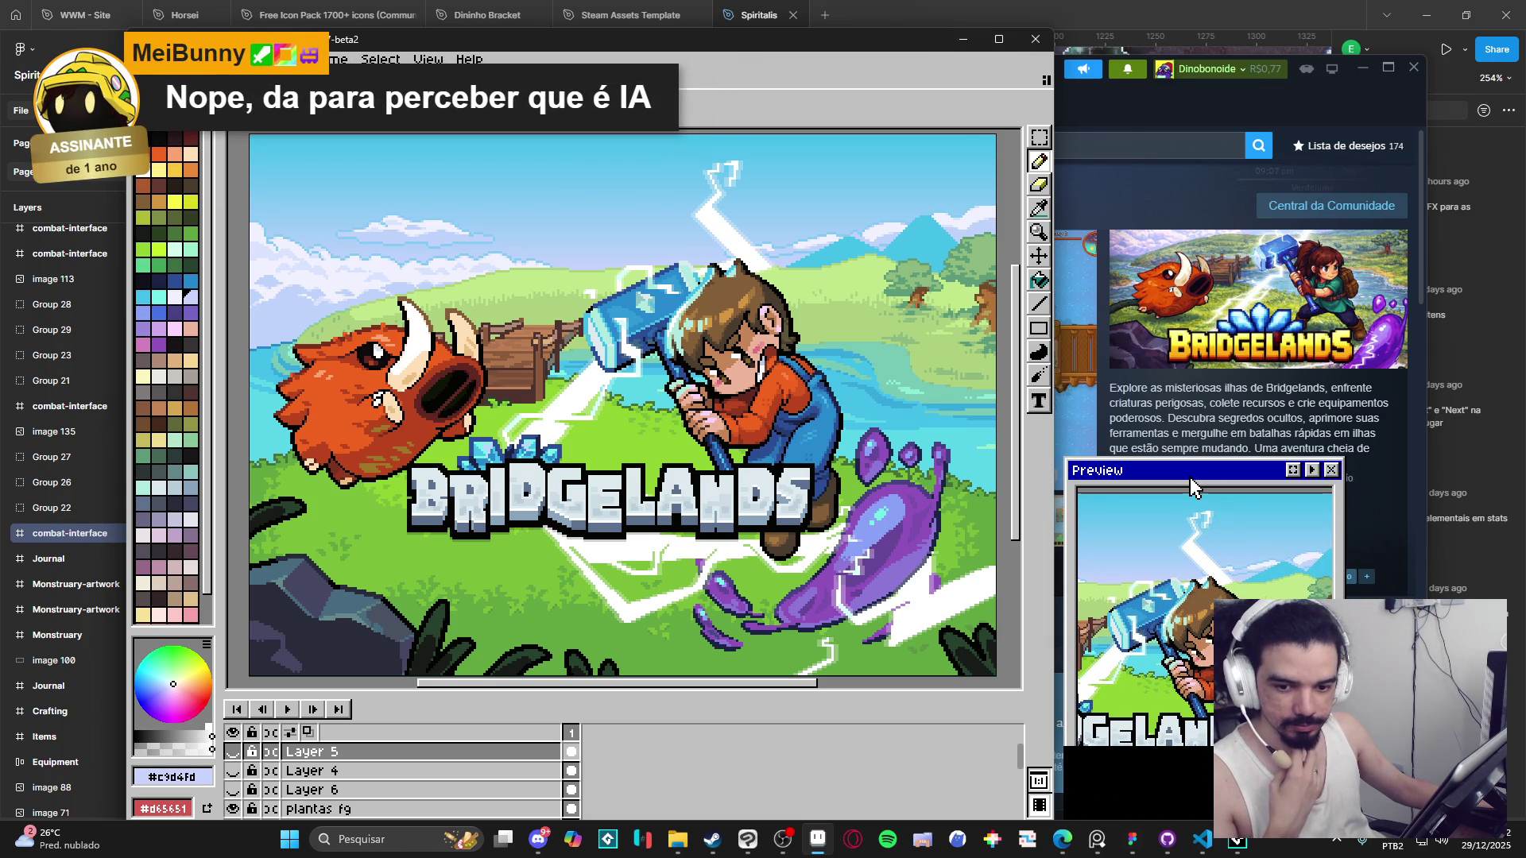
left_click(1331, 469)
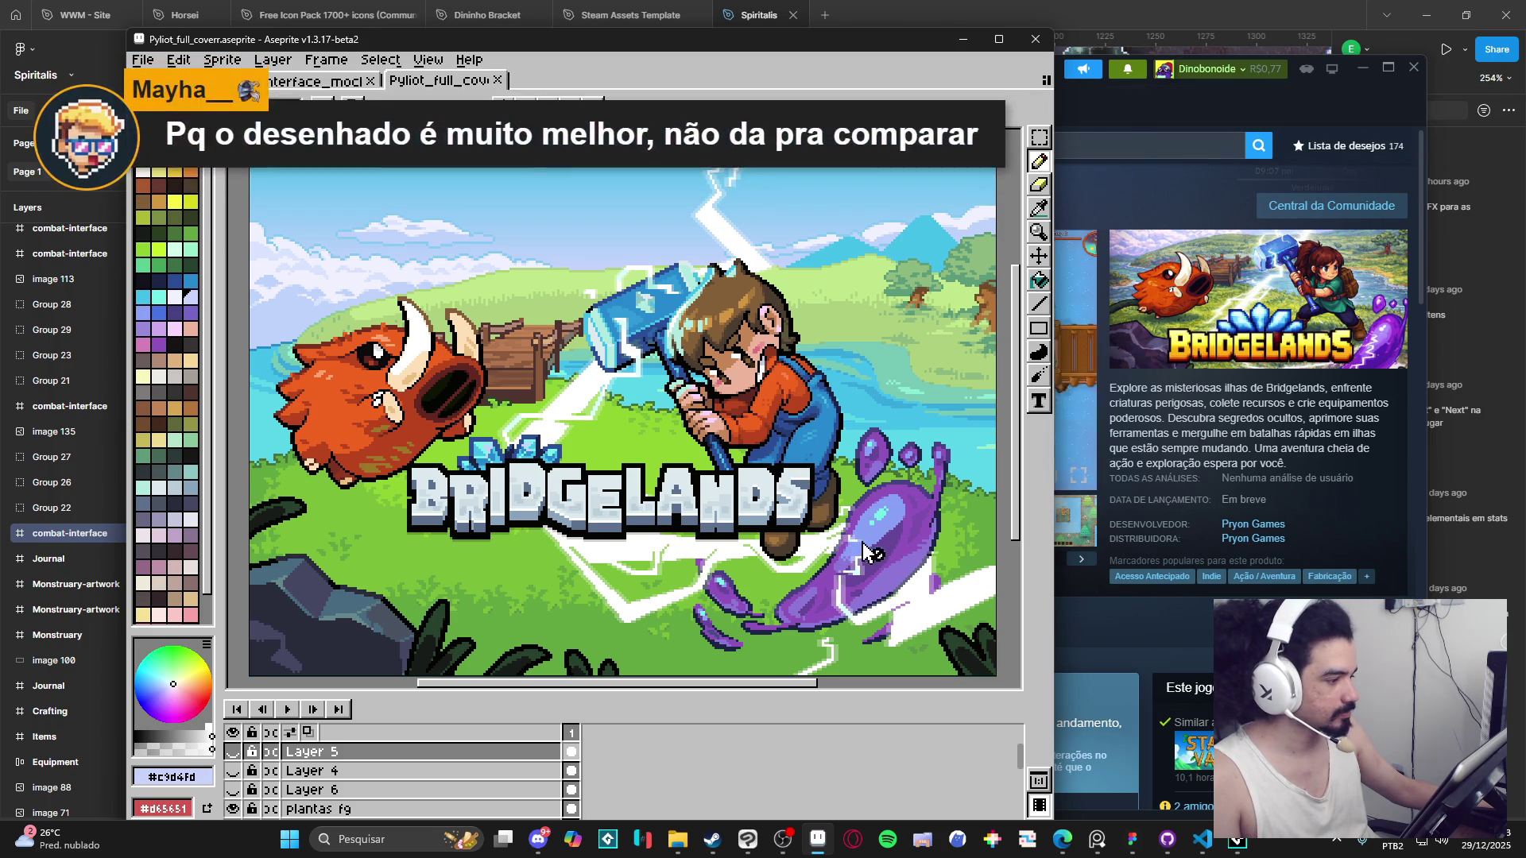
Close the Steam store window and maximize Aseprite.
left_click(1411, 71)
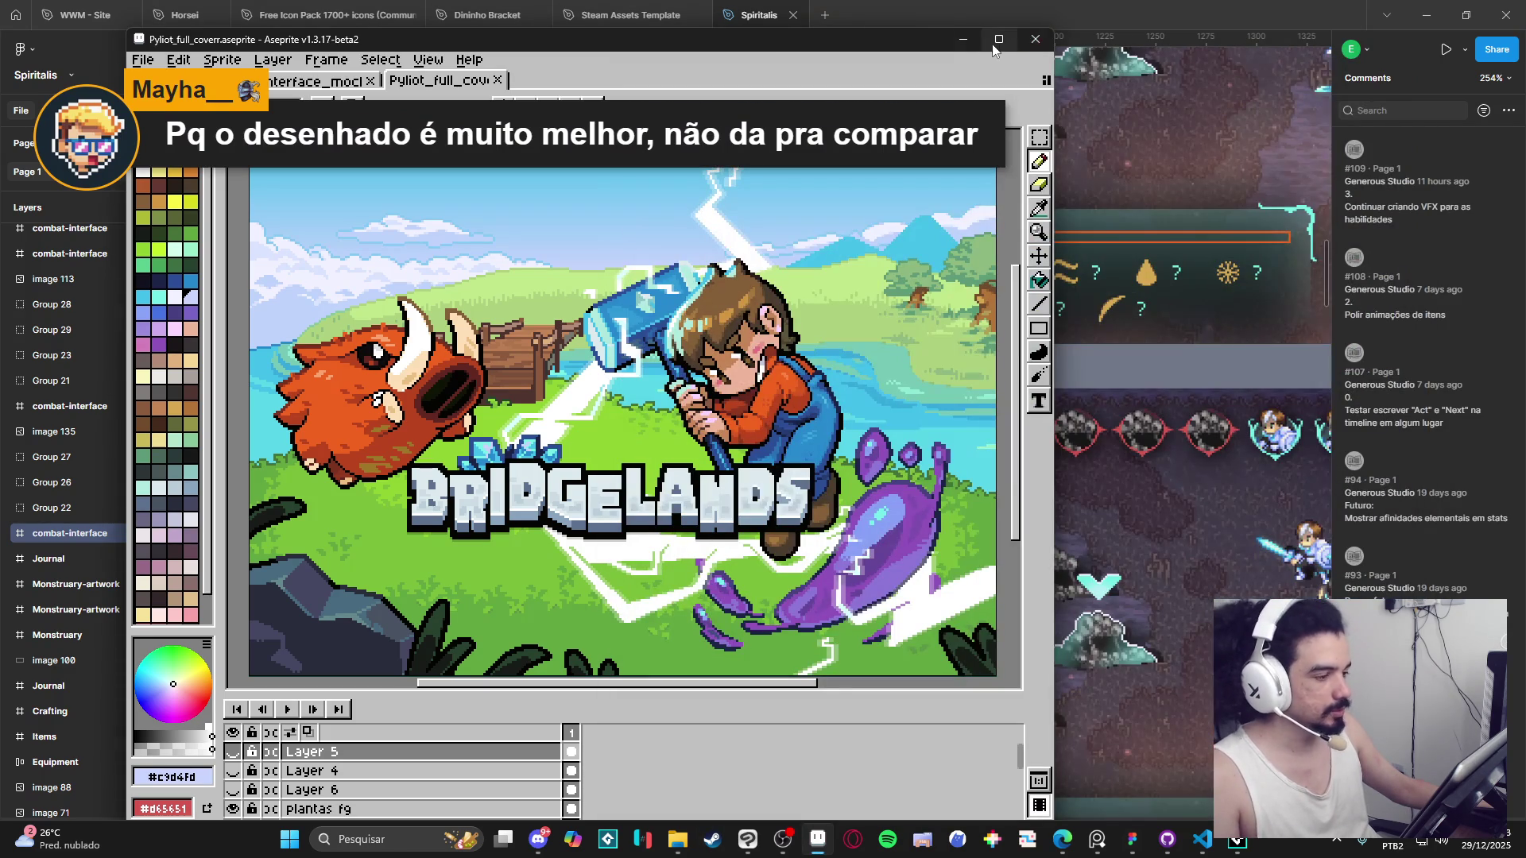
left_click(998, 44)
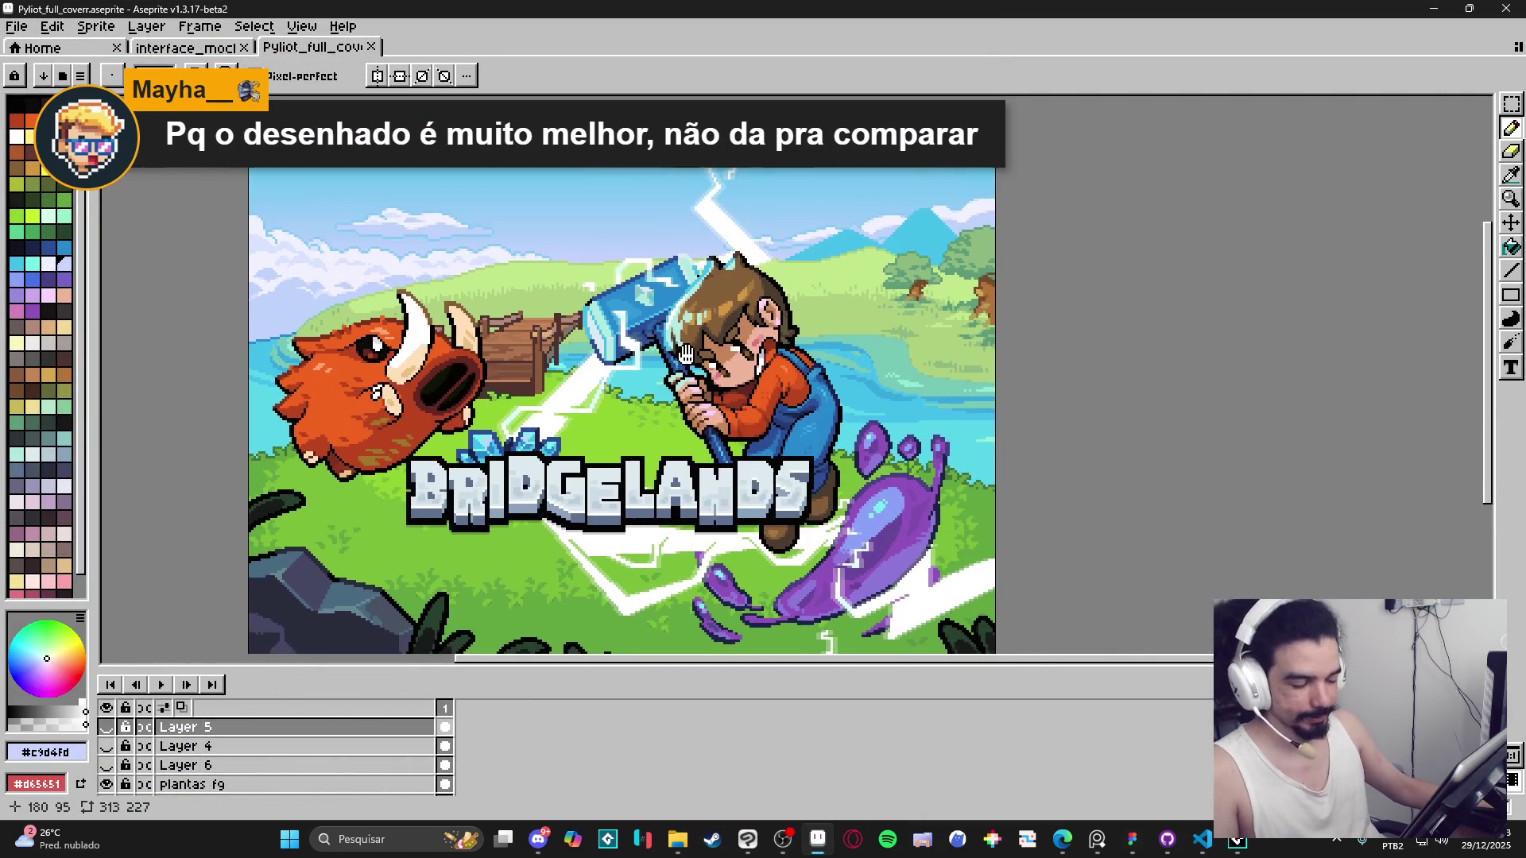
scroll(816, 339, "down", 1)
scroll(823, 350, "up", 2)
scroll(826, 364, "down", 1)
Flip between the mockup and cover tabs, then drag the timeline splitter up to show more layers.
left_click(194, 53)
left_click(294, 49)
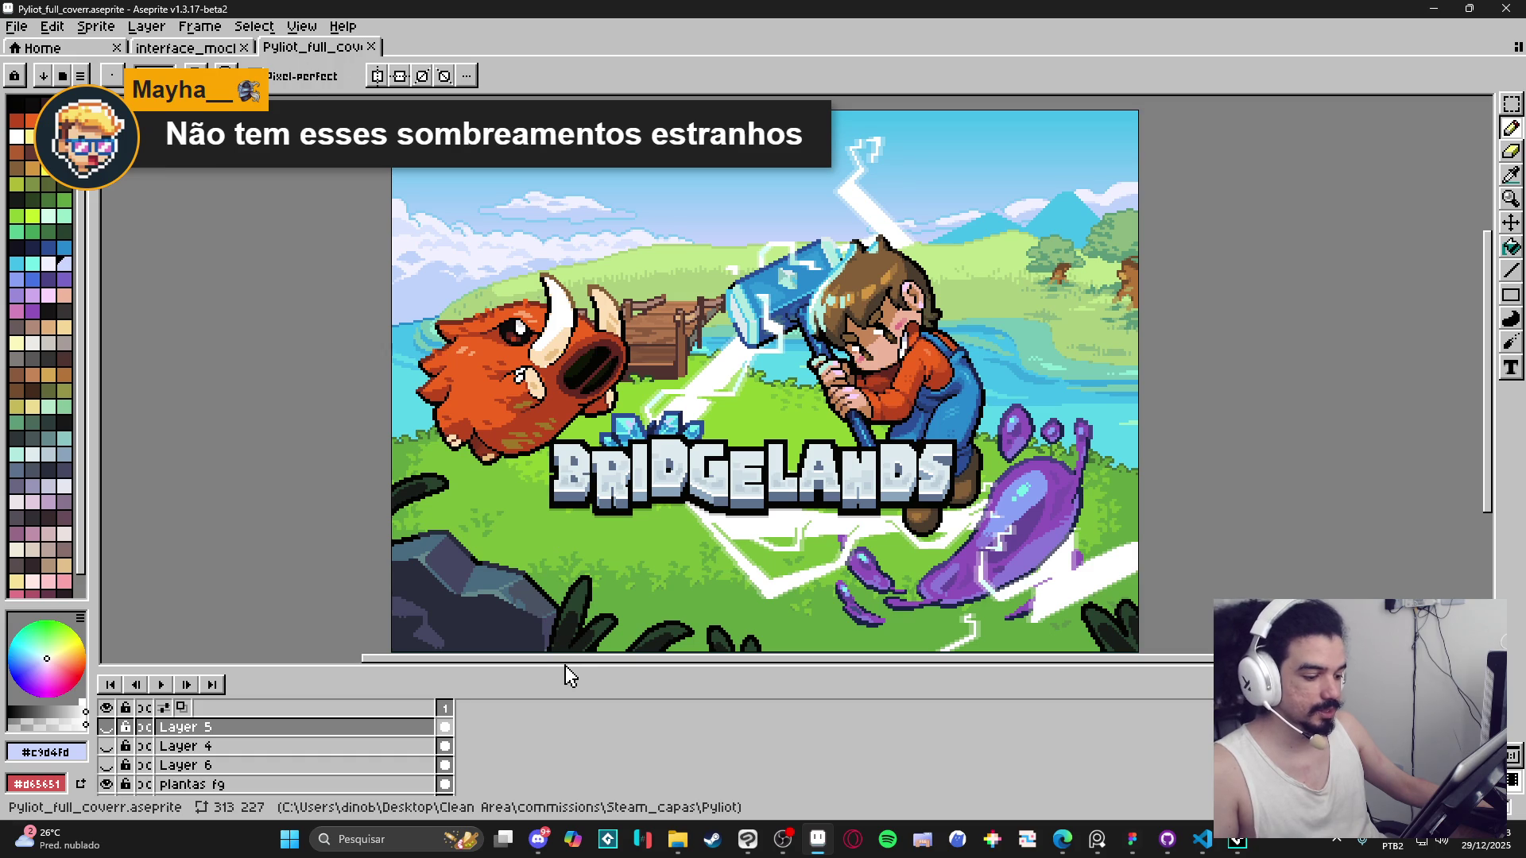
mouse_move(571, 669)
left_mouse_down()
mouse_move(566, 592)
mouse_move(573, 579)
mouse_move(598, 588)
mouse_move(606, 504)
mouse_move(600, 626)
left_mouse_up()
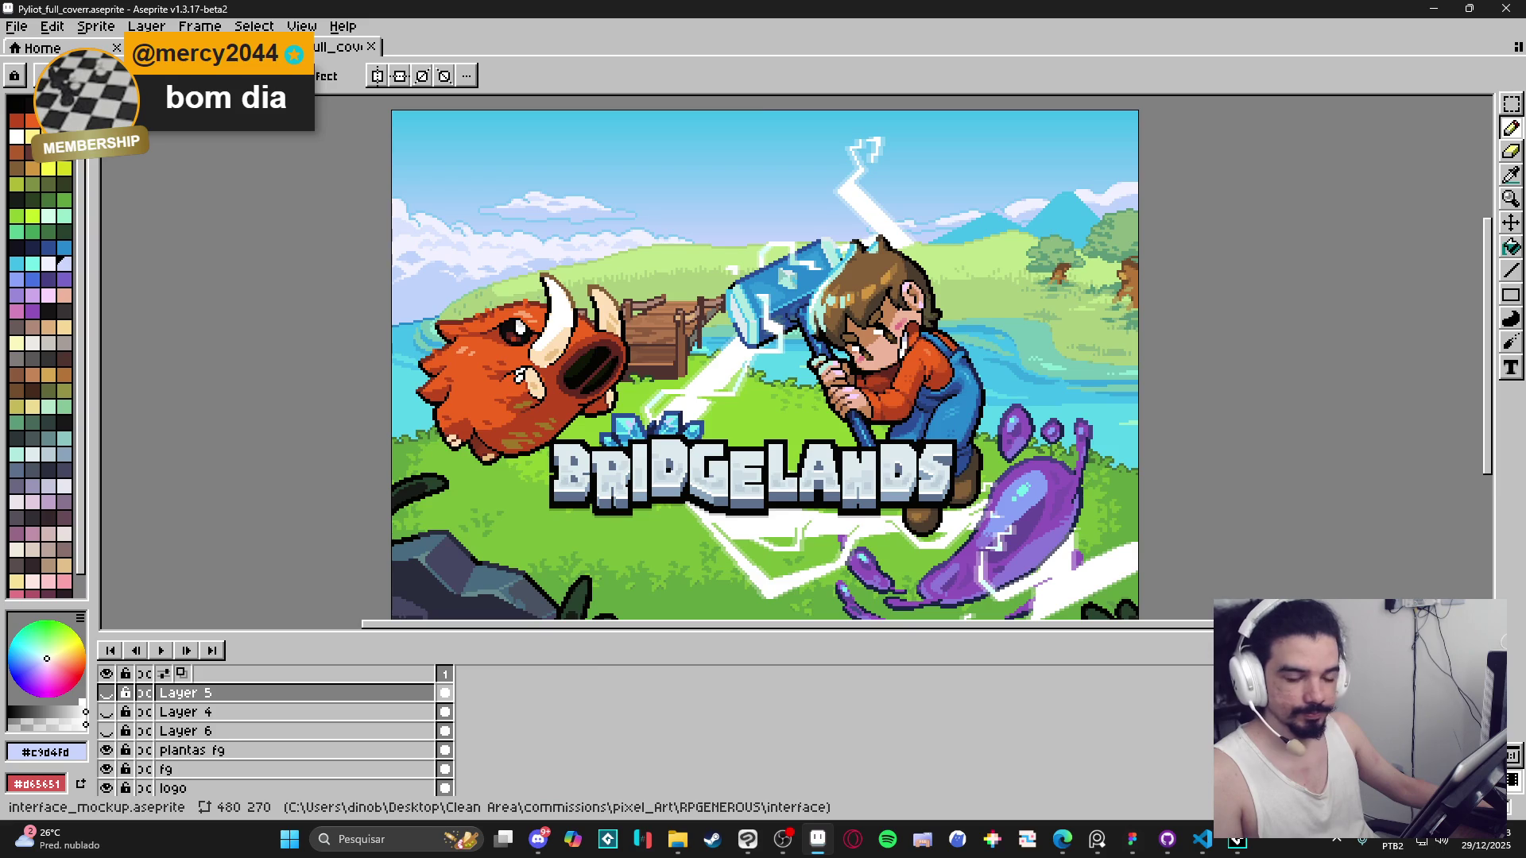
Switch to the interface_mockup document tab.
left_click(262, 47)
Pan the mockup, compare it with the Pyliot_full_coverr cover, then bring up the Bridgelands Steam page.
mouse_move(588, 307)
left_mouse_down()
mouse_move(645, 325)
mouse_move(605, 279)
left_mouse_up()
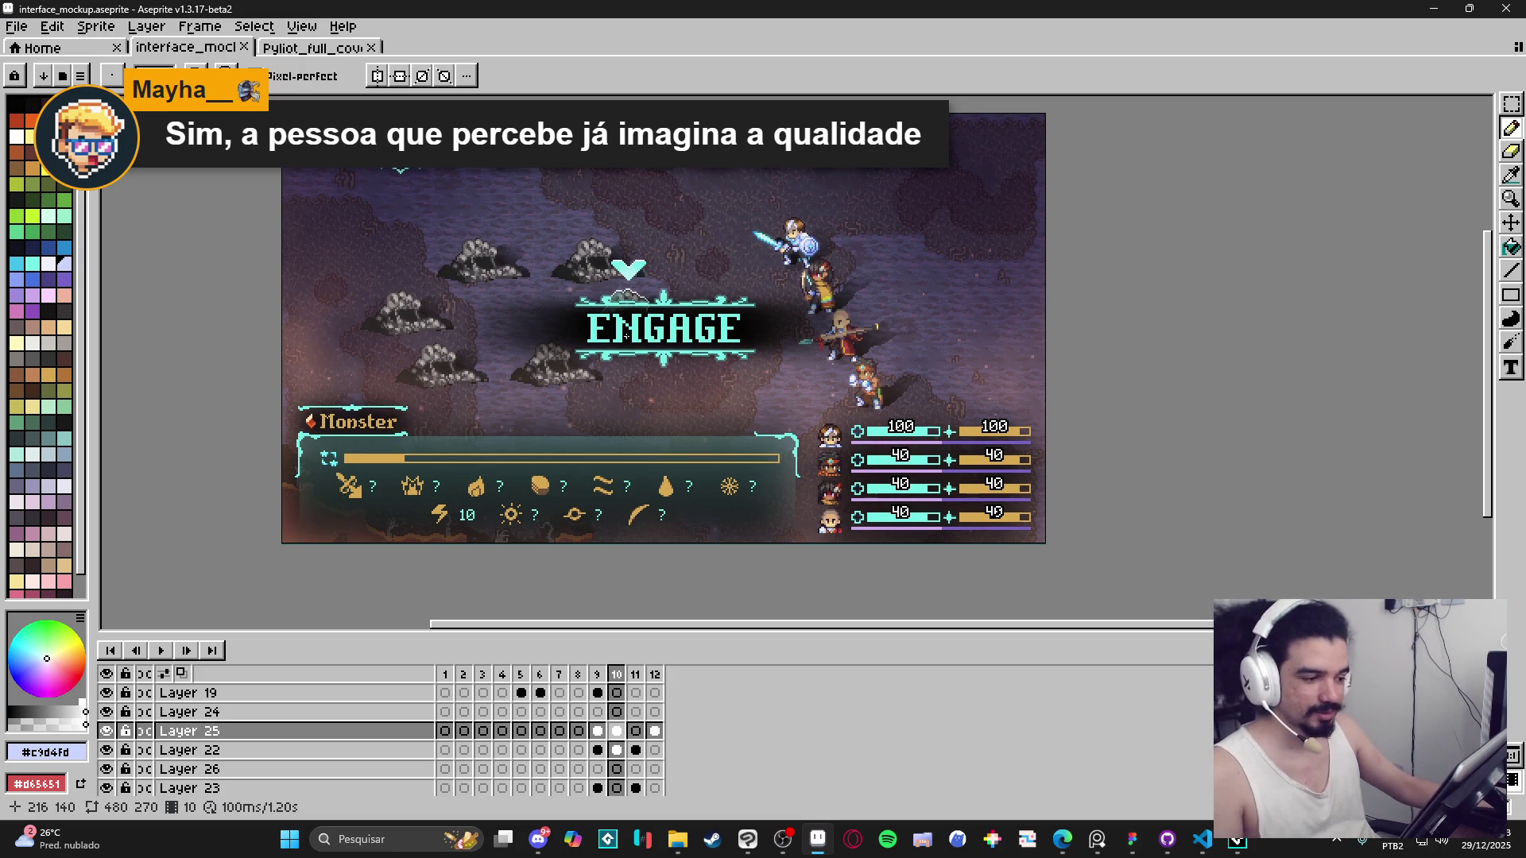
left_click_drag(567, 348, 575, 360)
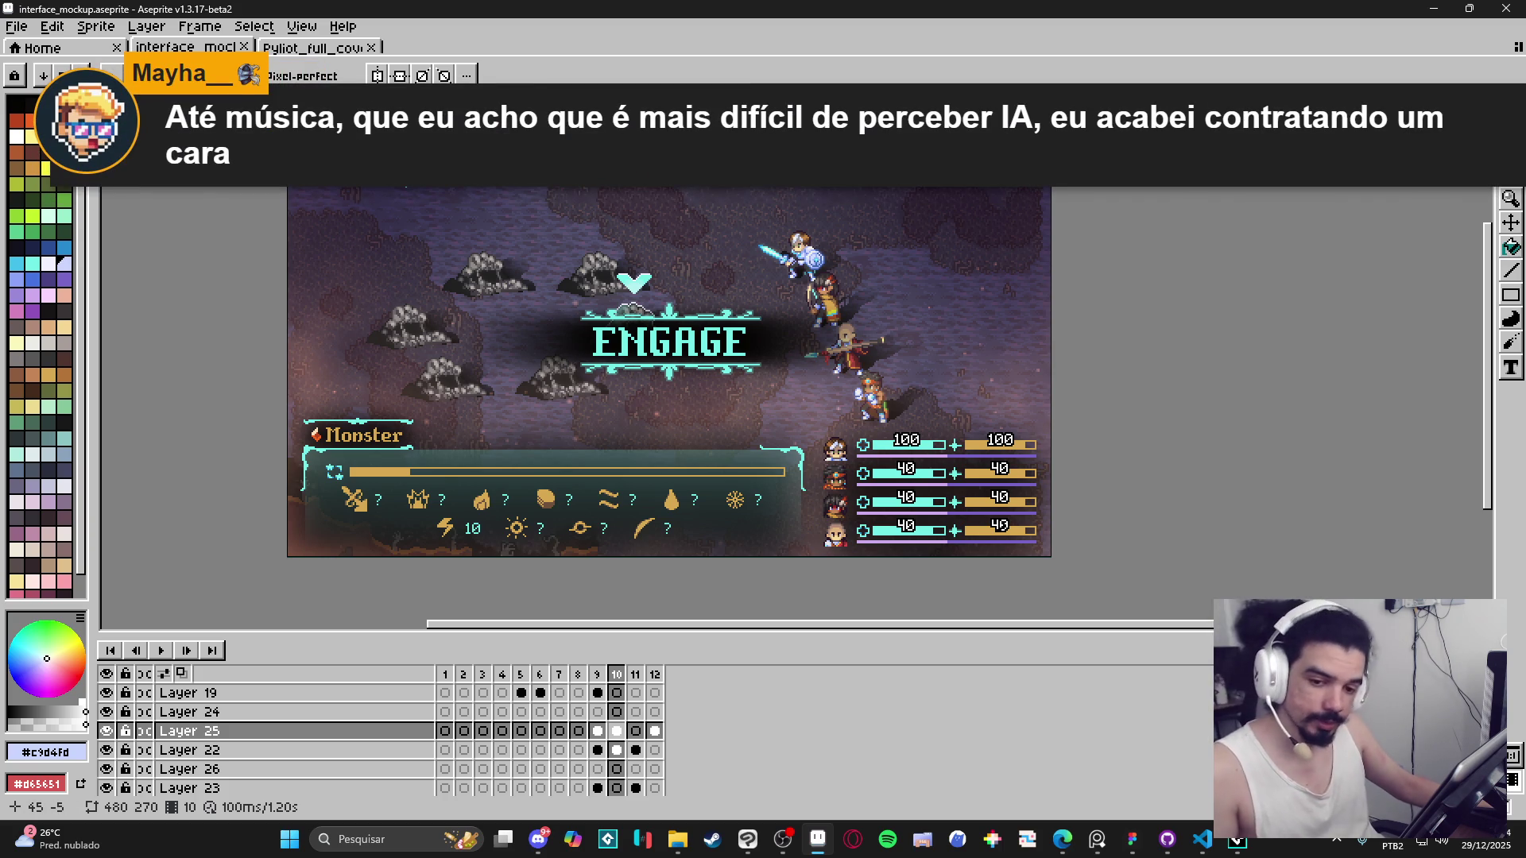
left_click(314, 48)
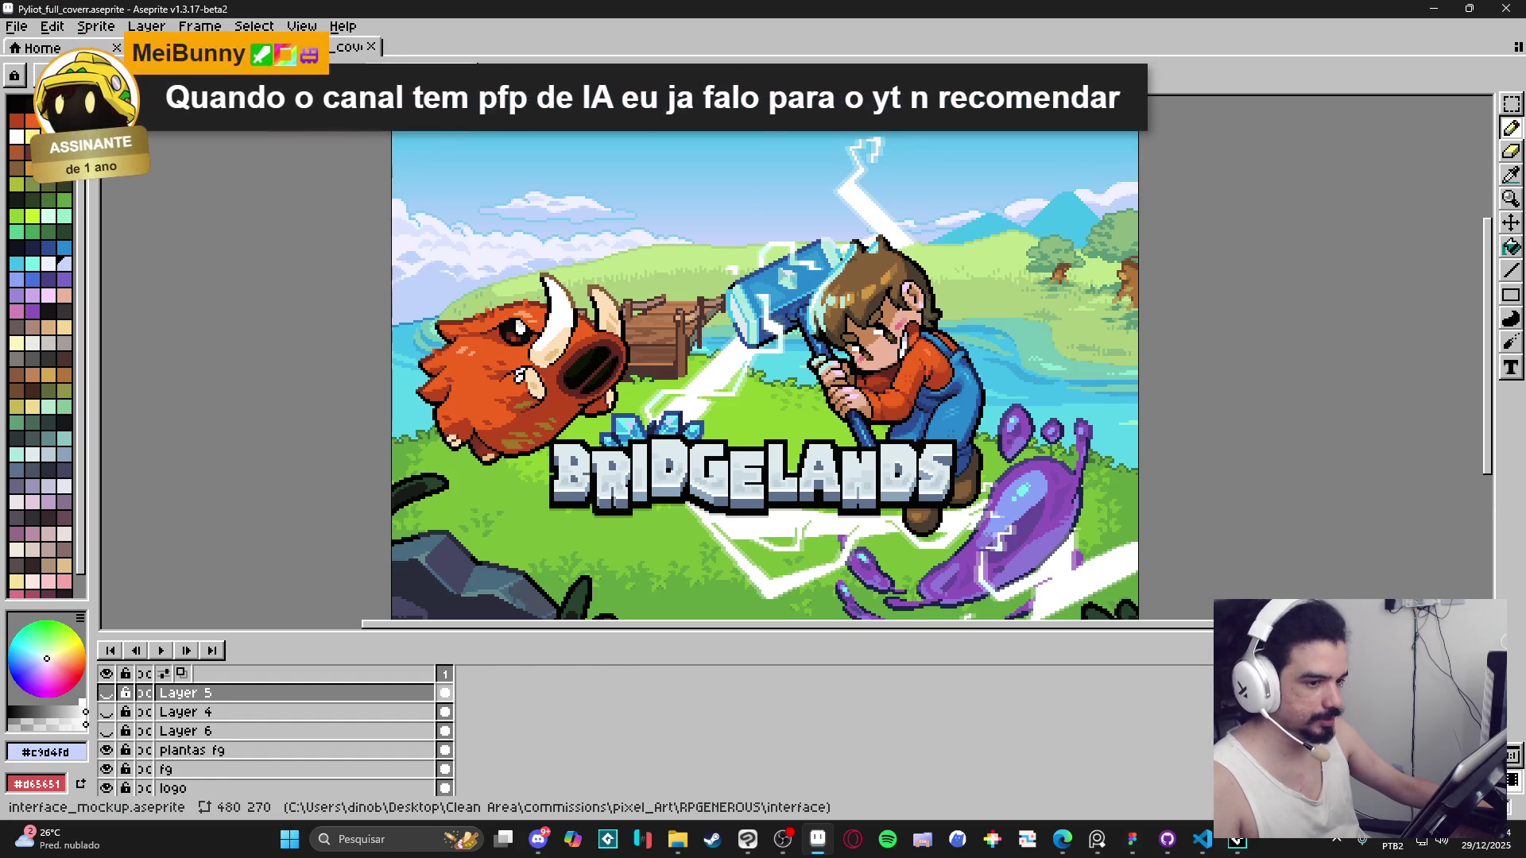
left_click(183, 48)
left_click(314, 48)
key("alt+Tab")
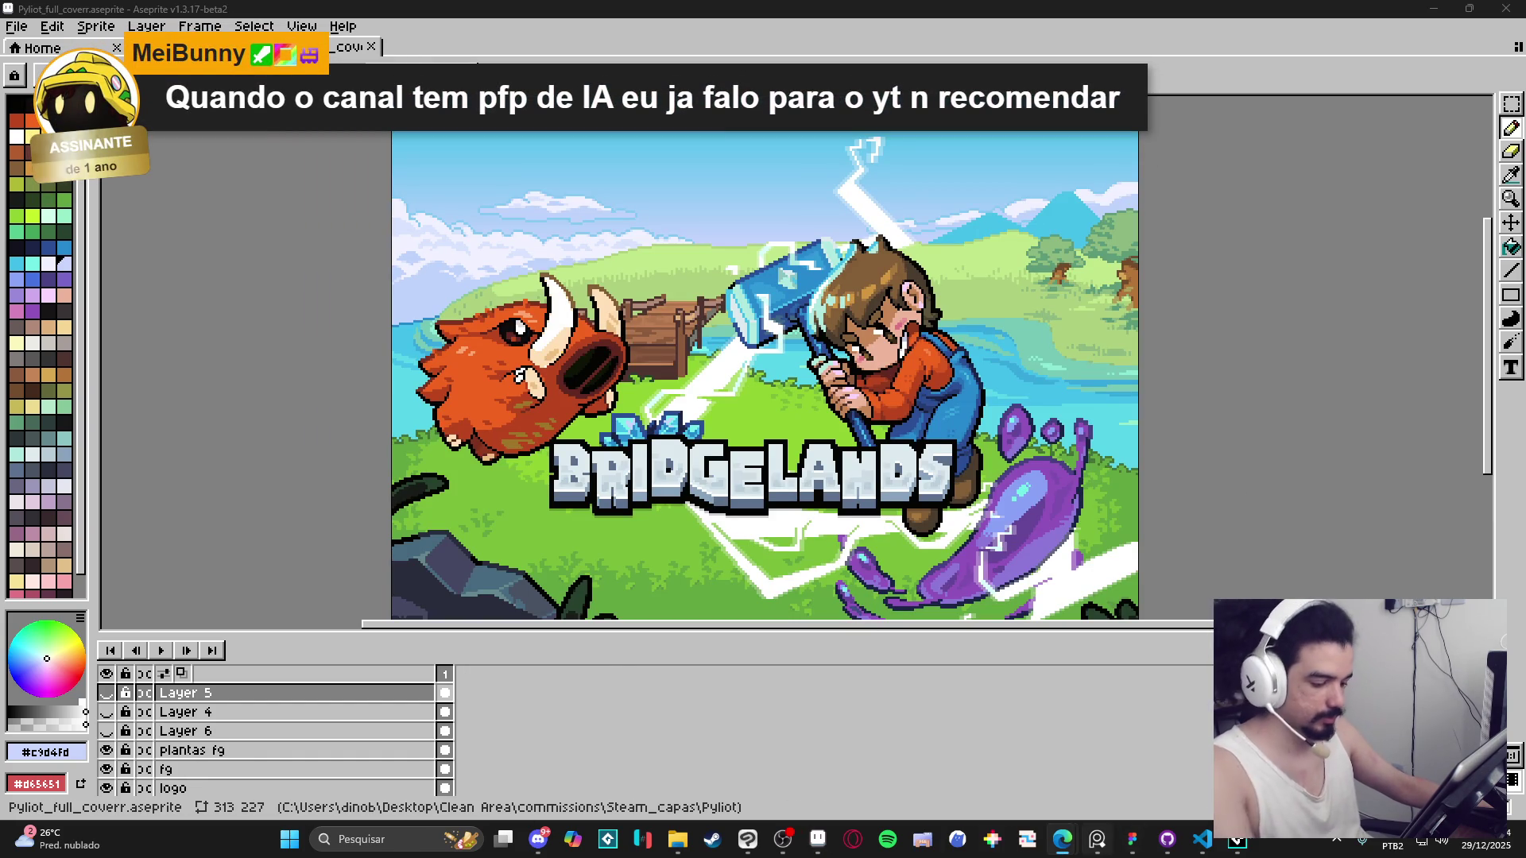
left_click(712, 839)
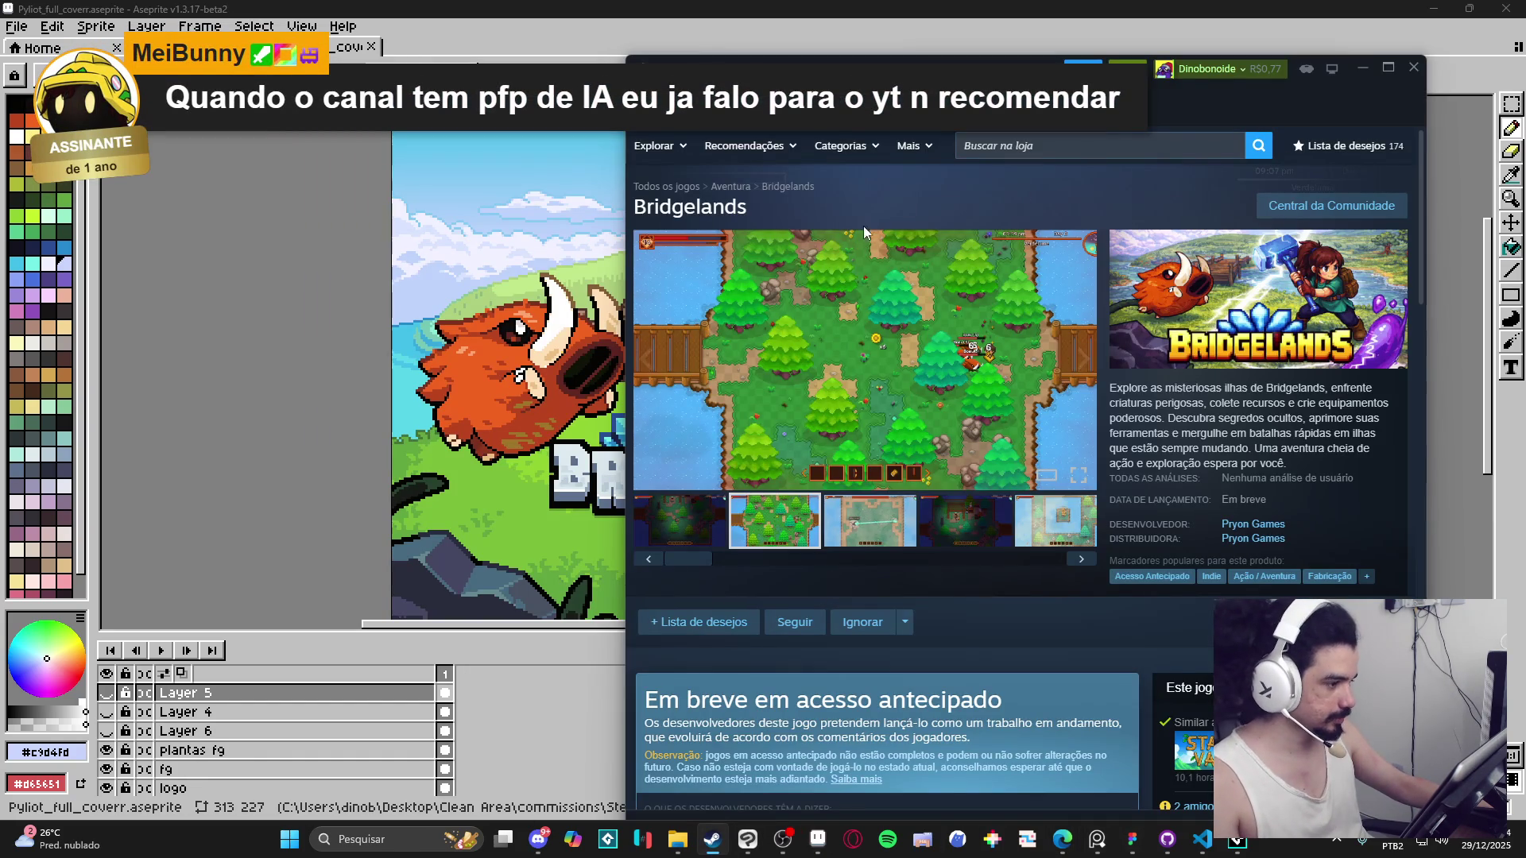
right_click(1043, 609)
left_click(1096, 706)
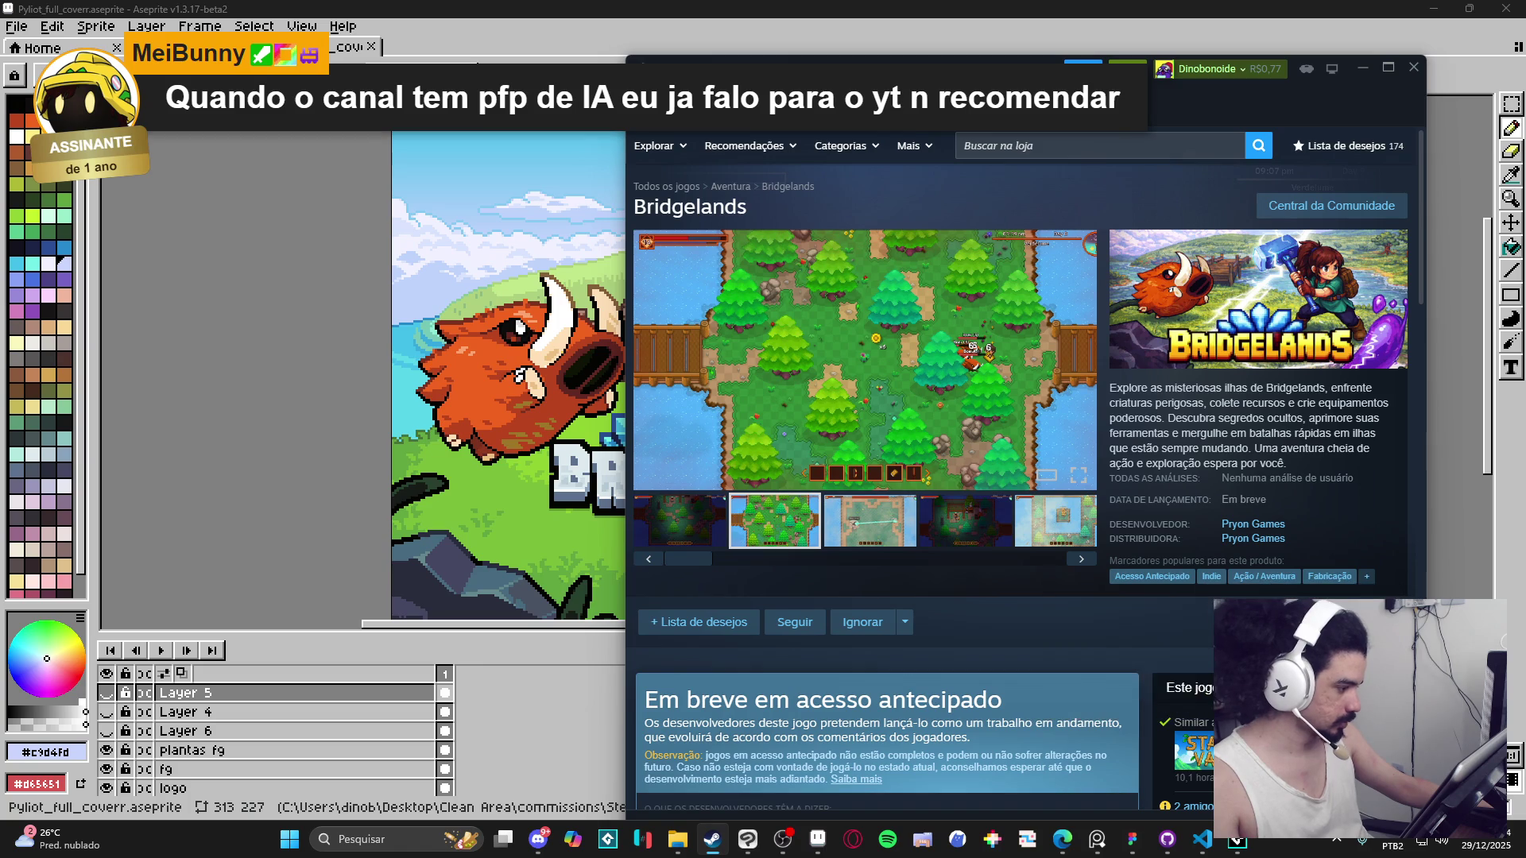
left_click(1361, 67)
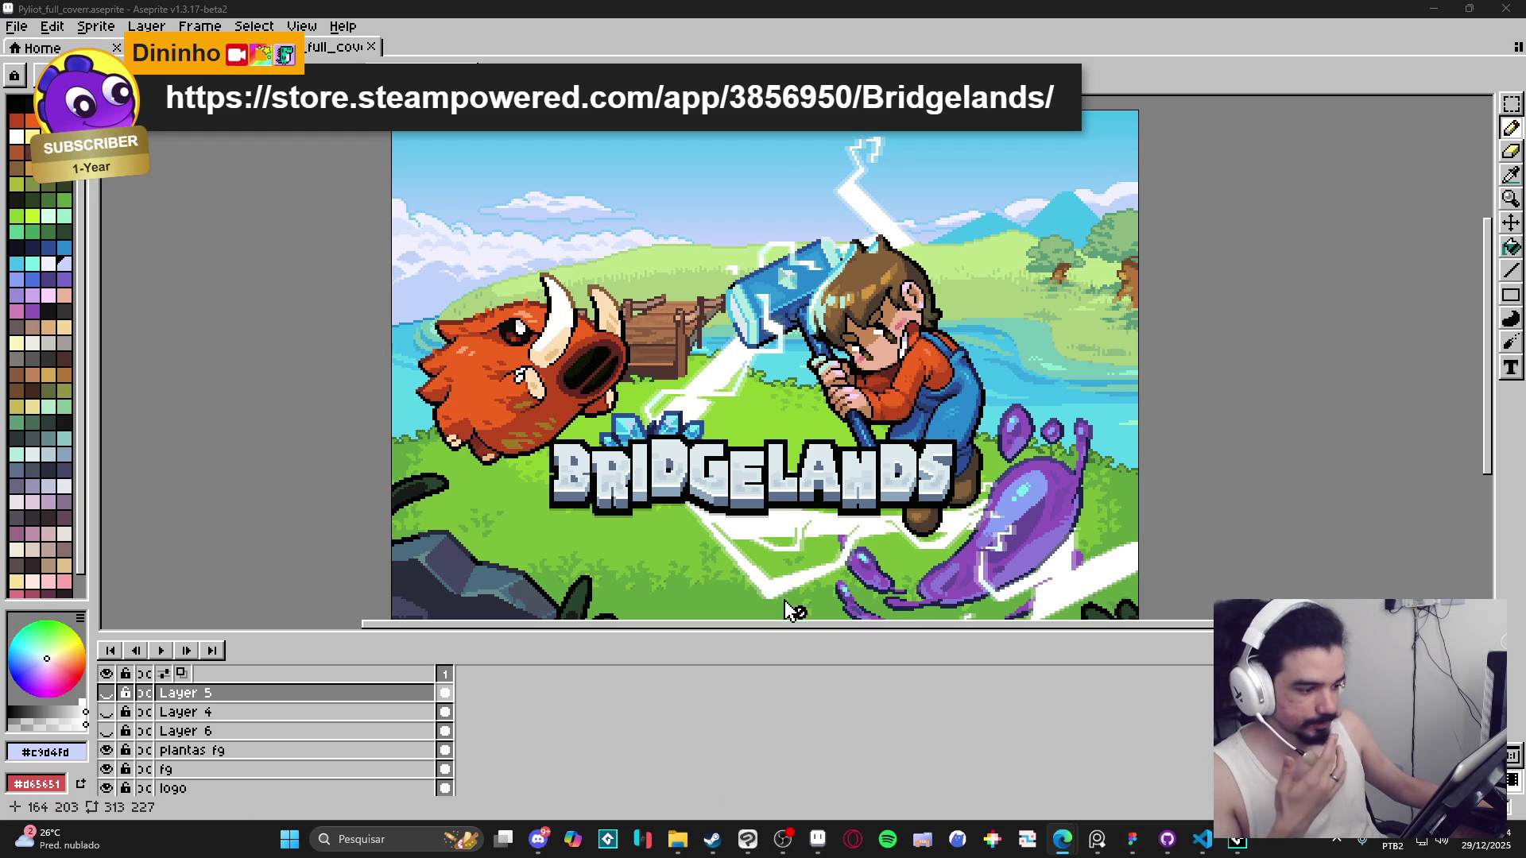
Shrink the layers area, open the interface mockup, and zoom in on the turn-order portraits.
mouse_move(783, 630)
left_mouse_down()
mouse_move(776, 708)
mouse_move(773, 687)
left_mouse_up()
scroll(786, 534, "down", 1)
left_click(231, 47)
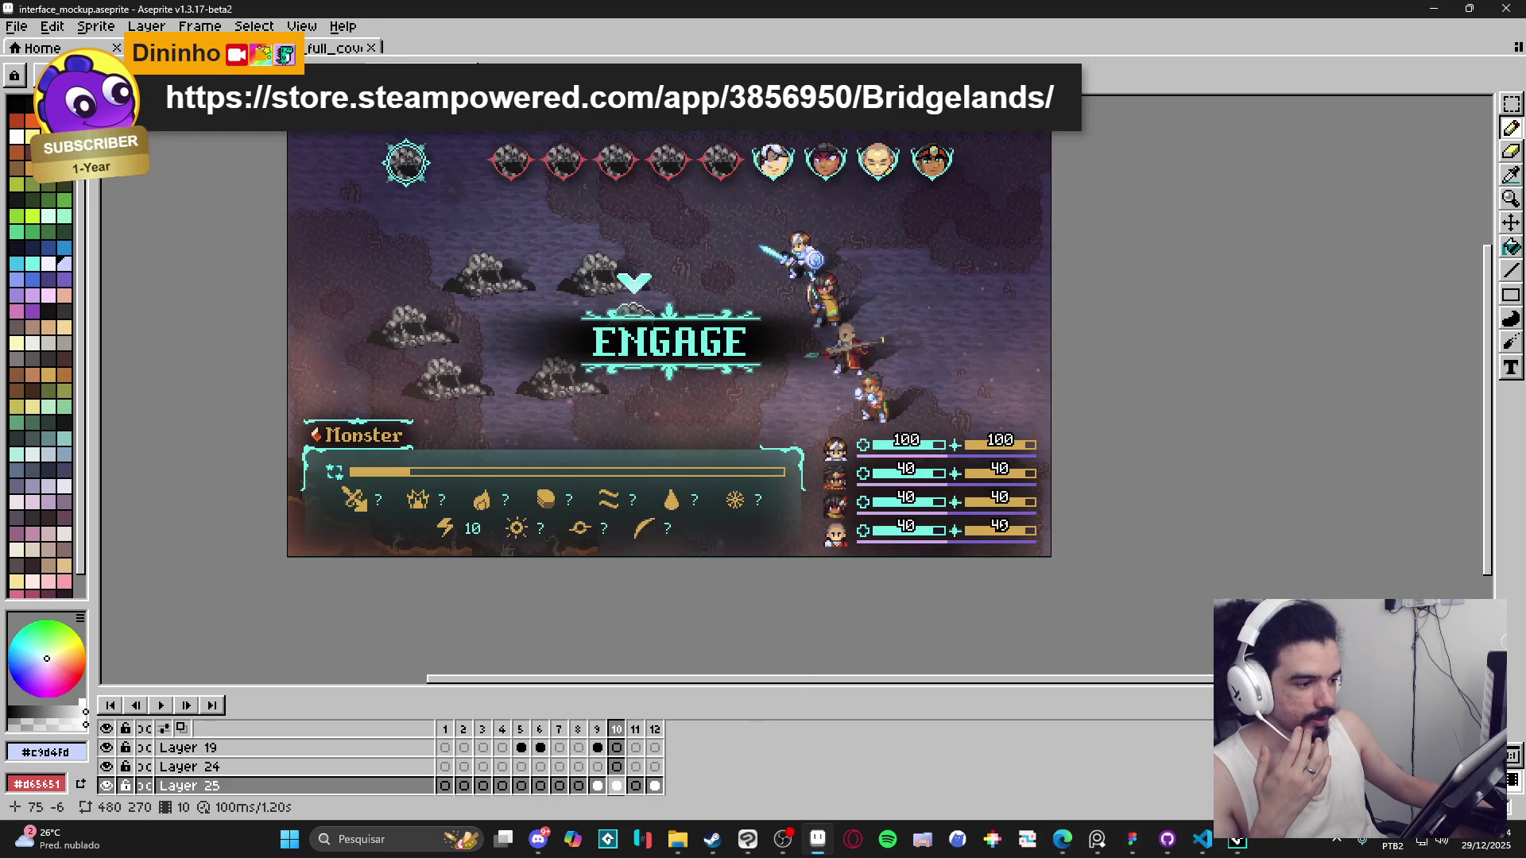
left_click_drag(473, 205, 540, 235)
scroll(540, 234, "up", 1)
left_click_drag(649, 238, 697, 290)
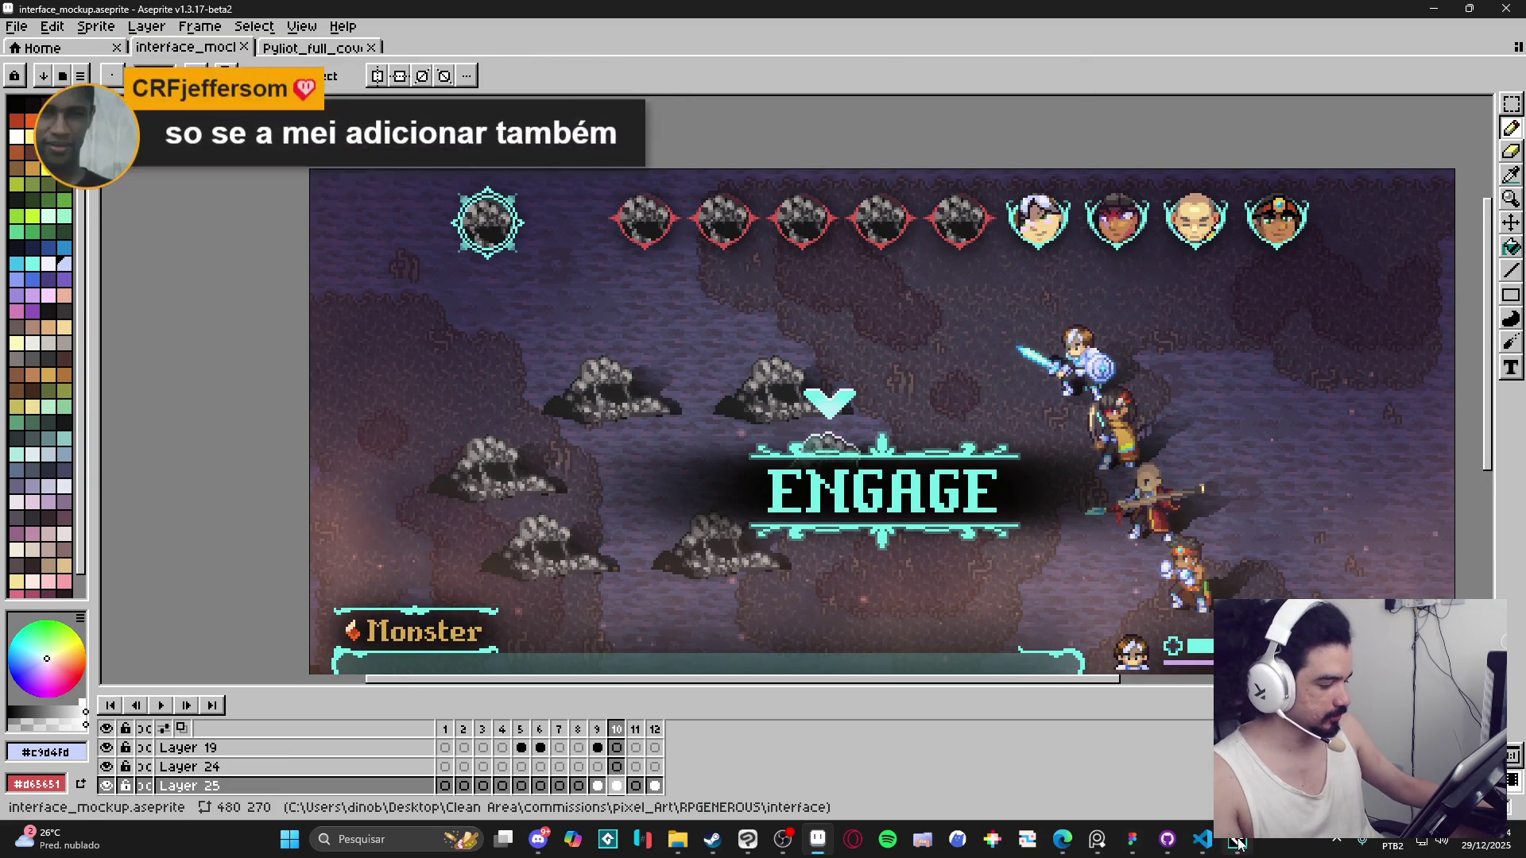
Switch from Aseprite to the Spiritalis Figma design file.
mouse_move(1146, 852)
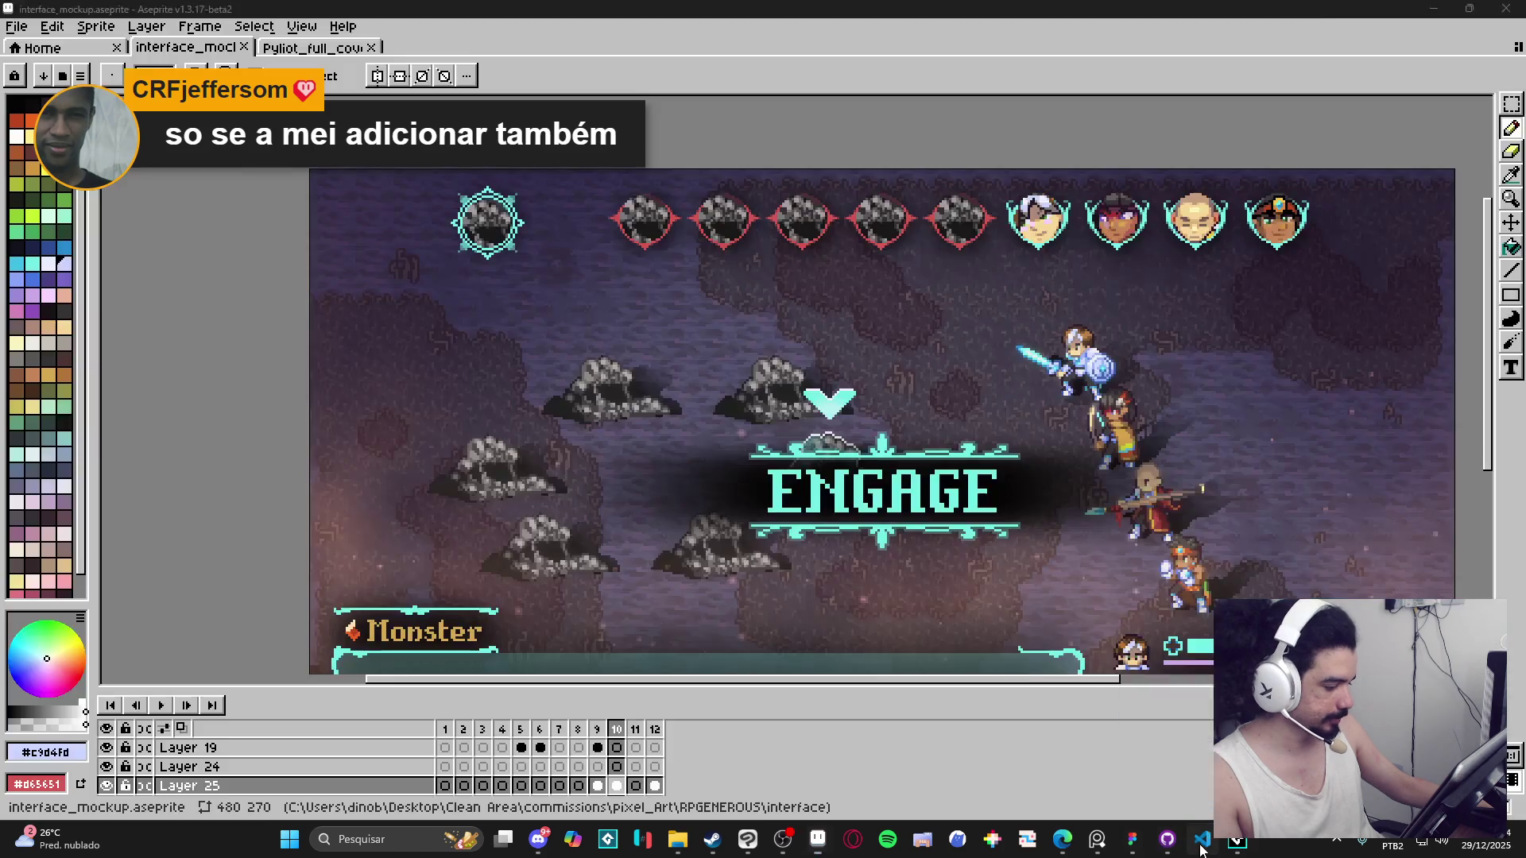
left_click(1182, 756)
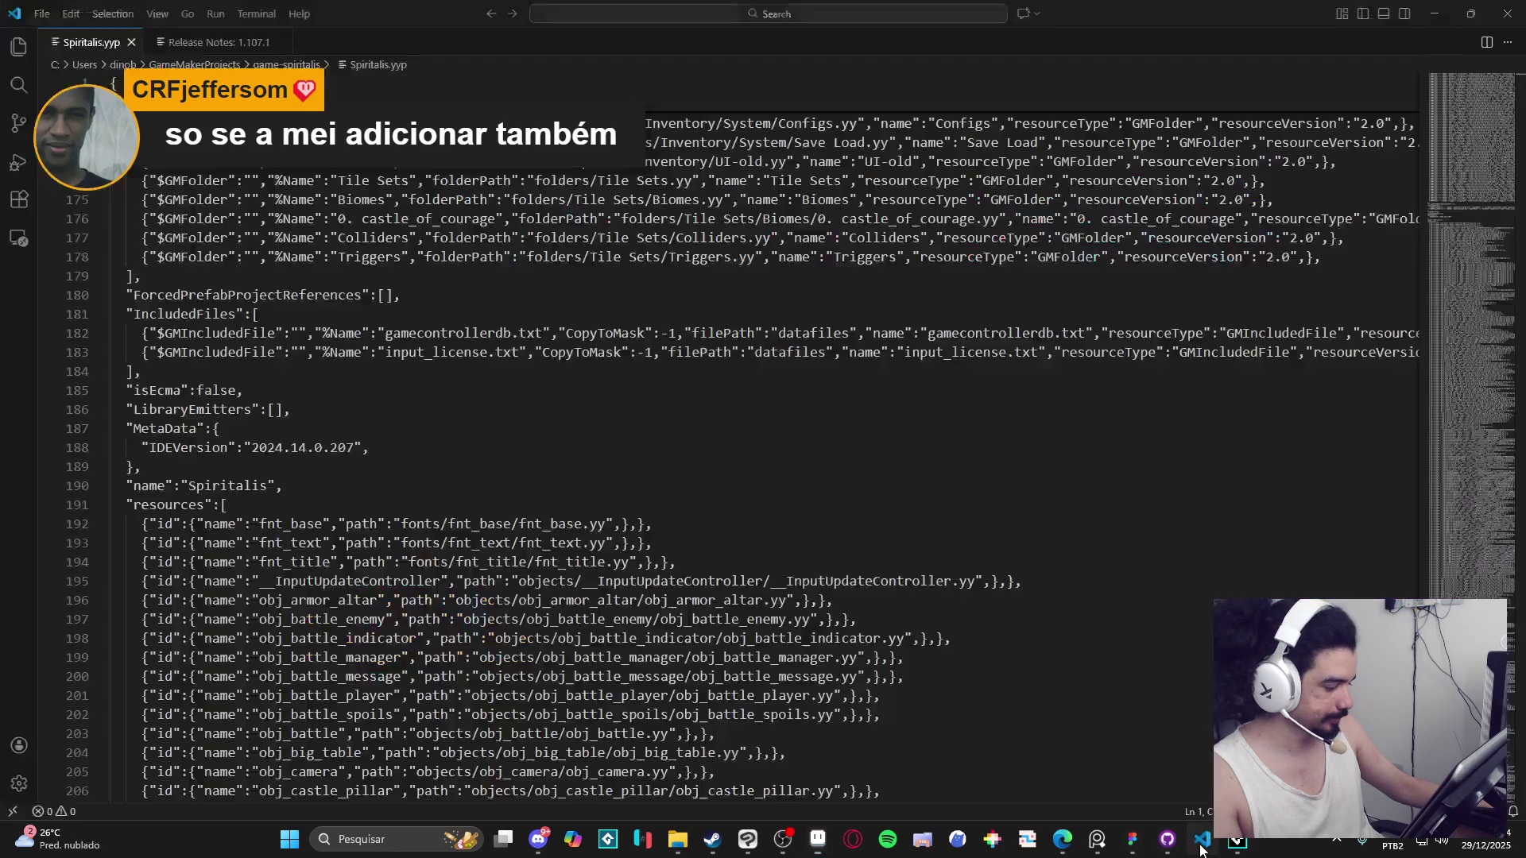
left_click(1158, 847)
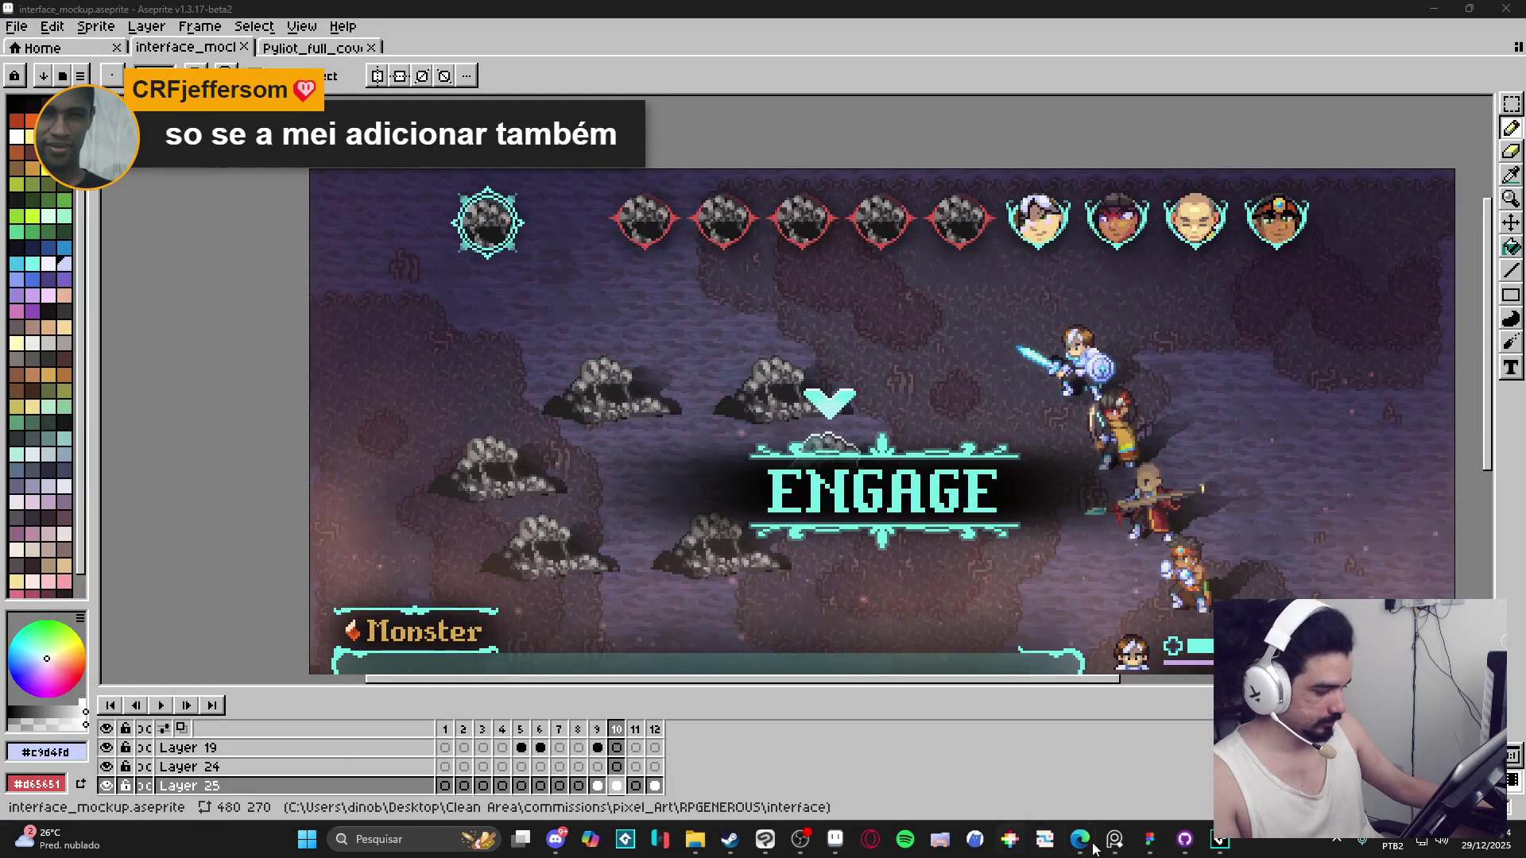
left_click(1162, 852)
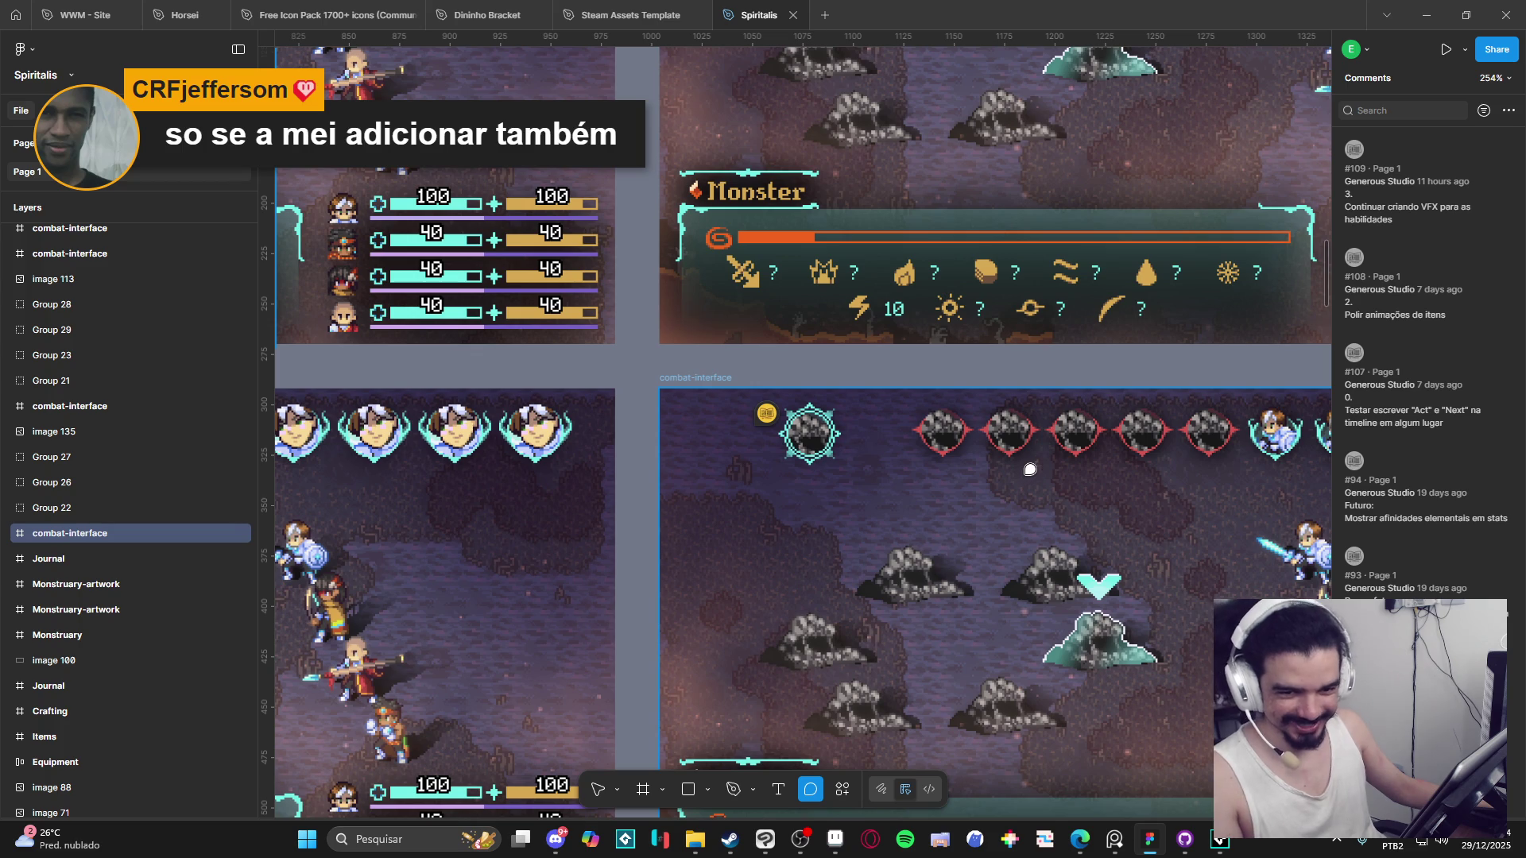
left_click_drag(1025, 470, 938, 480)
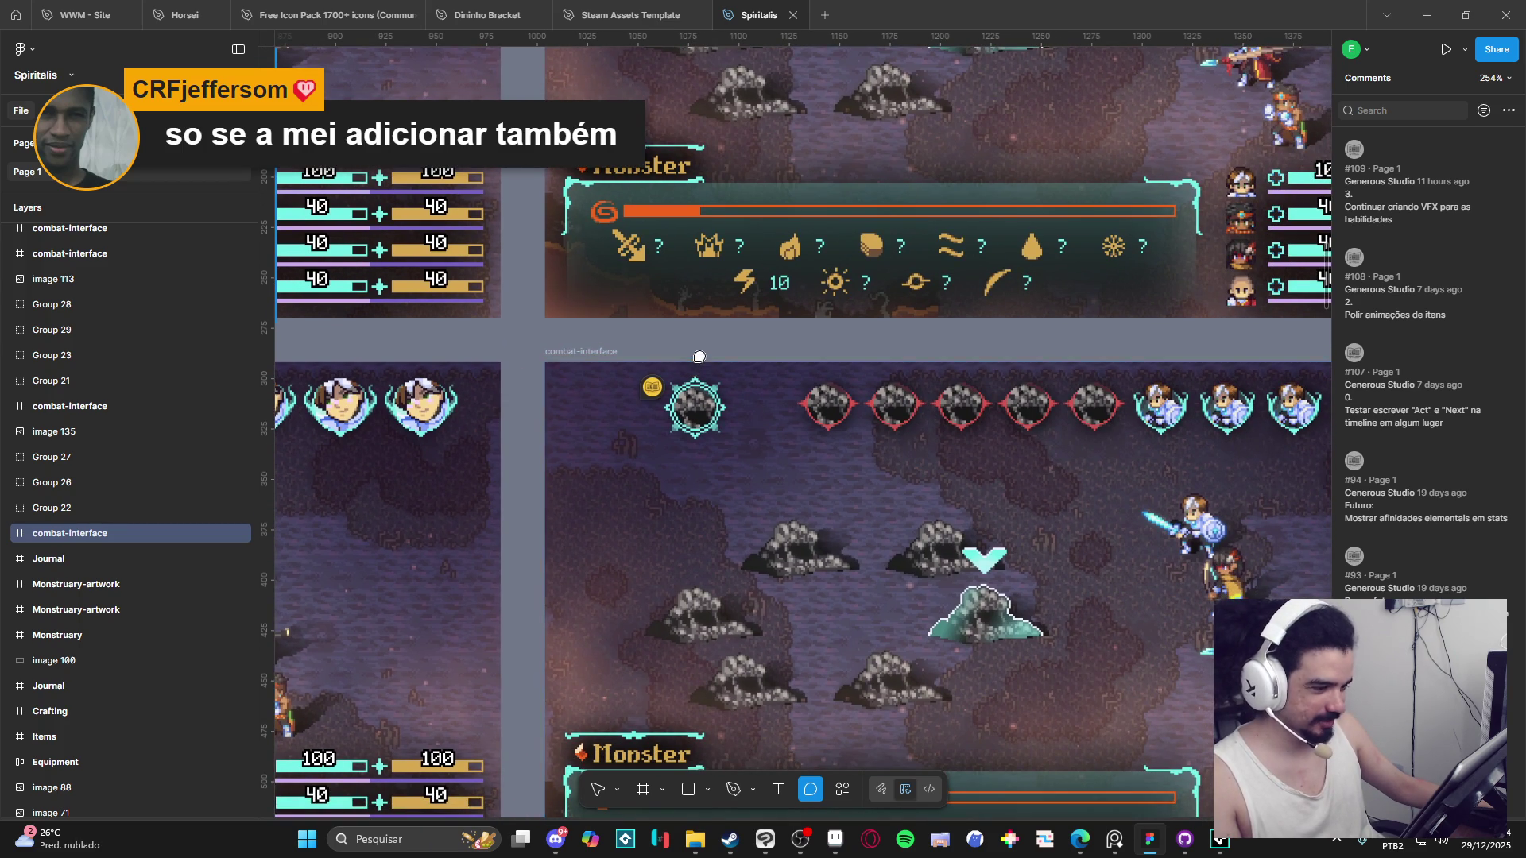
left_click(598, 789)
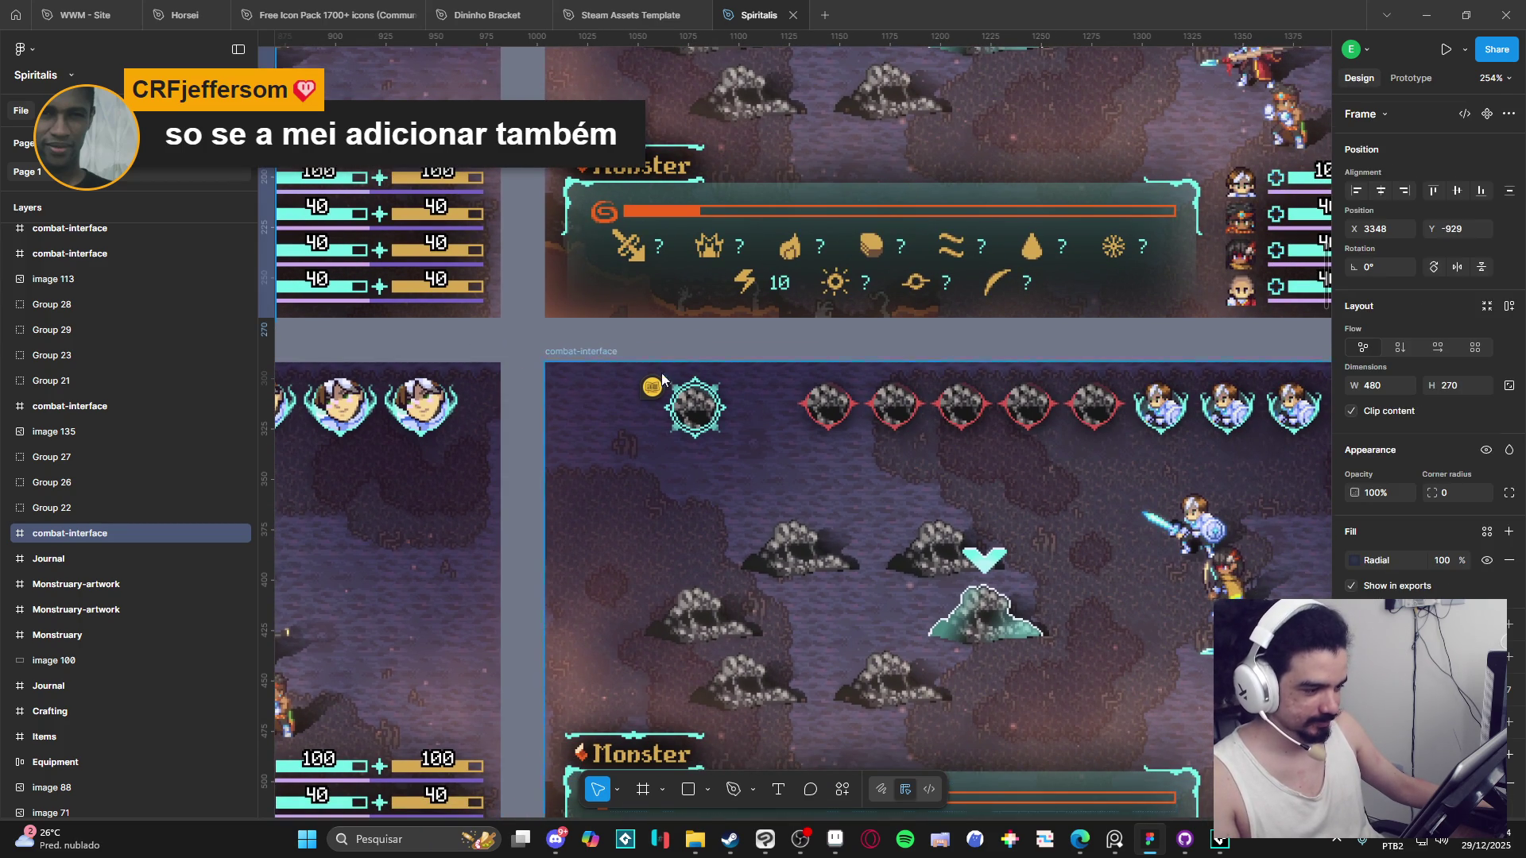
left_click(704, 336)
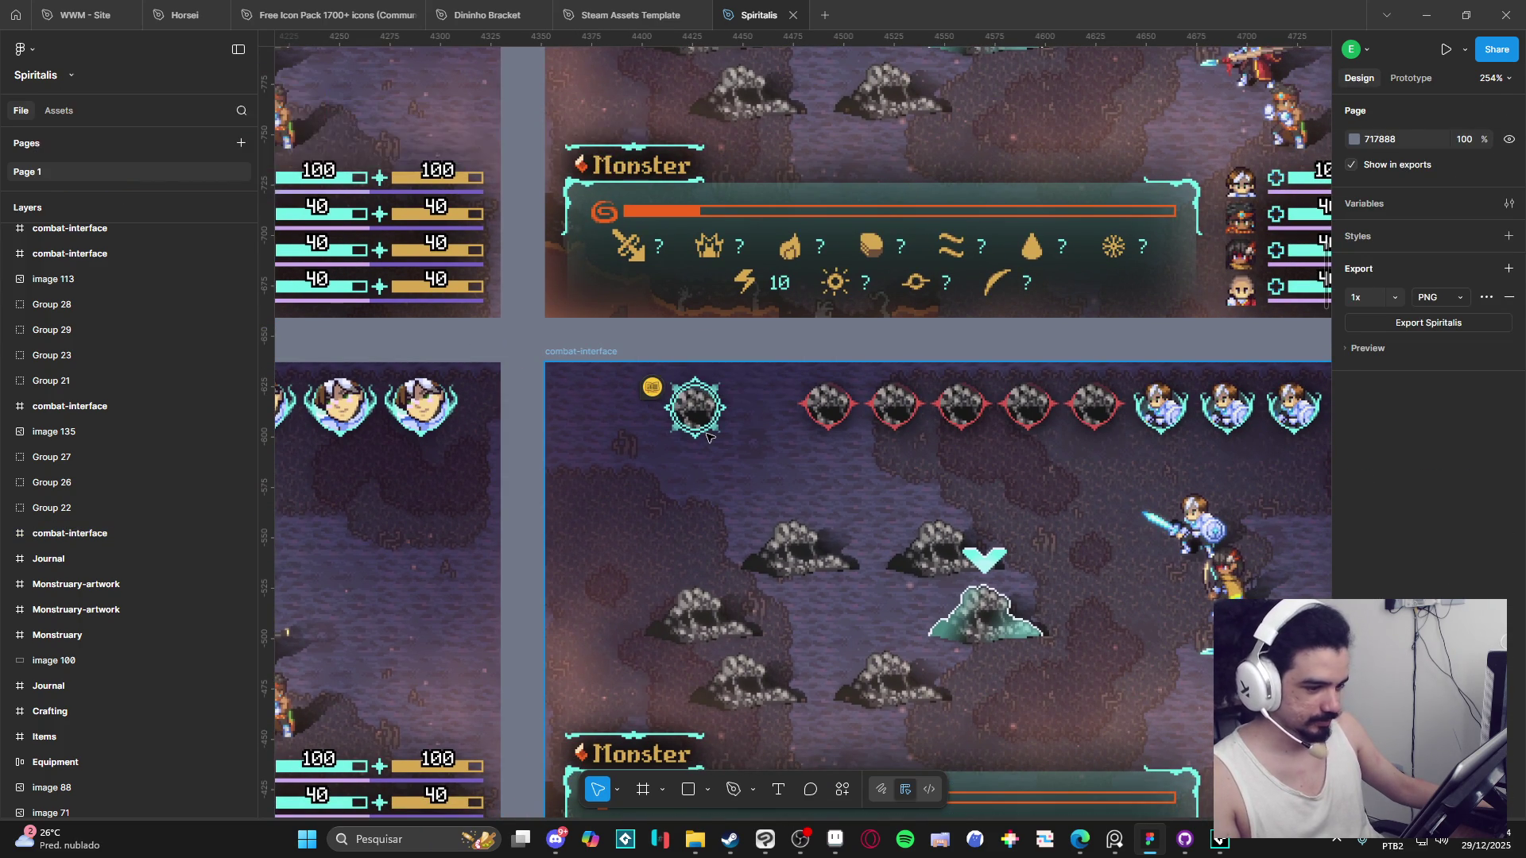
scroll(704, 388, "down", 1)
scroll(706, 392, "up", 1)
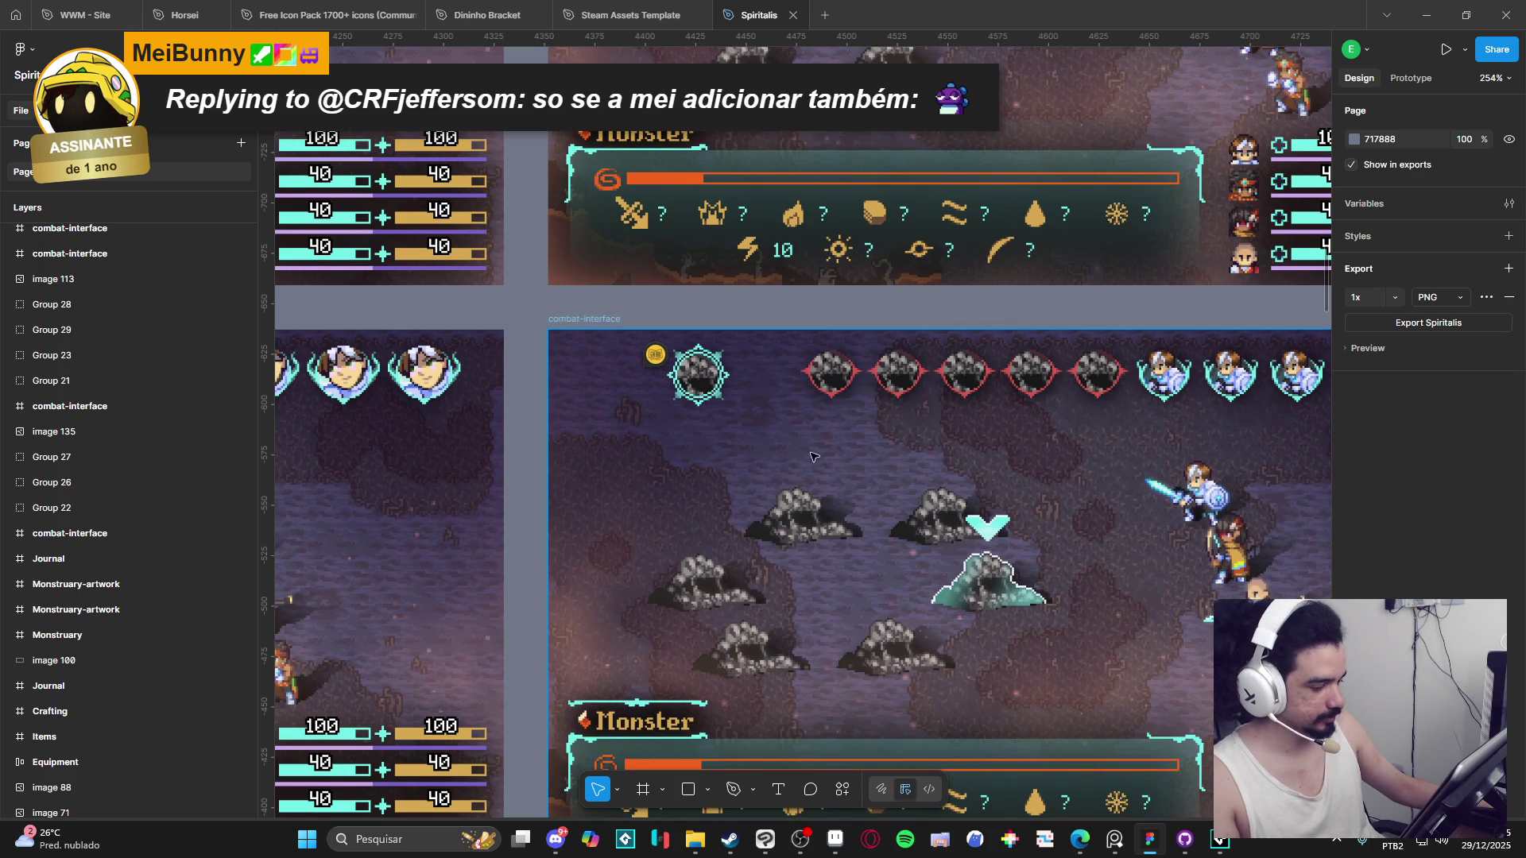
scroll(728, 441, "down", 2)
left_click_drag(718, 453, 734, 460)
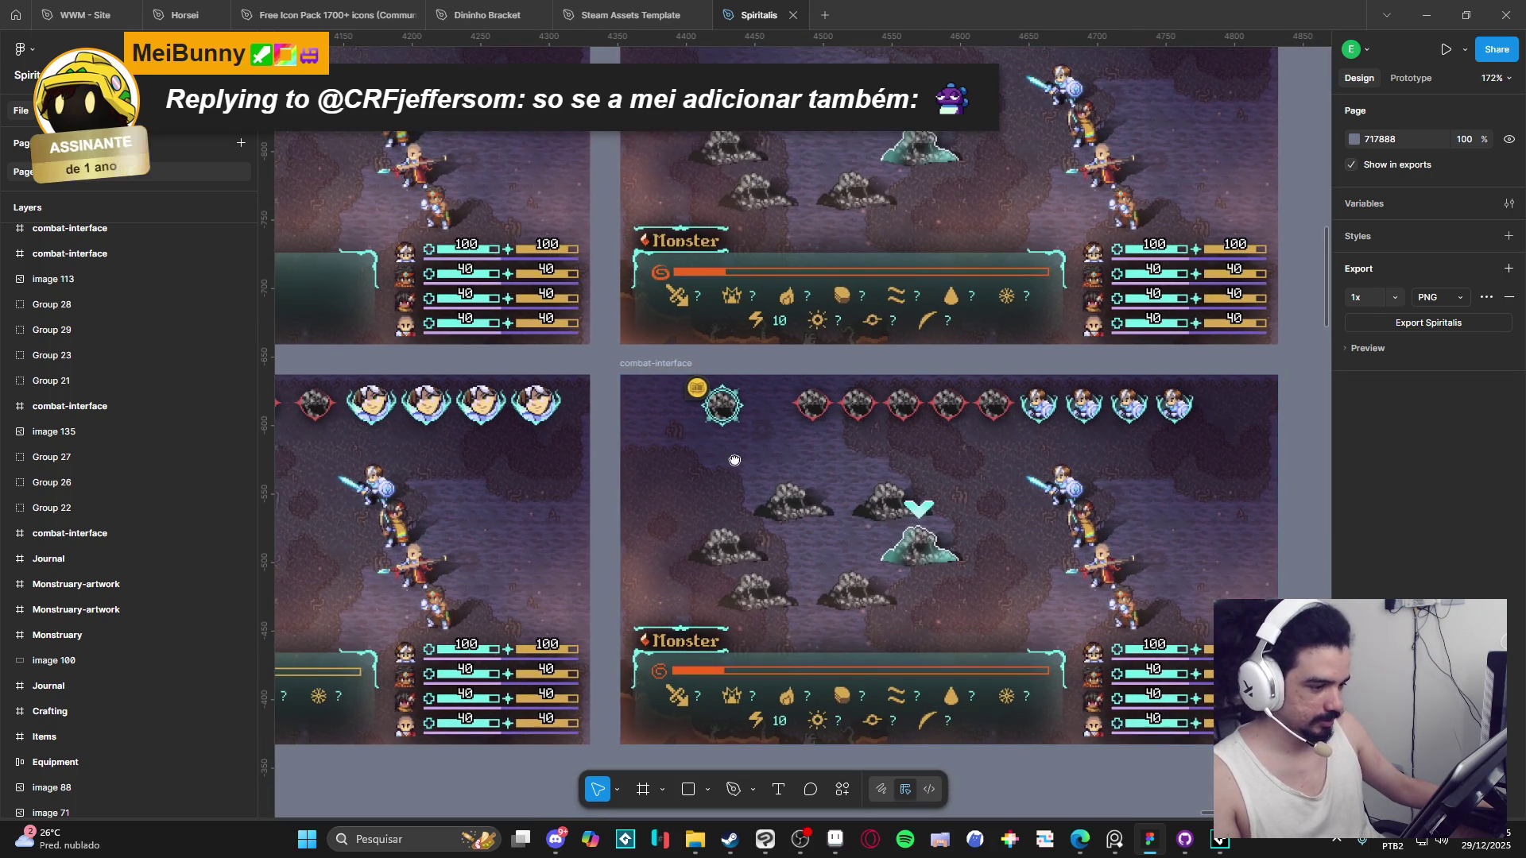
mouse_move(607, 370)
left_mouse_down()
mouse_move(638, 393)
mouse_move(1099, 460)
mouse_move(615, 361)
left_mouse_up()
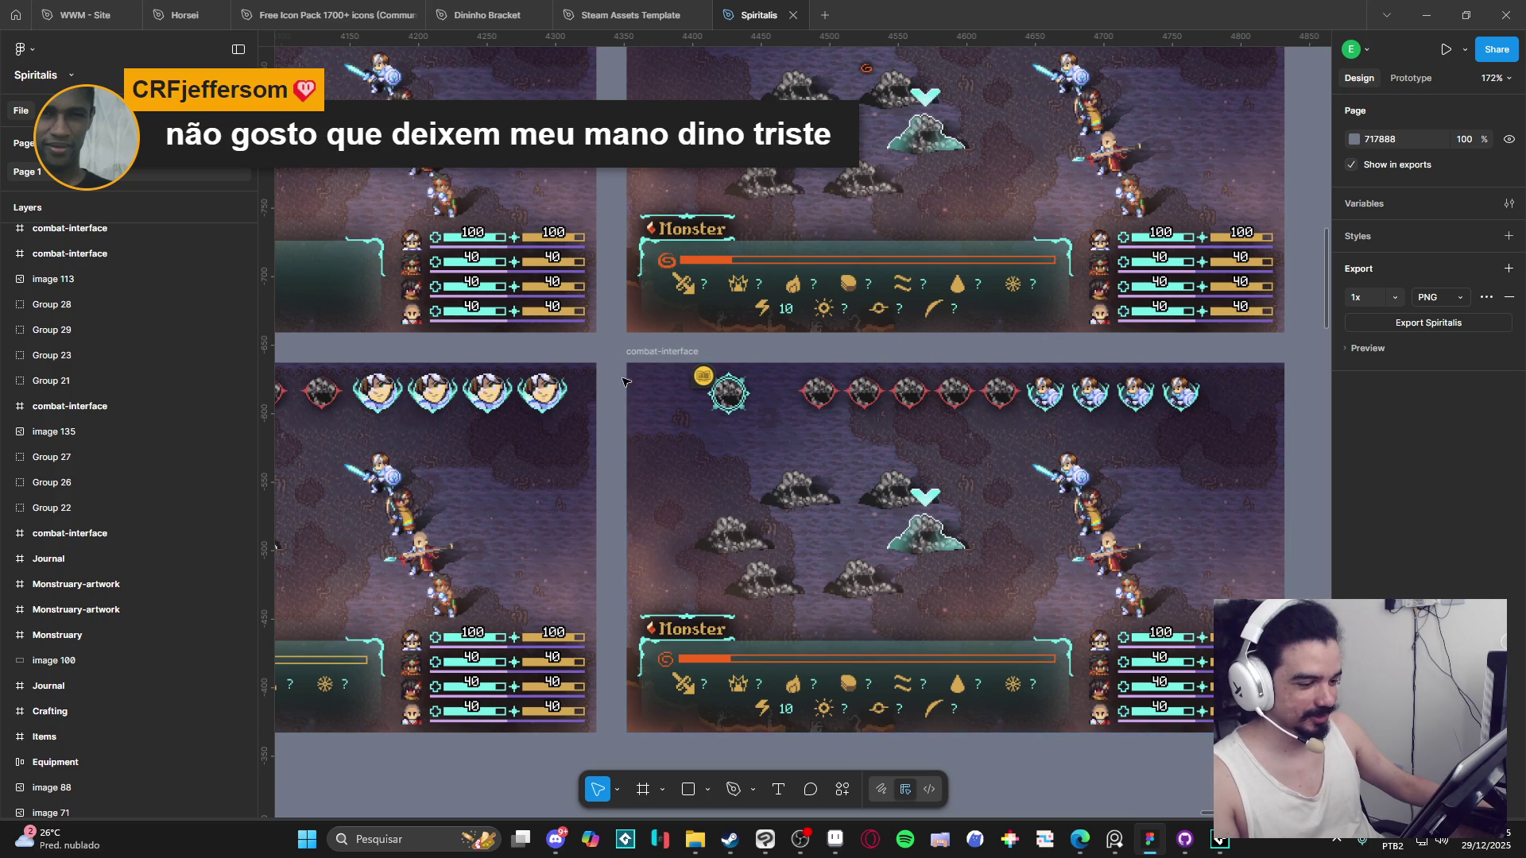
mouse_move(703, 391)
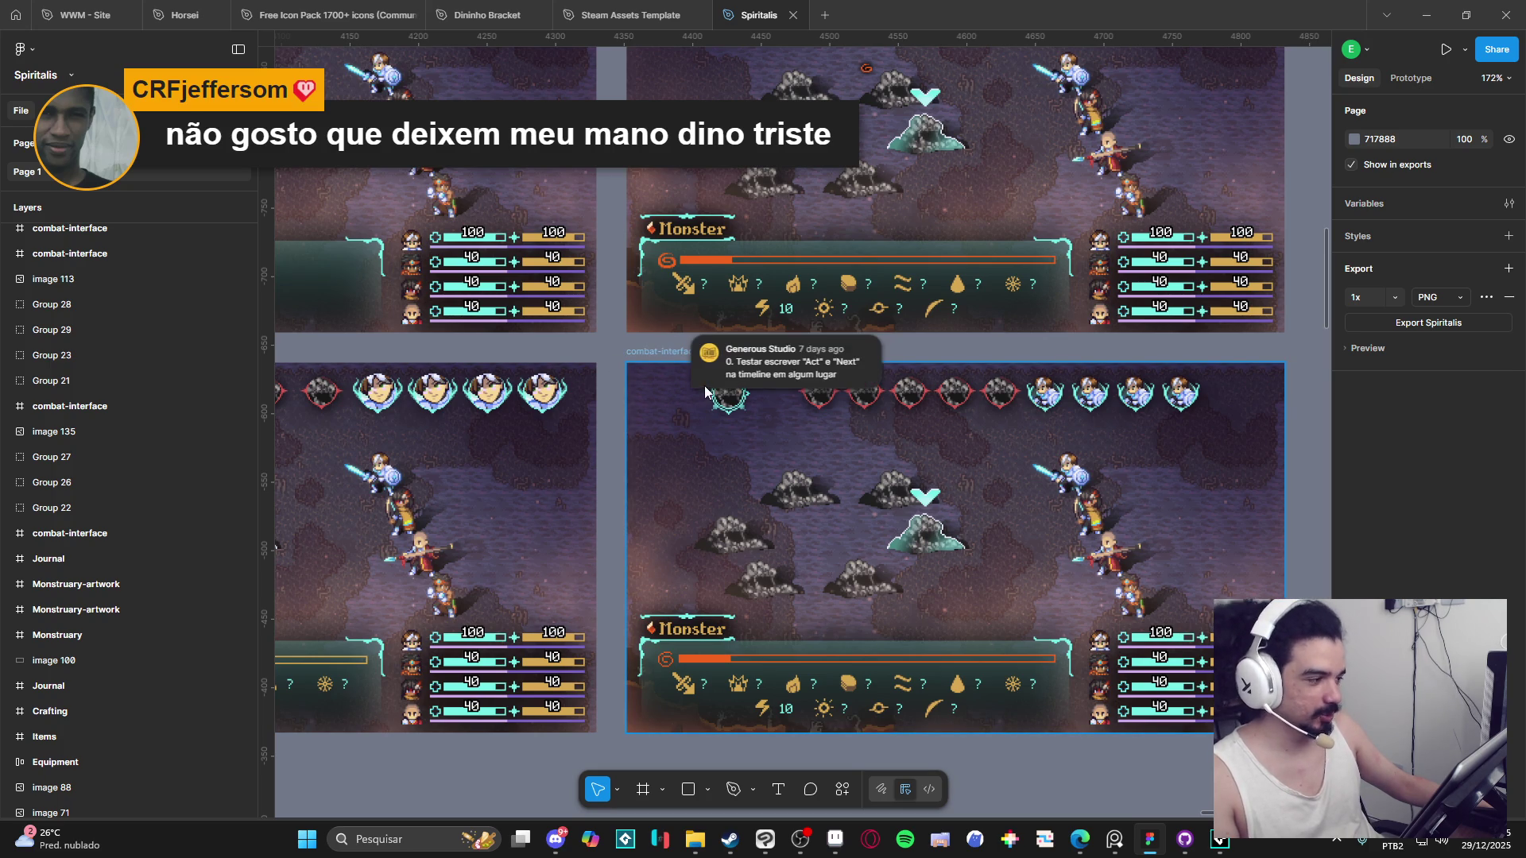
scroll(614, 413, "up", 3)
mouse_move(692, 358)
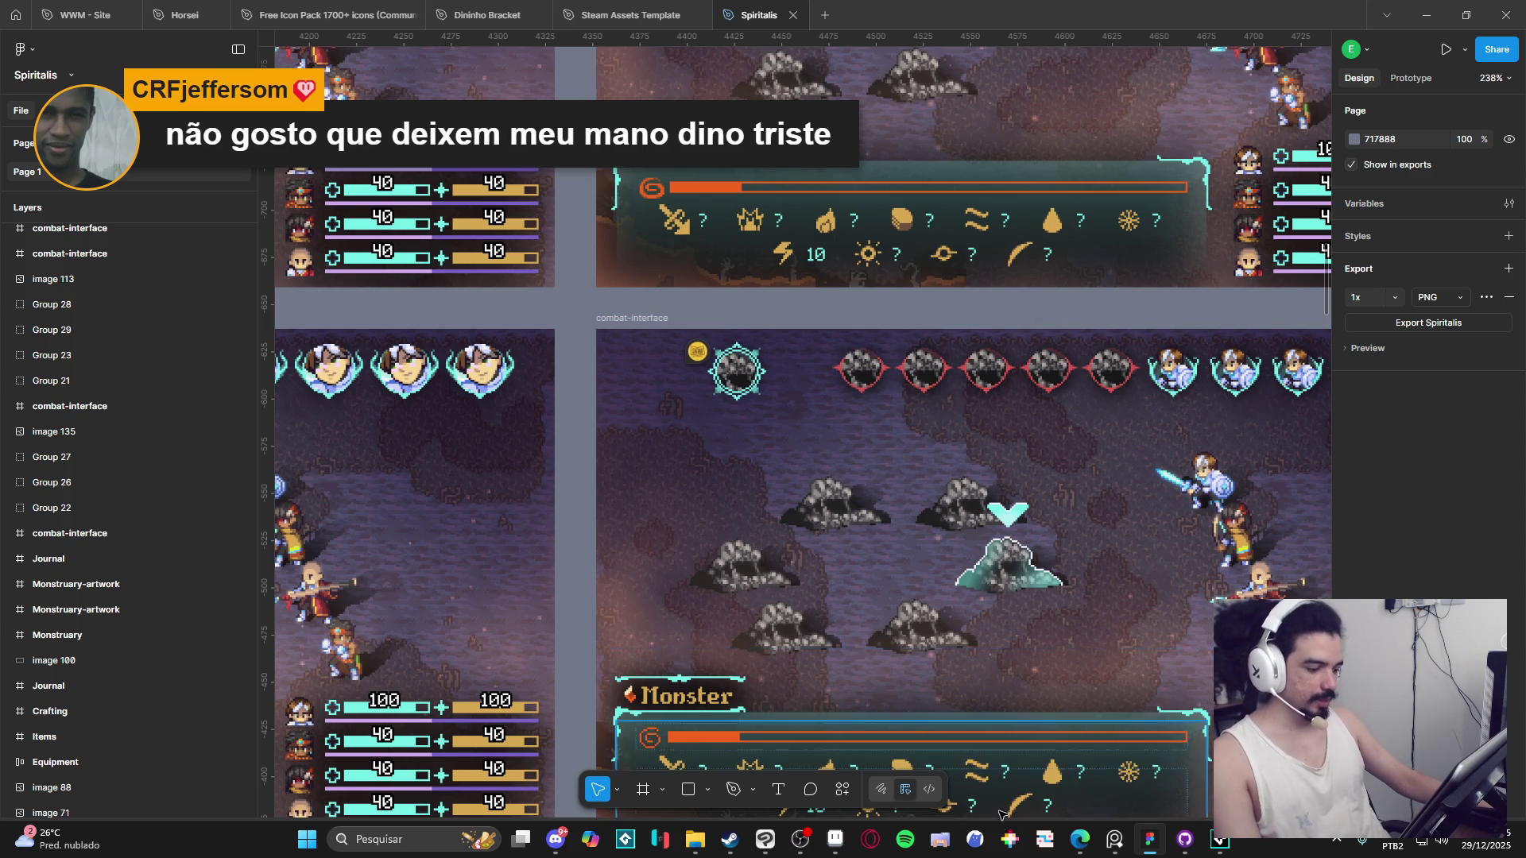
left_click(835, 839)
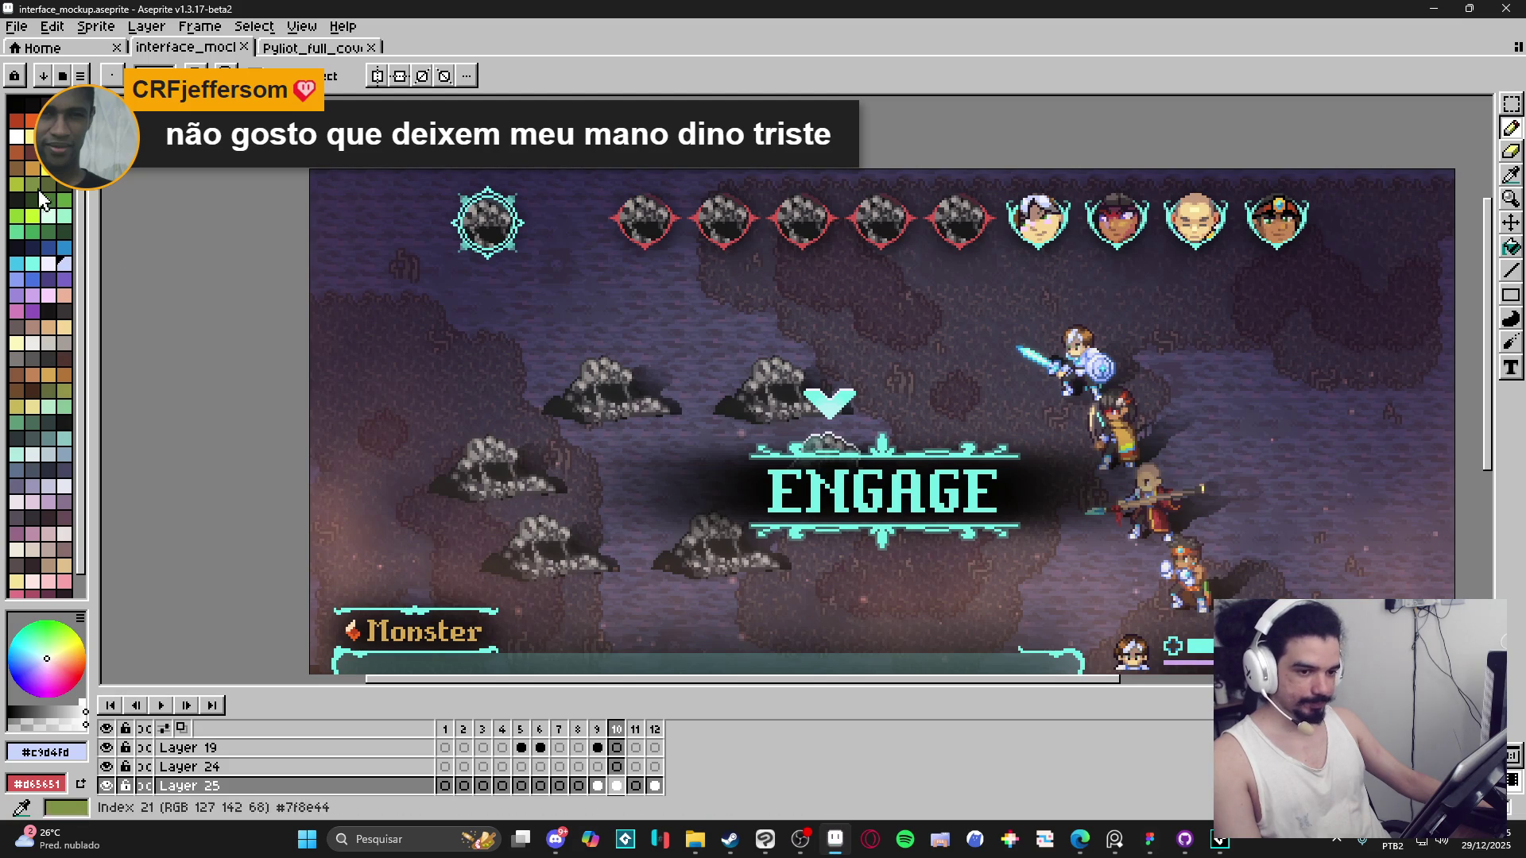
Enable pick-by-click layer selection and make Layer 21 the active layer.
key("v")
left_click(536, 266, "ctrl")
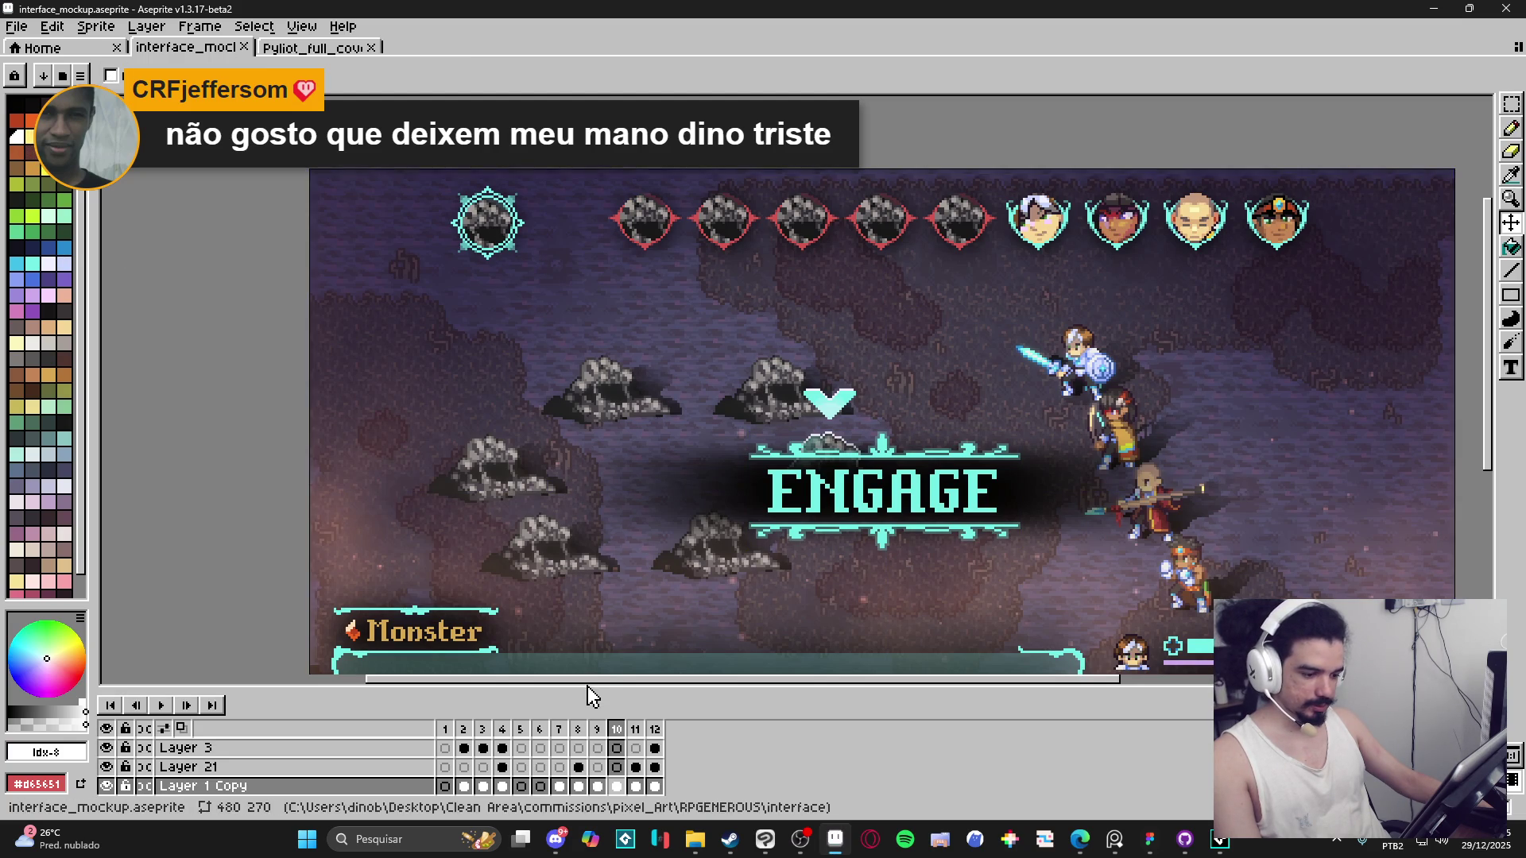
left_click(516, 256, "ctrl")
left_click(508, 326, "ctrl")
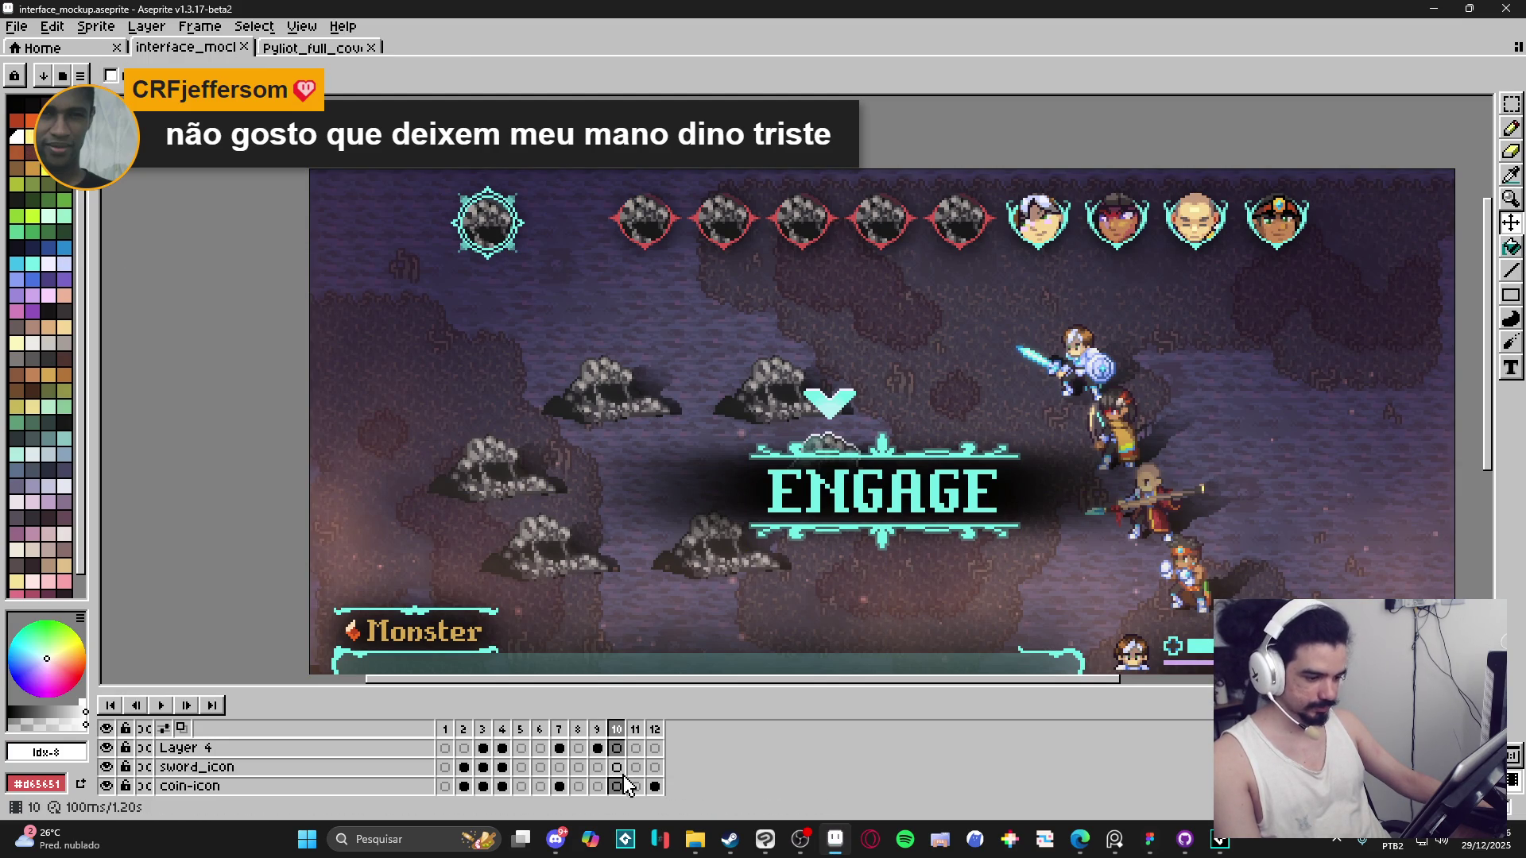
left_click(492, 239, "ctrl")
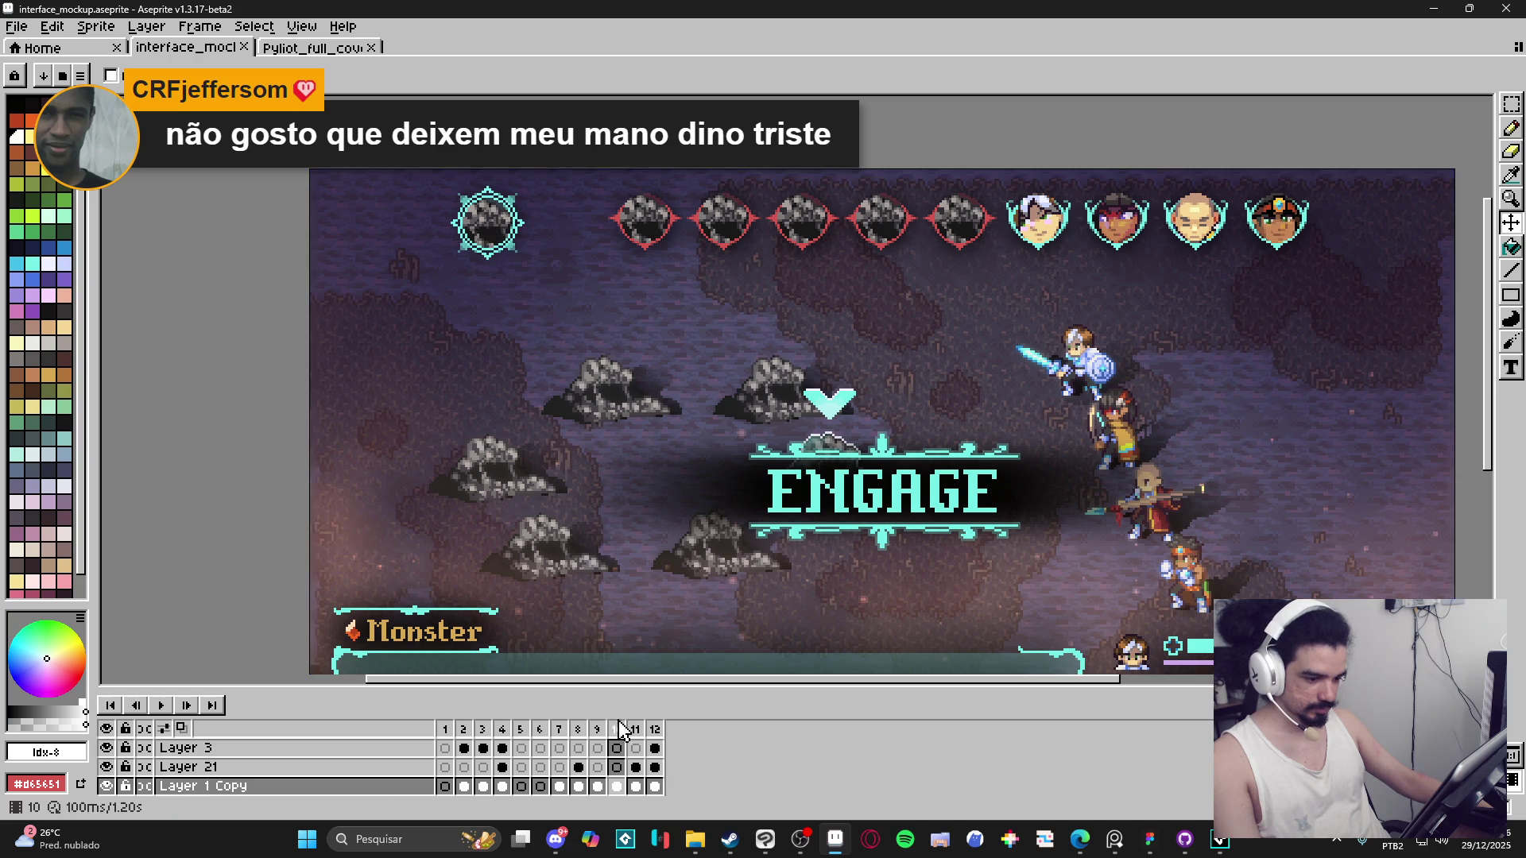
left_click(498, 265, "ctrl")
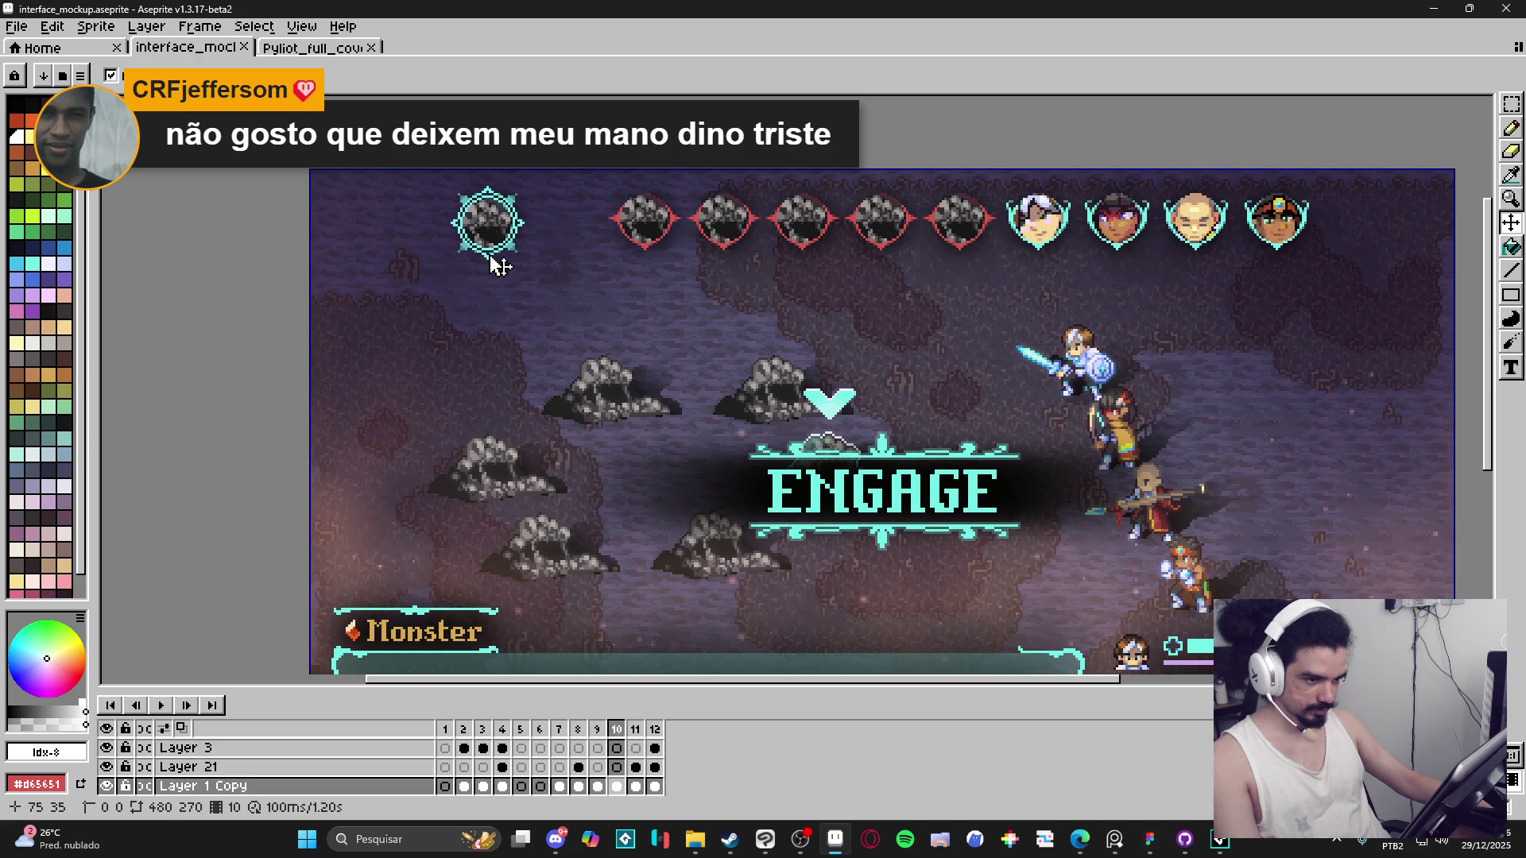
left_click(410, 194, "ctrl")
key("b")
Type the text 'ACT' just below the teal-framed portrait with the Text tool.
left_click(1508, 369)
scroll(467, 236, "up", 2)
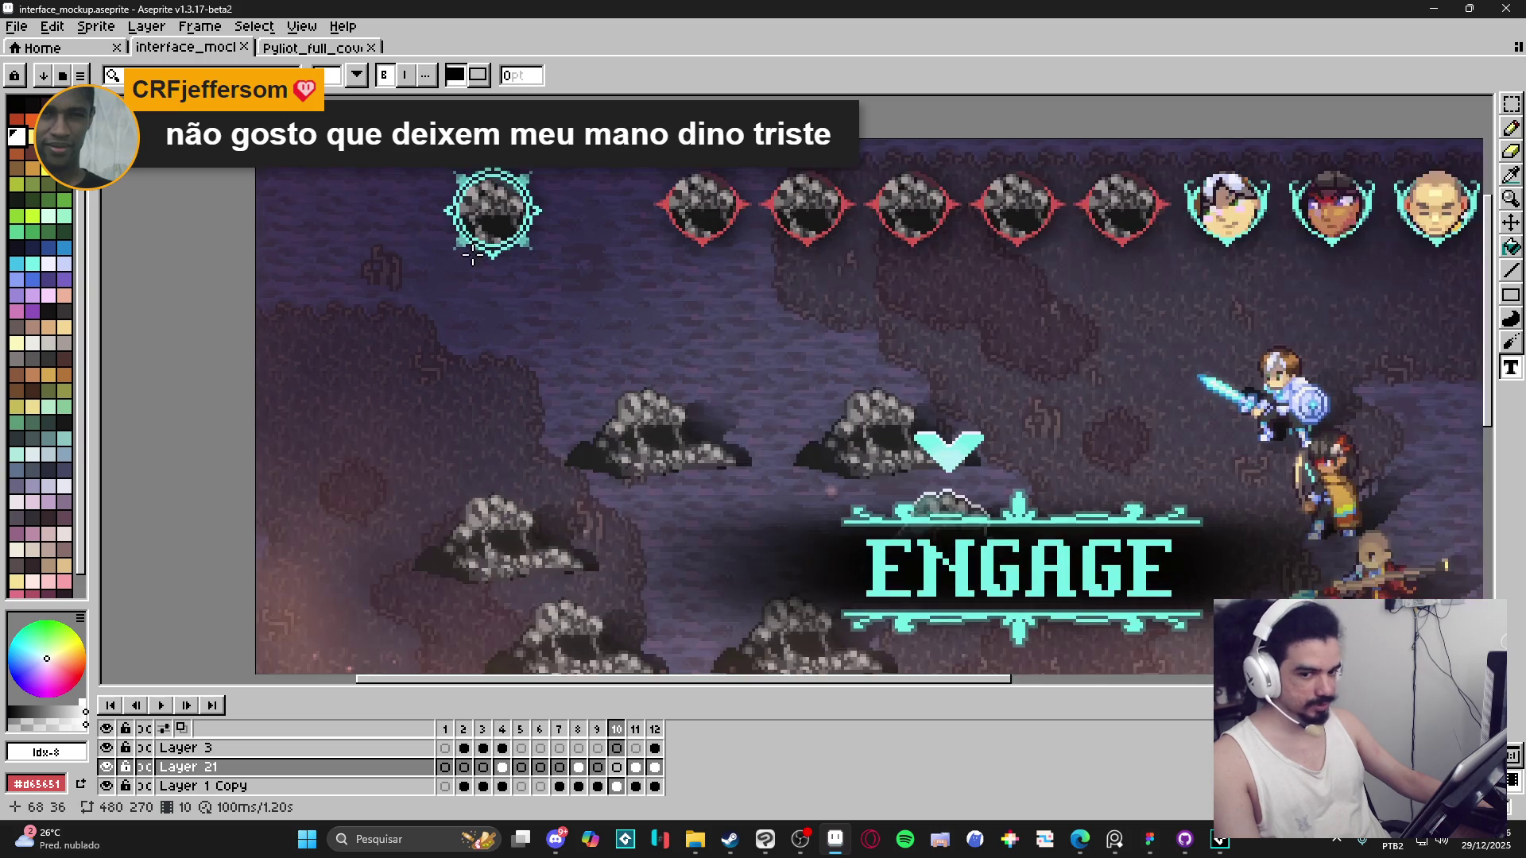
scroll(78, 238, "down", 1)
scroll(75, 304, "up", 1)
left_click(475, 259)
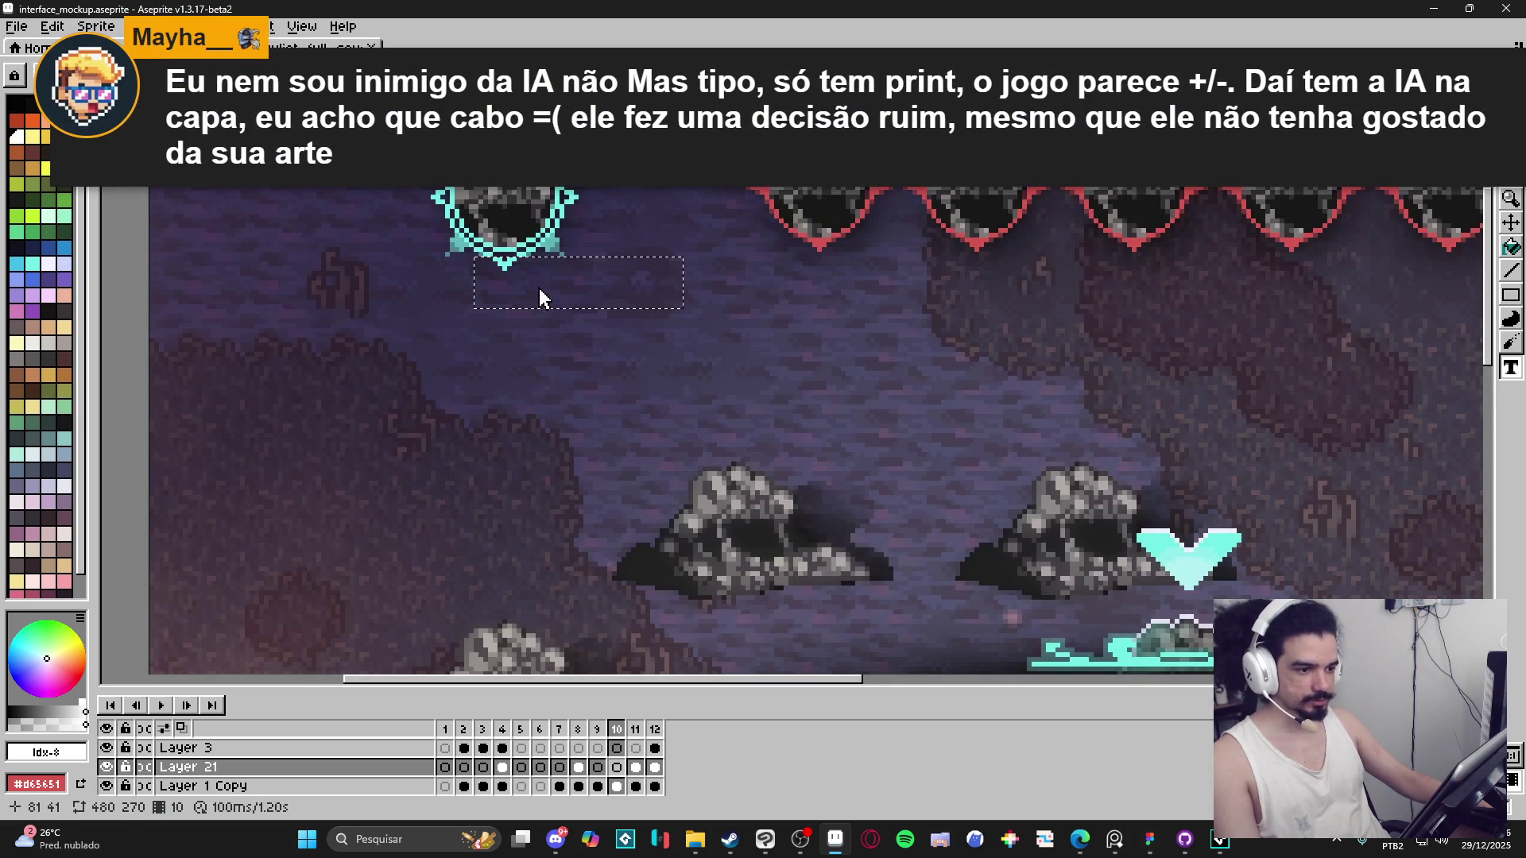
type("AC")
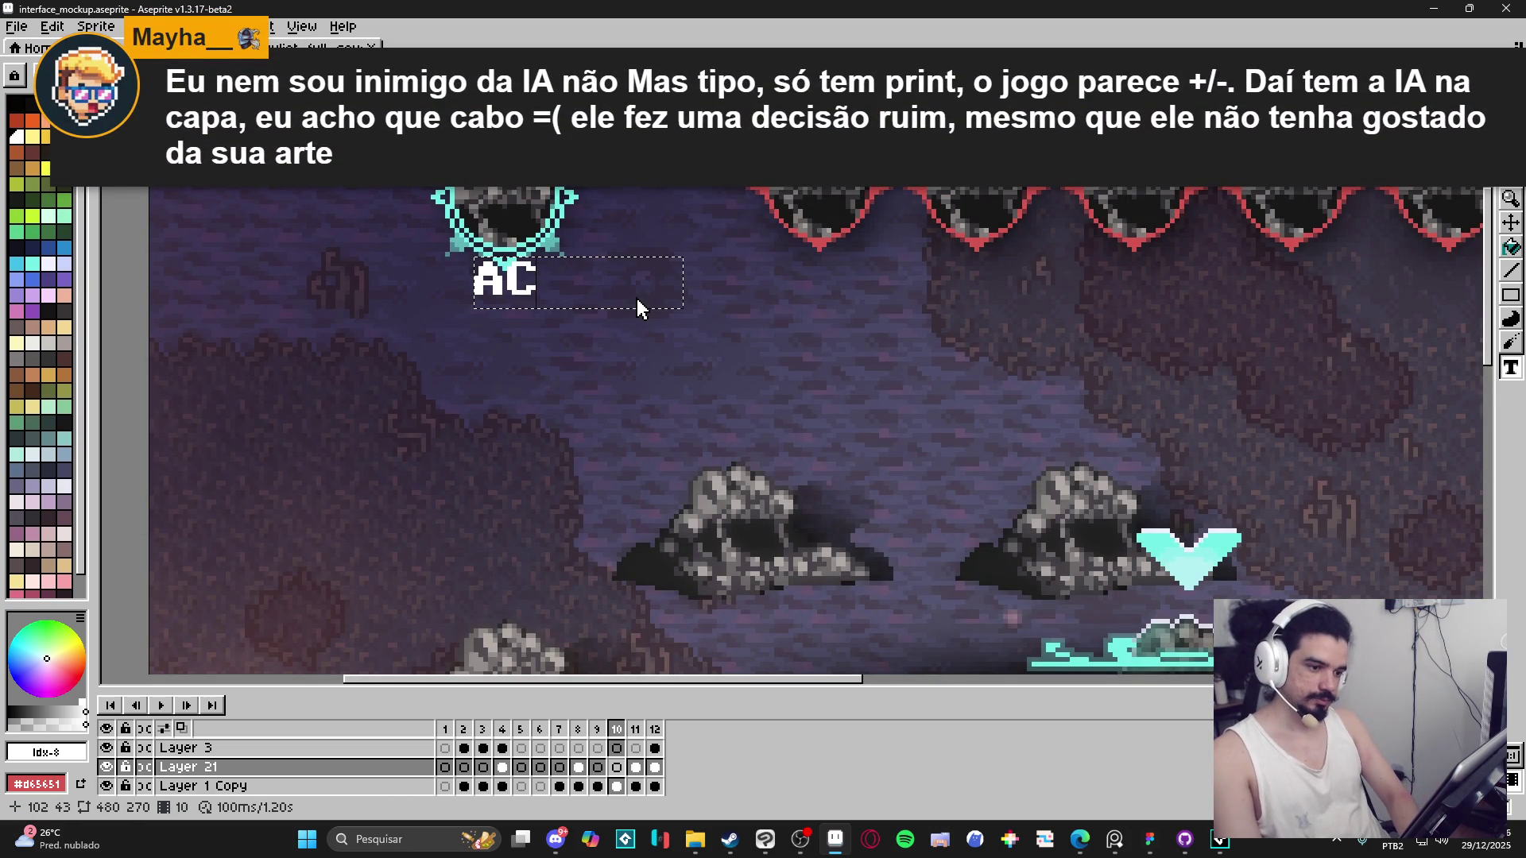
type("T")
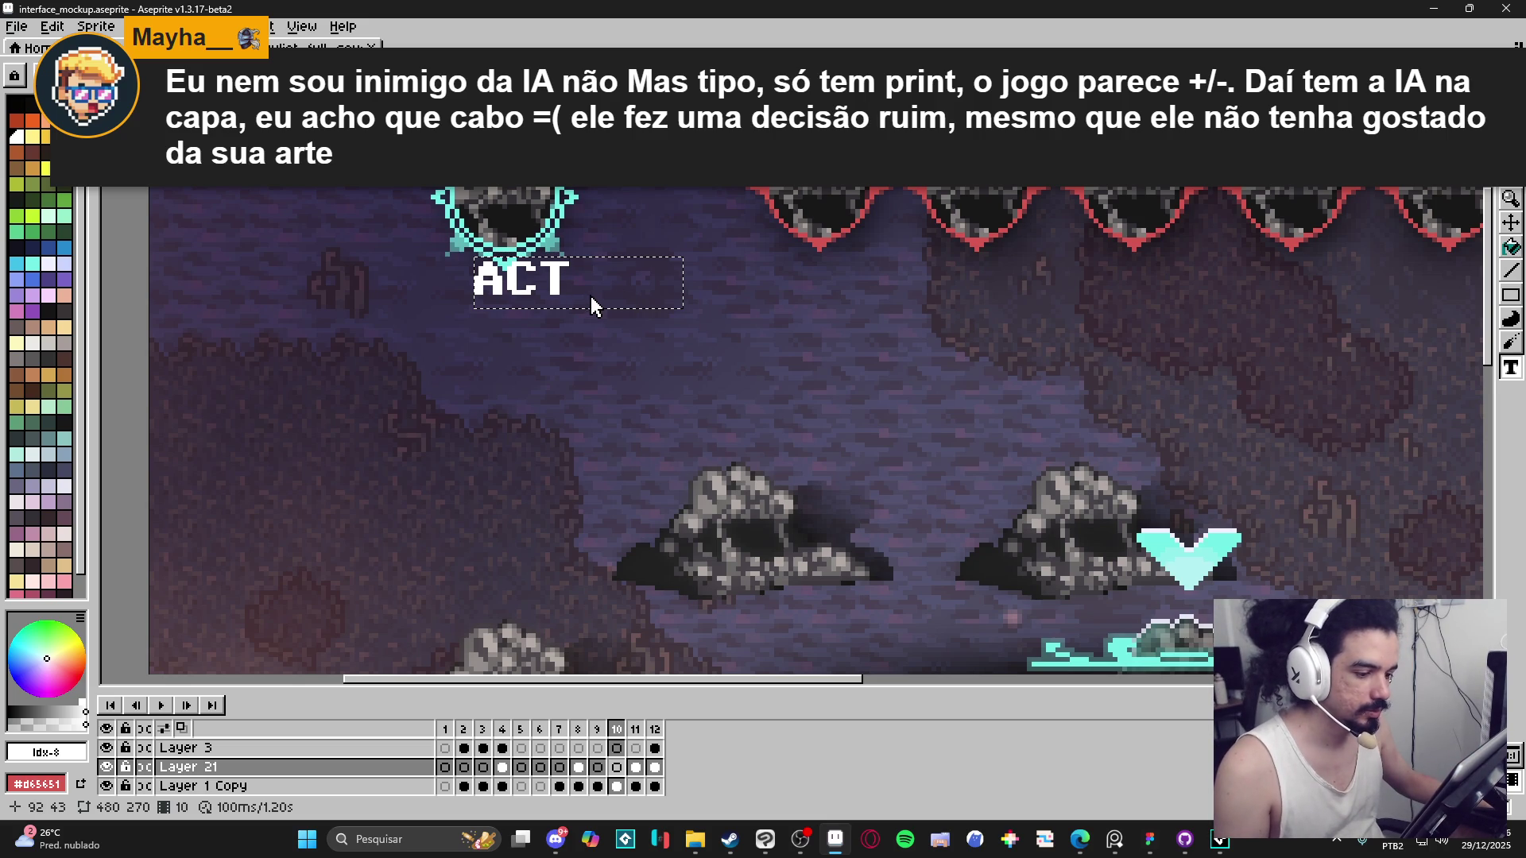
Apply a different font to the ACT text and preview it.
key("ctrl+a")
left_click(198, 75)
left_click(451, 212)
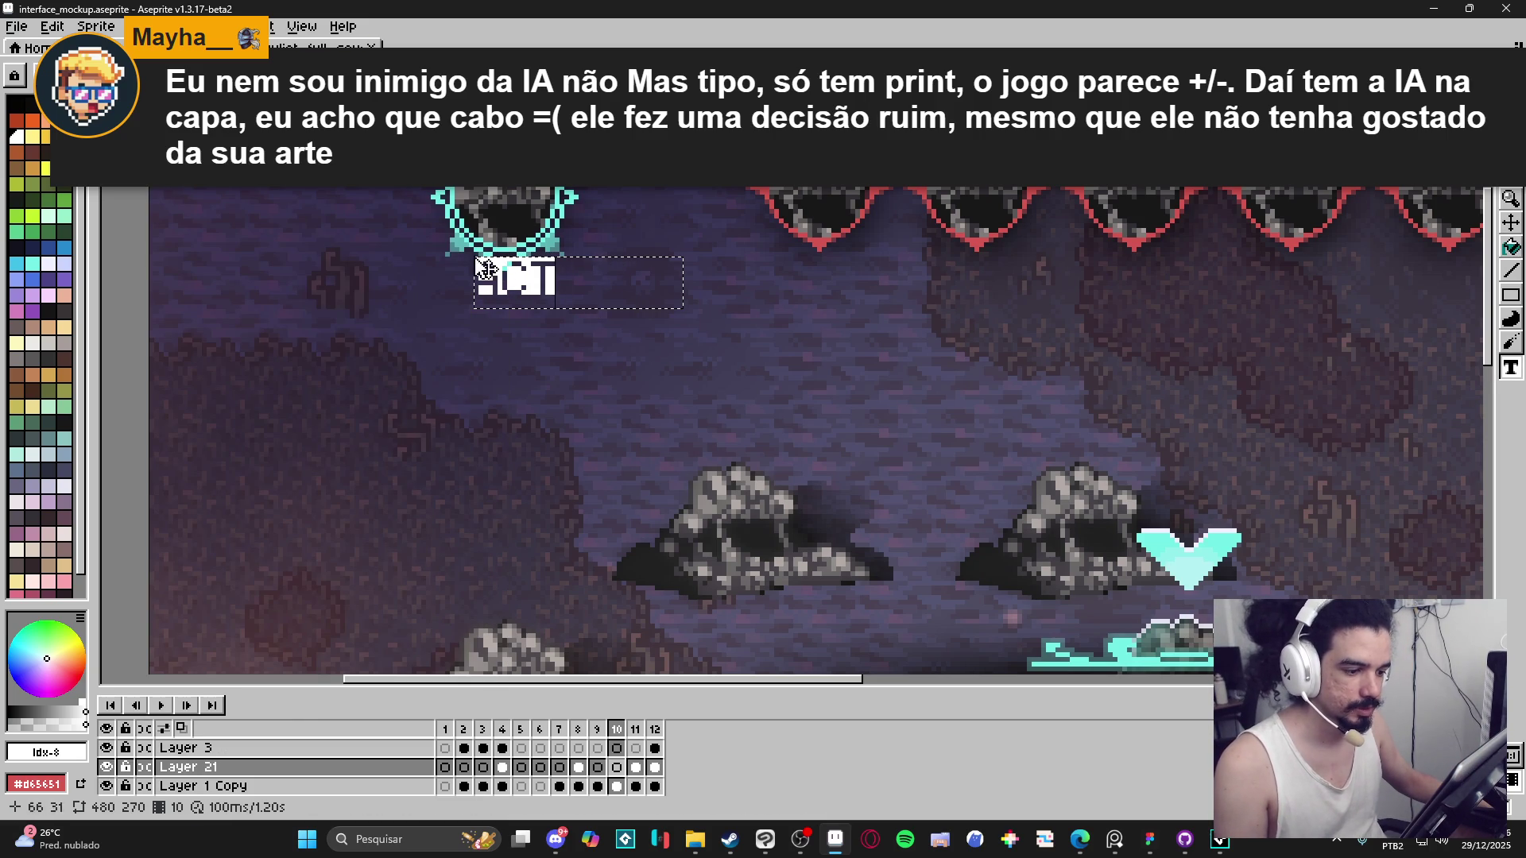
left_click(565, 288)
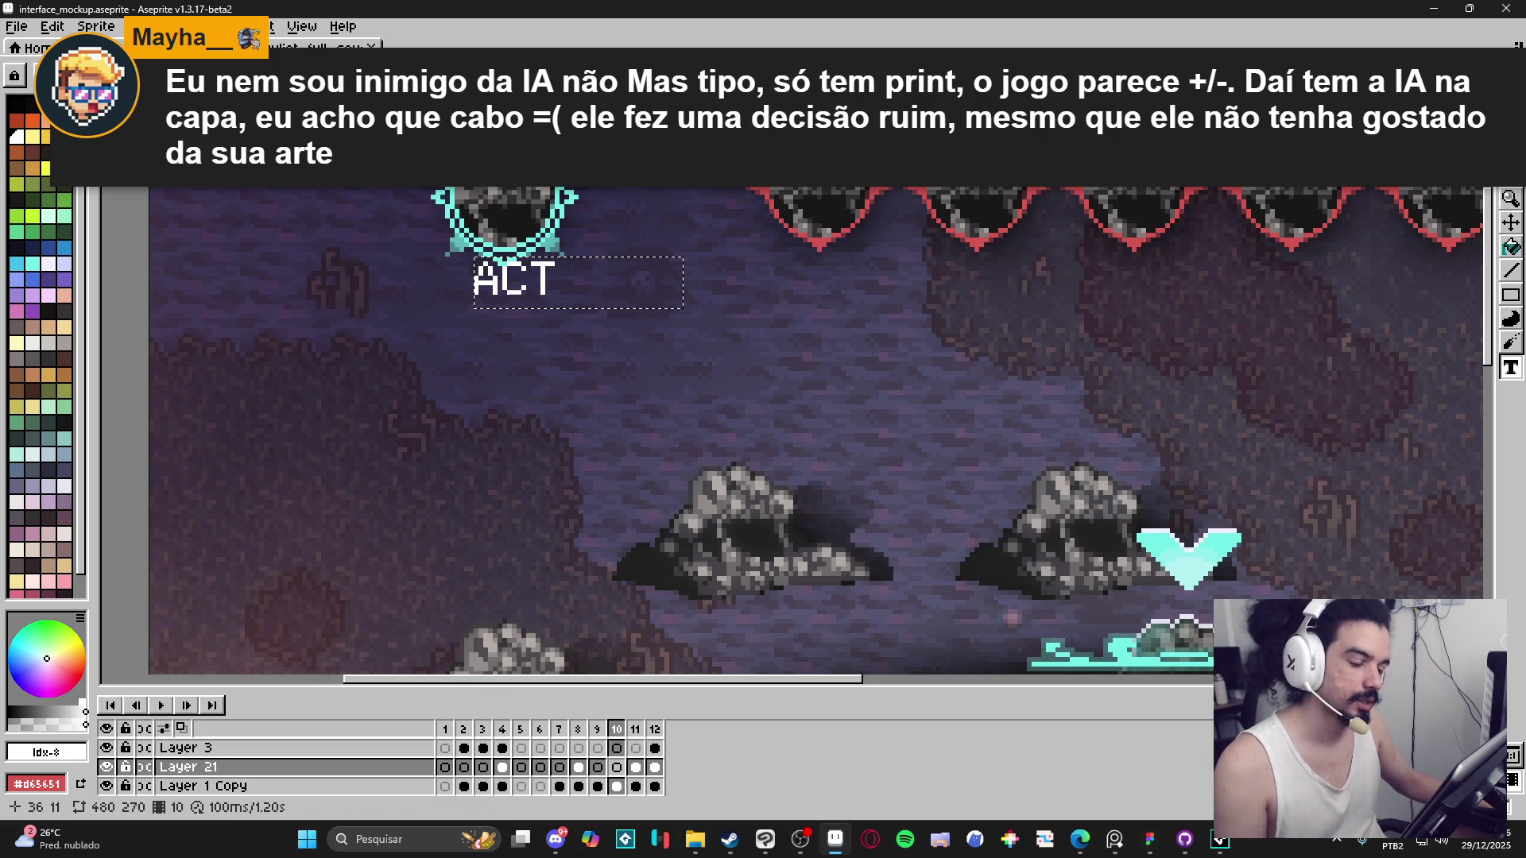
key("ctrl+a")
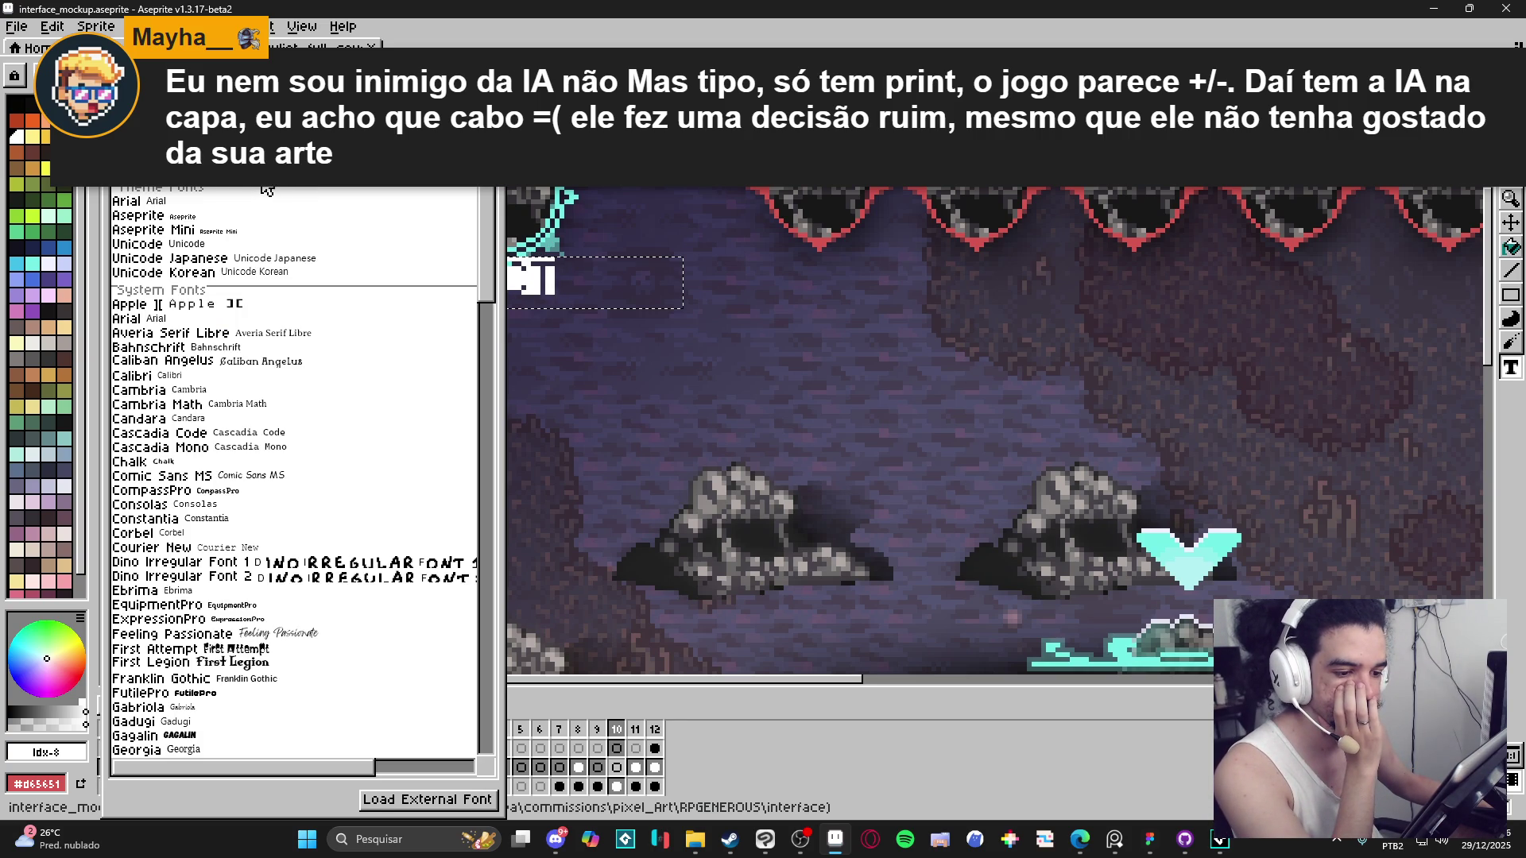
Preview ACT, then set it to a smaller font size.
left_click(267, 189)
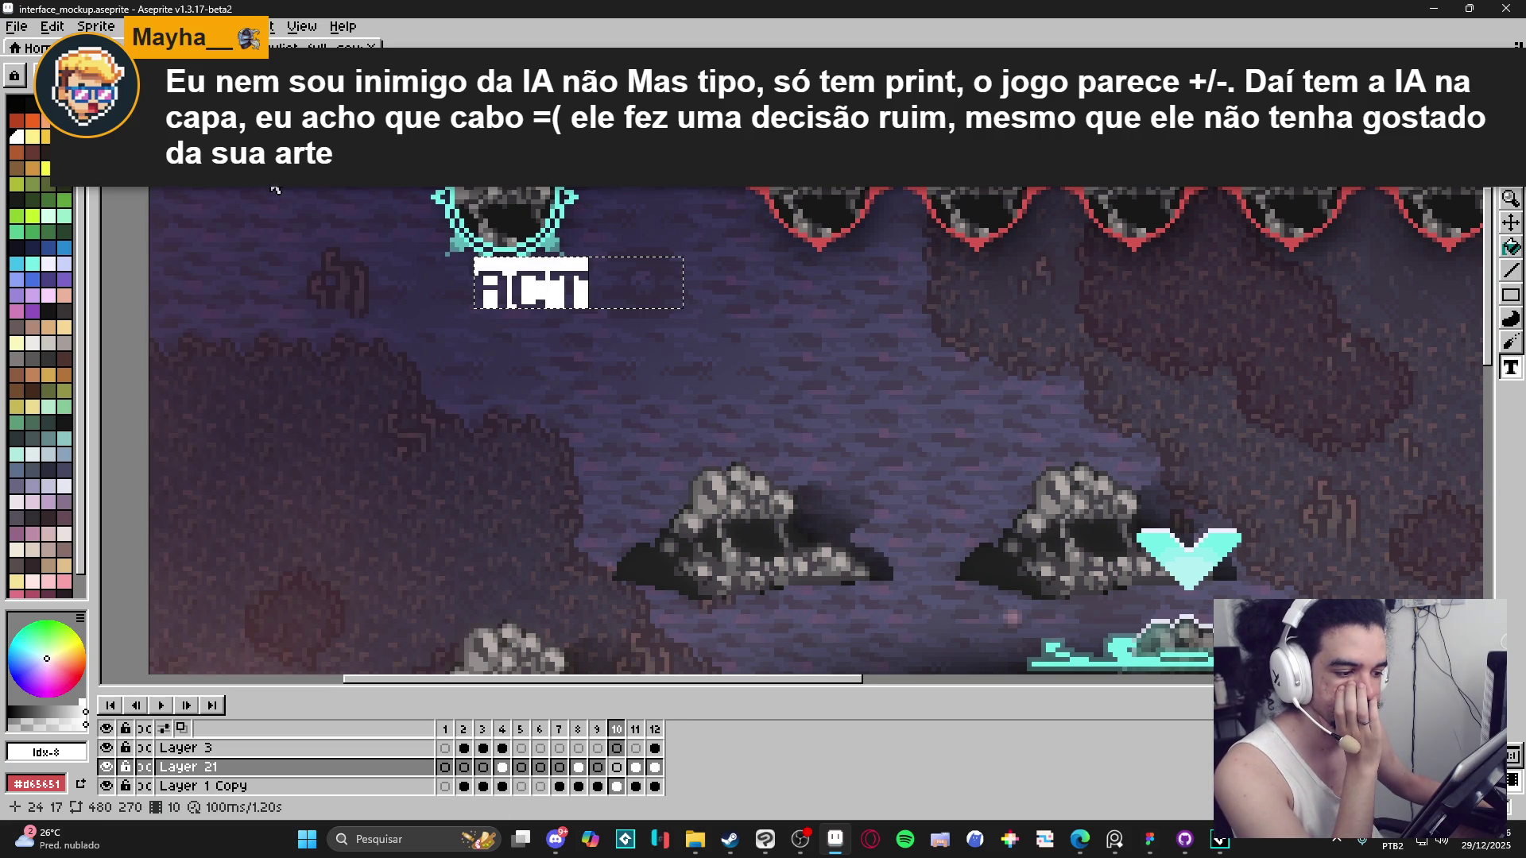
left_click(588, 306)
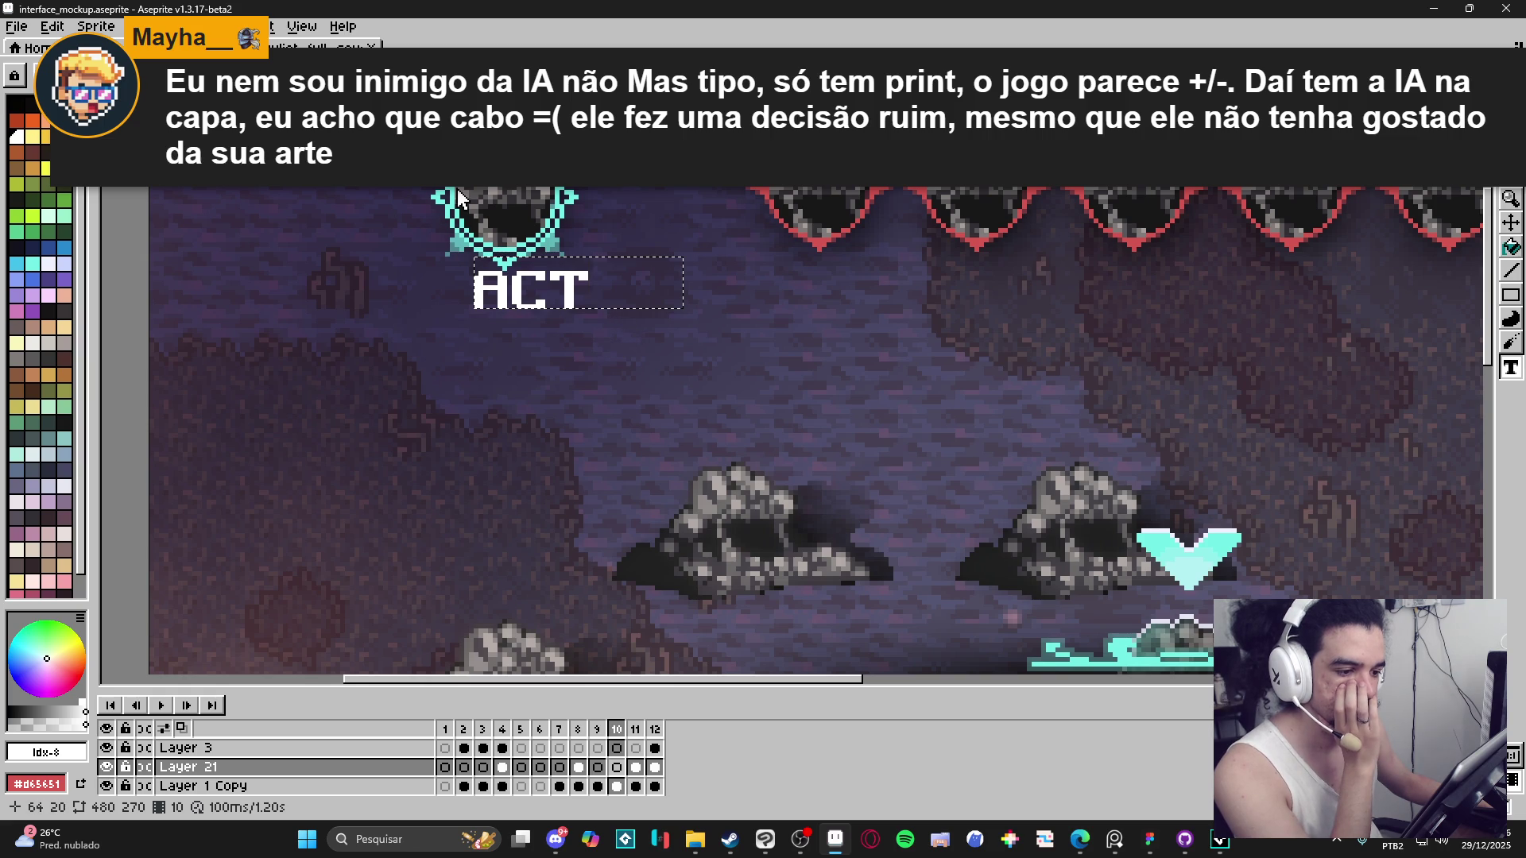
key("ctrl+a")
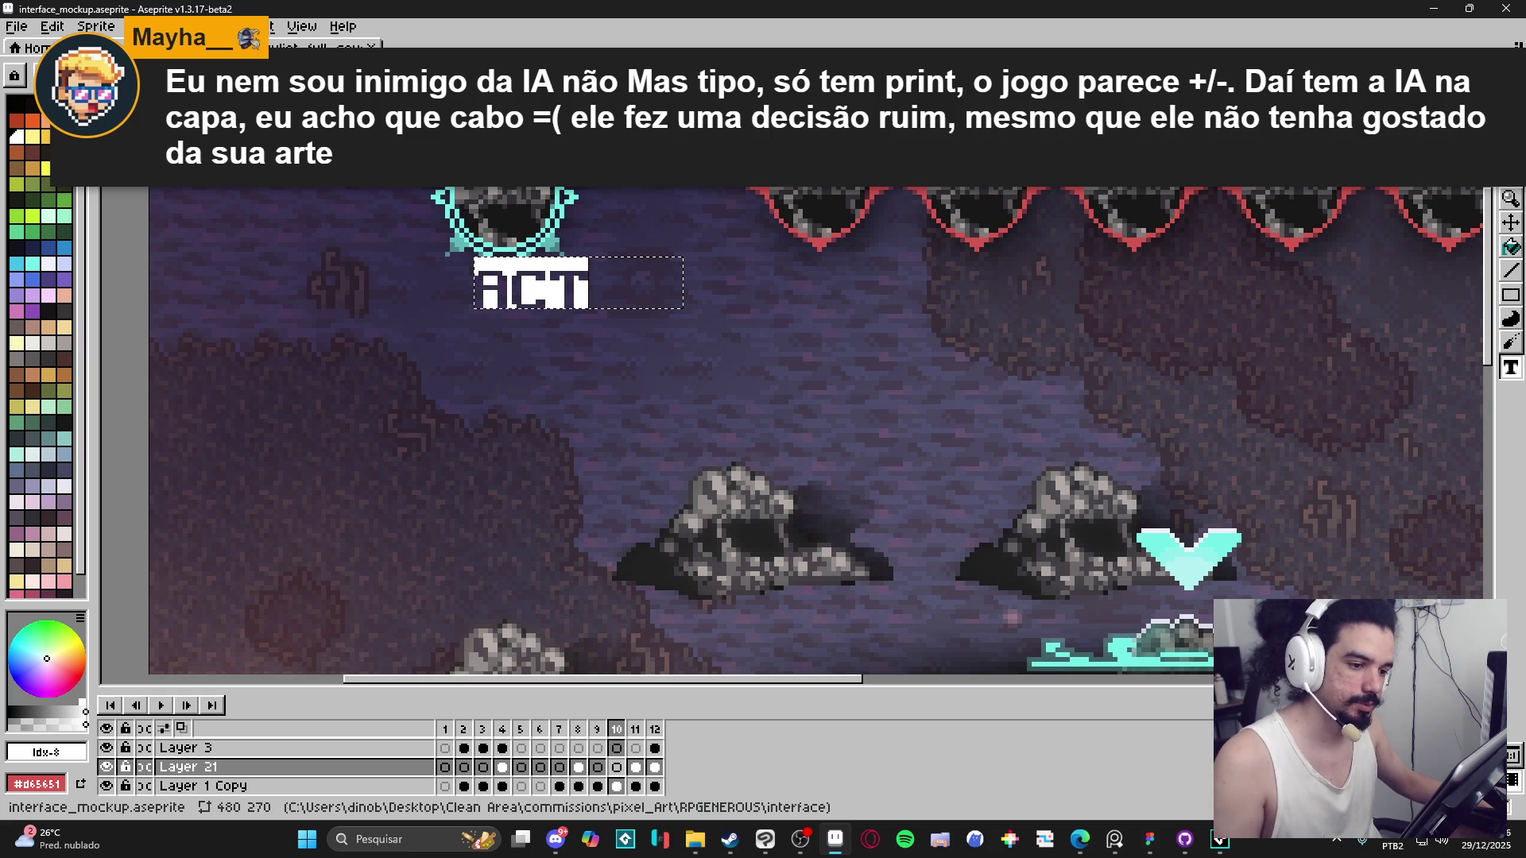
left_click(338, 76)
left_click(338, 173)
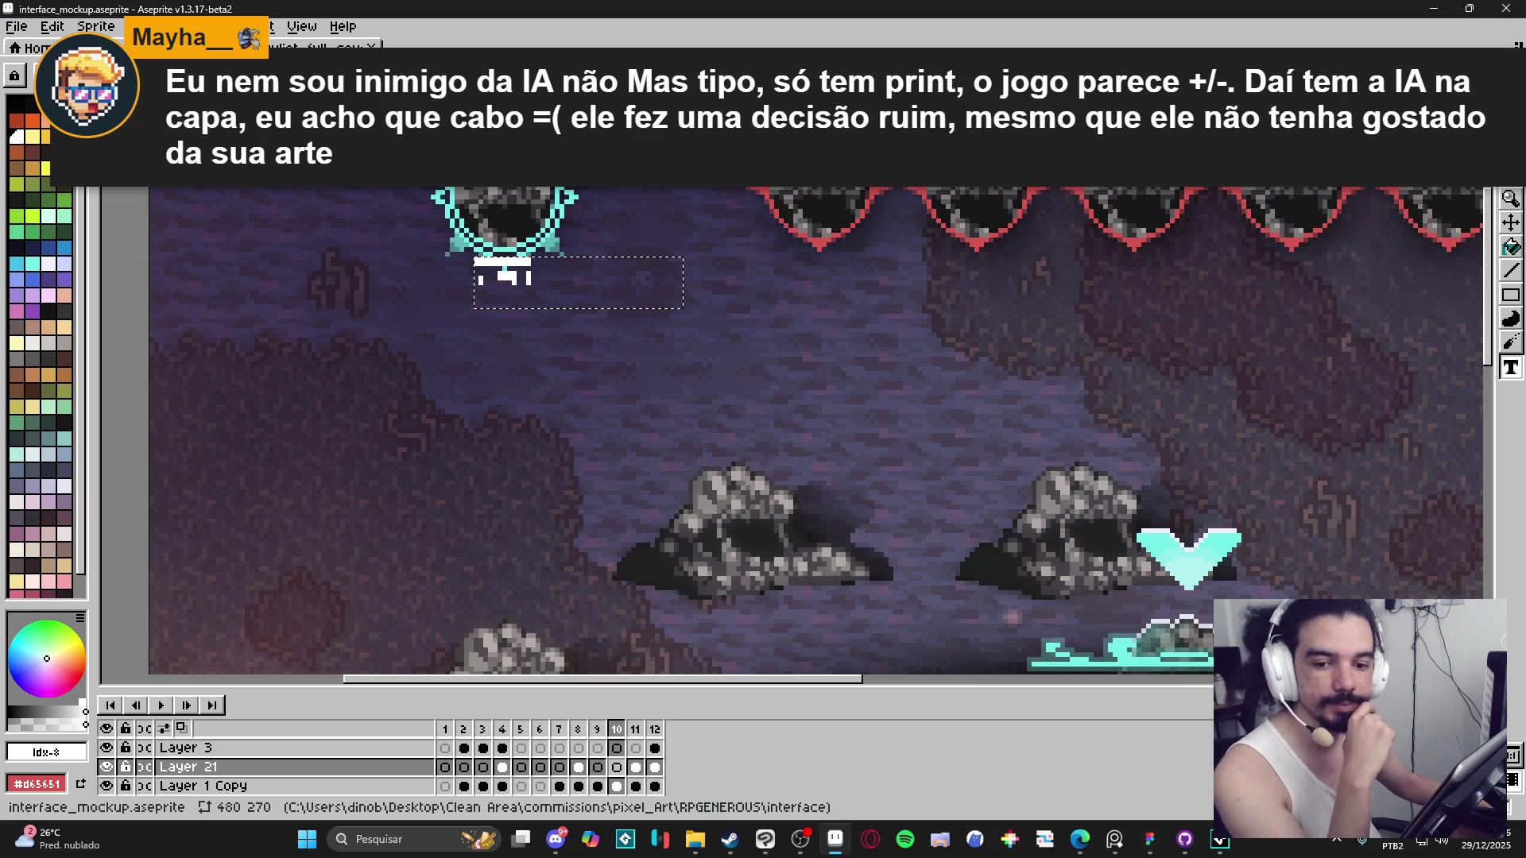
Browse the font list and apply ExpressionPro 16pt to the ACT text.
left_click(143, 76)
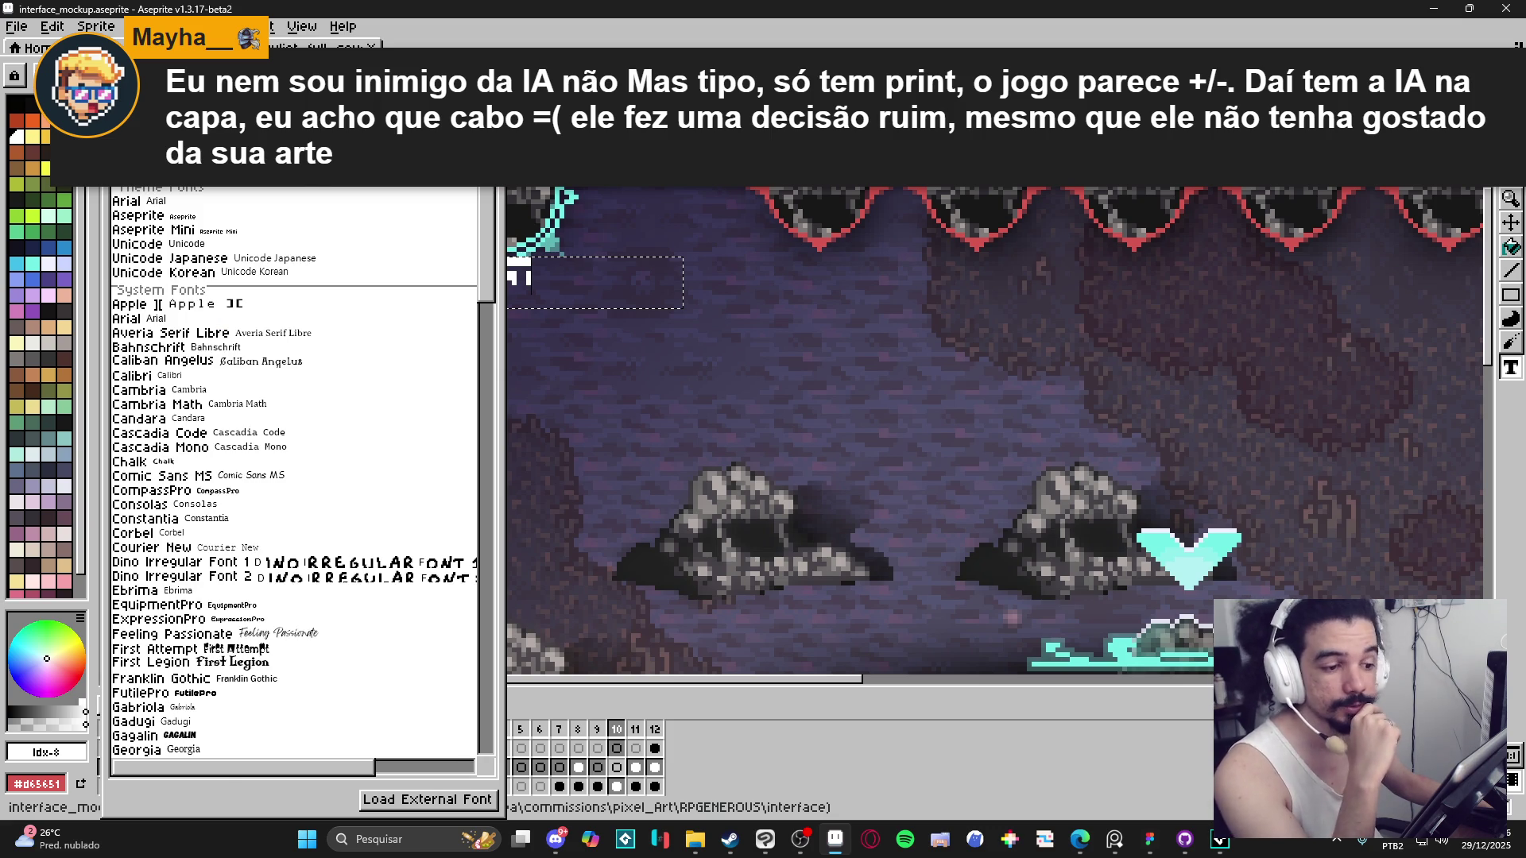
key("Escape")
key("Escape")
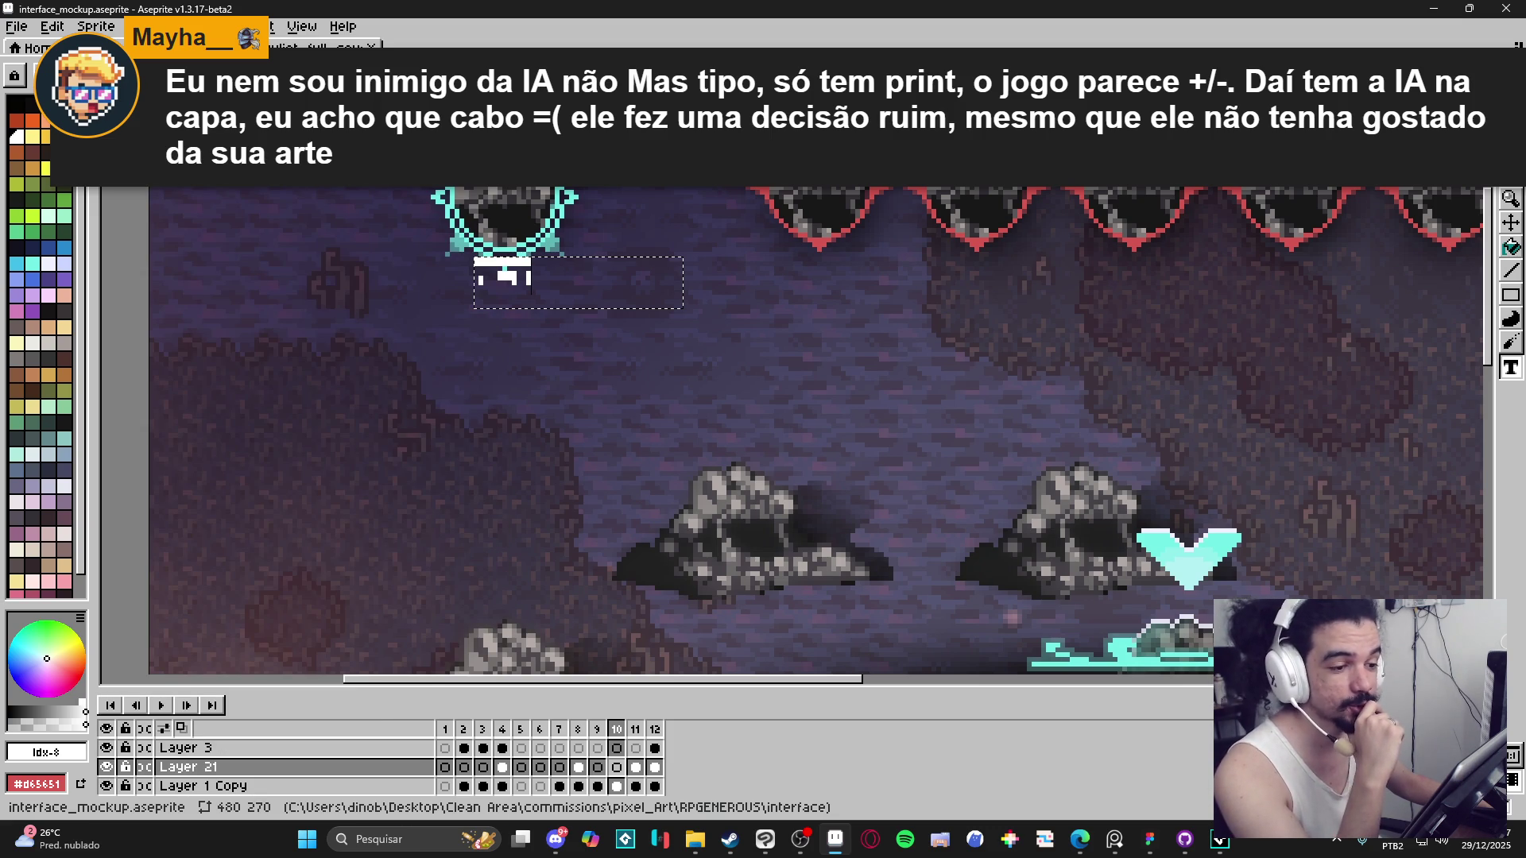
left_click(143, 75)
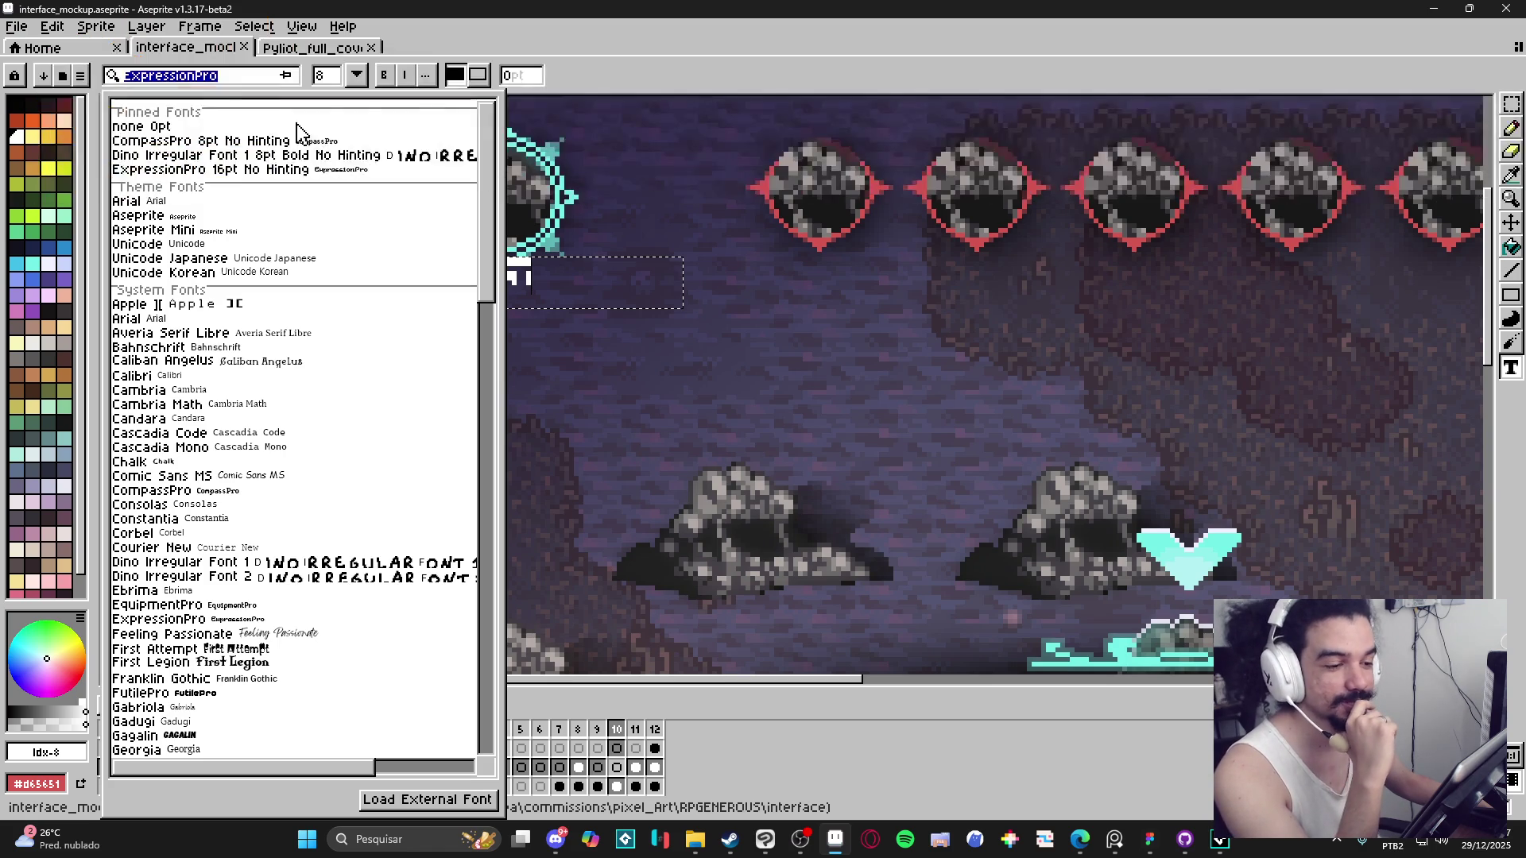
key("Escape")
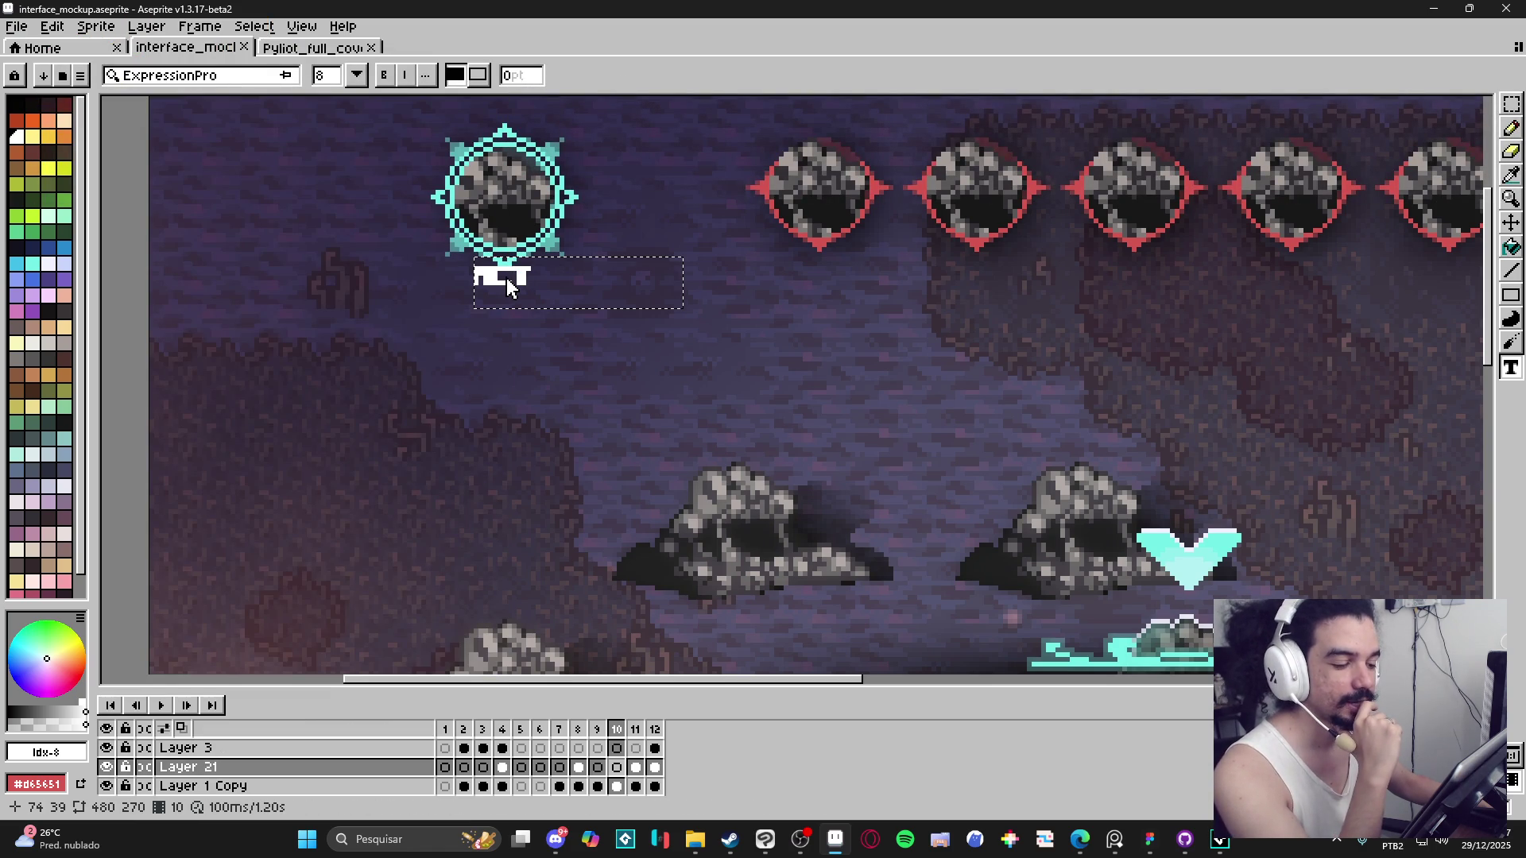
left_click(231, 75)
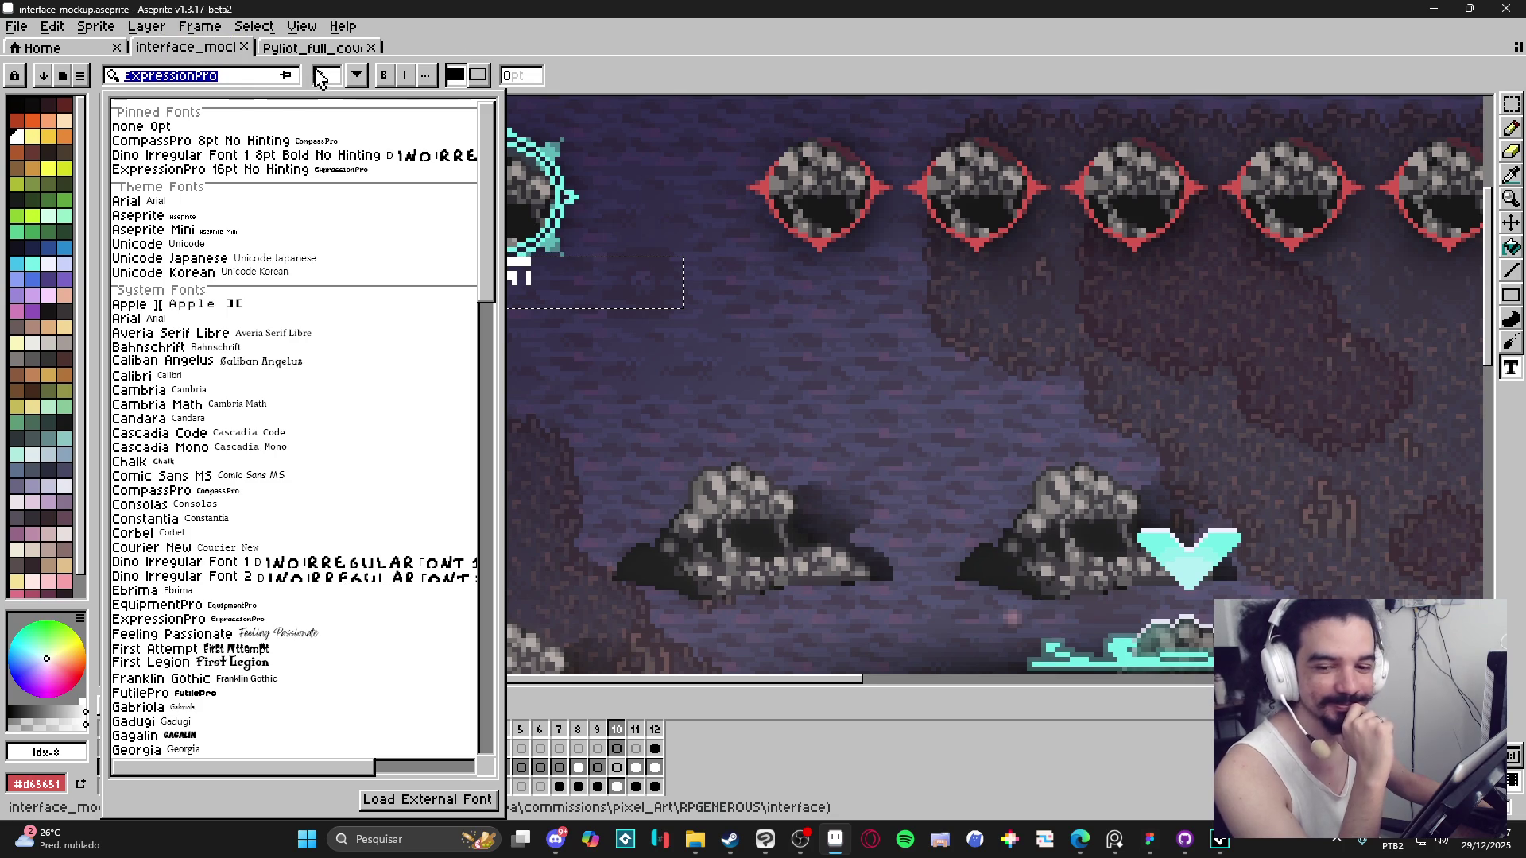
left_click(244, 169)
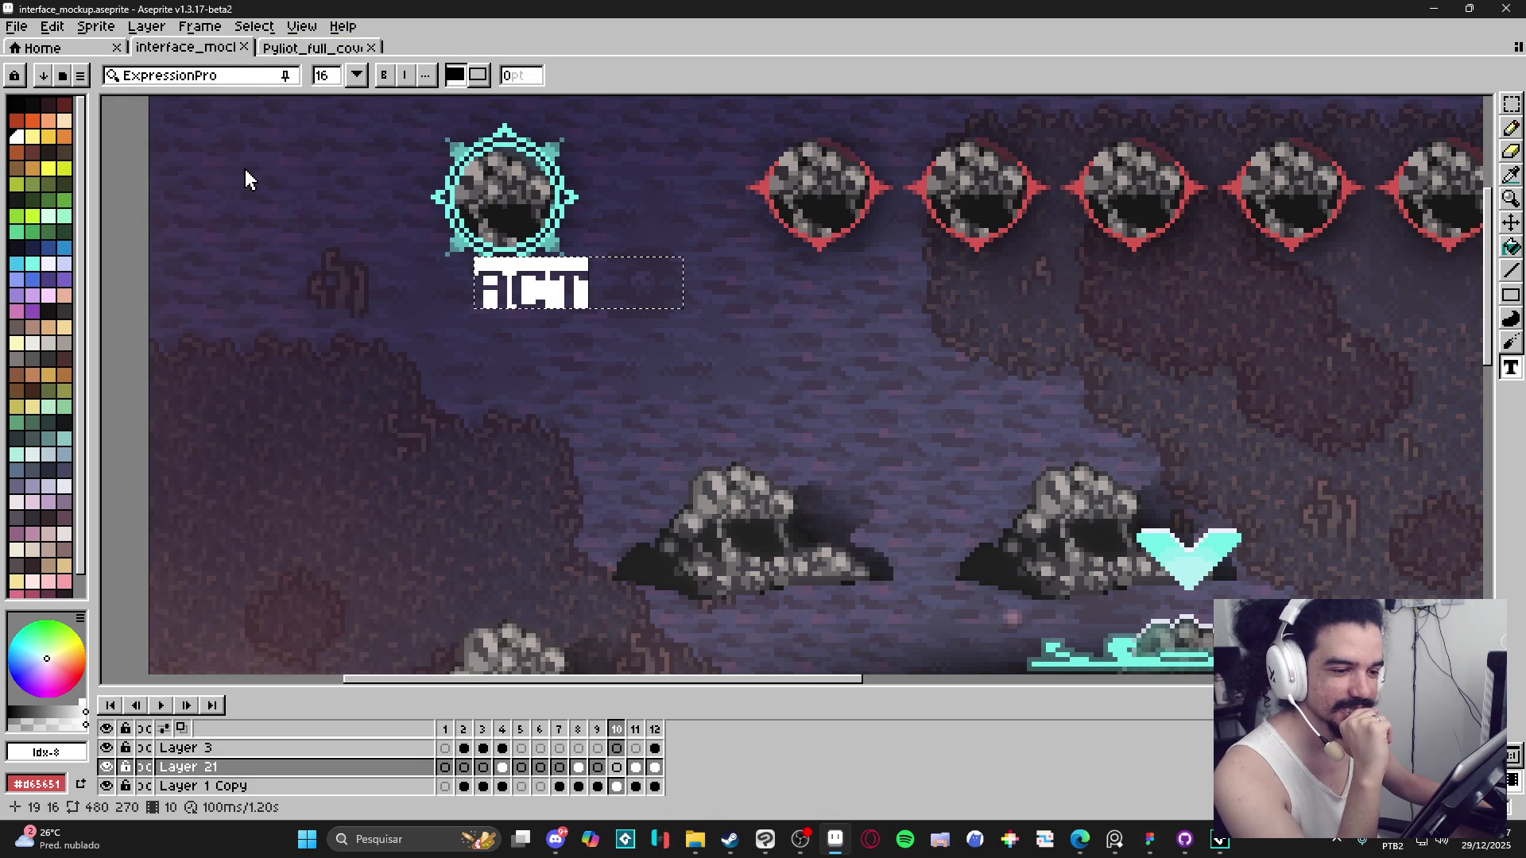
Search for and apply the LanaPixel font to ACT, then enter a font size of 10.
left_click(263, 77)
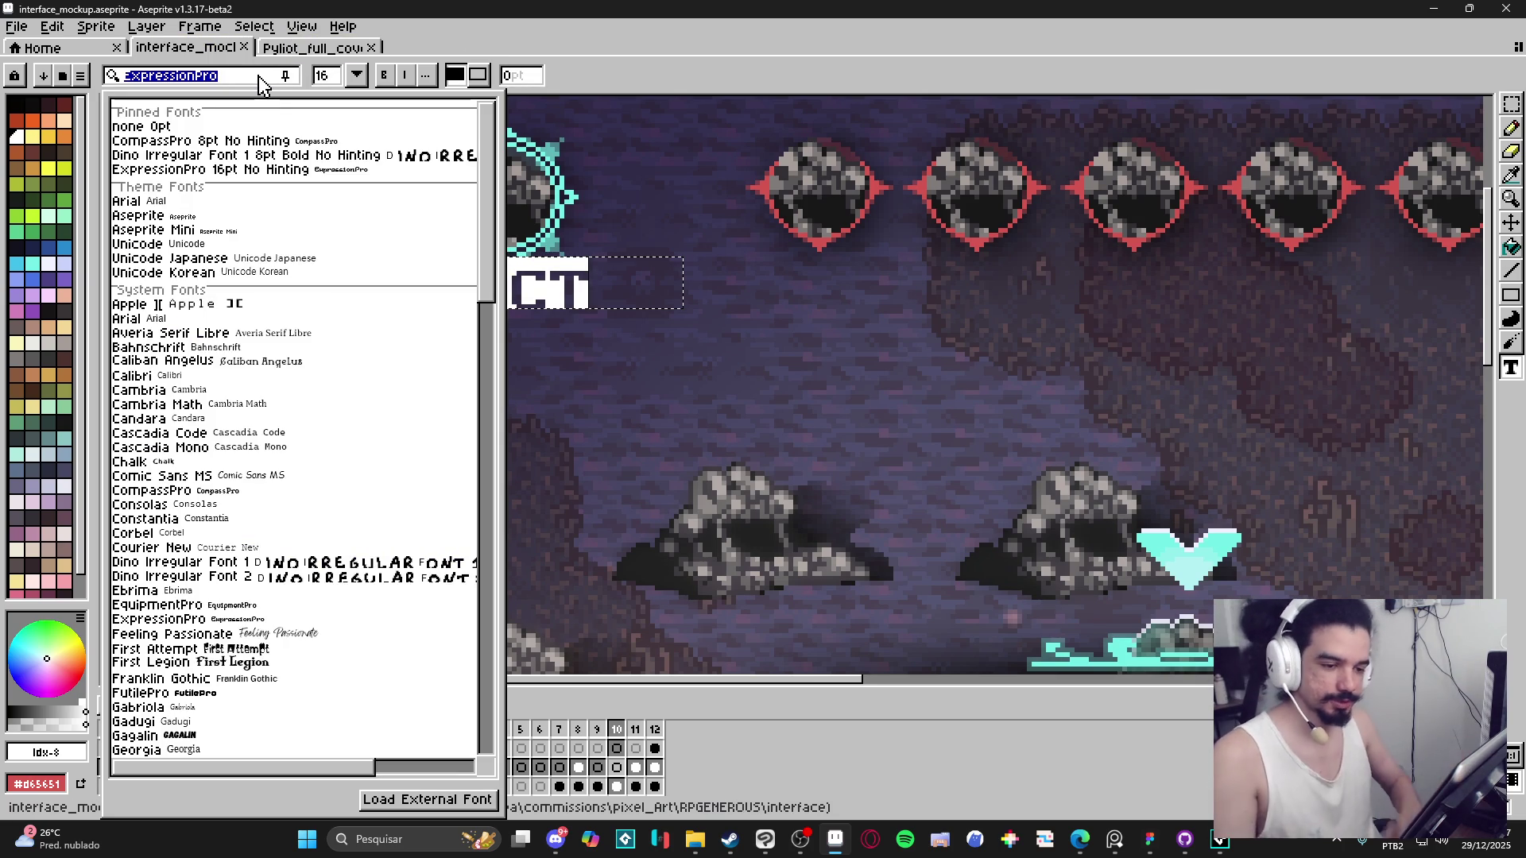
type("lan")
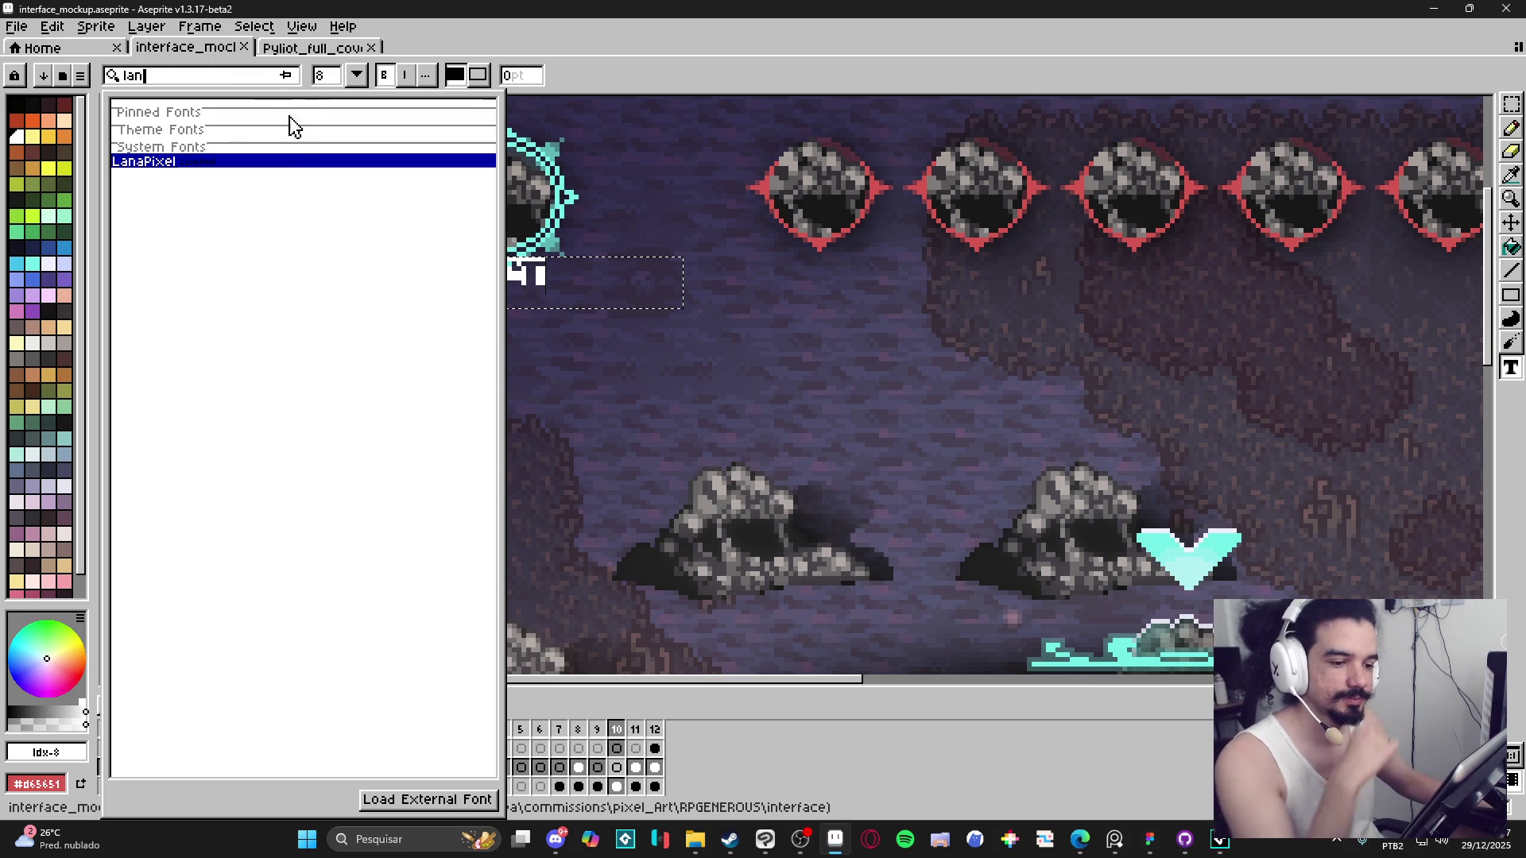
left_click(294, 163)
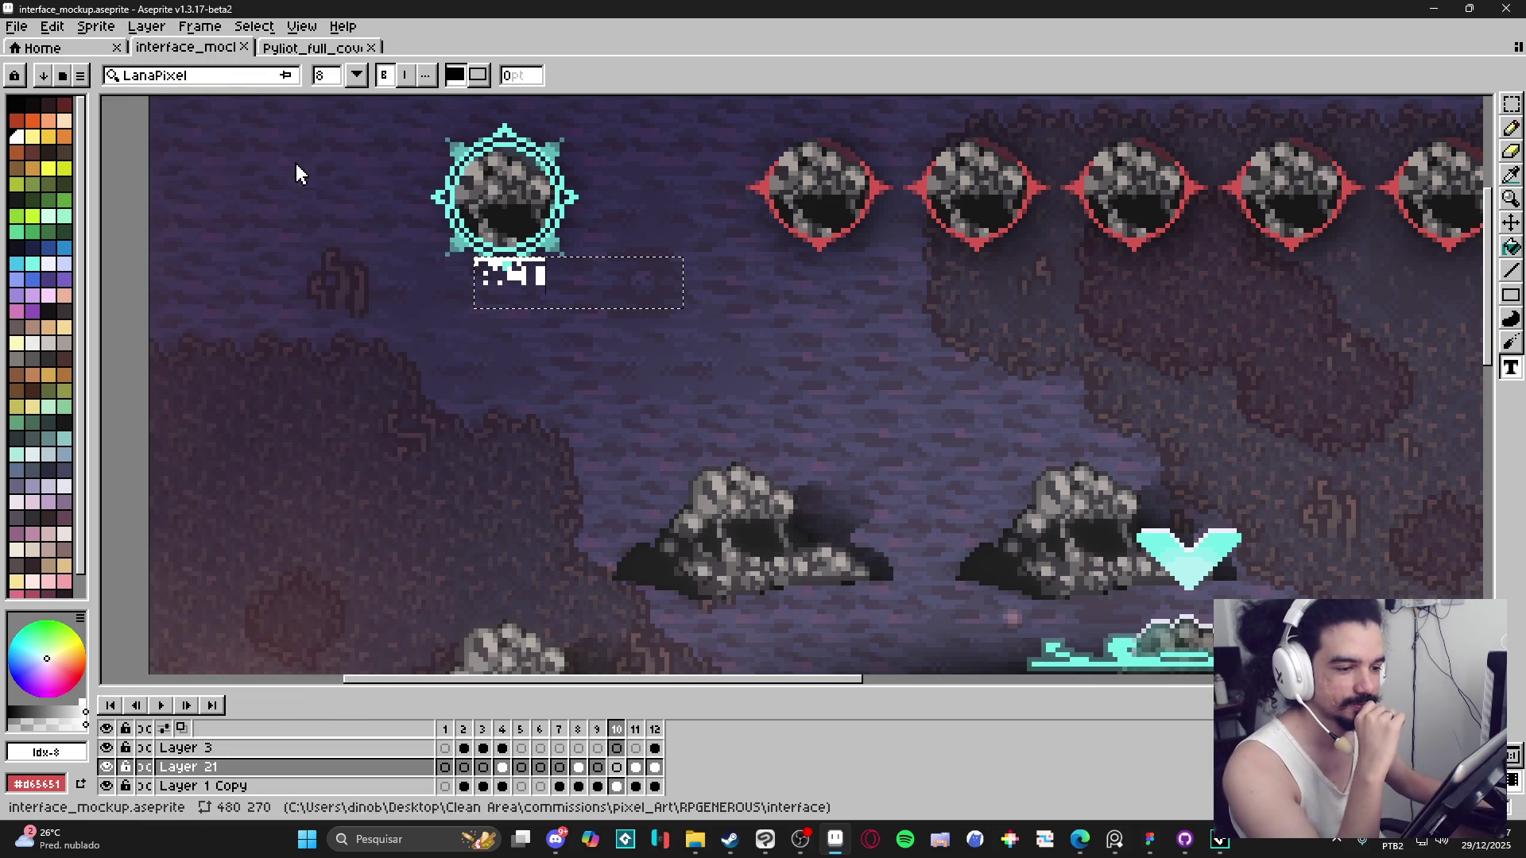
left_click(333, 87)
type("10")
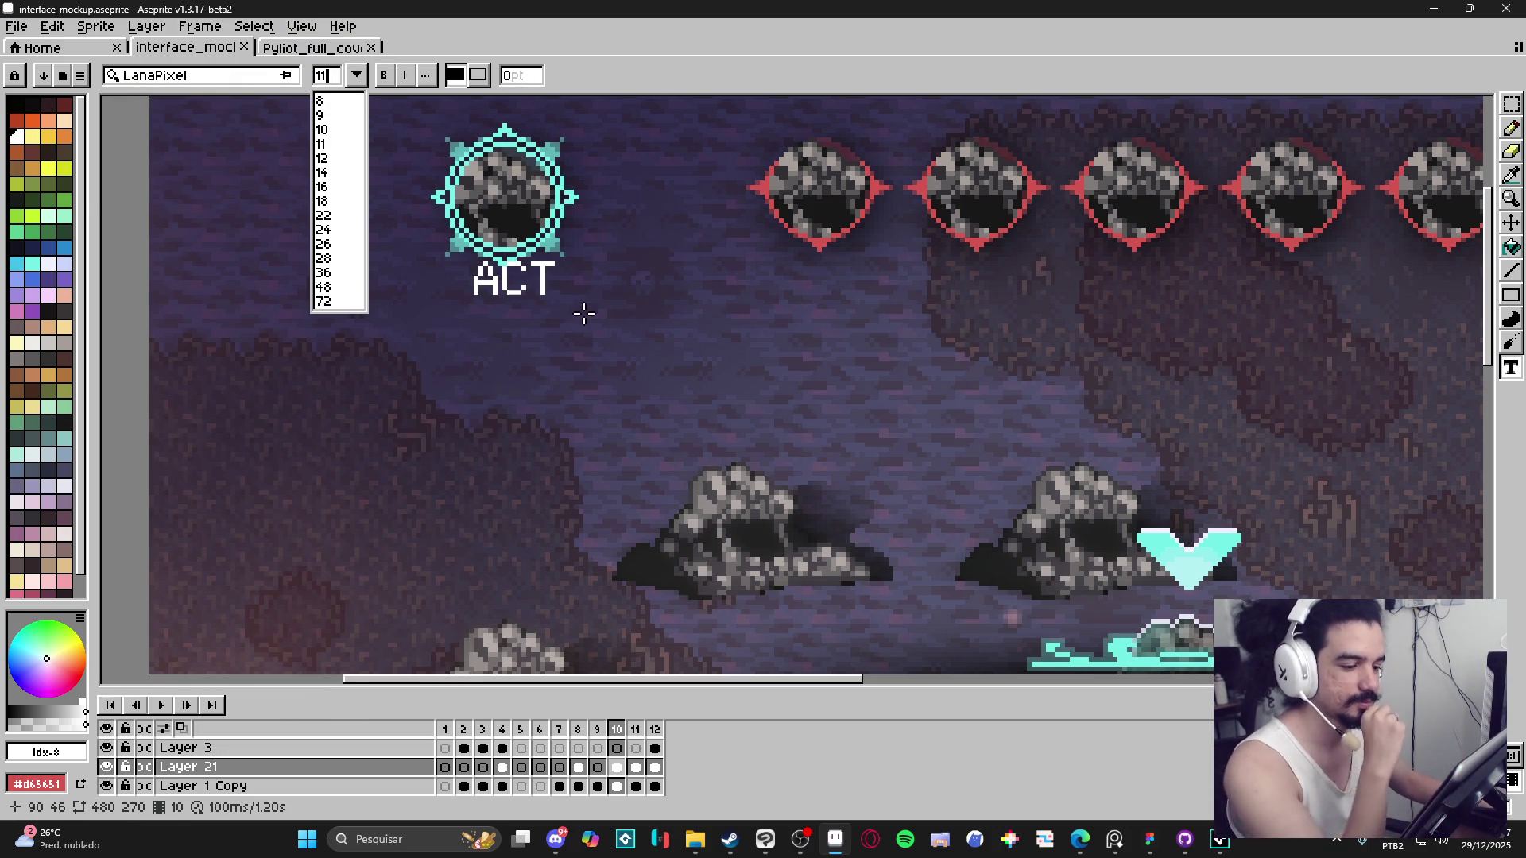
type("m")
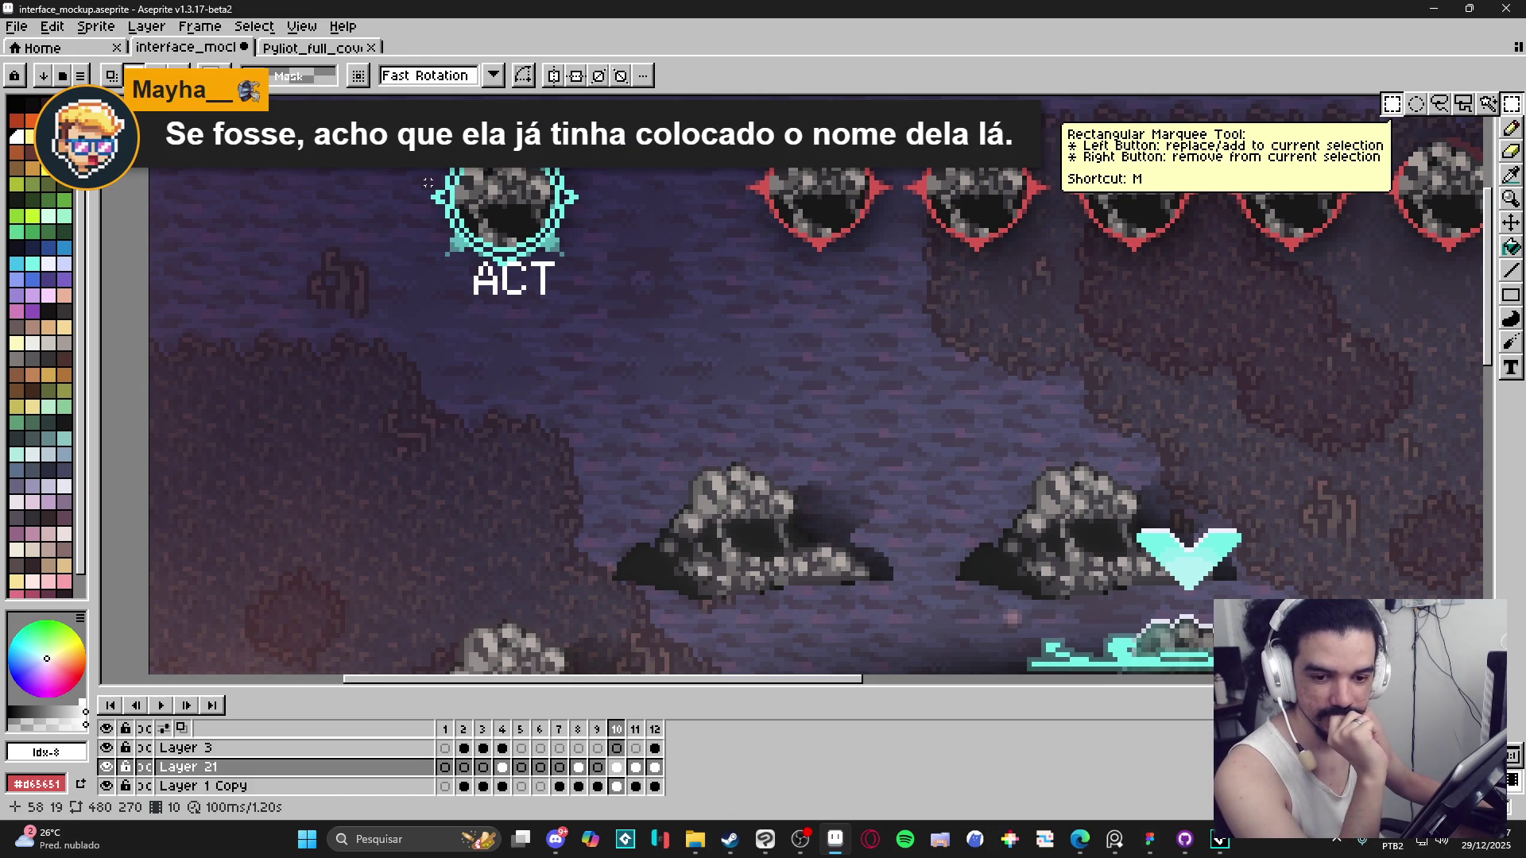
Give the ACT label a black outline with the outline matrix's whole bottom row filled.
left_click_drag(441, 234, 578, 317)
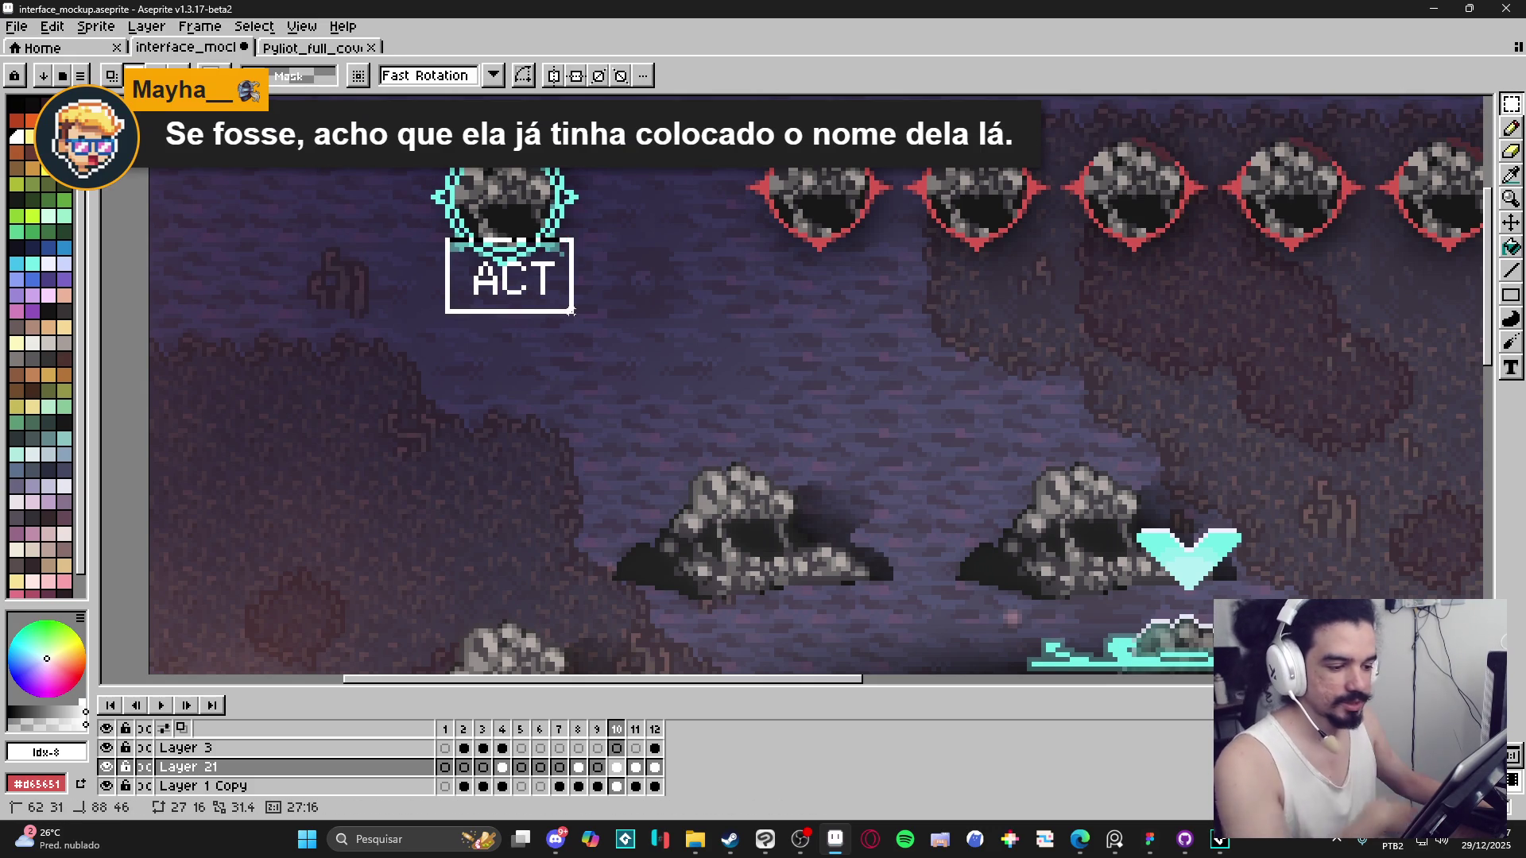
left_click(16, 104)
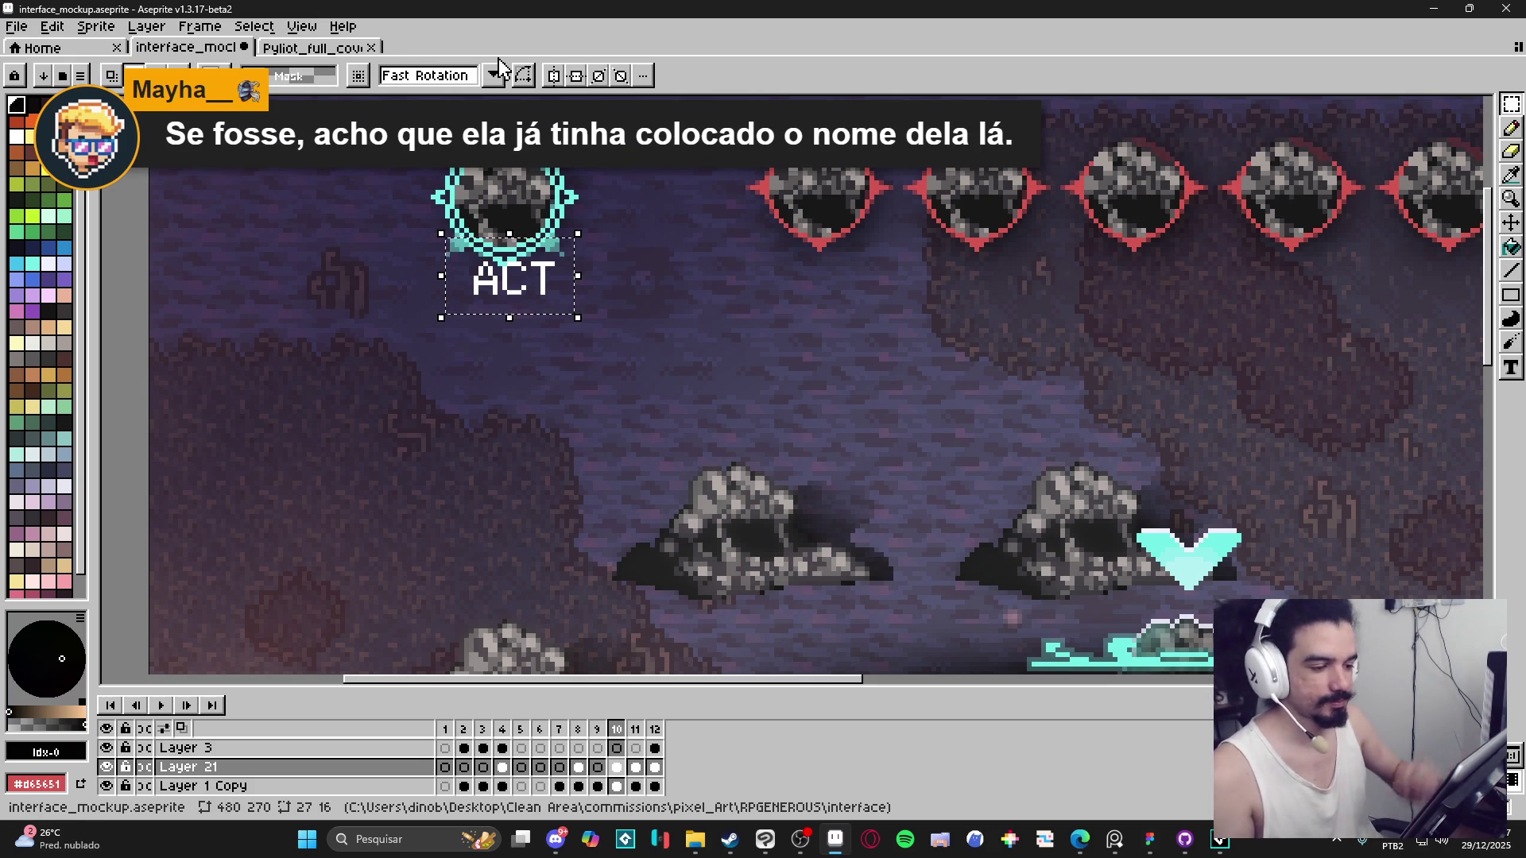
key("shift+o")
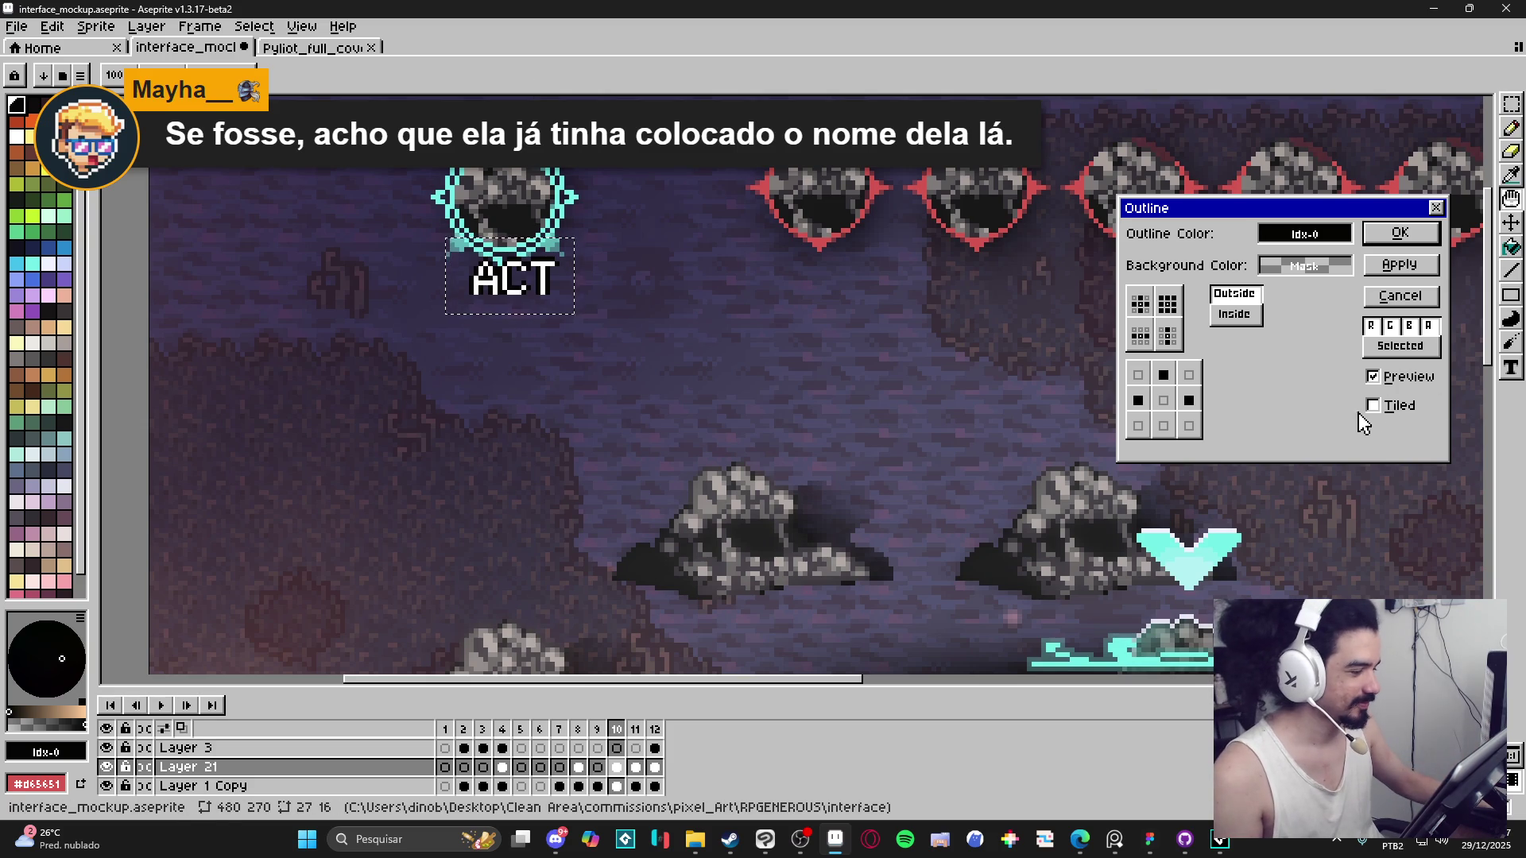
left_click(1174, 432)
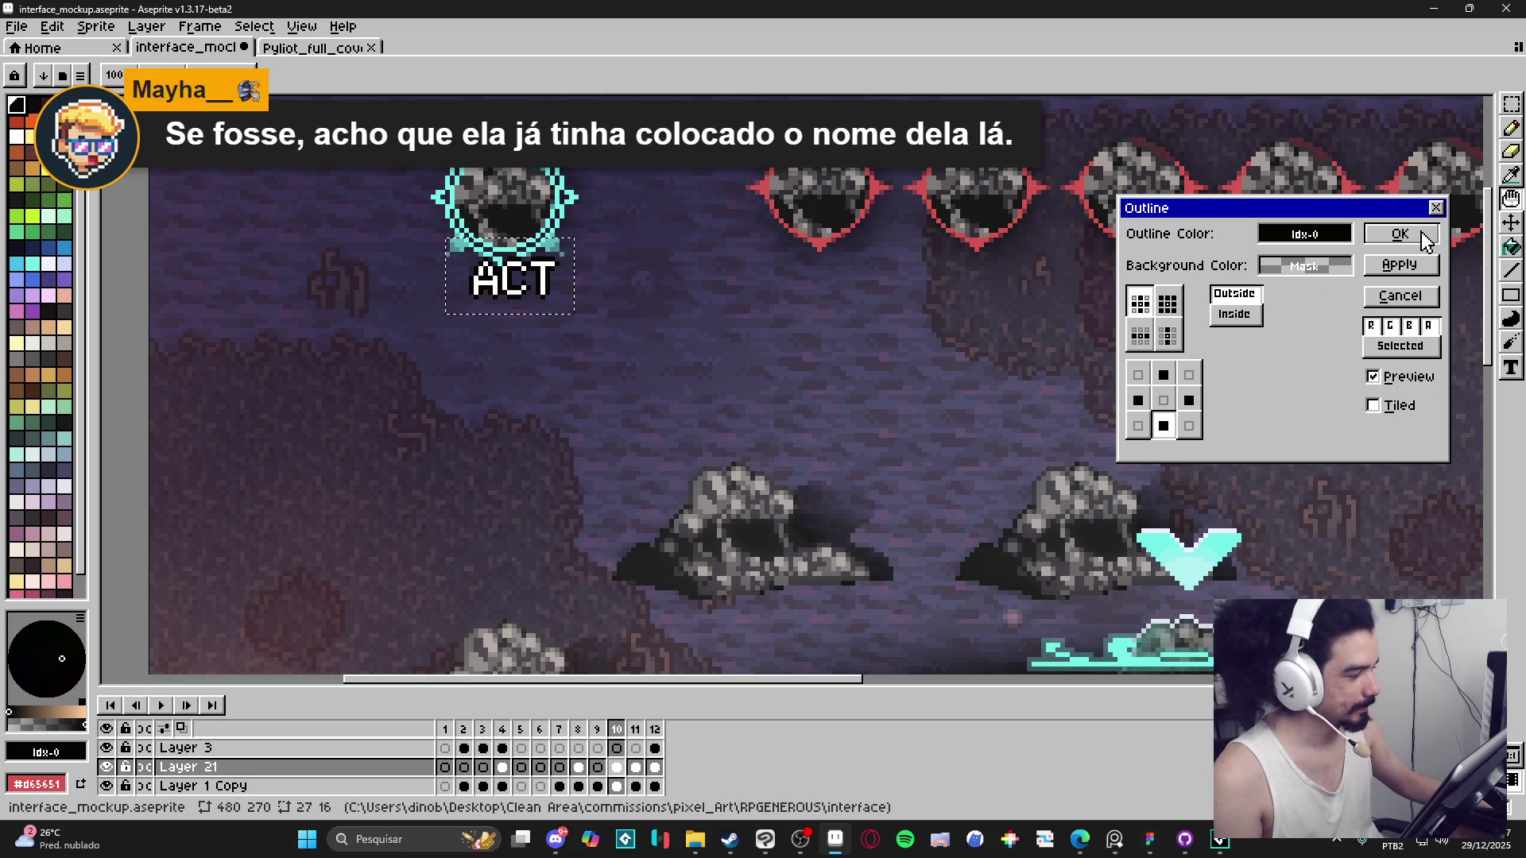
left_click(1138, 426)
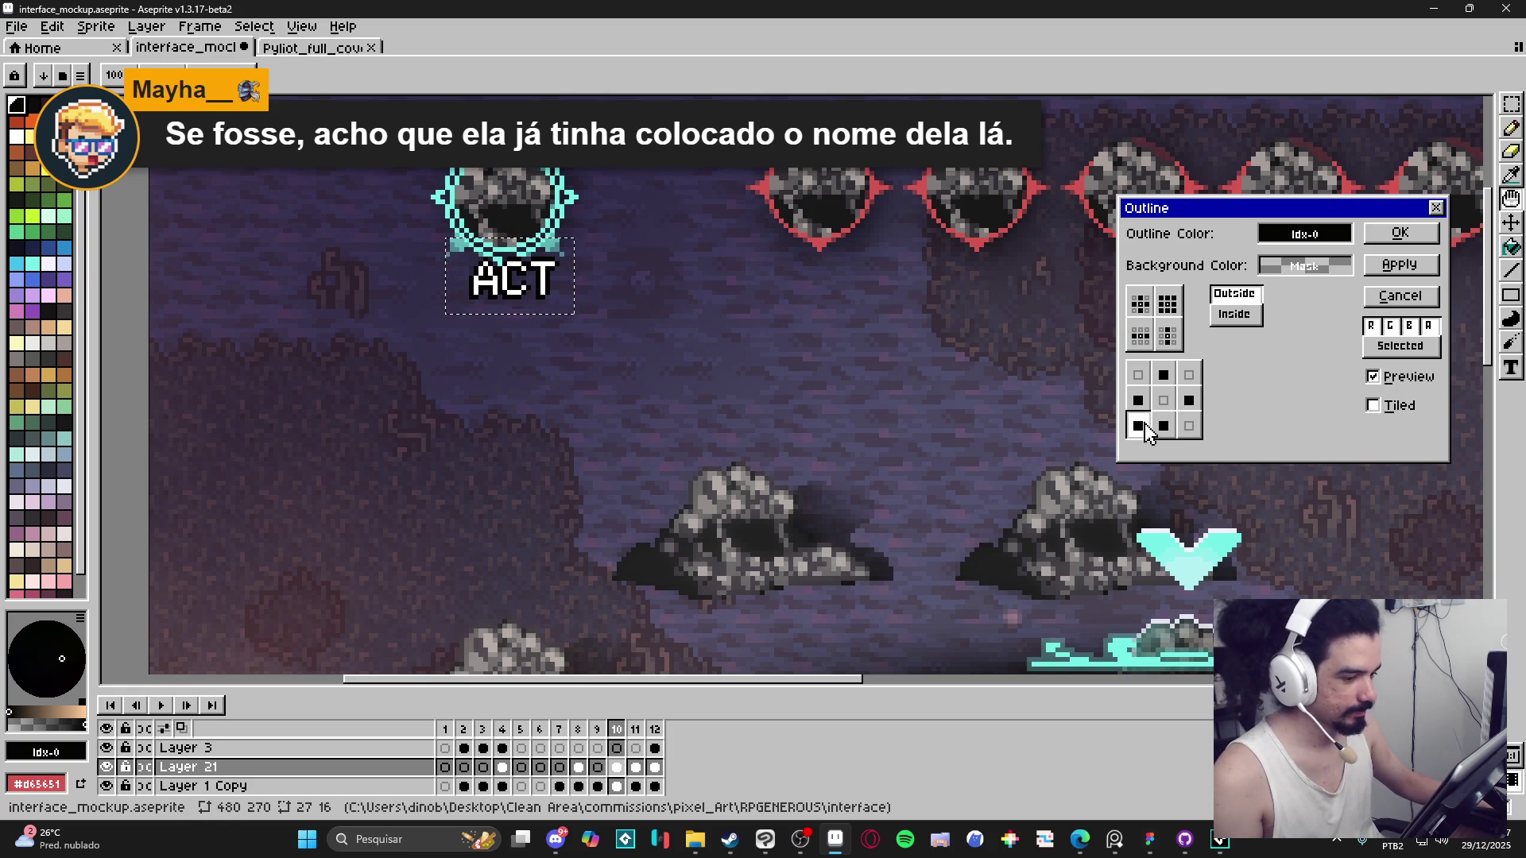
left_click(1188, 427)
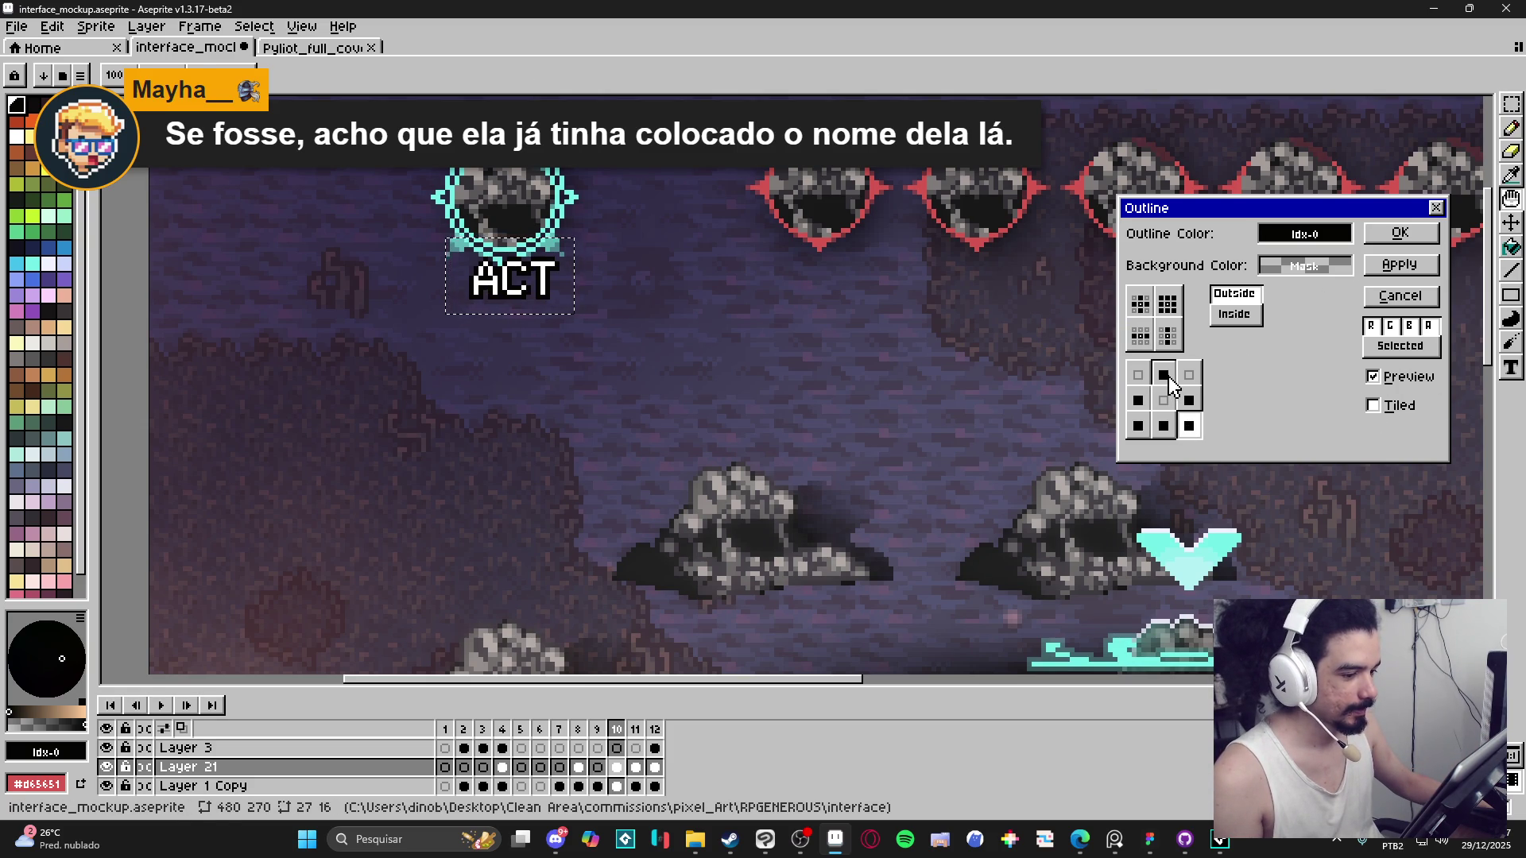
left_click(1401, 234)
Shift the cyan portrait and its ACT label down about 24 pixels.
key("m")
mouse_move(429, 217)
left_mouse_down()
mouse_move(511, 299)
mouse_move(582, 312)
mouse_move(534, 278)
mouse_move(542, 261)
left_mouse_up()
left_click(434, 185)
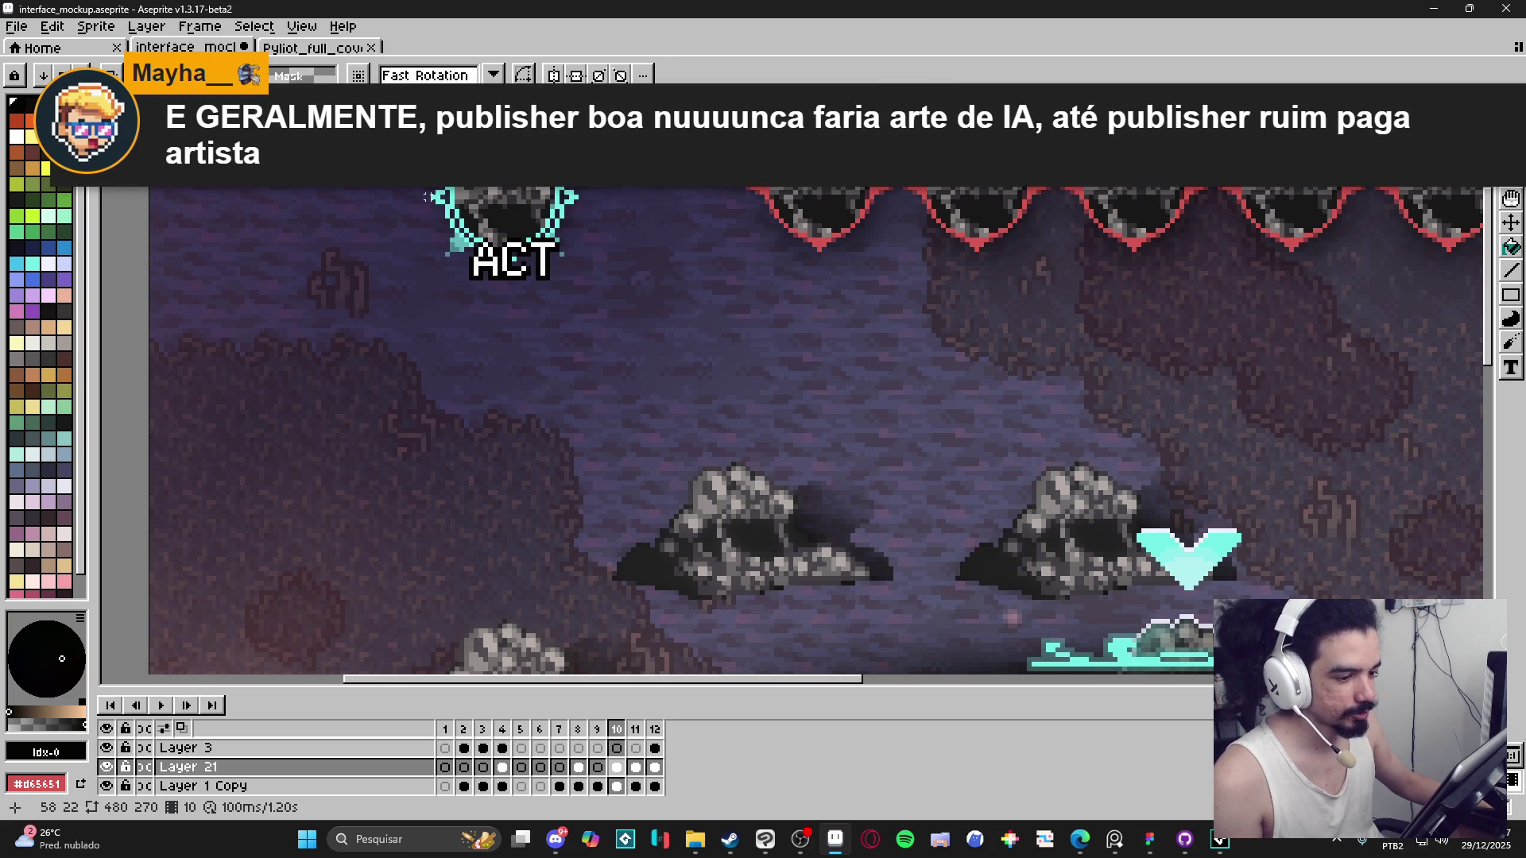
mouse_move(431, 196)
left_mouse_down()
mouse_move(578, 269)
mouse_move(582, 294)
left_mouse_up()
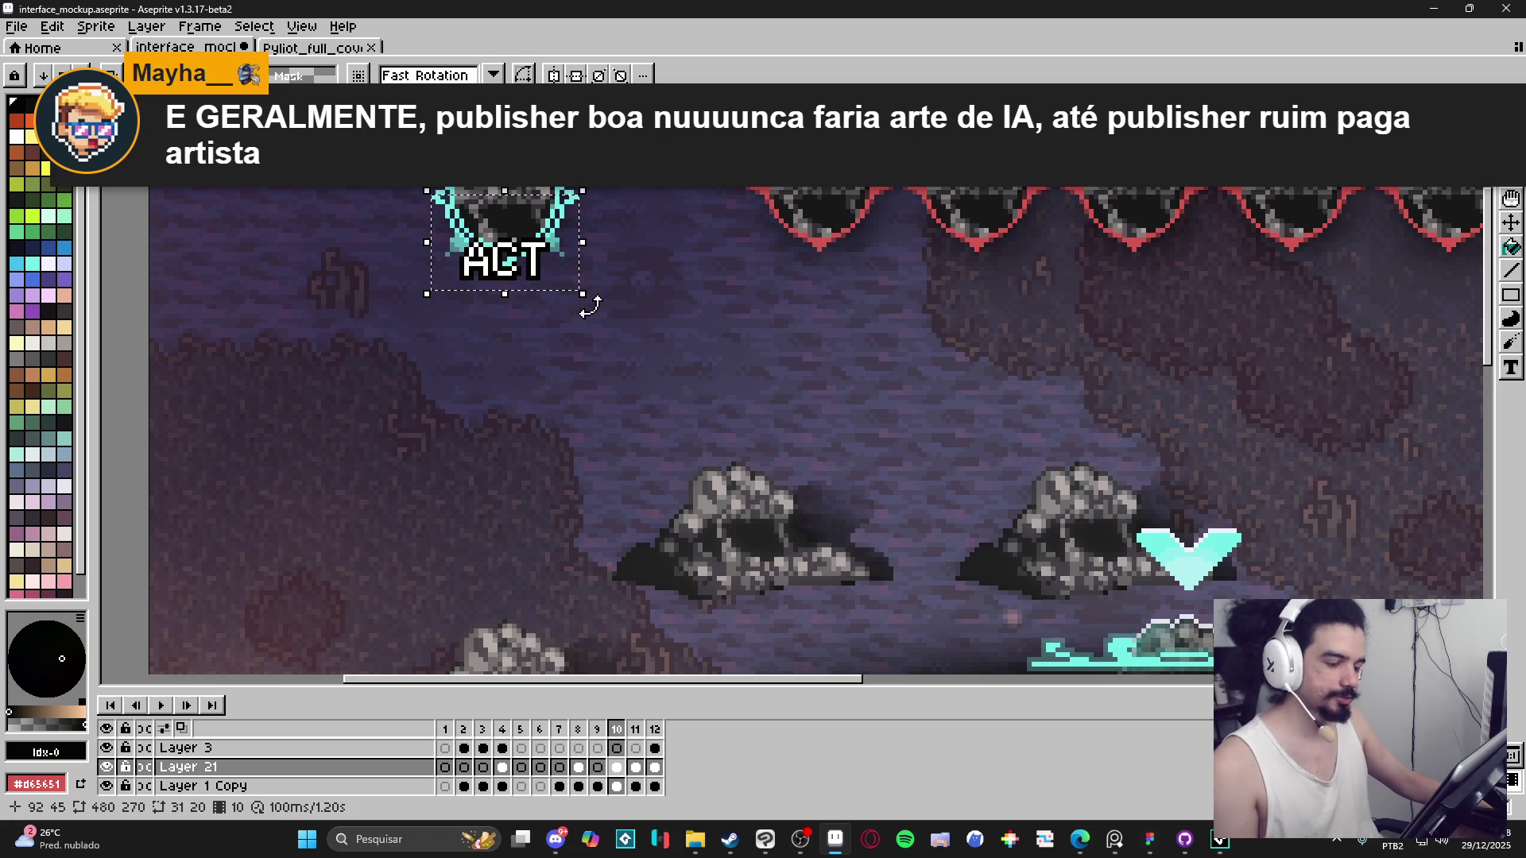
left_click_drag(534, 273, 533, 292)
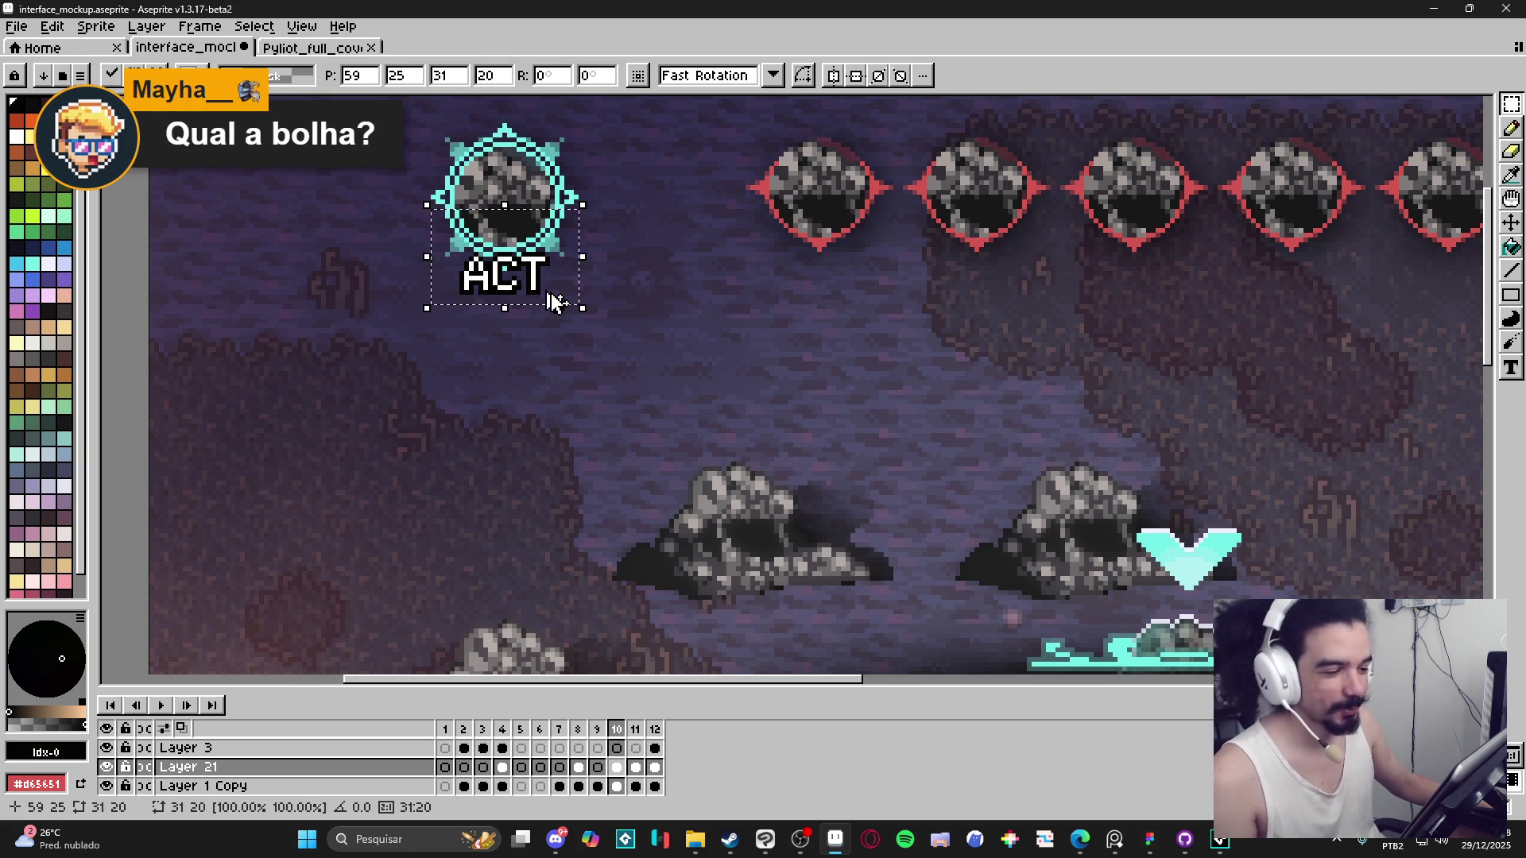
key("ctrl+d")
scroll(572, 302, "down", 1)
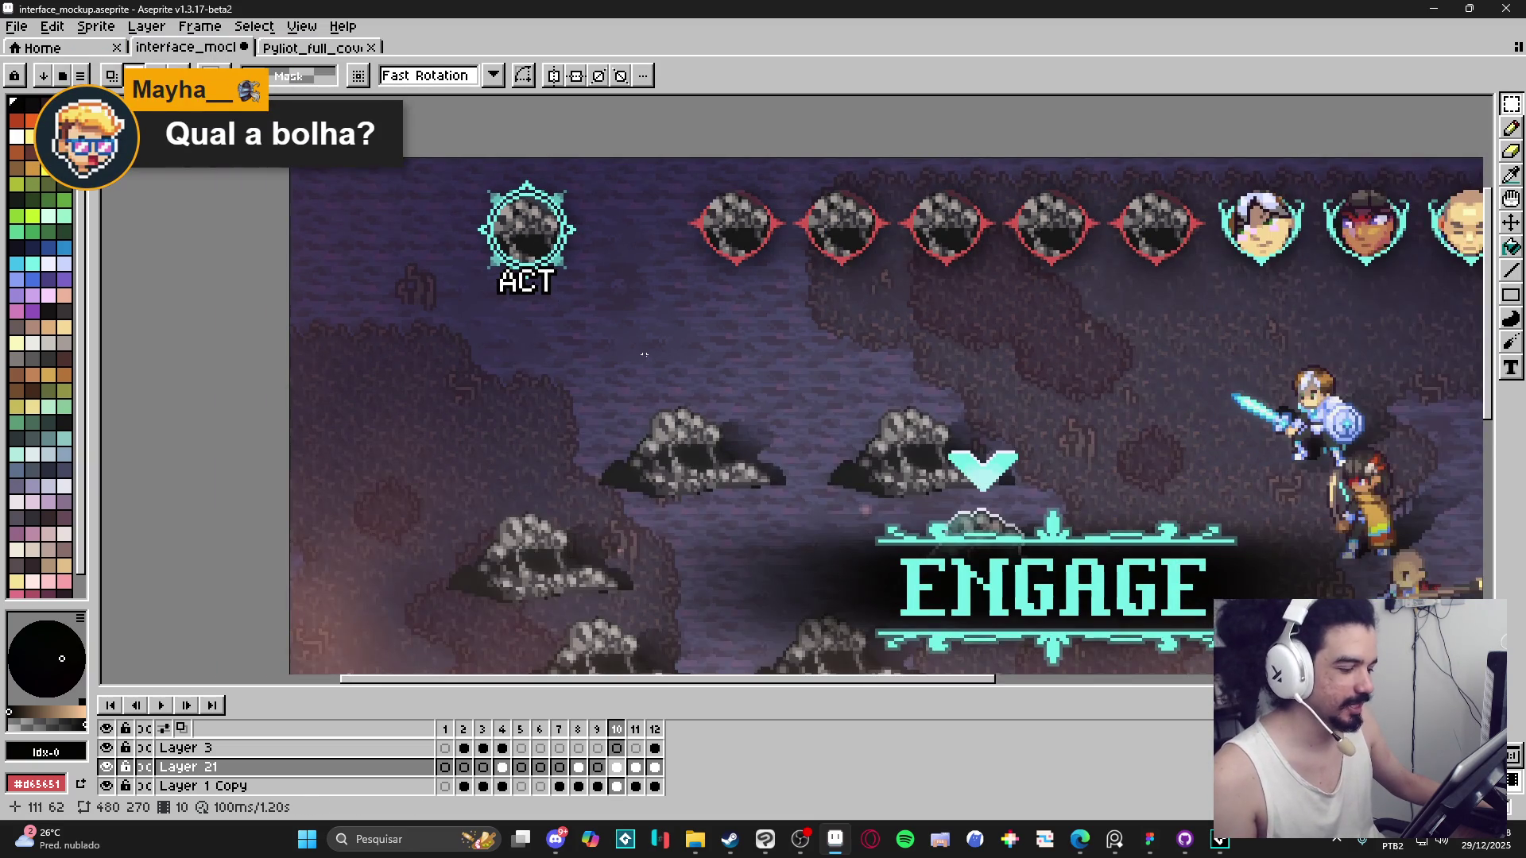
scroll(679, 389, "down", 1)
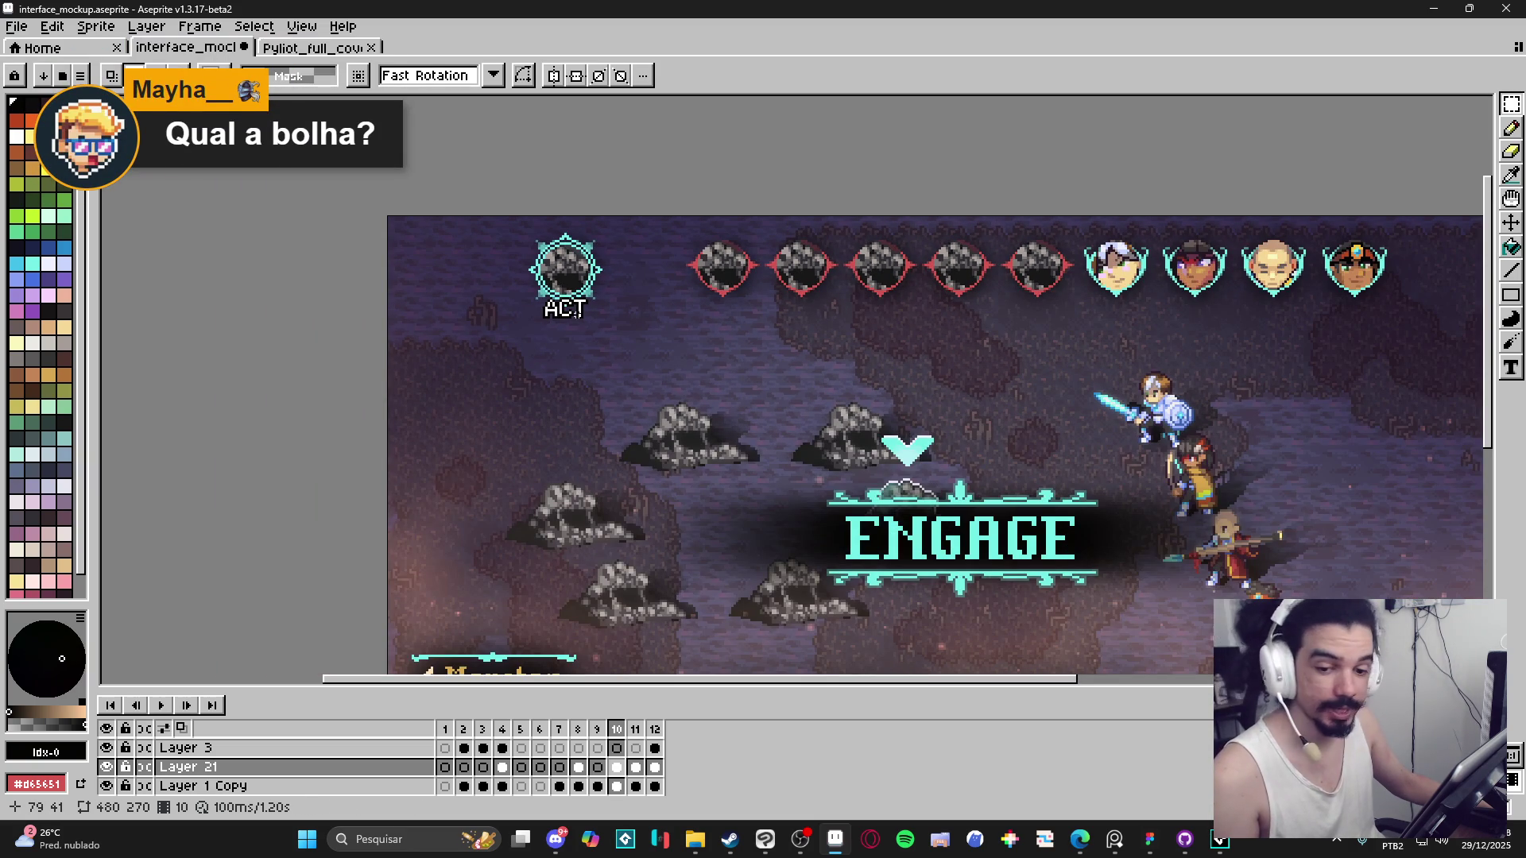
scroll(562, 308, "up", 2)
scroll(653, 397, "down", 2)
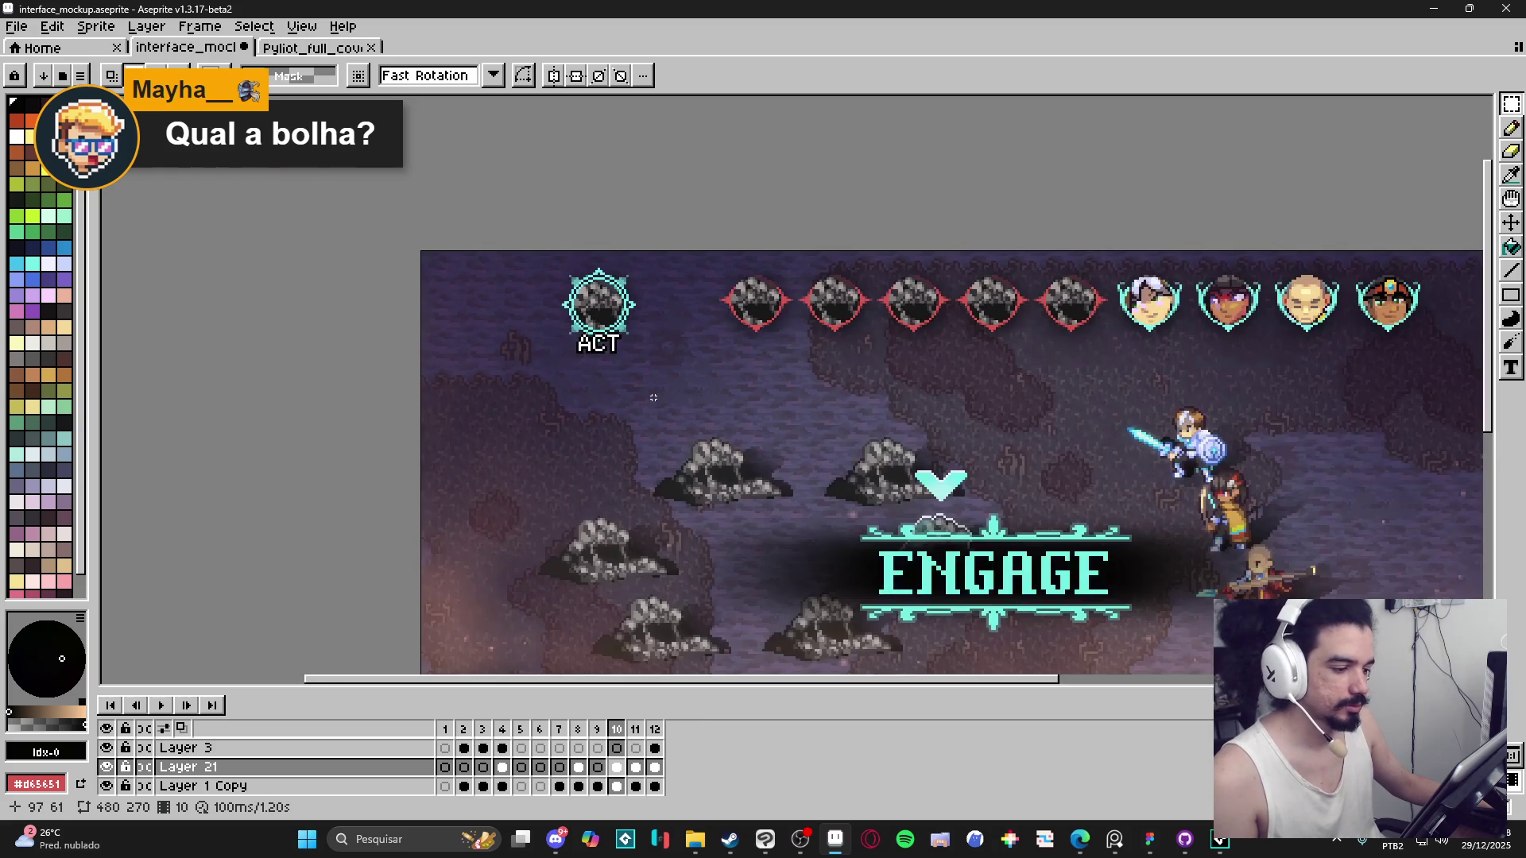
mouse_move(588, 380)
left_mouse_down()
mouse_move(330, 354)
mouse_move(535, 317)
mouse_move(354, 341)
mouse_move(371, 329)
left_mouse_up()
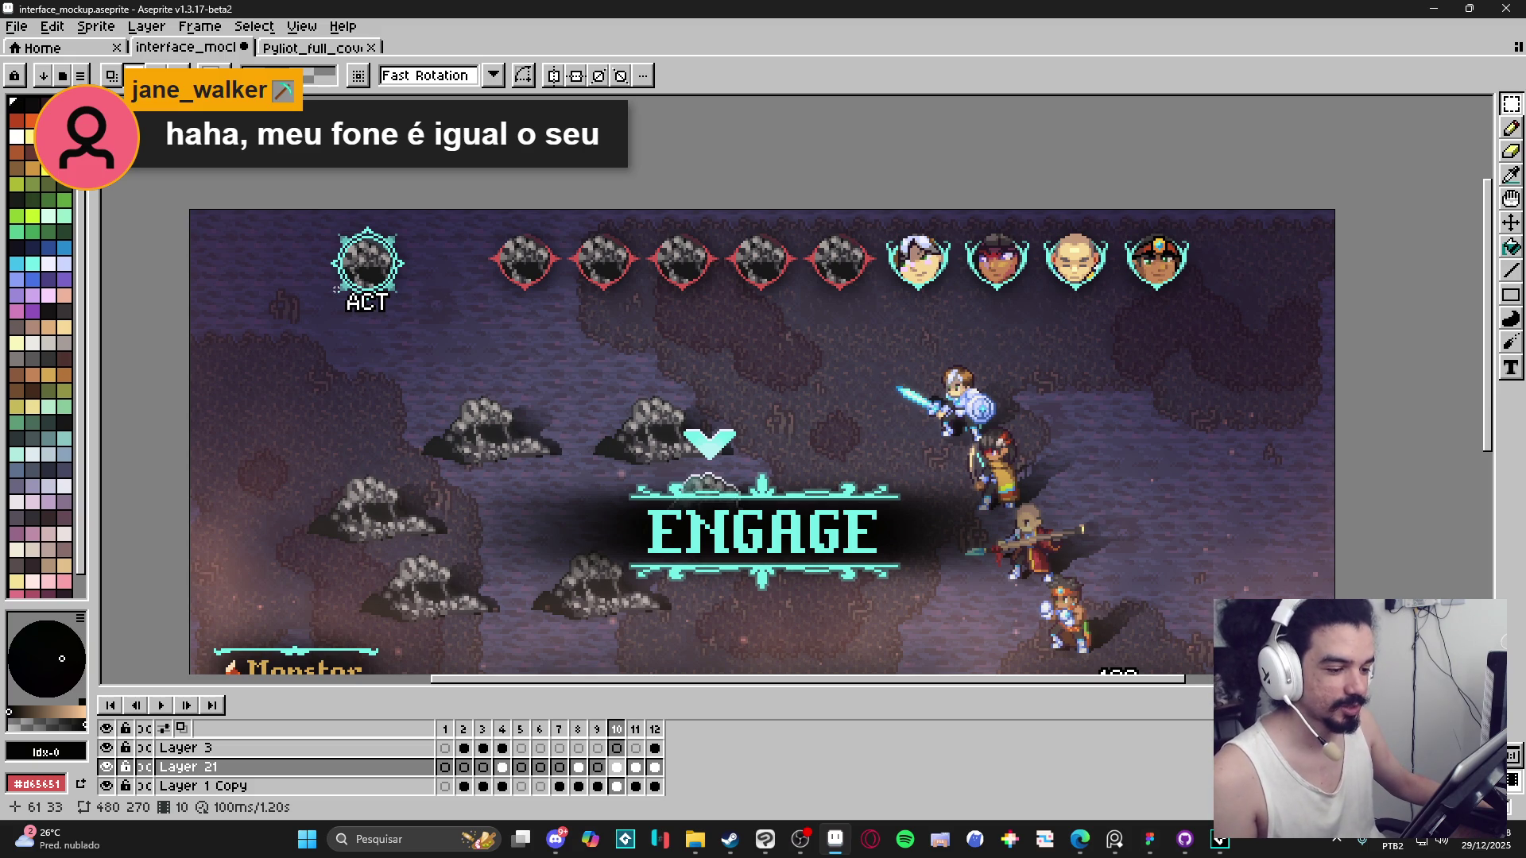
scroll(346, 302, "up", 2)
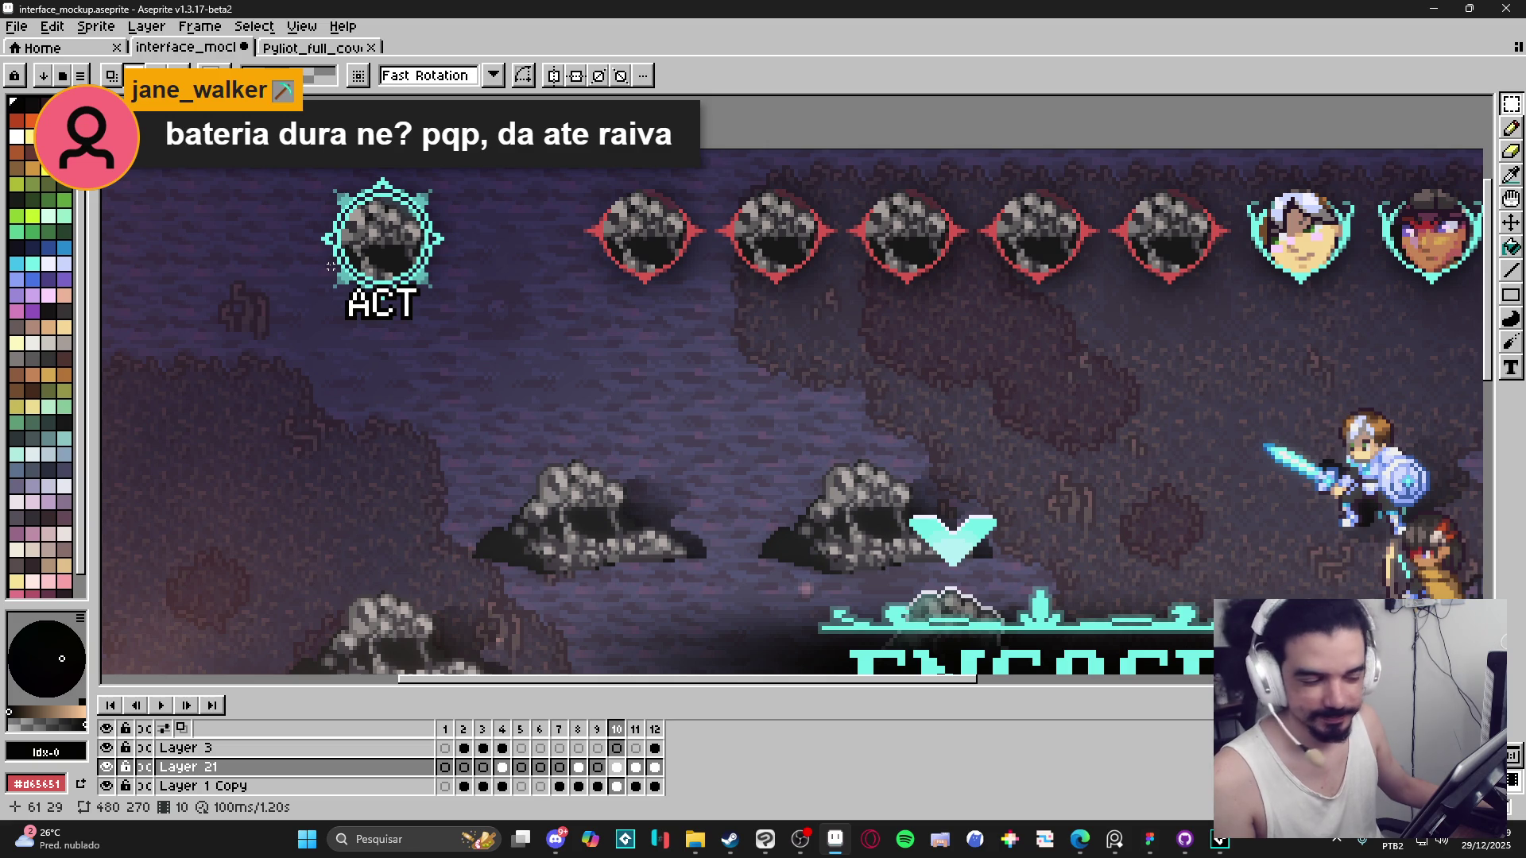
scroll(409, 306, "down", 2)
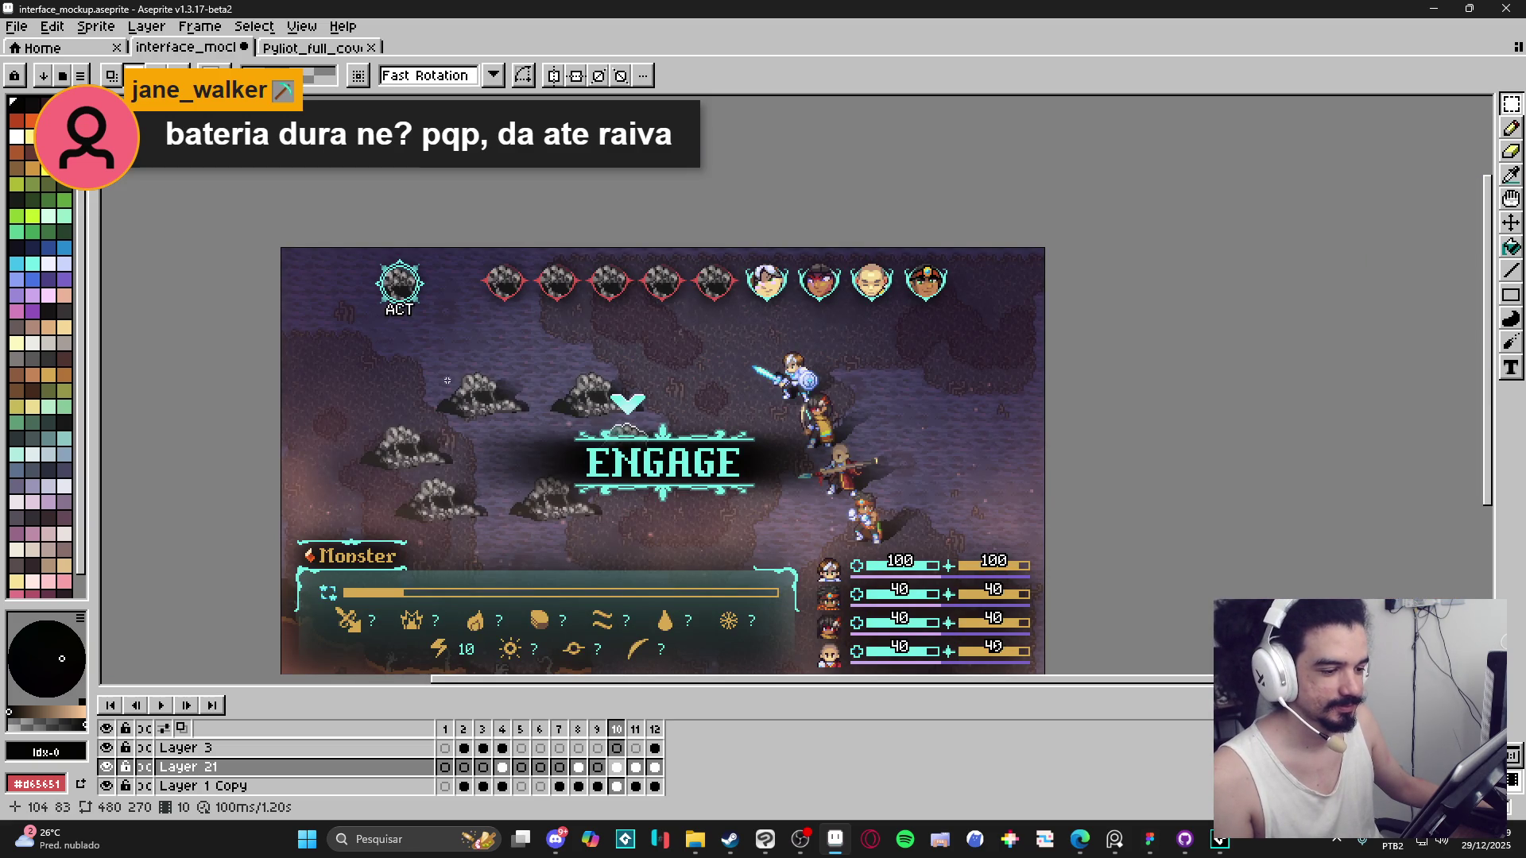
scroll(409, 321, "up", 2)
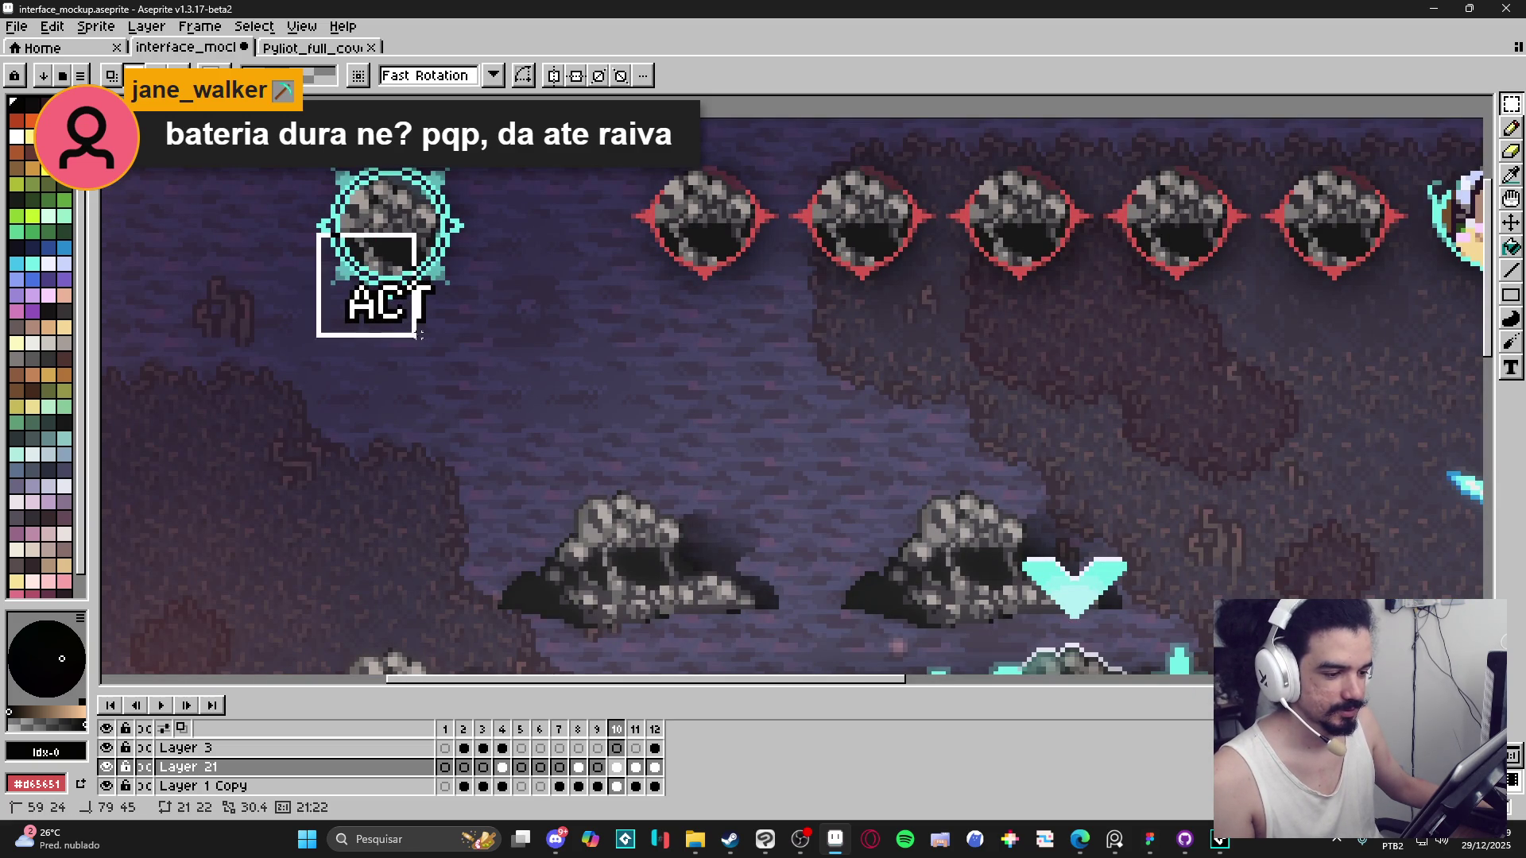
left_click(1510, 367)
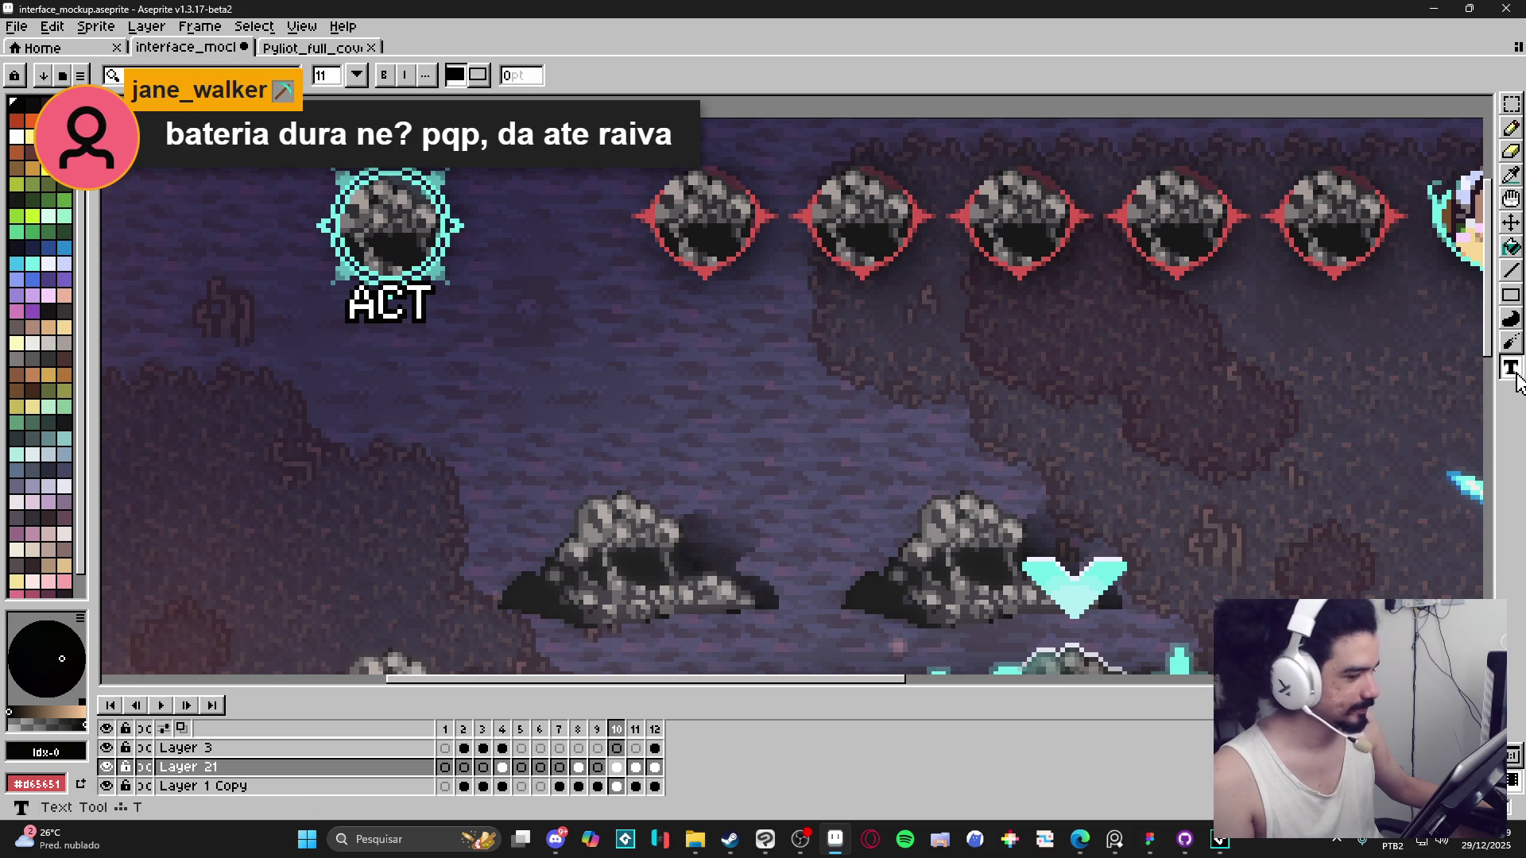
Write a 'next' label in a text box under the first red portrait.
left_click_drag(650, 296, 860, 347)
type("next")
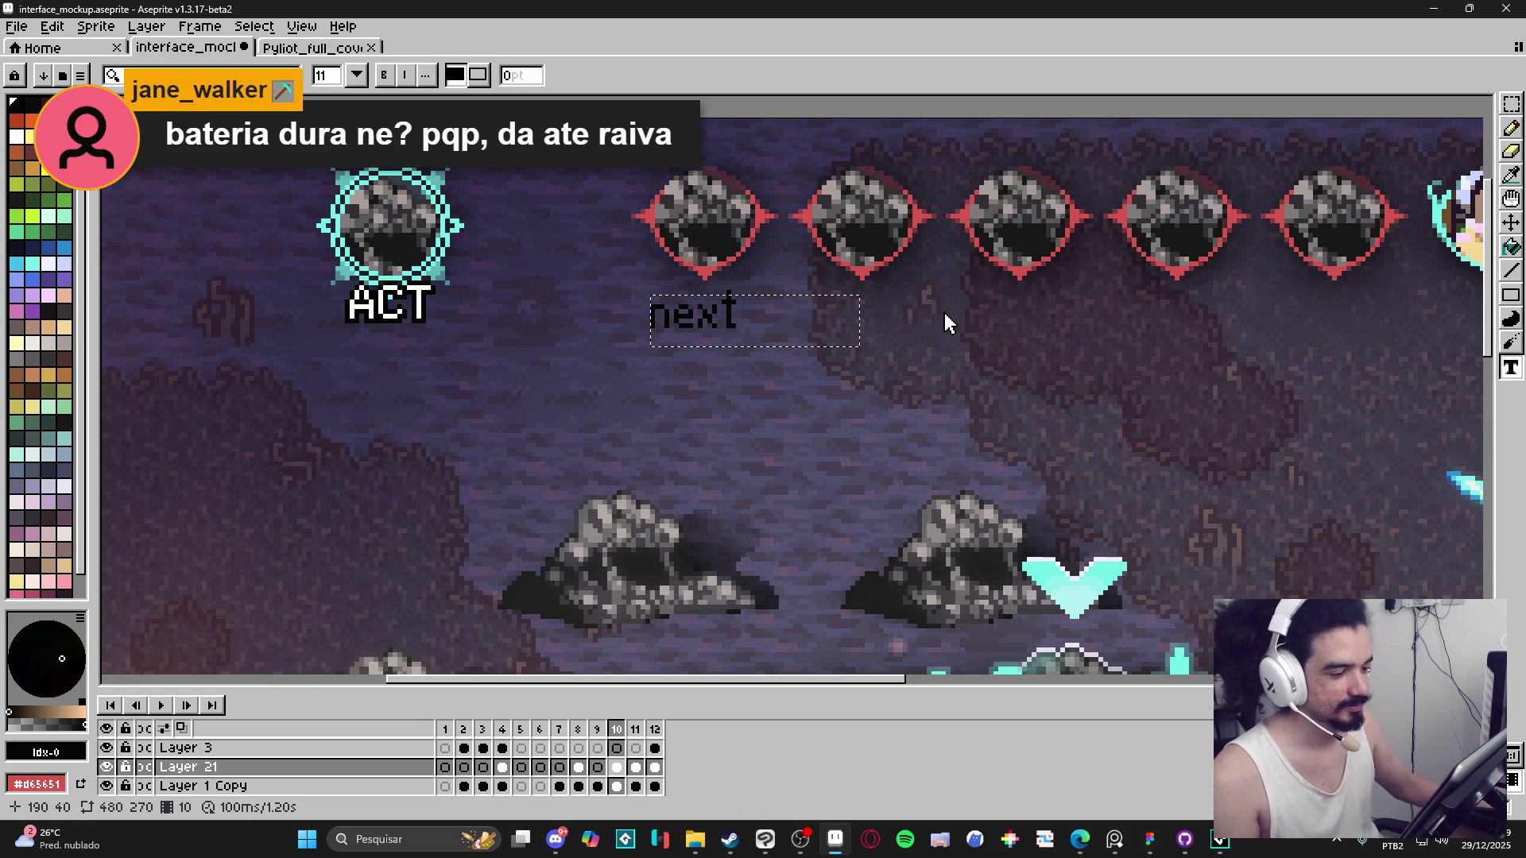
left_click(619, 355)
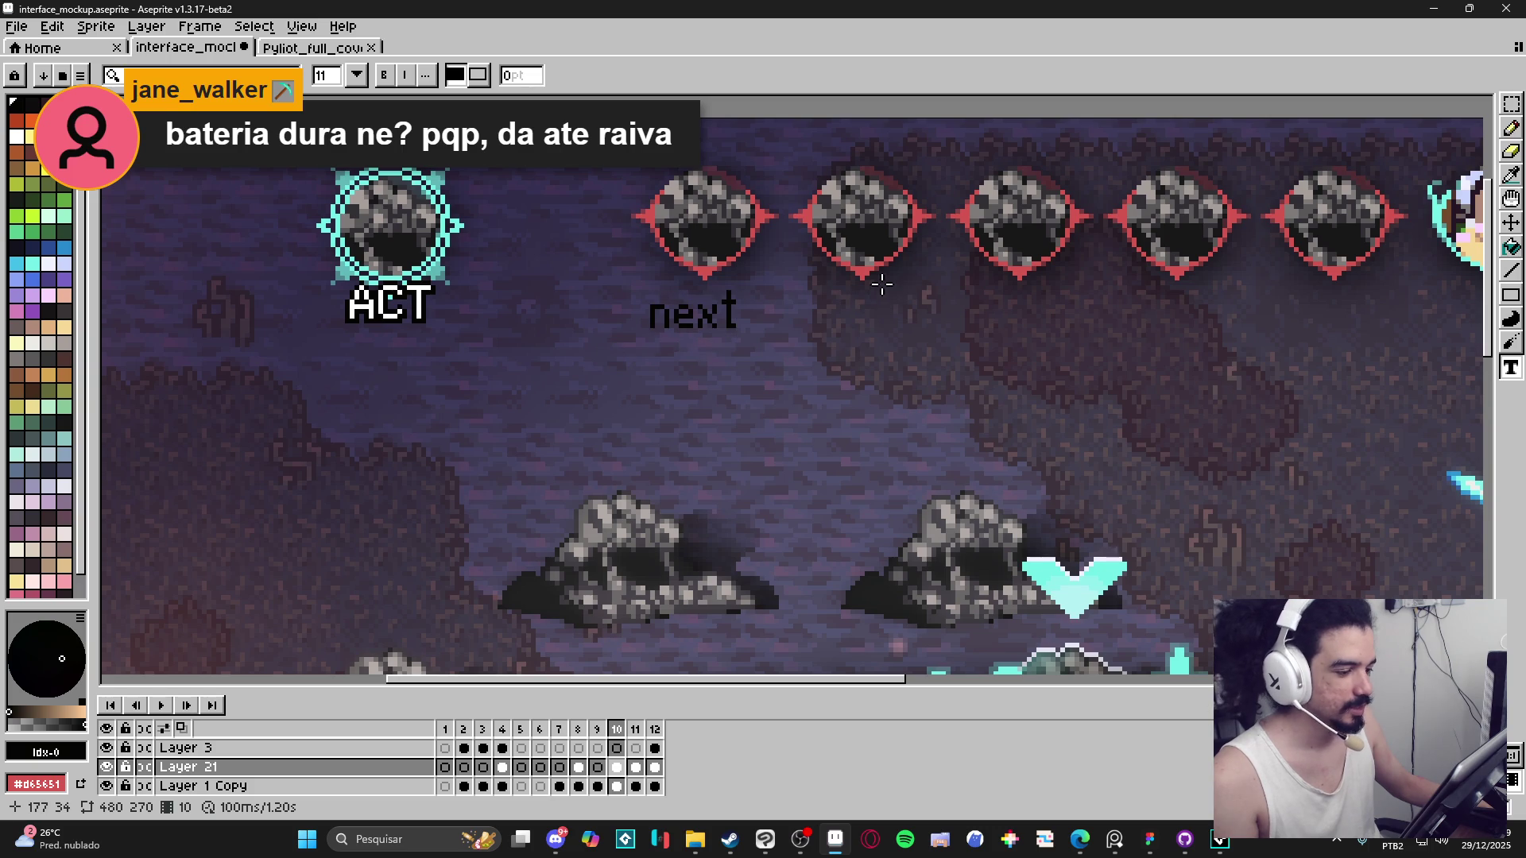
Undo the dark 'next' and retype it in white beneath the first red portrait.
scroll(882, 283, "down", 1)
left_click(1510, 105)
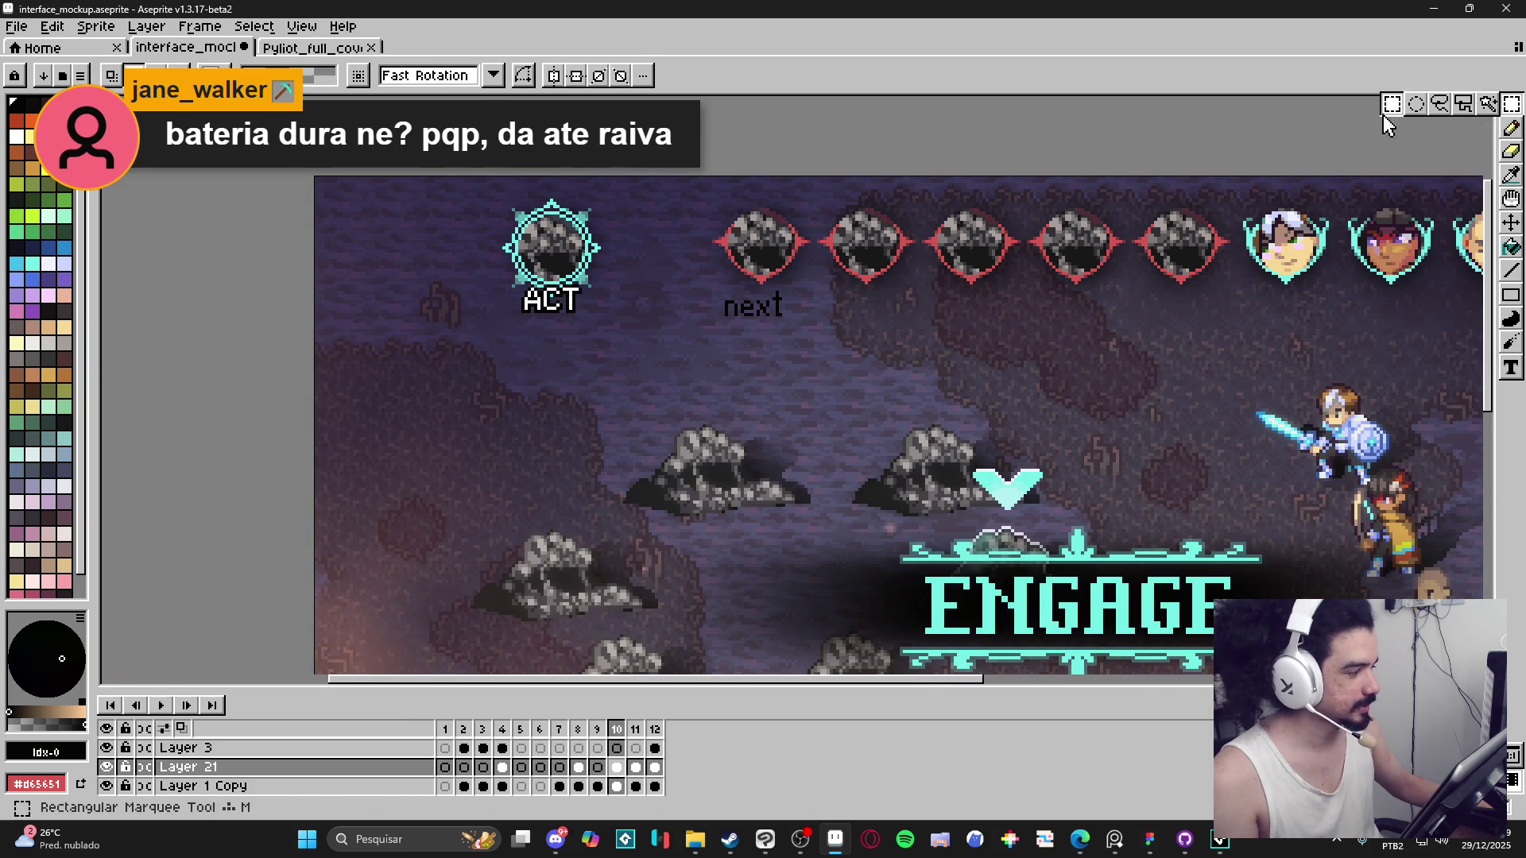
key("ctrl+z")
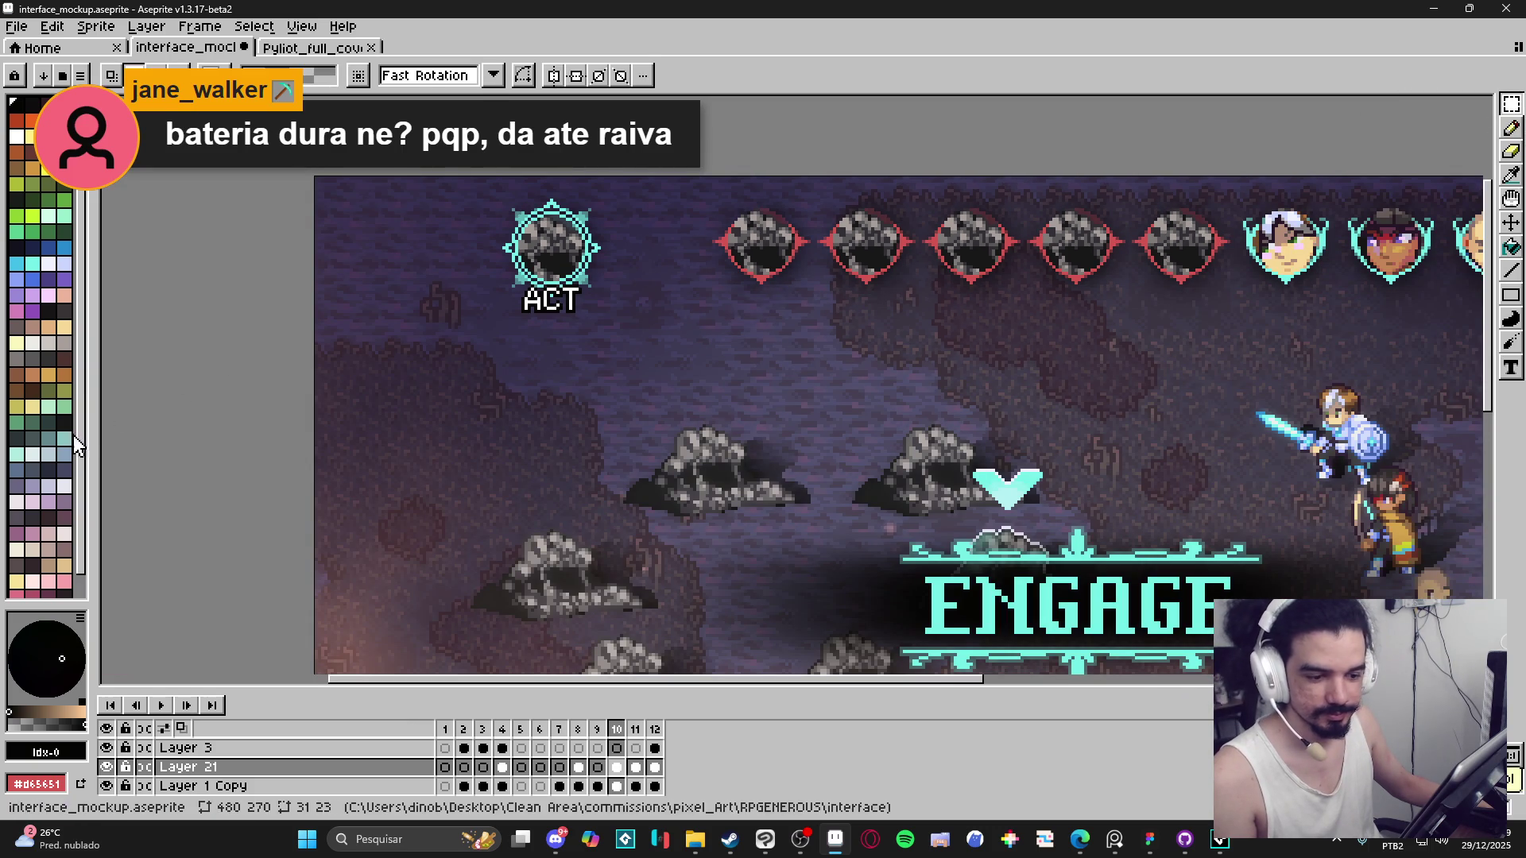
left_click(17, 136)
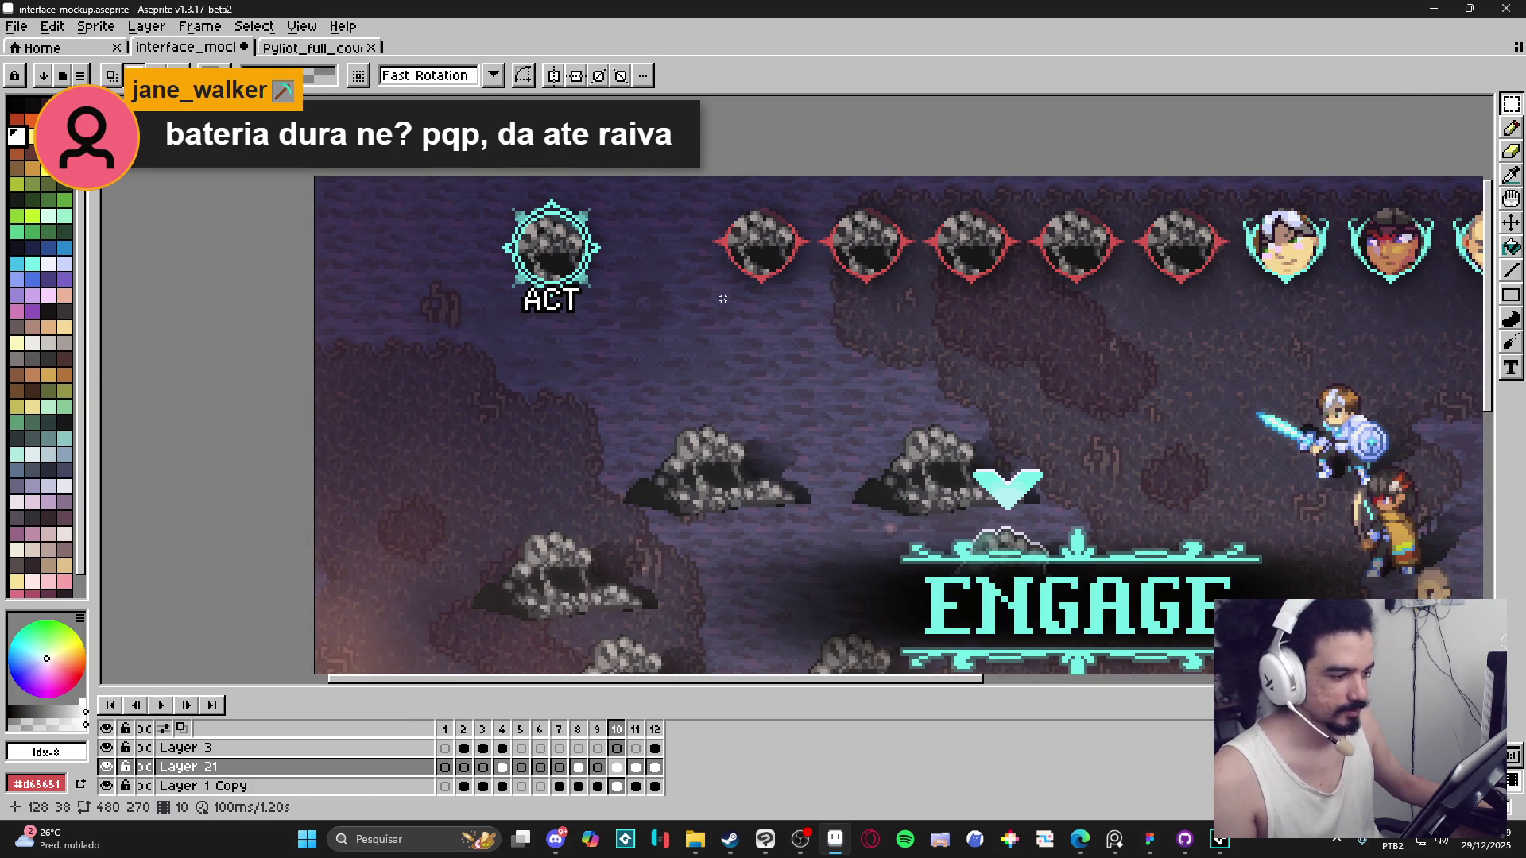
key("t")
scroll(761, 297, "up", 1)
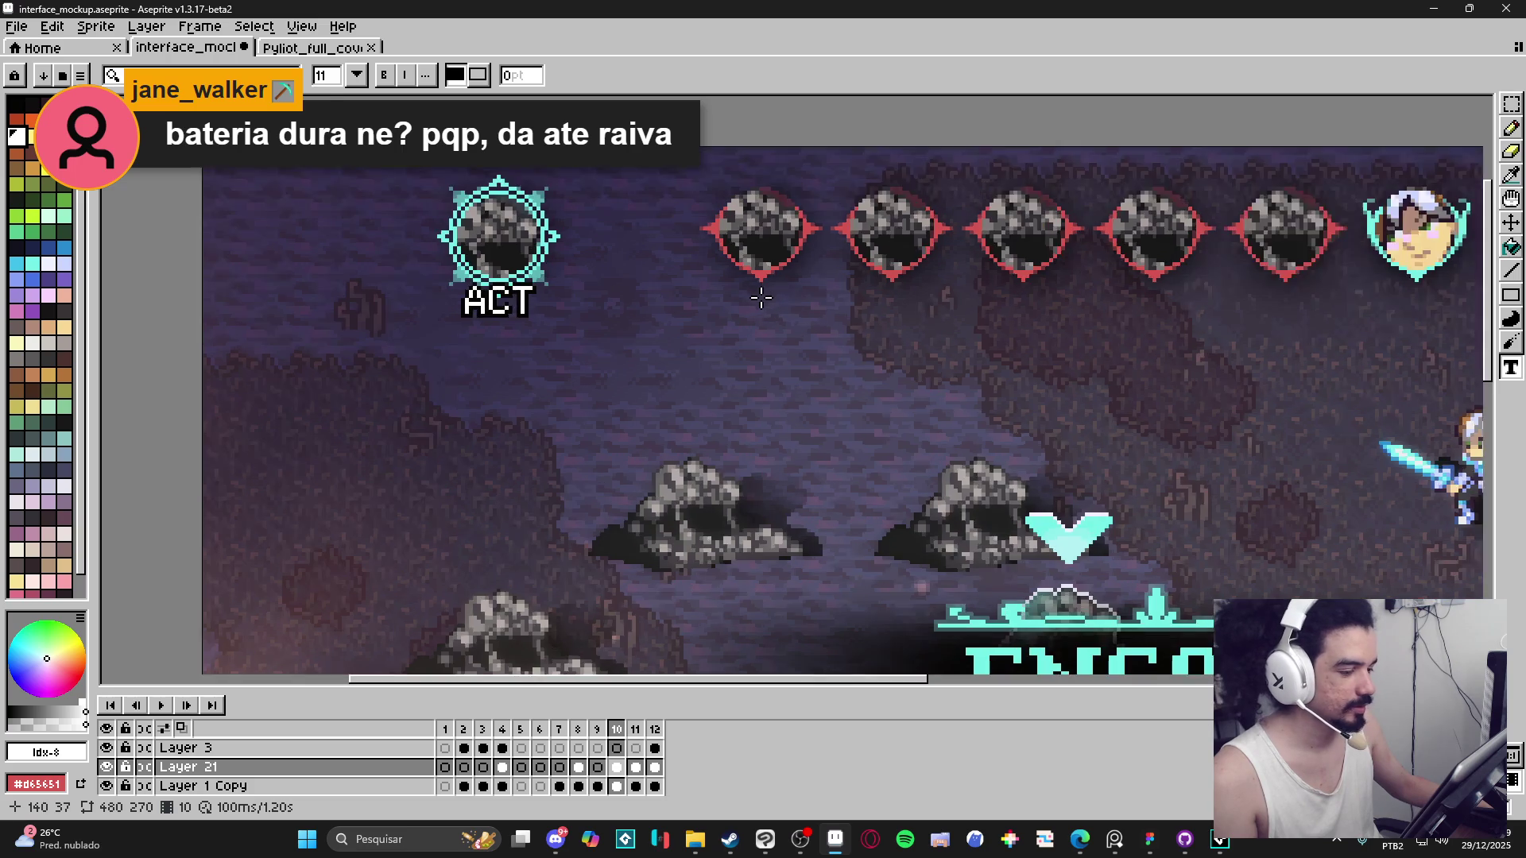
scroll(761, 298, "up", 1)
left_click(701, 299)
type("next")
key("Return")
left_click(1510, 104)
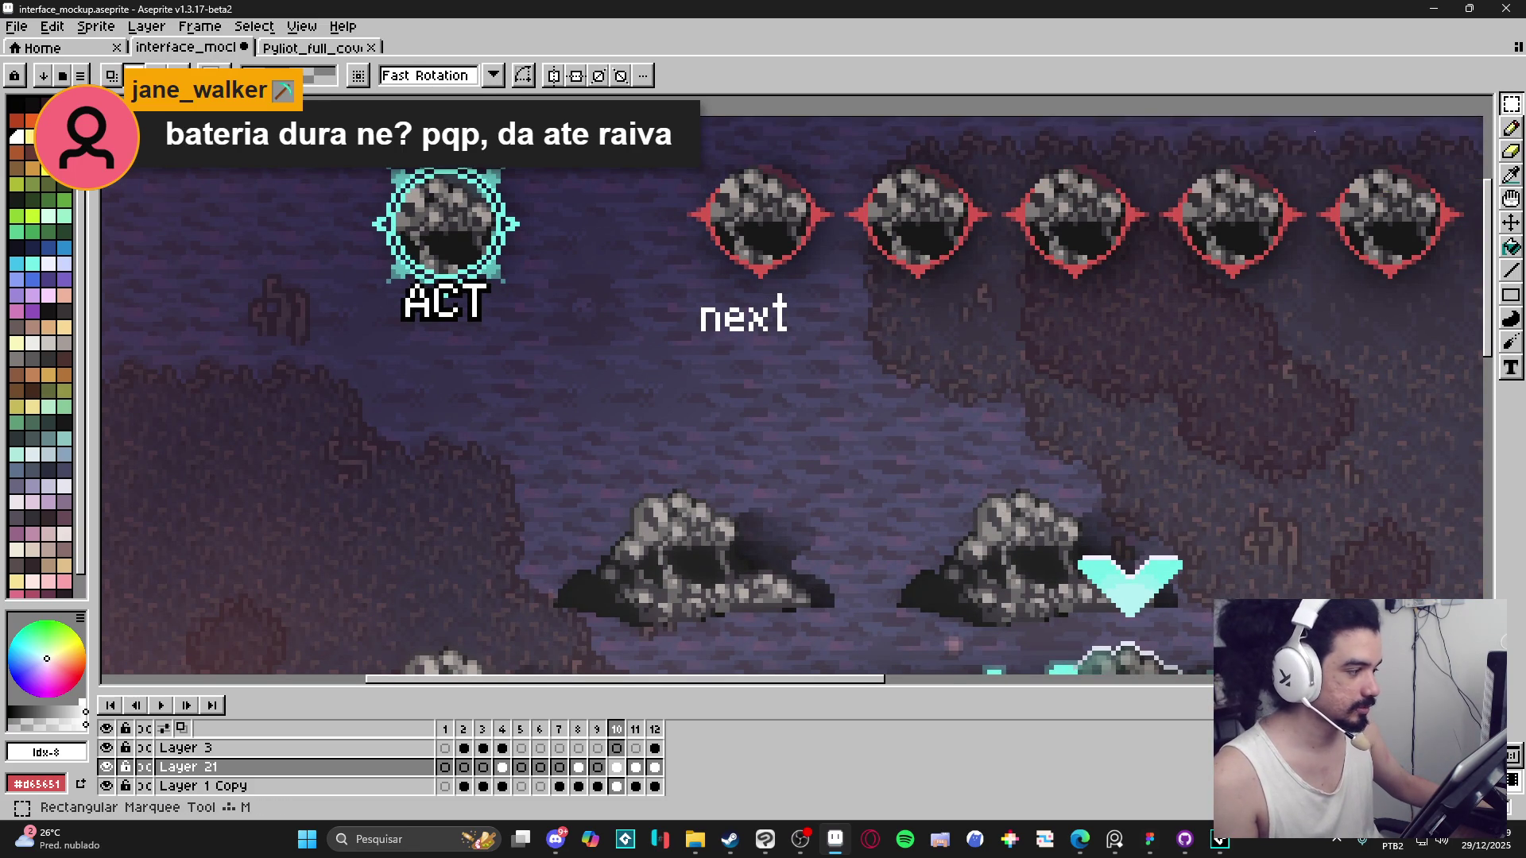
Move the 'next' label up and right, snug under the first red portrait.
left_click_drag(622, 323, 763, 419)
left_click_drag(697, 382, 713, 355)
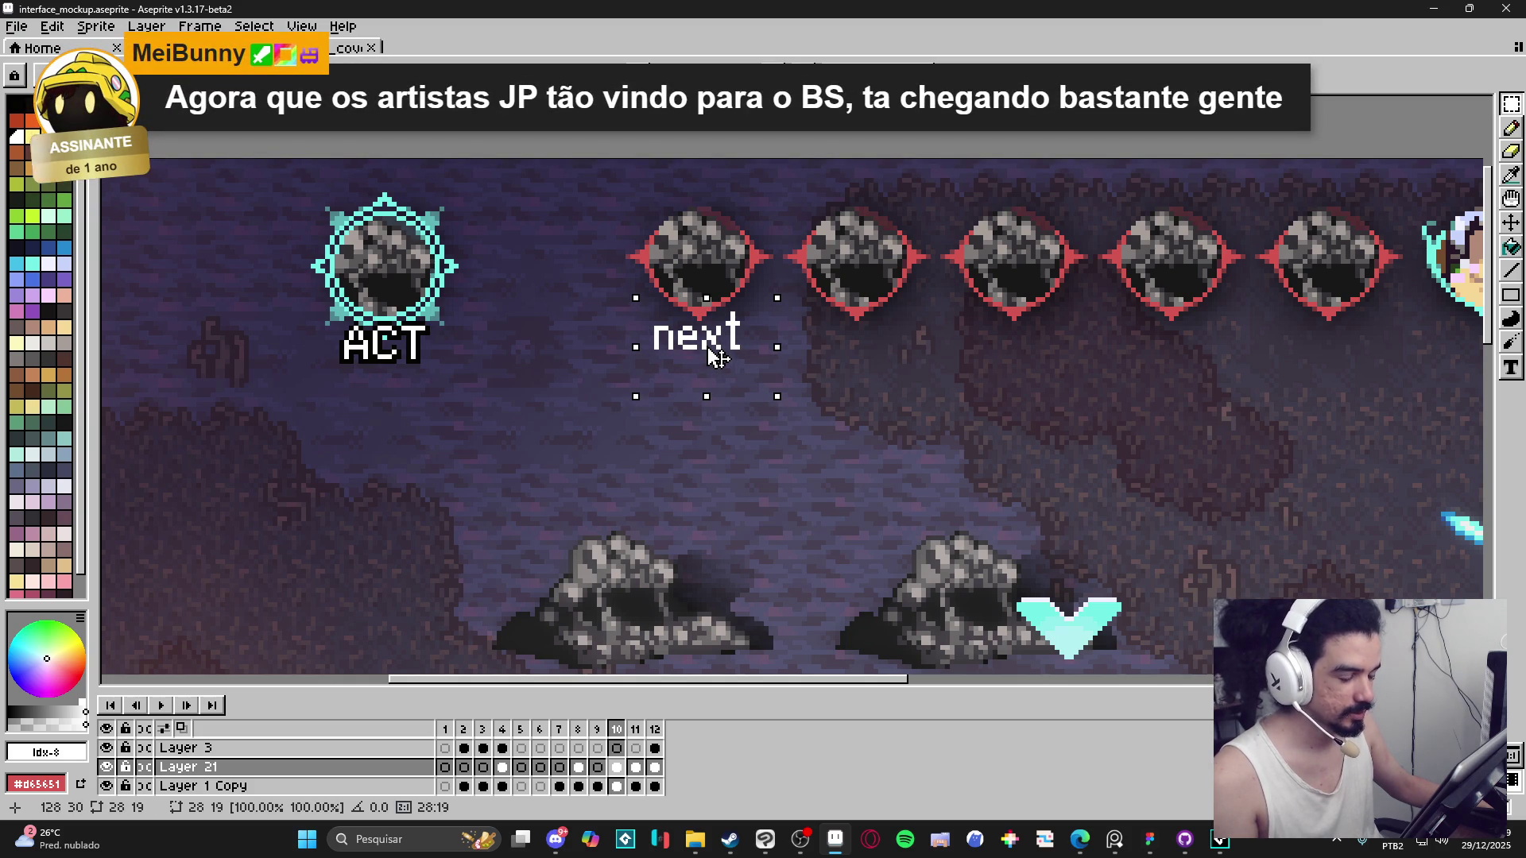
key("Return")
Give the 'next' label a red #d65651 outline.
scroll(716, 361, "down", 1)
key("plus")
left_click(1514, 111)
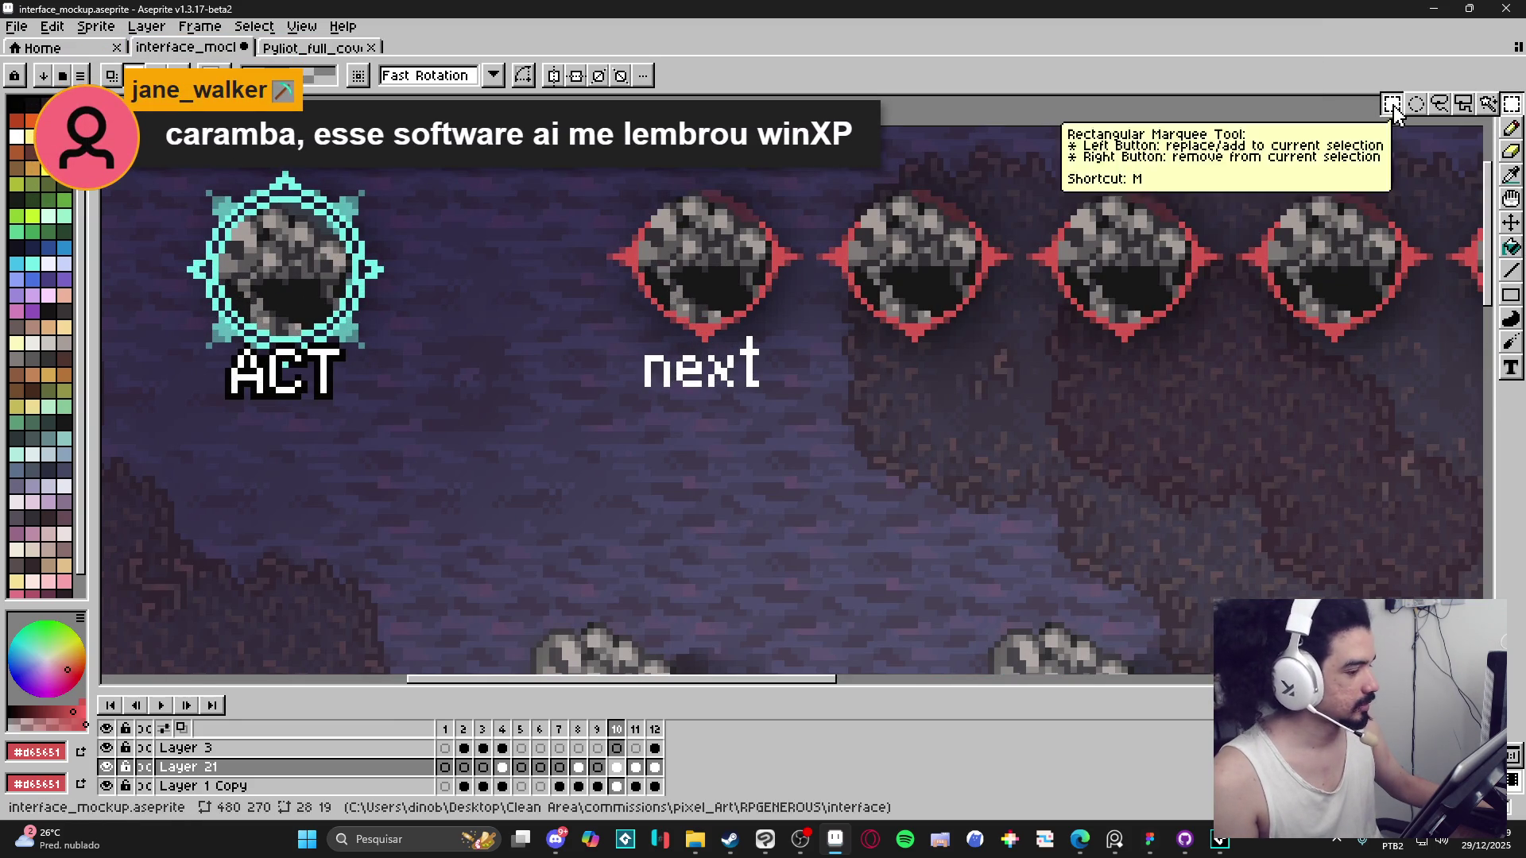
mouse_move(627, 326)
left_mouse_down()
mouse_move(788, 421)
mouse_move(778, 409)
left_mouse_up()
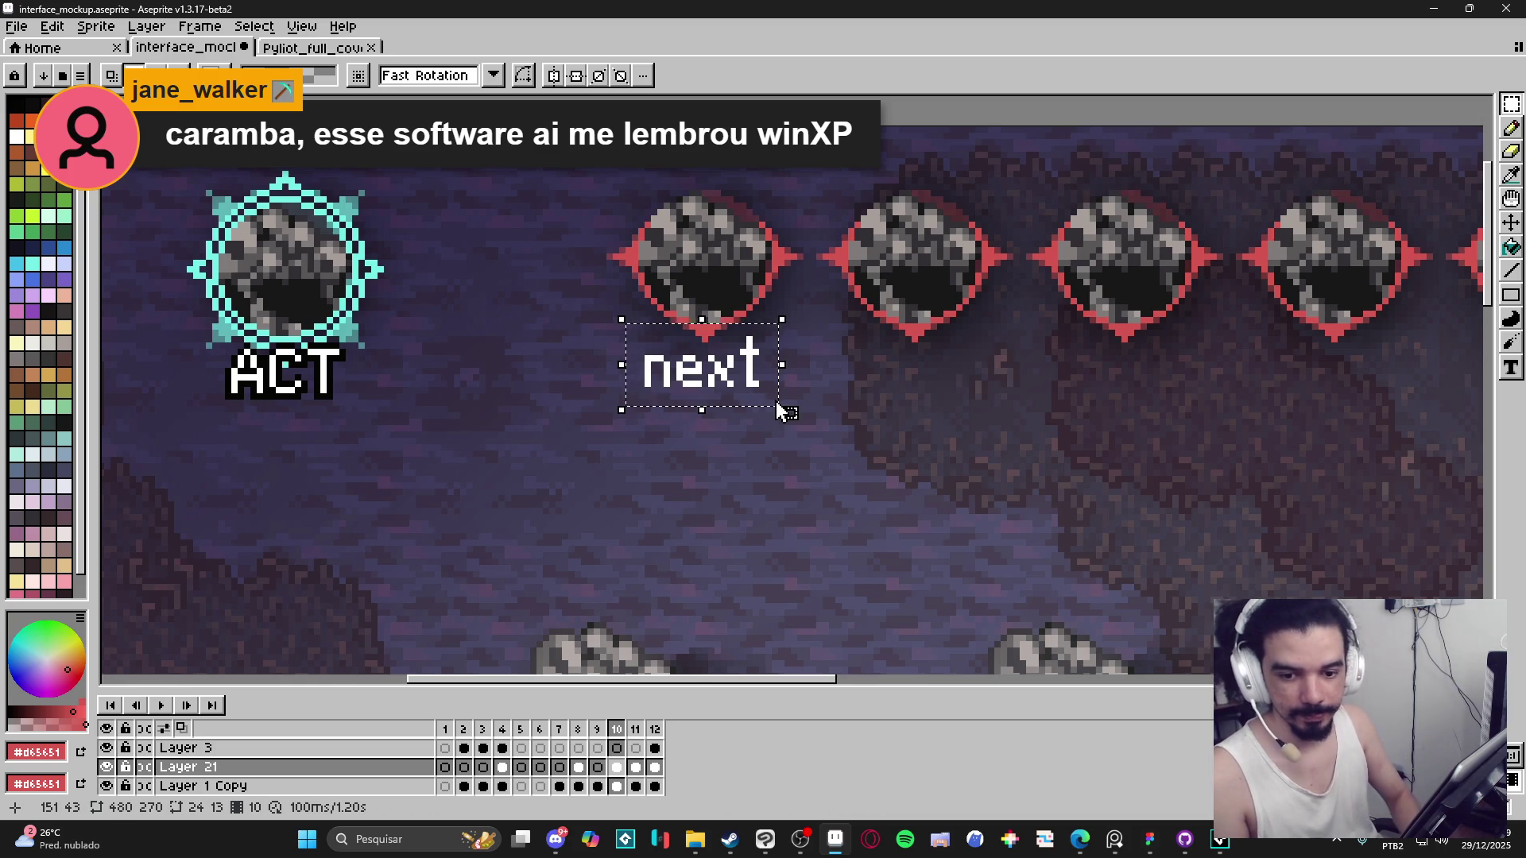
key("shift+o")
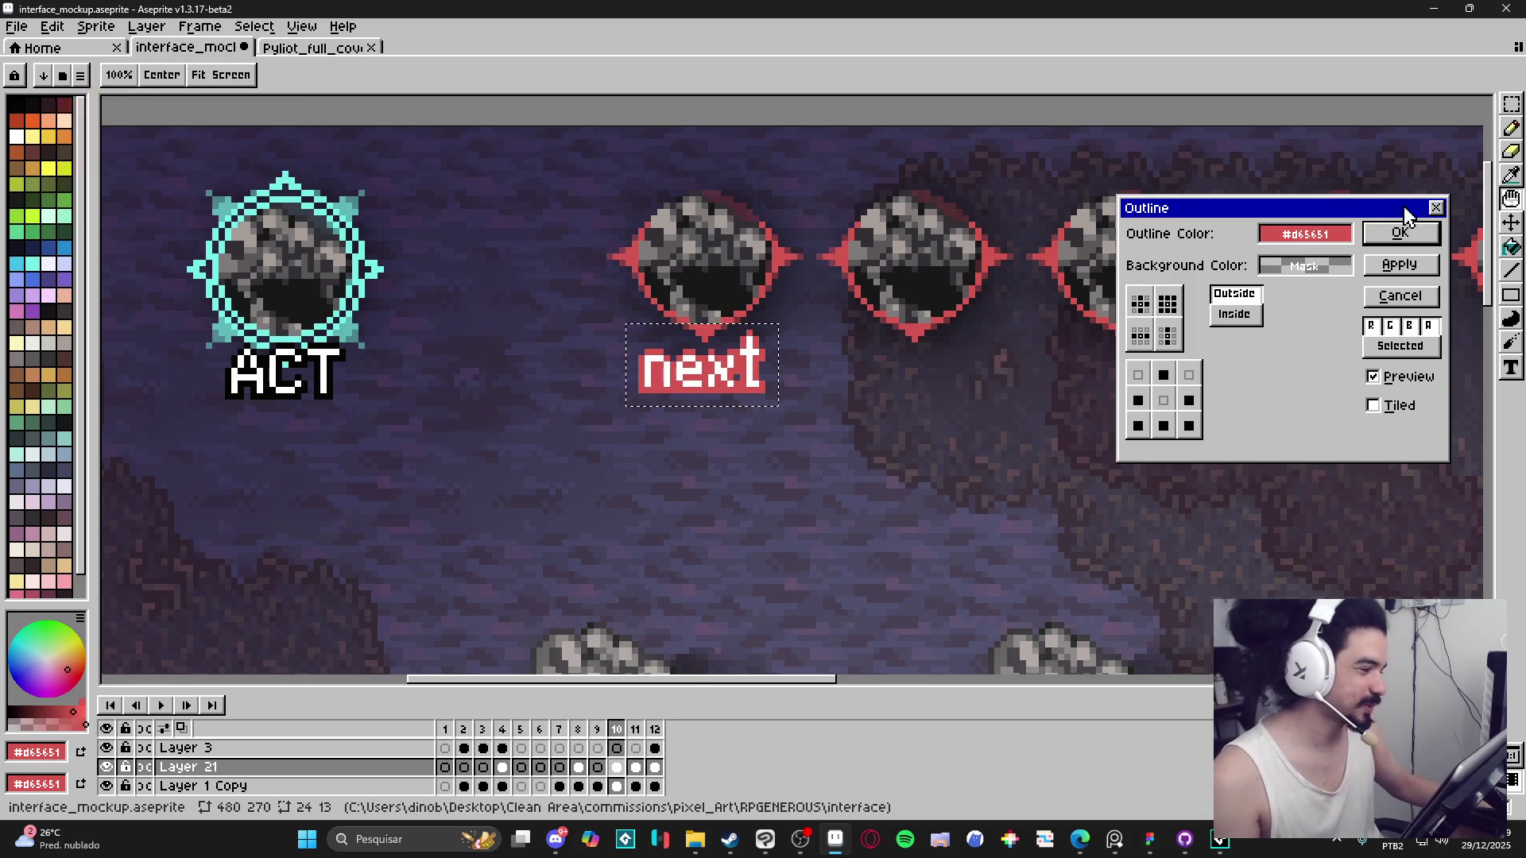
left_click(1399, 232)
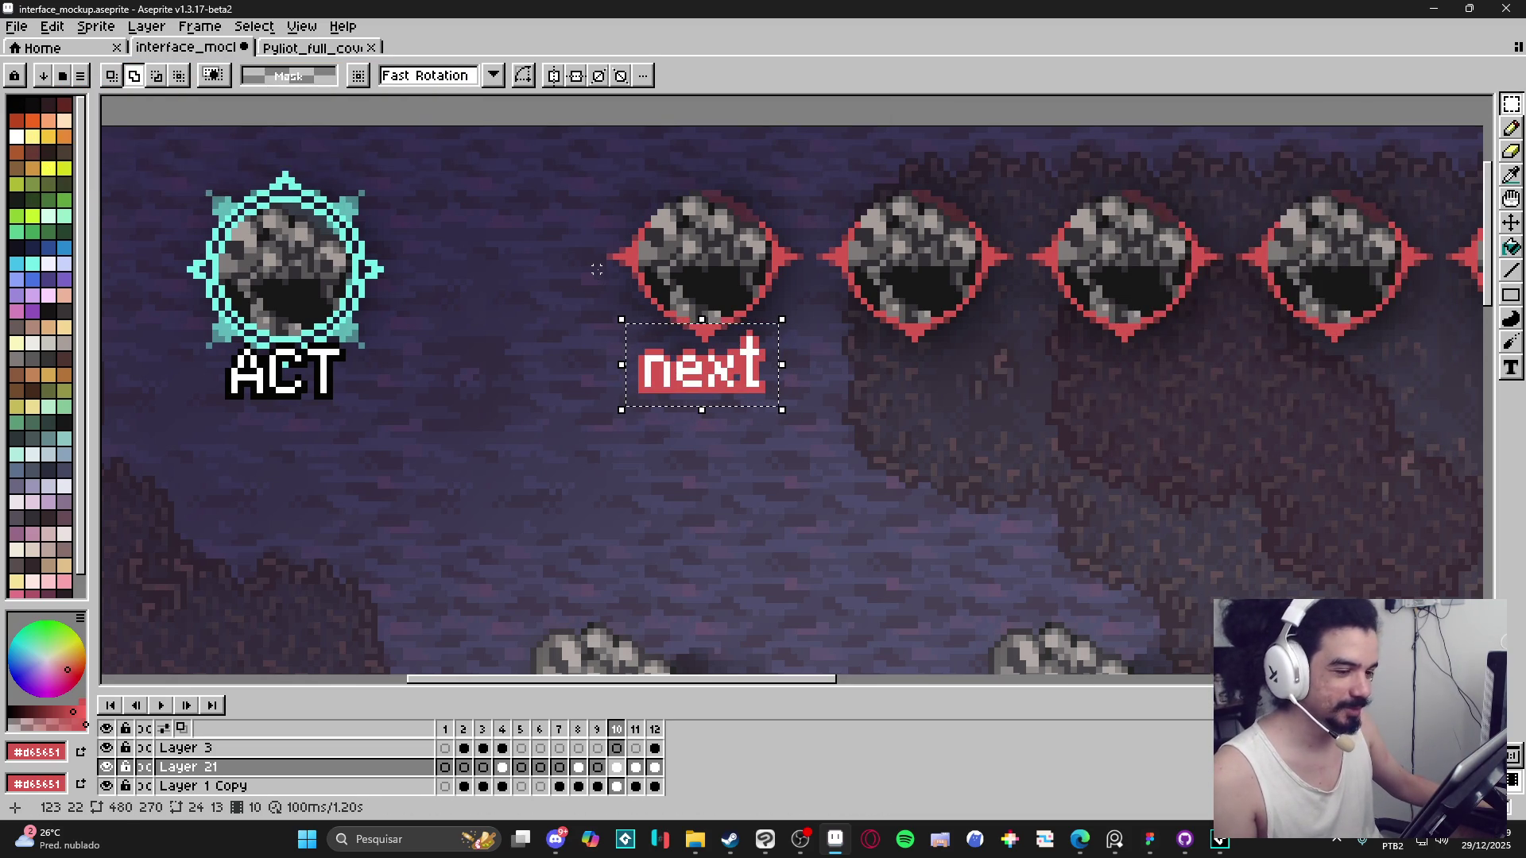
left_click(451, 352)
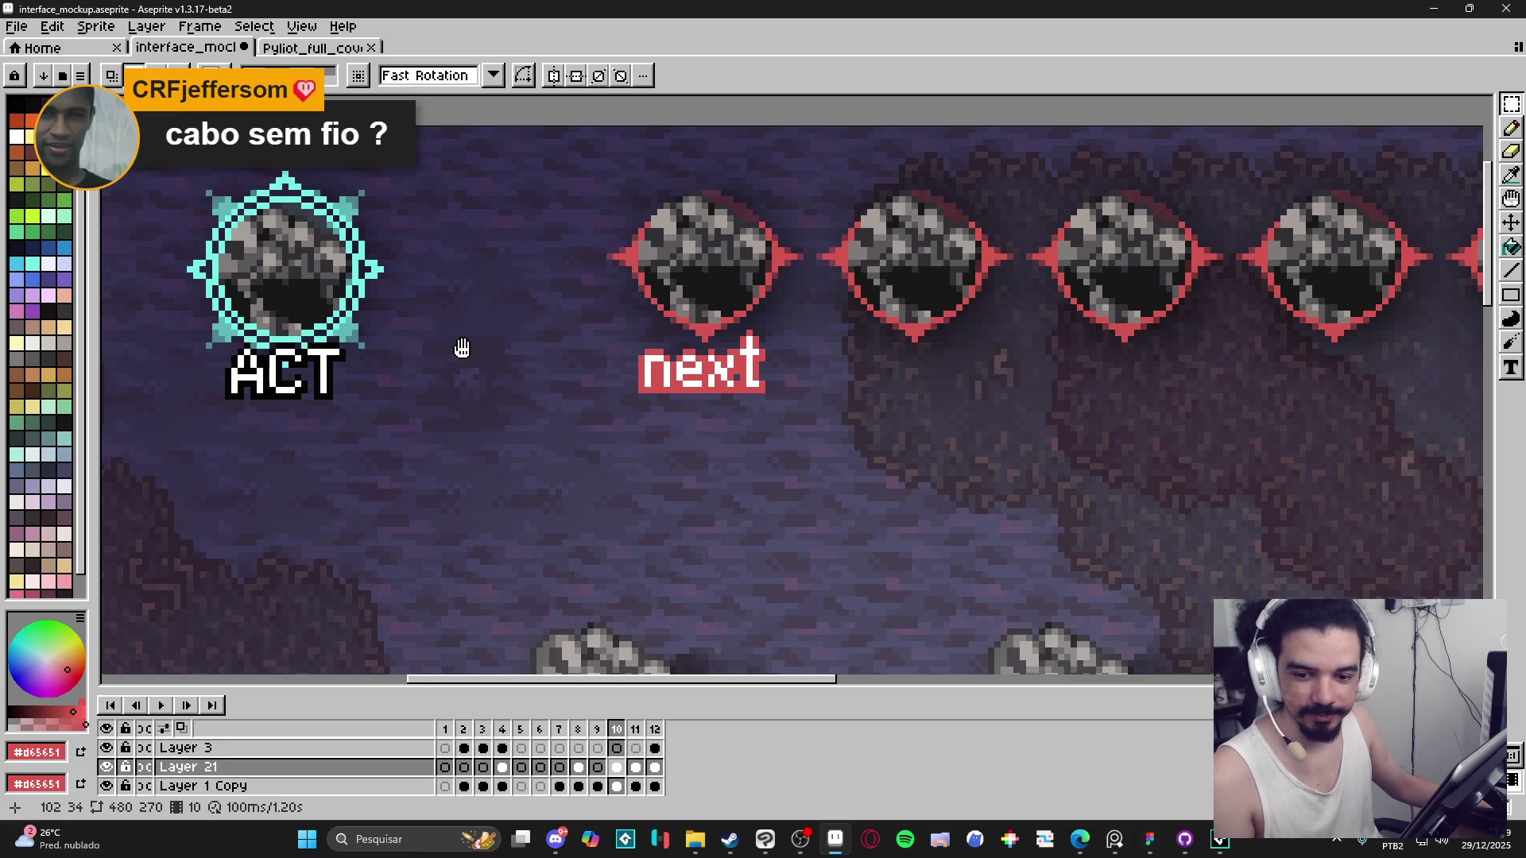
Delete the old ACT label beneath the cyan portrait.
left_click_drag(463, 346, 472, 347)
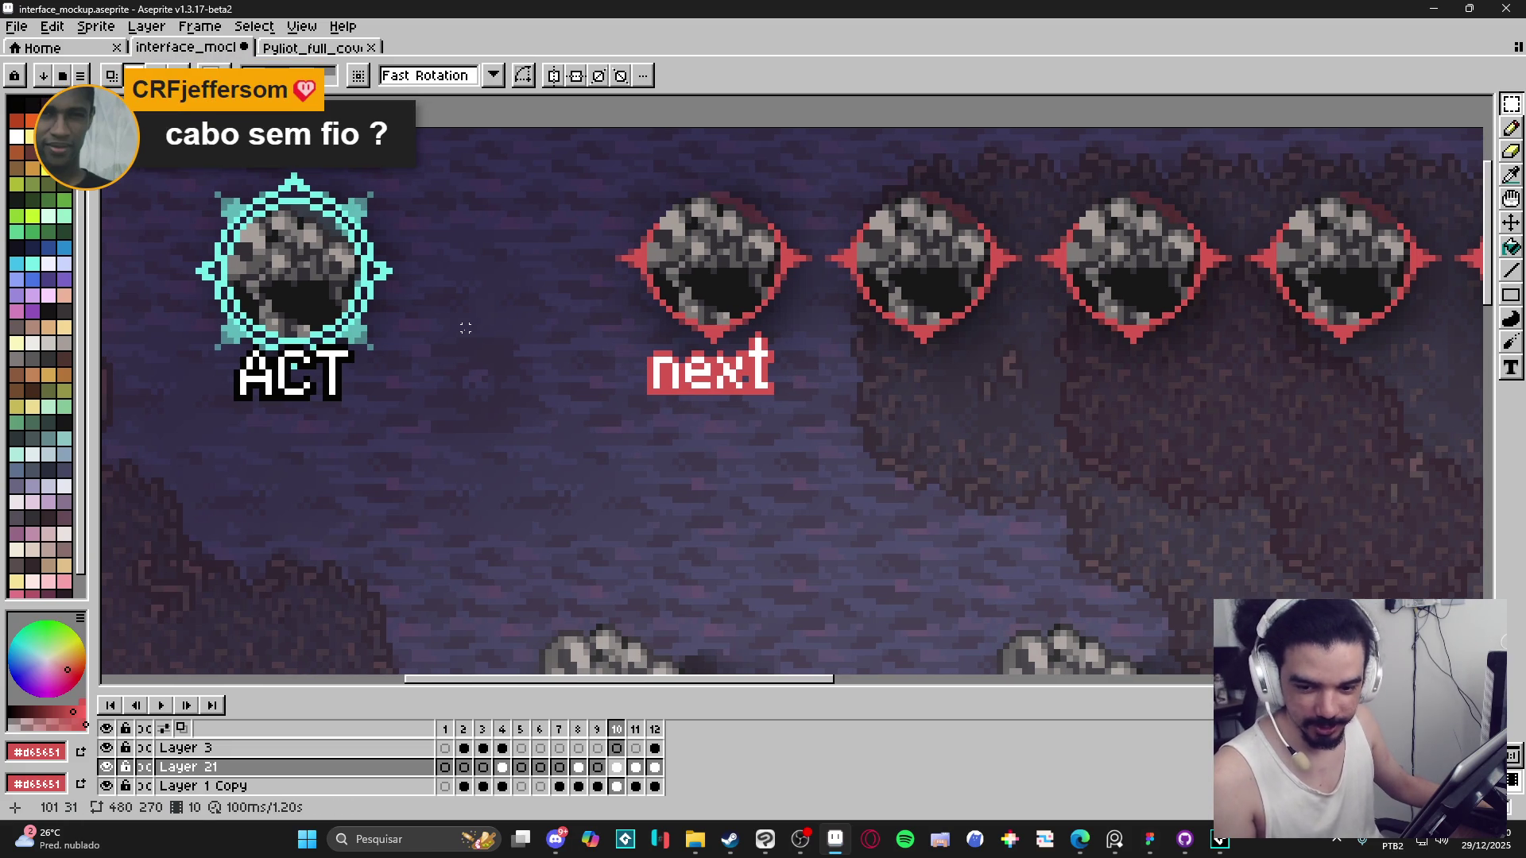
scroll(451, 341, "left", 1)
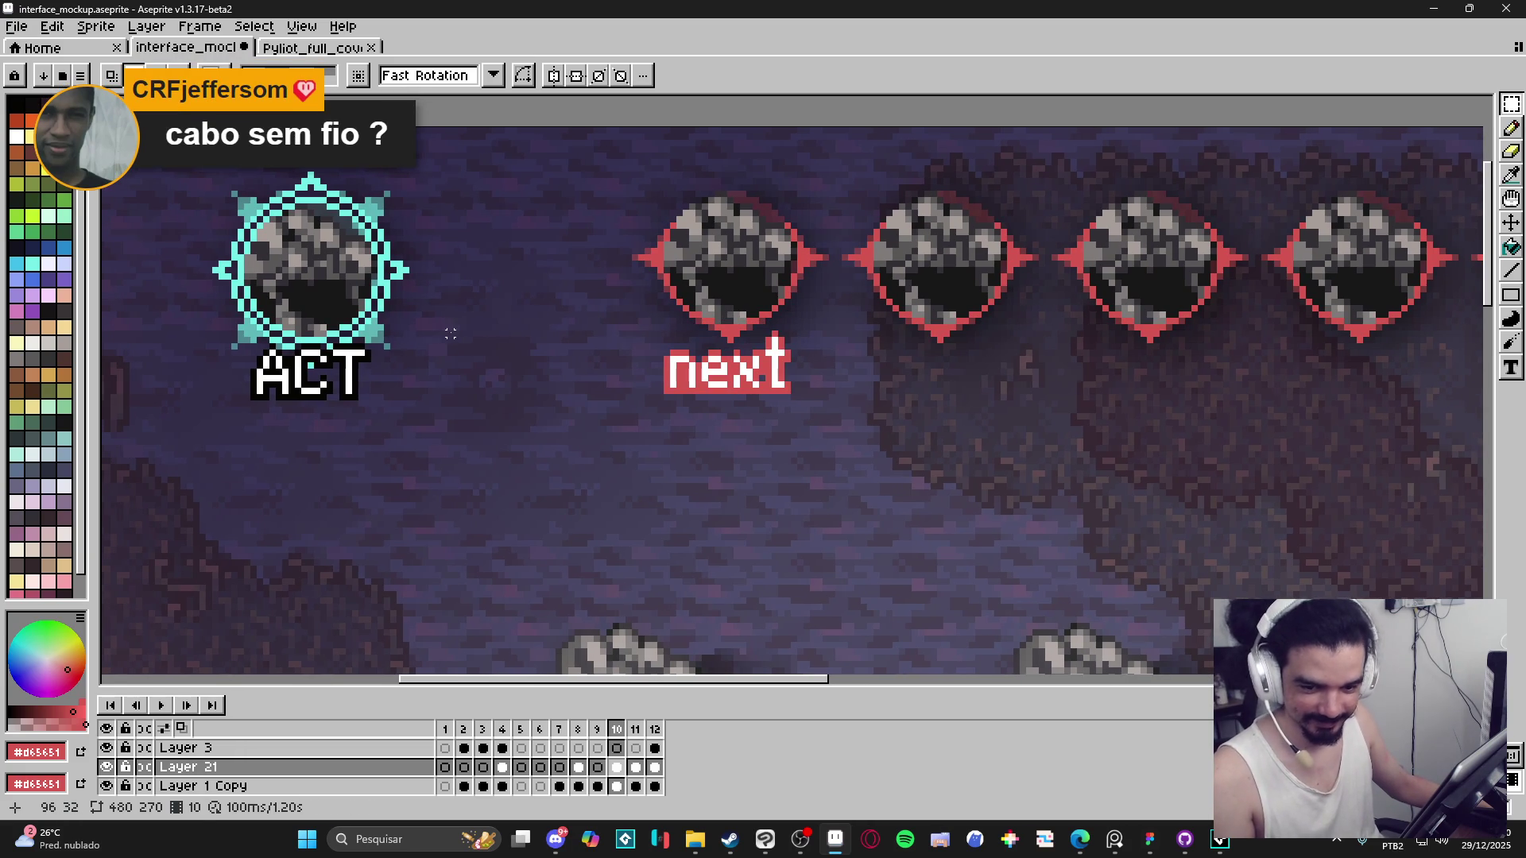
scroll(501, 294, "down", 3)
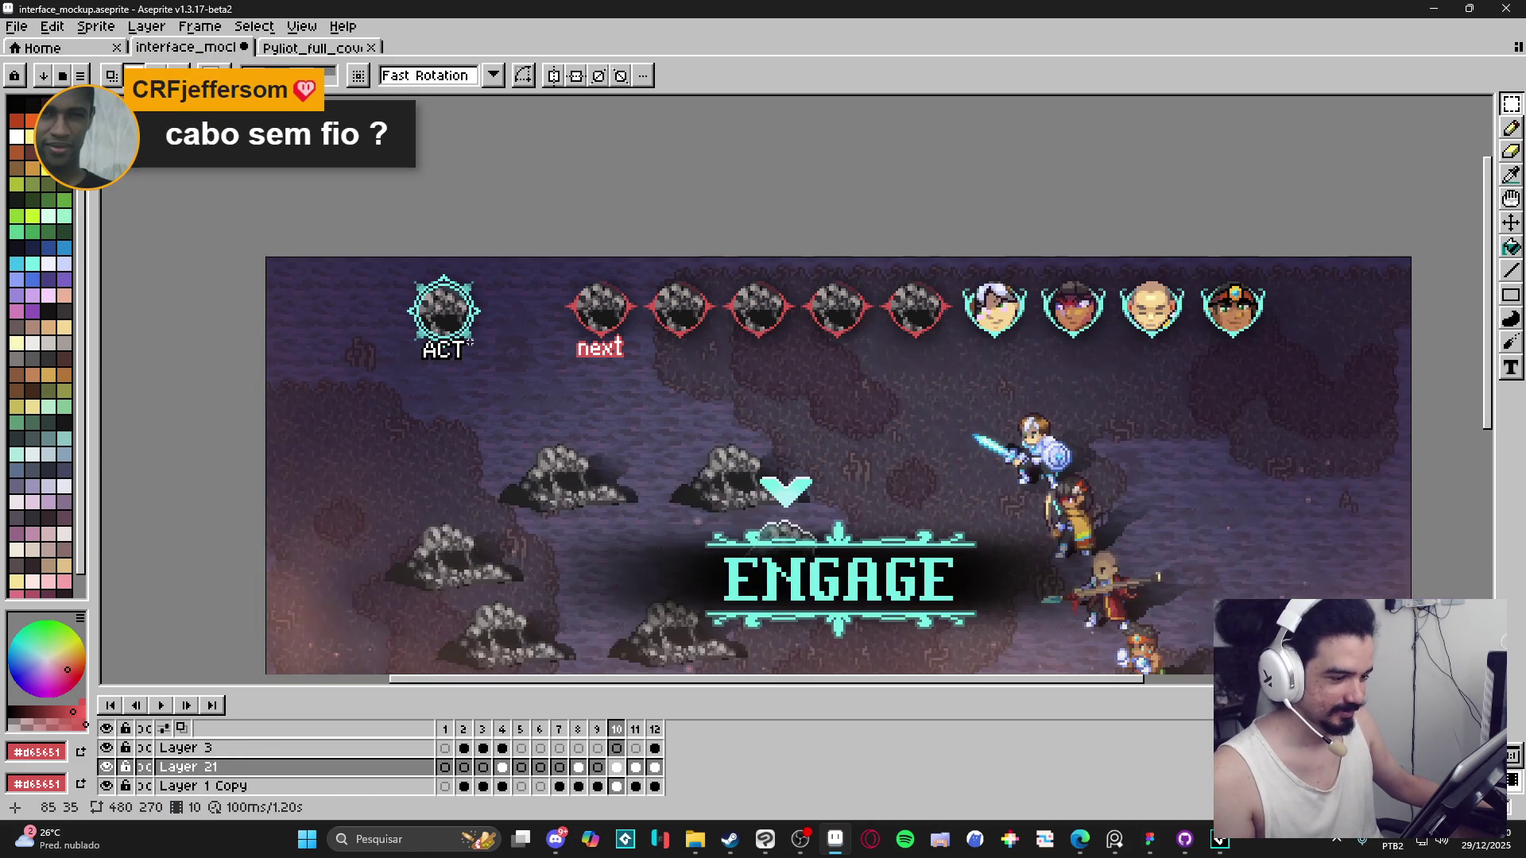
scroll(432, 340, "up", 1)
left_click_drag(385, 326, 521, 408)
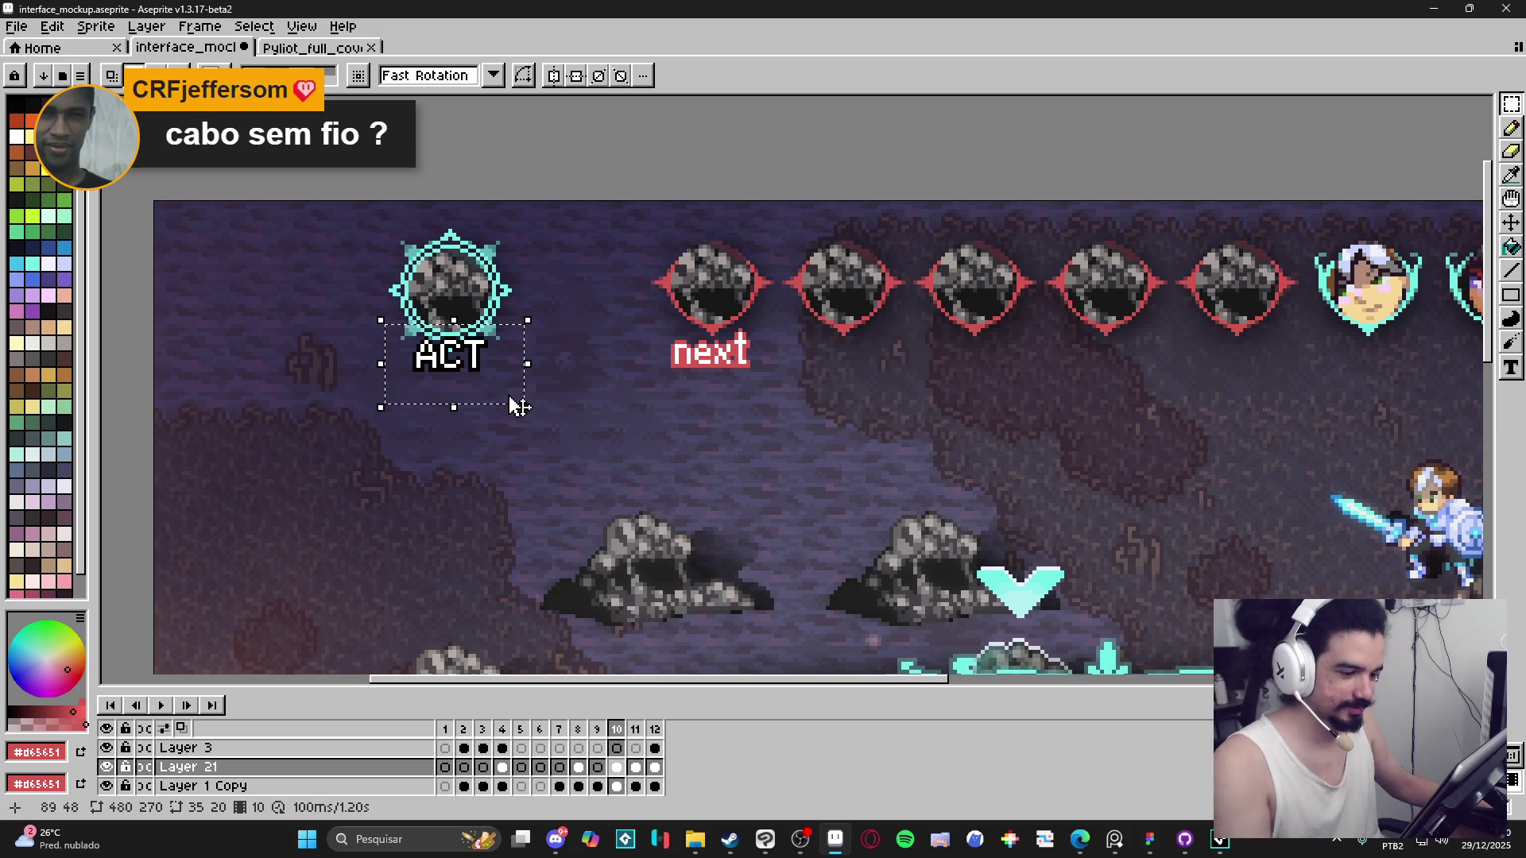
key("Delete")
Sample the cyan frame colour for text, then switch over to the Figma mockup.
scroll(429, 378, "up", 2)
left_click(447, 322, "alt")
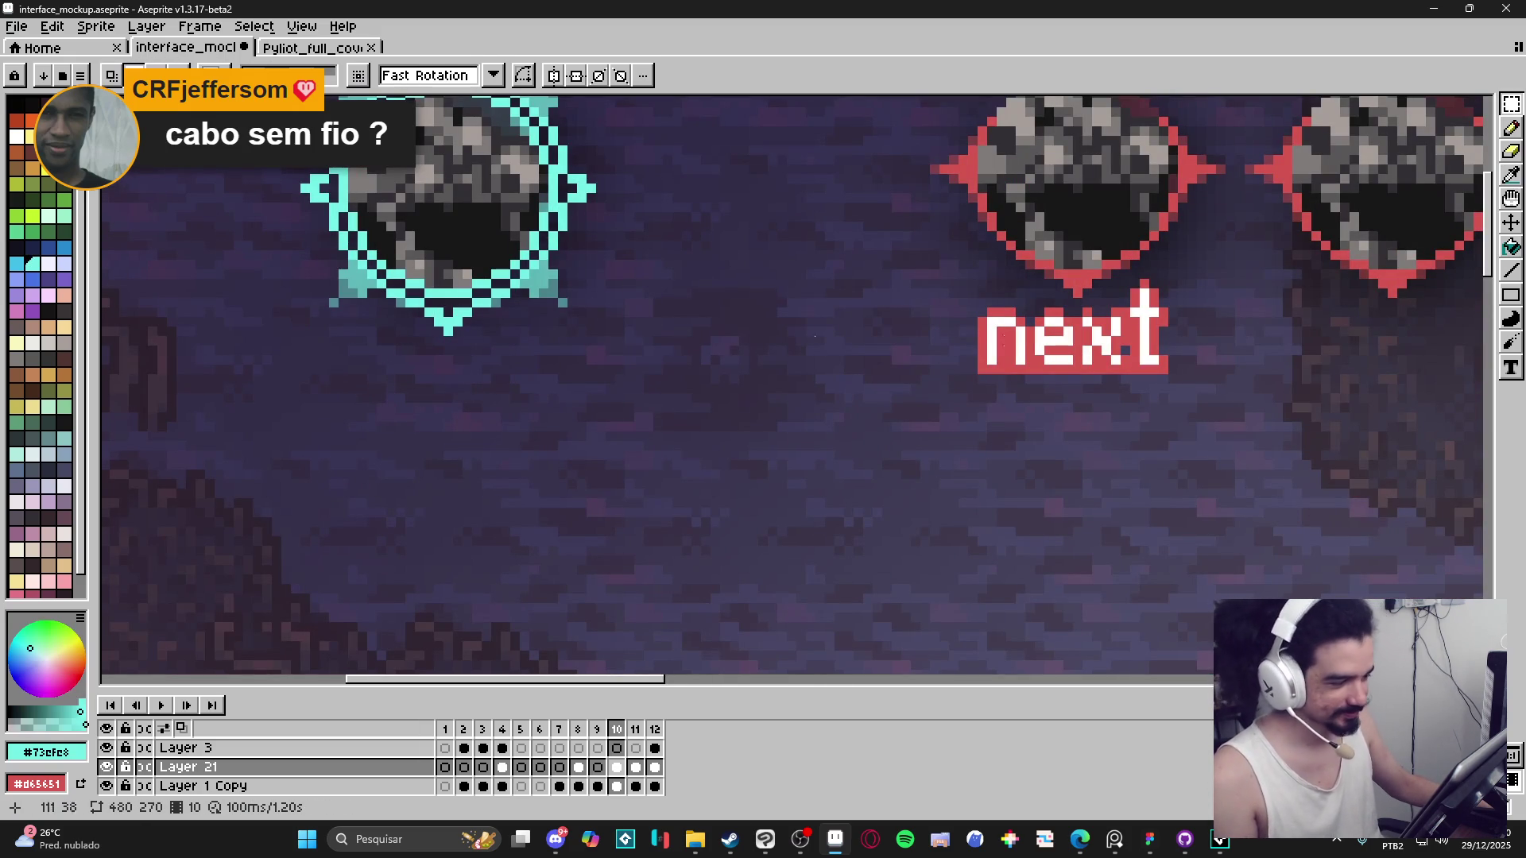
left_click(1510, 367)
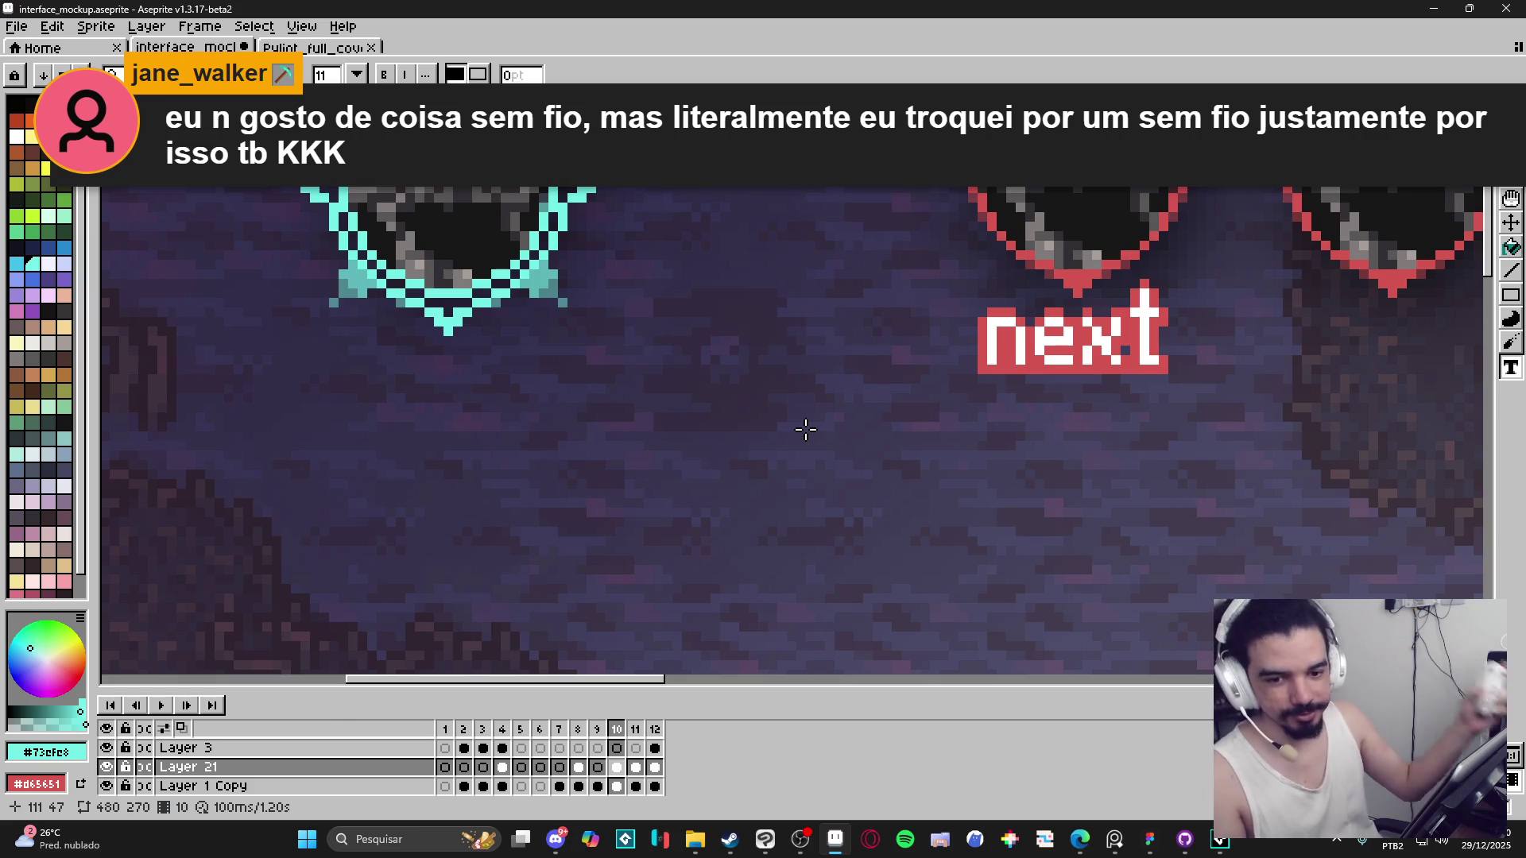
key("alt+Tab")
key("alt+Tab")
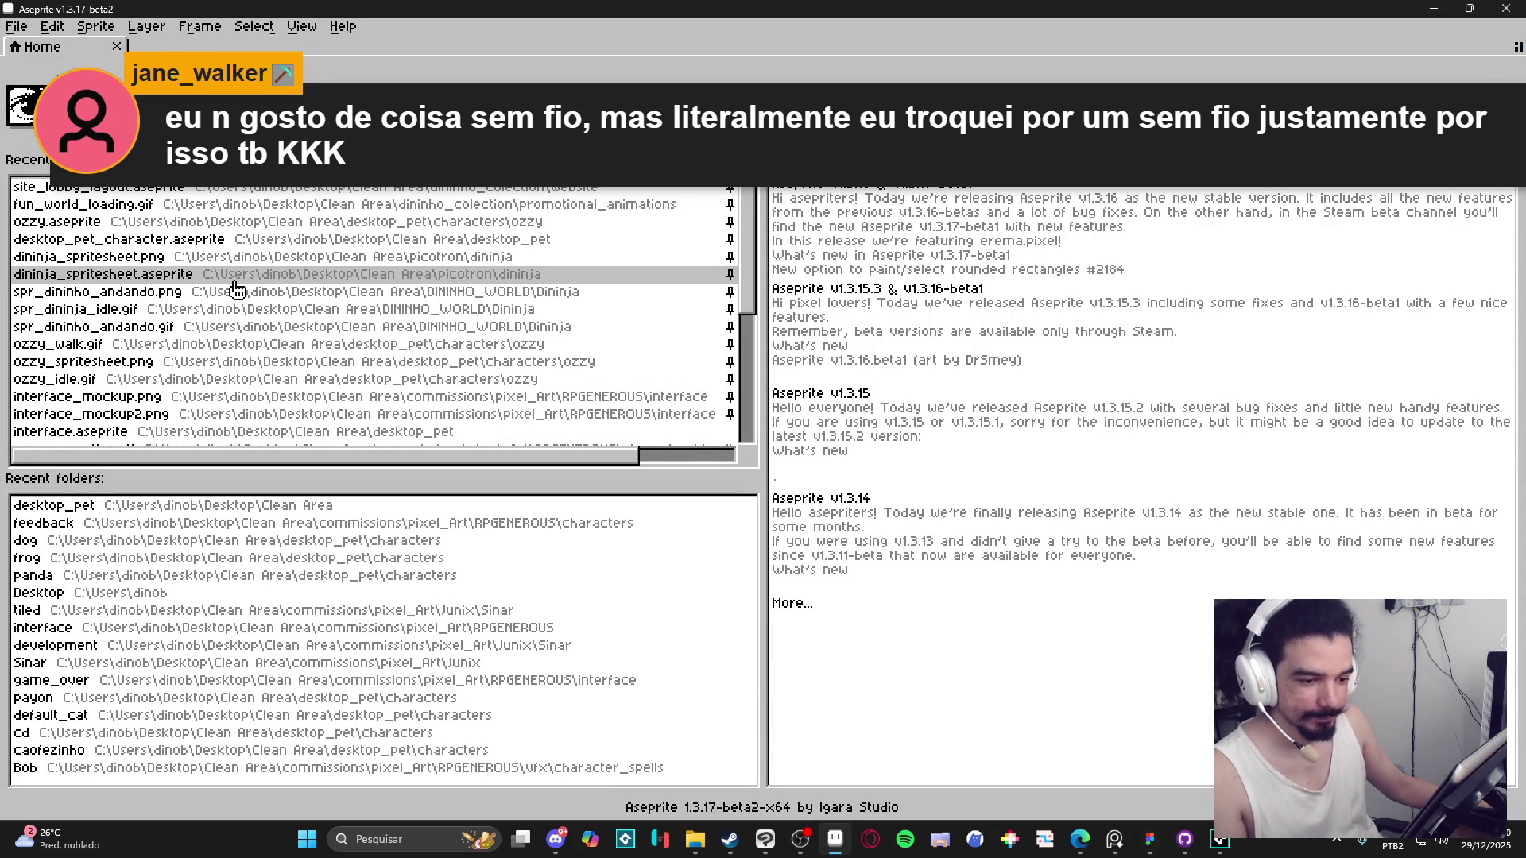
Look through the Recent files list, then bring up File Explorer on the Pyliot folder.
scroll(756, 208, "down", 1)
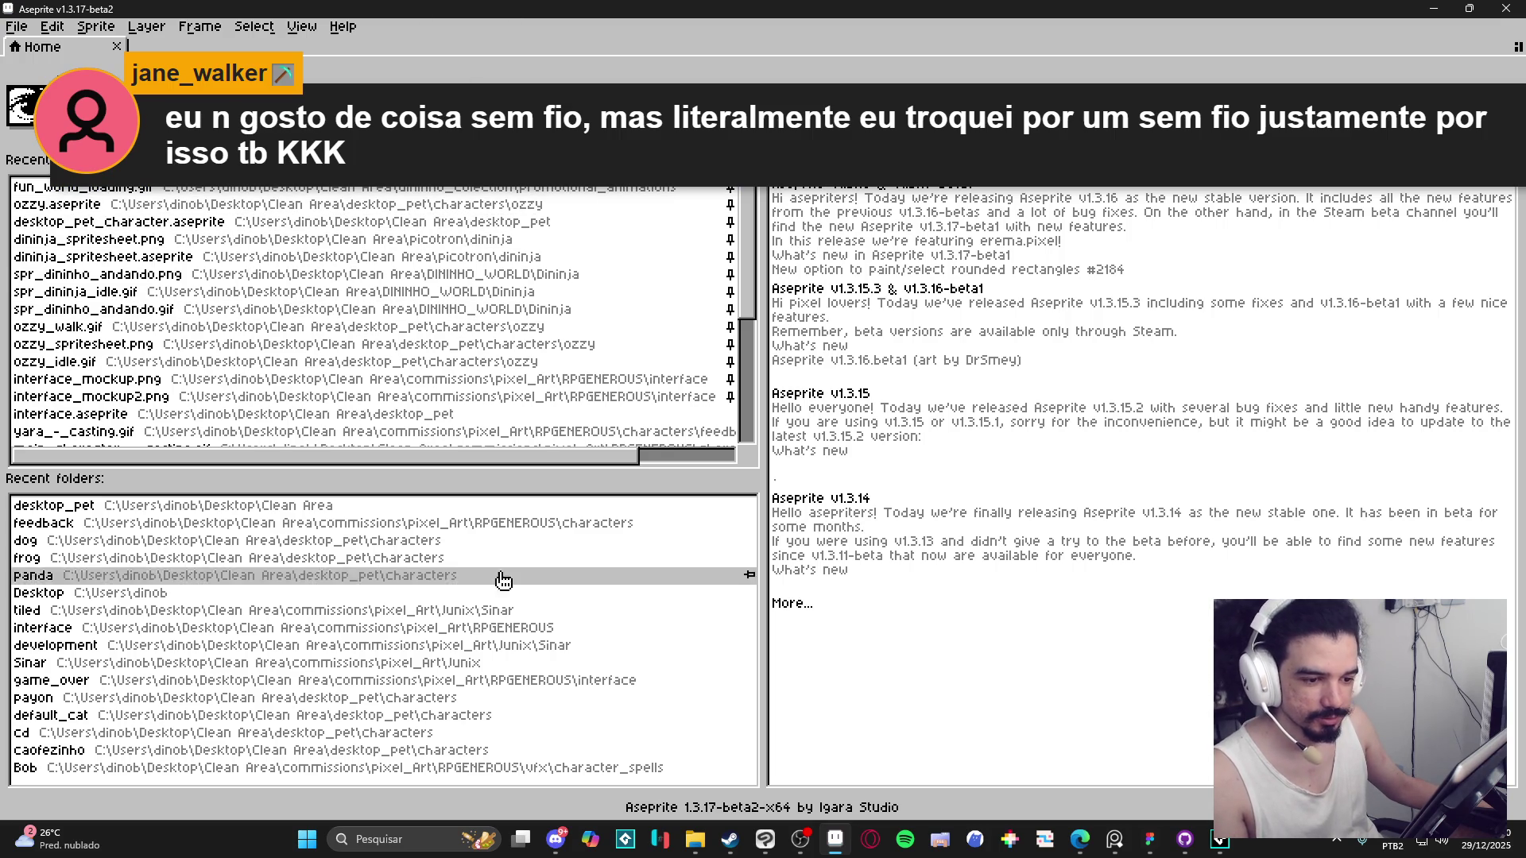
mouse_move(695, 839)
left_click(634, 699)
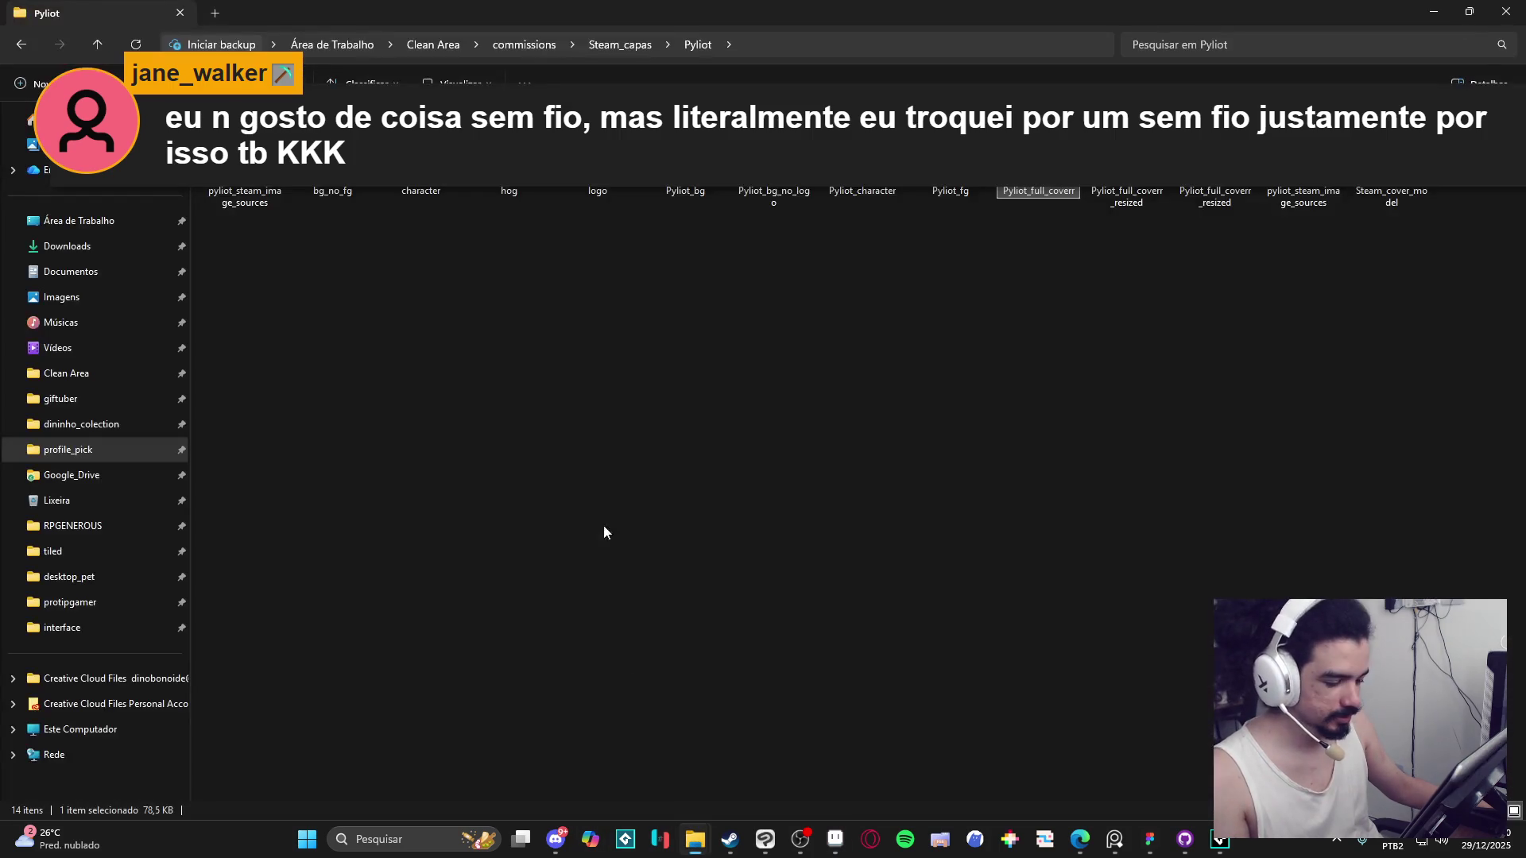
Go to RPGENEROUS > interface, preview combat-interface, then open interface_mockup.aseprite in Aseprite.
left_click(72, 449)
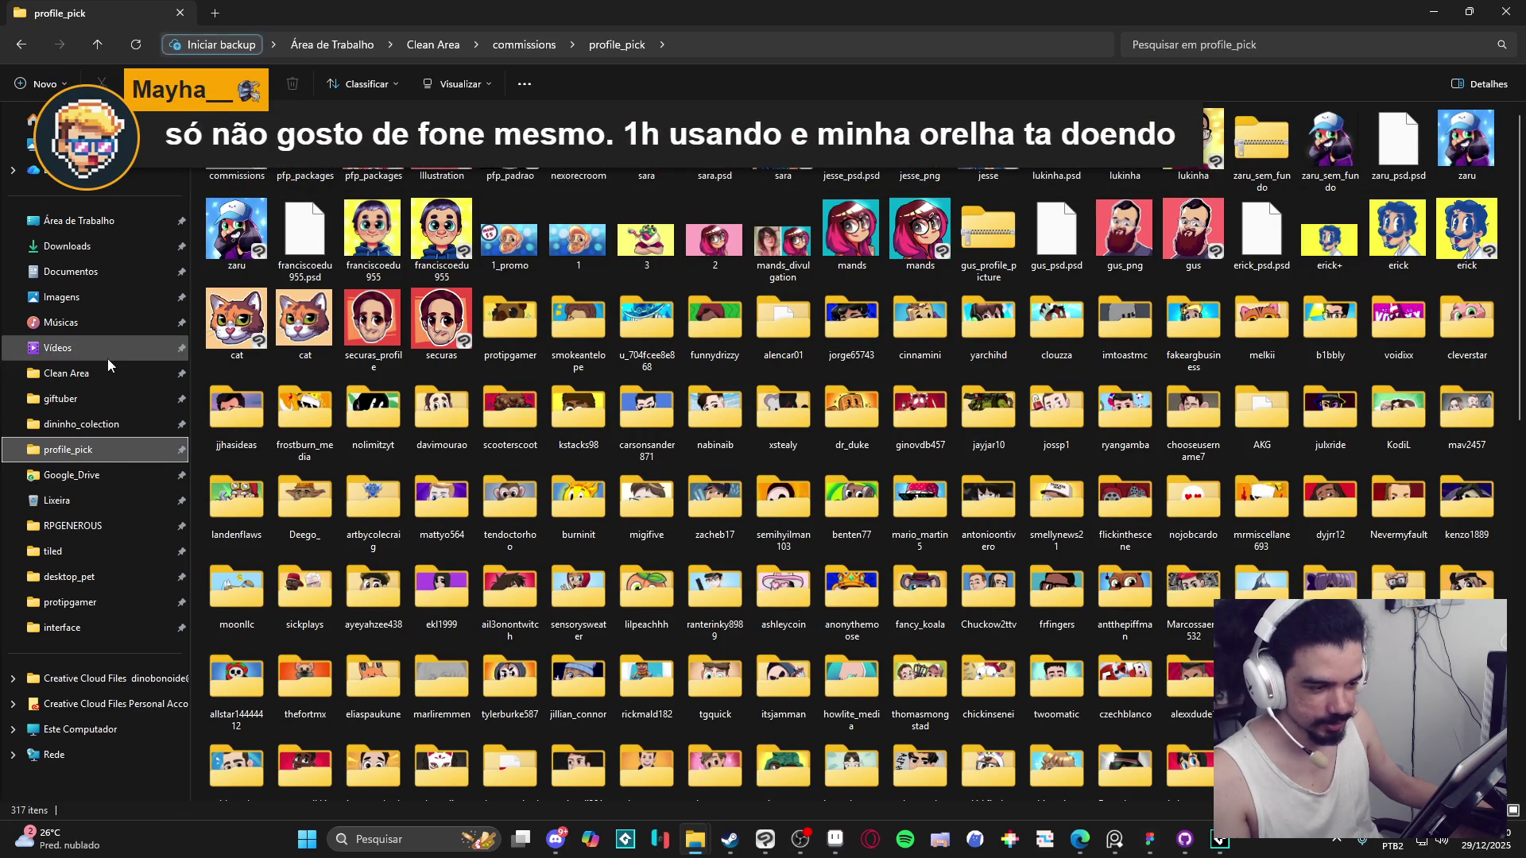
left_click(79, 526)
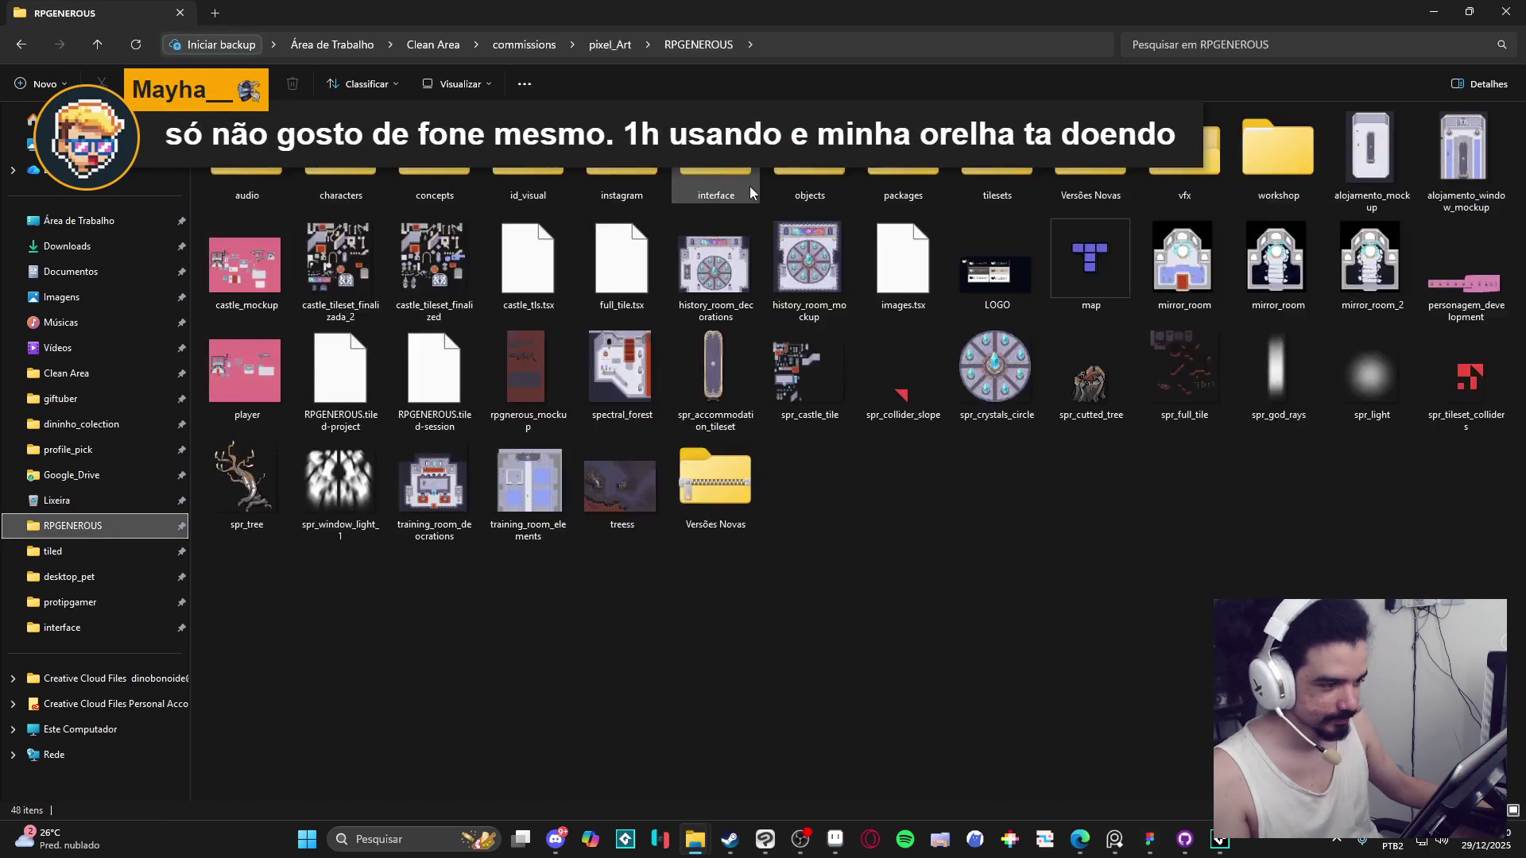
double_click(699, 179)
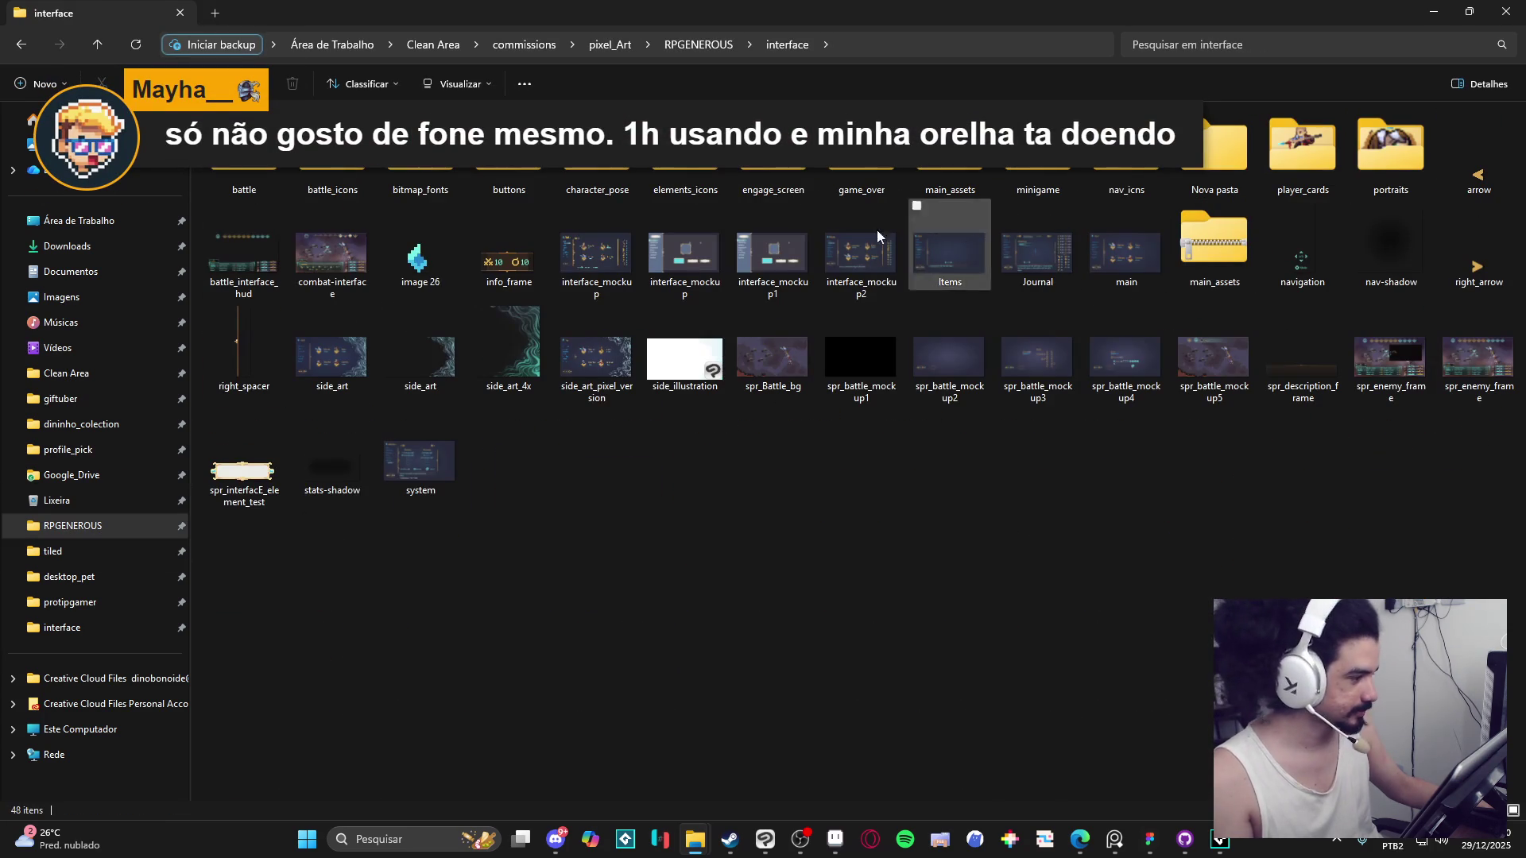
double_click(334, 262)
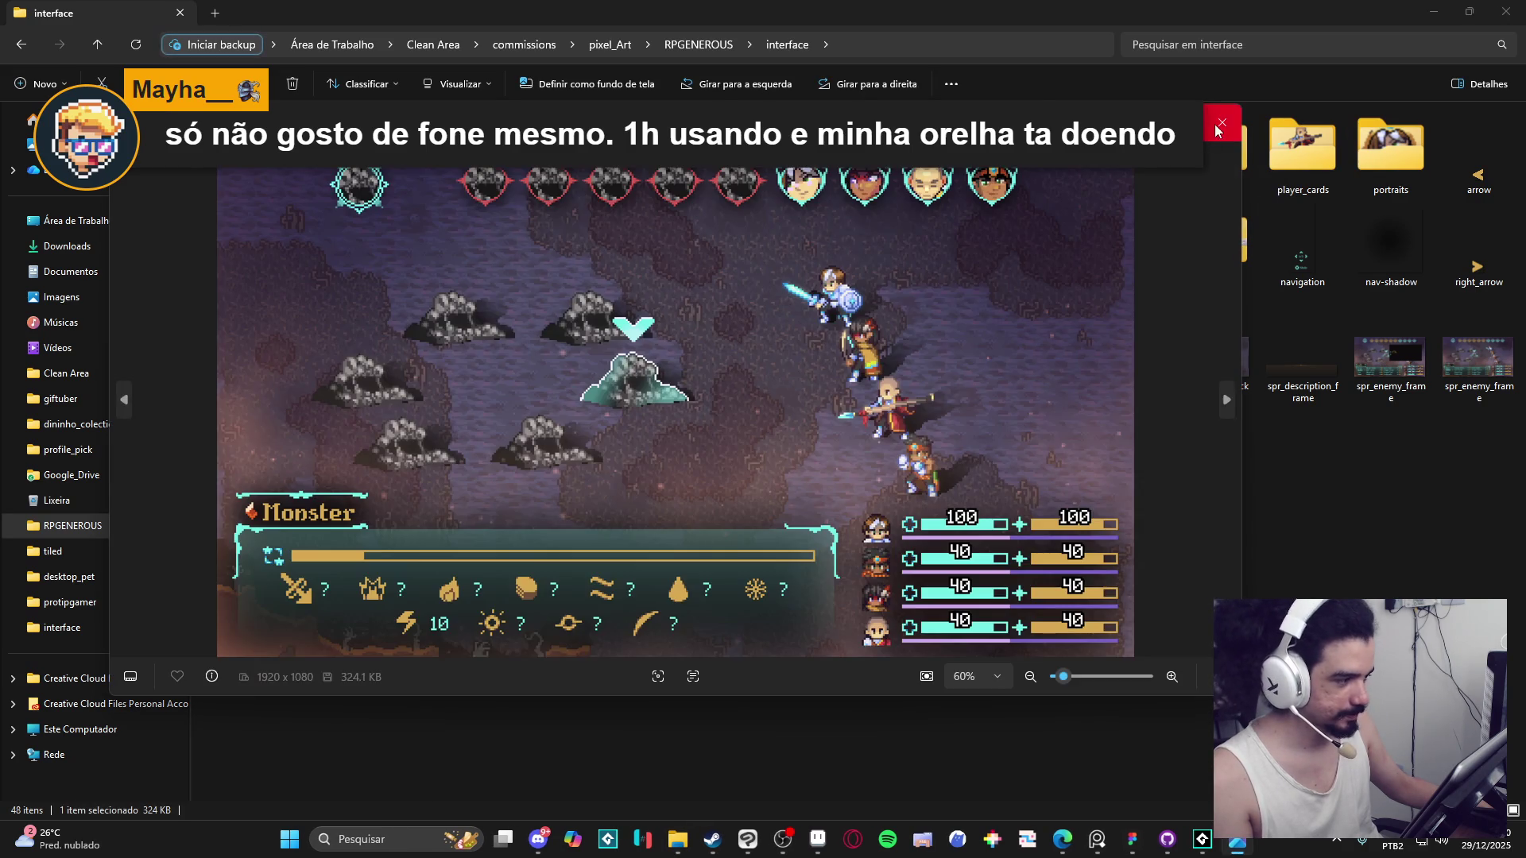
left_click(1221, 124)
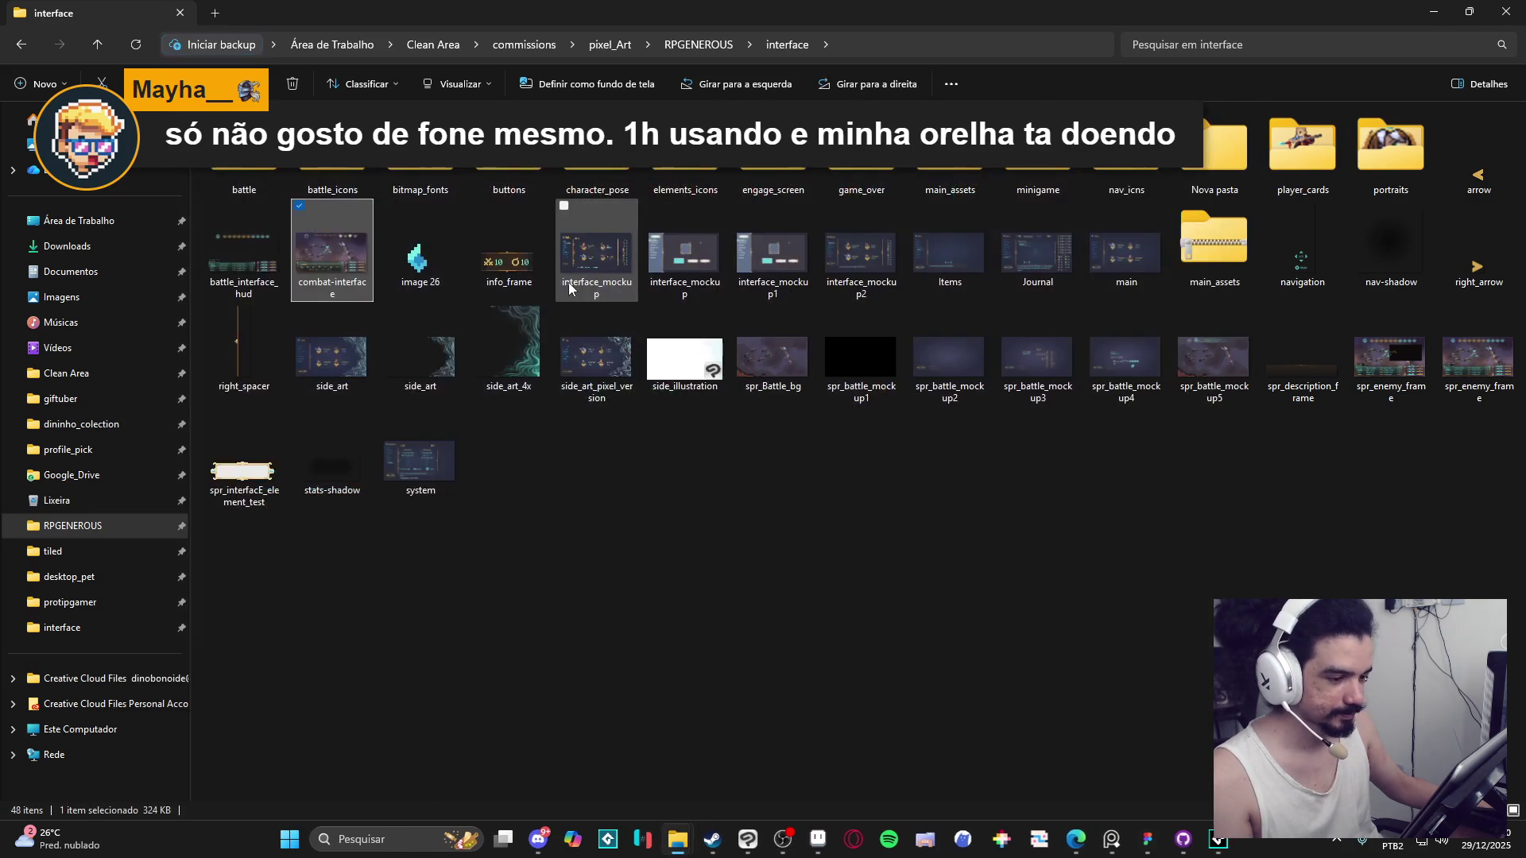
left_click(570, 278)
double_click(570, 274)
scroll(679, 270, "up", 3)
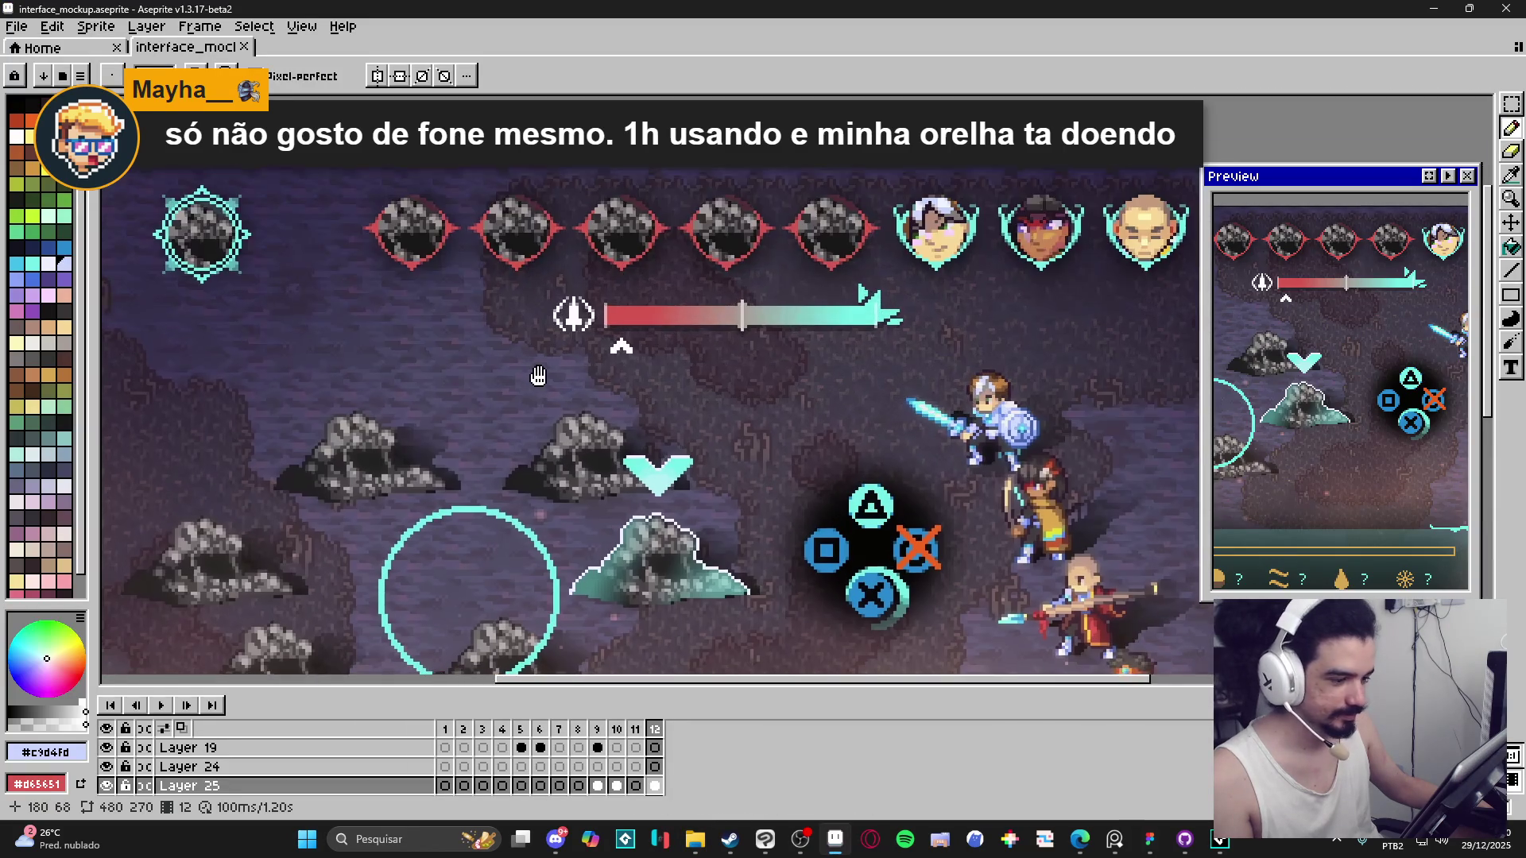
Pick white, move the Preview panel aside, and draw a text box under the cyan portrait.
scroll(230, 159, "up", 1)
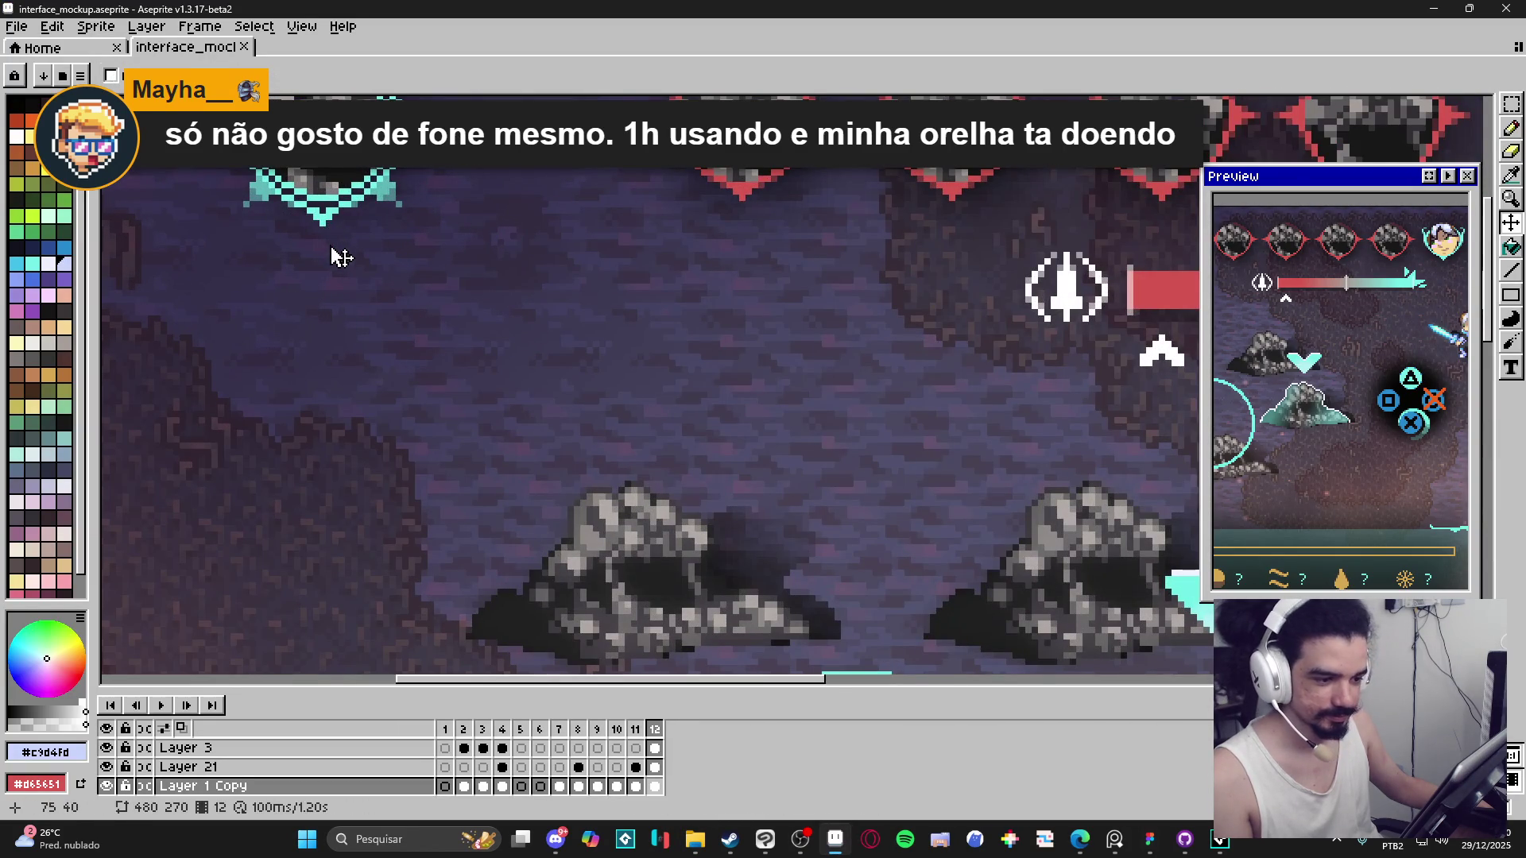
mouse_move(334, 255)
left_mouse_down()
mouse_move(470, 324)
mouse_move(464, 309)
left_mouse_up()
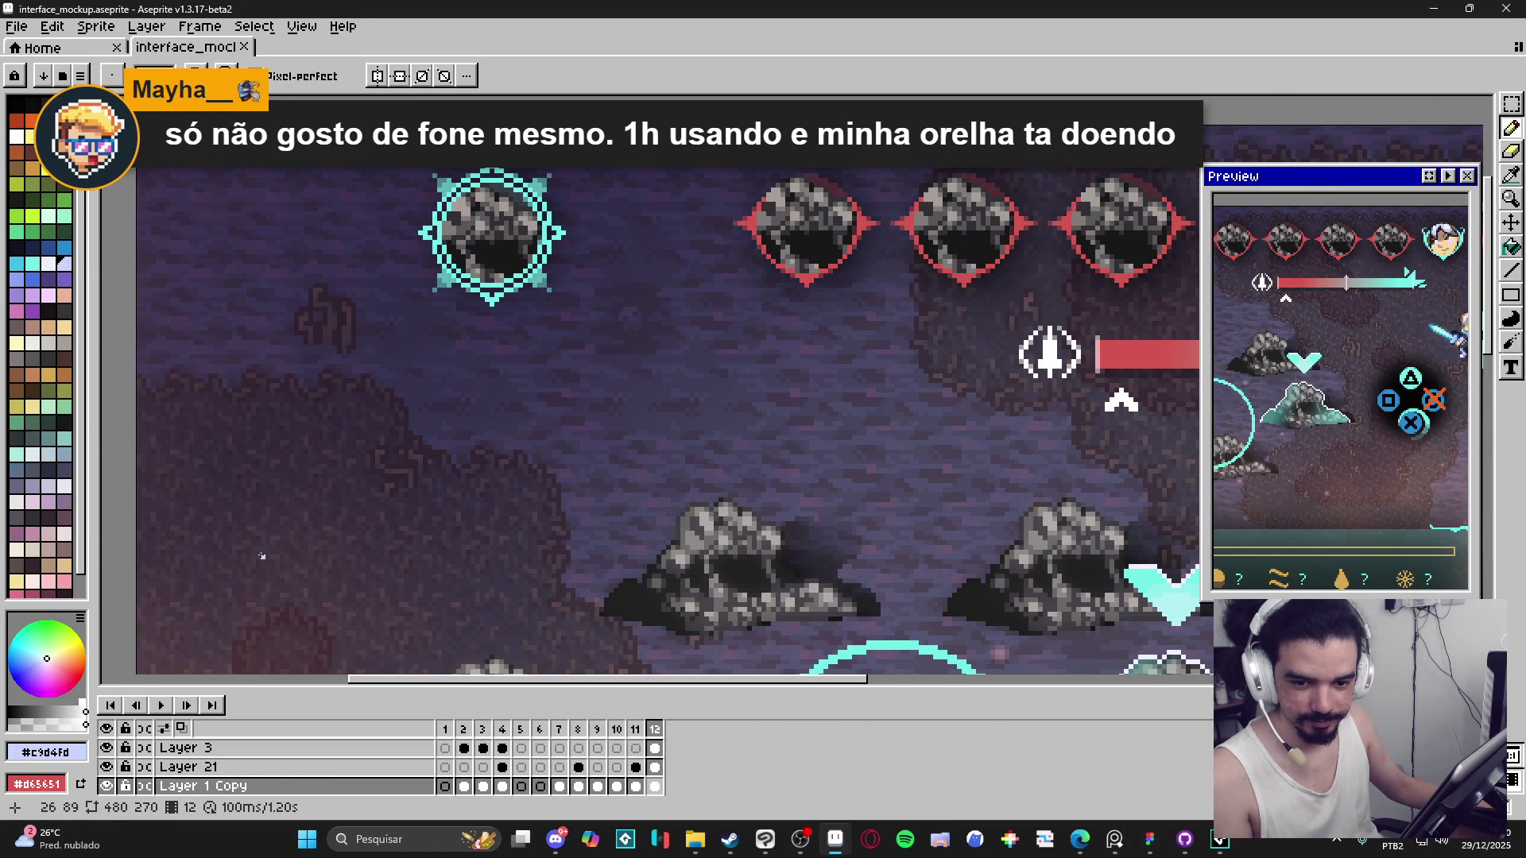
left_click(16, 135)
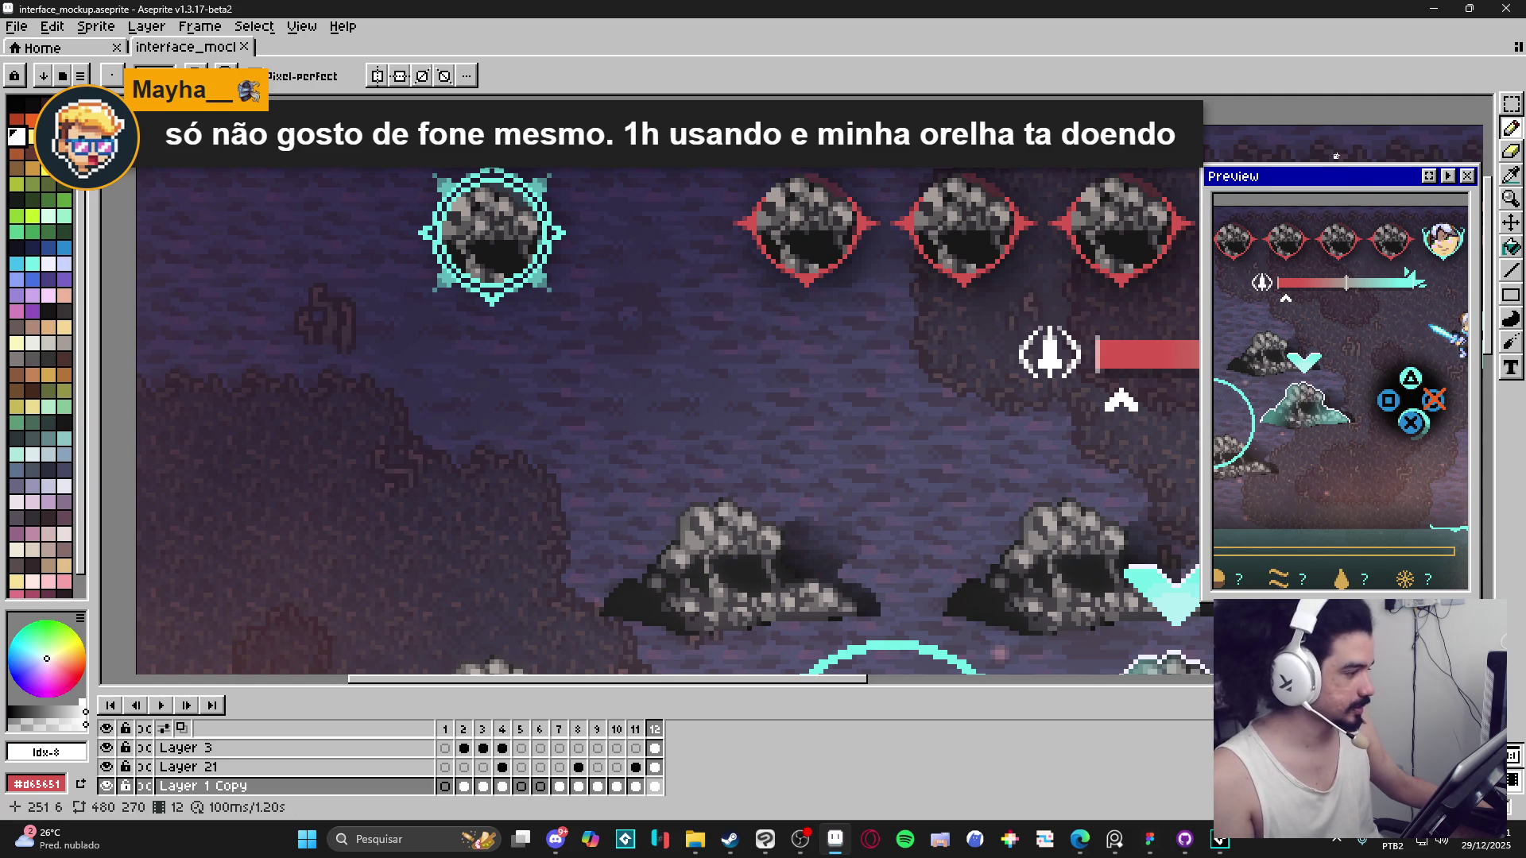
left_click_drag(1335, 189, 1327, 146)
key("t")
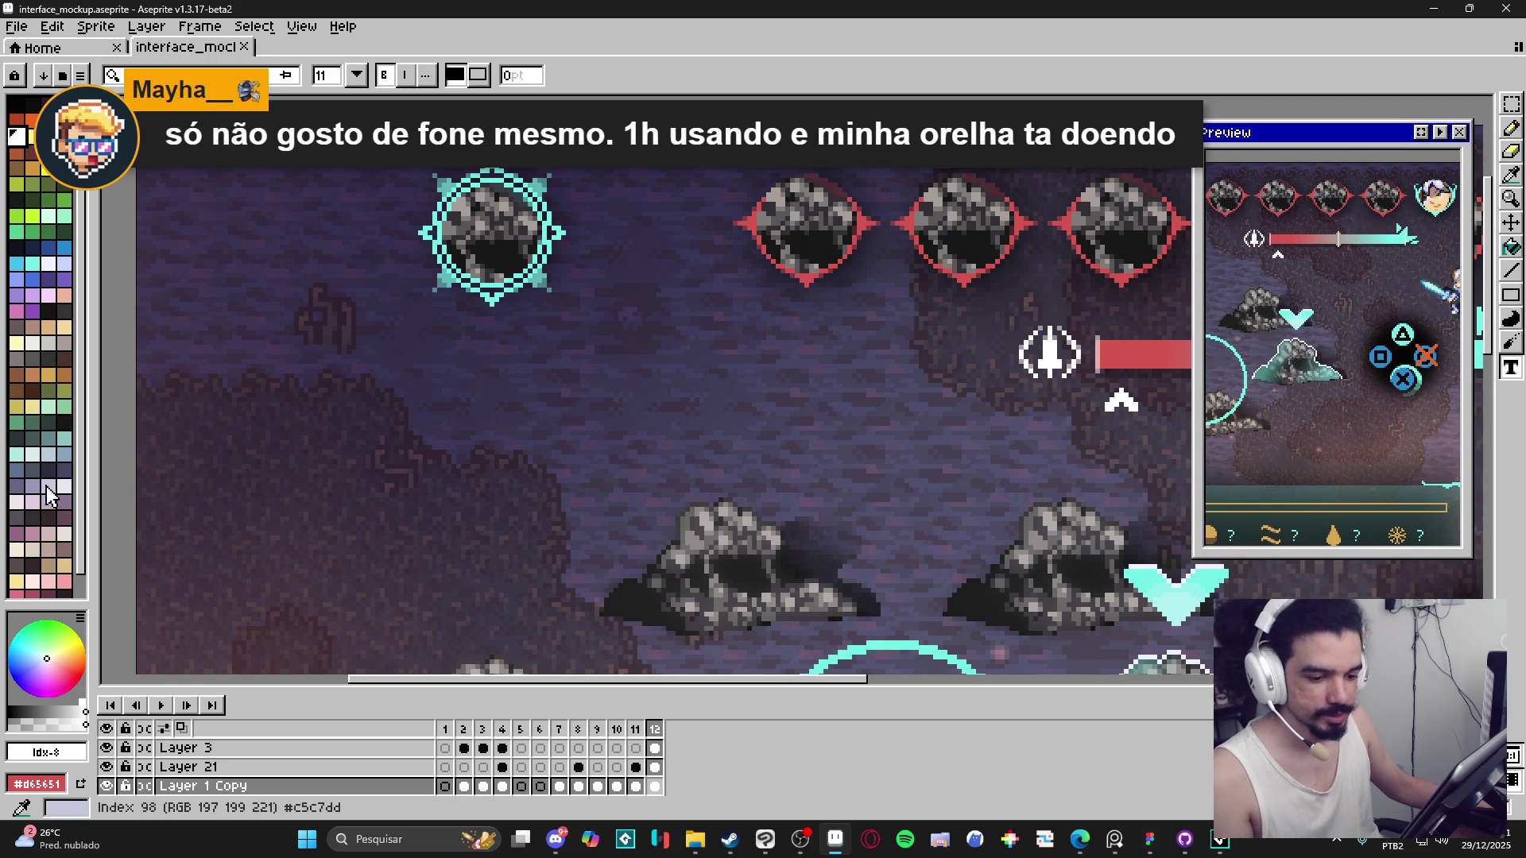
left_click(801, 838)
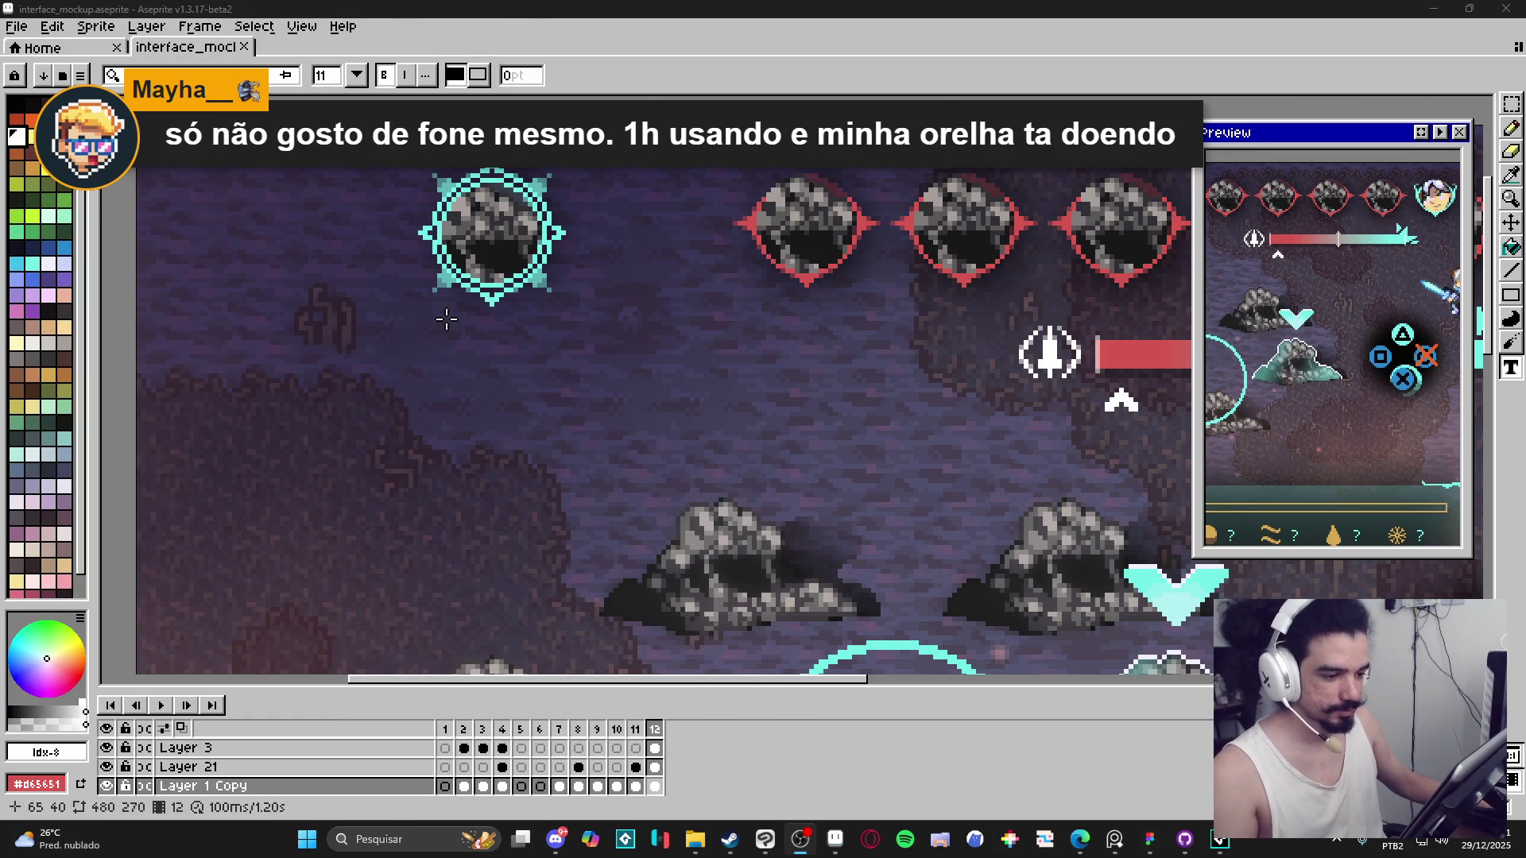
left_click_drag(438, 331, 646, 382)
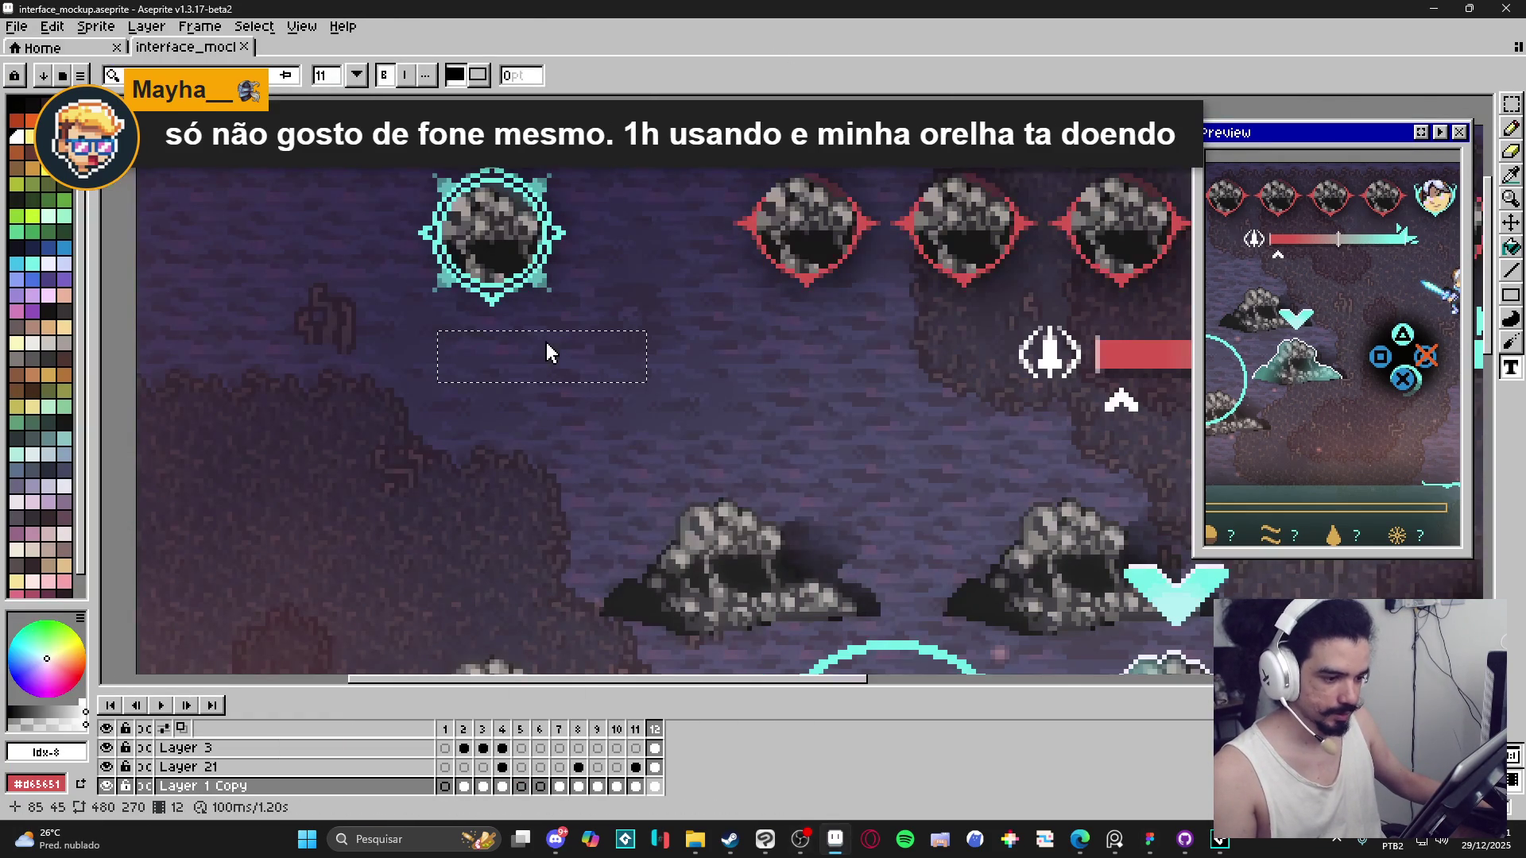
Type 'AC' into the white text box, select all of it, and open the font list.
type("ACT")
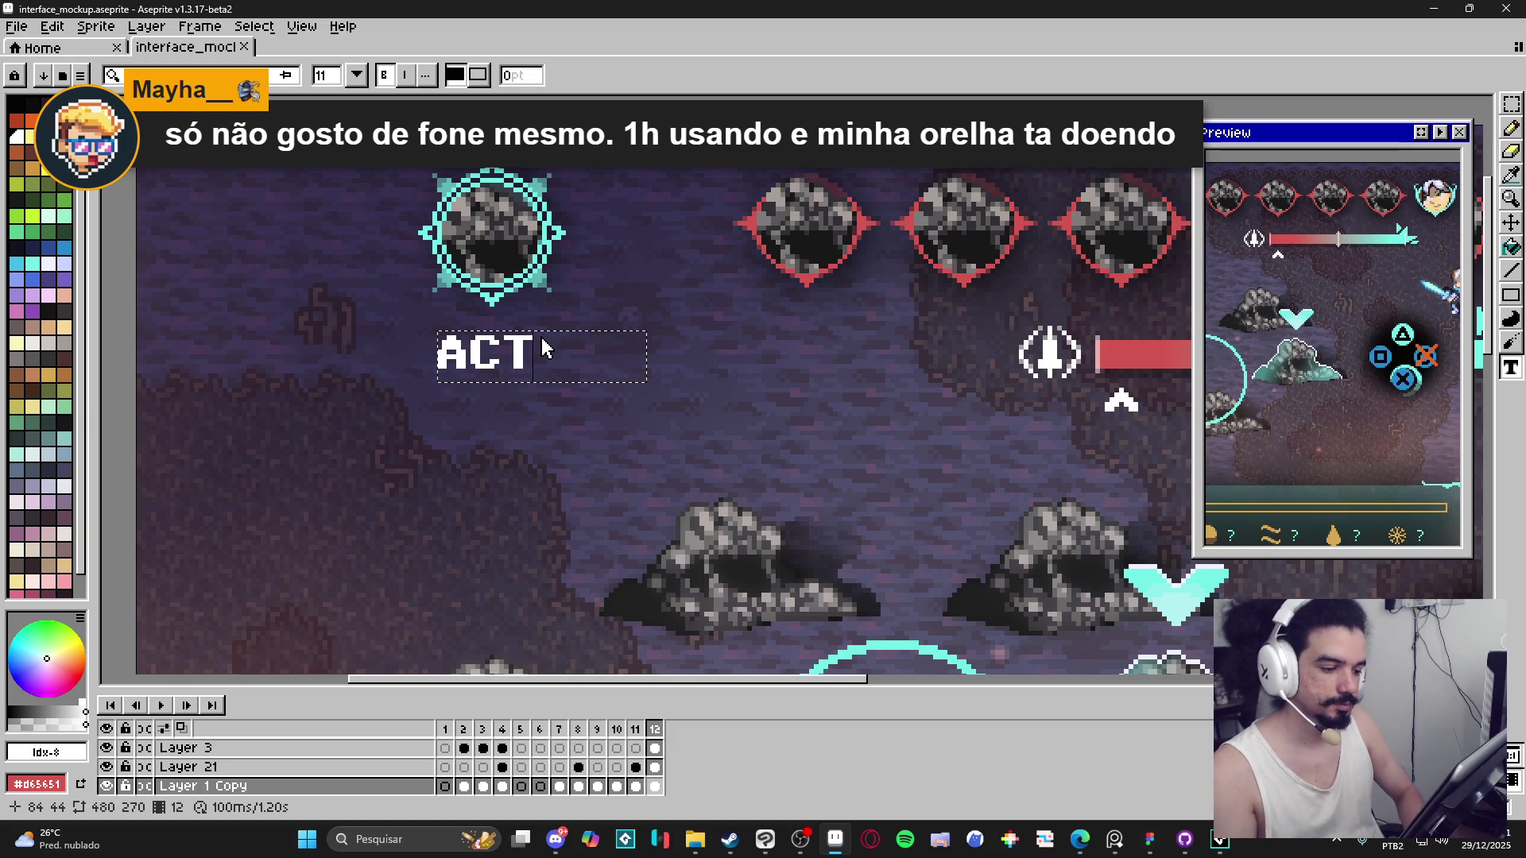
key("ctrl+a")
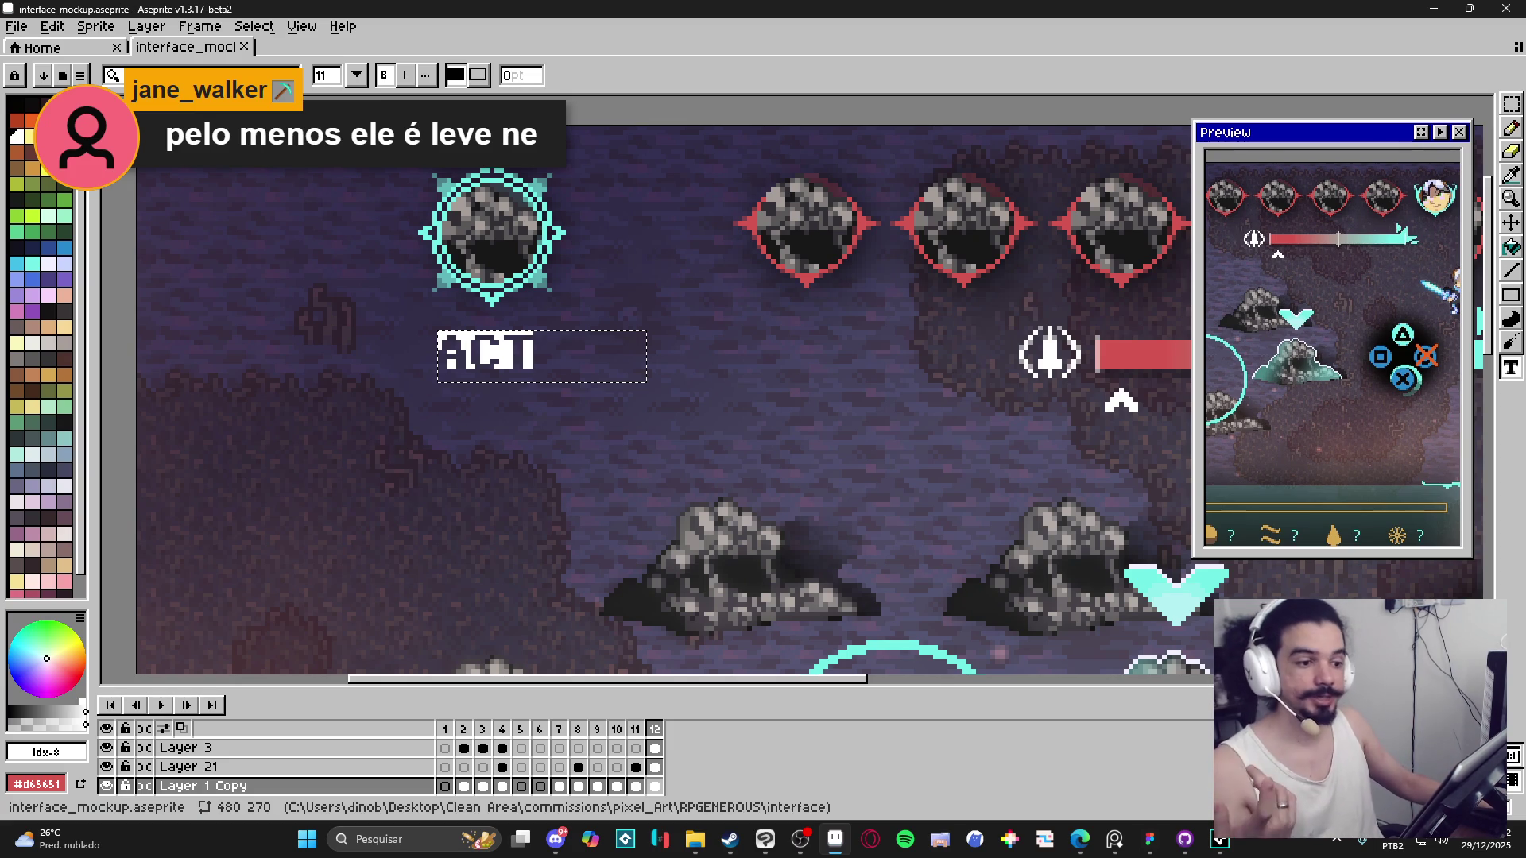
left_click(198, 76)
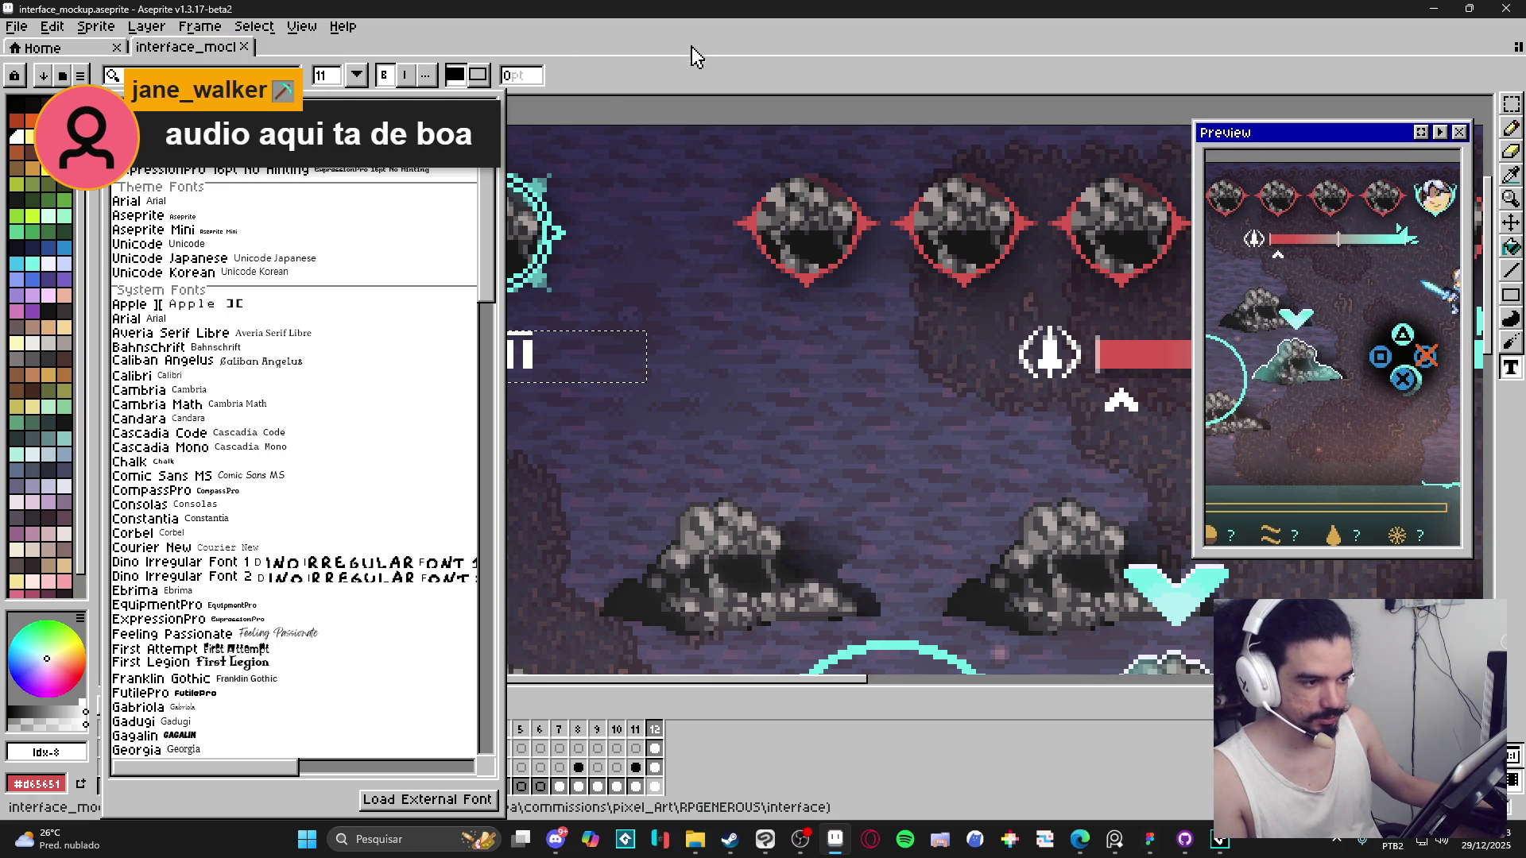
Apply a new font to ACT, add a lowercase 'act' label below, and step back to frame 10.
left_click(384, 82)
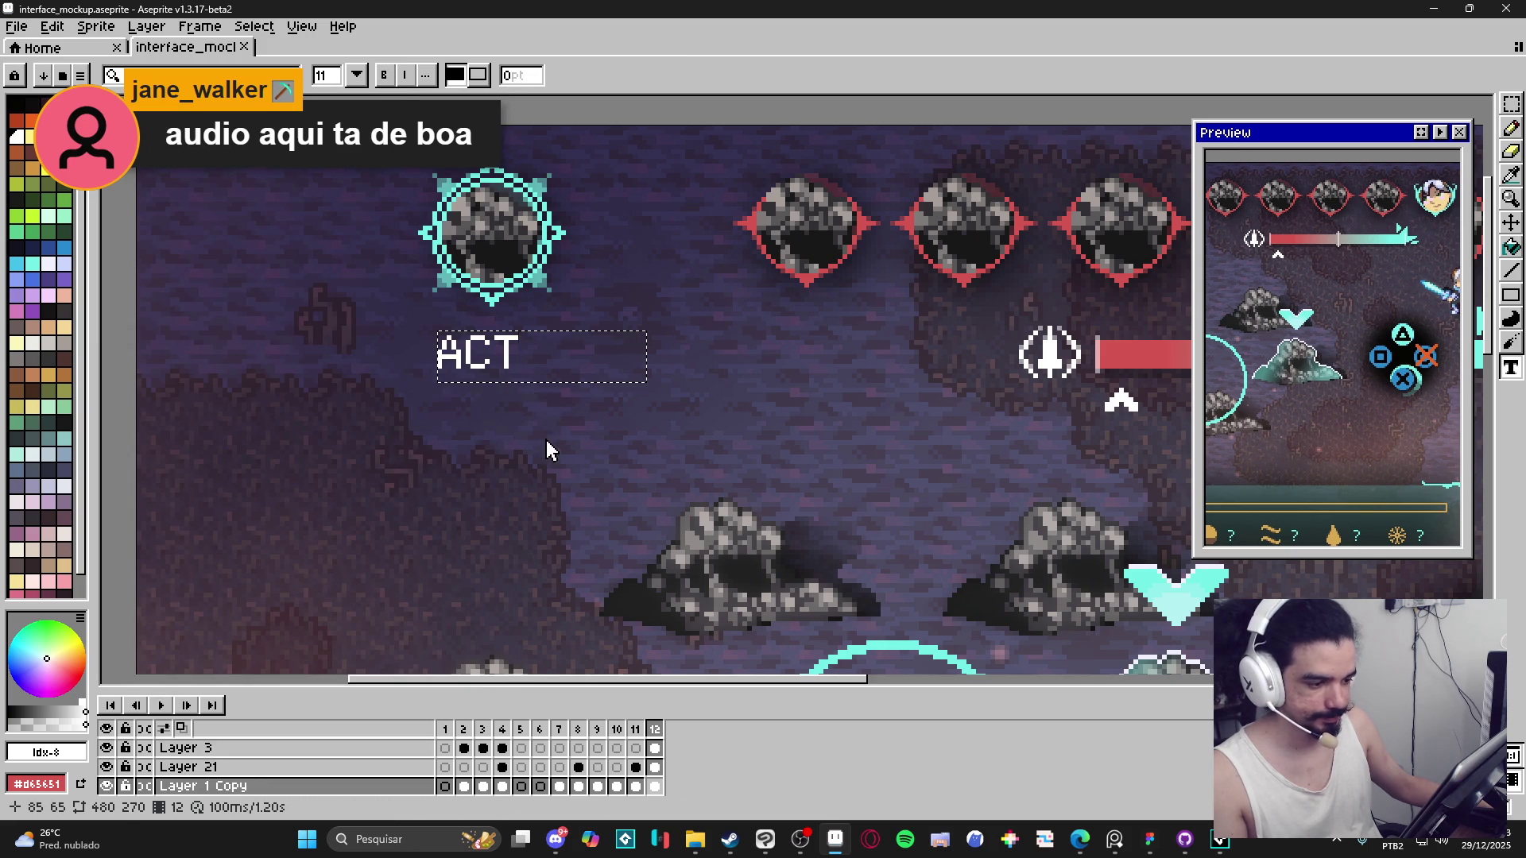
key("Return")
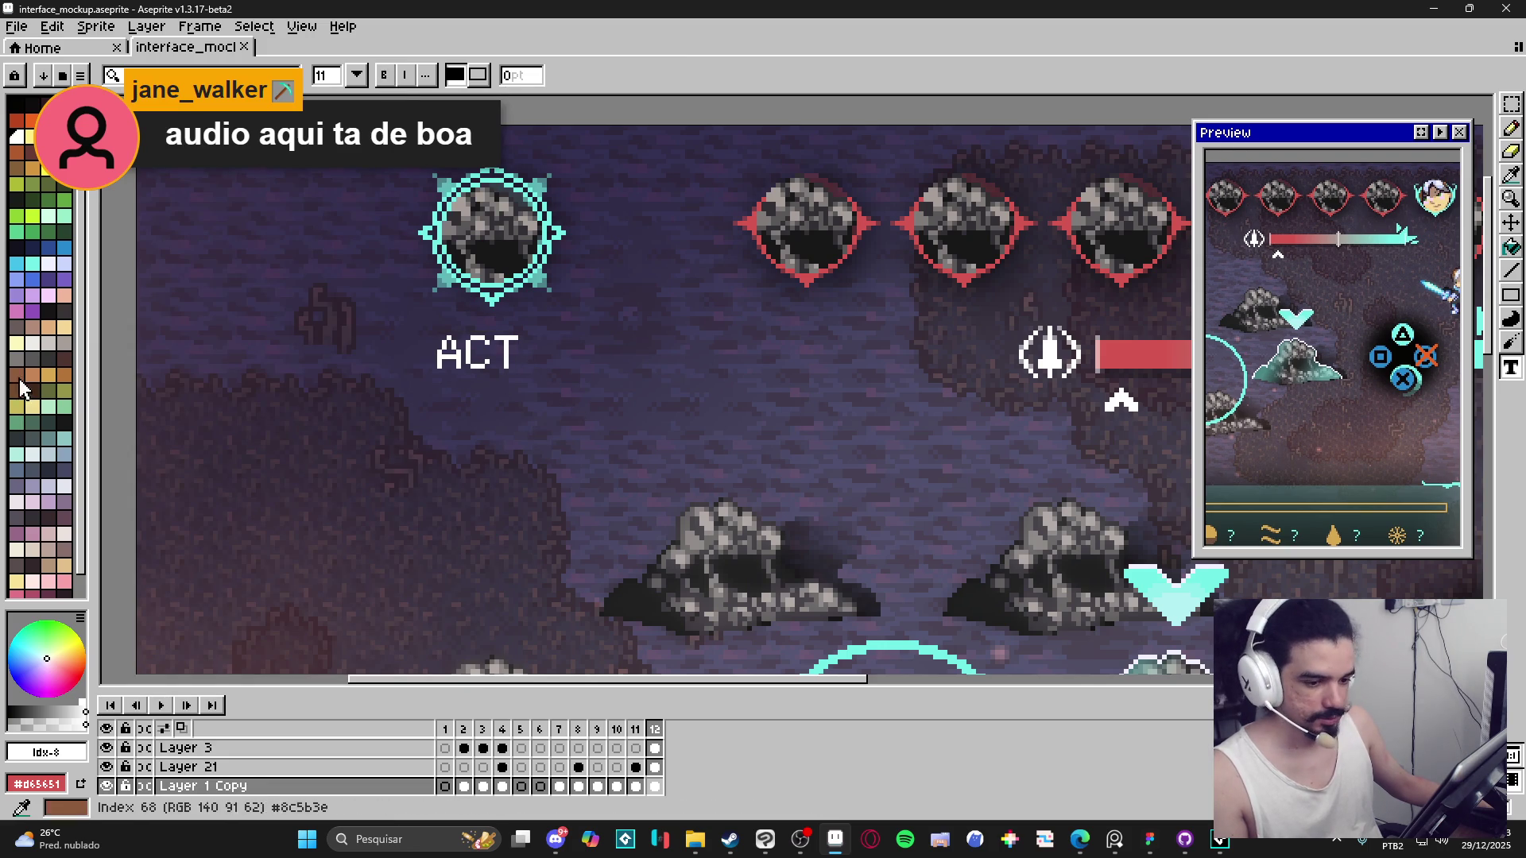
left_click_drag(619, 433, 827, 481)
type("a")
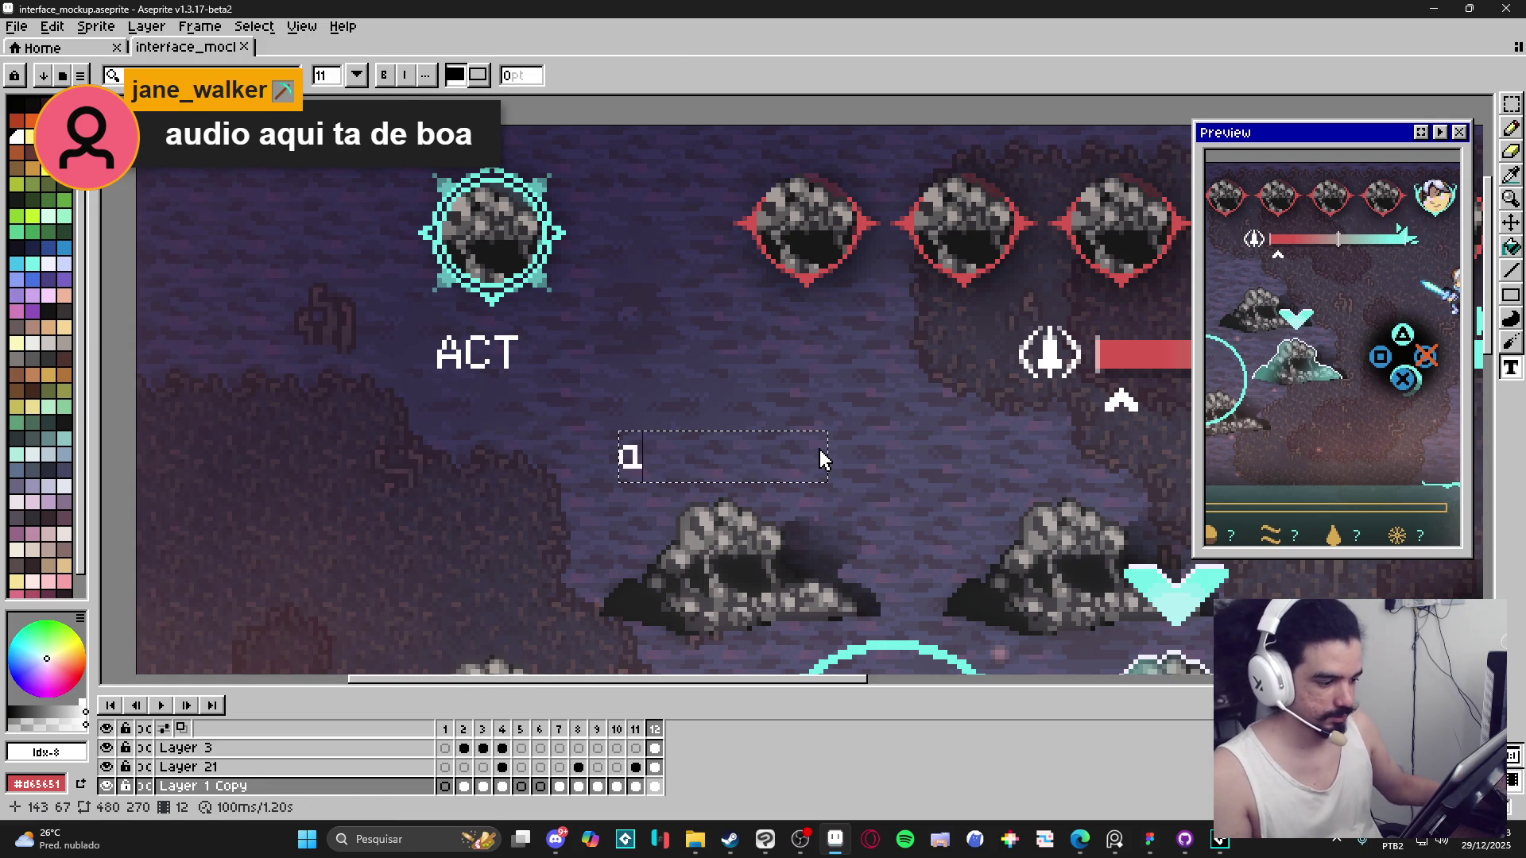
type("ct")
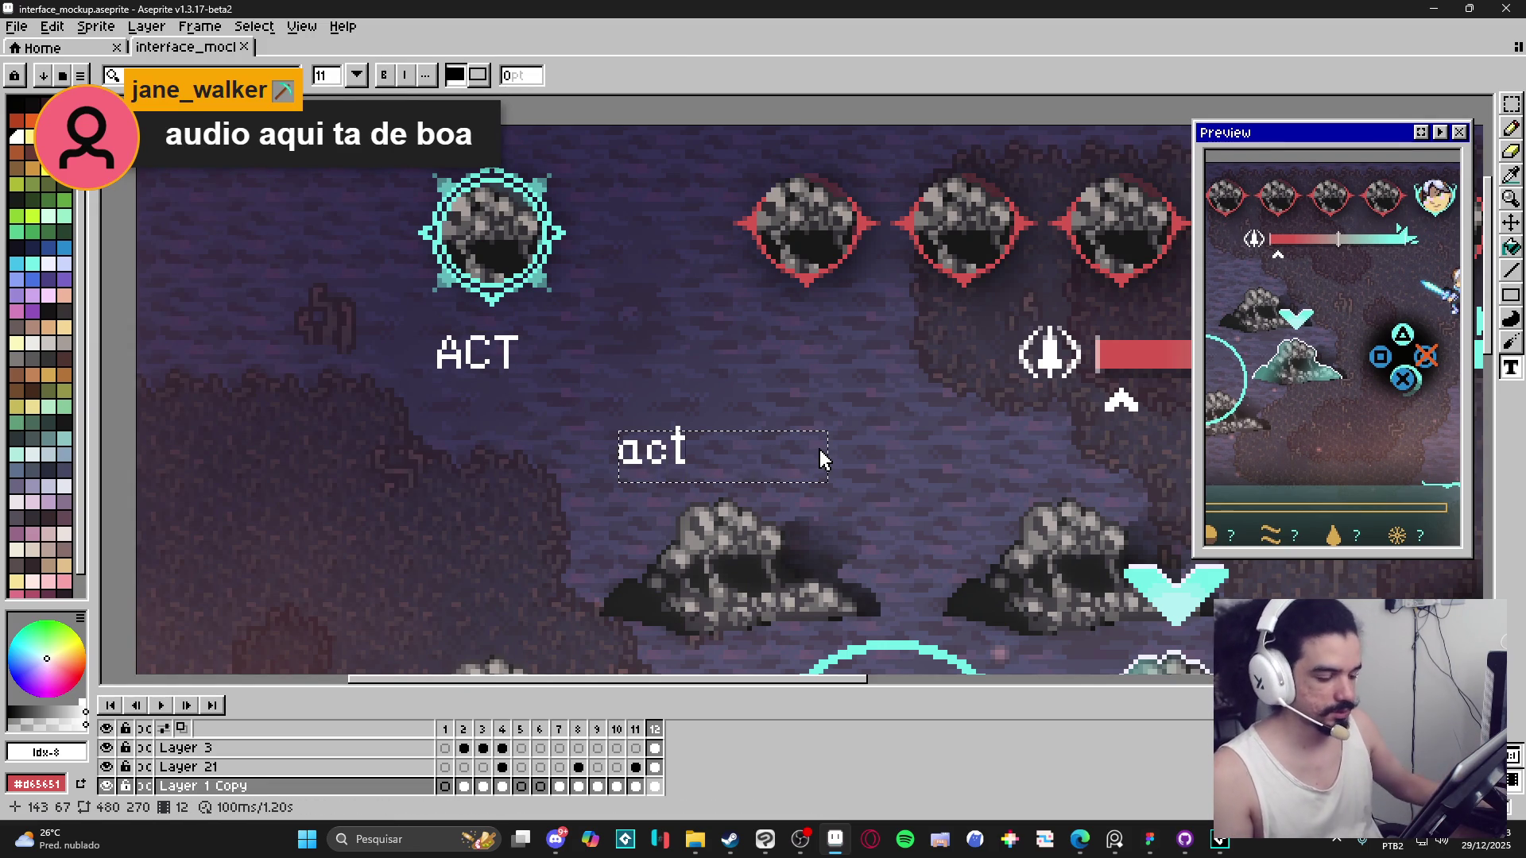
key("Return")
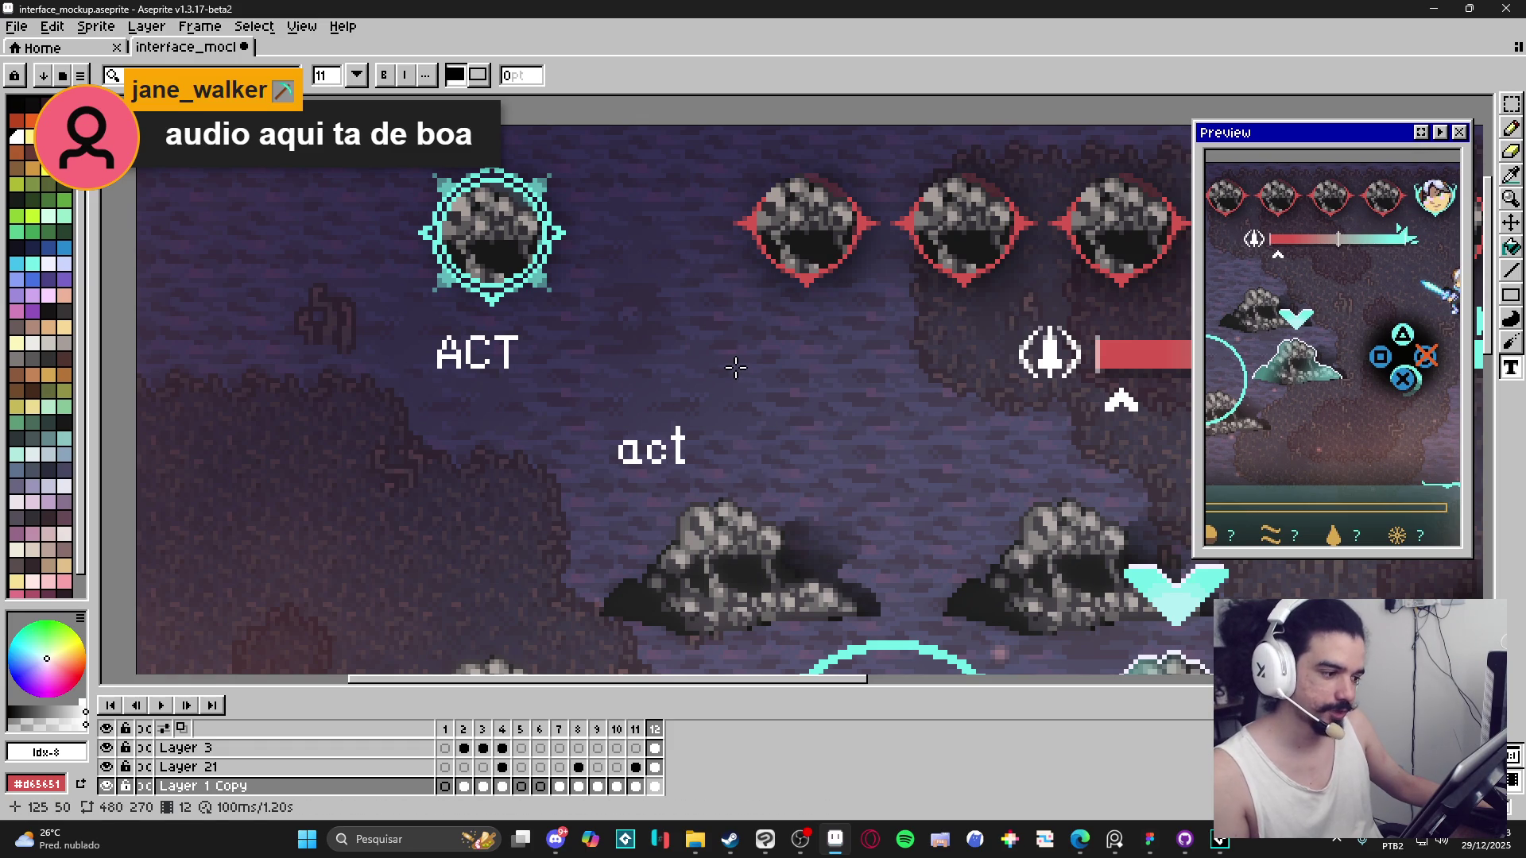
key("Left")
key("Left")
key("Up")
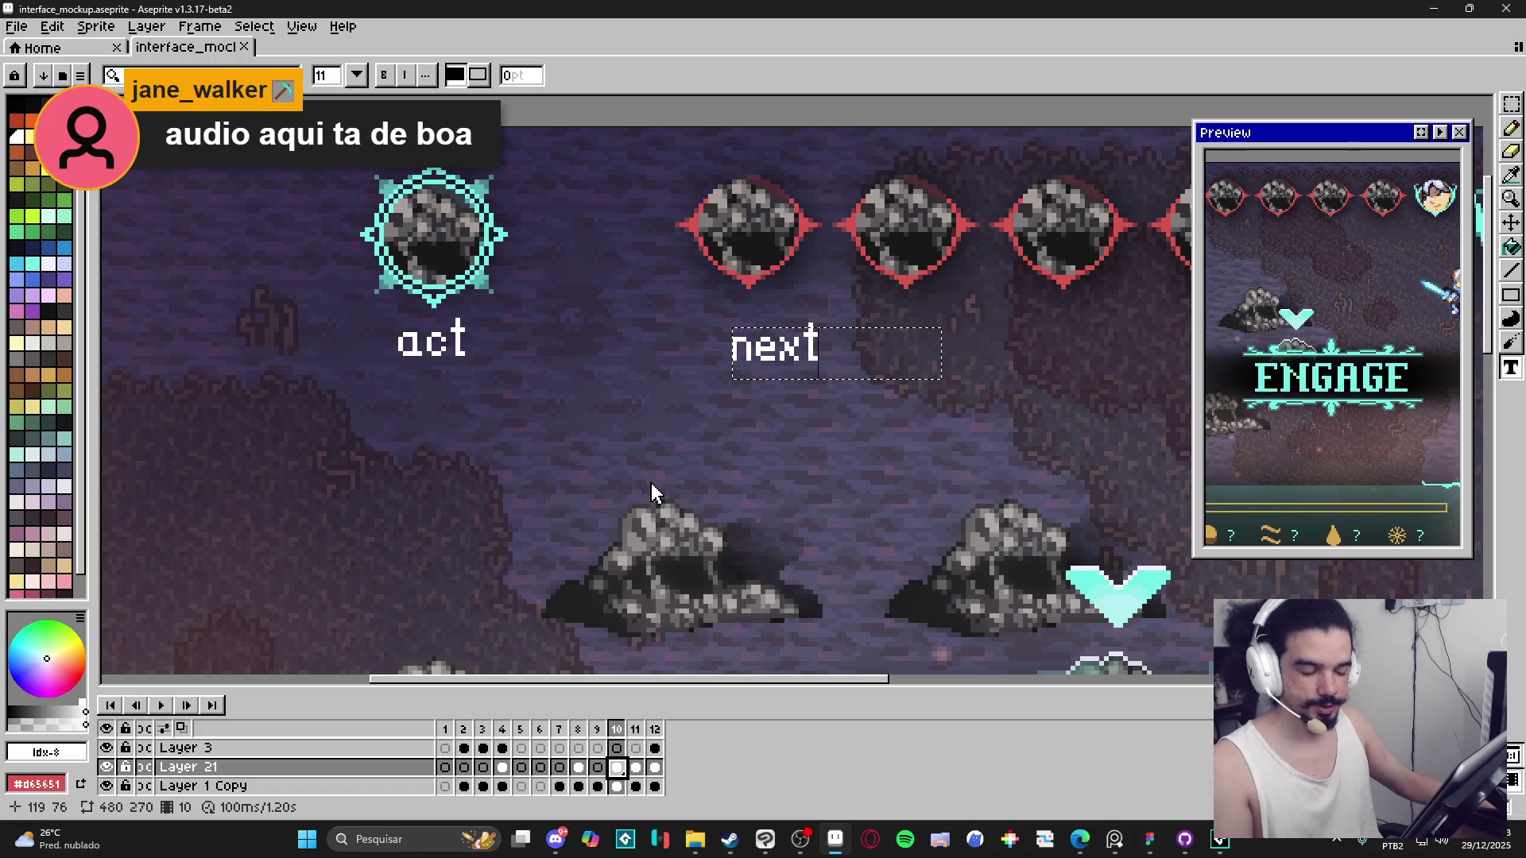
Tuck the 'act' label up snugly beneath the cyan portrait, fine-tuning portrait and label together.
left_click(1512, 103)
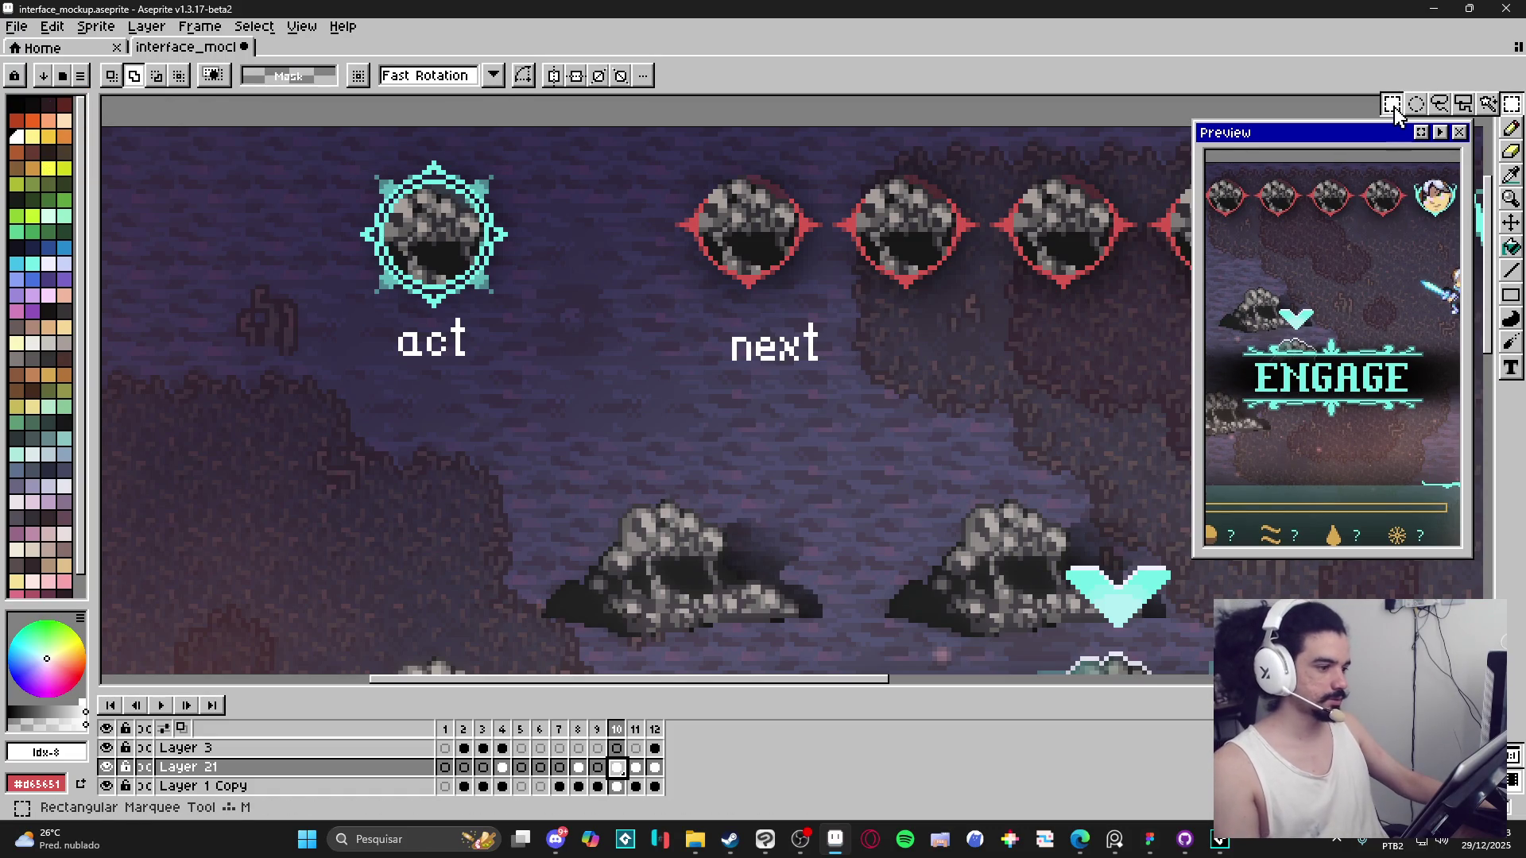
scroll(380, 315, "up", 1)
scroll(302, 394, "up", 1)
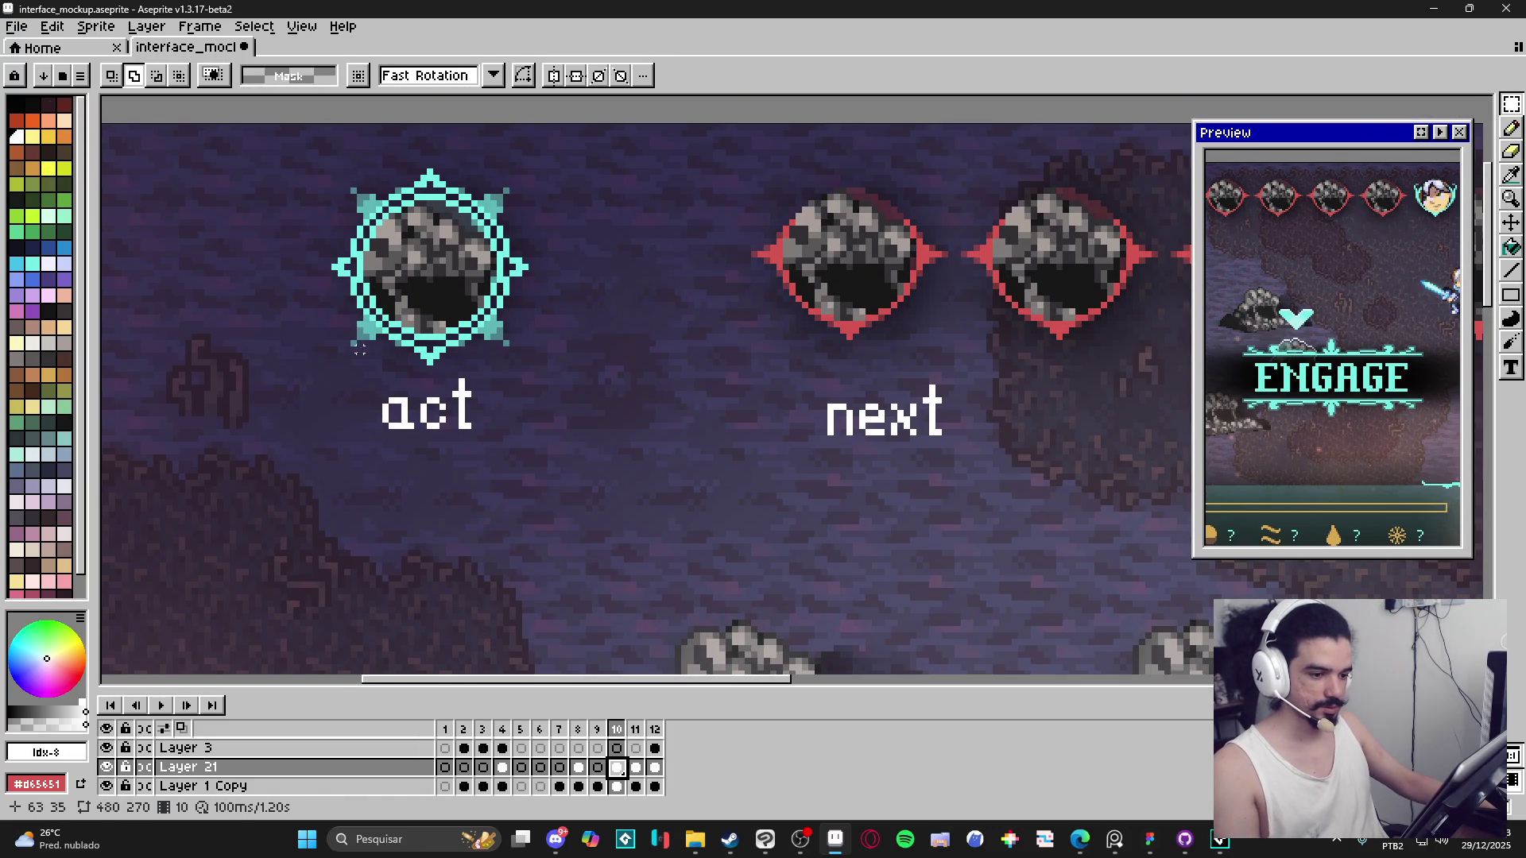
left_click_drag(340, 350, 524, 473)
mouse_move(429, 417)
left_mouse_down()
mouse_move(425, 338)
mouse_move(429, 378)
left_mouse_up()
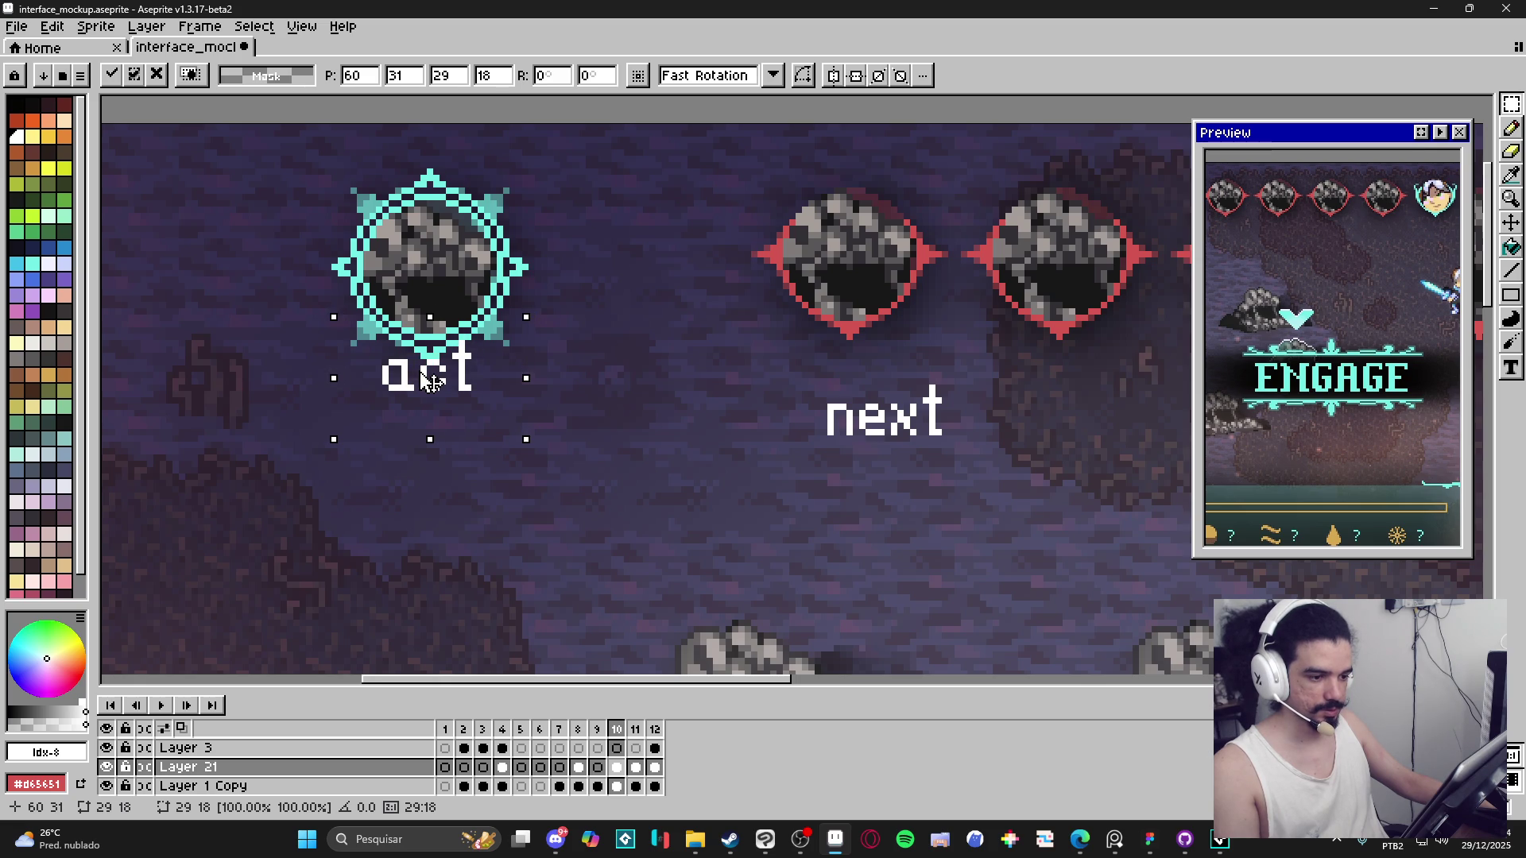
key("Return")
left_click_drag(332, 270, 524, 402)
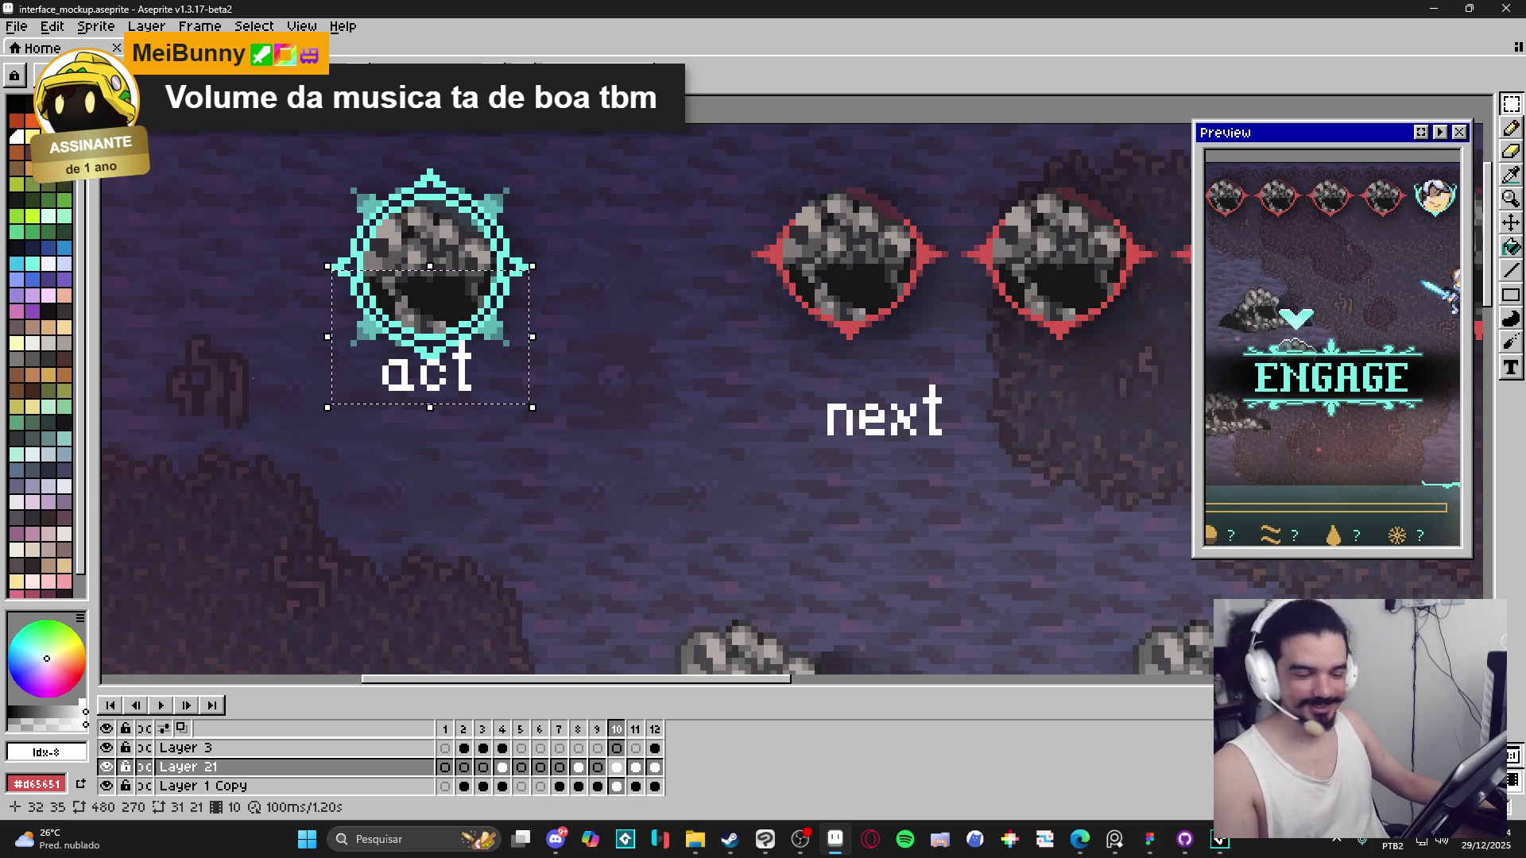
left_click_drag(457, 389, 464, 407)
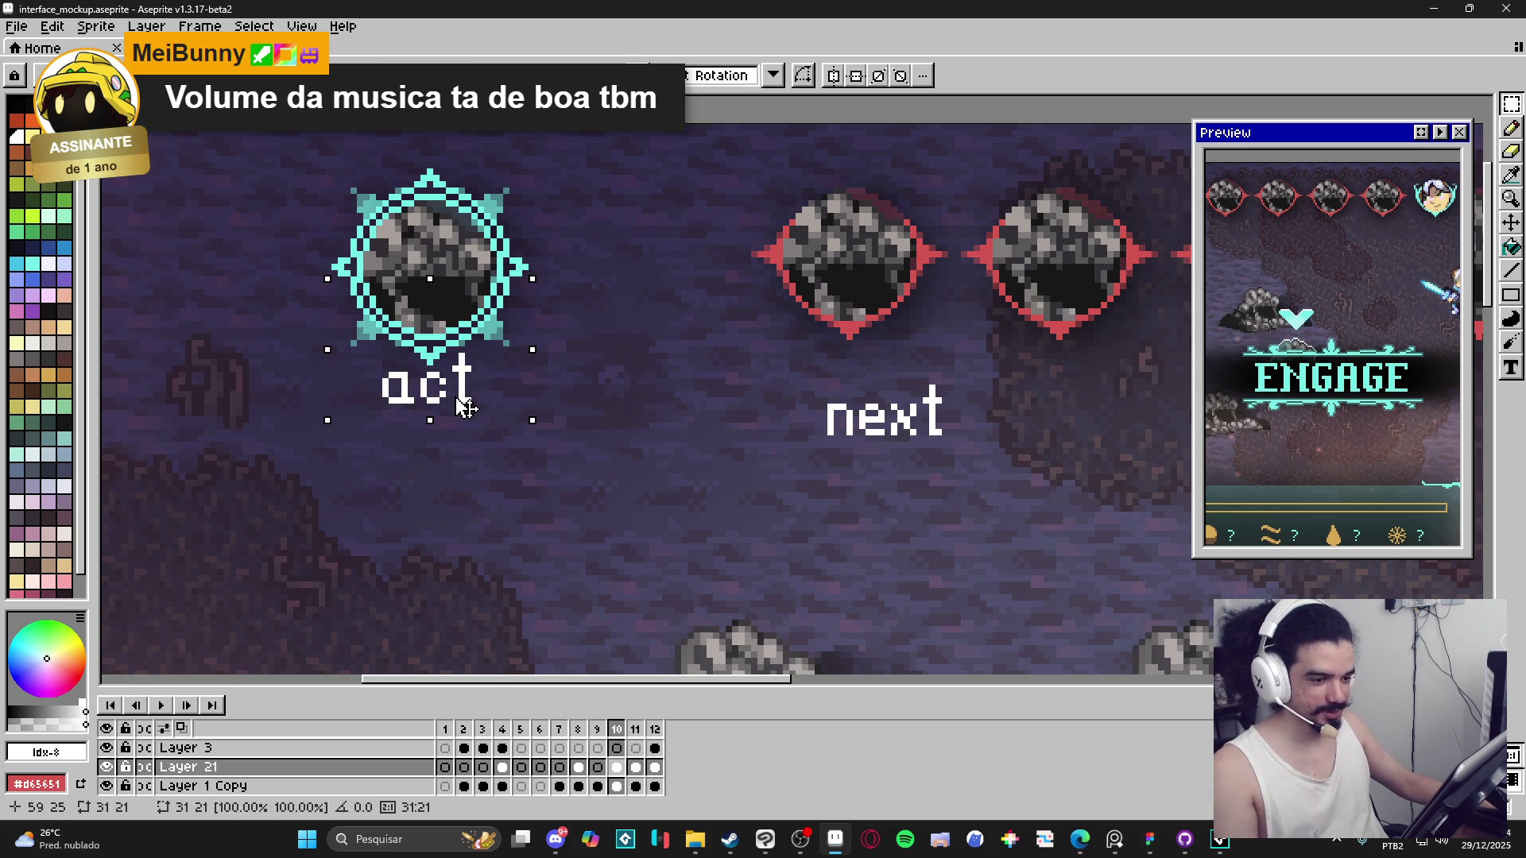
left_click(343, 269)
mouse_move(333, 278)
left_mouse_down()
mouse_move(525, 407)
mouse_move(480, 373)
left_mouse_up()
left_click(483, 373)
scroll(488, 383, "down", 1)
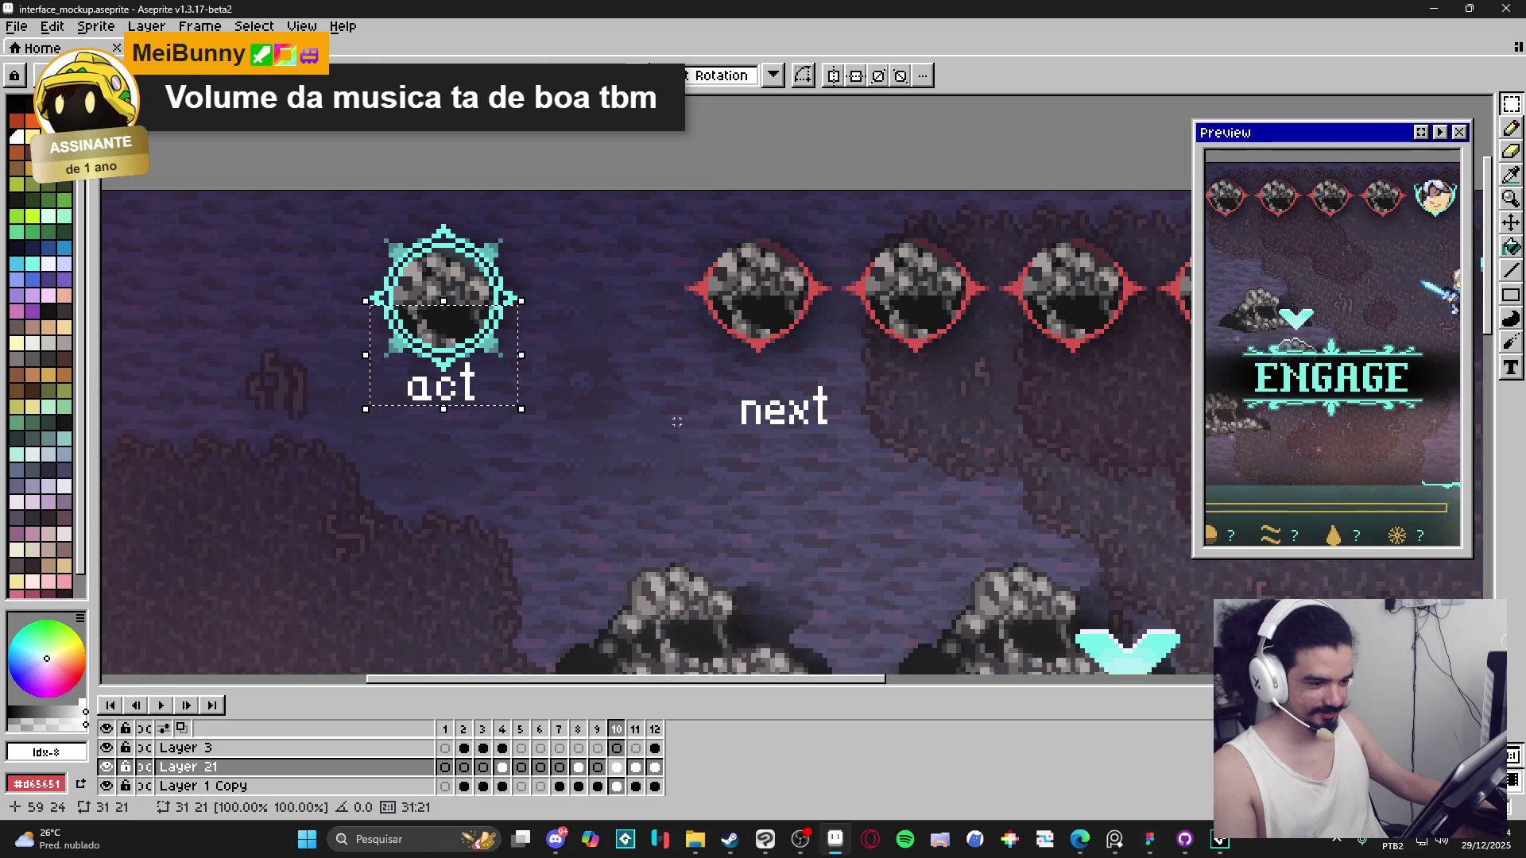
key("Return")
Move the 'next' label up and left, directly beneath the first red portrait.
scroll(737, 392, "up", 2)
mouse_move(709, 376)
left_mouse_down()
mouse_move(918, 469)
mouse_move(1000, 553)
left_mouse_up()
left_click_drag(902, 453, 845, 395)
key("u")
left_click_drag(629, 191, 920, 412)
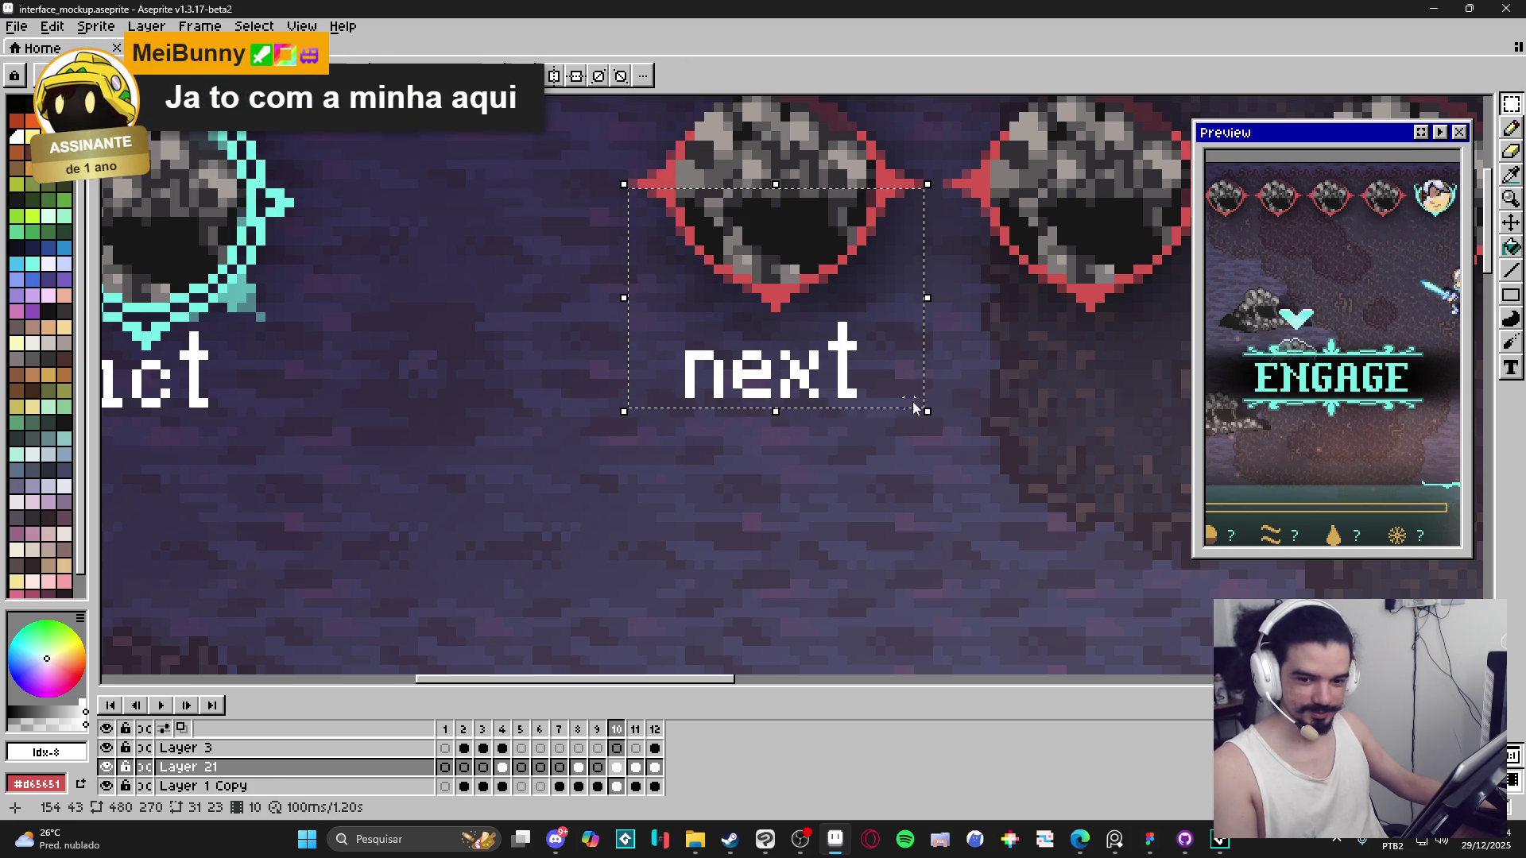
Move the 'next' label up about 24 px toward the red portrait and drop the selection.
left_click(826, 385)
left_click_drag(826, 385, 829, 368)
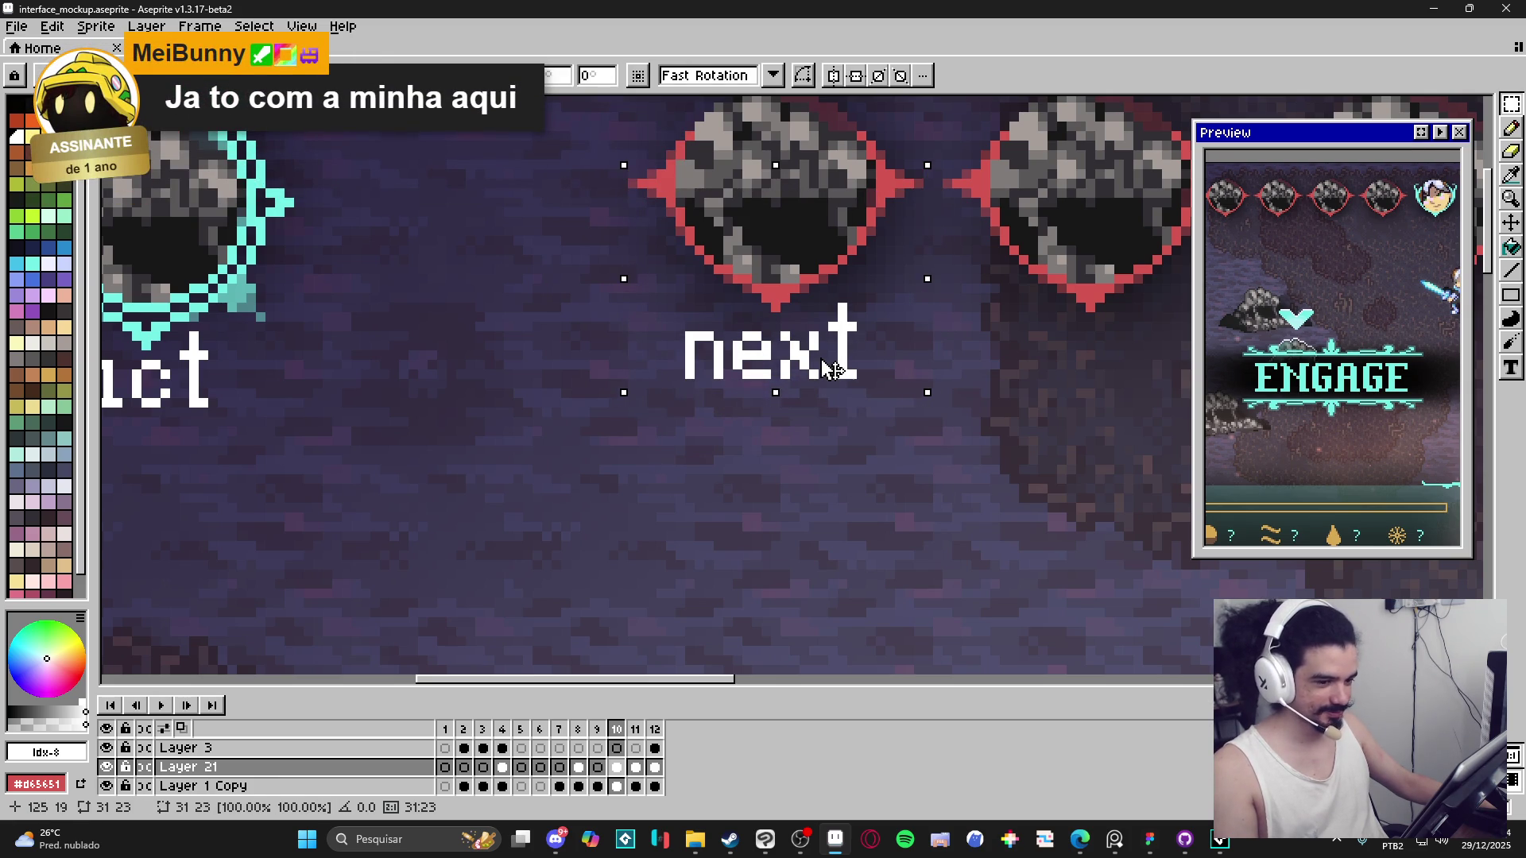
scroll(829, 368, "down", 2)
scroll(831, 433, "up", 1)
scroll(836, 437, "down", 1)
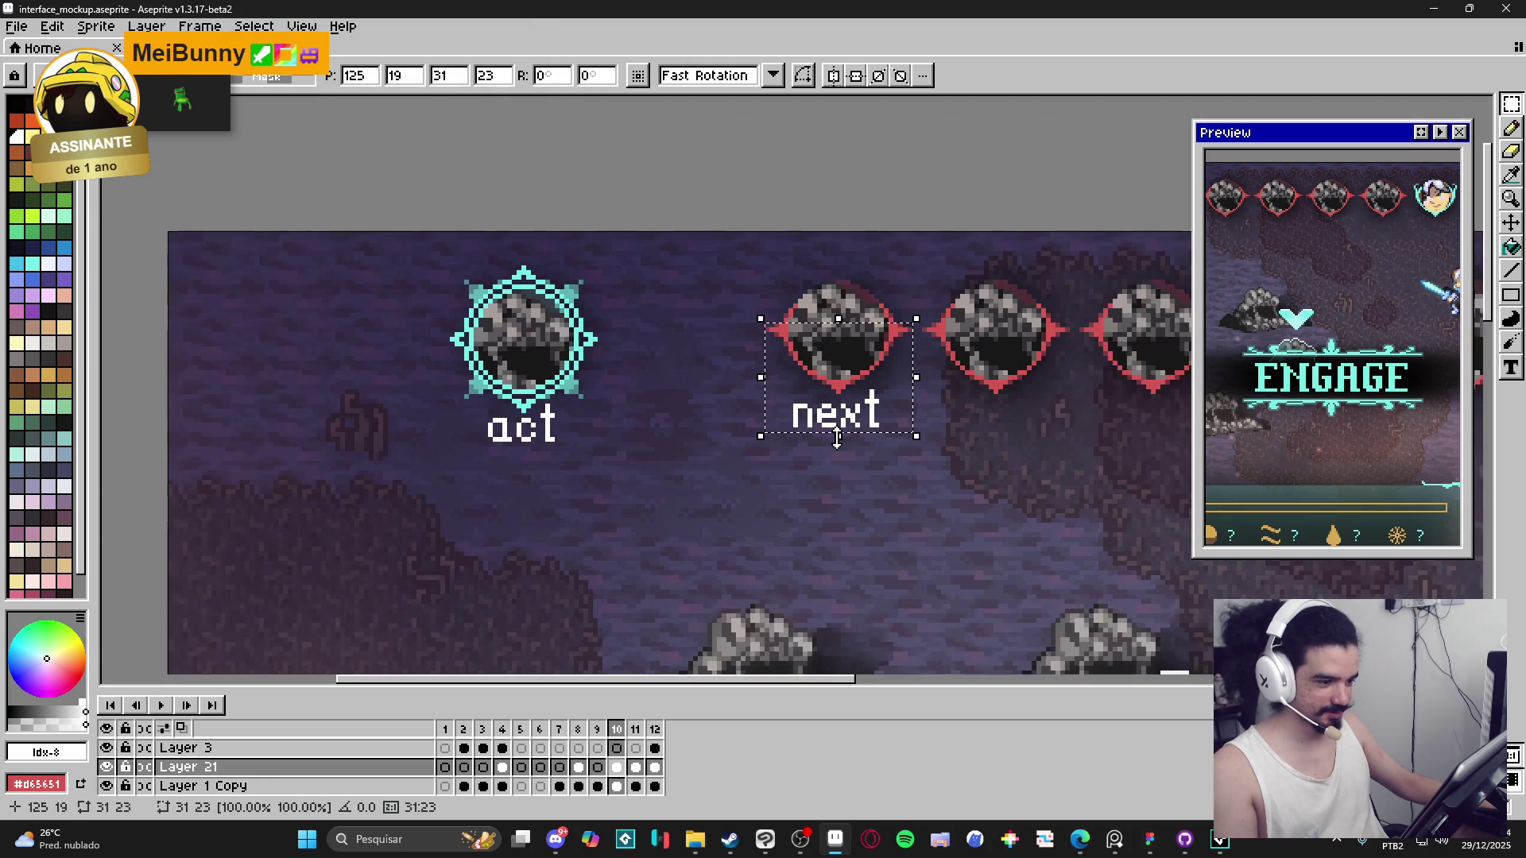
scroll(837, 437, "down", 2)
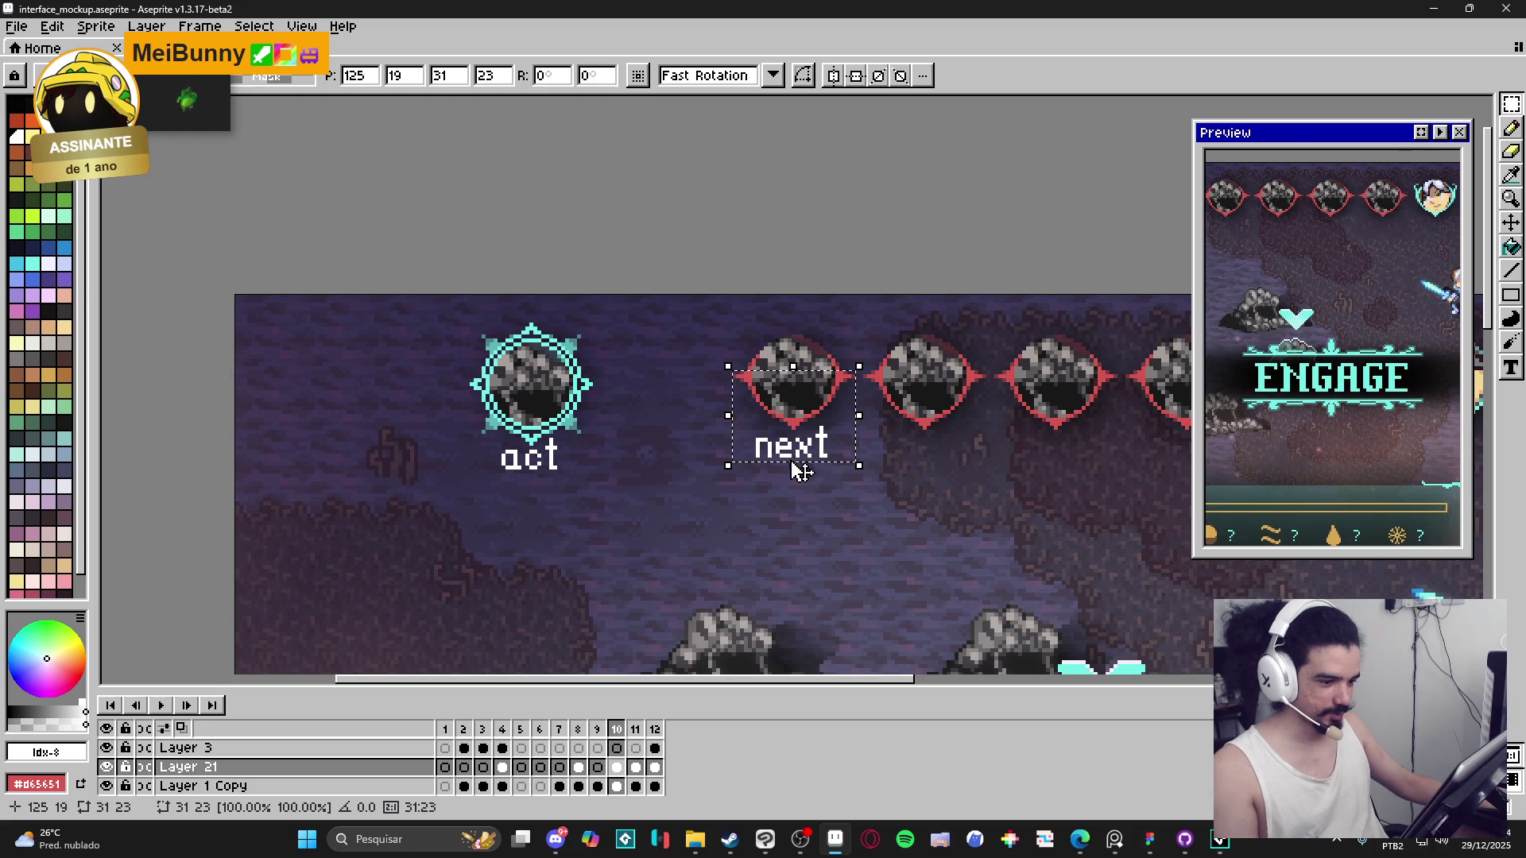
scroll(802, 468, "down", 1)
left_click(790, 476)
scroll(702, 490, "down", 1)
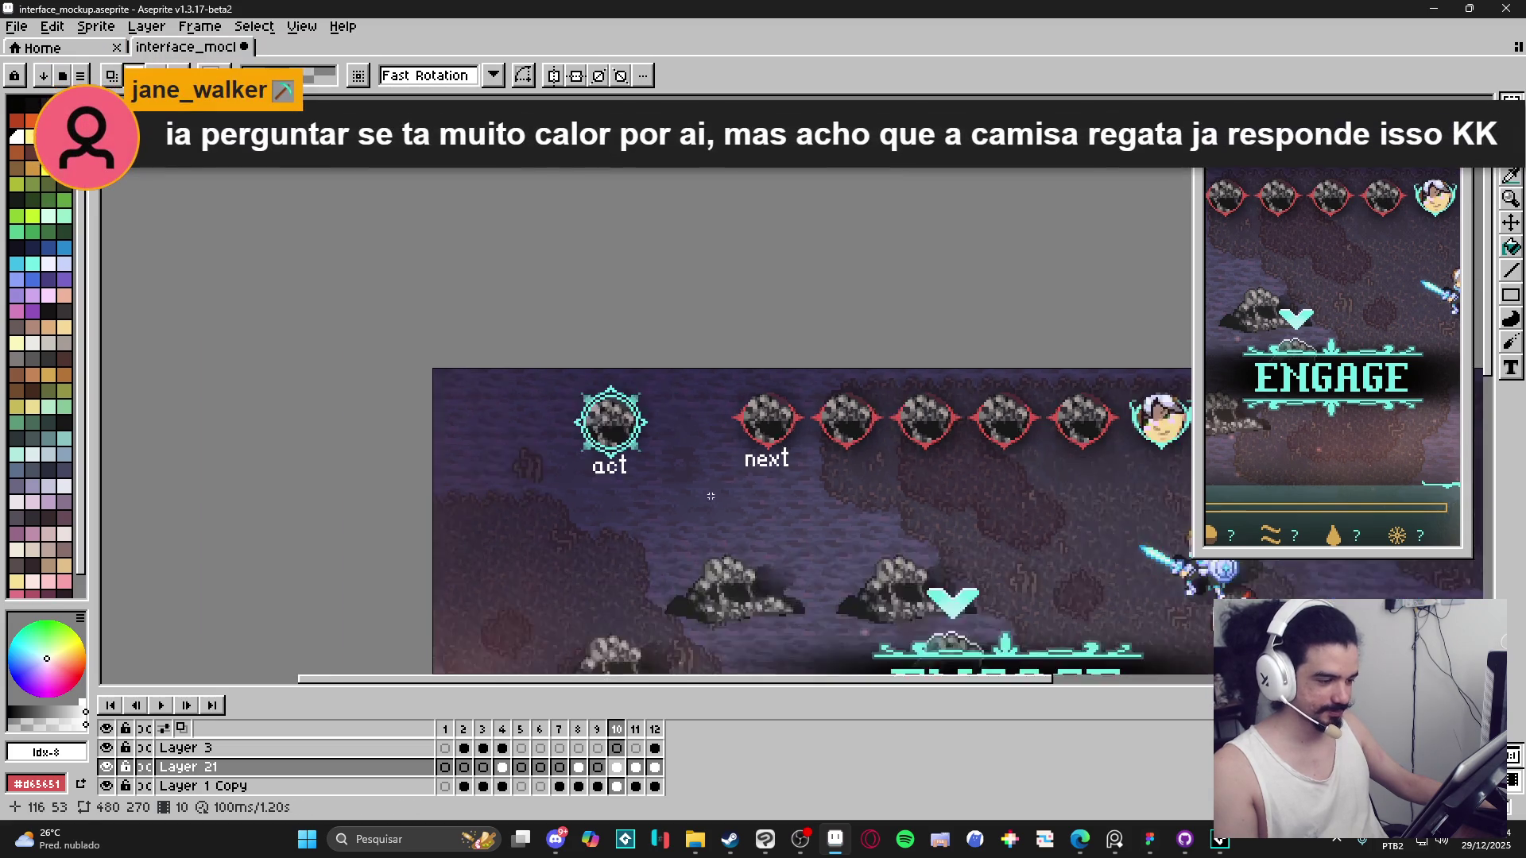
scroll(715, 498, "down", 1)
scroll(736, 507, "up", 3)
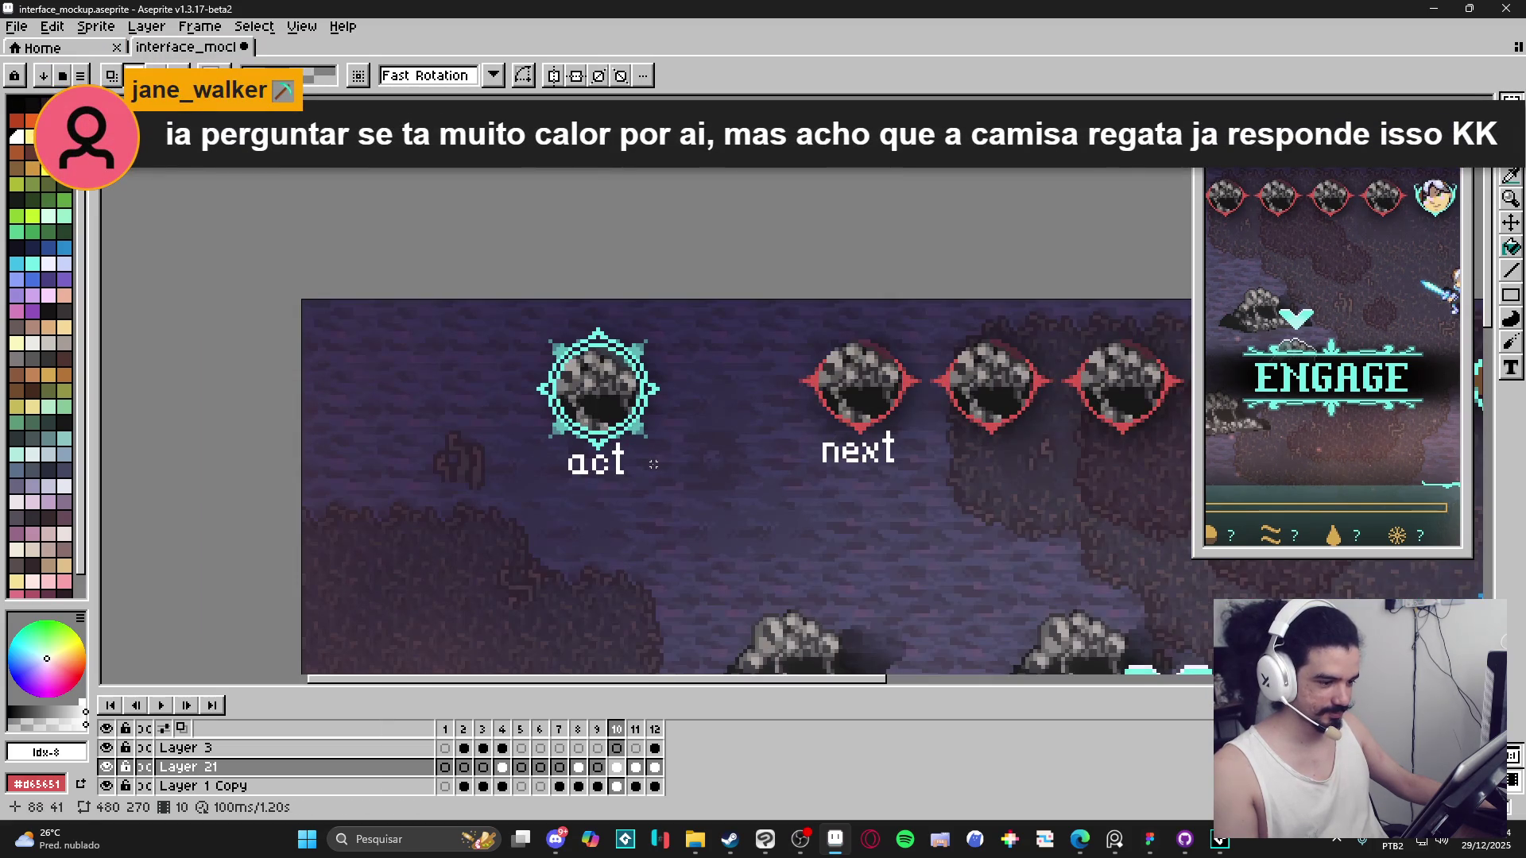
Reselect 'next', shift it level with the 'act' label, and commit the move.
left_click_drag(790, 410, 947, 533)
mouse_move(874, 454)
left_mouse_down()
mouse_move(703, 467)
mouse_move(782, 497)
mouse_move(906, 483)
left_mouse_up()
key("Return")
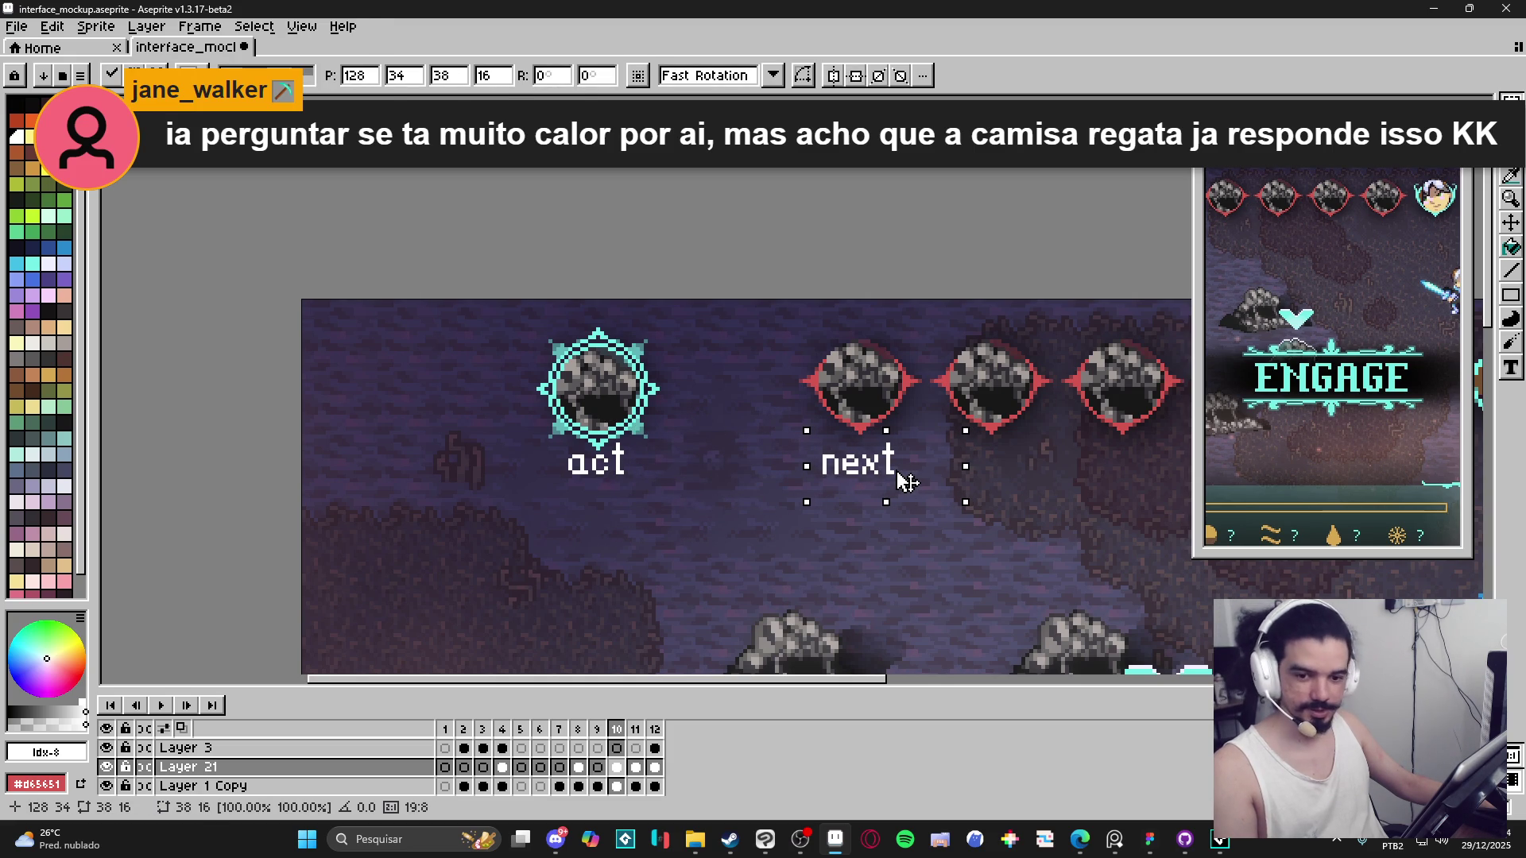
left_click_drag(830, 452, 818, 460)
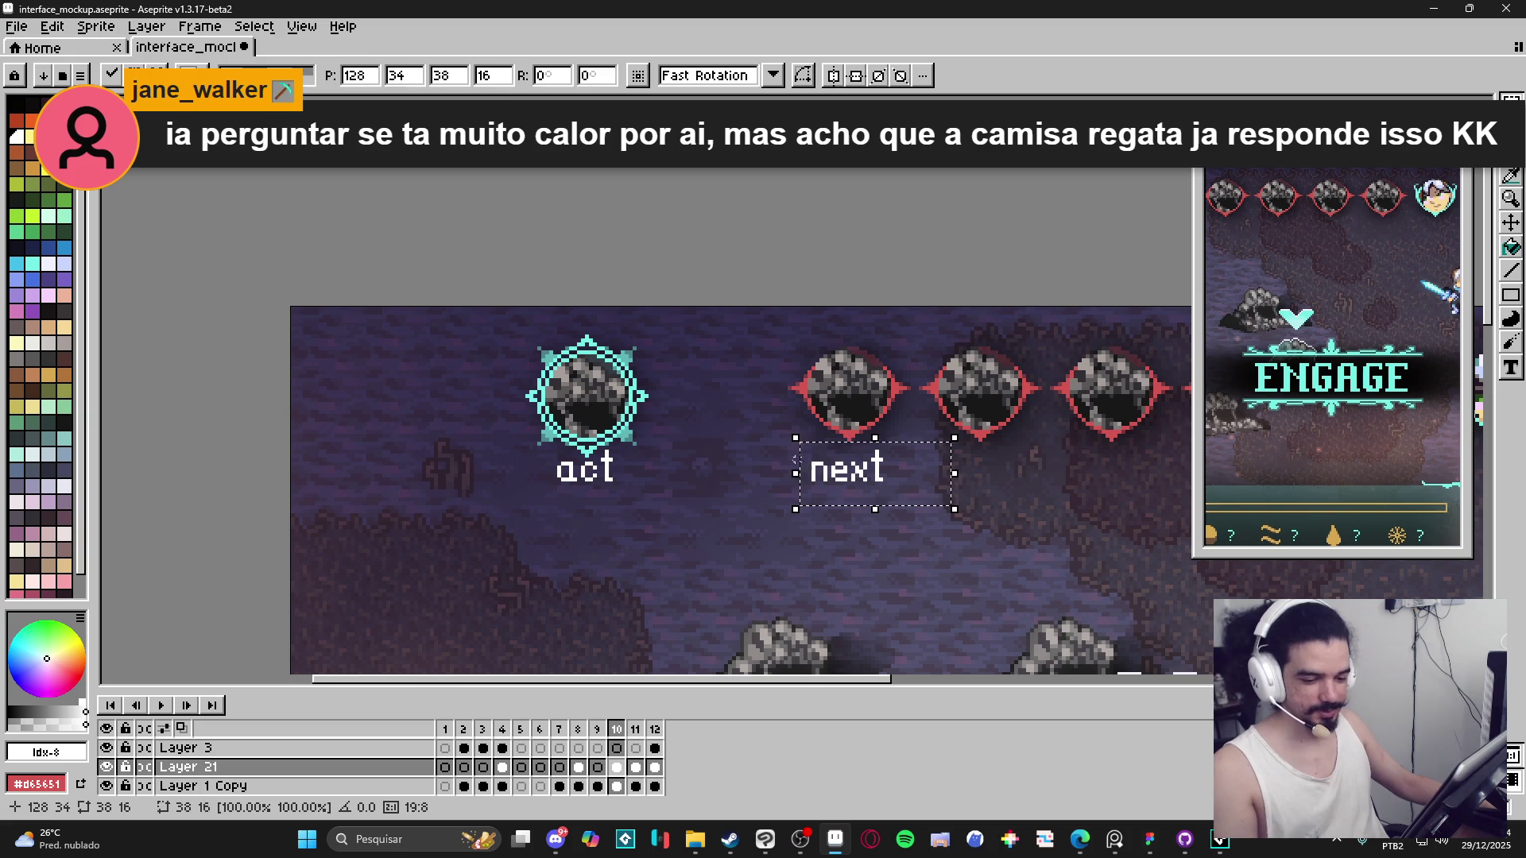
left_click(746, 443)
scroll(789, 405, "up", 1)
left_click_drag(788, 393, 932, 502)
left_click(919, 504)
scroll(914, 508, "down", 1)
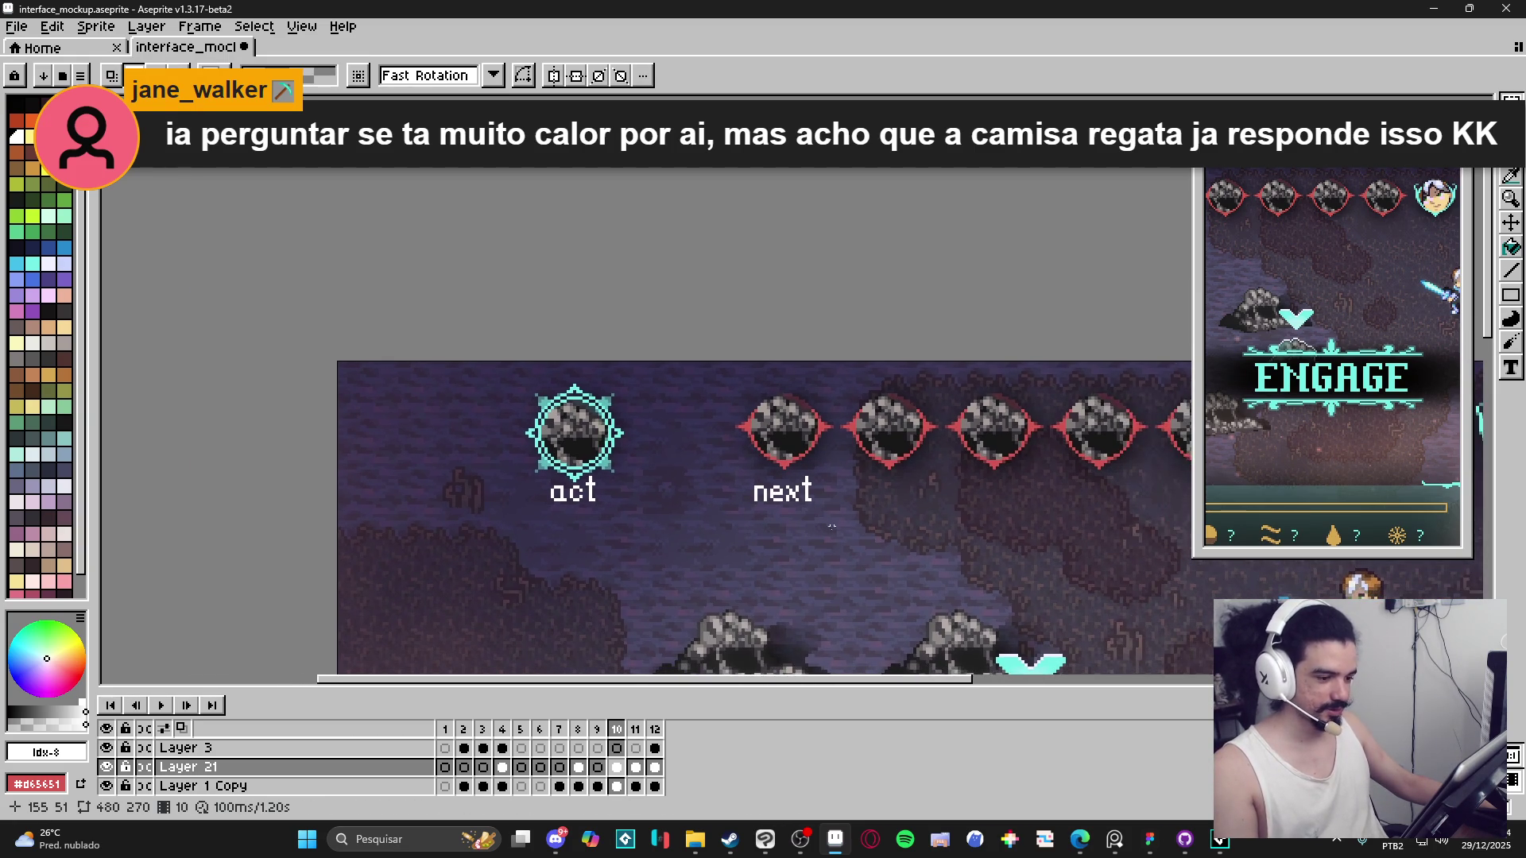
scroll(852, 548, "down", 1)
scroll(739, 397, "down", 1)
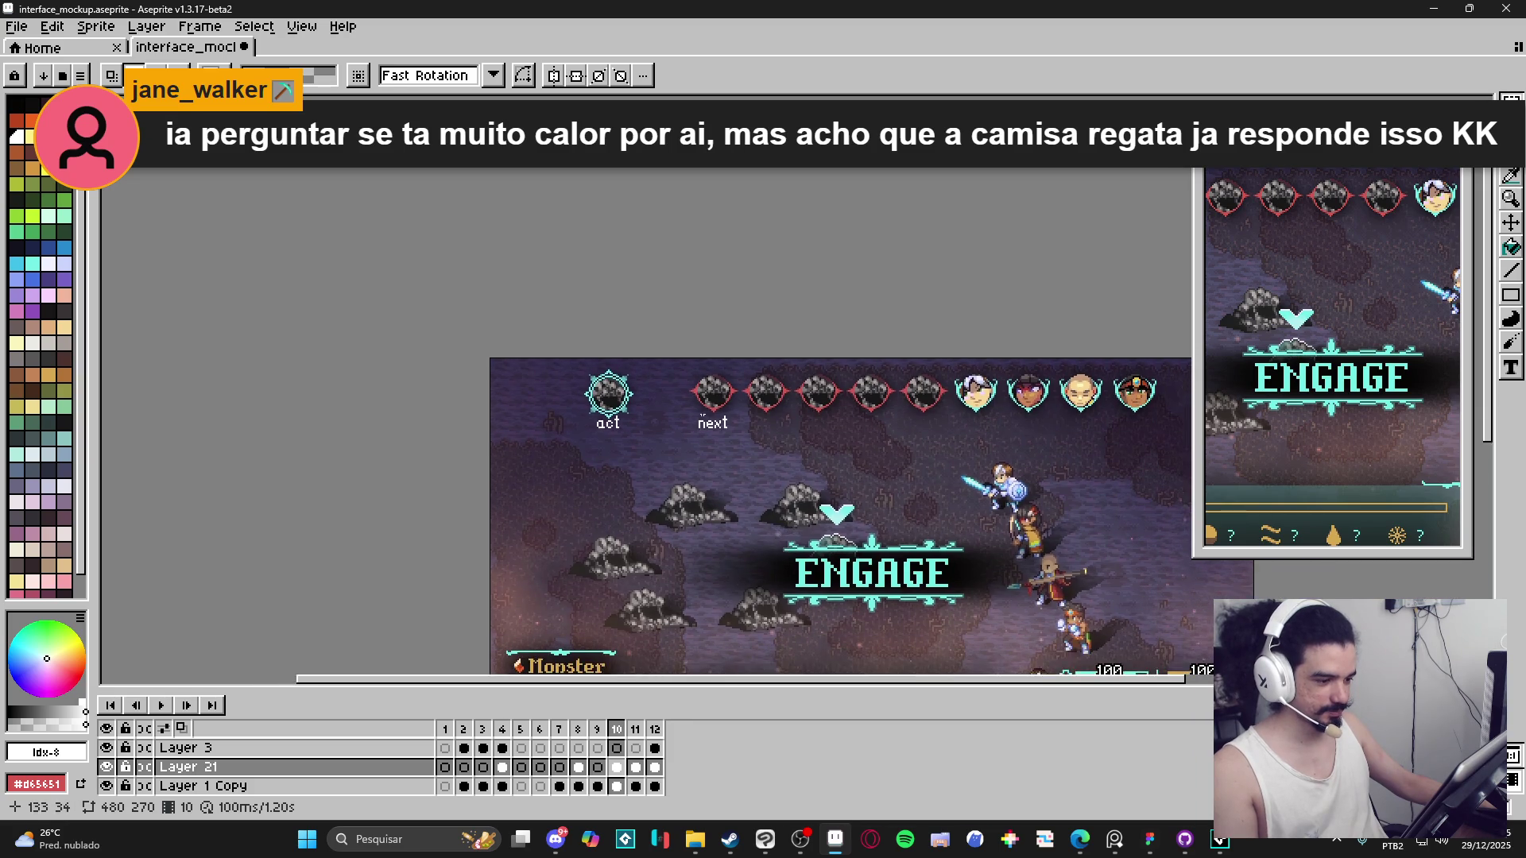
scroll(562, 407, "up", 2)
Make black (palette index 0) the drawing colour, back on the Rectangular Marquee.
key("b")
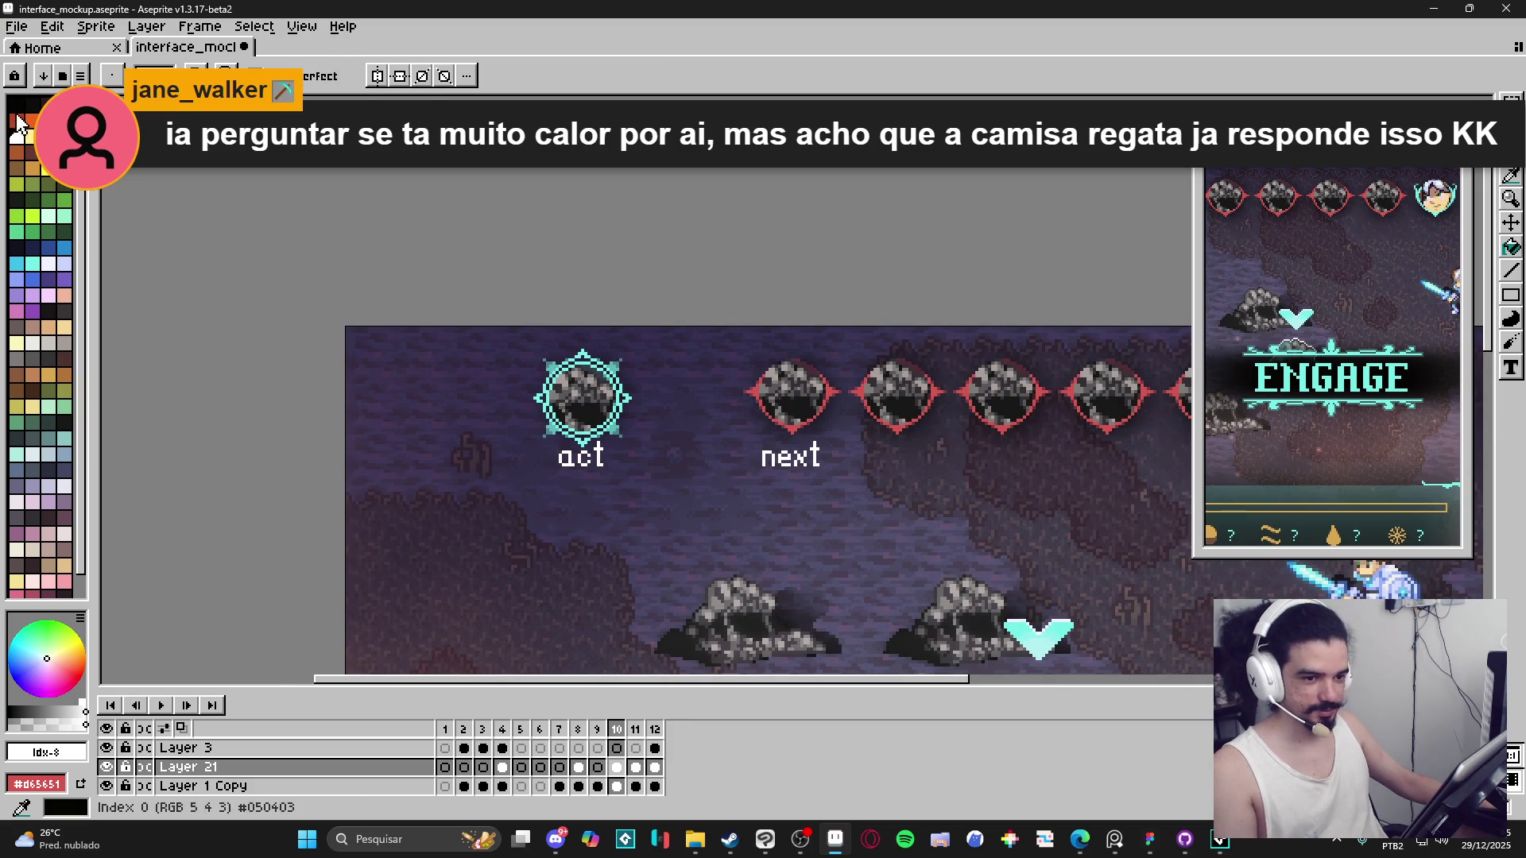
left_click(16, 104)
left_click(1510, 119)
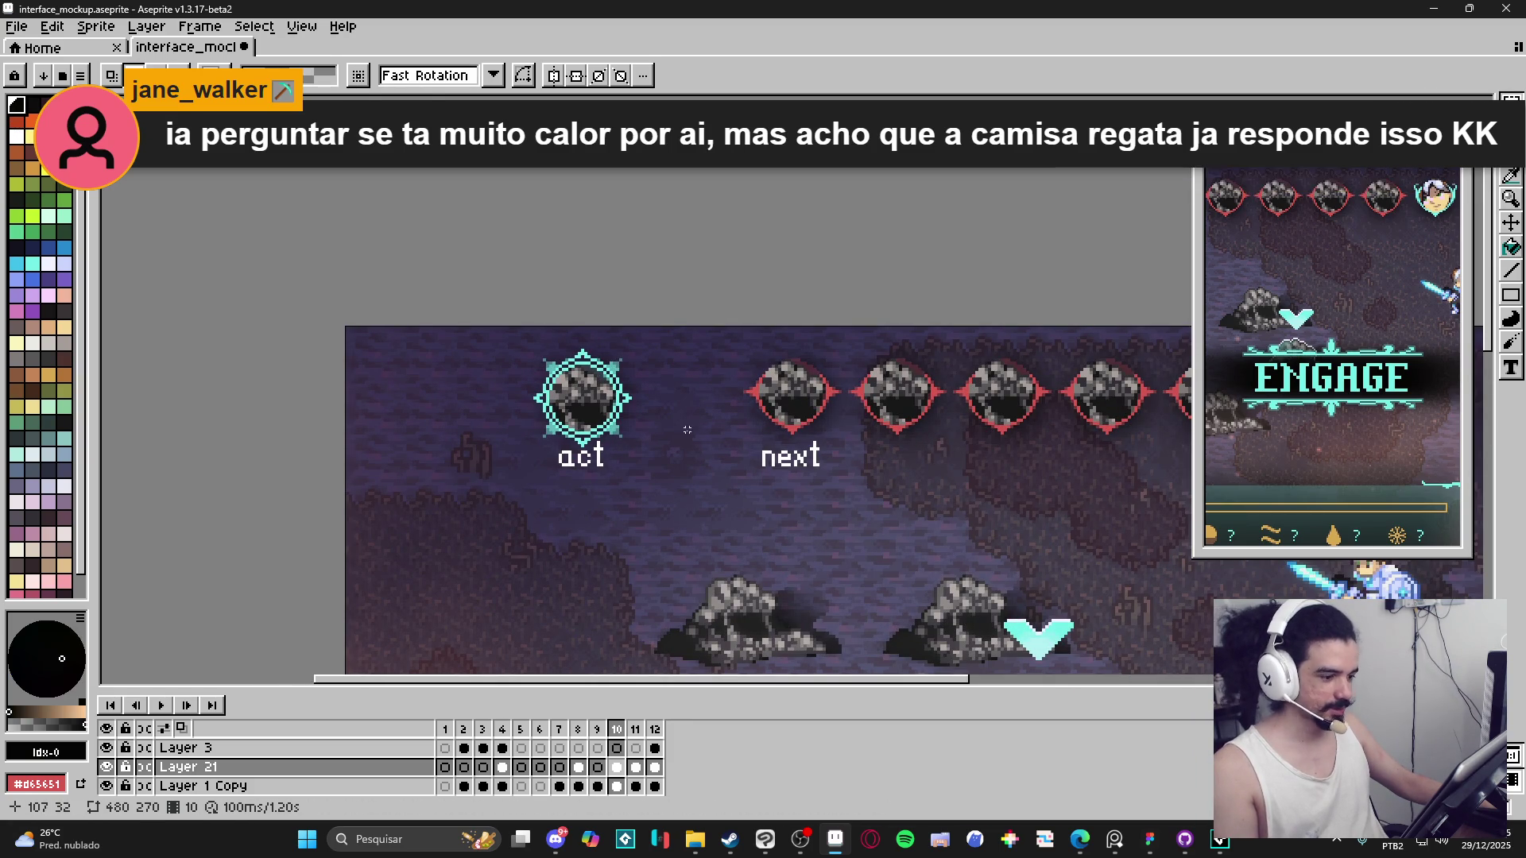
Outline the 'next' label in black using all eight neighbours plus the pixel below.
left_click_drag(756, 427, 830, 486)
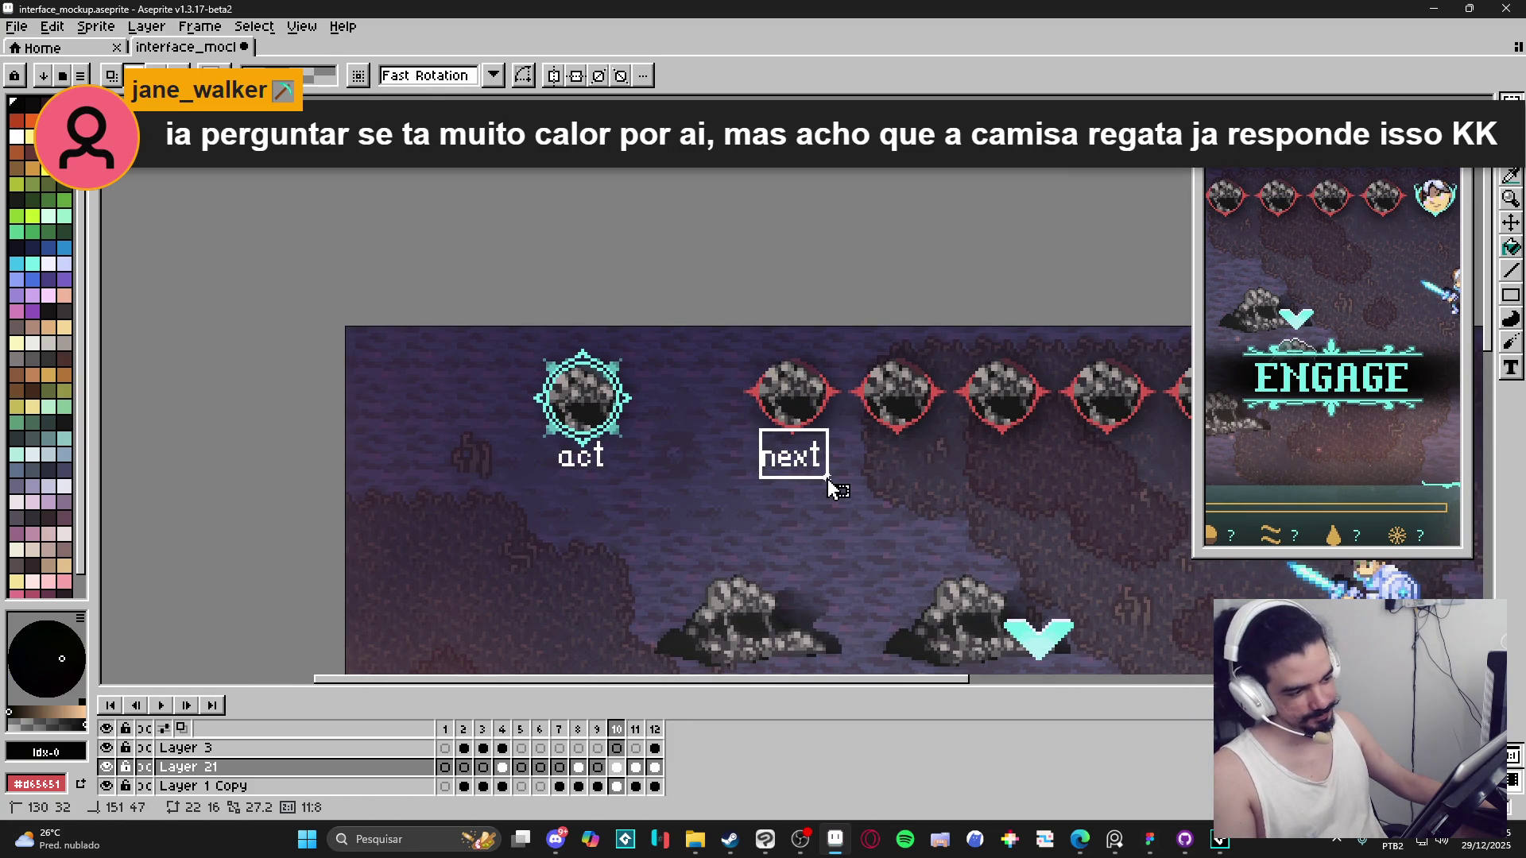
key("shift+o")
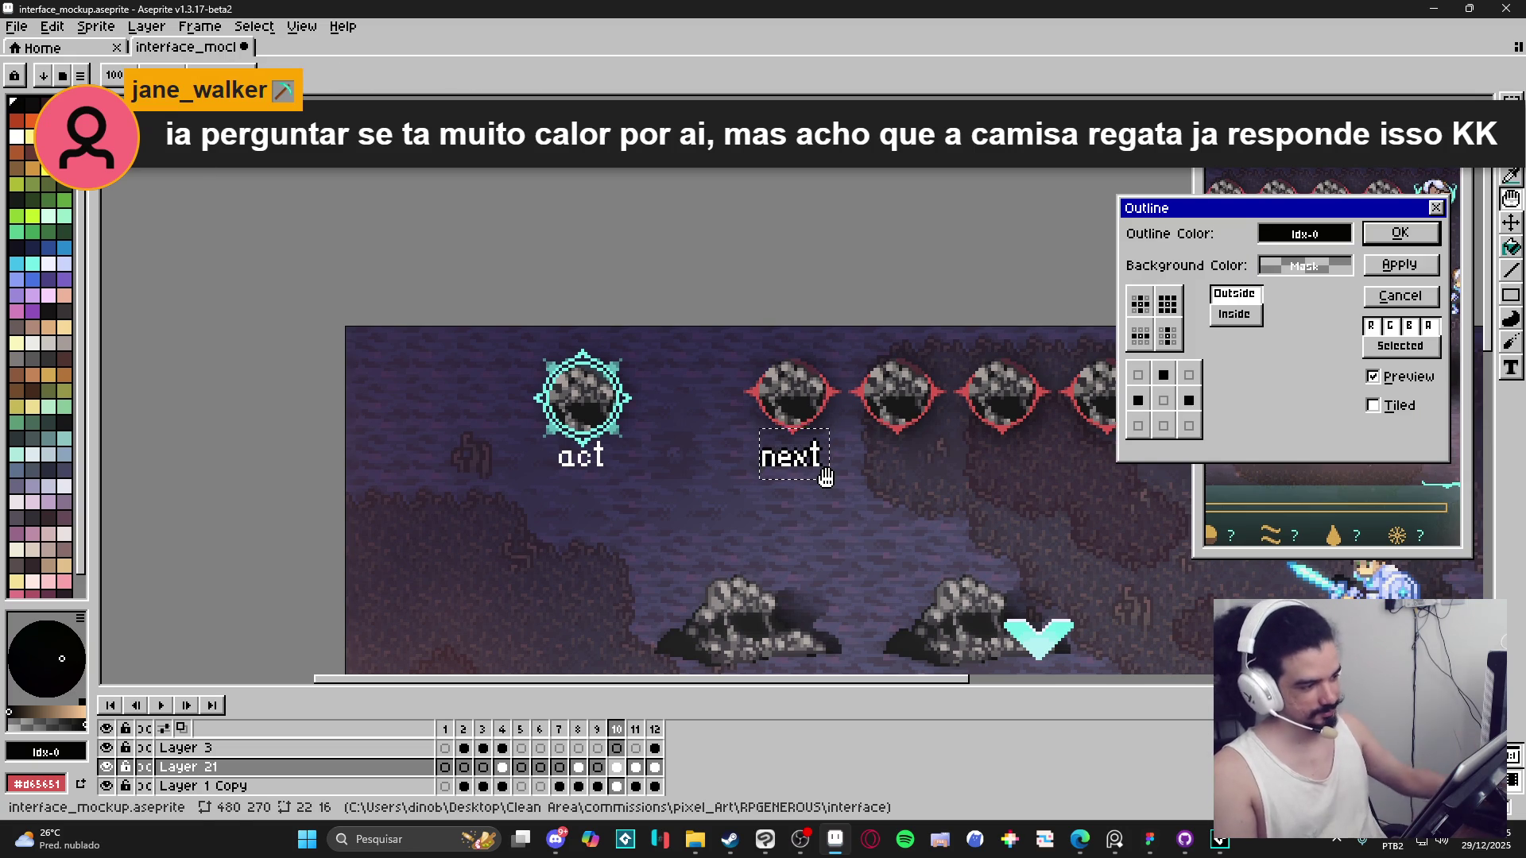
left_click(1163, 425)
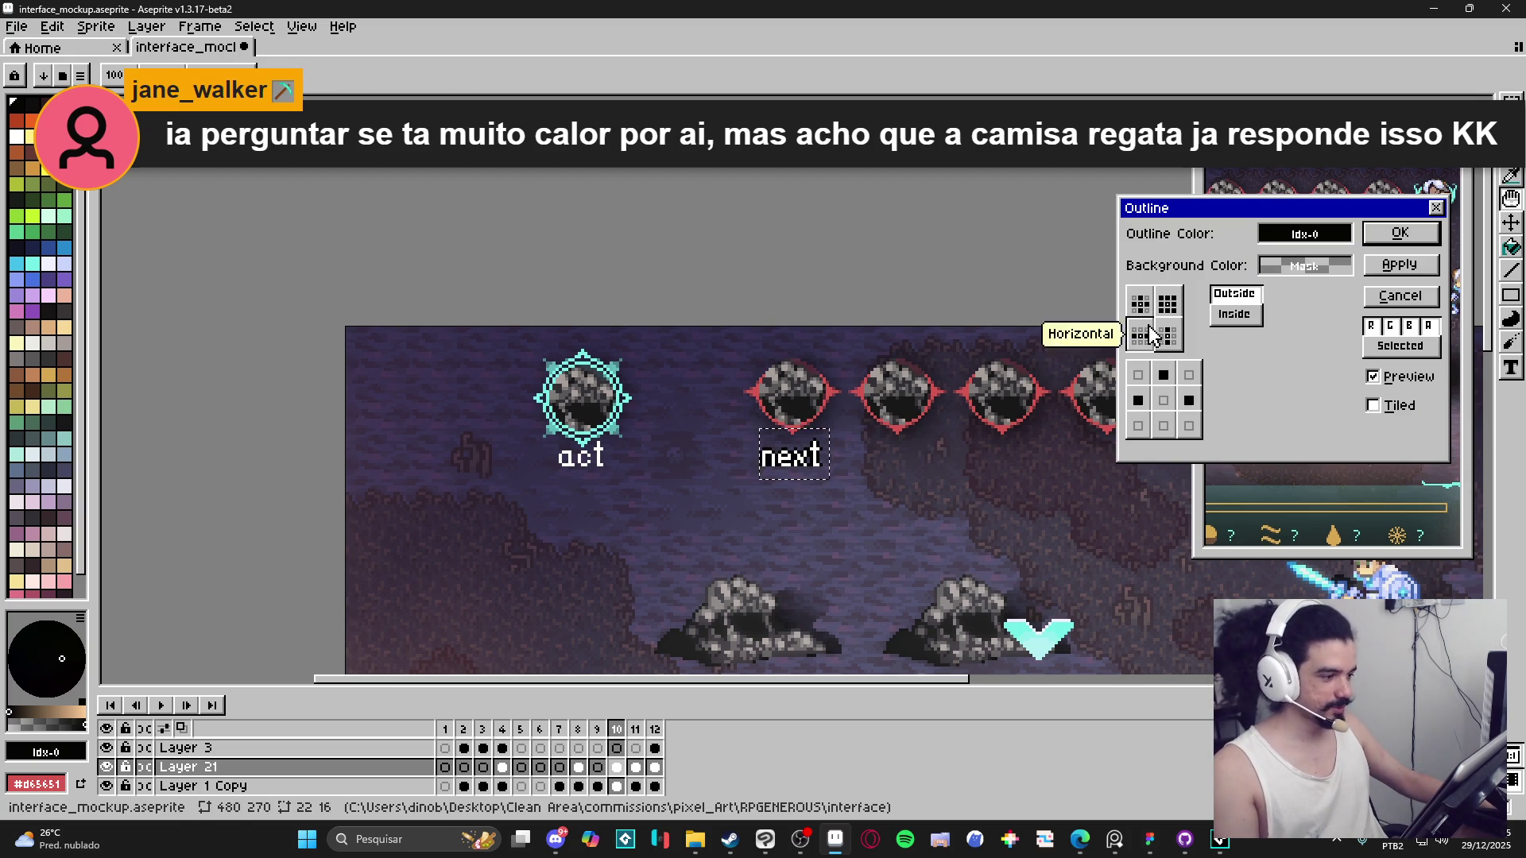
left_click(1168, 303)
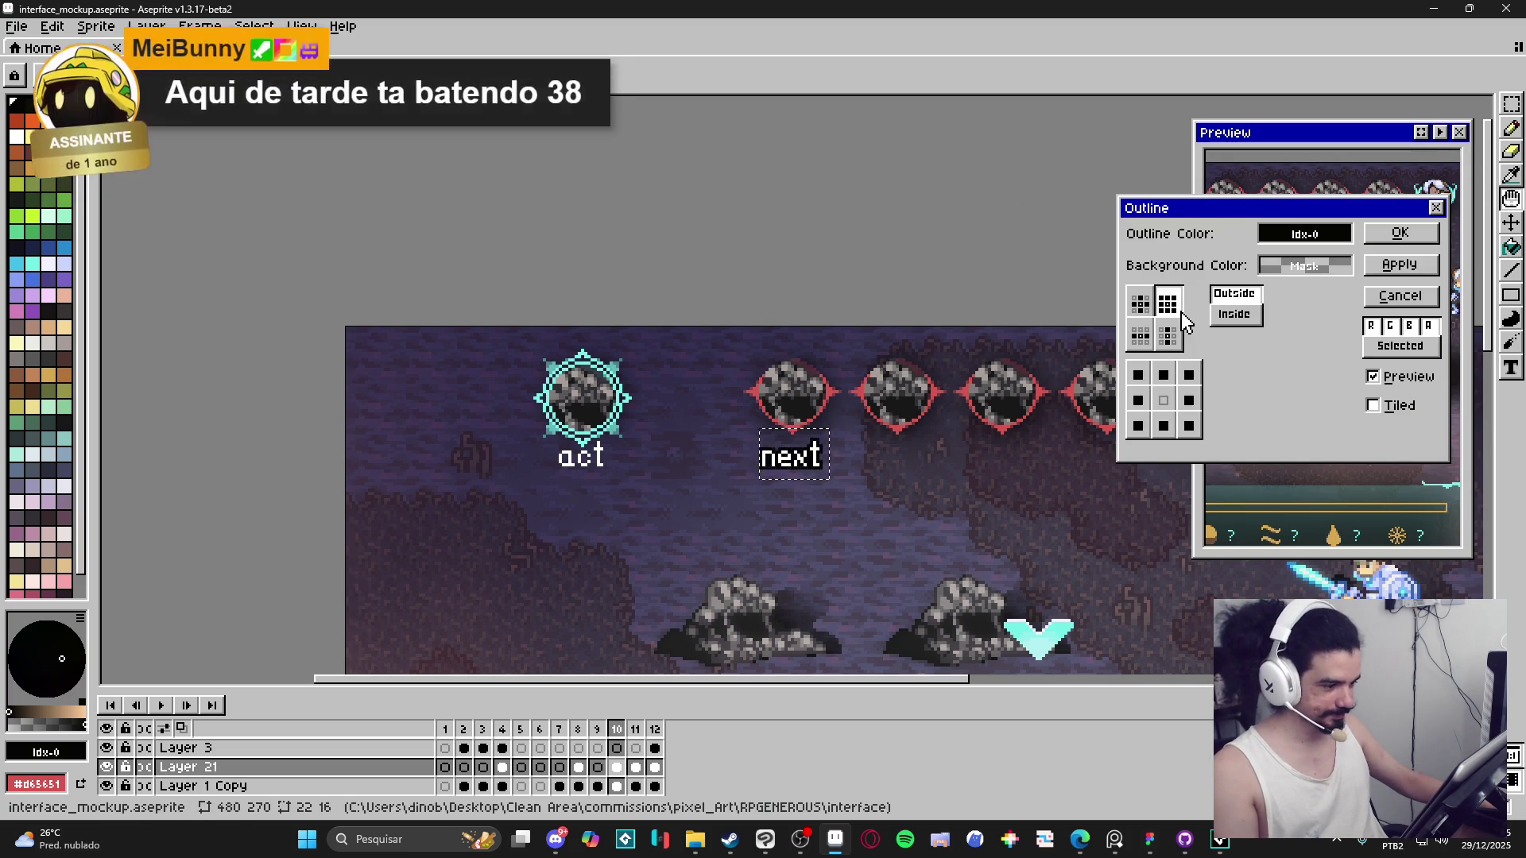
left_click(1392, 235)
Outline the 'act' label in black, limiting the outline matrix to the pixel beneath.
left_click_drag(540, 429, 631, 481)
key("shift+o")
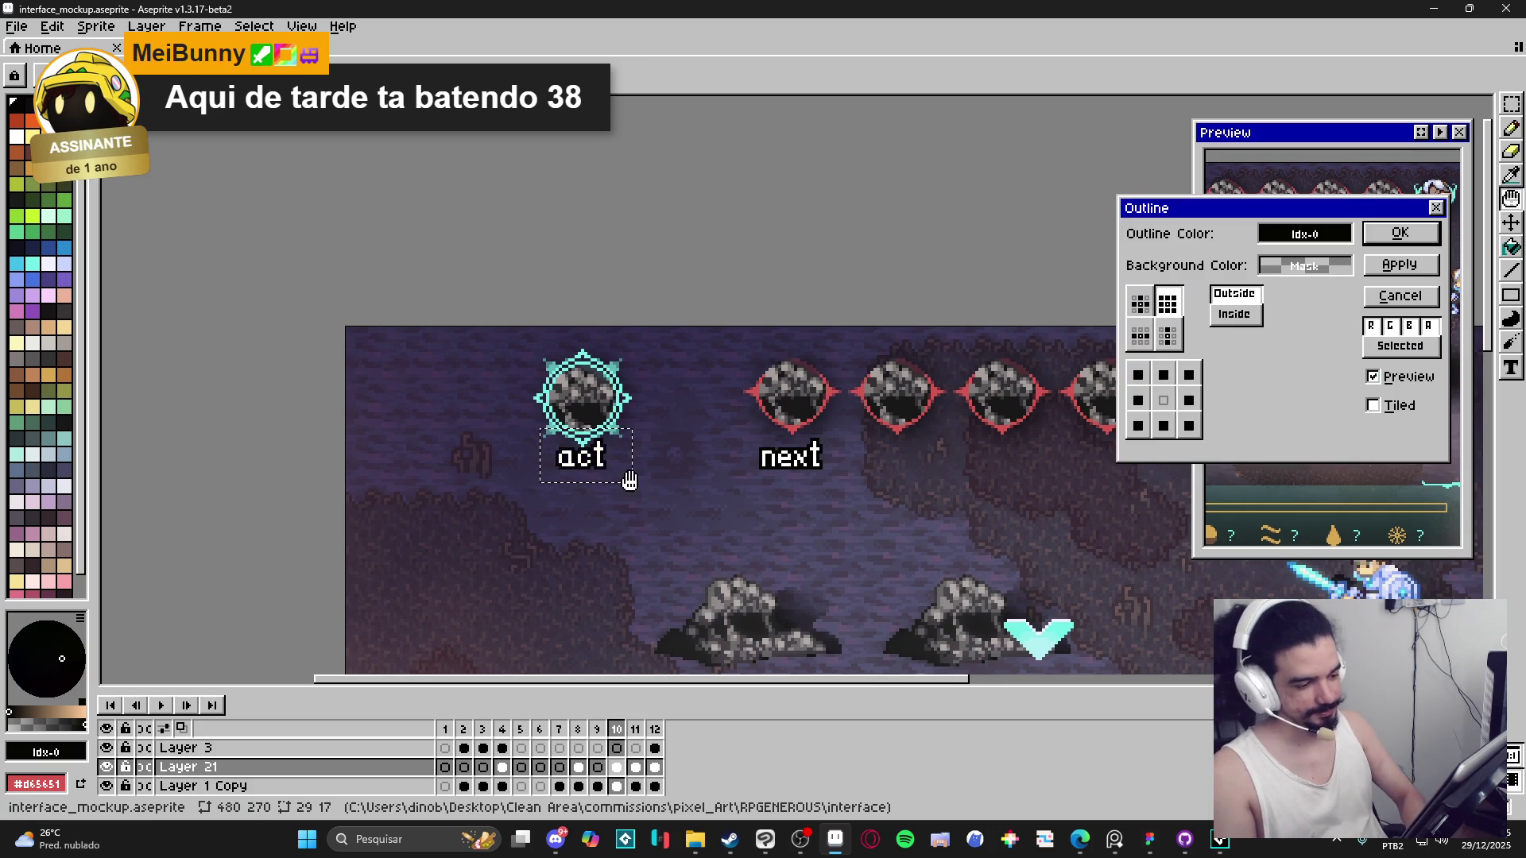
key("Return")
key("m")
key("shift+o")
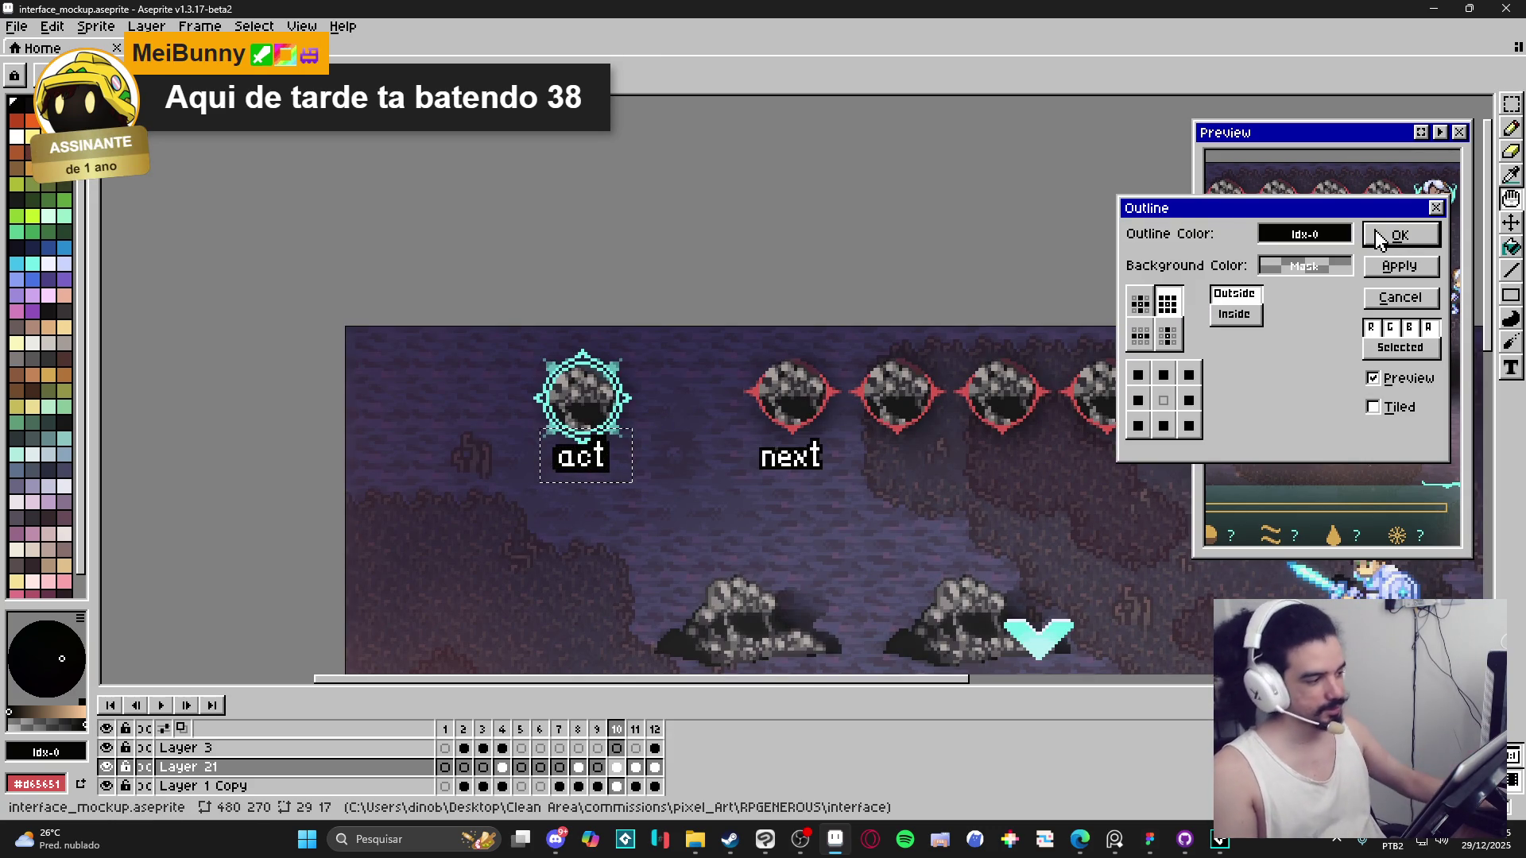
left_click(1167, 336)
left_click(1165, 376)
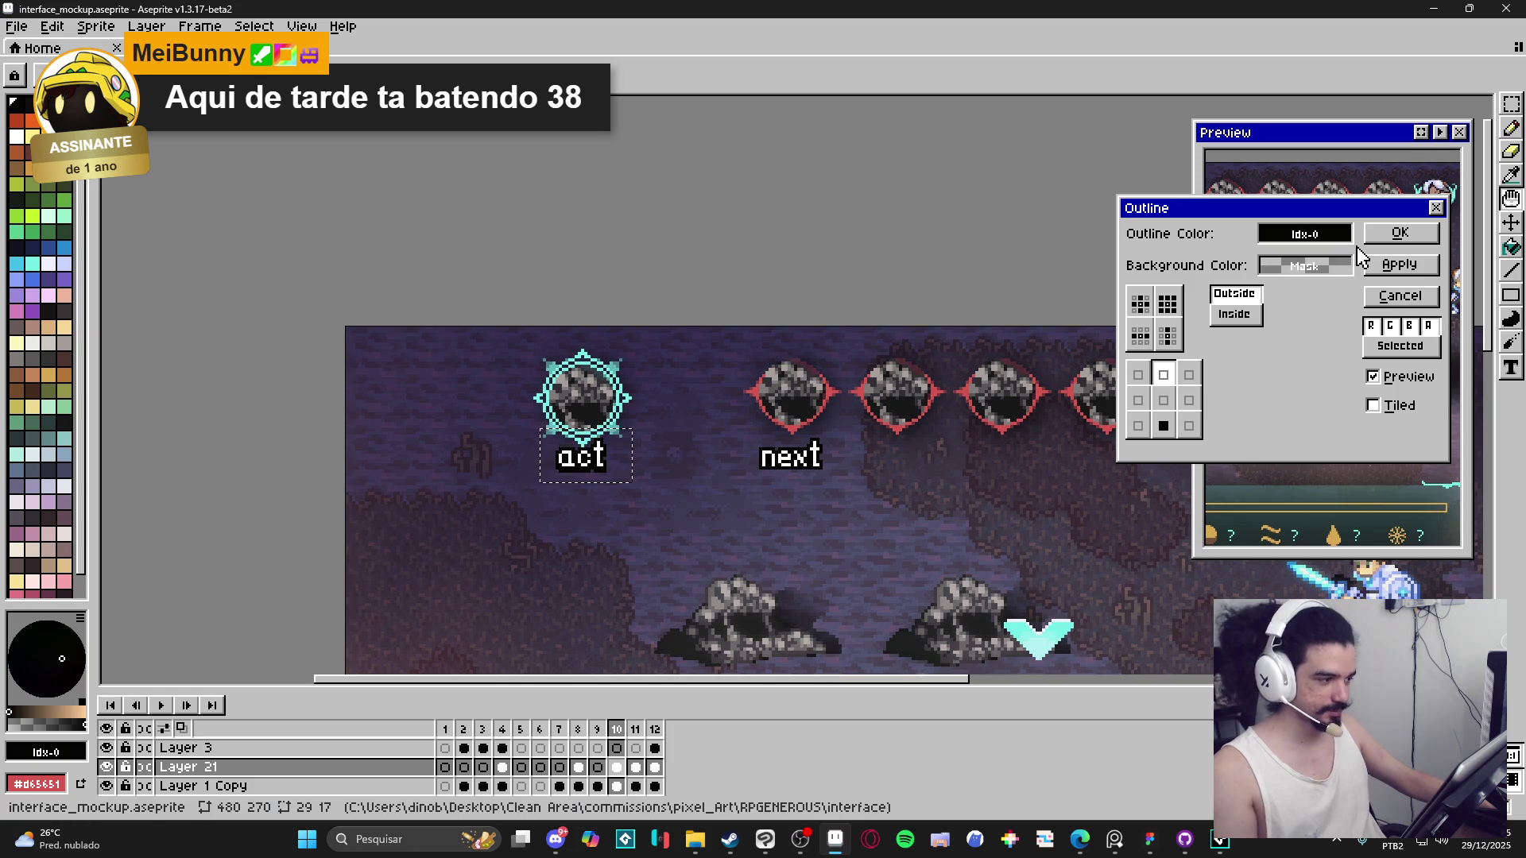
left_click(1399, 233)
Apply a further black shadow outline pass to 'next' and the space below it.
left_click_drag(742, 395, 928, 539)
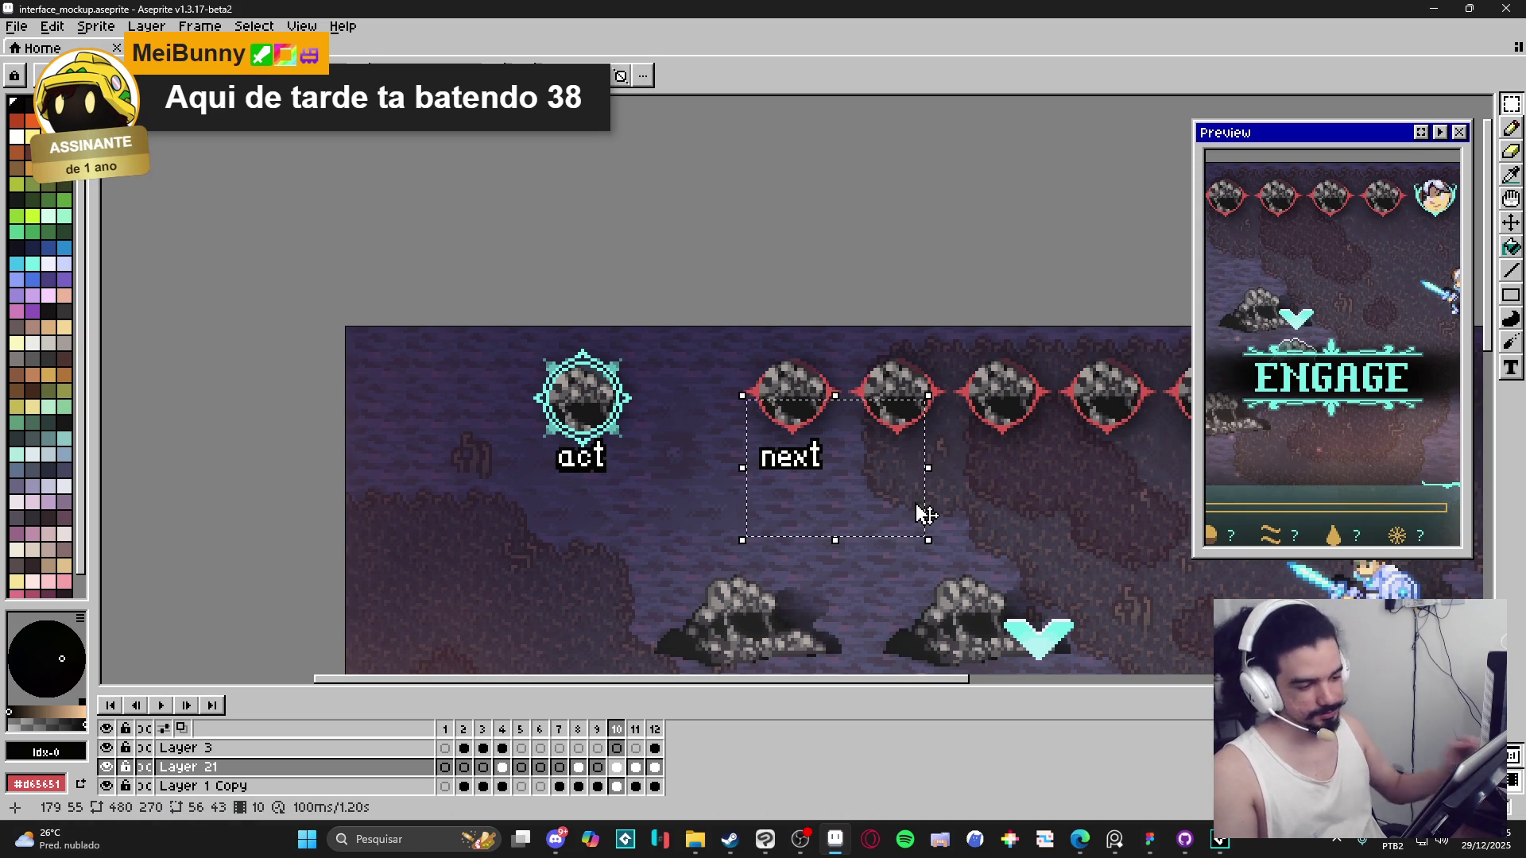
key("shift+o")
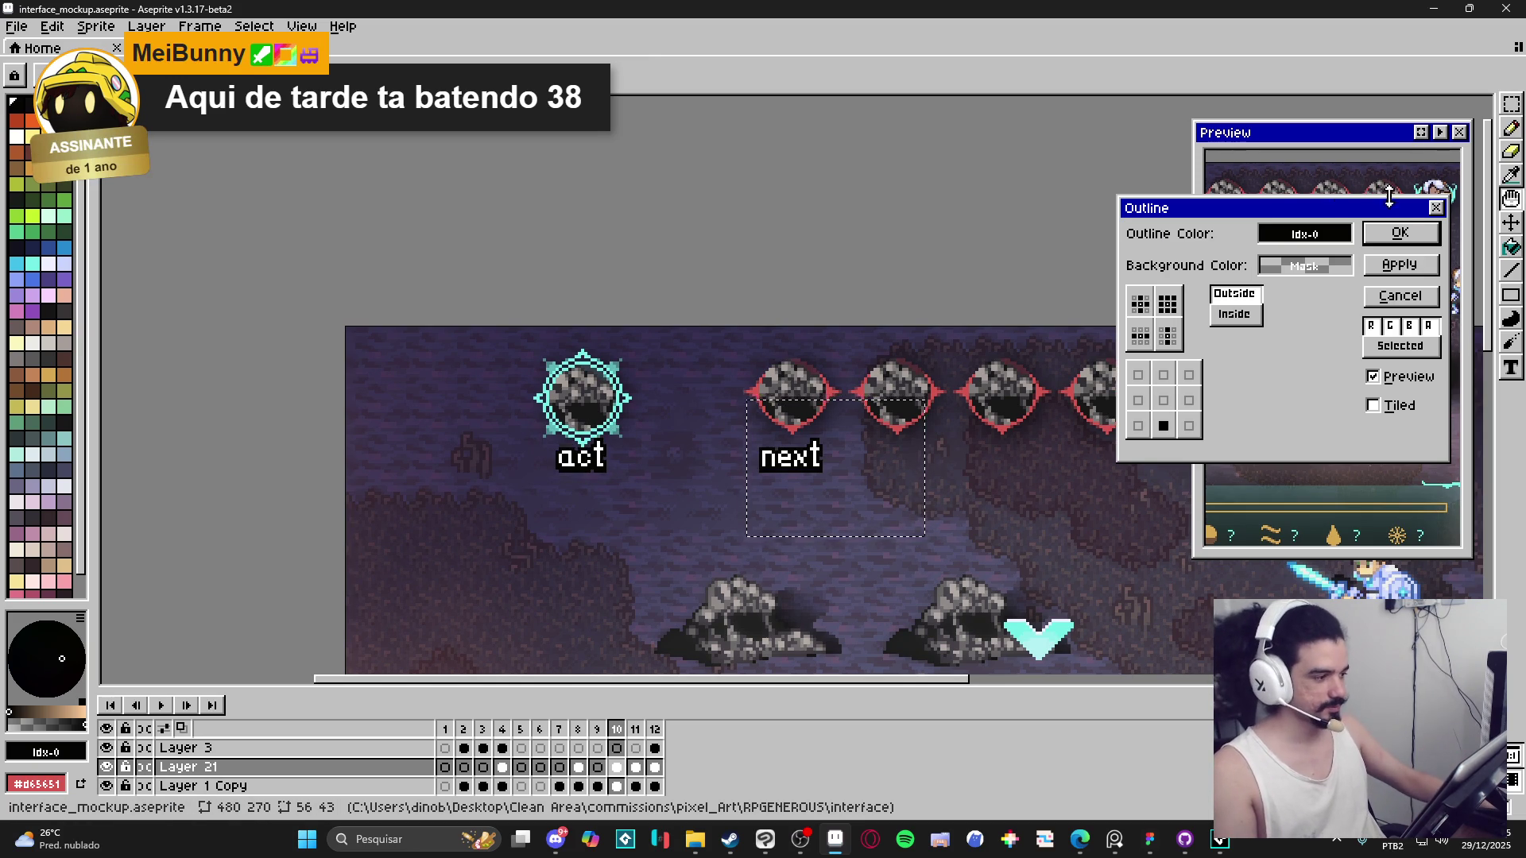
key("Return")
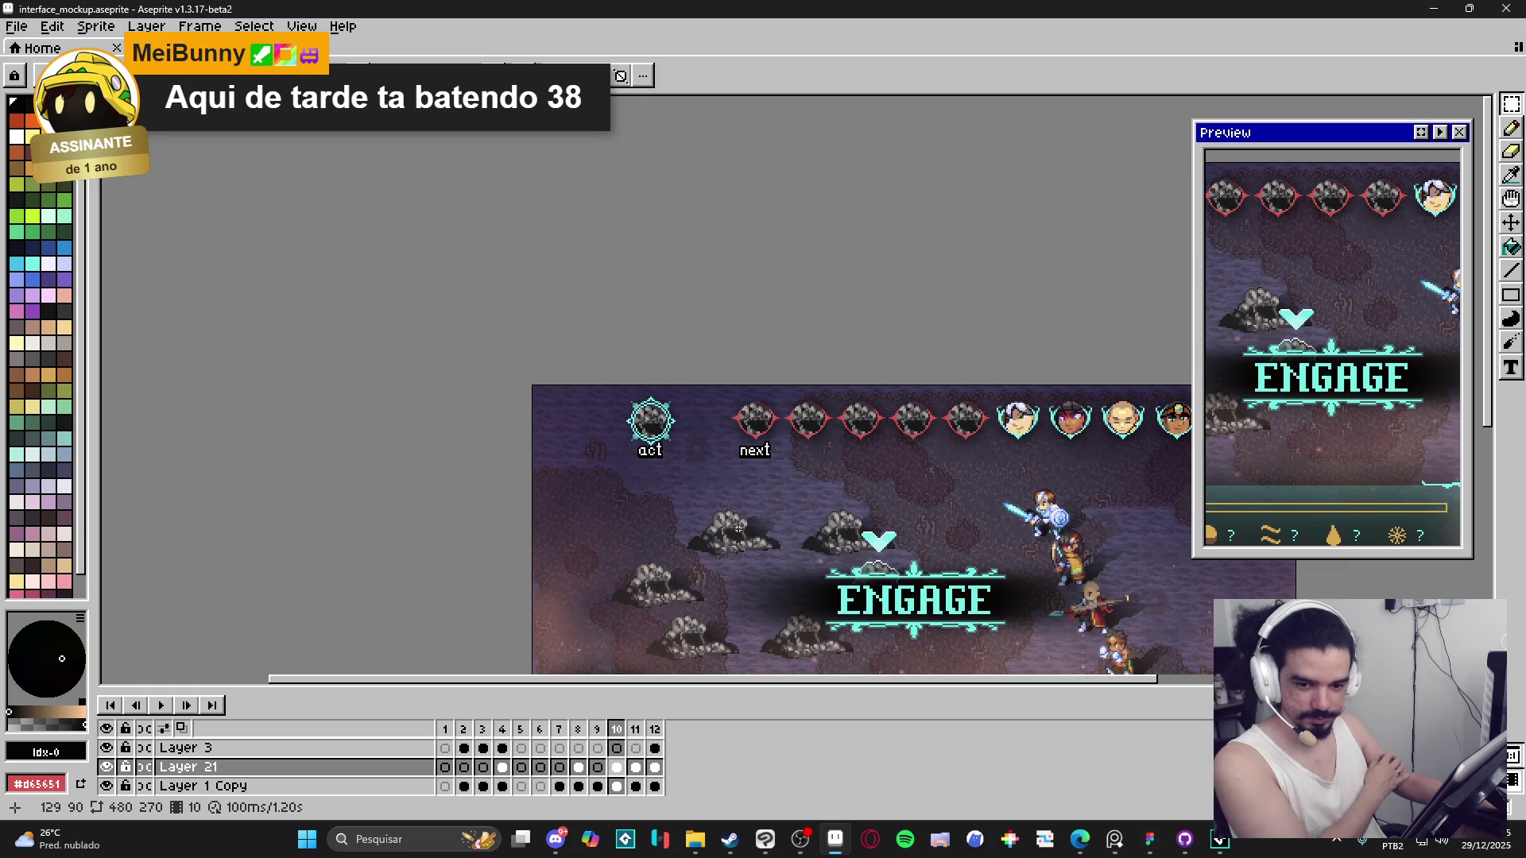
Fill the white 'act' letters cyan with the Paint Bucket.
scroll(738, 528, "up", 1)
left_click_drag(527, 325, 655, 415)
key("g")
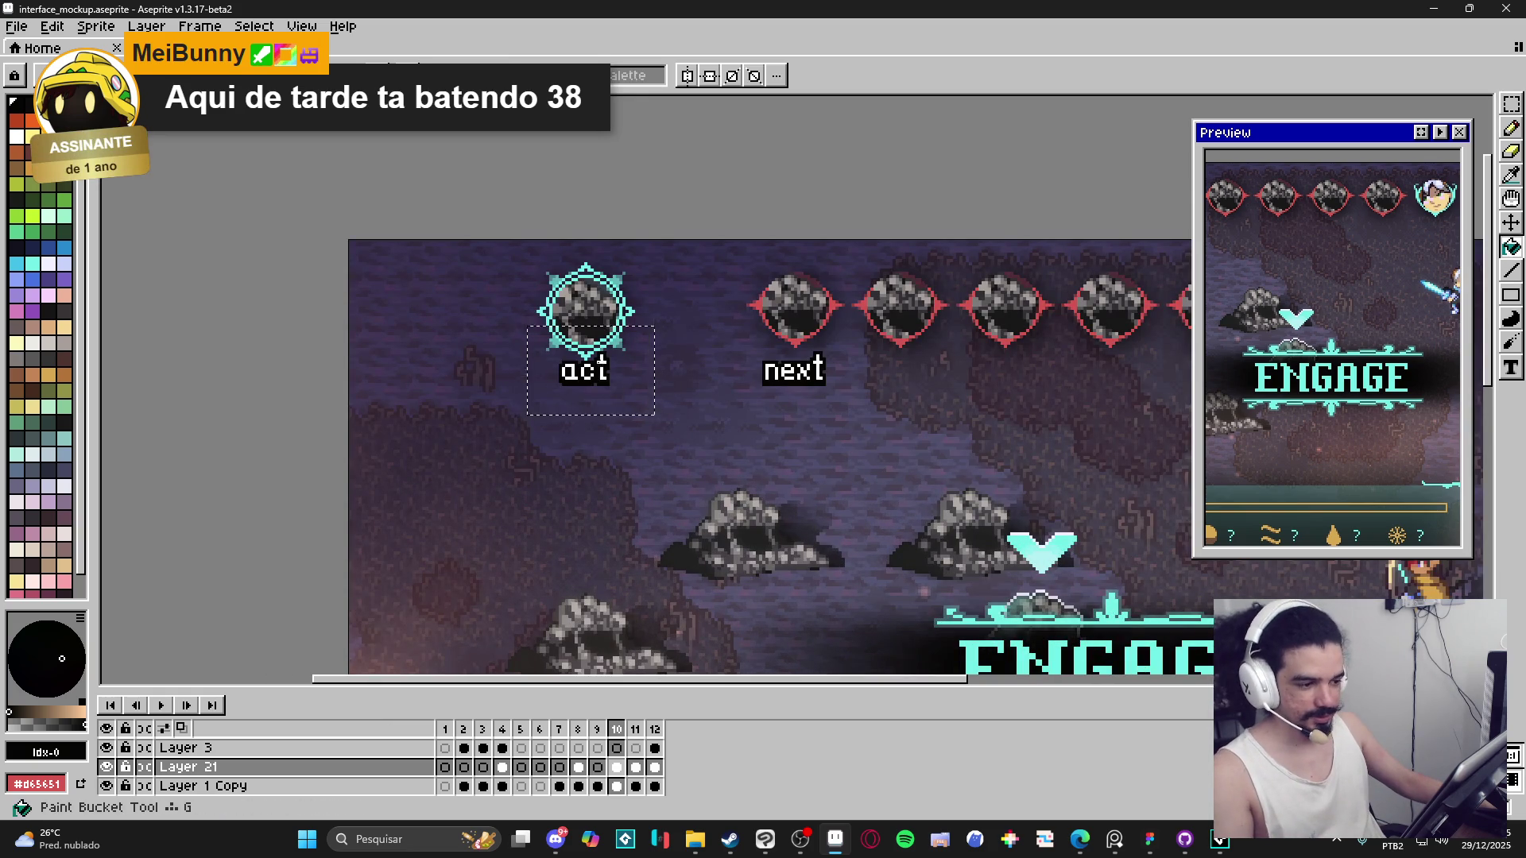
scroll(595, 362, "up", 2)
left_click(31, 264)
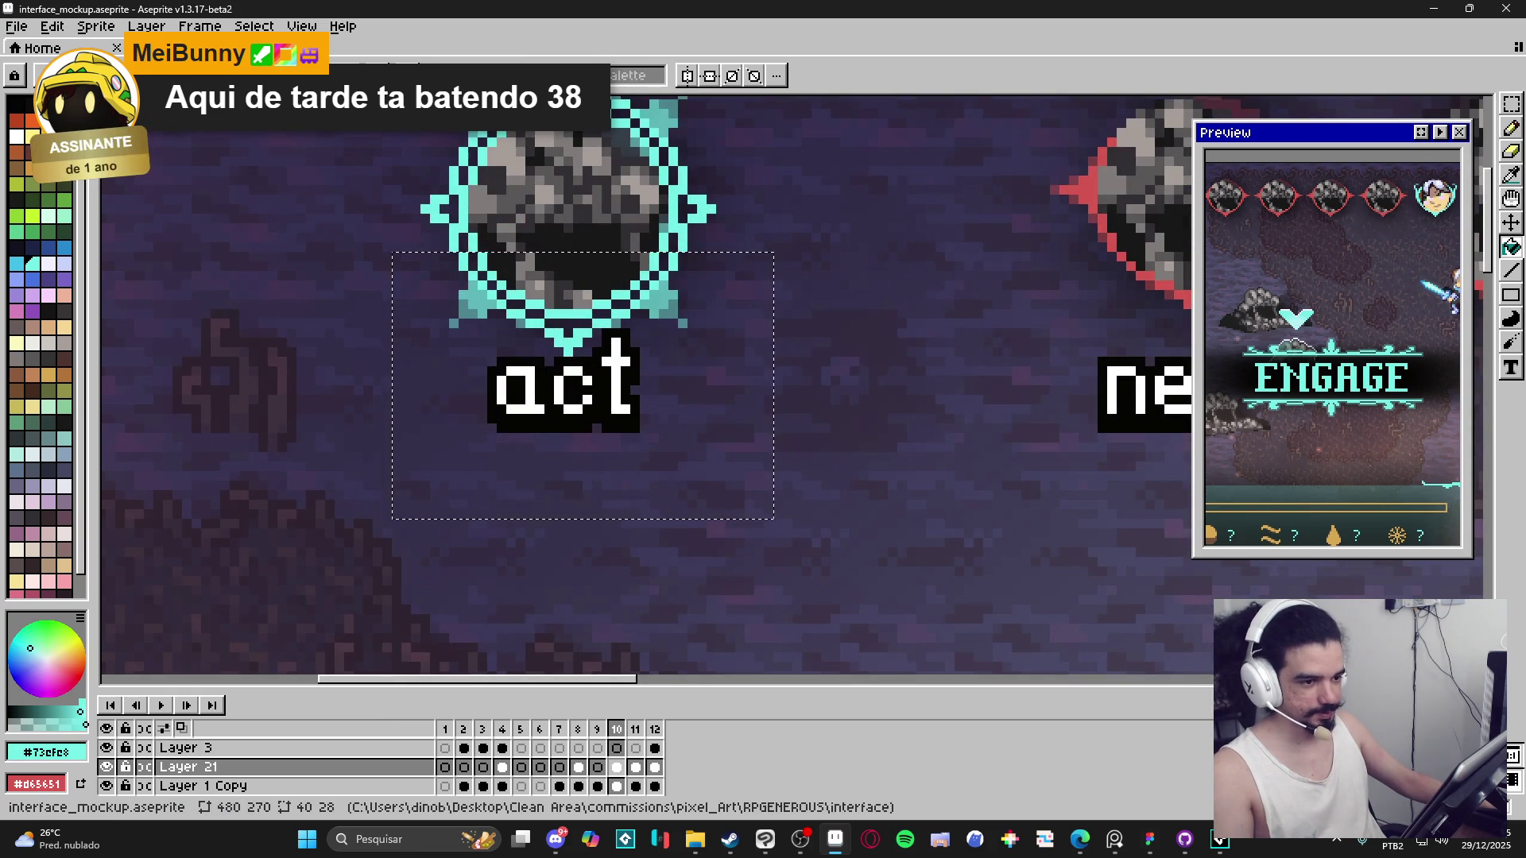
scroll(548, 429, "down", 2)
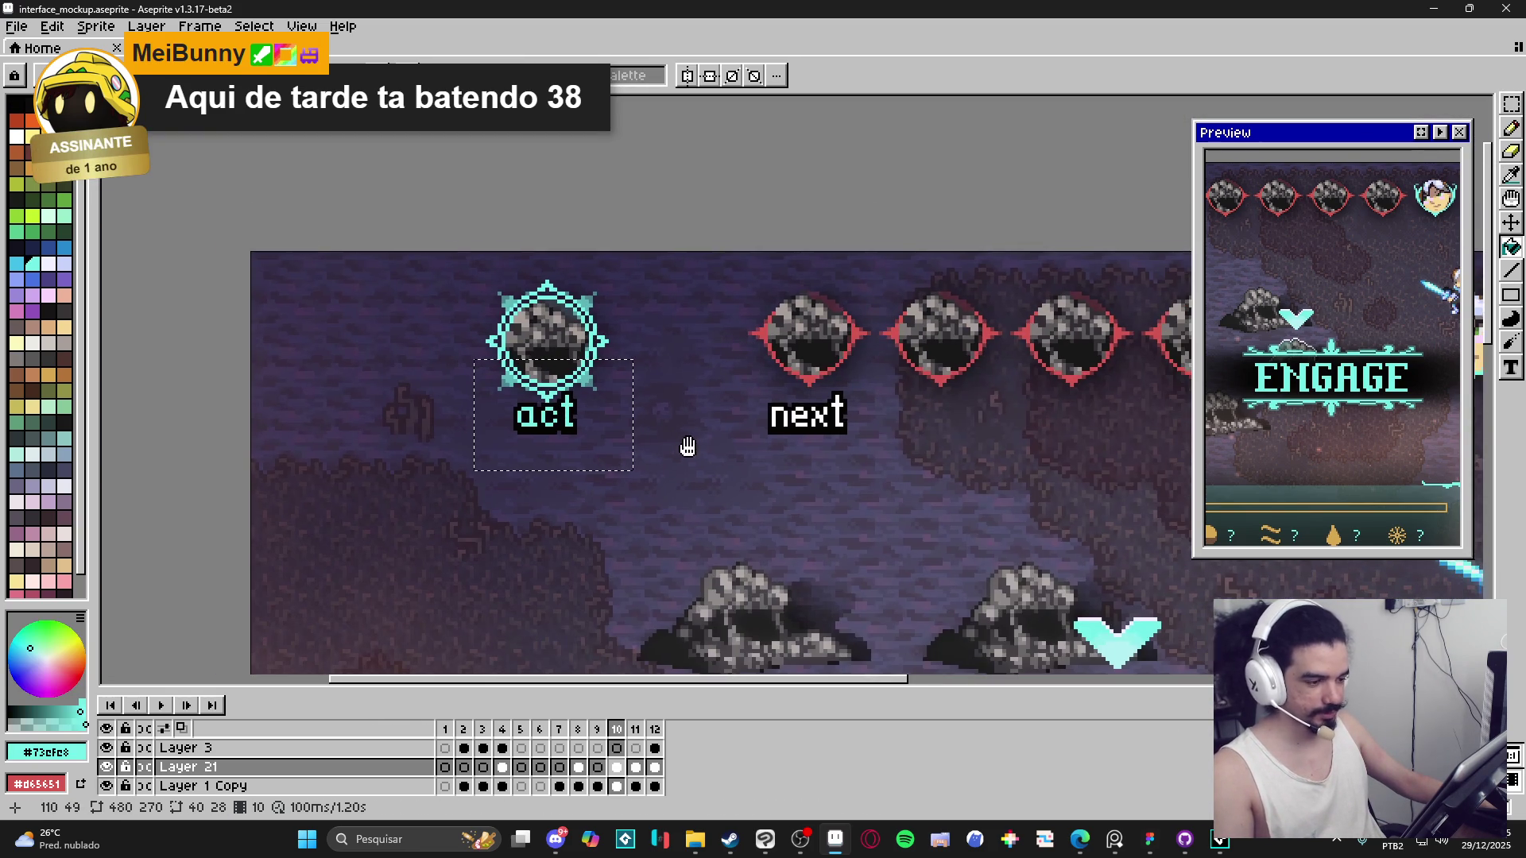
left_click_drag(691, 445, 685, 447)
key("ctrl+d")
left_click(1512, 105)
Fill the white 'next' letters red, undoing one misplaced fill.
left_click_drag(739, 378, 894, 453)
key("g")
scroll(797, 381, "up", 1)
left_click(785, 432)
key("ctrl+z")
left_click(793, 445)
scroll(792, 459, "down", 1)
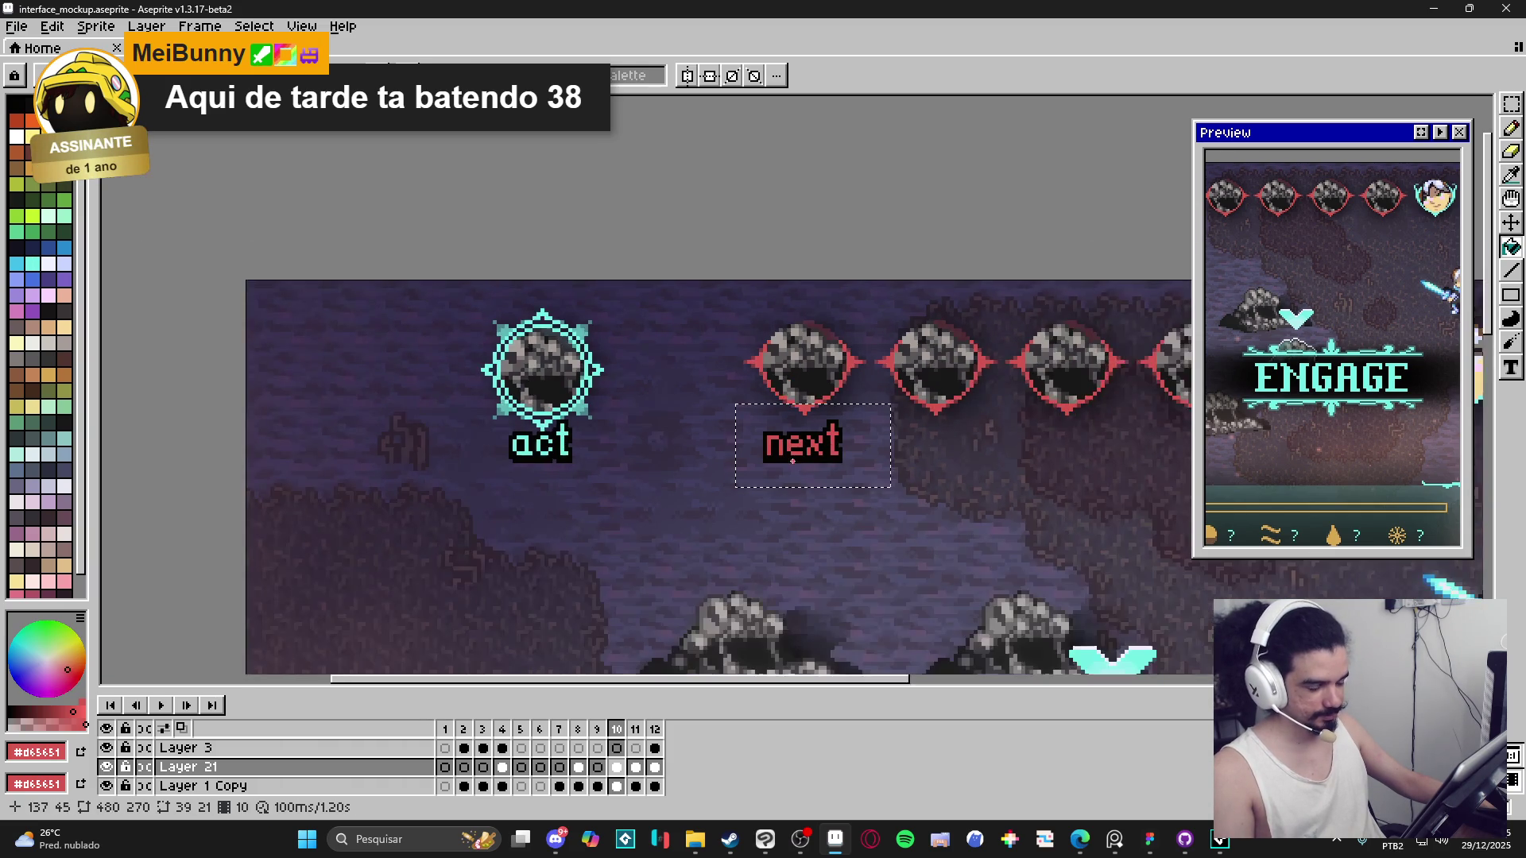
key("ctrl+d")
scroll(792, 461, "down", 3)
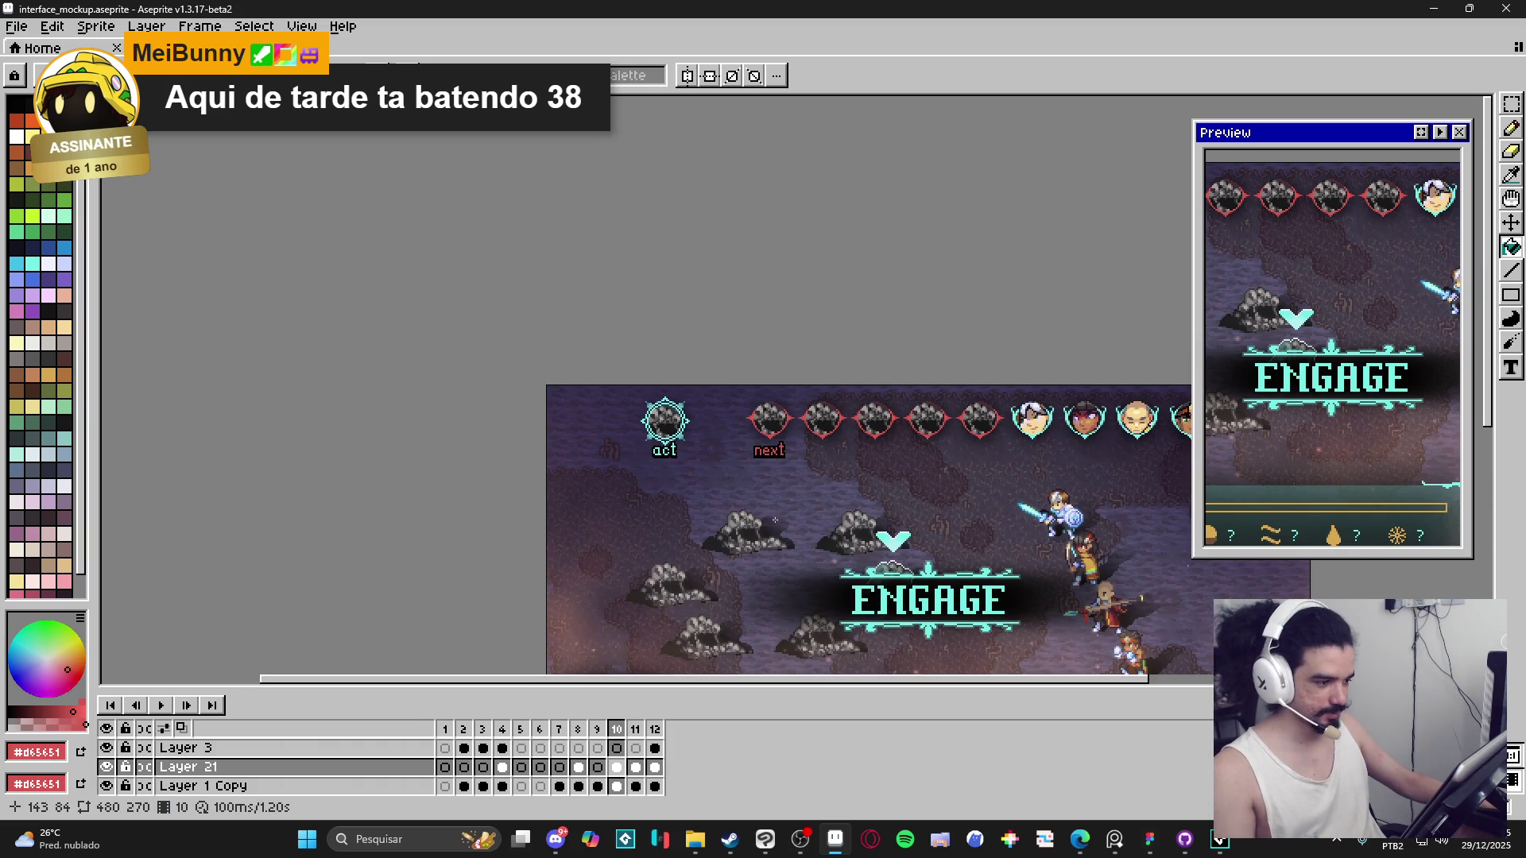
scroll(754, 505, "up", 1)
scroll(753, 505, "down", 1)
Marquee-select and copy the cyan 'act' label, then switch to the Figma mockup.
mouse_move(854, 518)
left_mouse_down()
mouse_move(788, 501)
mouse_move(754, 447)
left_mouse_up()
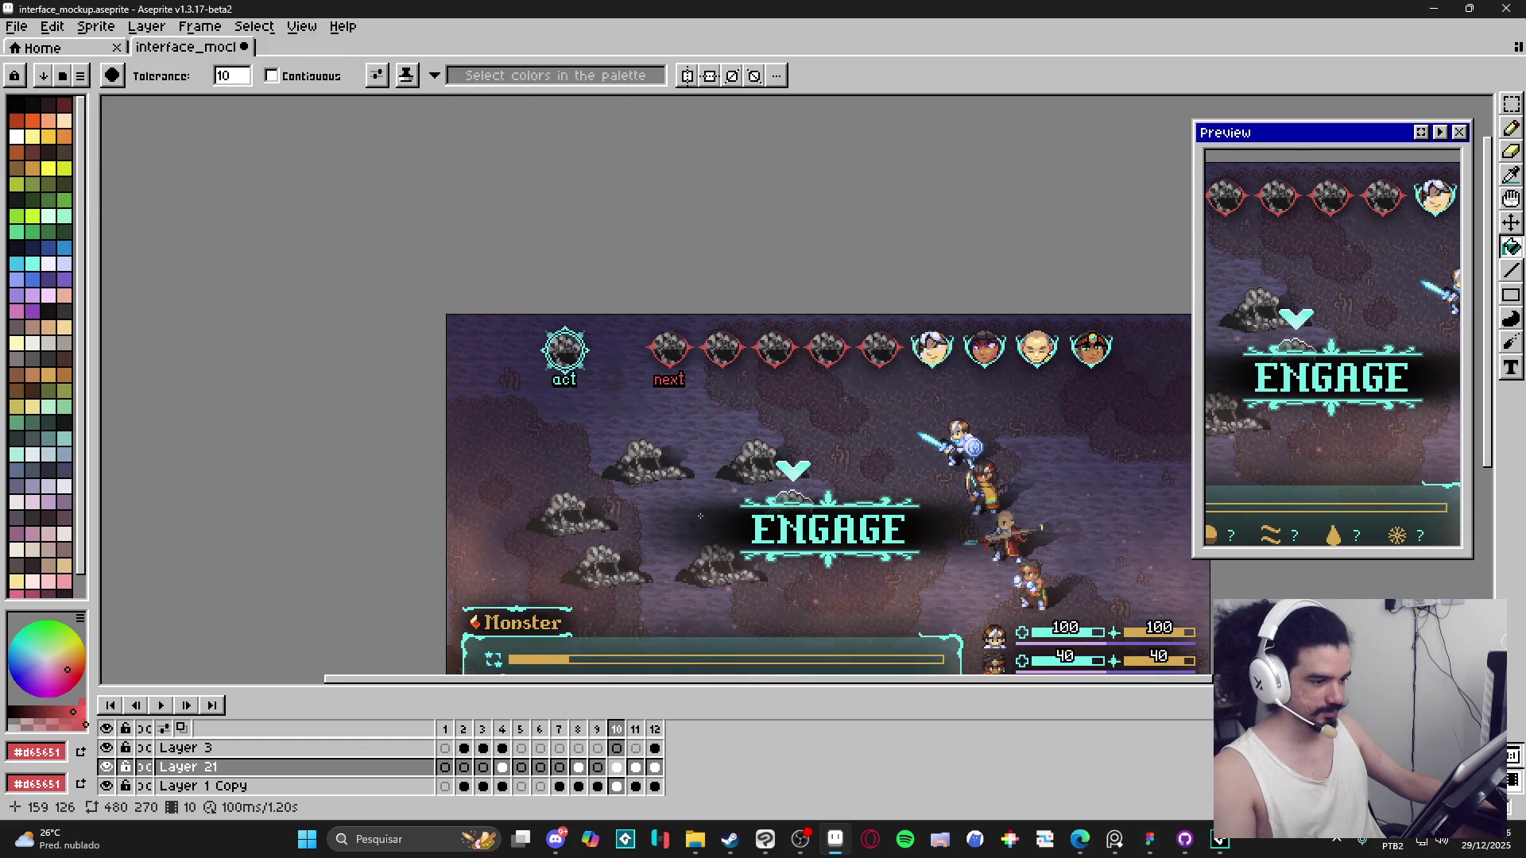
scroll(609, 480, "up", 1)
scroll(681, 517, "down", 1)
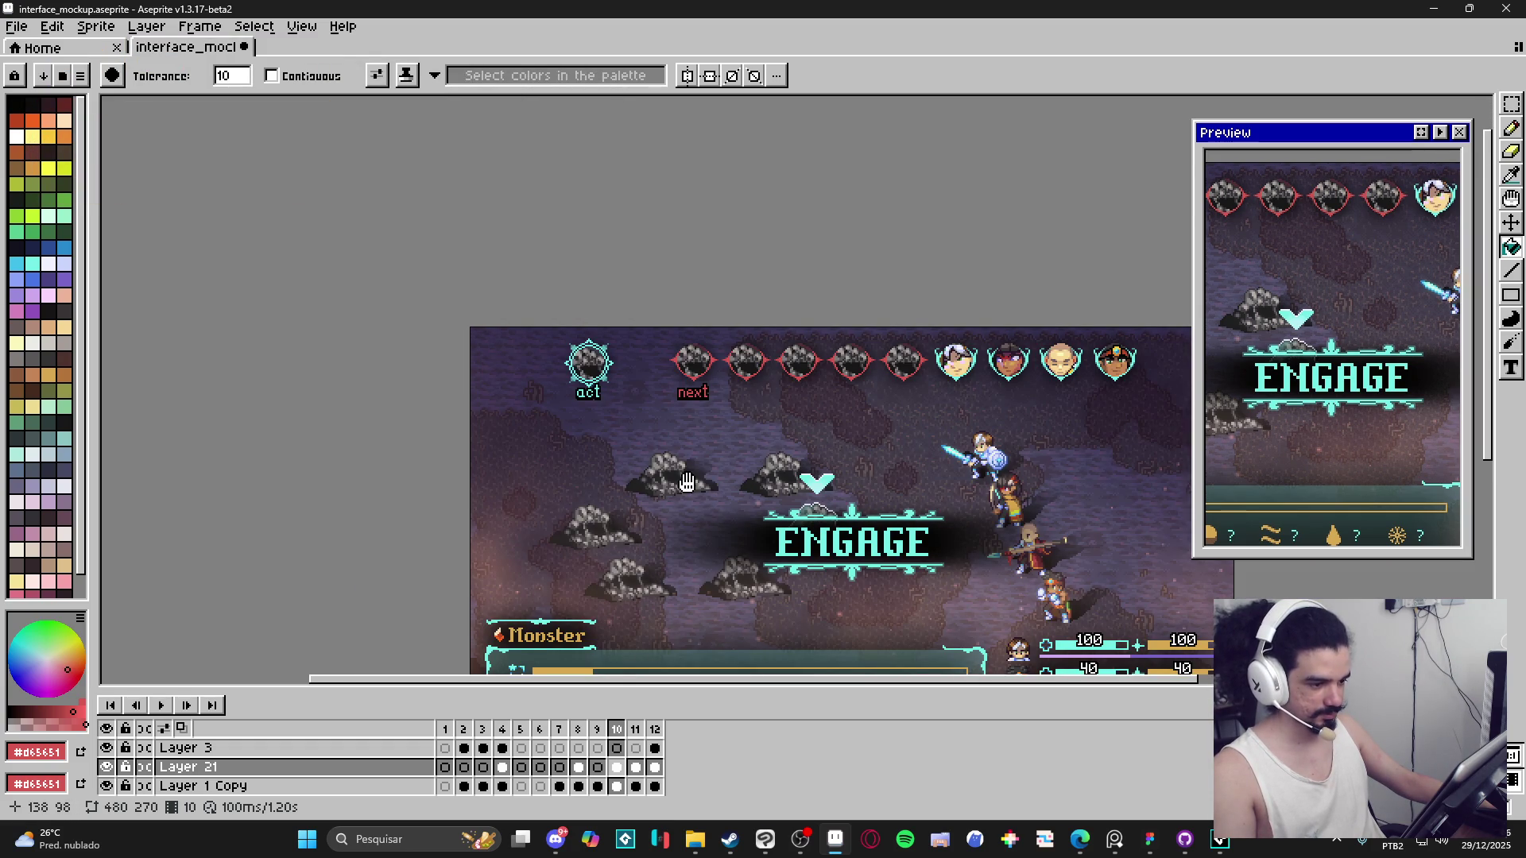
scroll(610, 362, "up", 3)
key("v")
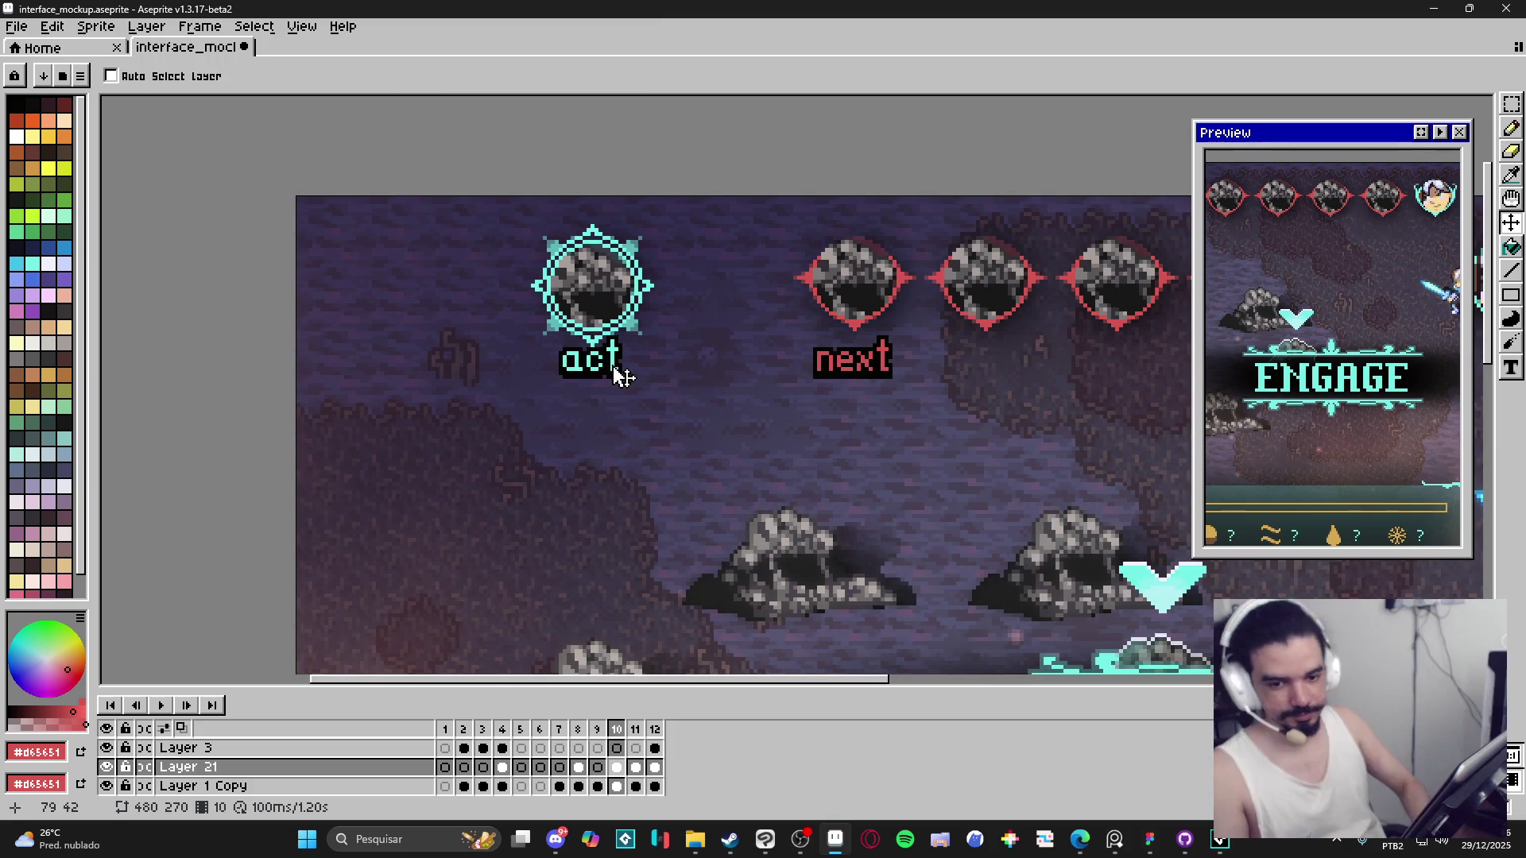
key("m")
scroll(611, 401, "up", 3)
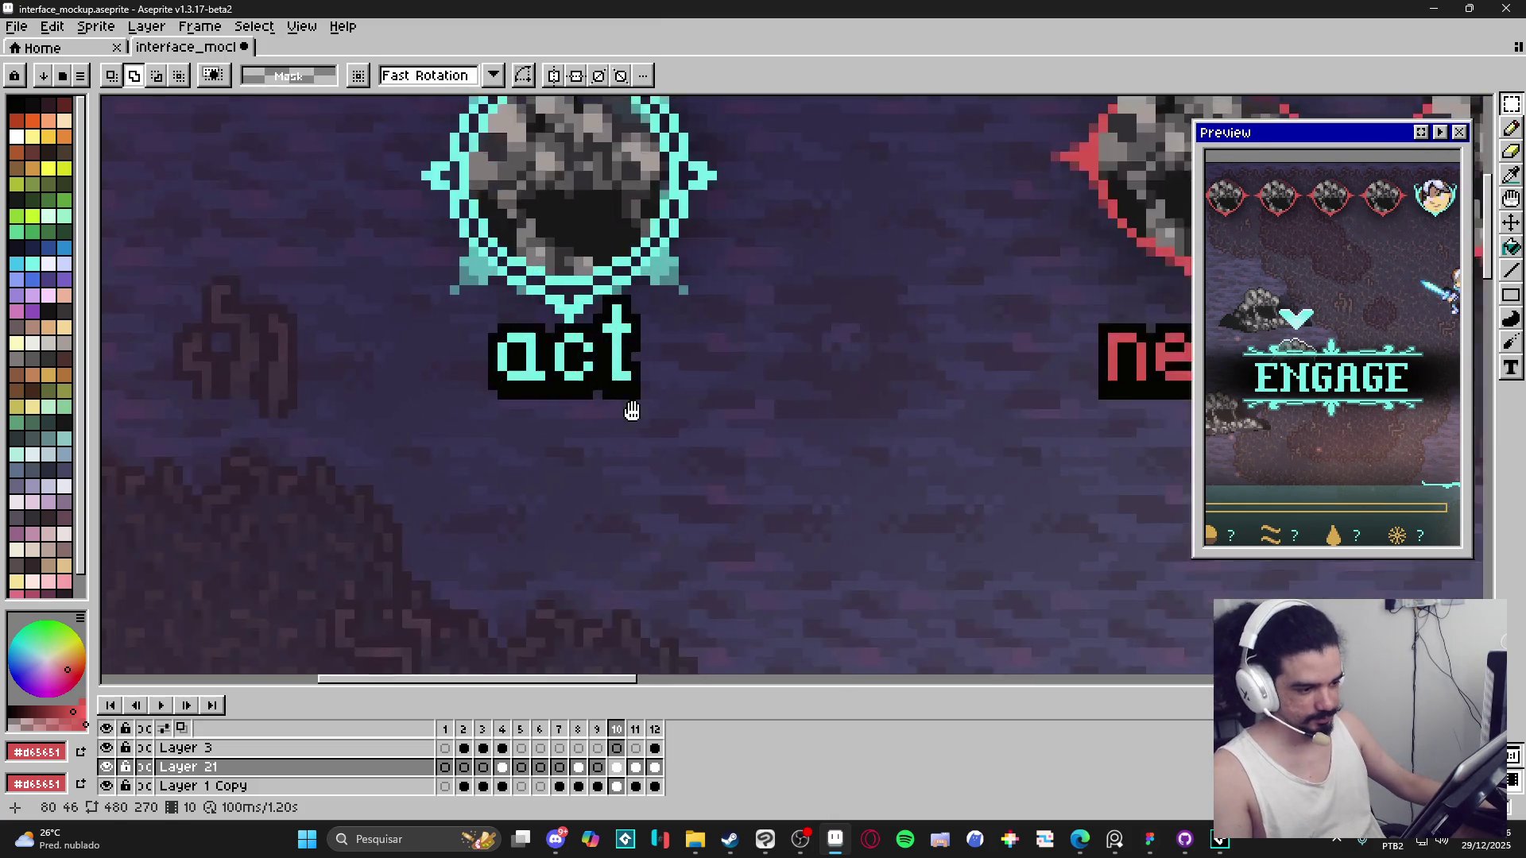
scroll(794, 461, "down", 2)
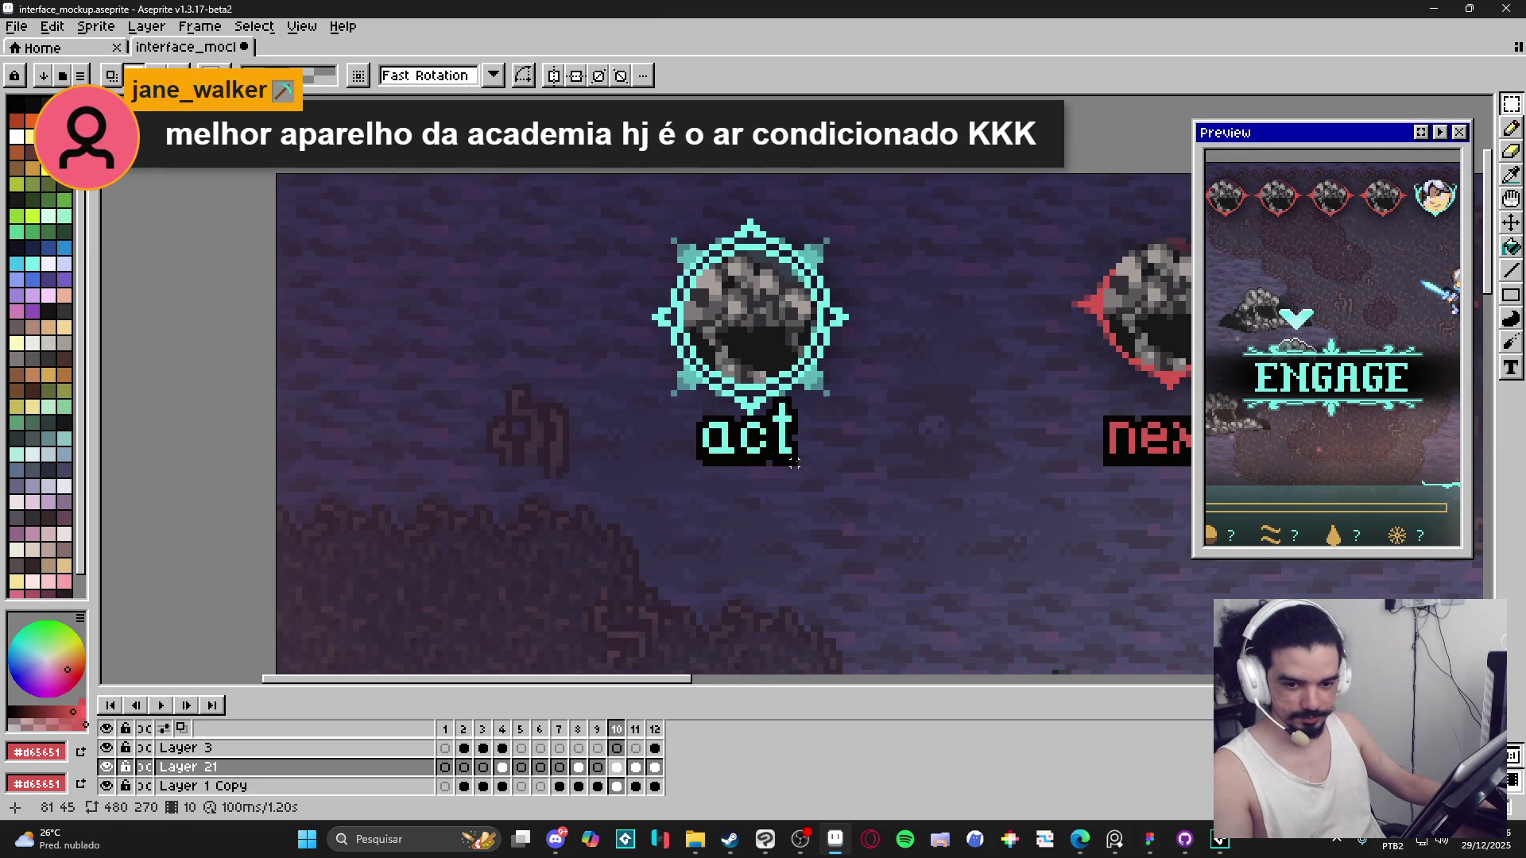
mouse_move(794, 464)
left_mouse_down()
mouse_move(742, 414)
mouse_move(697, 406)
left_mouse_up()
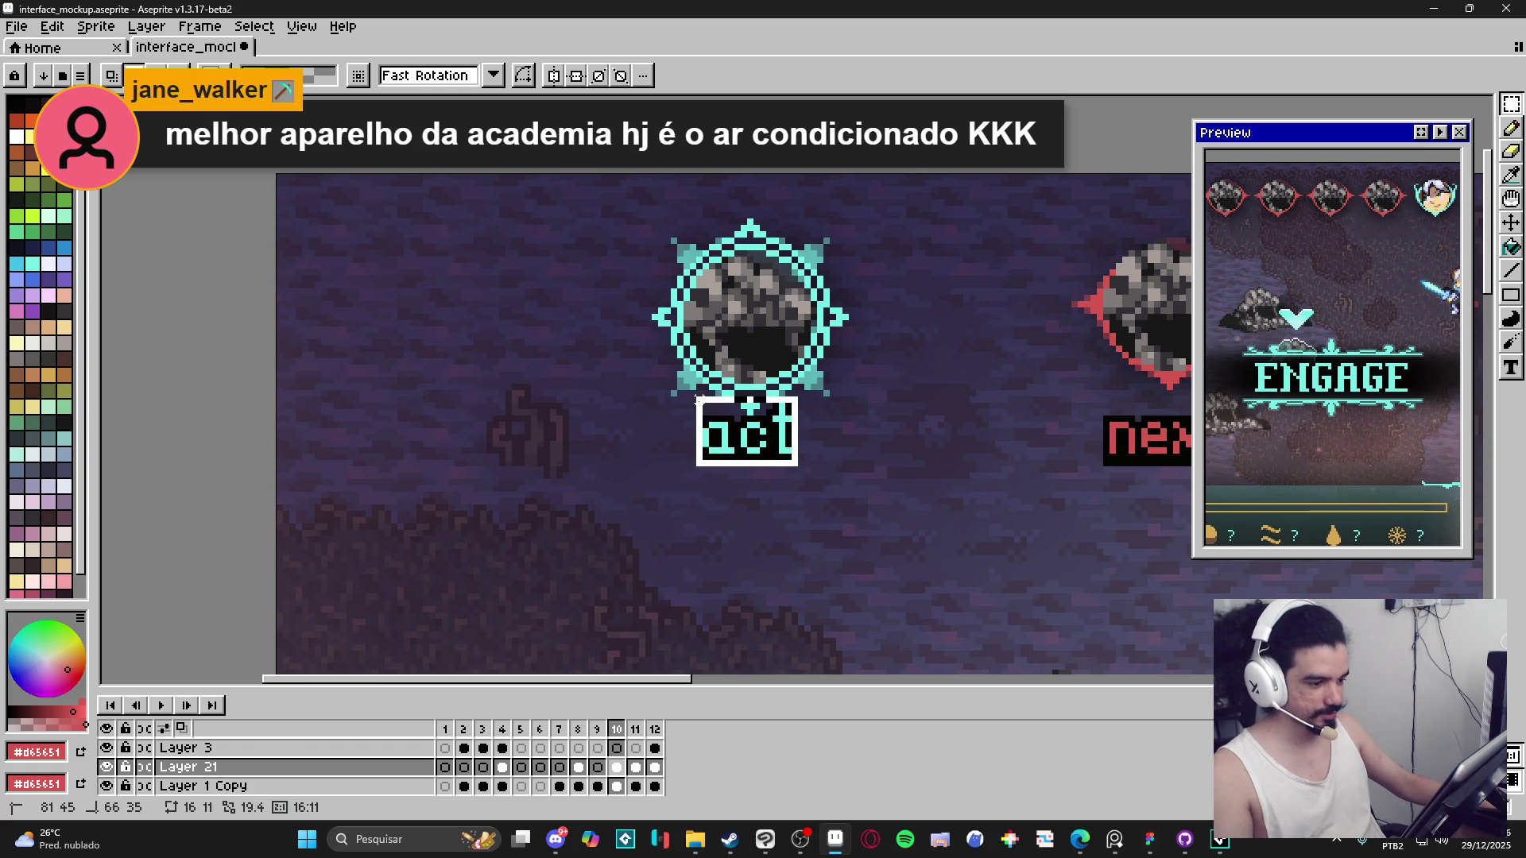
key("ctrl+d")
scroll(715, 429, "down", 3)
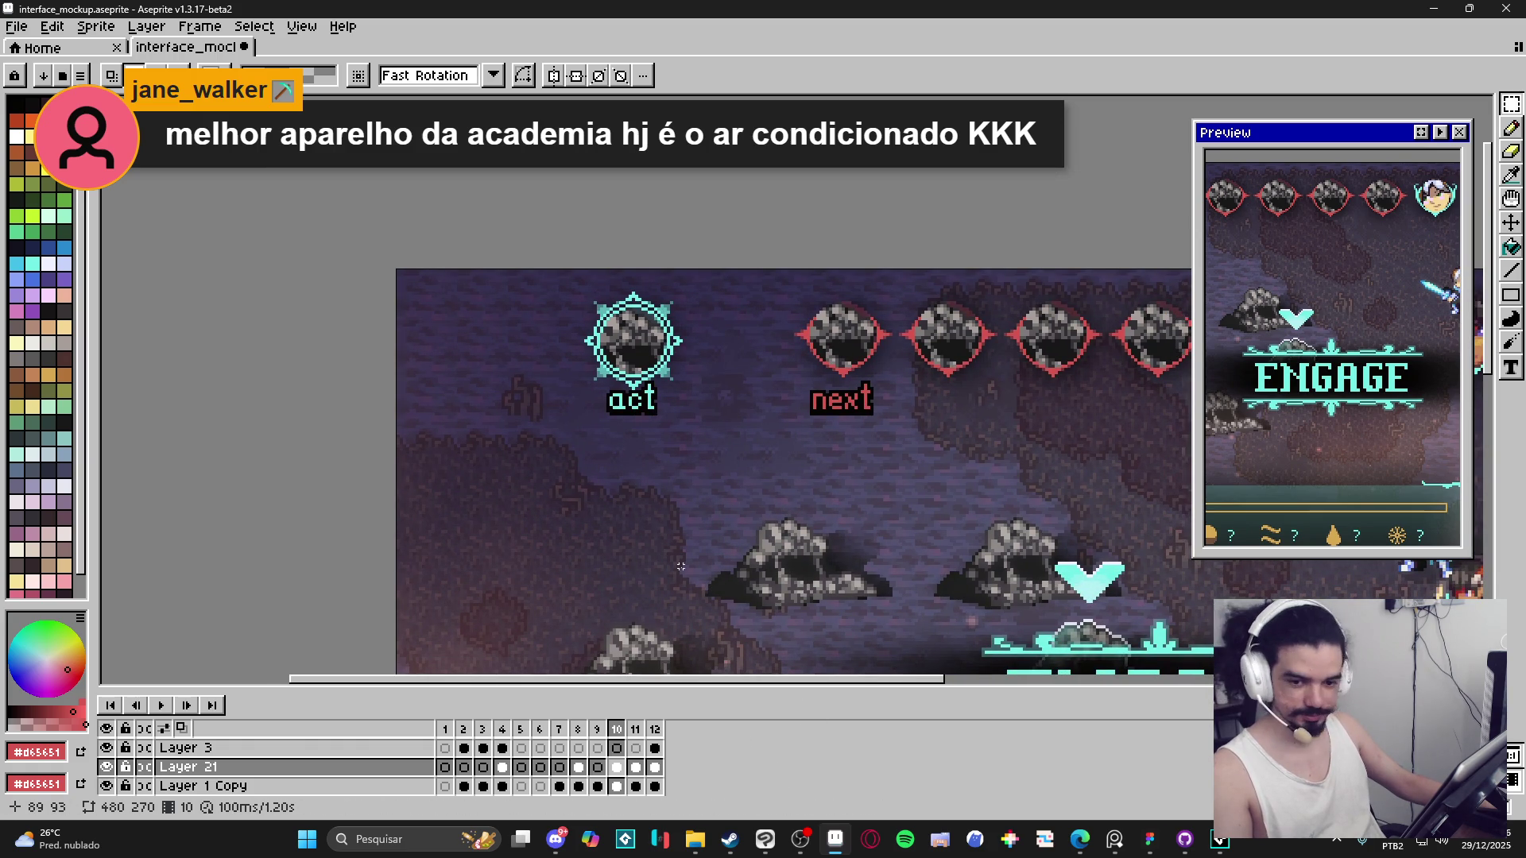
left_click(1144, 840)
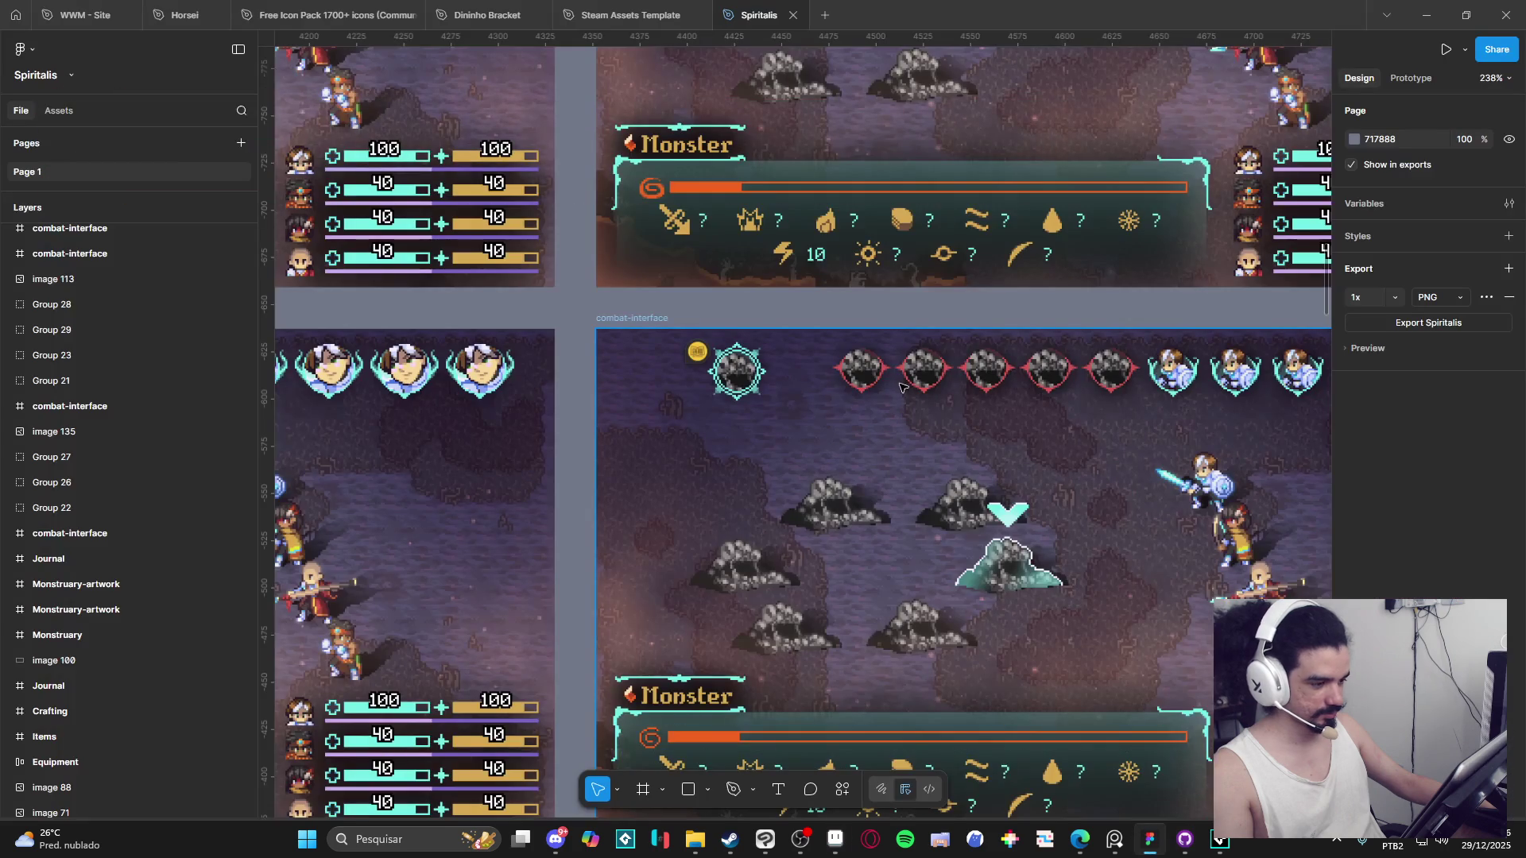
Paste the 'act' label into the combat-interface frame and drag it under the first portrait.
left_click(738, 432)
left_click(960, 576)
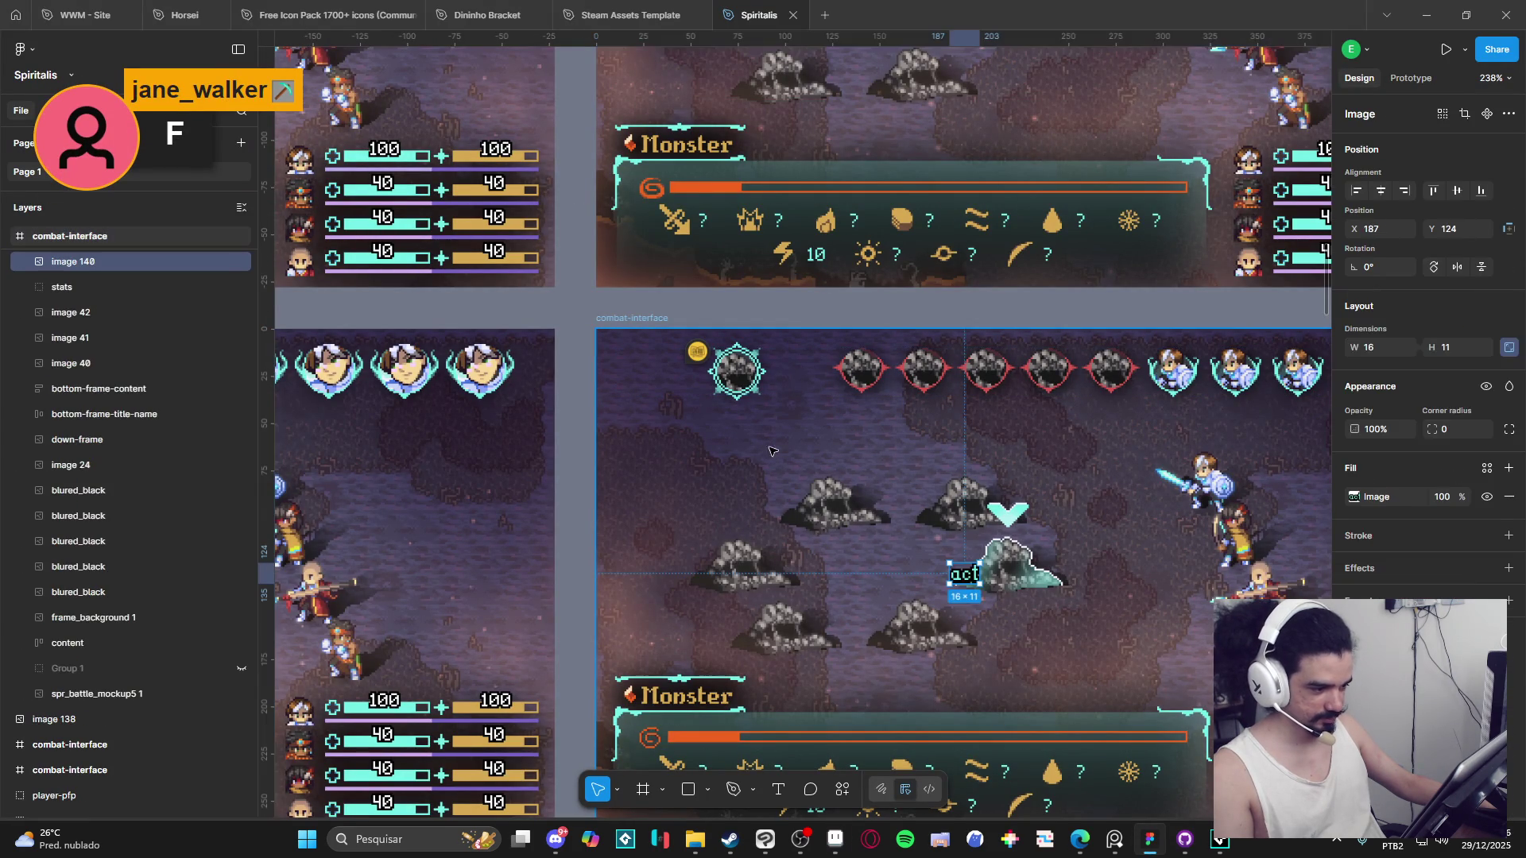
mouse_move(963, 574)
left_mouse_down()
mouse_move(727, 407)
mouse_move(745, 410)
mouse_move(735, 393)
mouse_move(743, 421)
mouse_move(785, 446)
left_mouse_up()
scroll(738, 397, "up", 6)
scroll(734, 393, "down", 5)
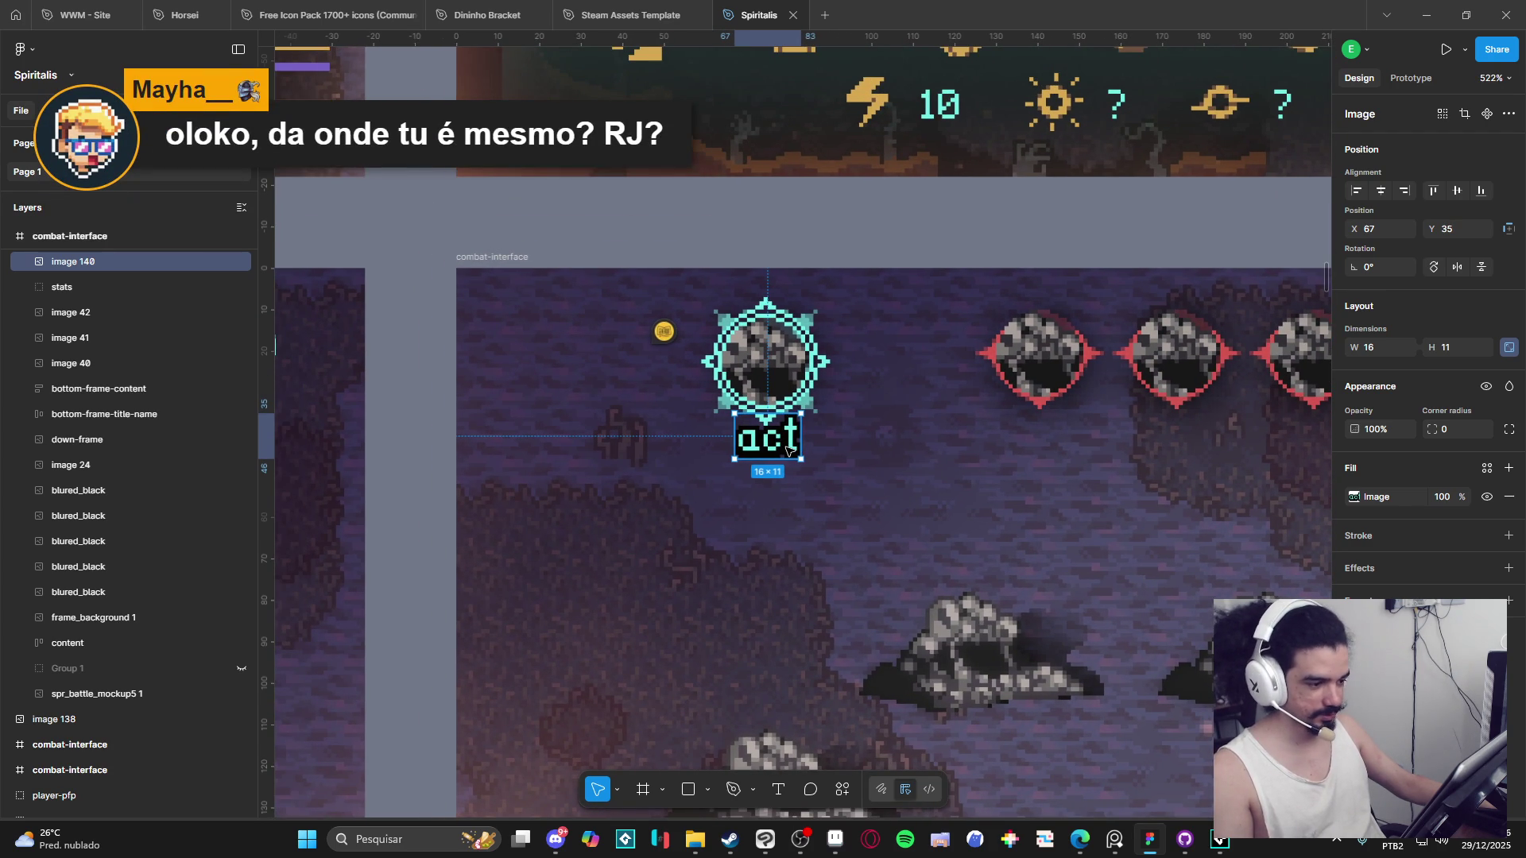
scroll(778, 442, "down", 3)
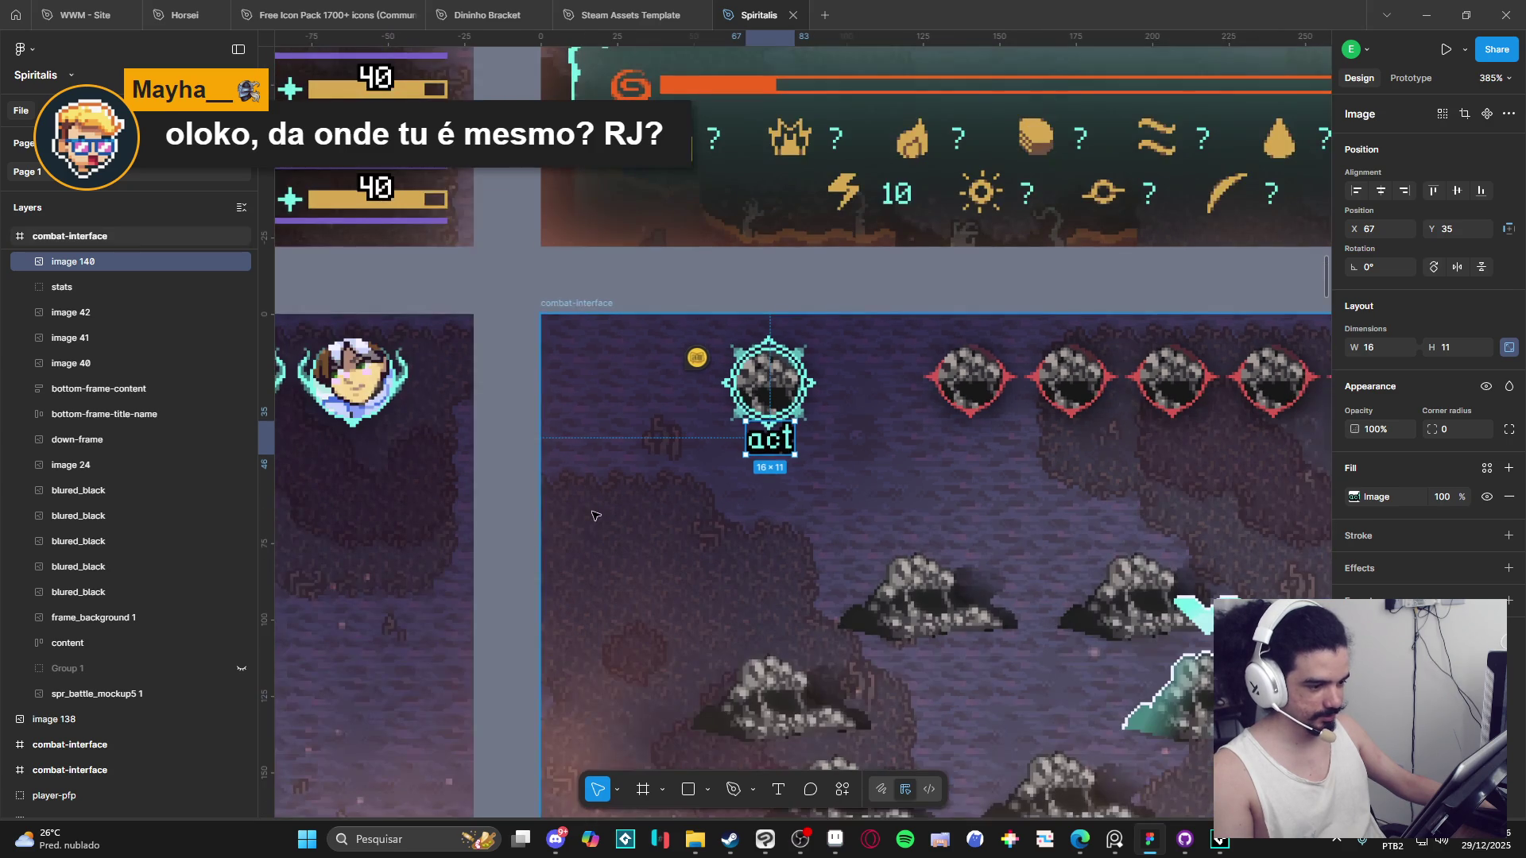
left_click(537, 530)
scroll(769, 550, "down", 3)
scroll(769, 549, "up", 2)
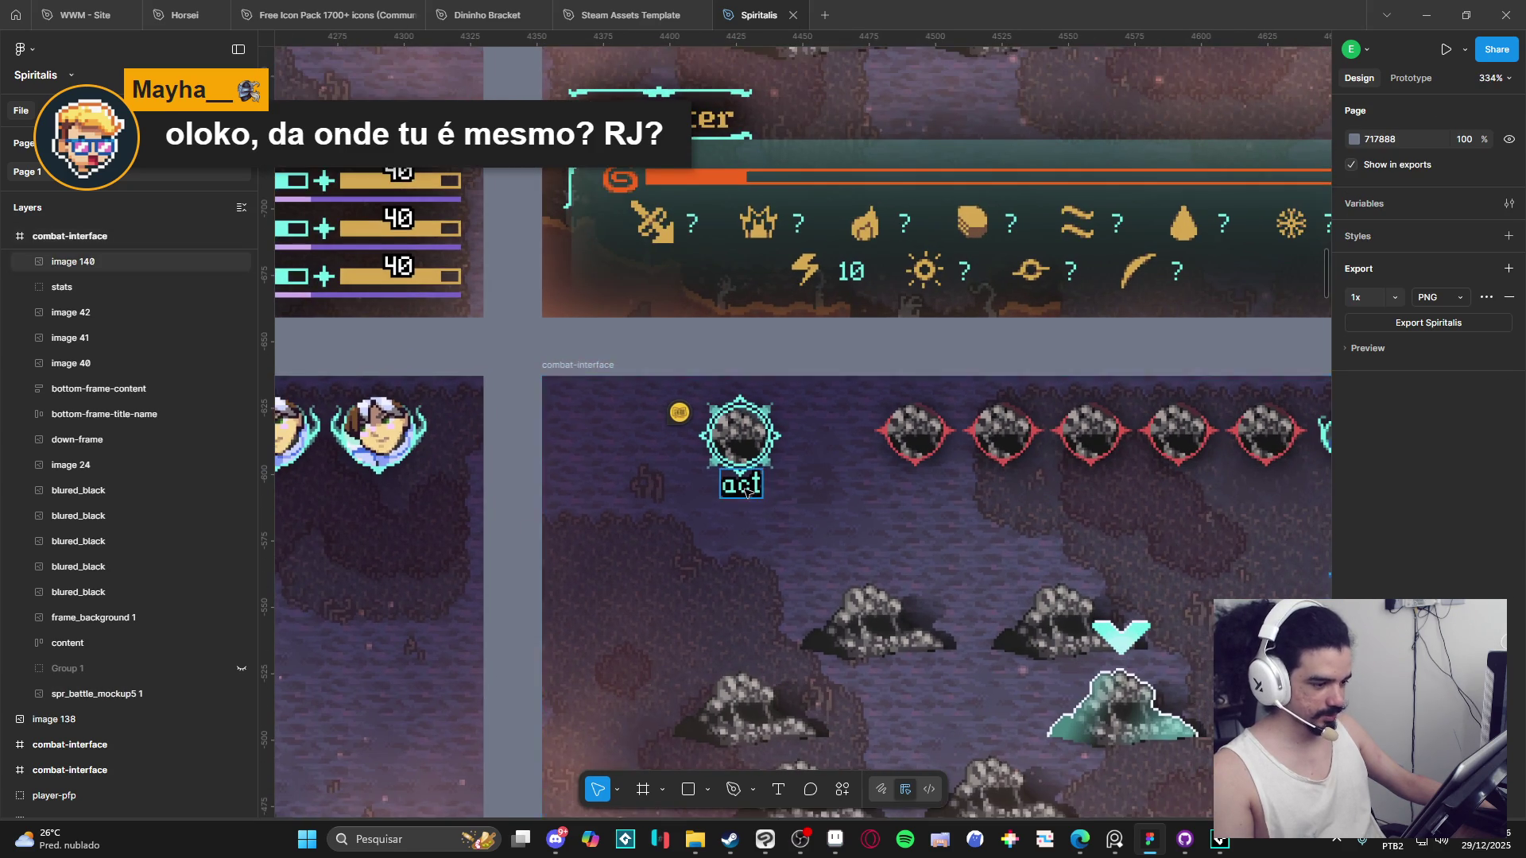
scroll(774, 560, "down", 3)
scroll(774, 566, "down", 5)
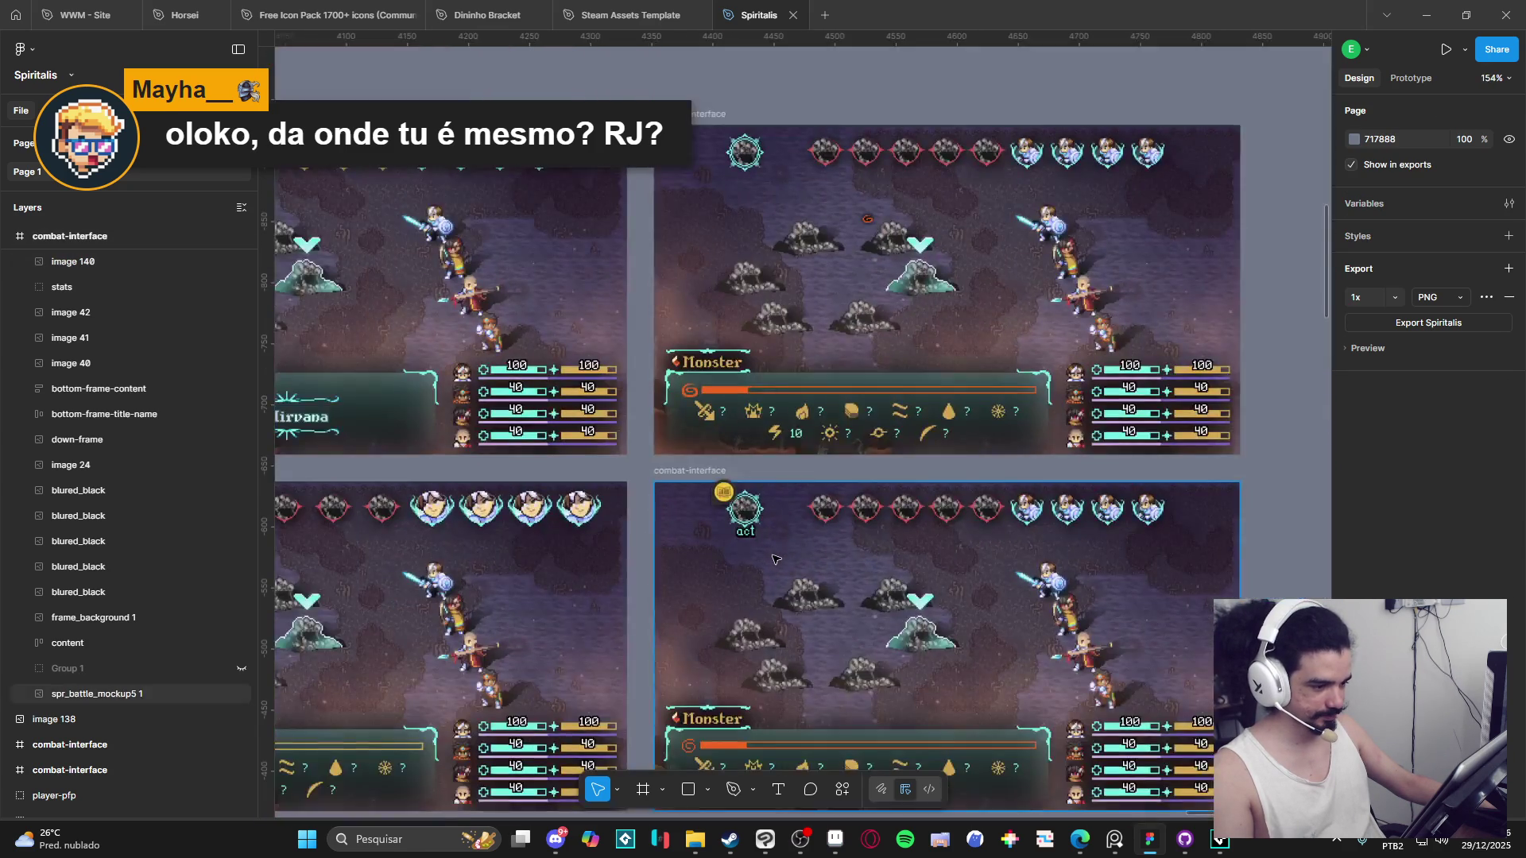
scroll(747, 548, "up", 8)
Nudge the 'act' label slightly lower, then return to Aseprite.
left_click(733, 542)
left_click_drag(733, 543, 738, 548)
key("Escape")
scroll(616, 675, "down", 4)
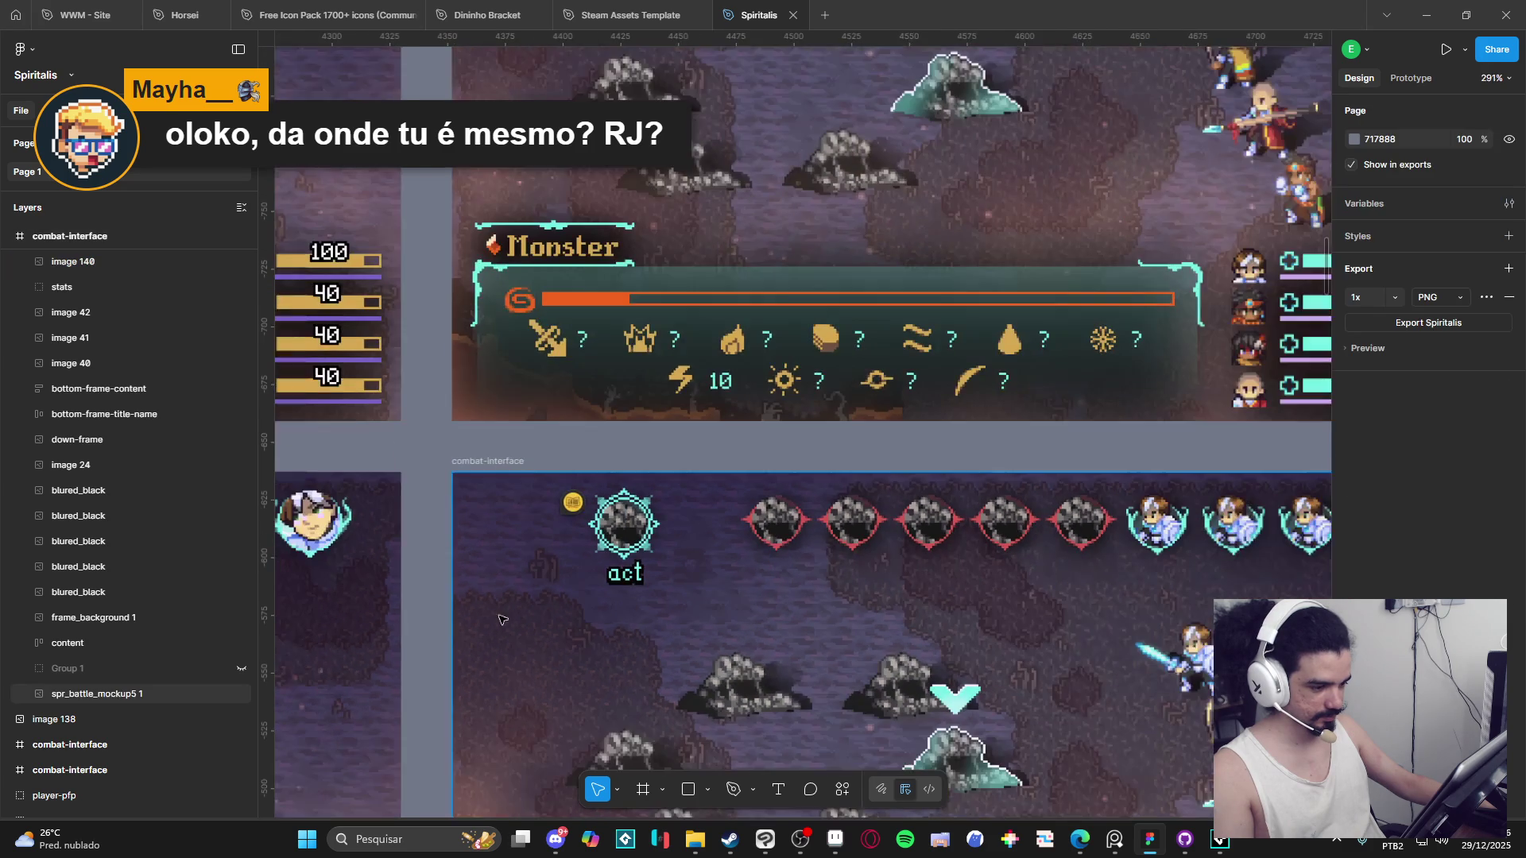
scroll(616, 675, "down", 2)
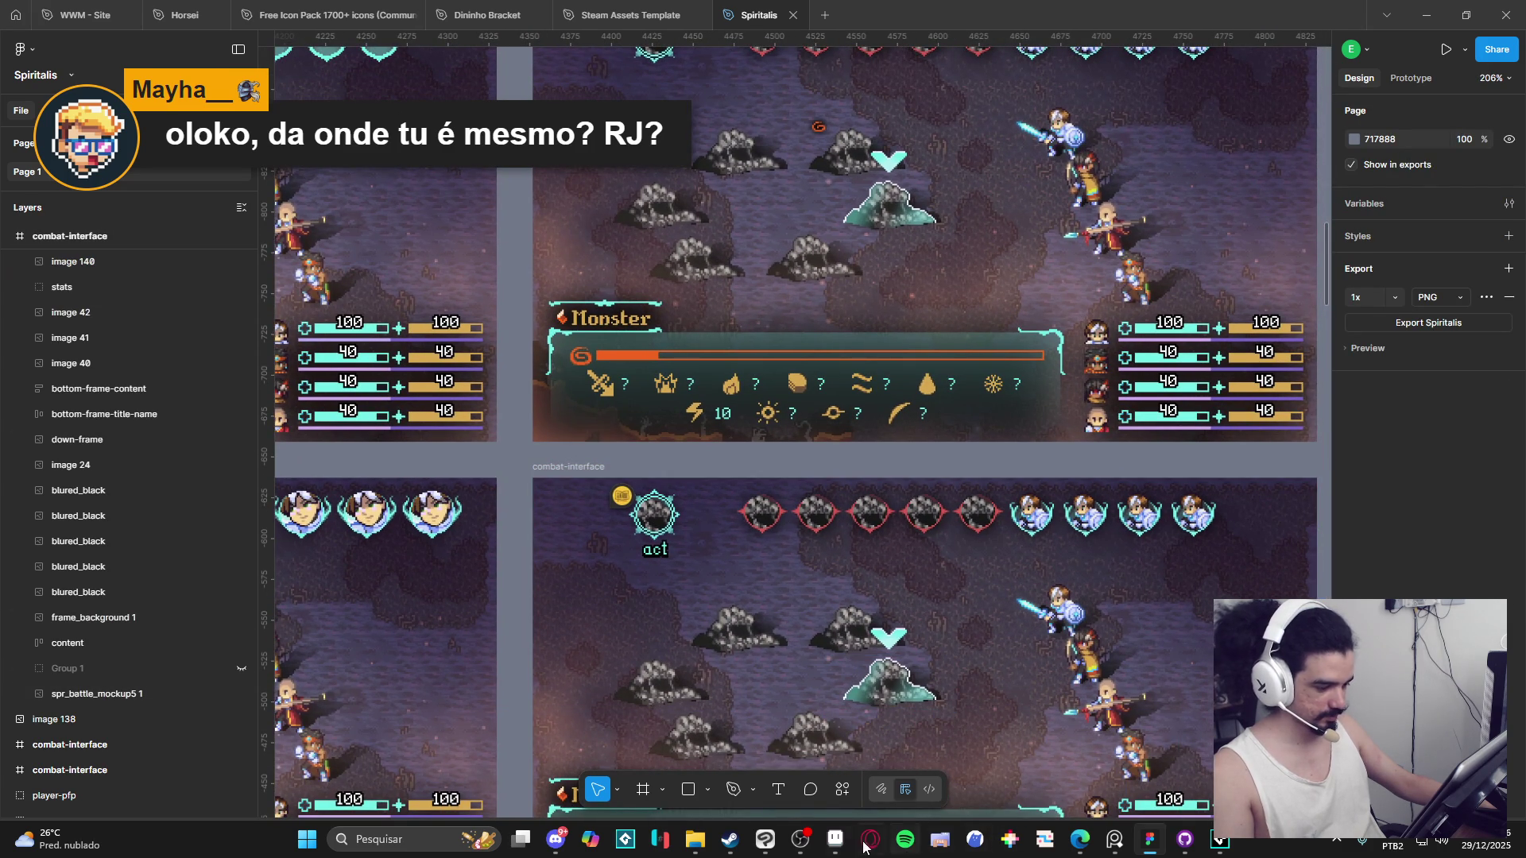
left_click(834, 839)
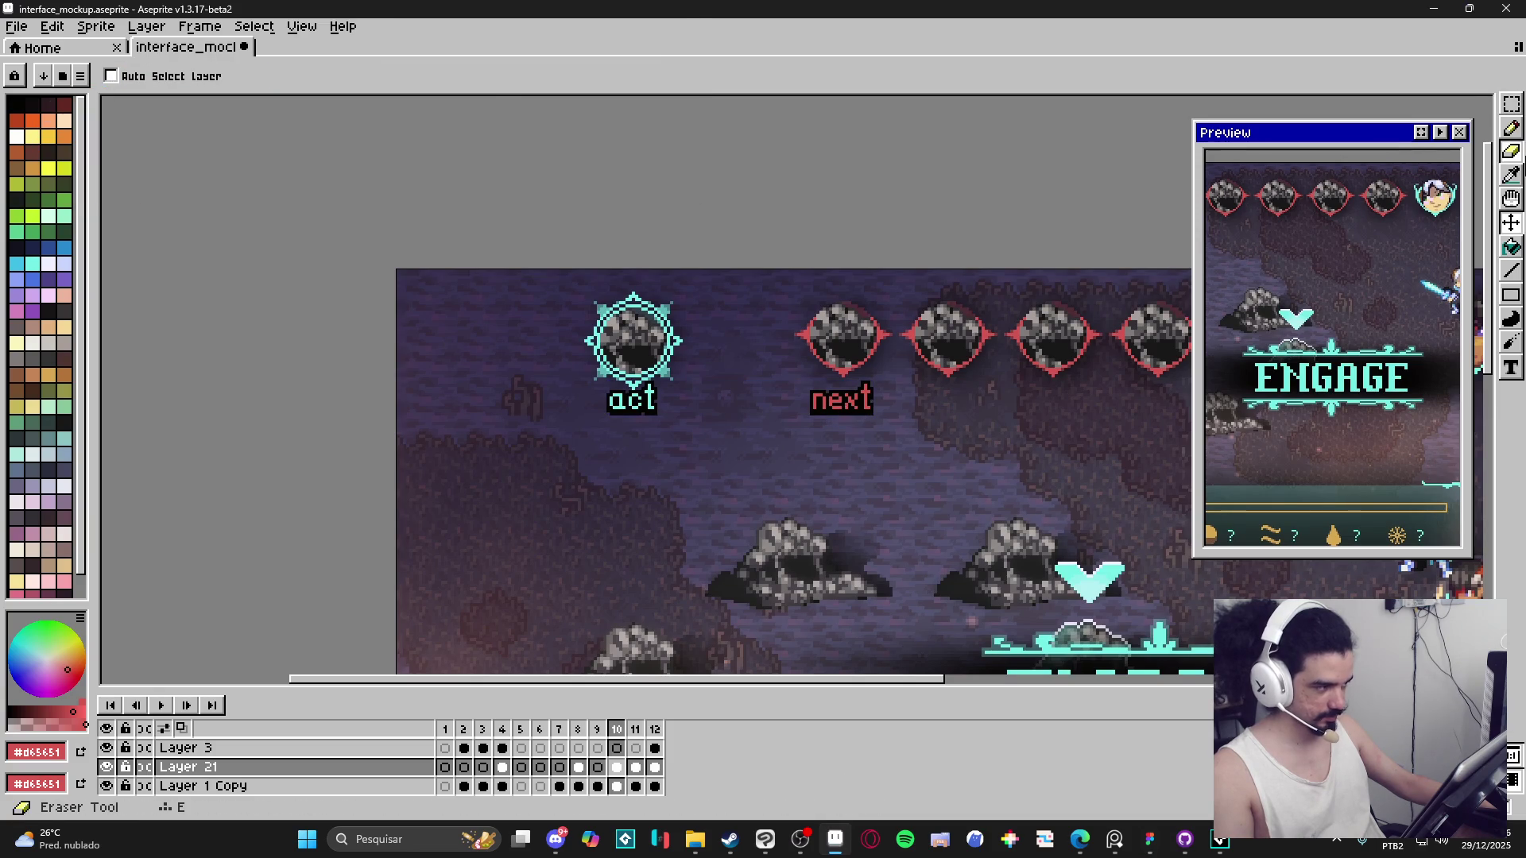
Marquee the red, black-outlined 'next' pixels and head back to Figma.
scroll(954, 425, "up", 2)
scroll(878, 504, "up", 1)
scroll(703, 474, "up", 2)
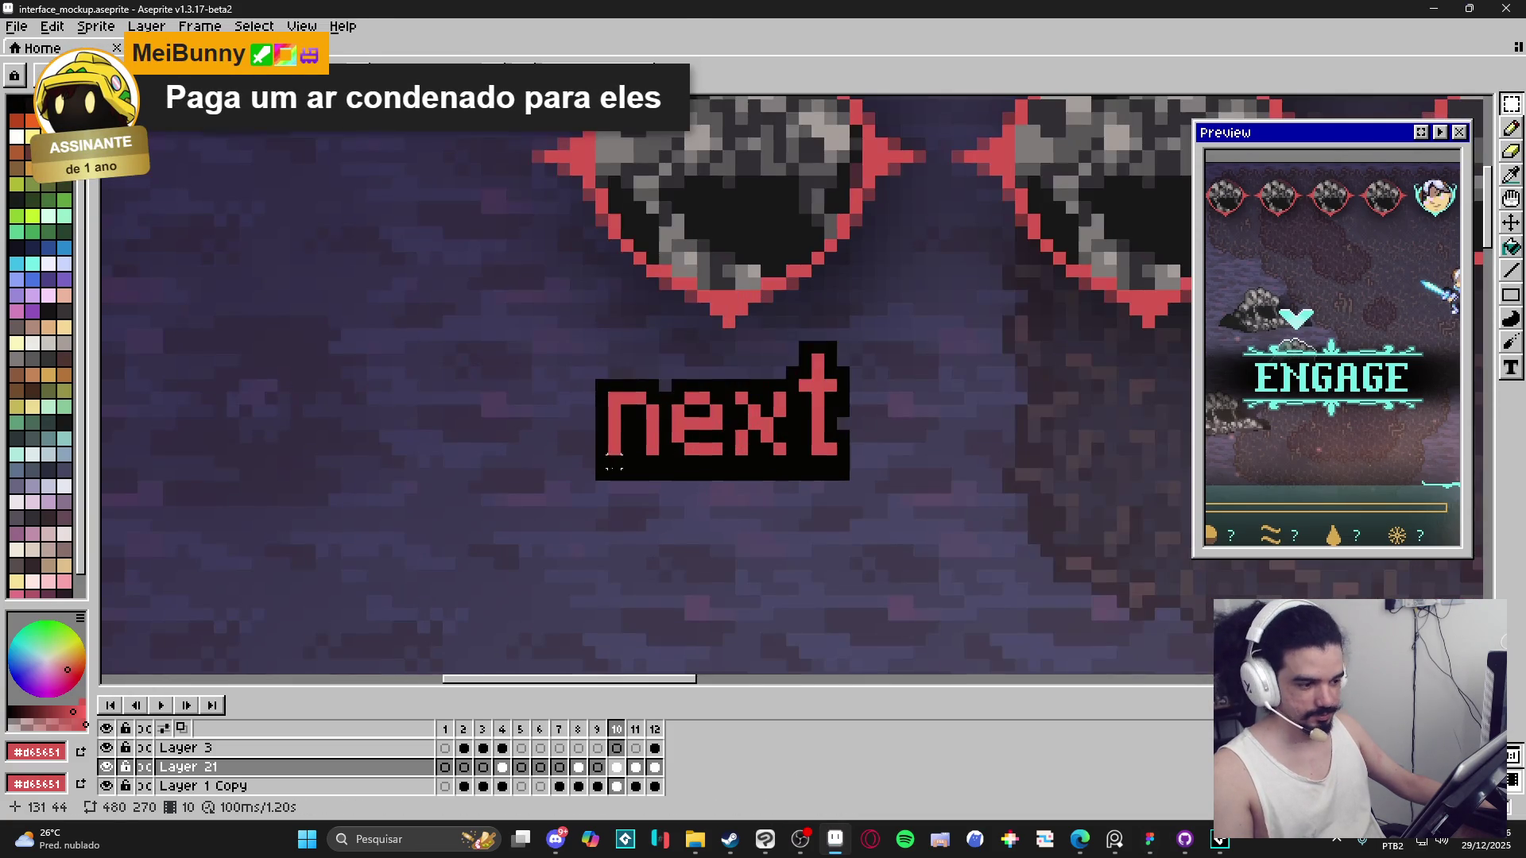
left_click_drag(597, 478, 847, 344)
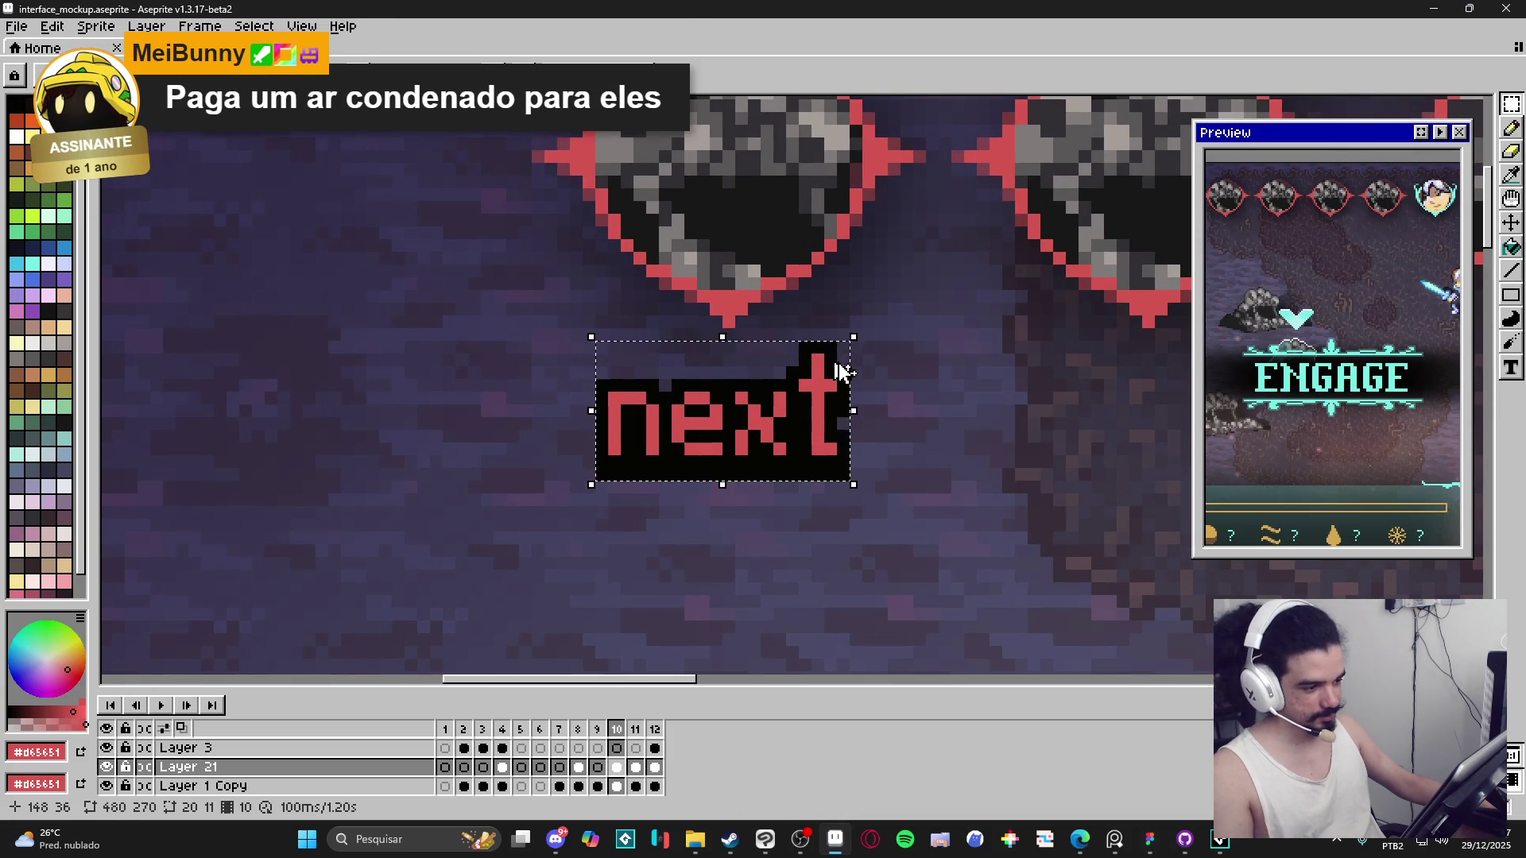
left_click(1141, 840)
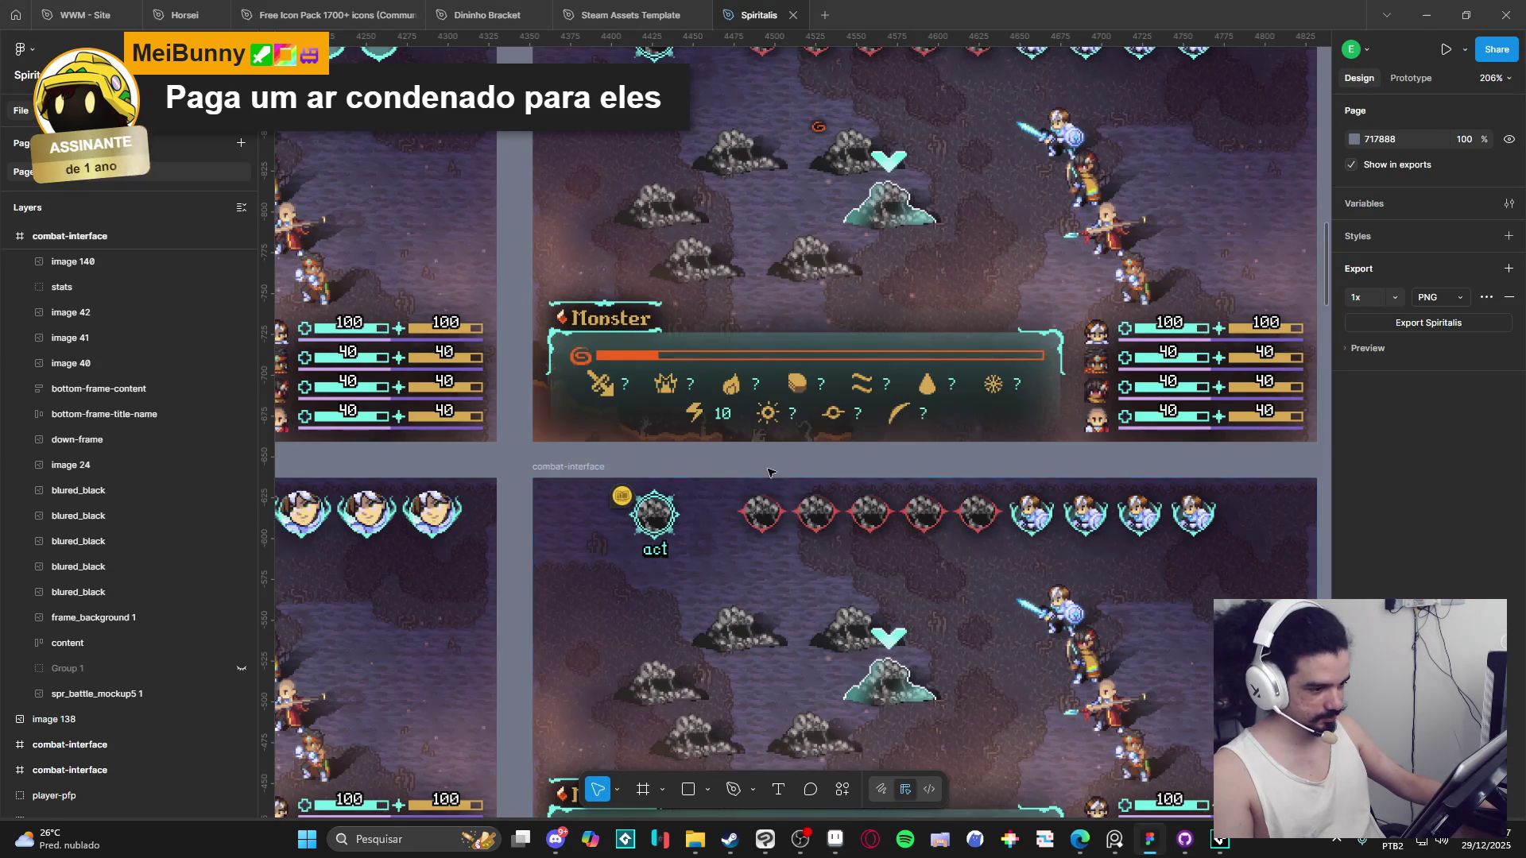
Paste the 'next' label into the frame and drag it under the second portrait.
scroll(745, 535, "up", 3)
scroll(739, 533, "up", 2)
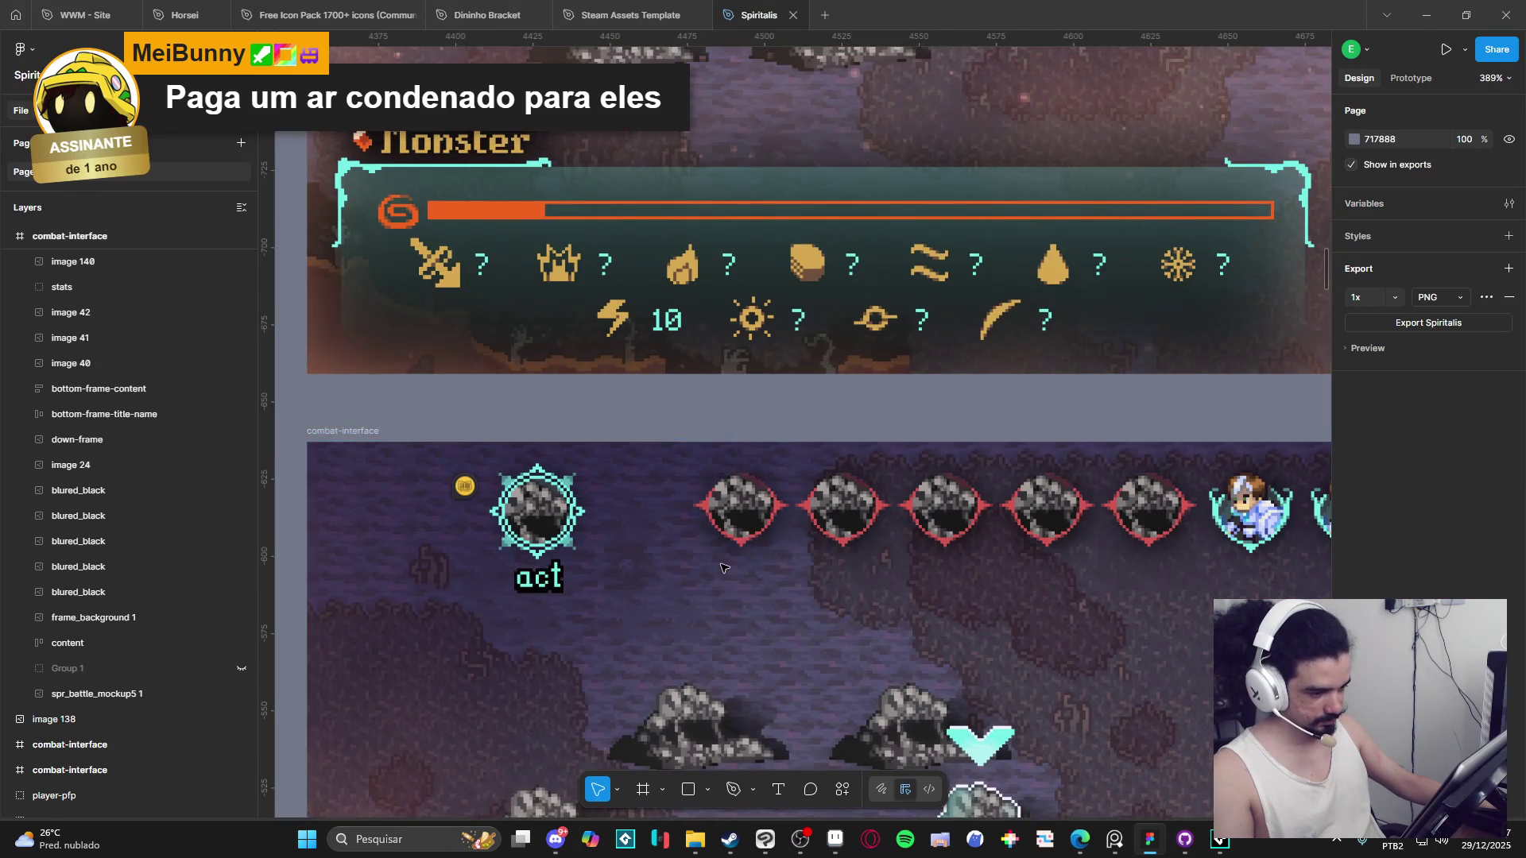
left_click(504, 578)
key("ctrl+v")
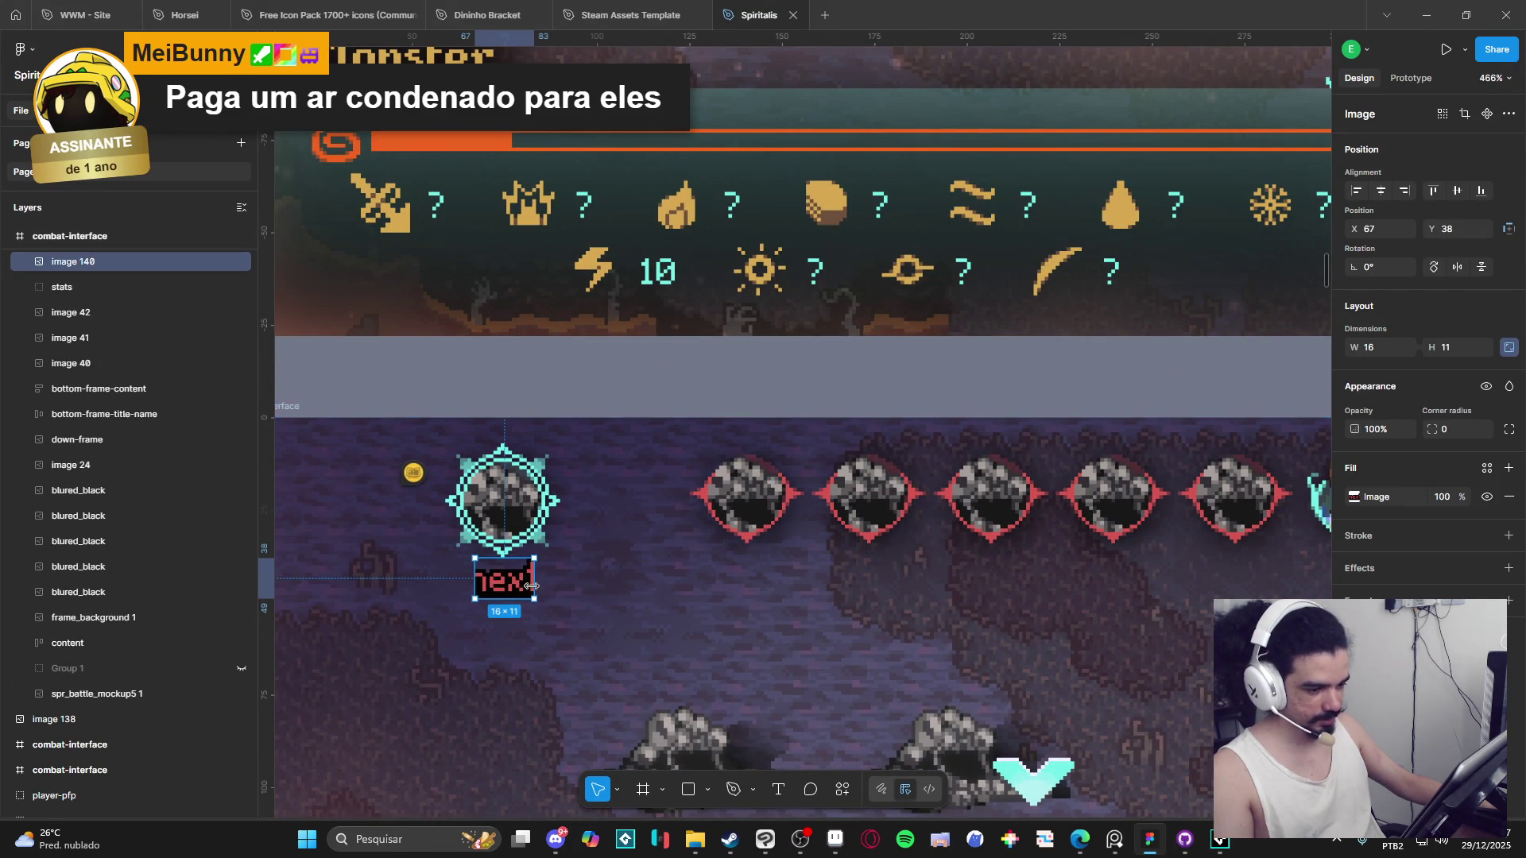
mouse_move(508, 628)
left_mouse_down()
mouse_move(775, 610)
mouse_move(735, 584)
left_mouse_up()
scroll(699, 387, "down", 5)
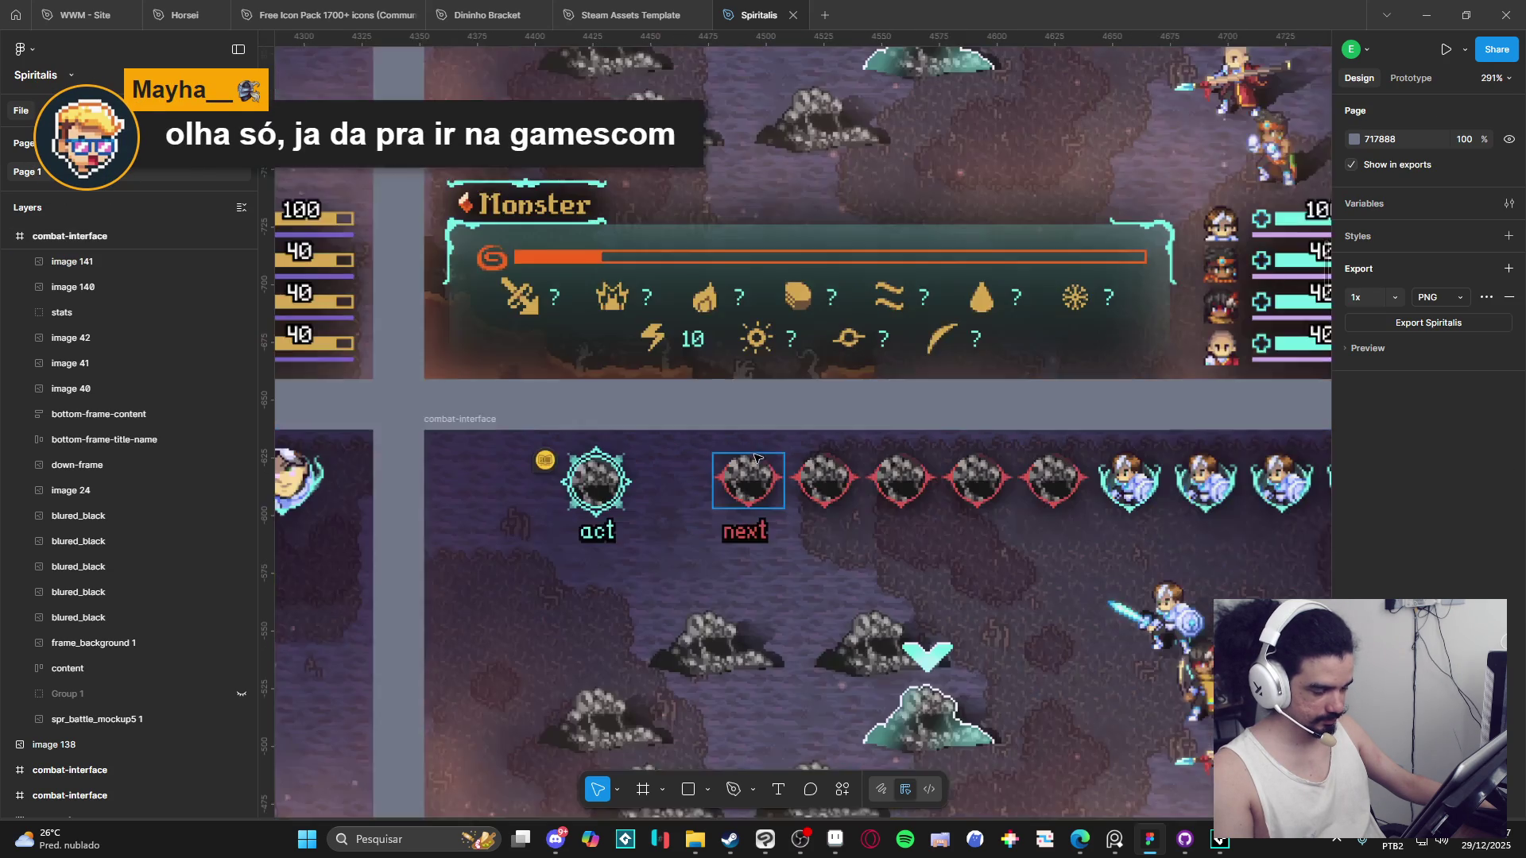
scroll(759, 534, "up", 5)
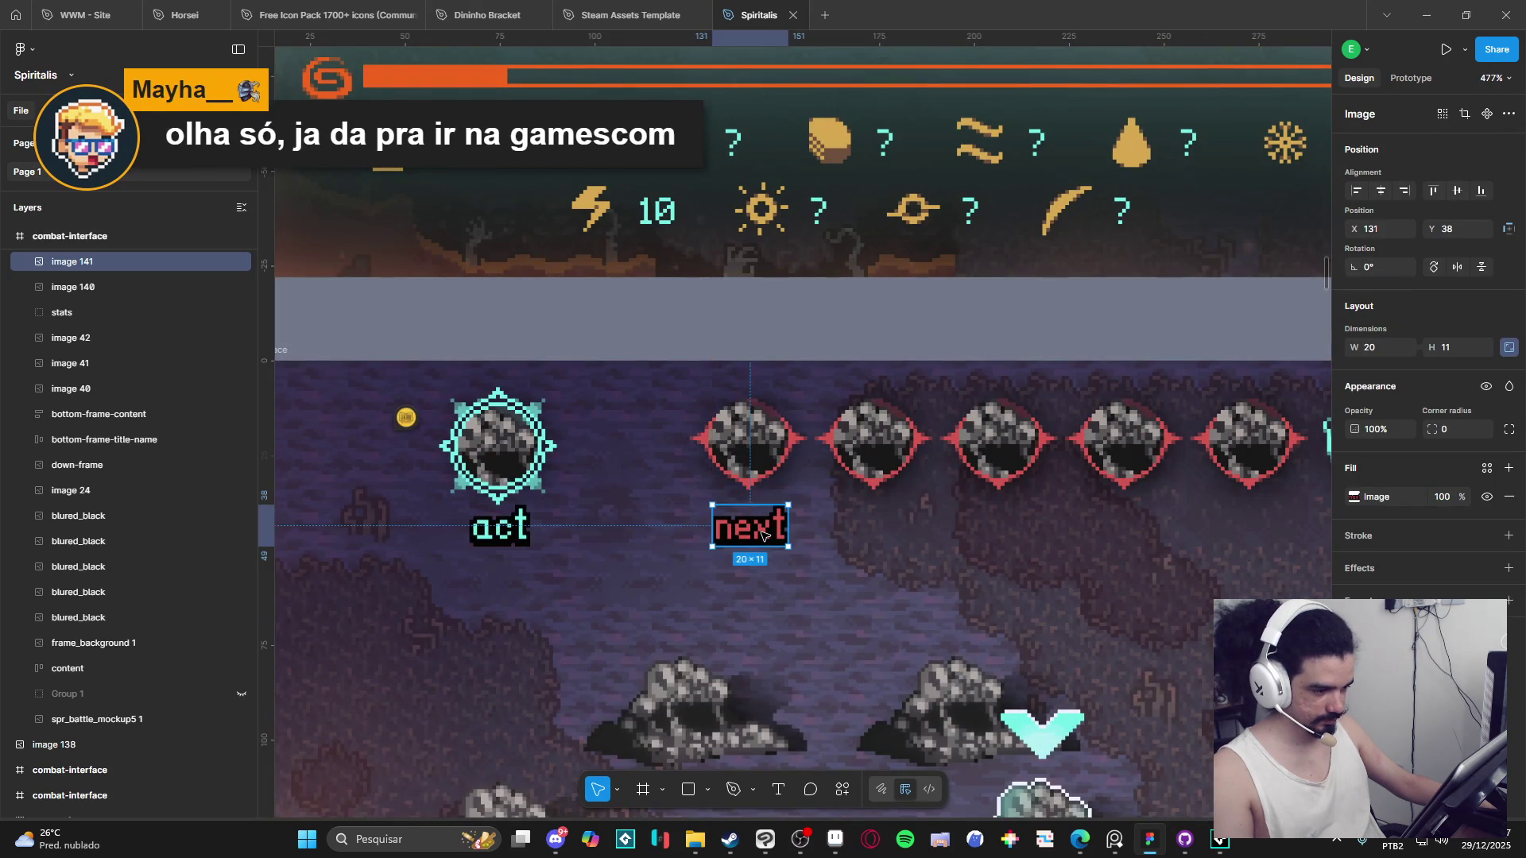
left_click(799, 309)
scroll(857, 529, "down", 1)
Nudge the 'next' label until it sits level with 'act'.
left_click(763, 522)
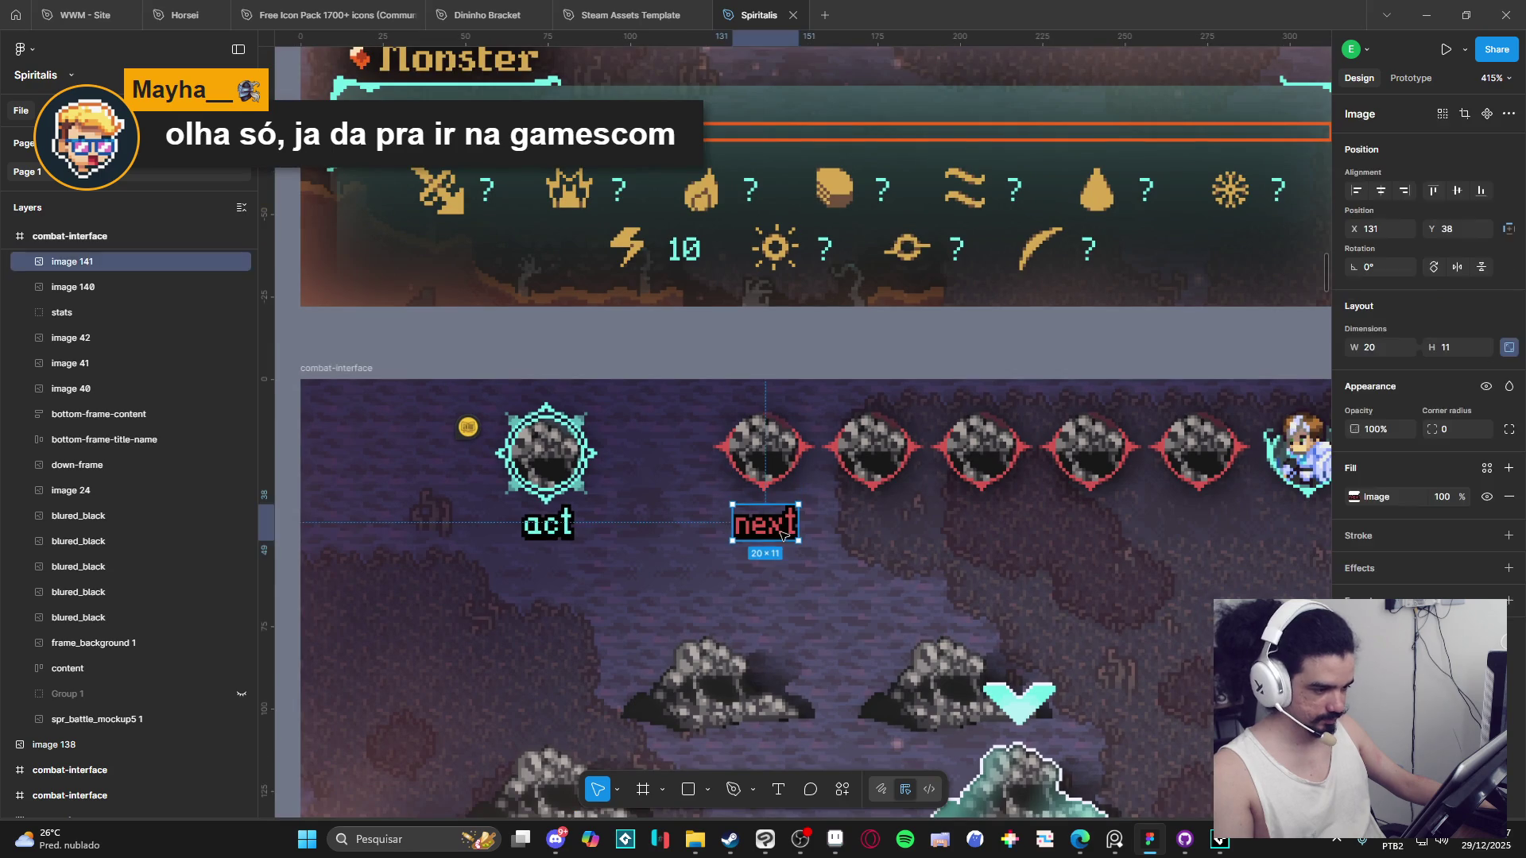
left_click(831, 312)
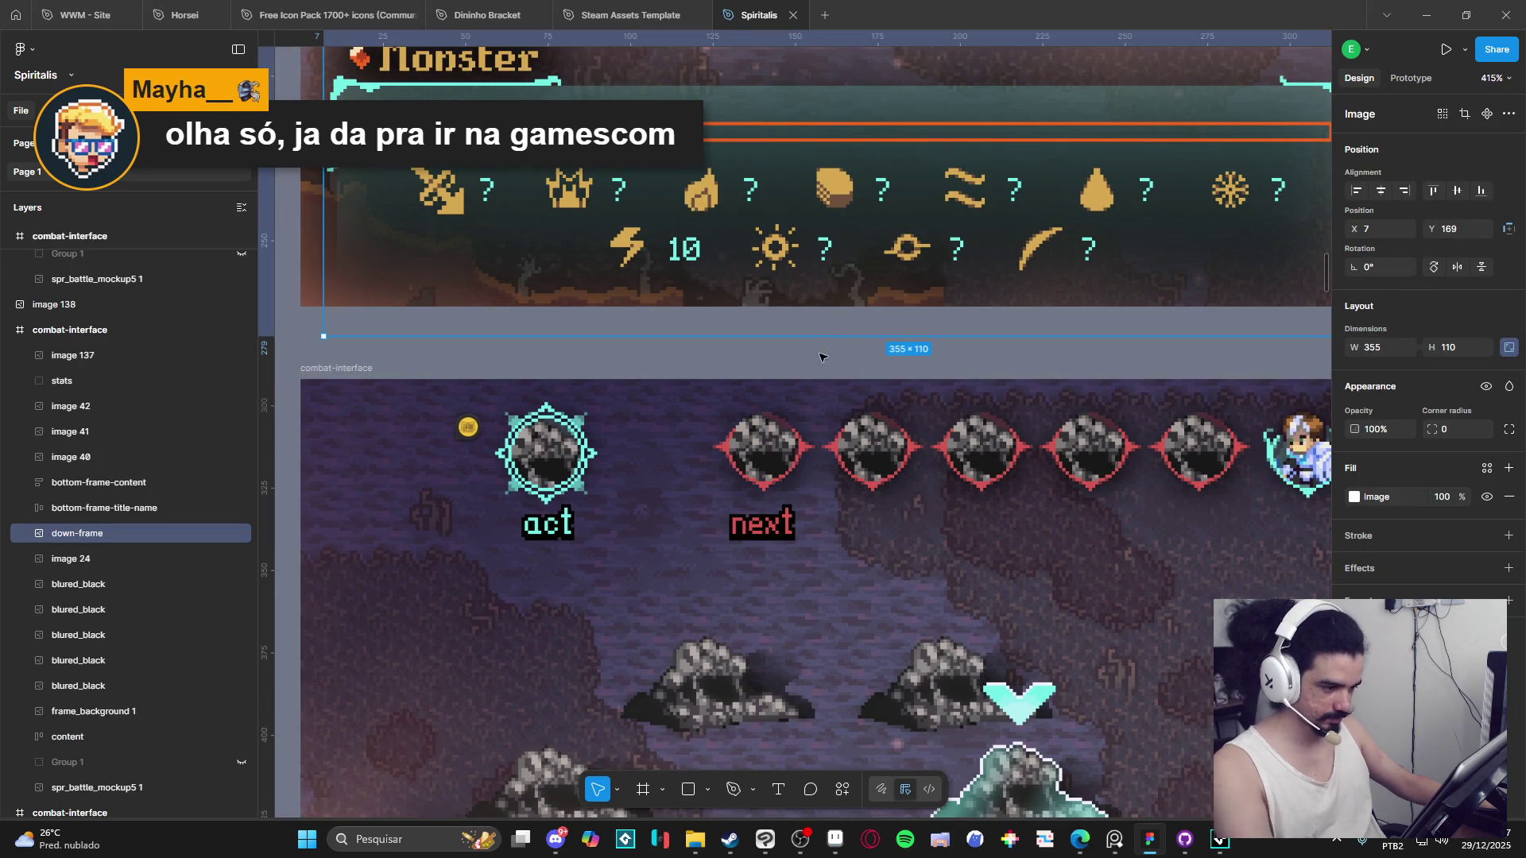
left_click(761, 531)
key("Up")
key("Up")
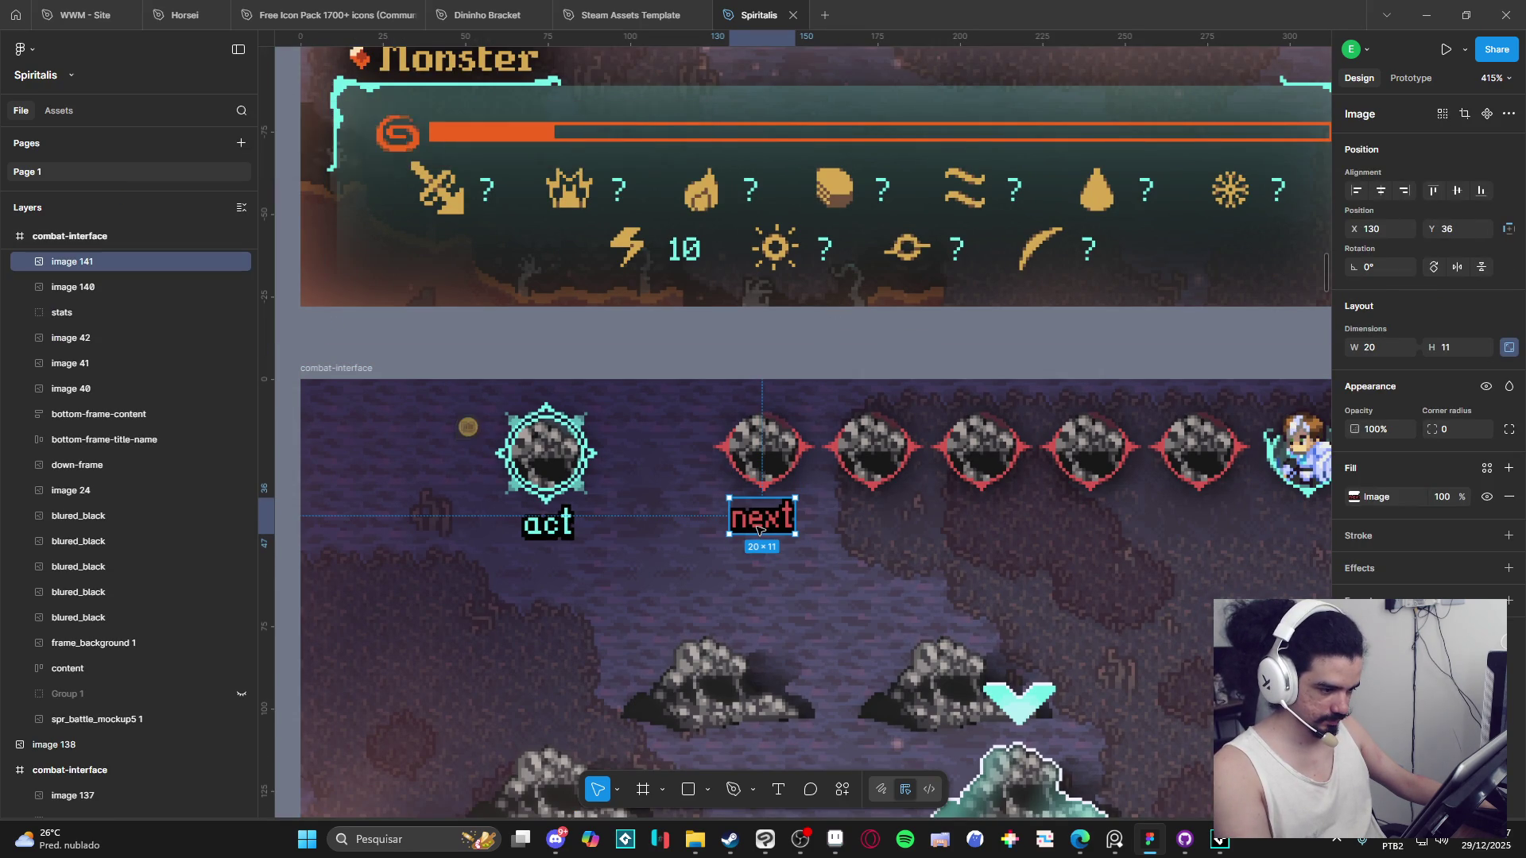
left_click_drag(756, 530, 758, 536)
left_click(858, 368)
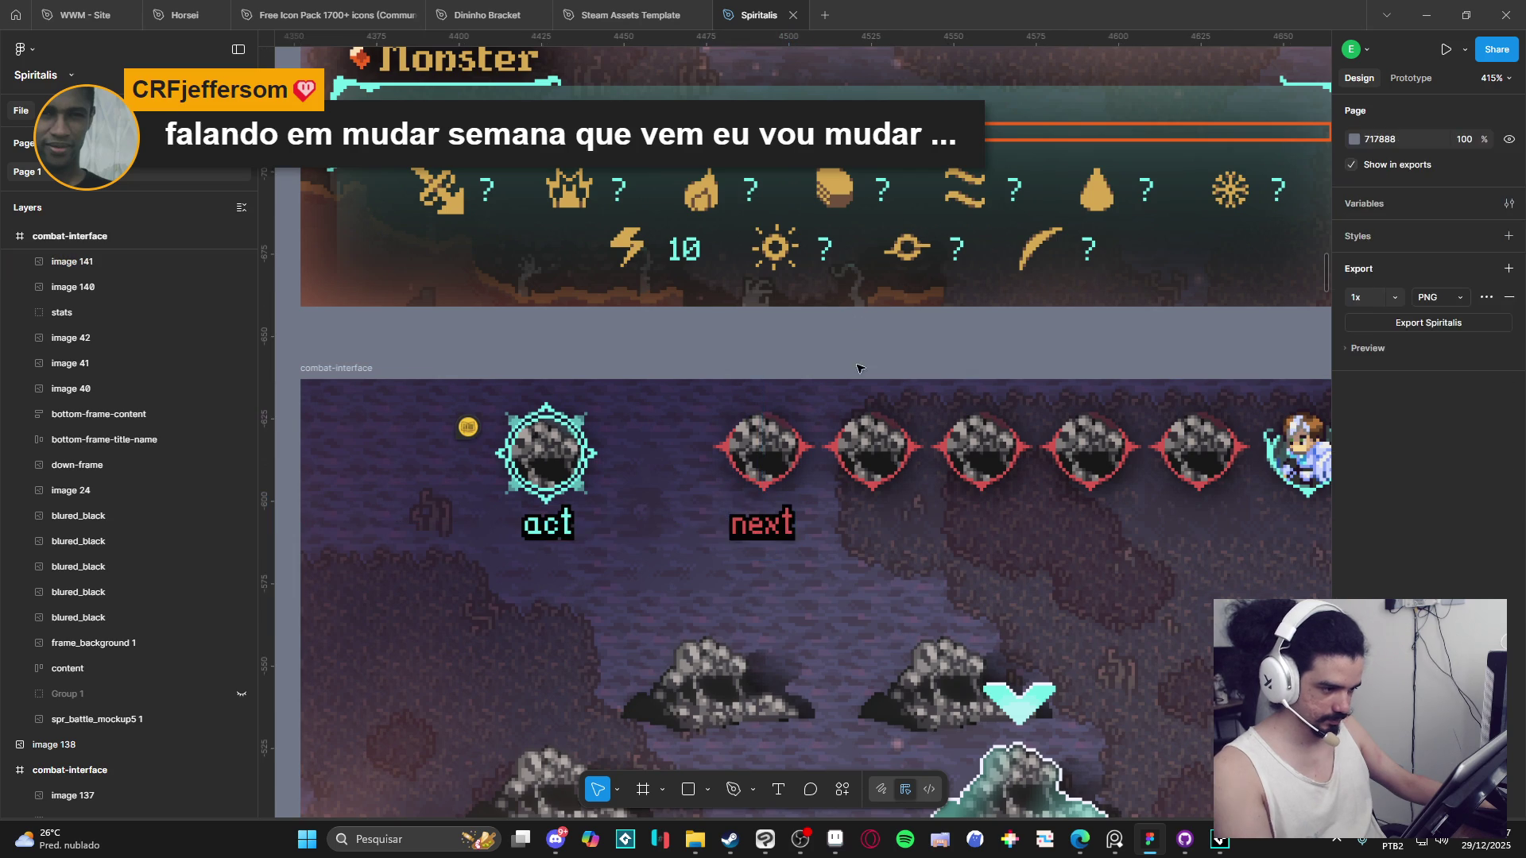
scroll(836, 633, "down", 5)
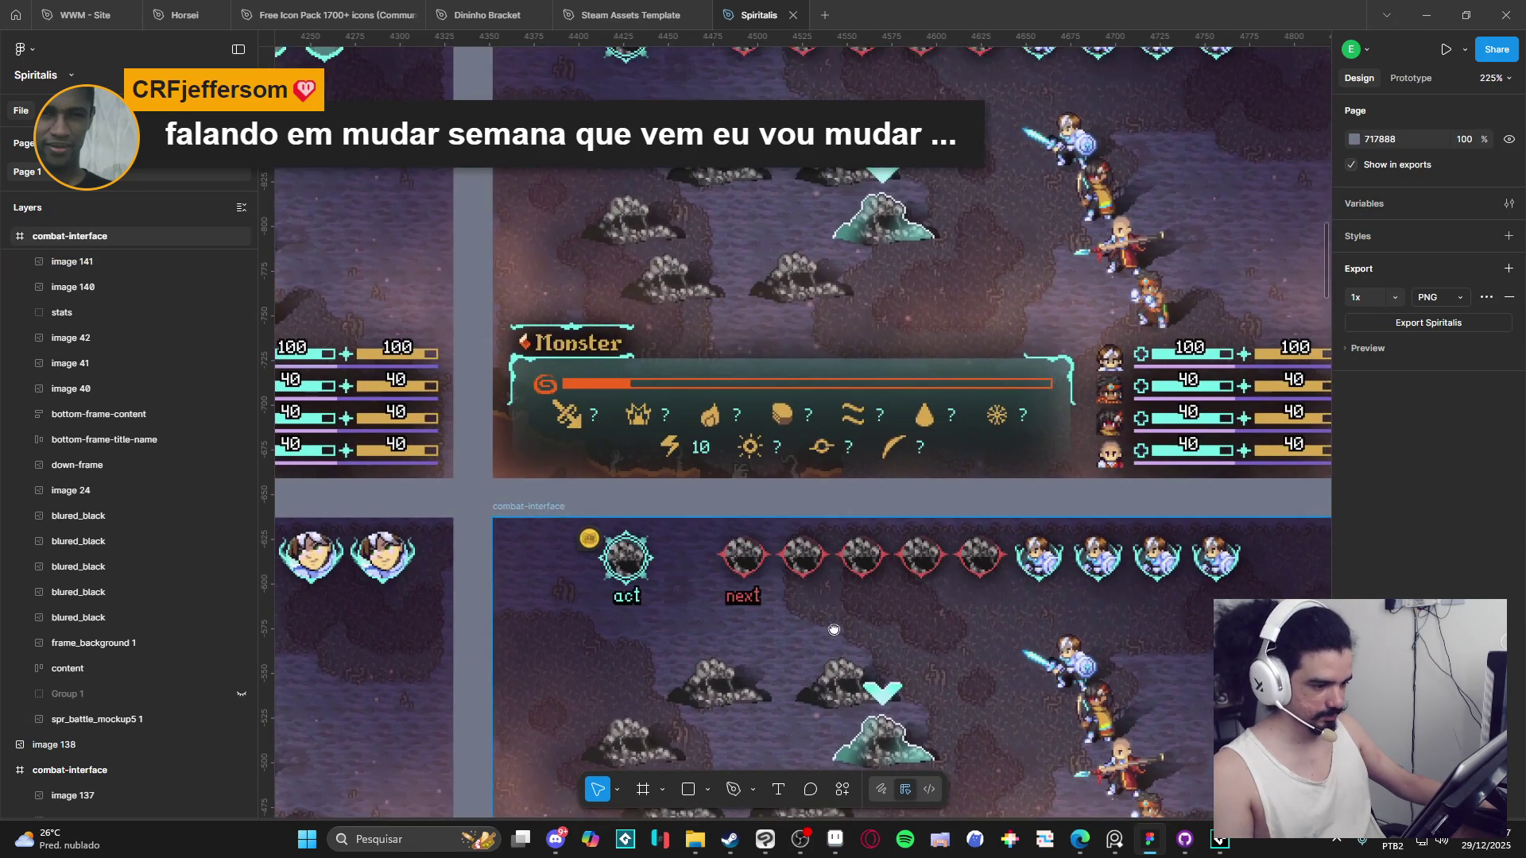
scroll(836, 633, "down", 3)
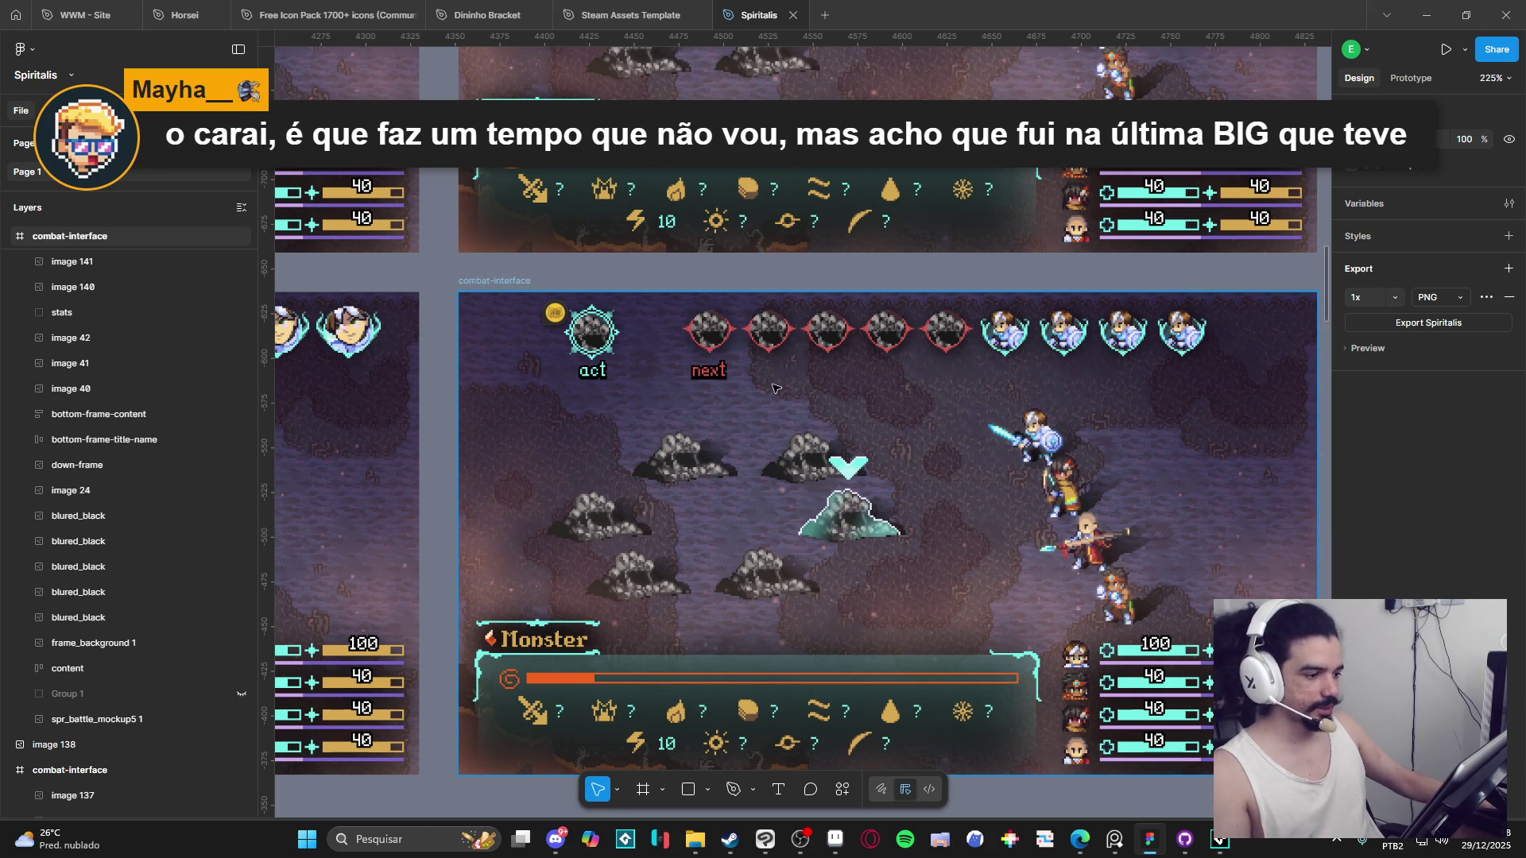
Wrap the turn-order portrait row in an auto-layout frame.
scroll(1081, 354, "up", 2)
left_click(1088, 343)
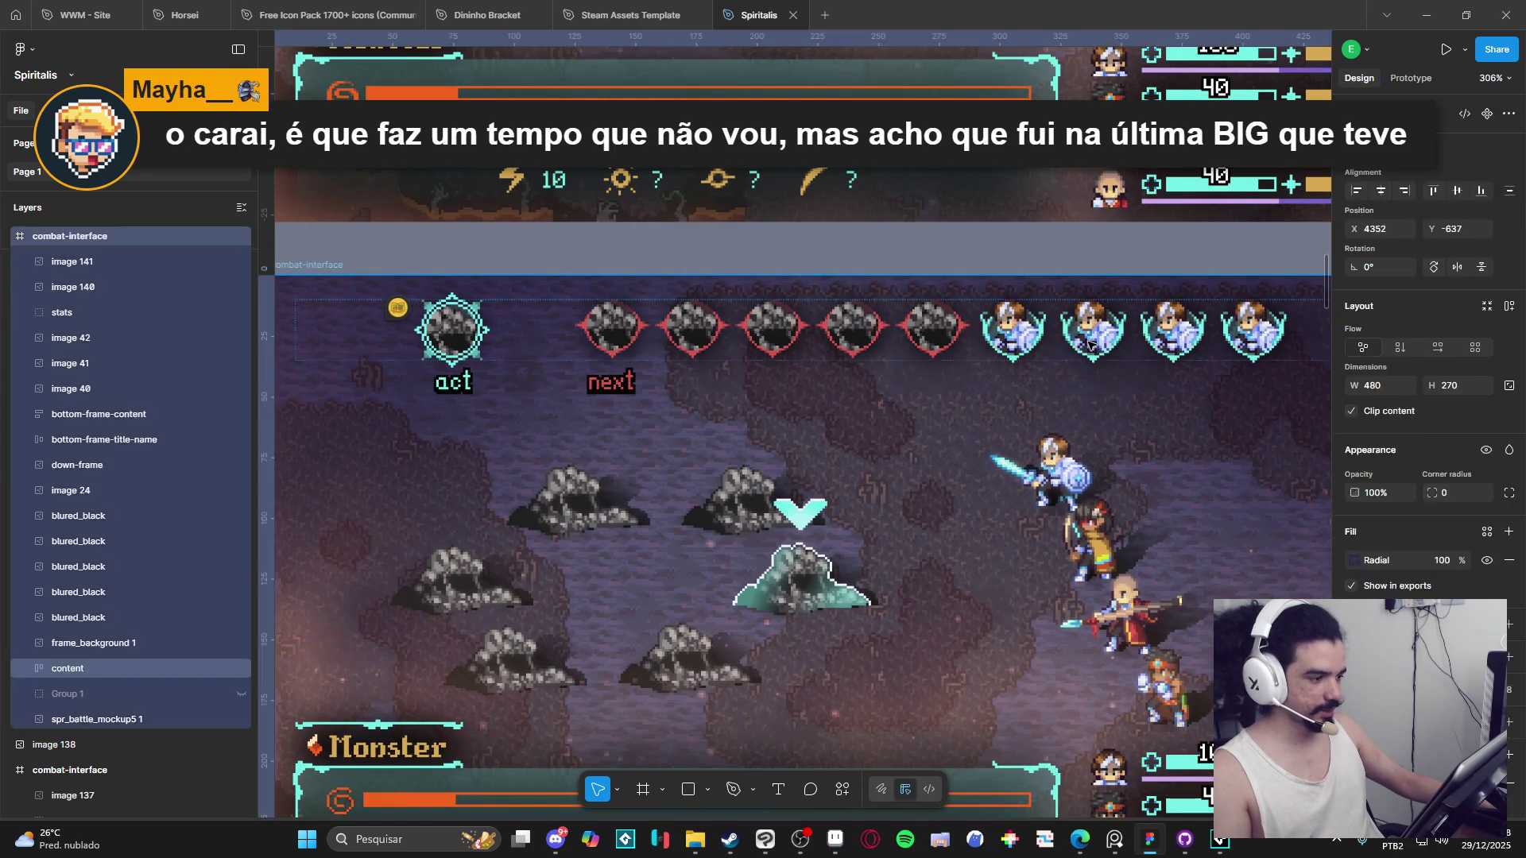
key("shift+a")
double_click(1088, 342)
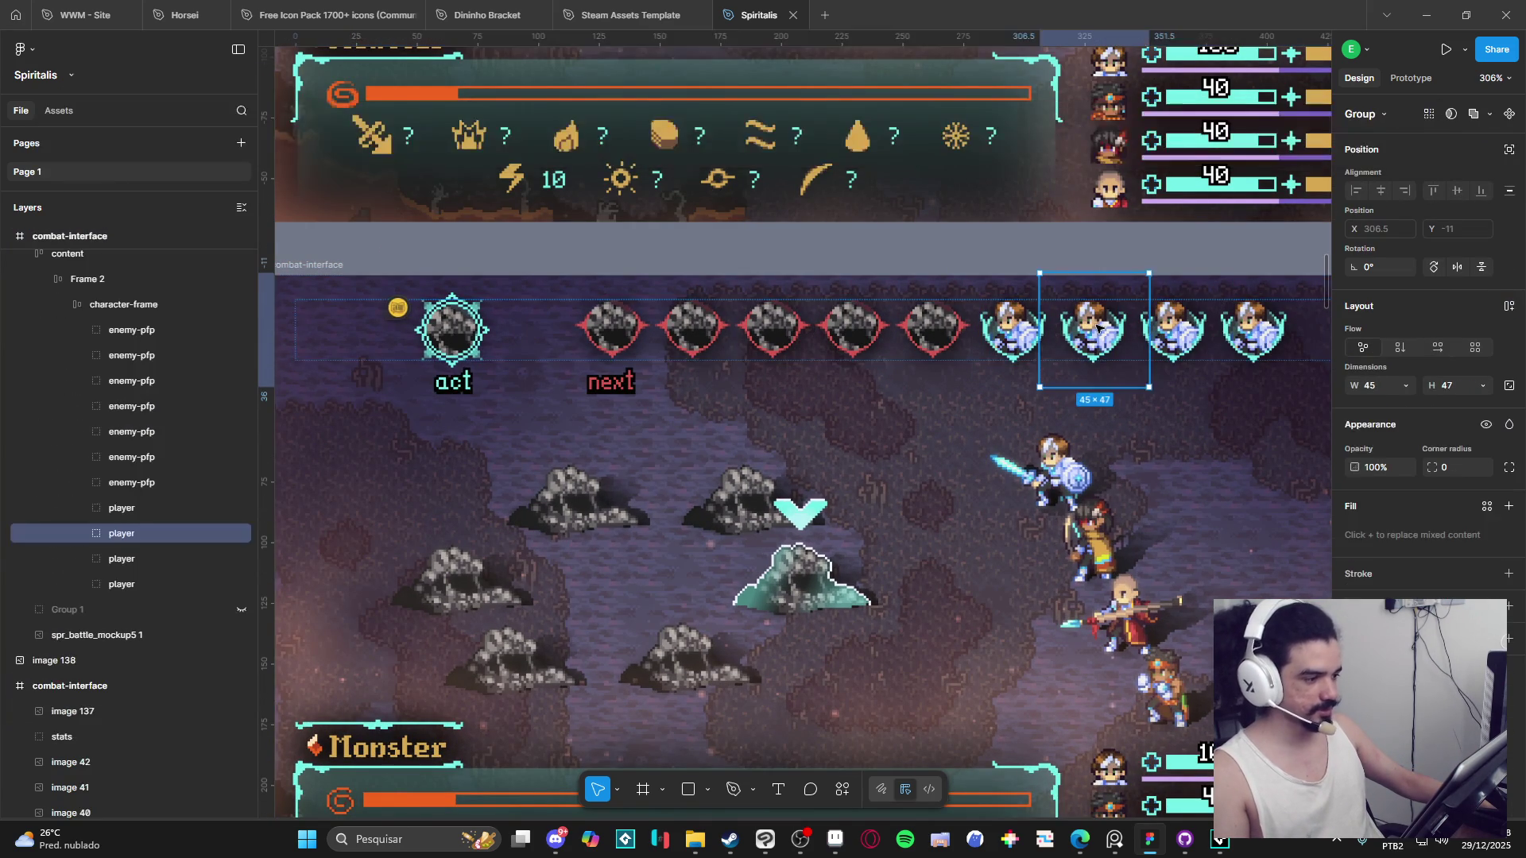
left_click(1009, 253)
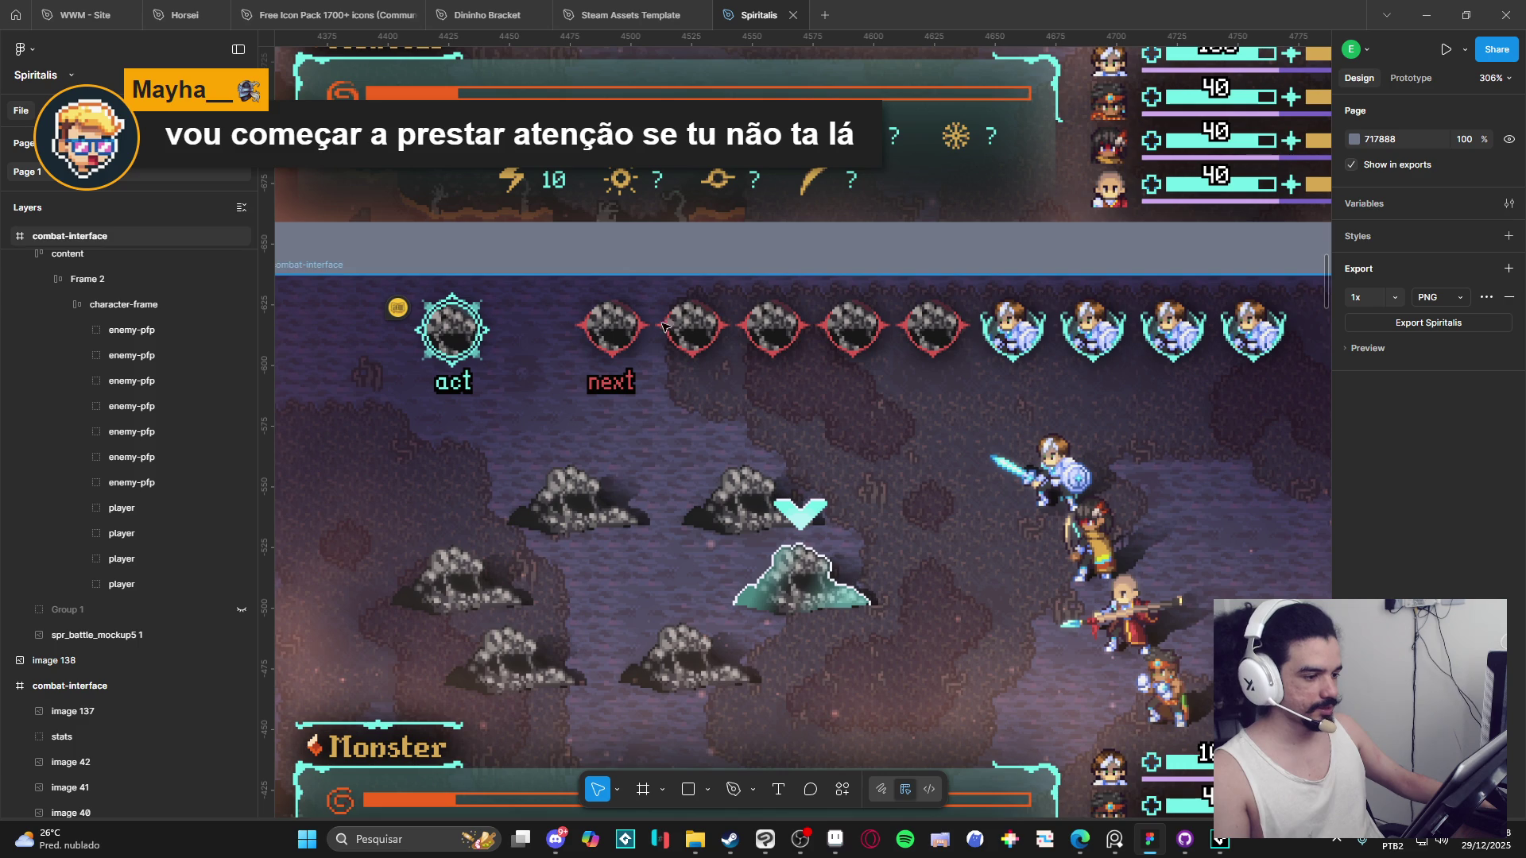
scroll(644, 362, "down", 1)
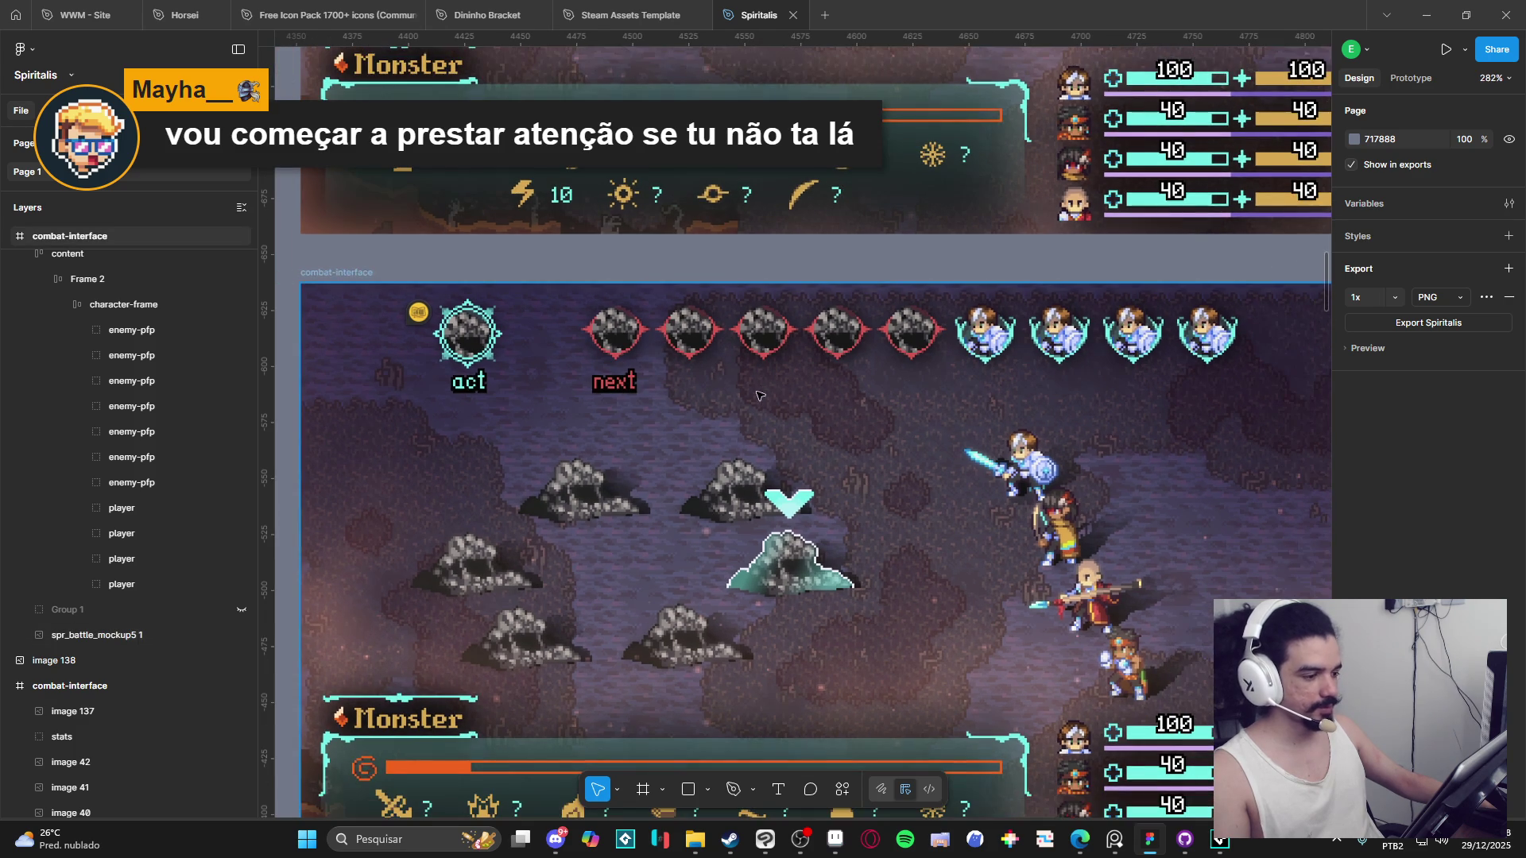
scroll(739, 389, "down", 1)
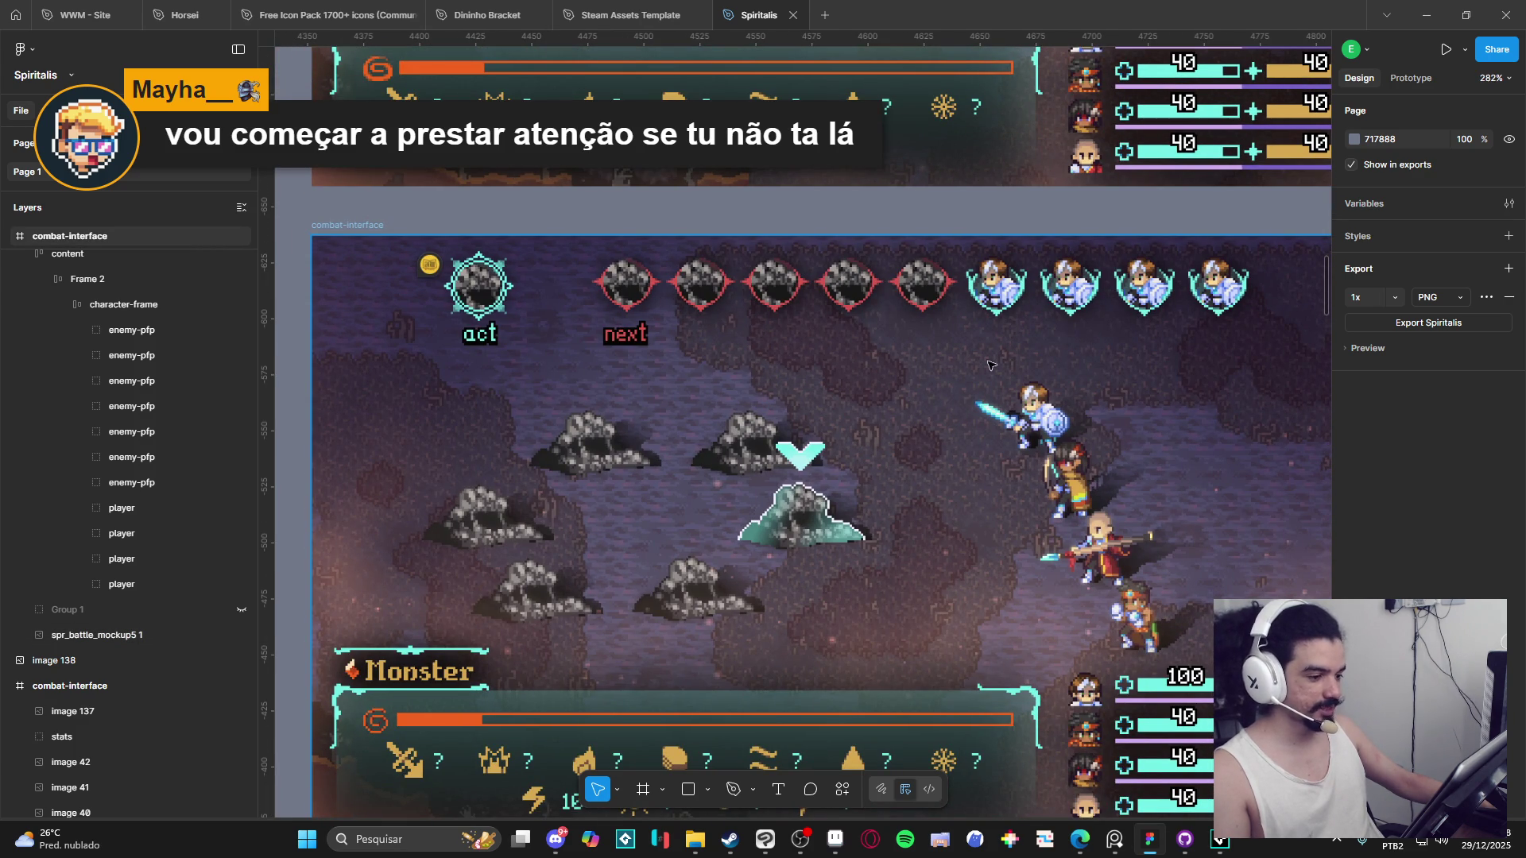
mouse_move(840, 377)
left_mouse_down()
mouse_move(794, 347)
mouse_move(852, 433)
left_mouse_up()
scroll(795, 294, "left", 1)
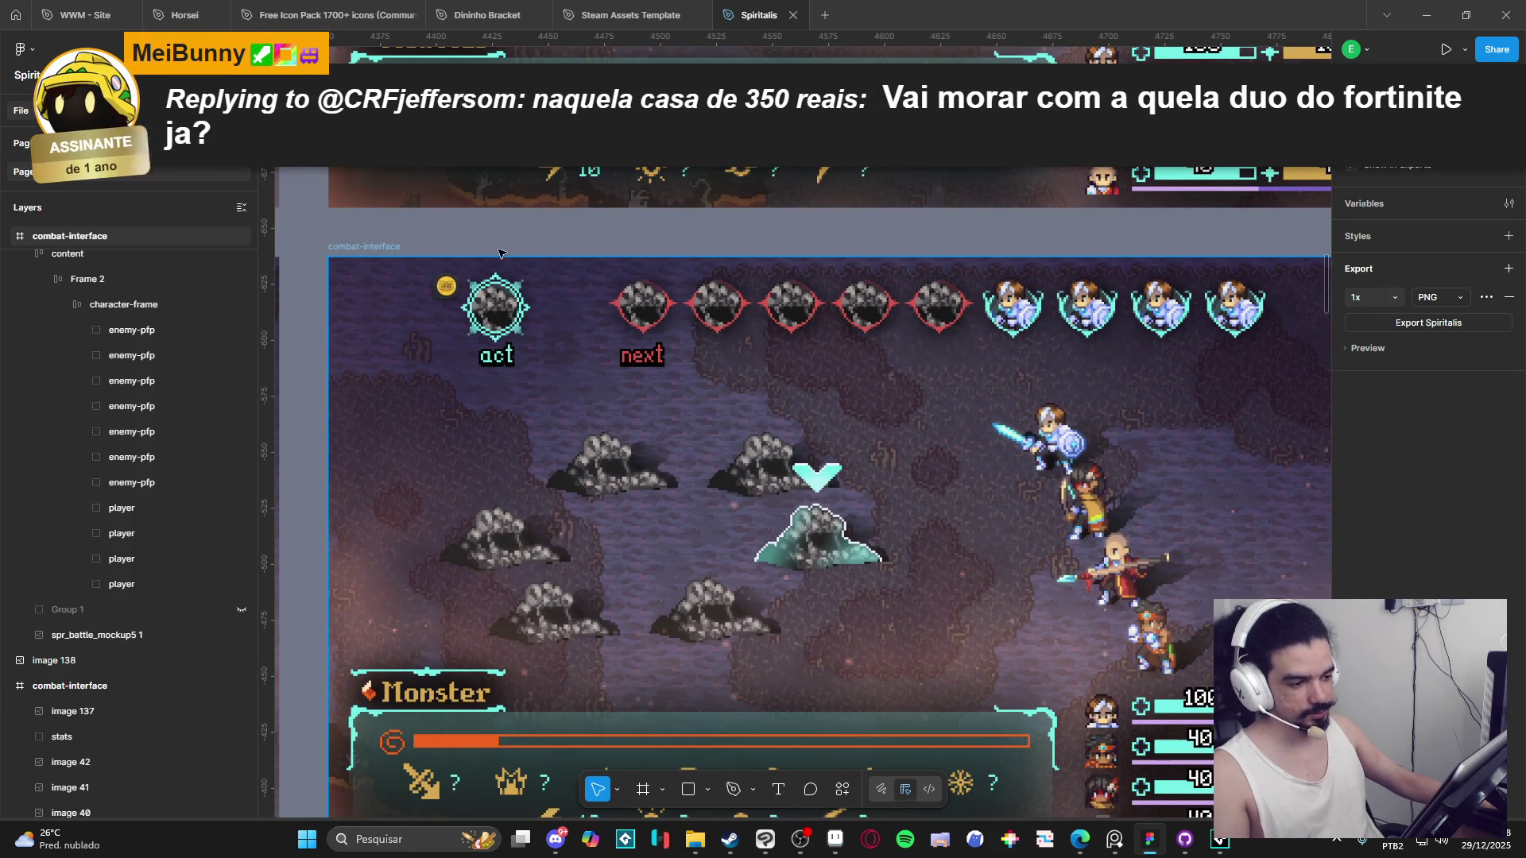
Move 'next' beside the first enemy portrait and 'act' left of the cyan portrait.
left_click(639, 359)
key("Escape")
scroll(646, 246, "down", 5)
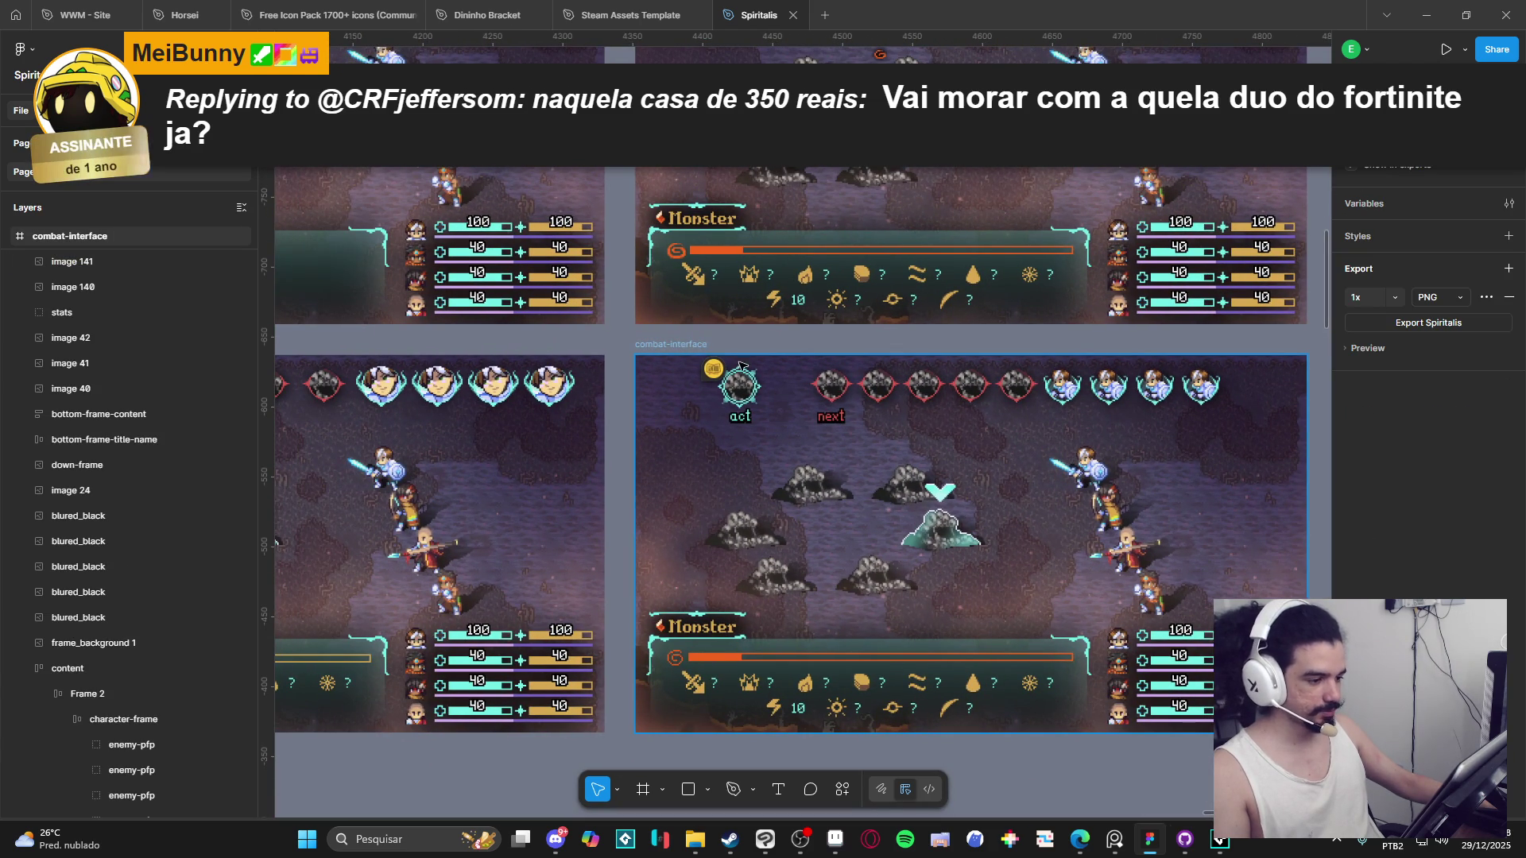
scroll(751, 510, "right", 2)
scroll(751, 509, "up", 1)
scroll(751, 509, "up", 2, "ctrl")
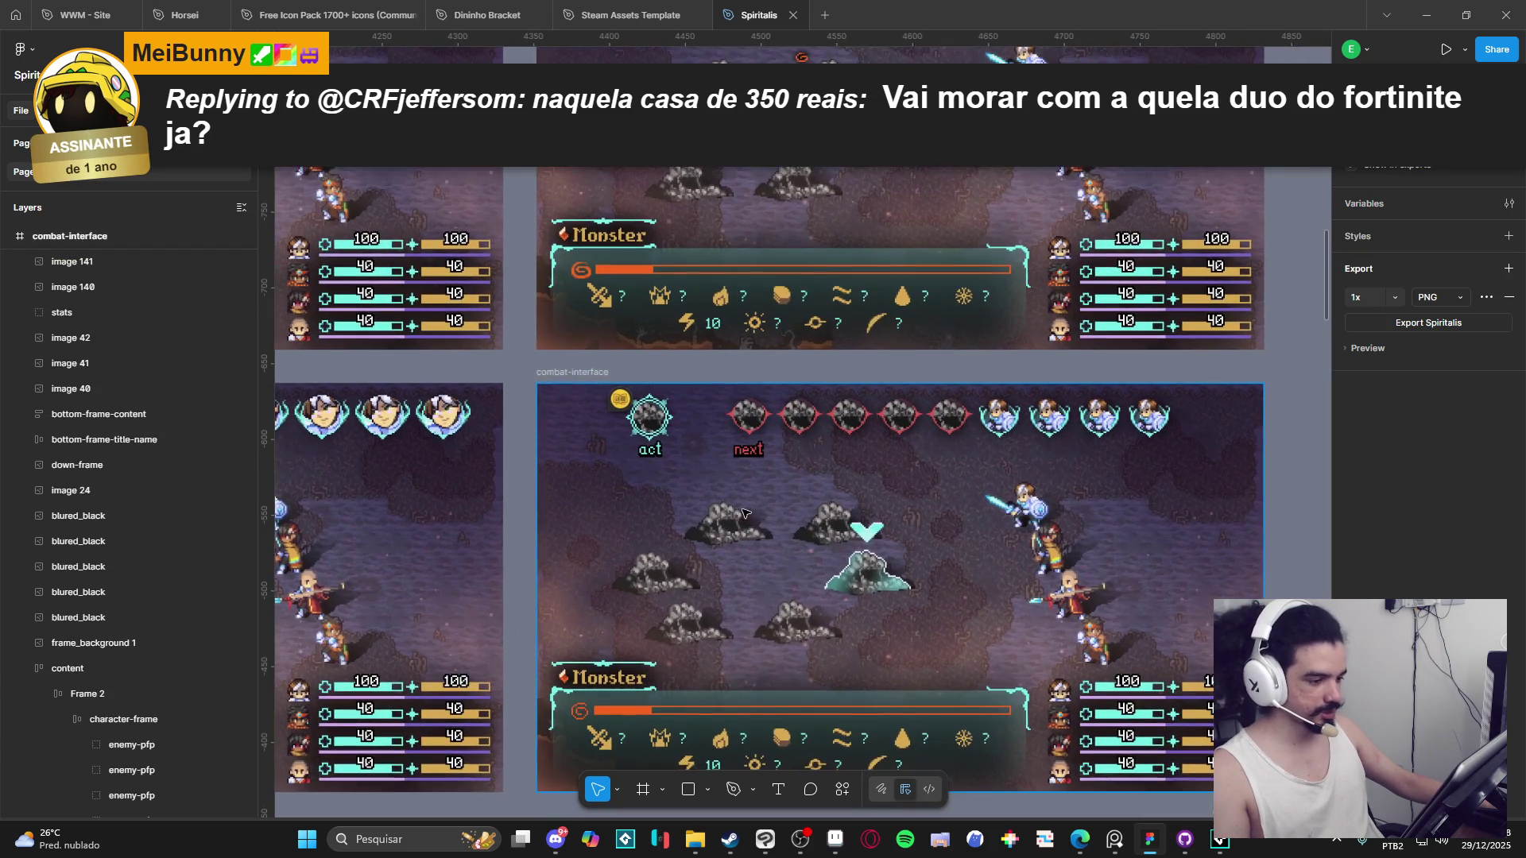
scroll(718, 472, "up", 3)
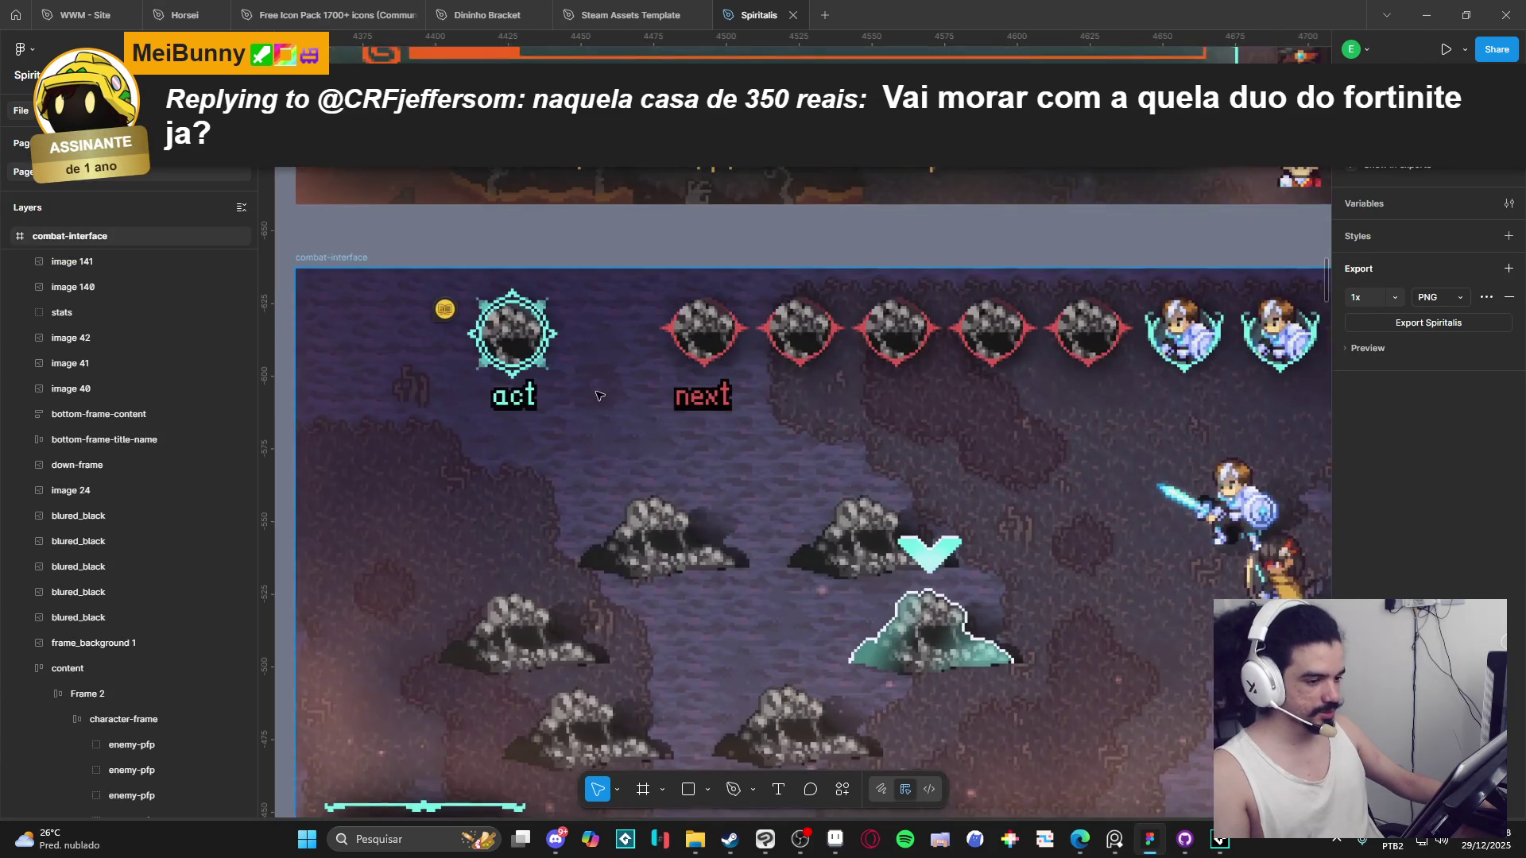
left_click(969, 500)
mouse_move(969, 500)
left_mouse_down()
mouse_move(914, 436)
mouse_move(901, 445)
left_mouse_up()
mouse_move(769, 504)
left_mouse_down()
mouse_move(687, 438)
mouse_move(708, 445)
left_mouse_up()
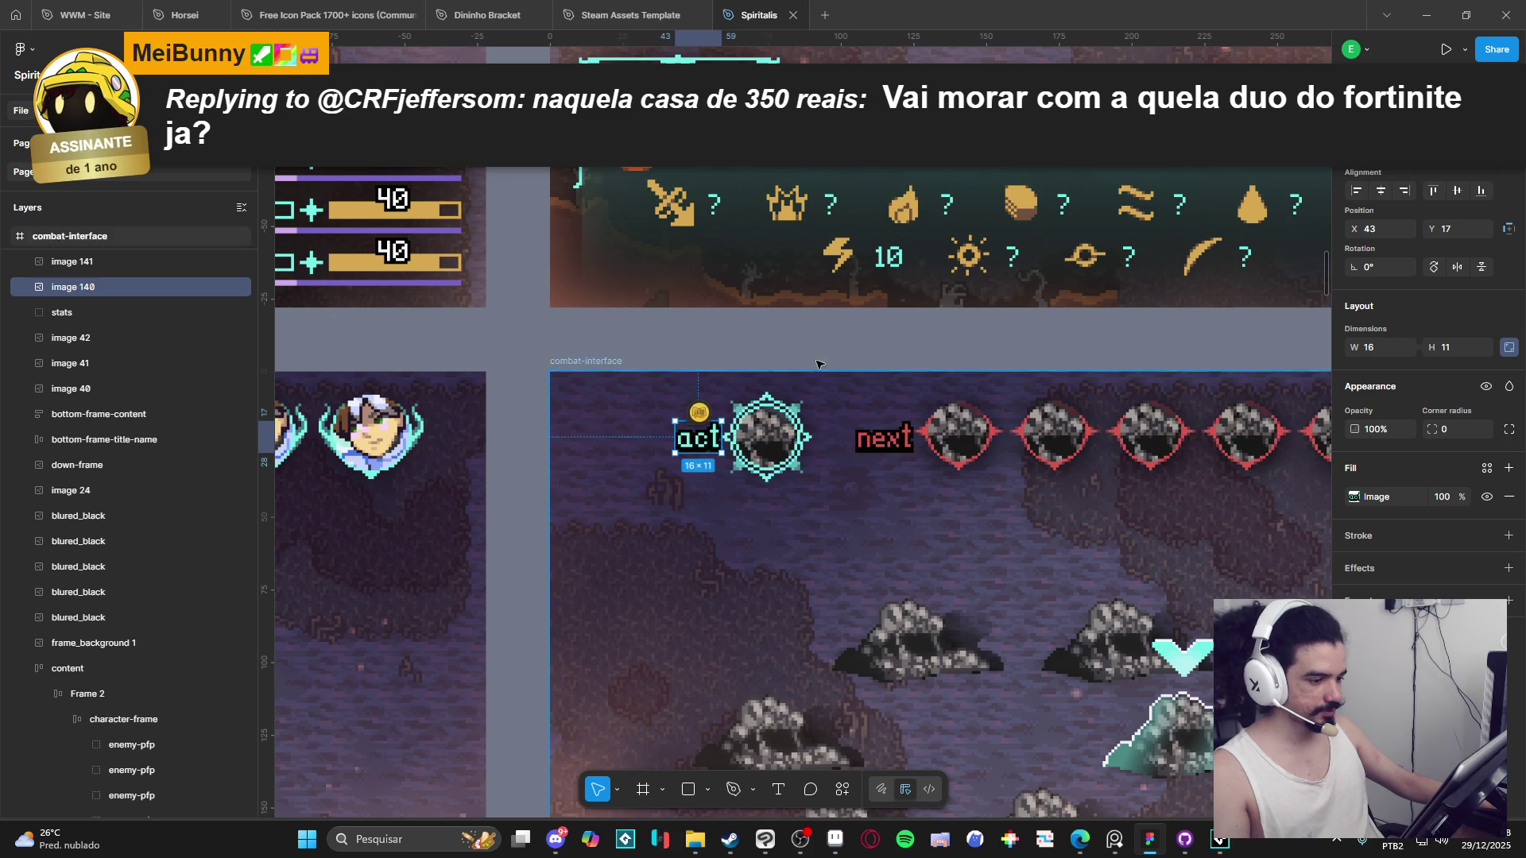
Nudge the 'next' label slightly within its spot beside the enemy portraits.
key("Escape")
scroll(794, 445, "down", 5)
scroll(816, 466, "up", 2)
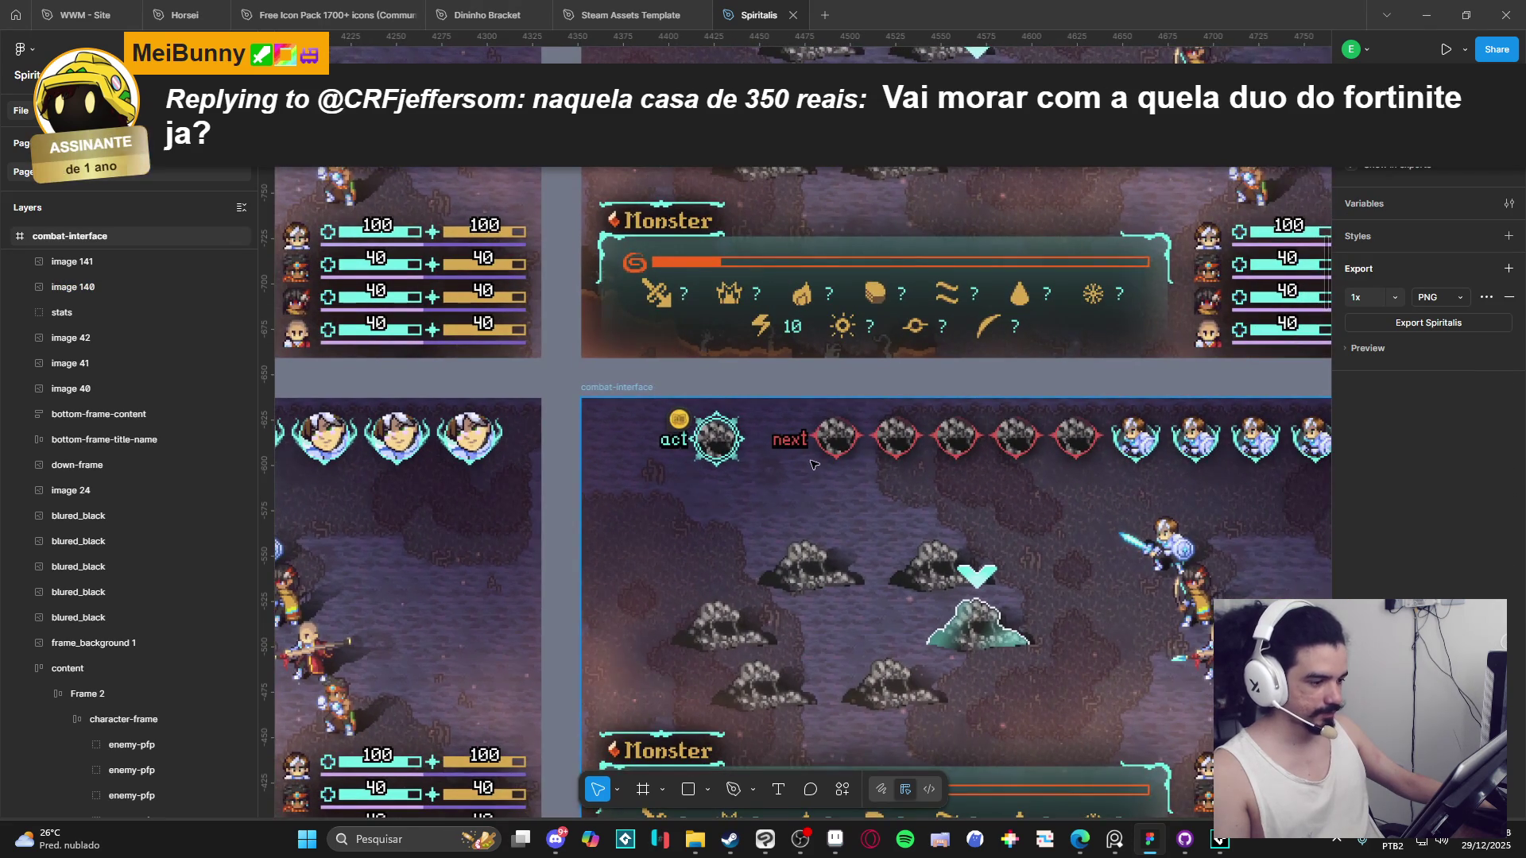
scroll(816, 467, "up", 2)
left_click(801, 439)
left_click_drag(804, 444, 799, 442)
Undo the last two label moves so the labels return beneath their portraits.
key("Escape")
scroll(1122, 525, "down", 3)
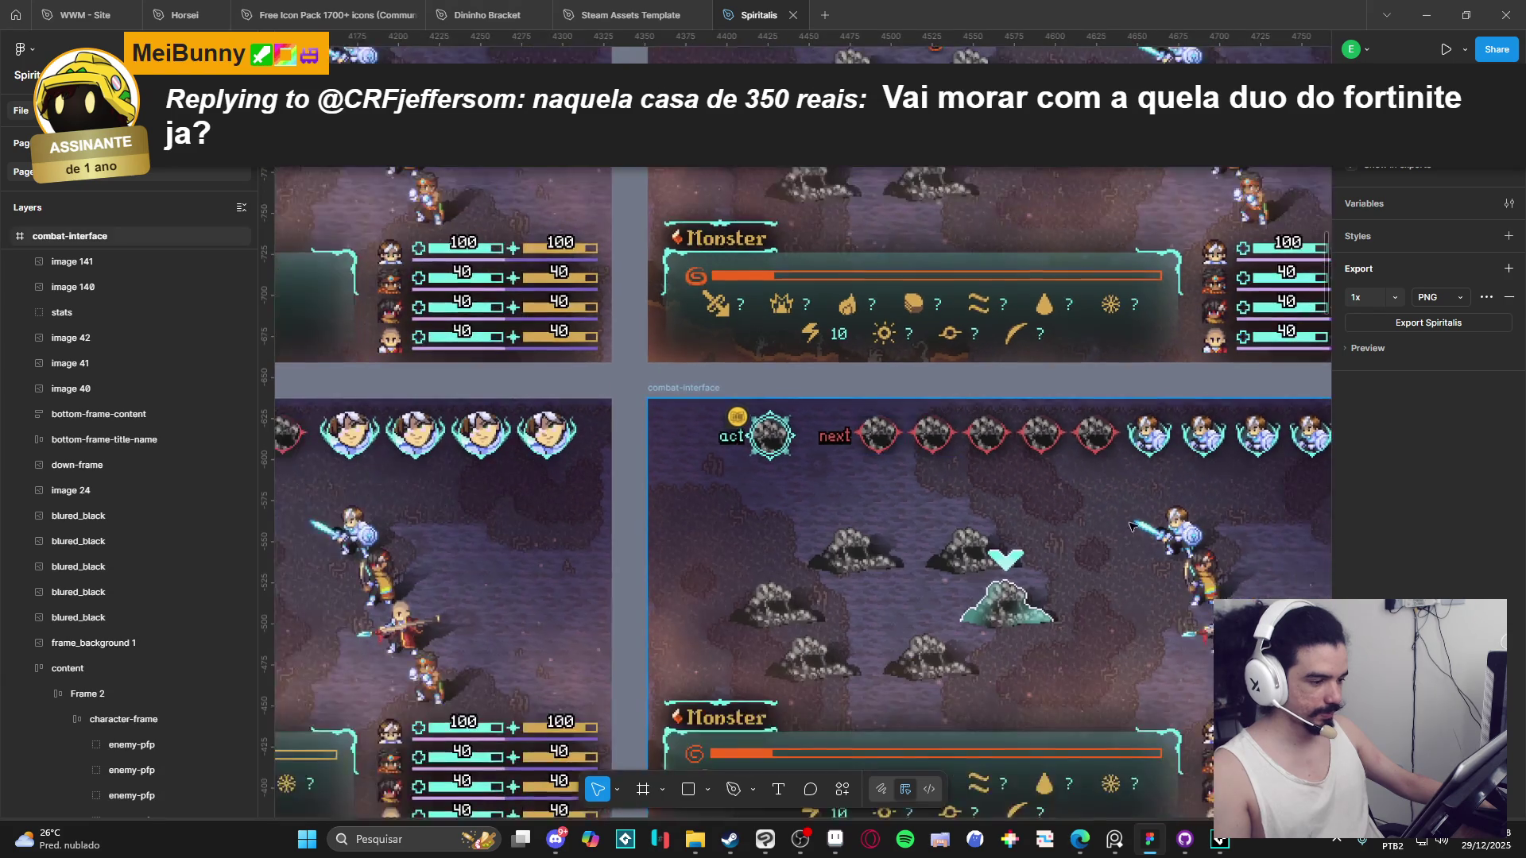
scroll(1122, 524, "right", 5)
scroll(845, 688, "left", 1)
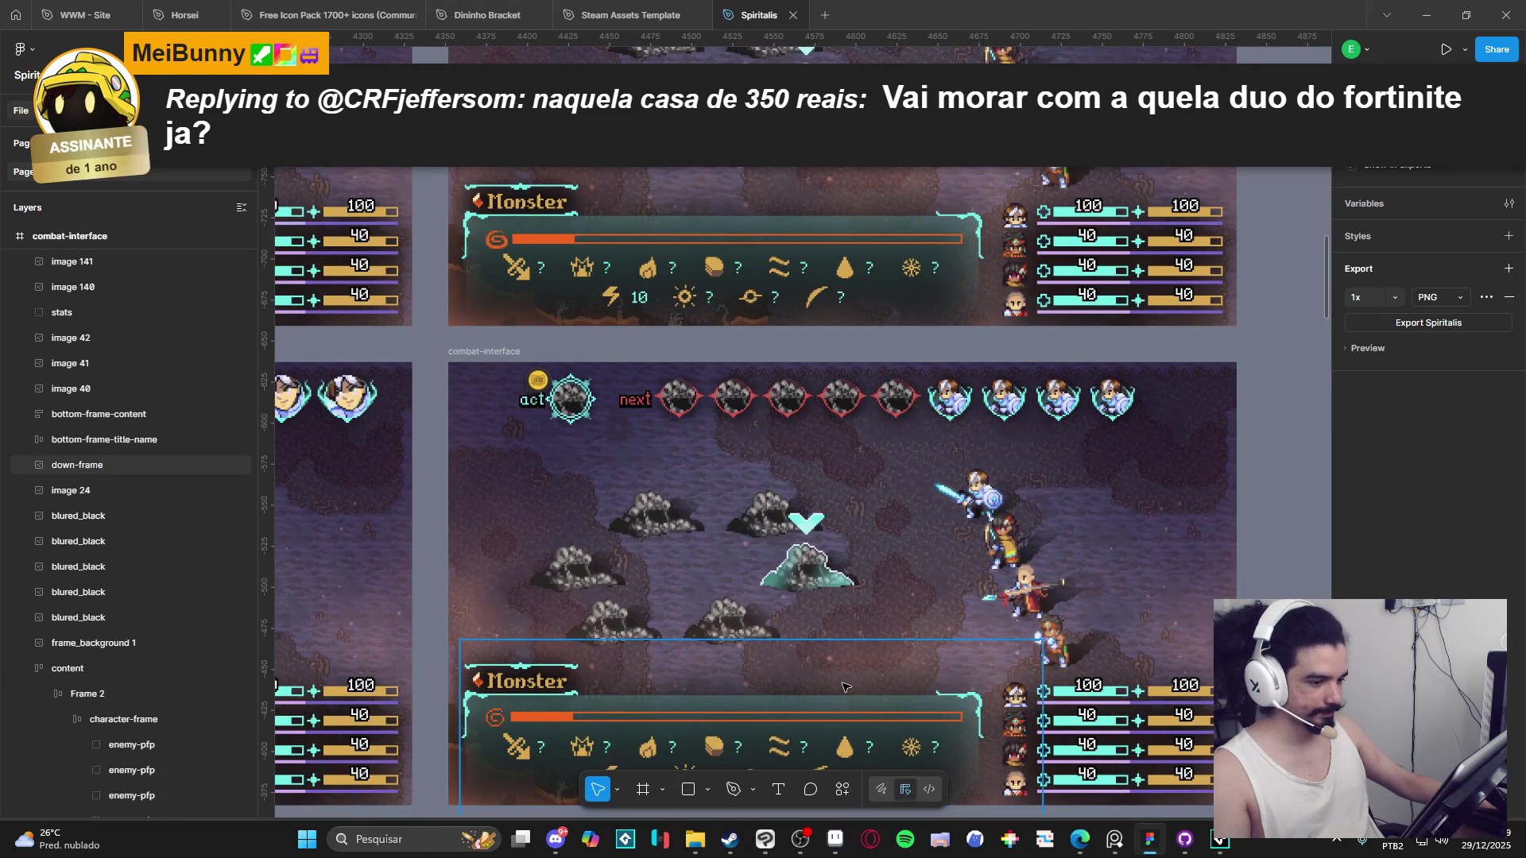
key("ctrl+z")
key("ctrl+z")
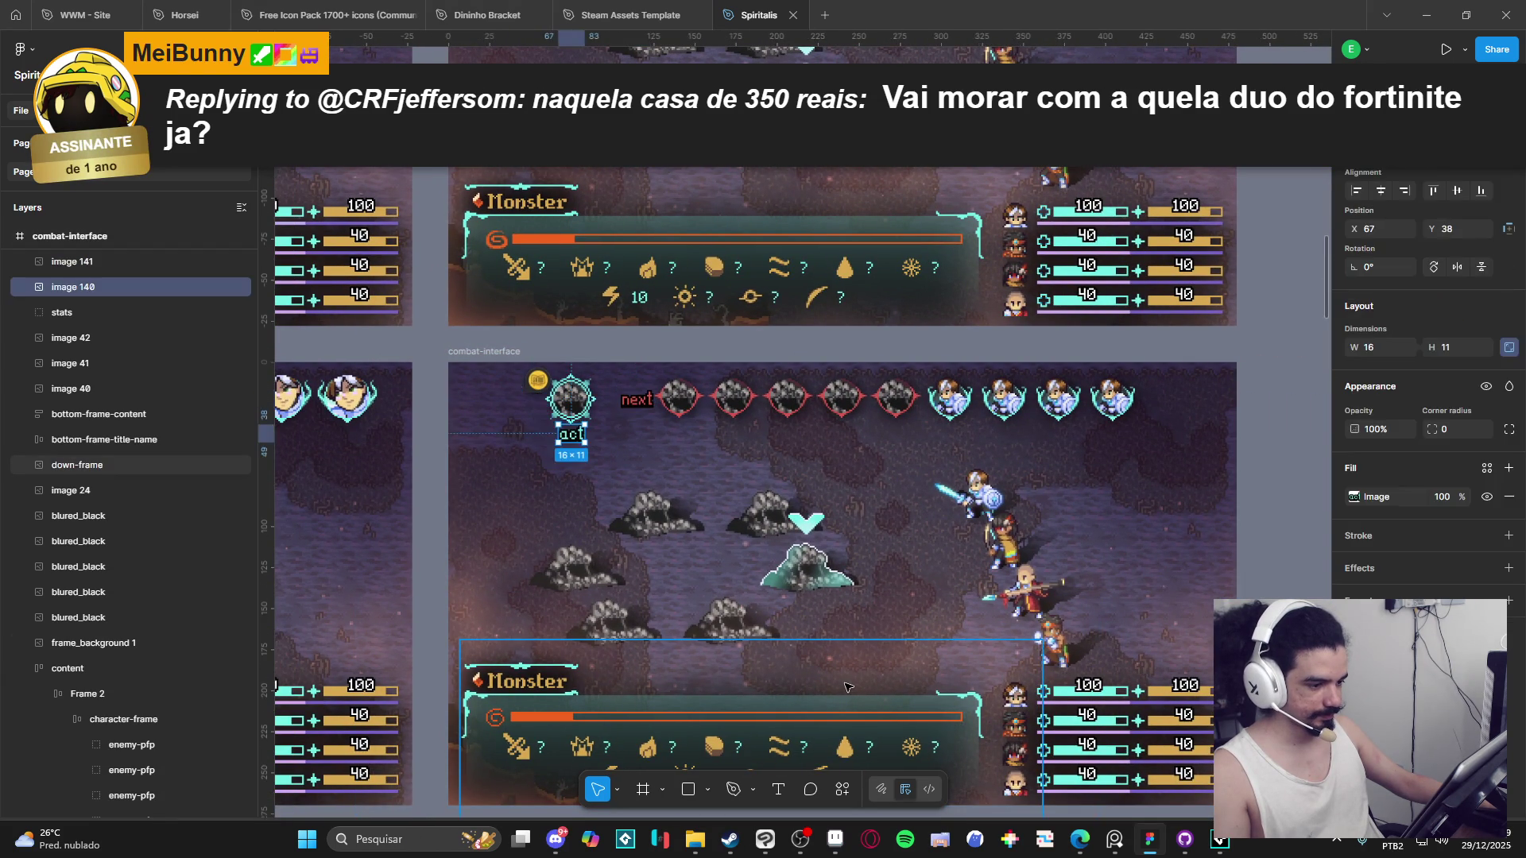
key("ctrl+z")
Raise the 'act' label snugly beneath the cyan portrait.
left_click(880, 372)
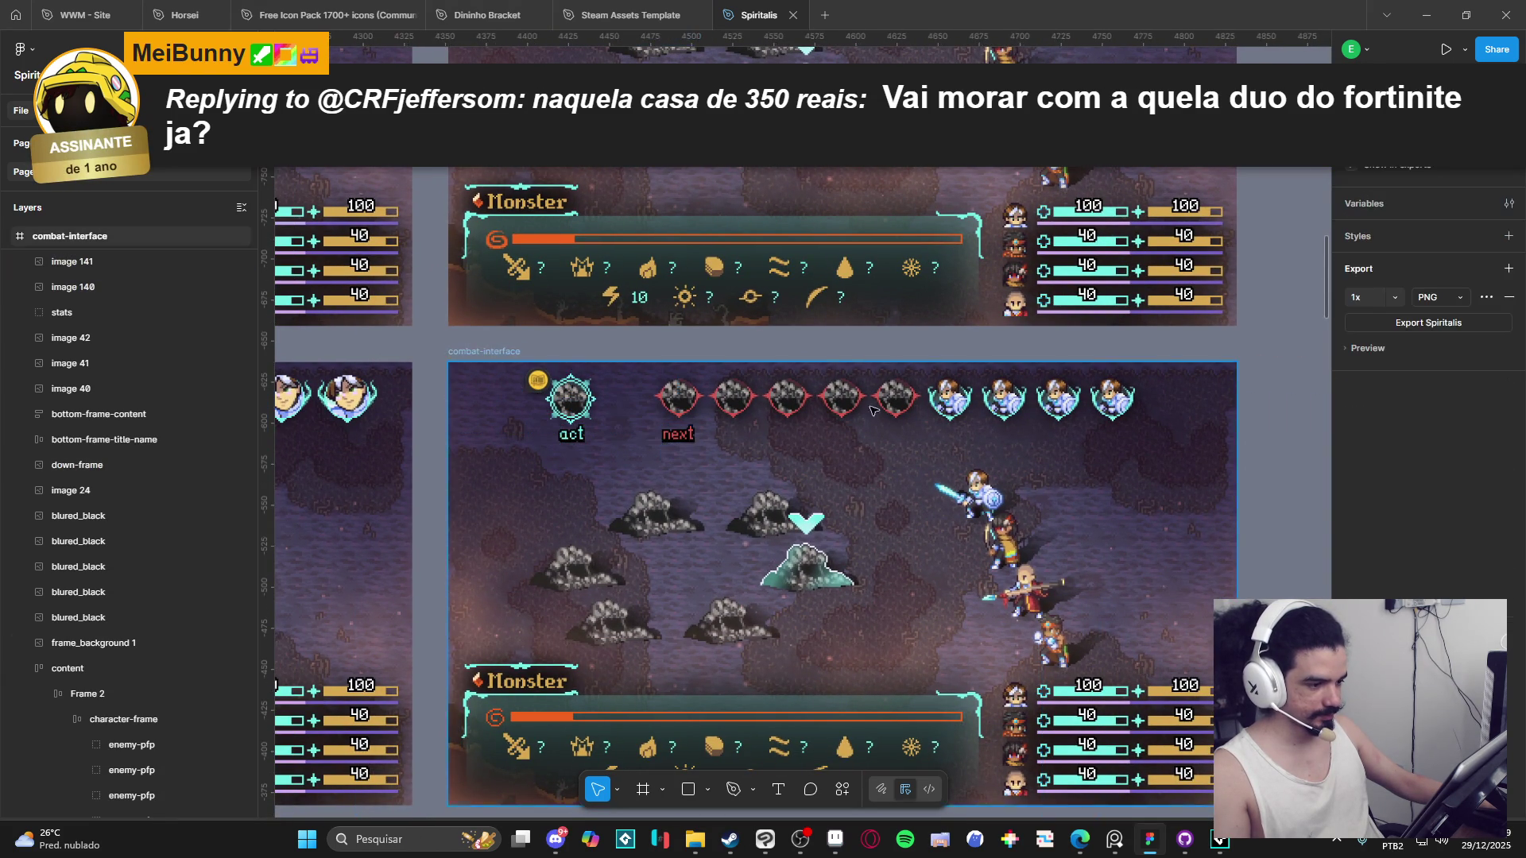
scroll(890, 445, "down", 2)
left_click(902, 518)
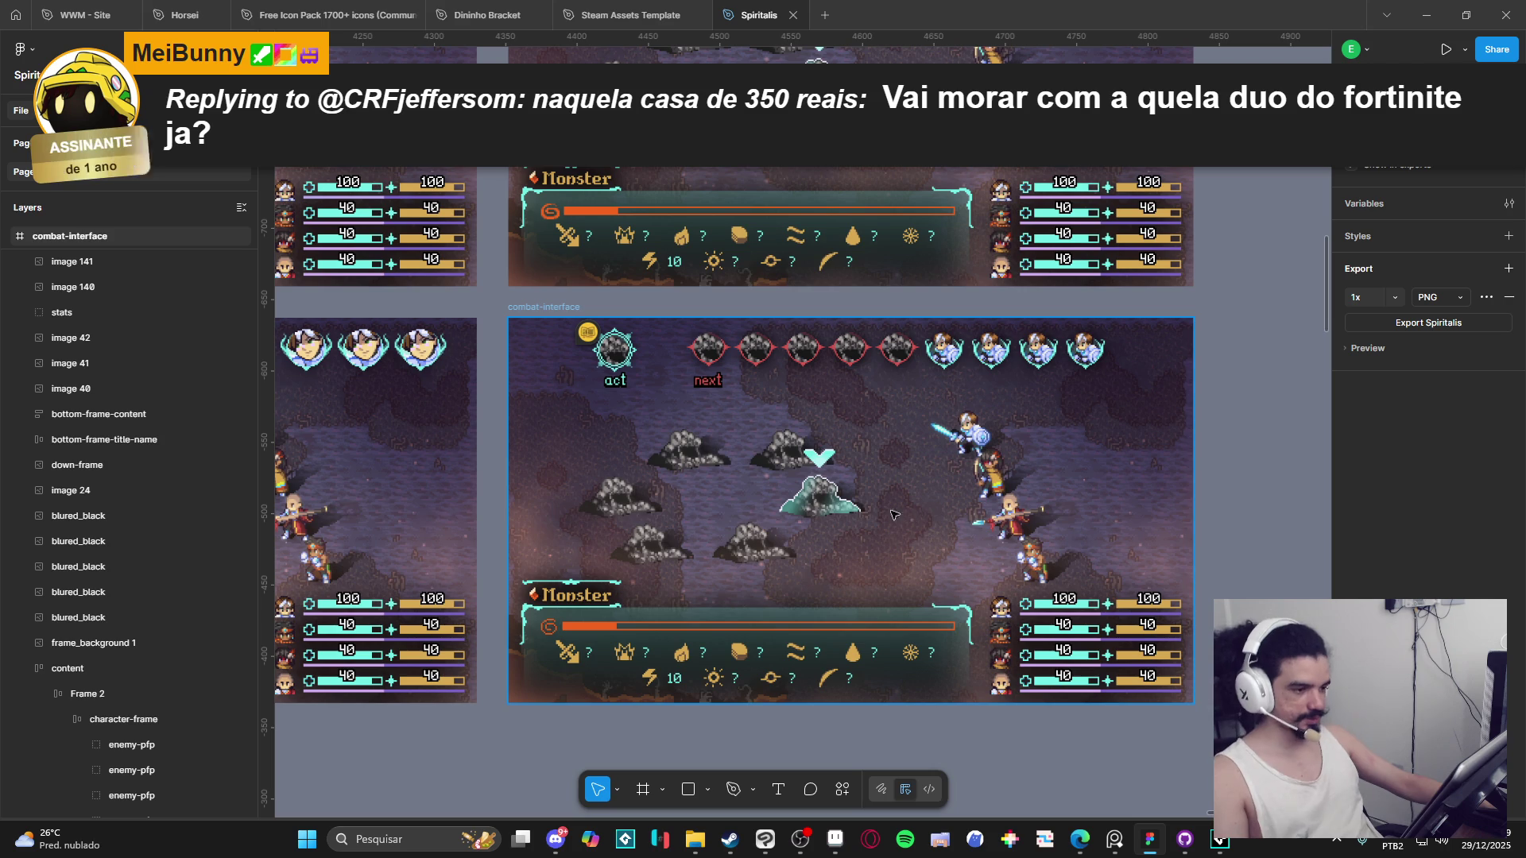
scroll(636, 382, "up", 5)
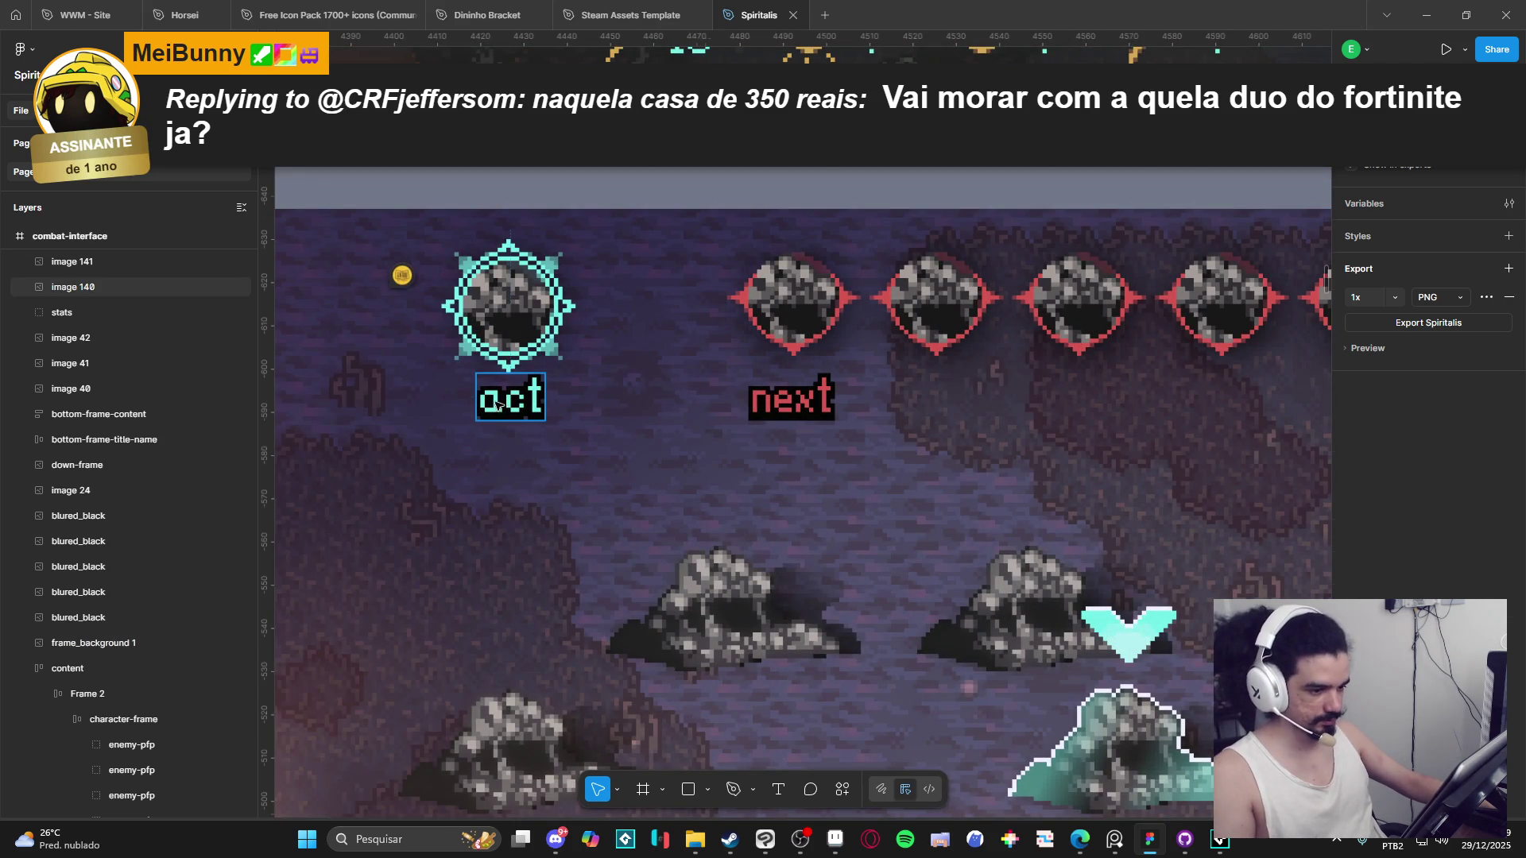
left_click(497, 405)
left_click_drag(496, 405, 522, 389)
Raise the 'next' label level with 'act', both sitting at Y 33.
left_click(803, 407)
left_click_drag(803, 407, 804, 395)
left_click(898, 168)
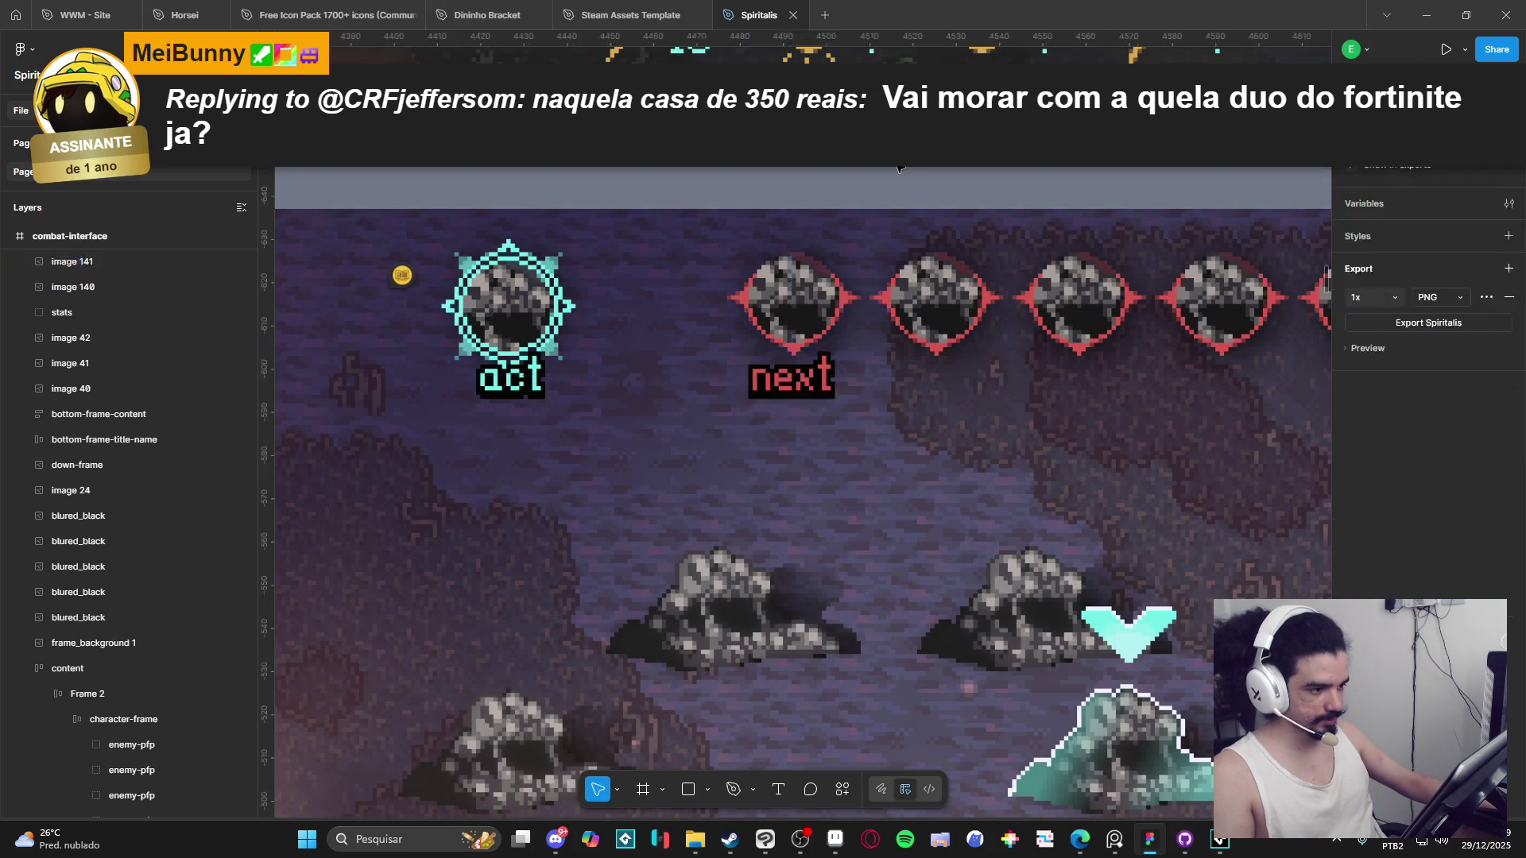
scroll(908, 515, "down", 5)
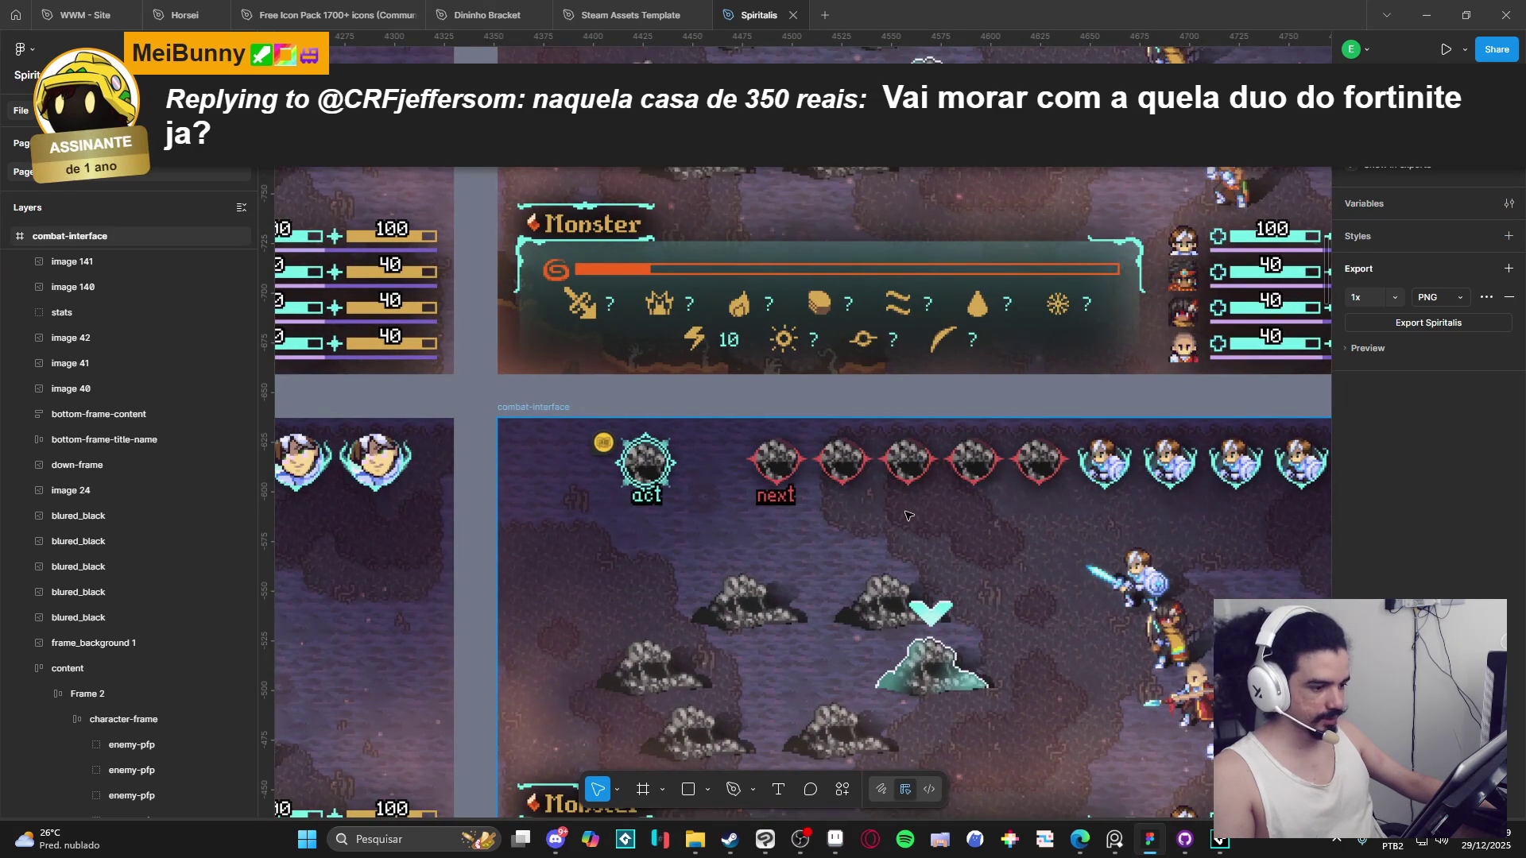
scroll(939, 484, "down", 5)
scroll(1033, 540, "up", 4)
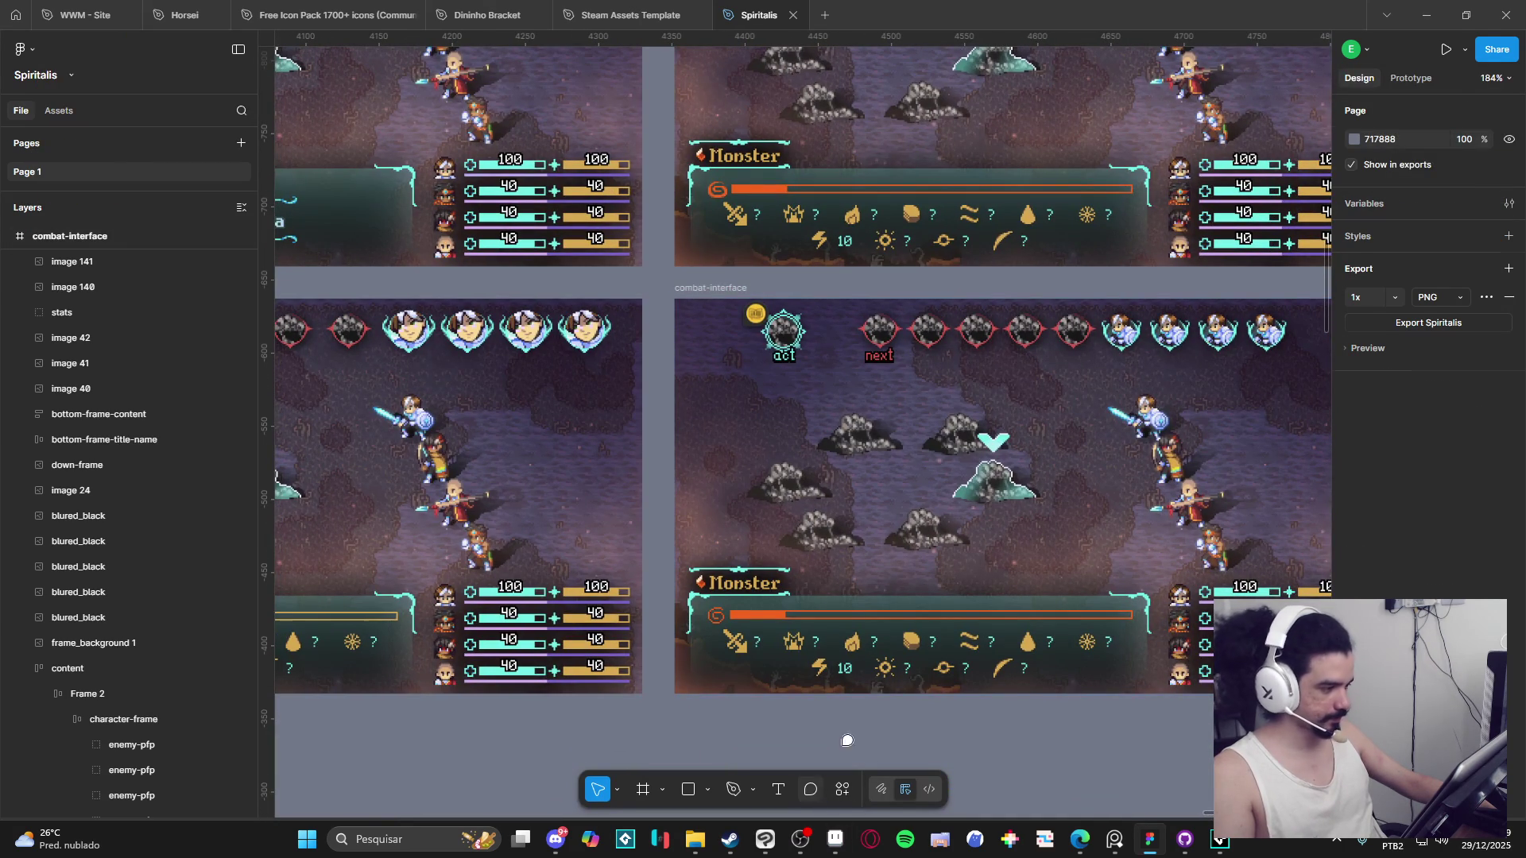
left_click(811, 789)
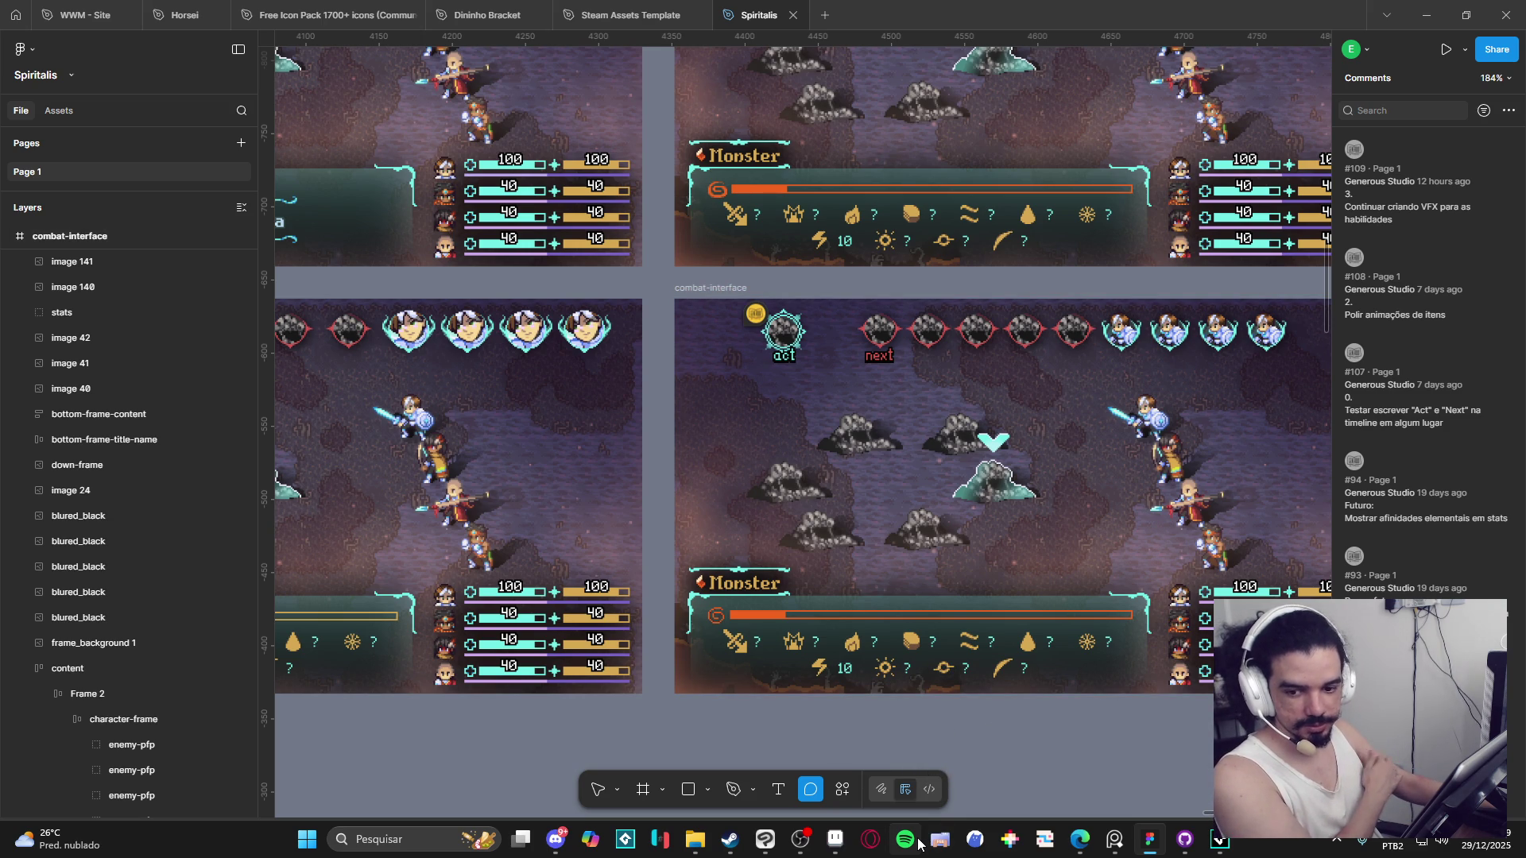
left_click(597, 789)
scroll(638, 739, "down", 5)
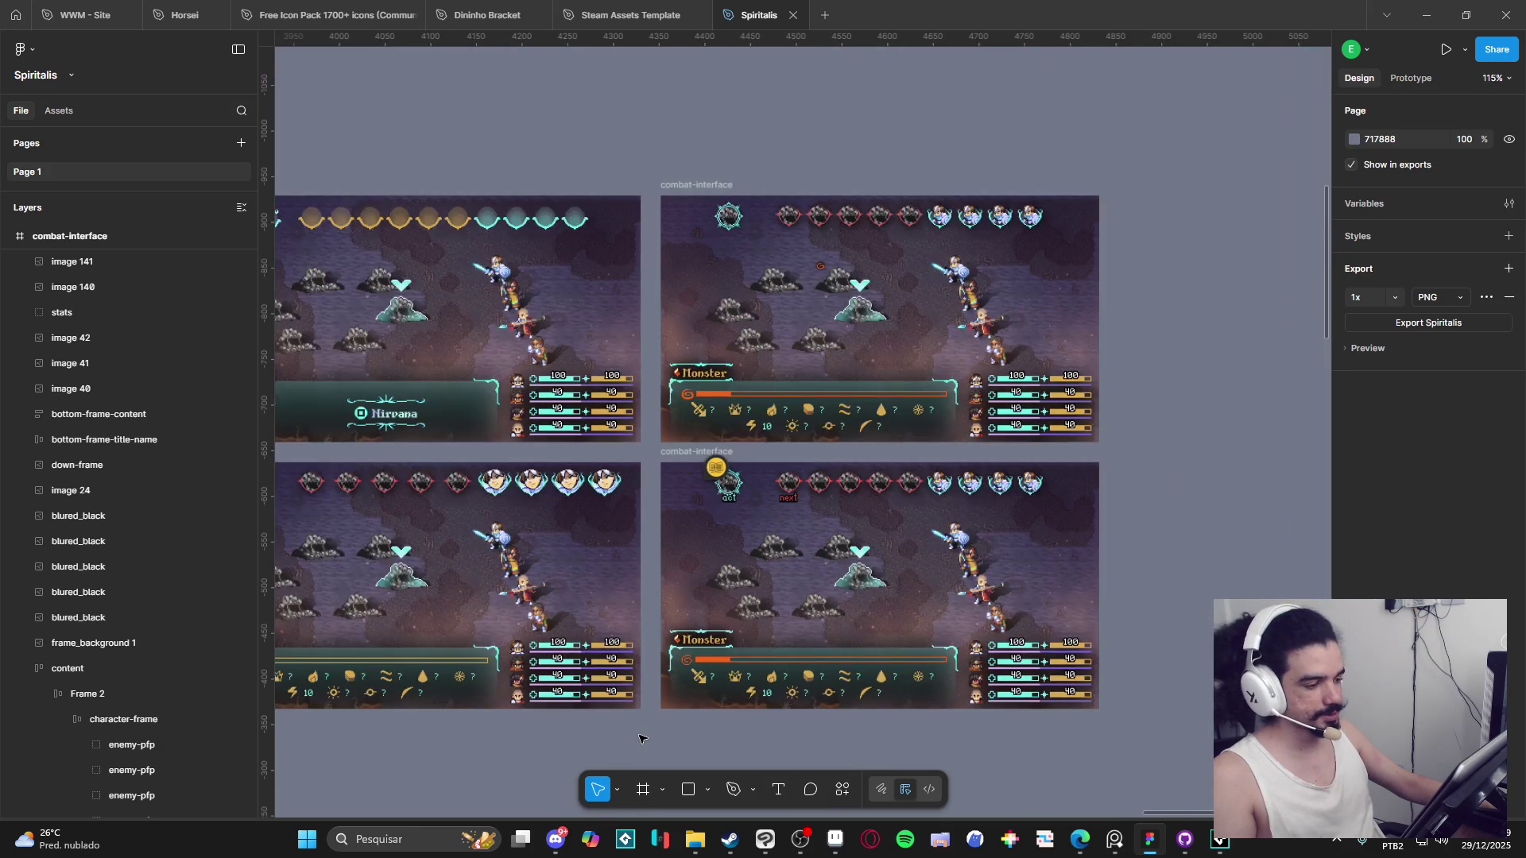
scroll(641, 739, "up", 2)
scroll(938, 685, "up", 6)
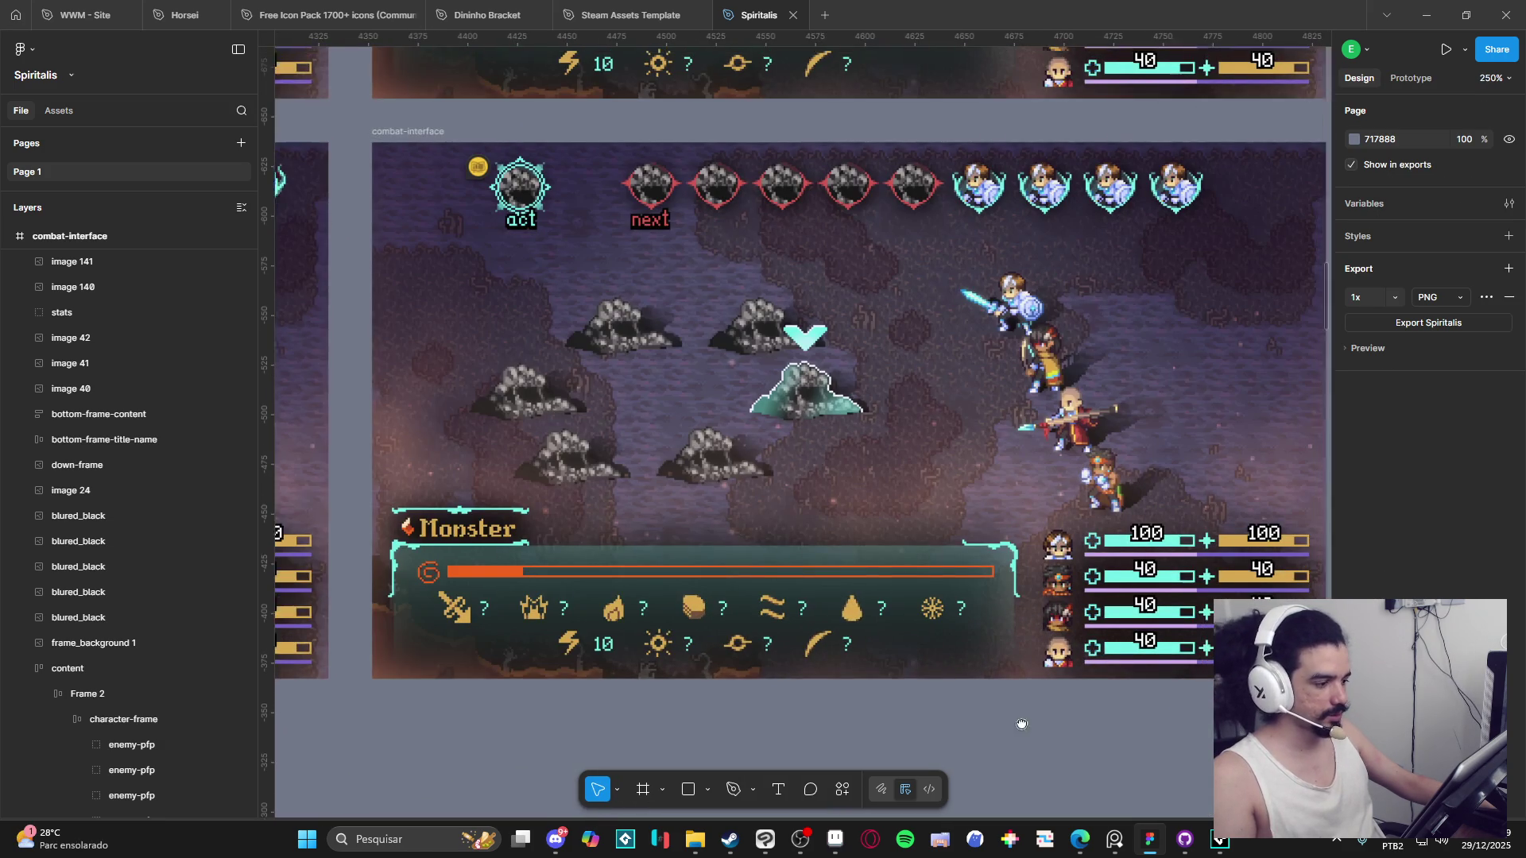
left_click_drag(1021, 724, 1009, 751)
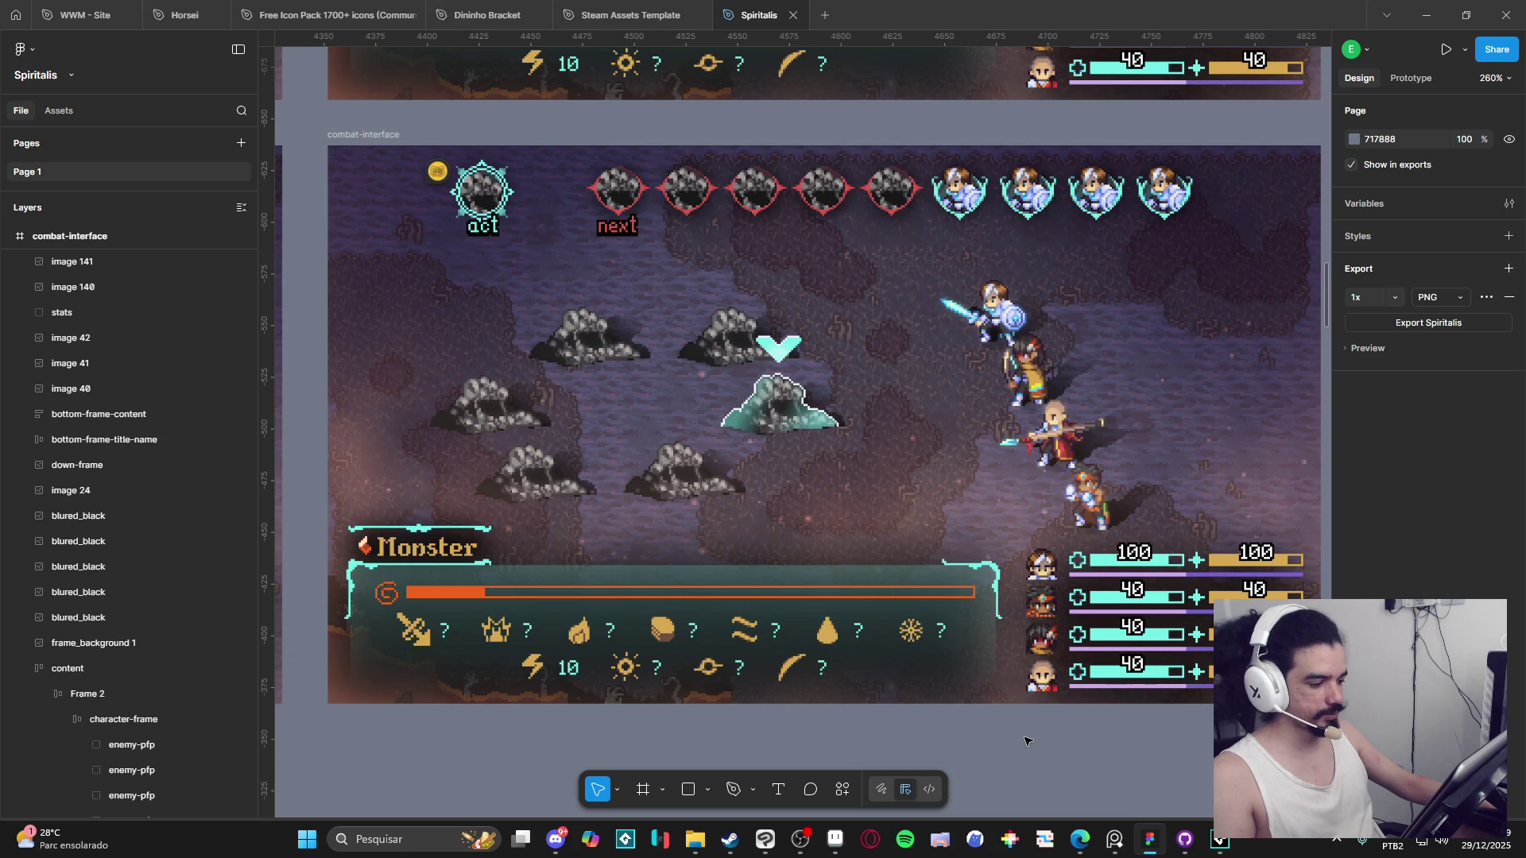
scroll(1025, 741, "down", 3)
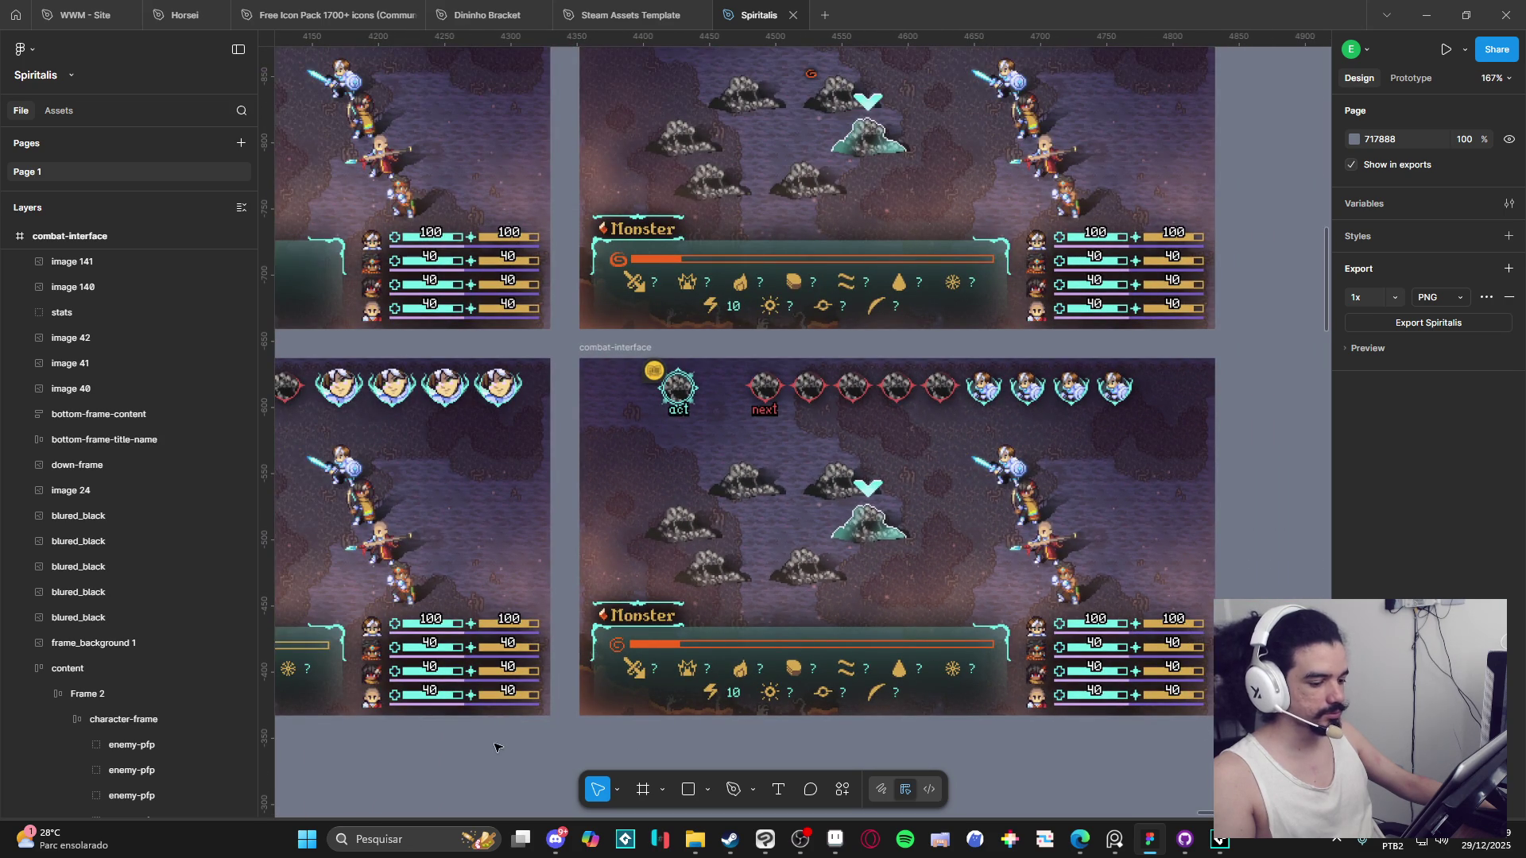
left_click_drag(521, 750, 639, 783)
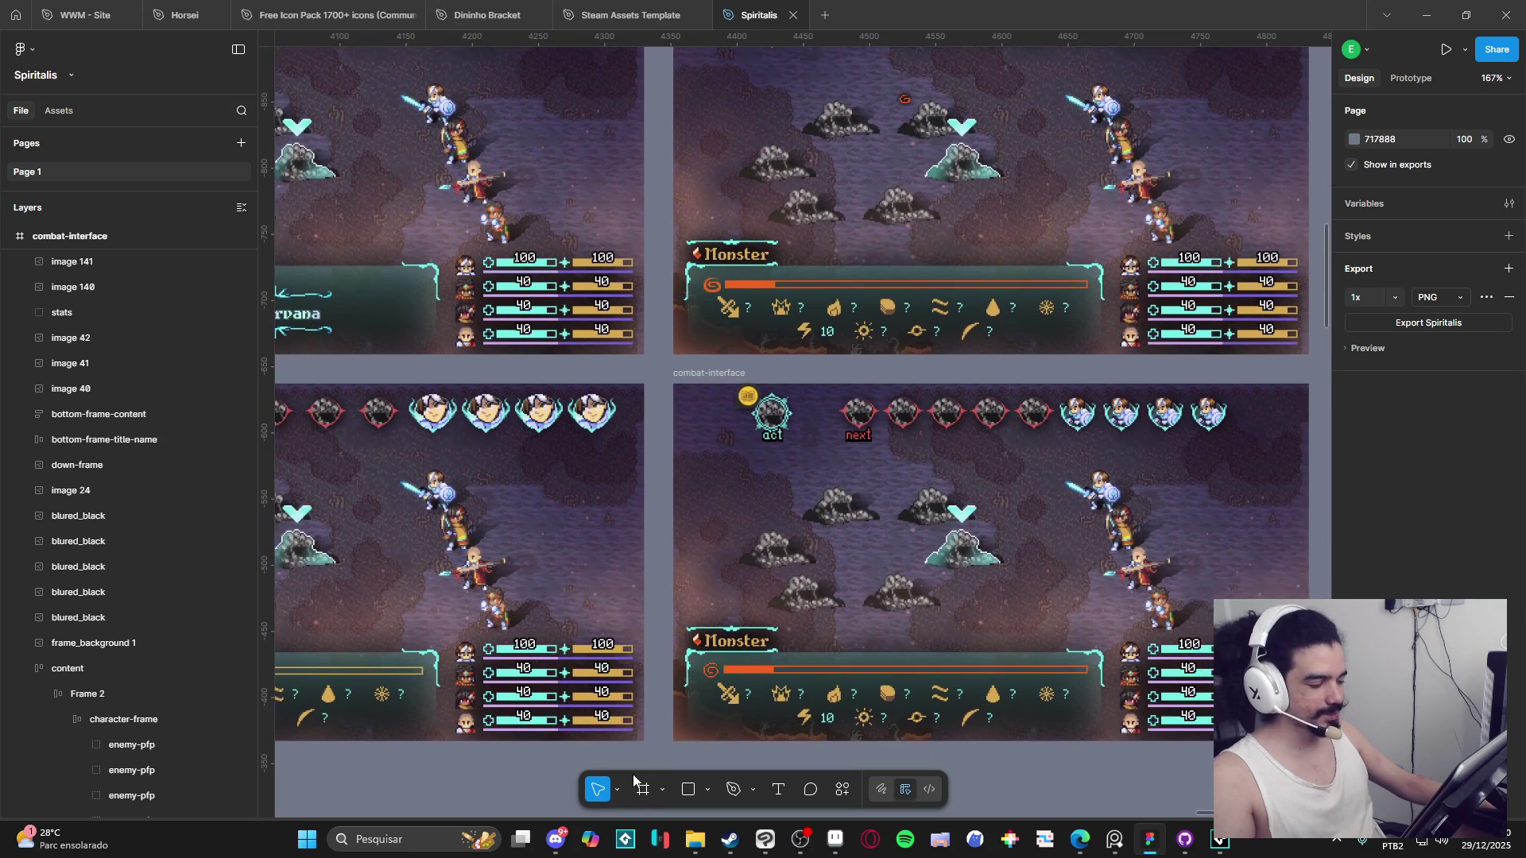
mouse_move(898, 761)
left_mouse_down()
mouse_move(739, 722)
mouse_move(732, 671)
left_mouse_up()
scroll(735, 667, "up", 3)
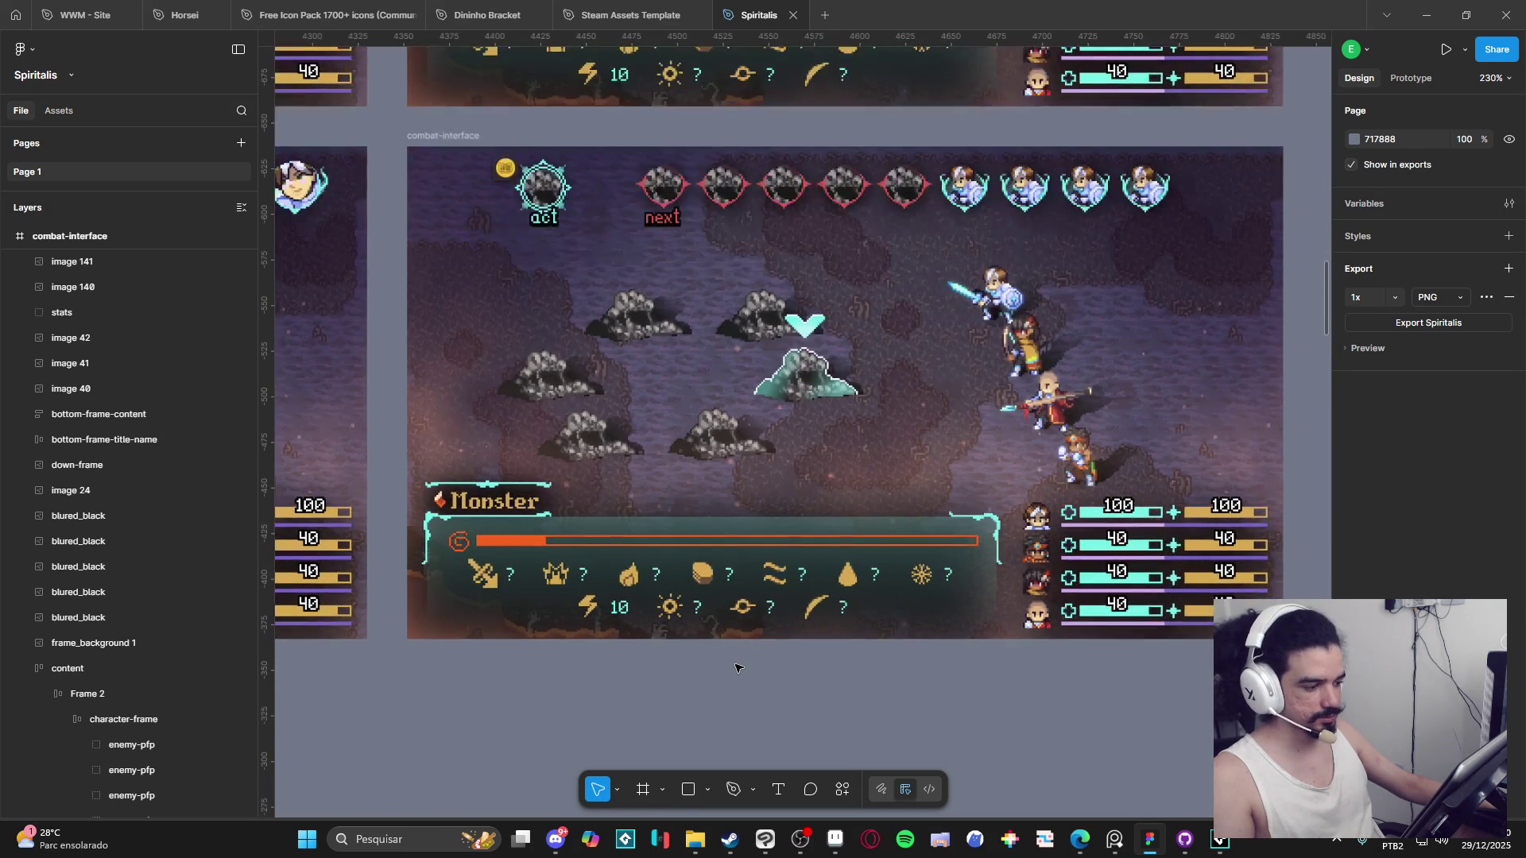
scroll(737, 667, "down", 2)
scroll(735, 670, "up", 3)
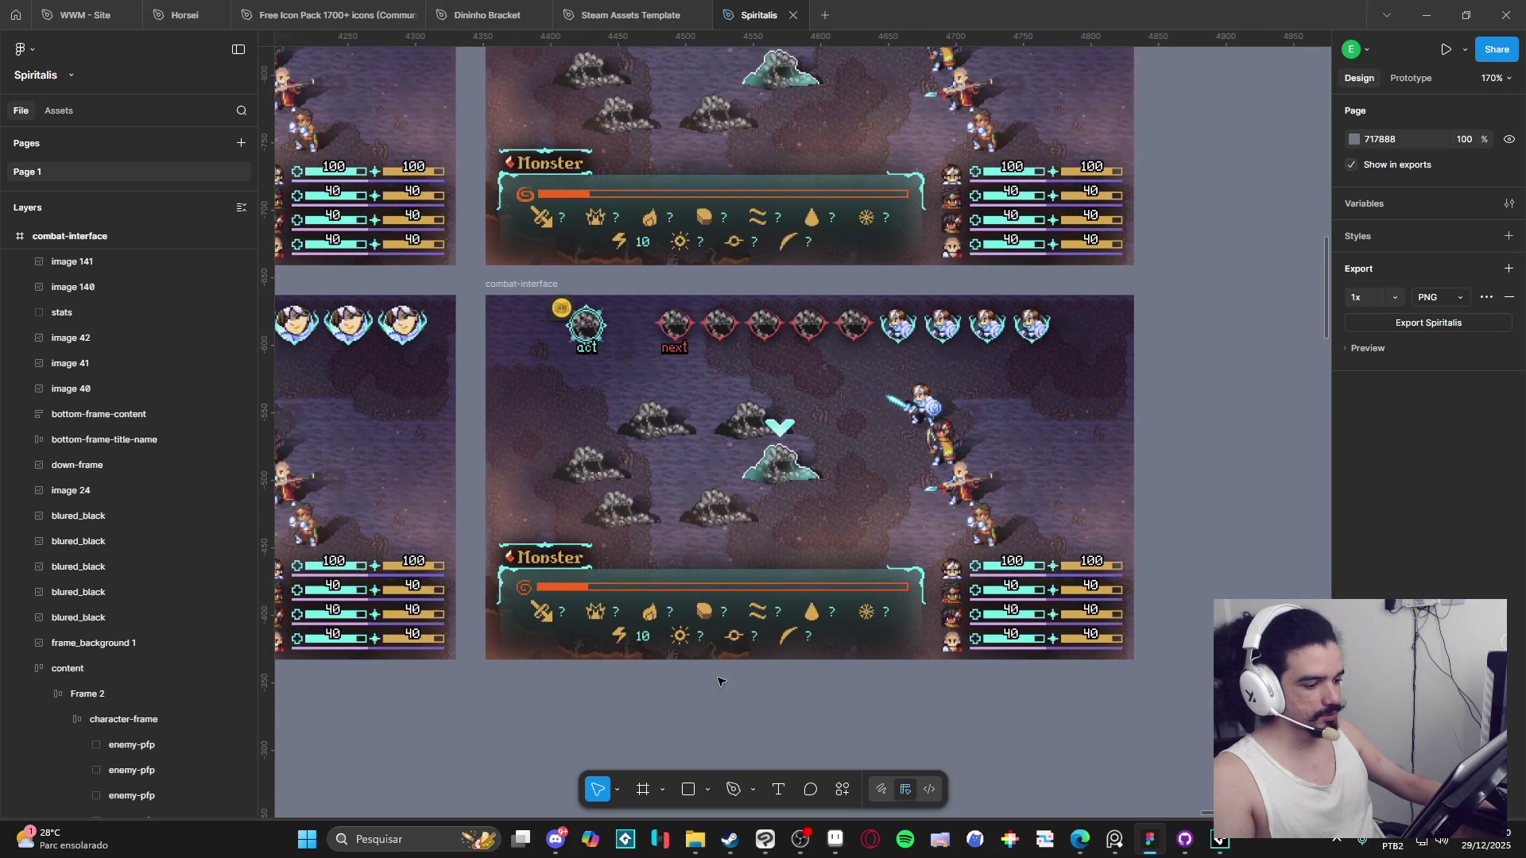
left_click_drag(726, 671, 708, 668)
scroll(703, 671, "up", 2)
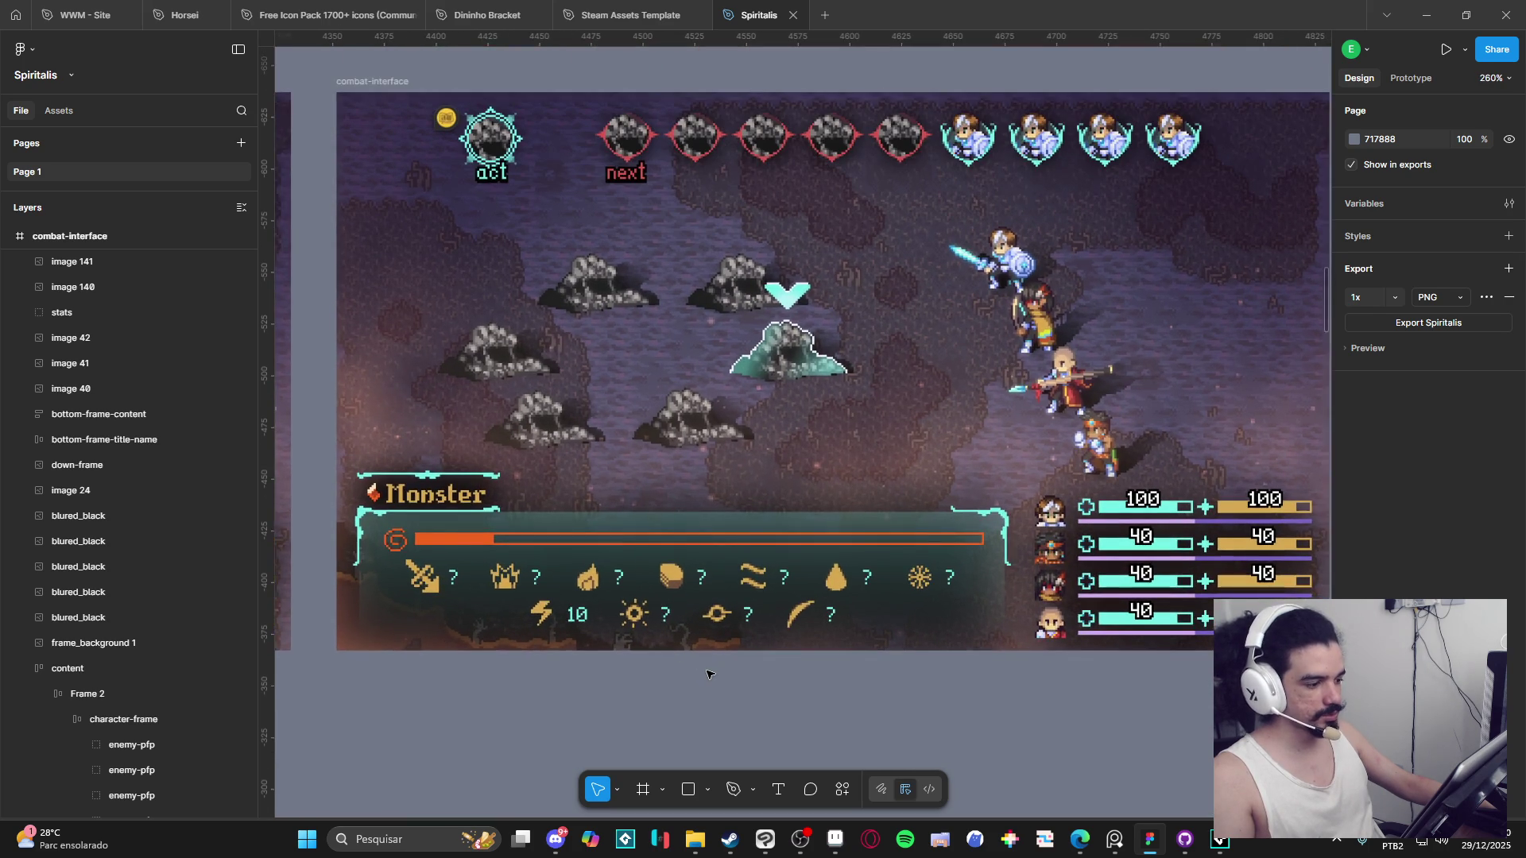
scroll(701, 673, "up", 1)
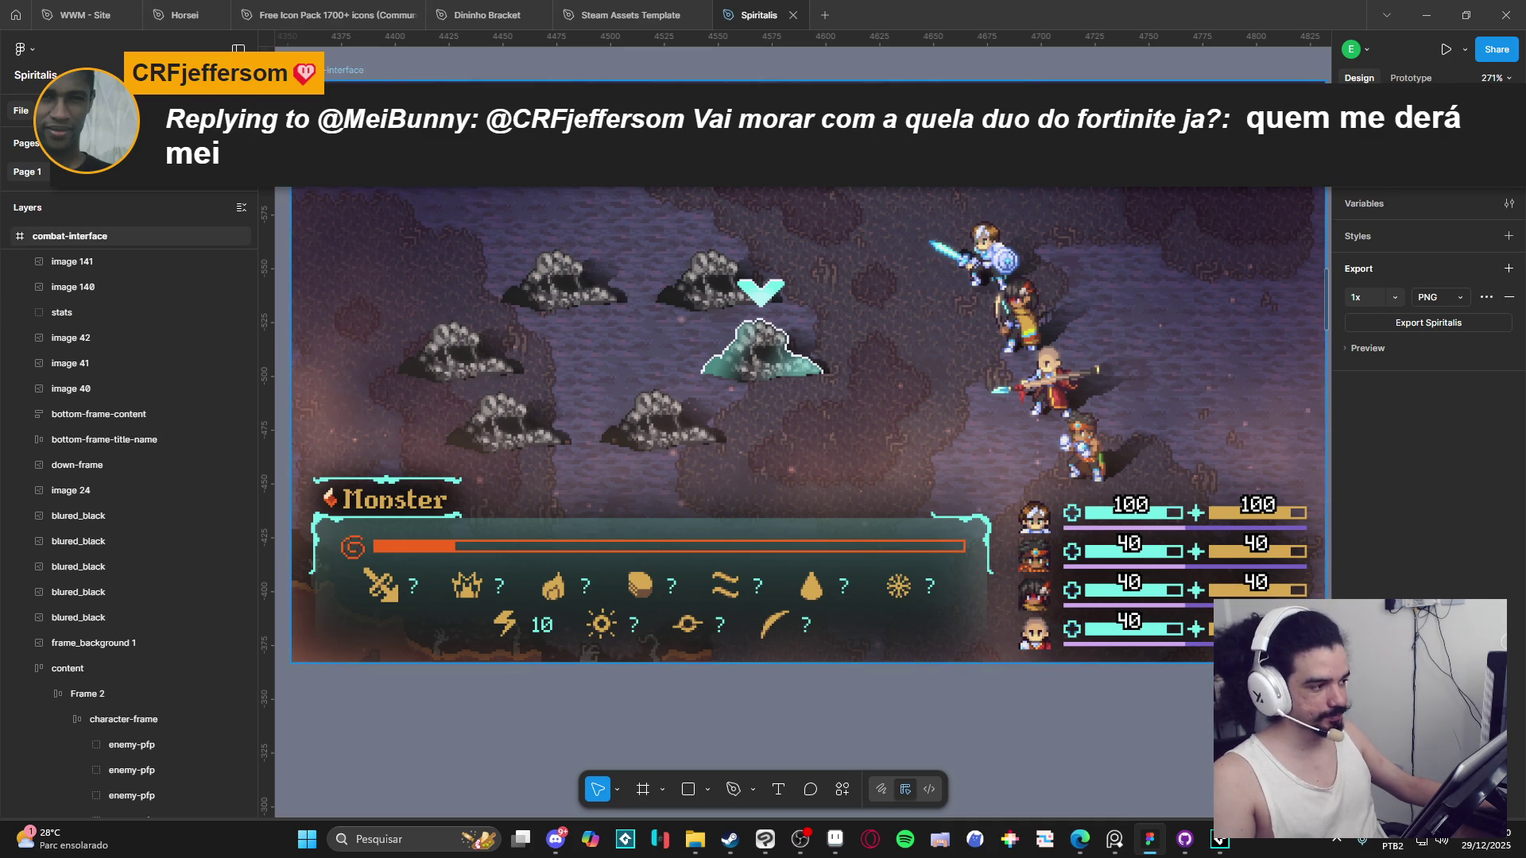
left_click(71, 236)
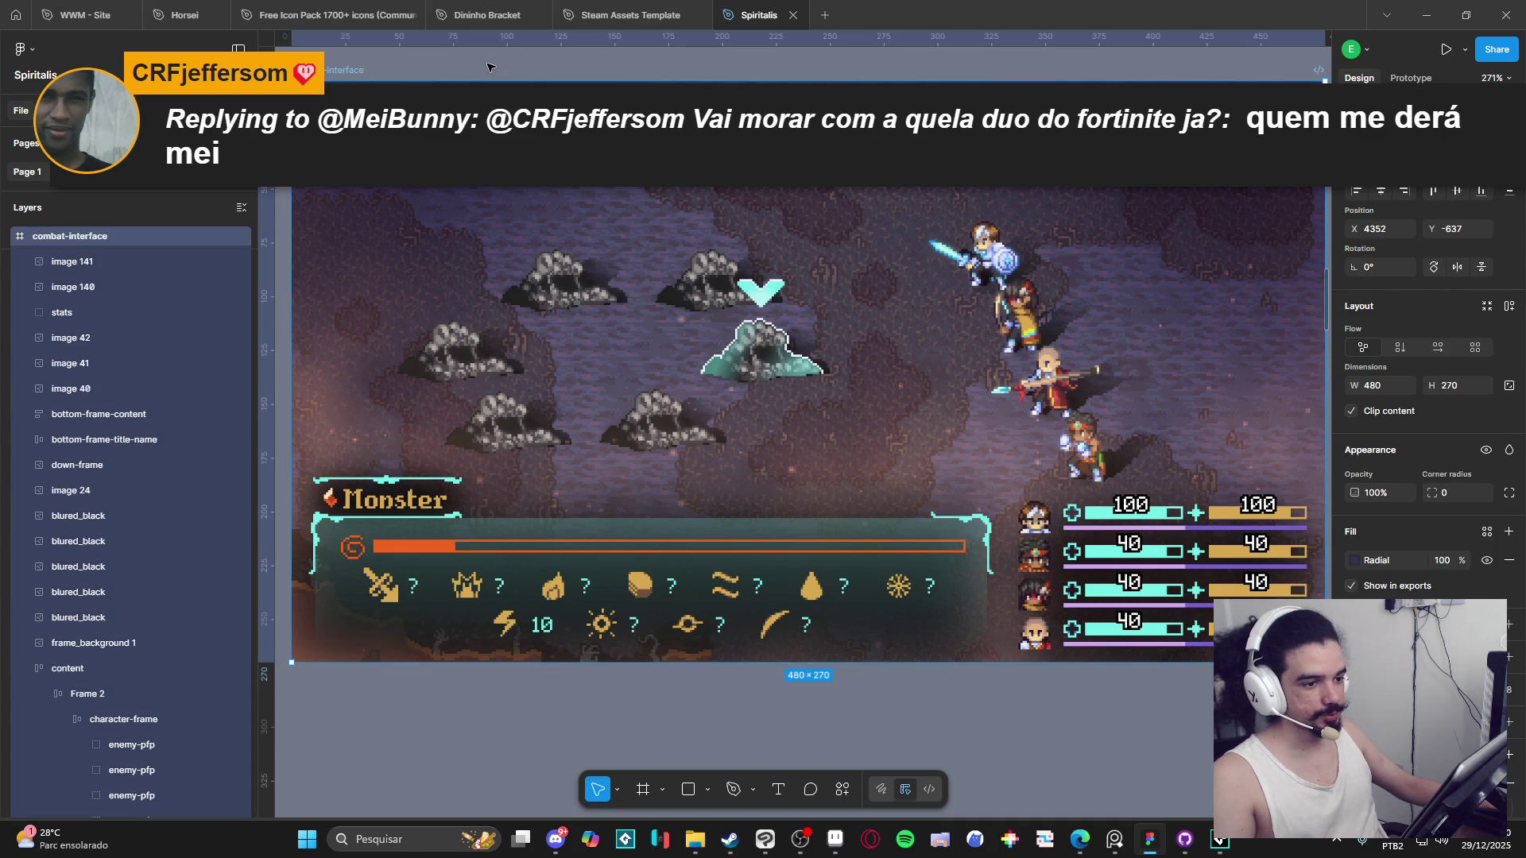
left_click(489, 67)
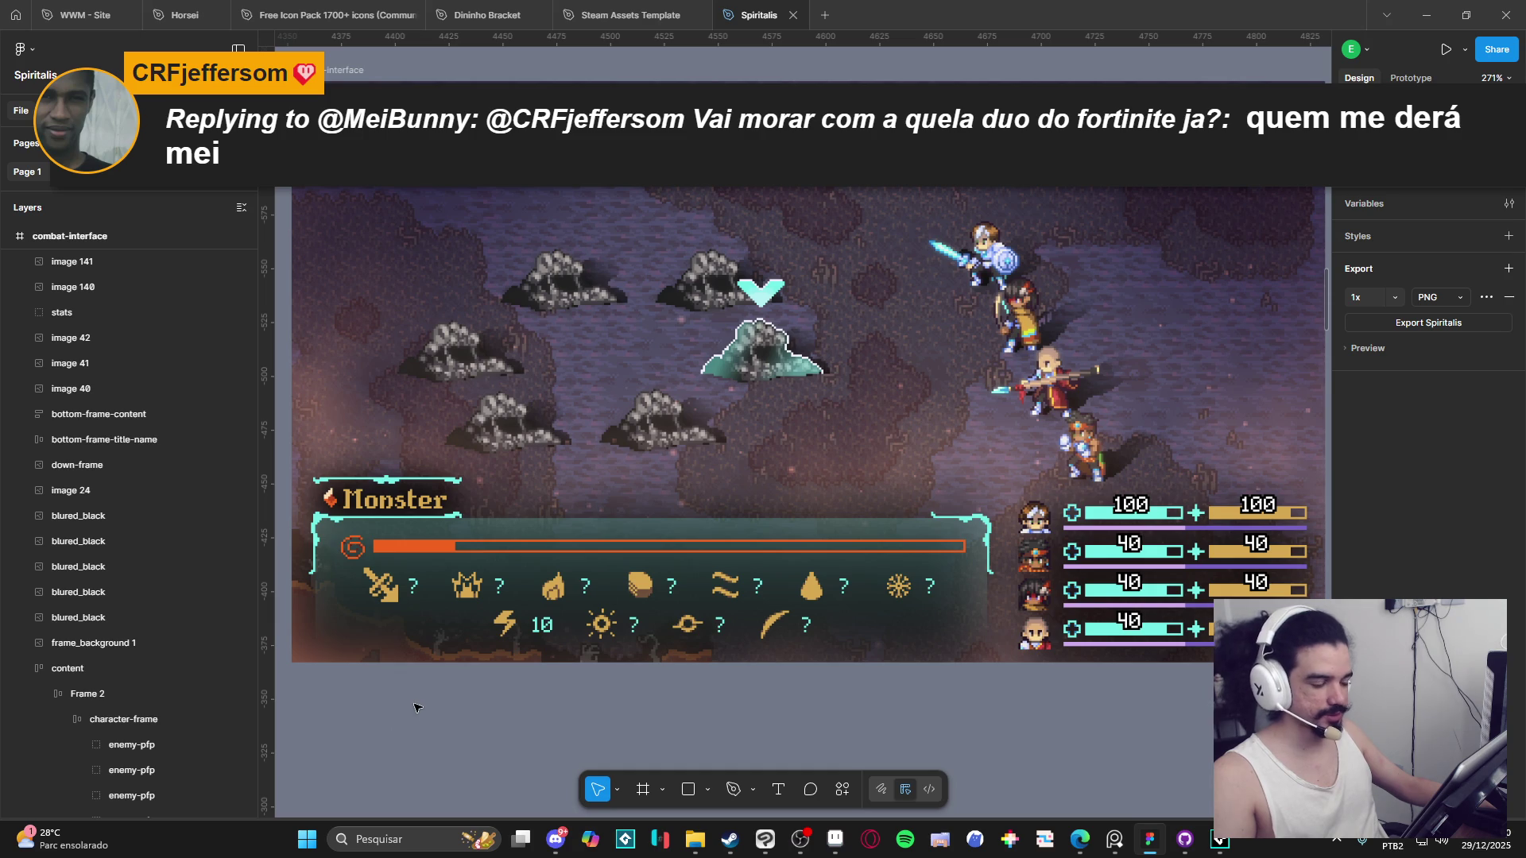
left_click_drag(408, 697, 403, 692)
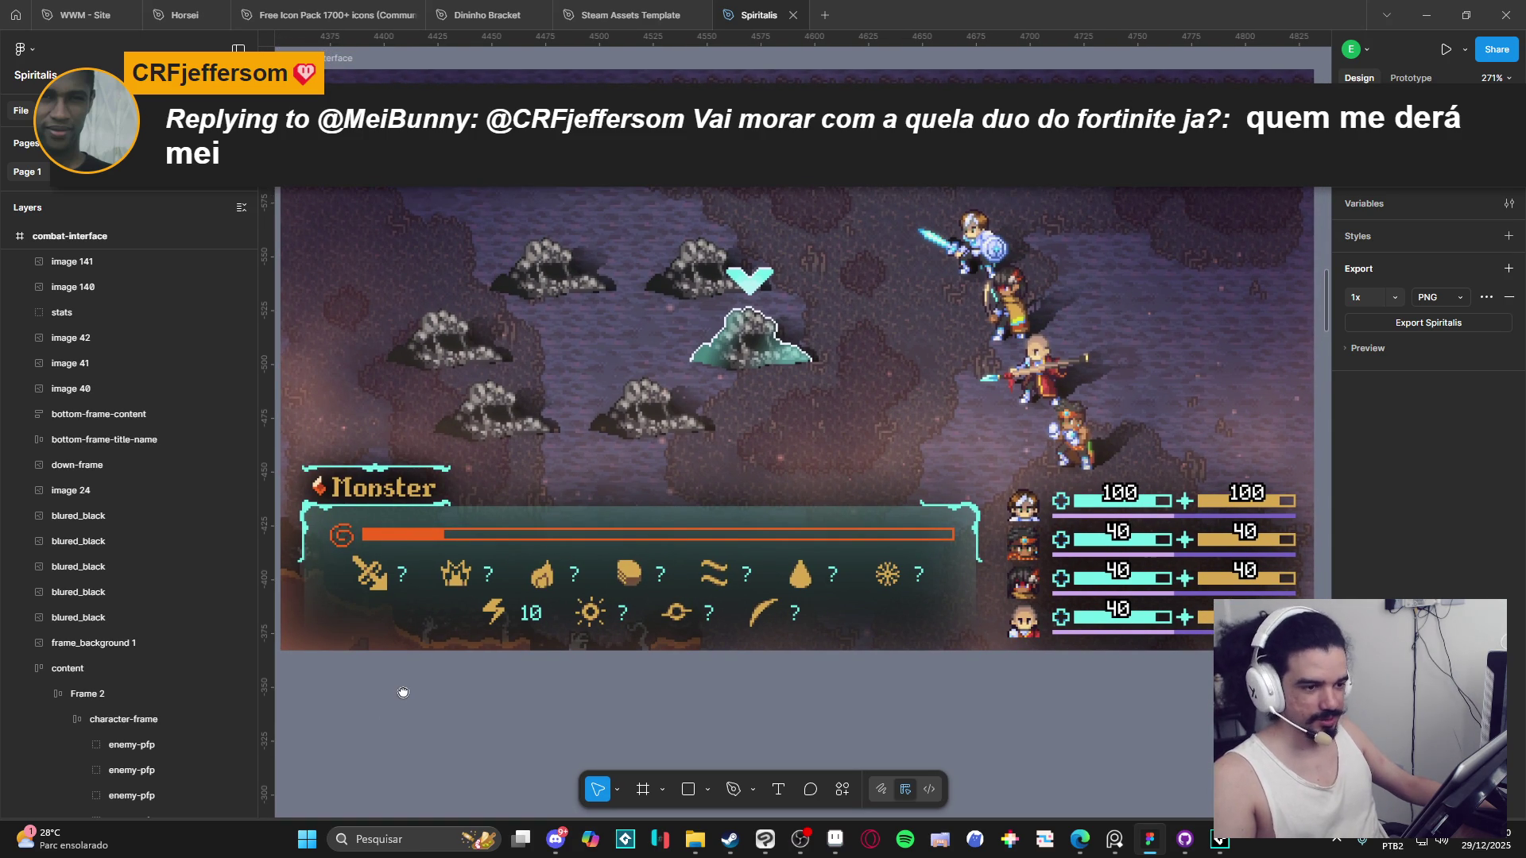
left_click_drag(403, 691, 403, 677)
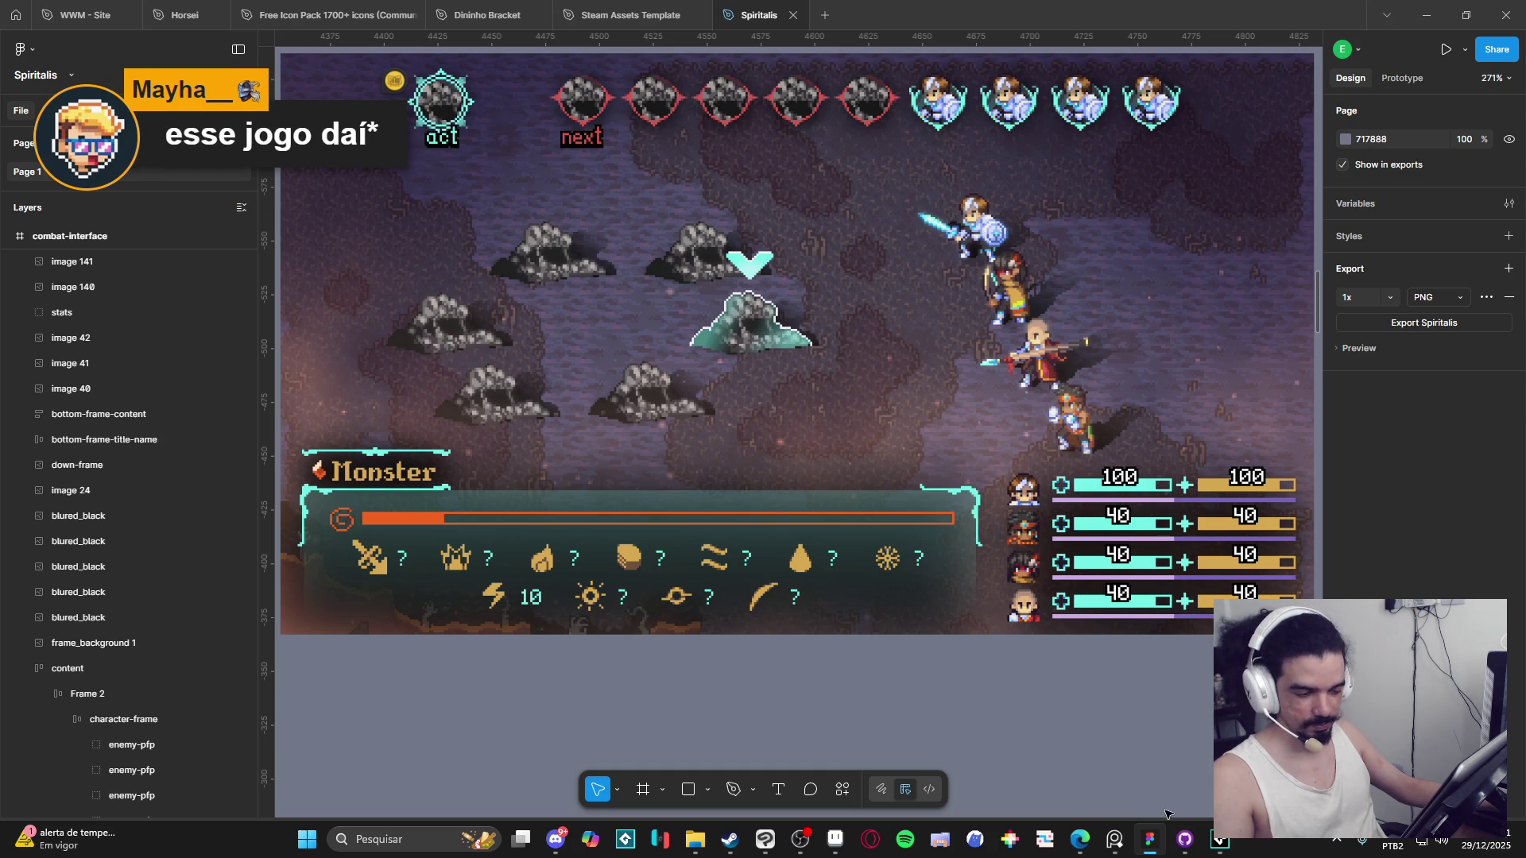
scroll(1152, 731, "down", 2)
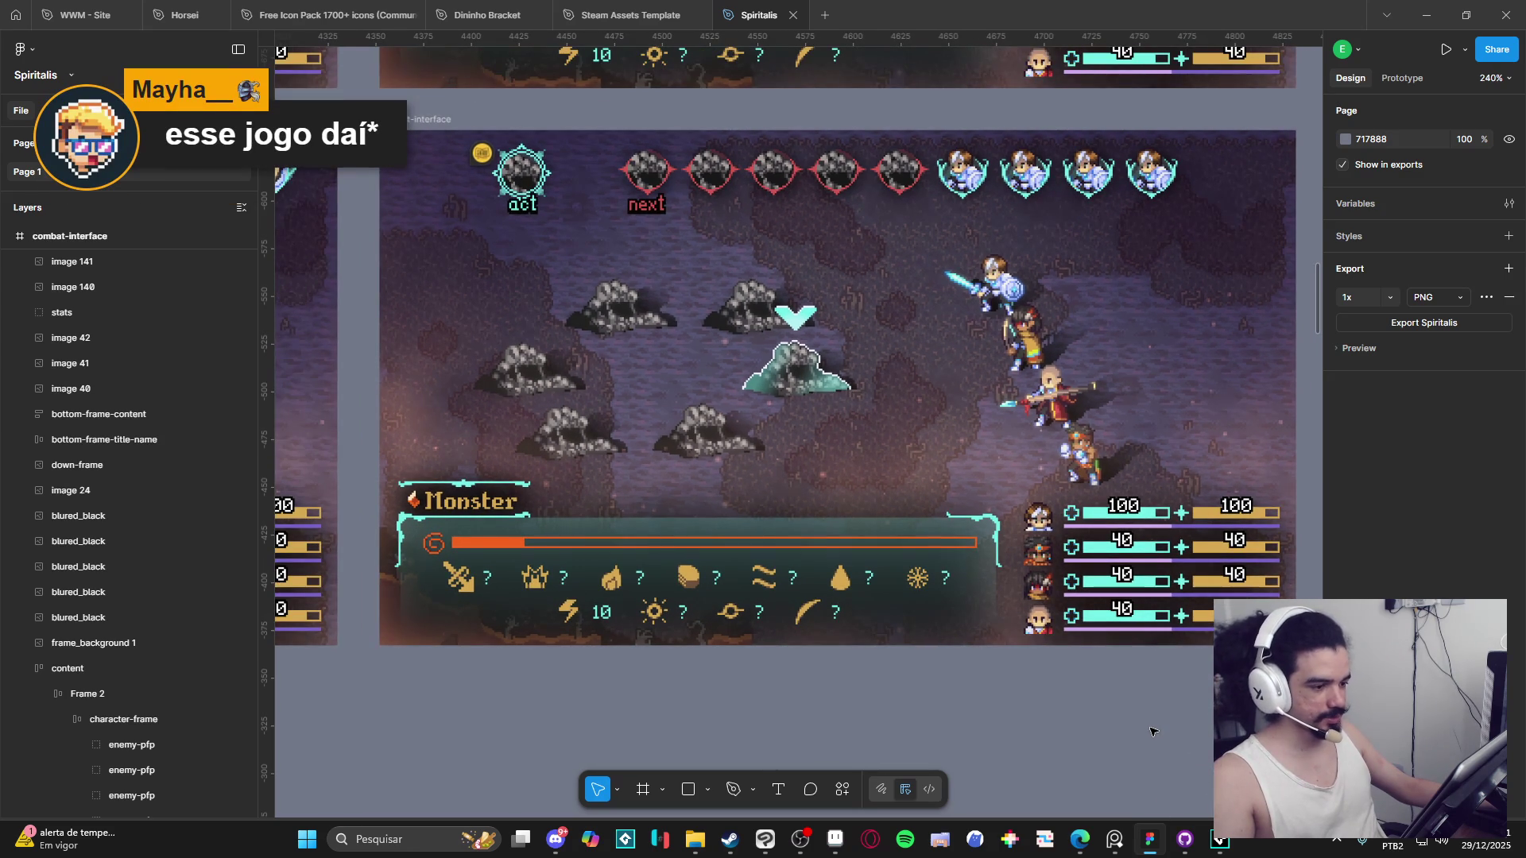
scroll(1136, 727, "right", 1)
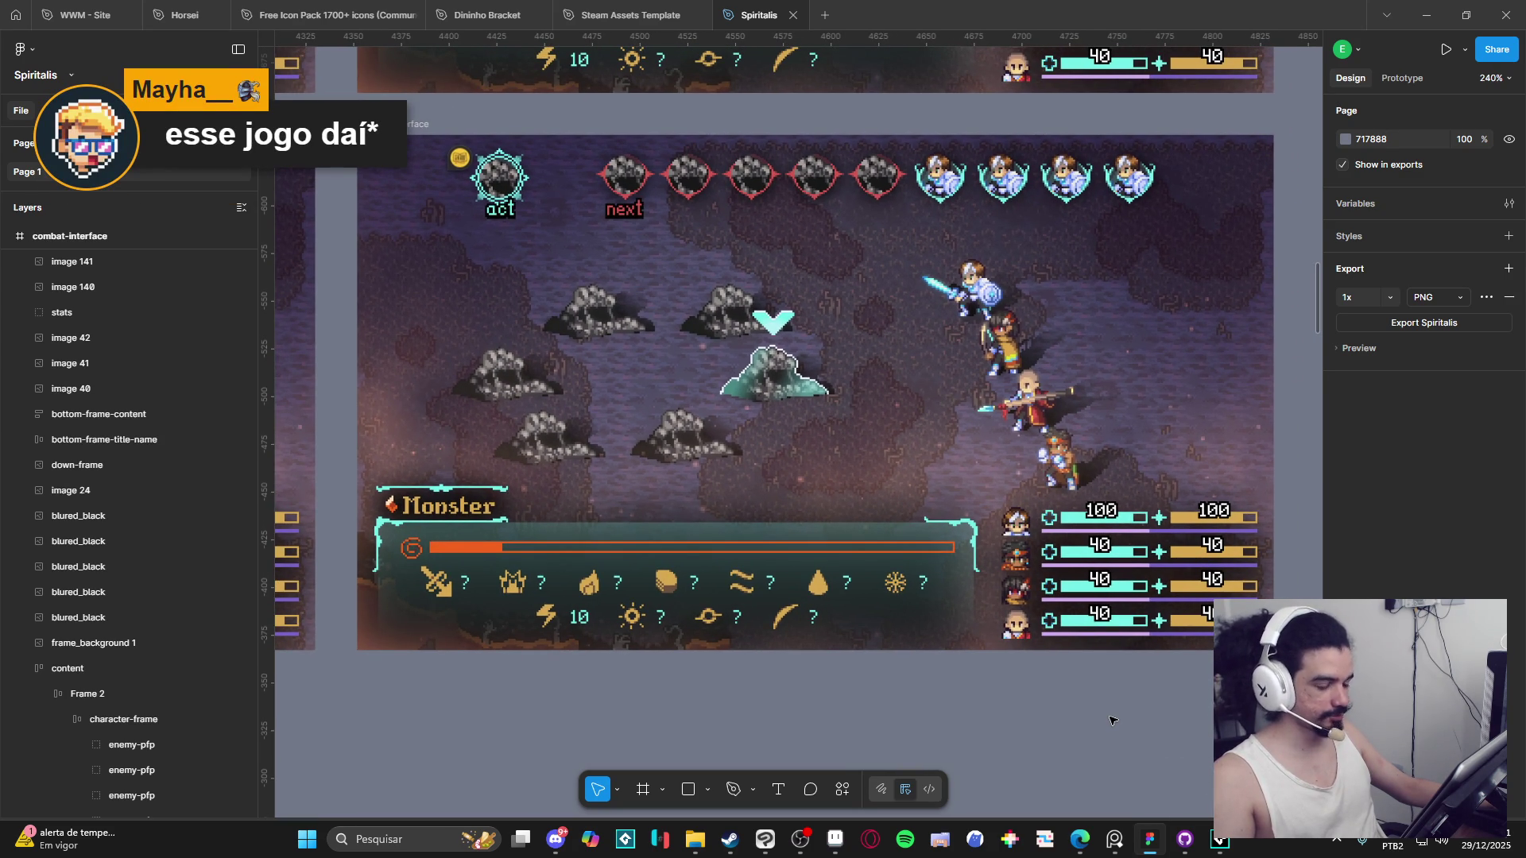
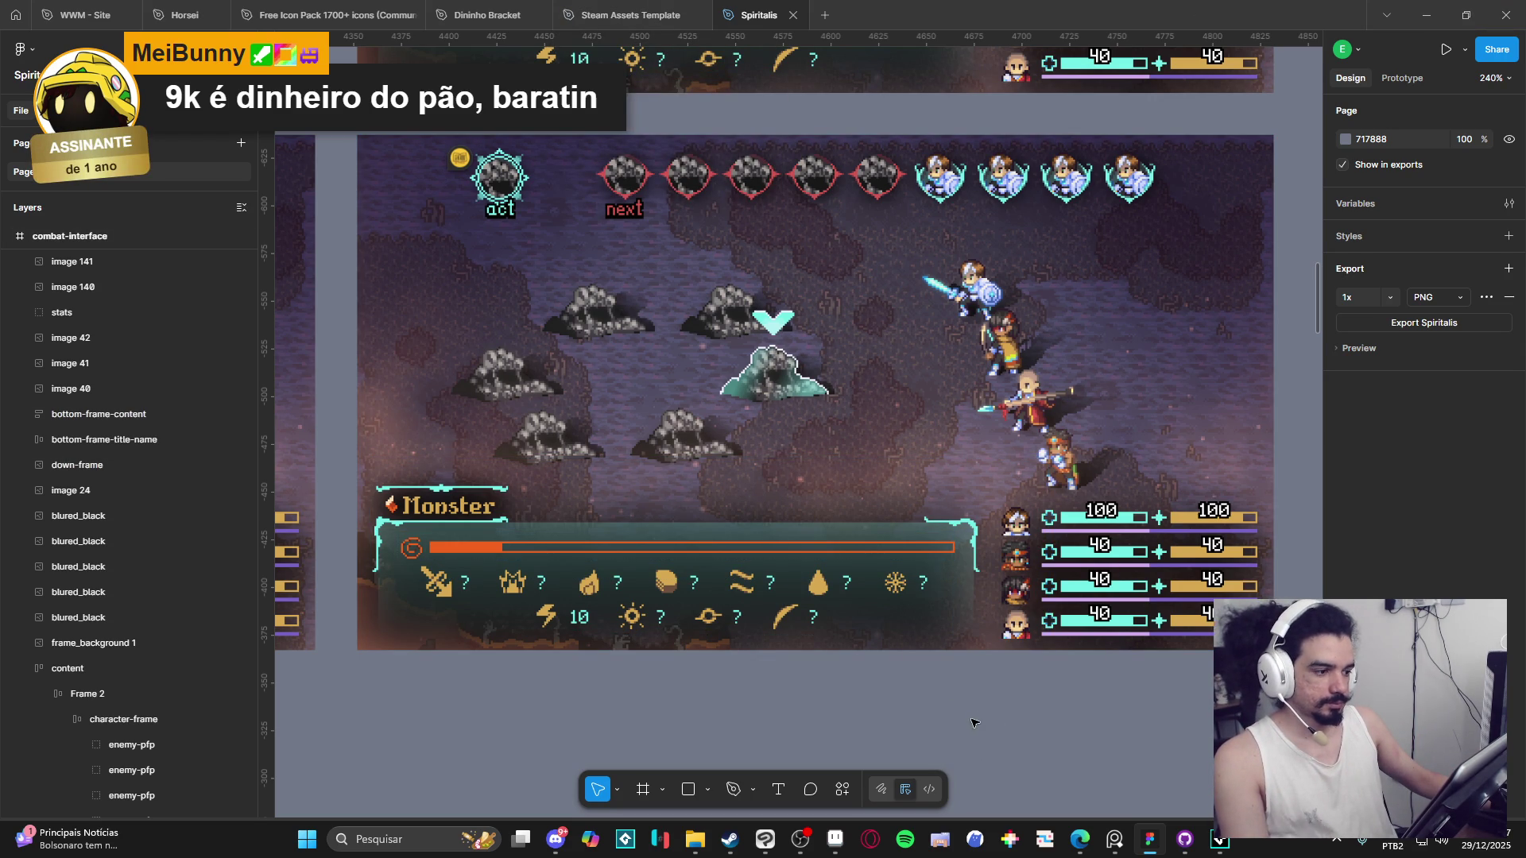
Open the animation deliveries folder and browse Bob's Attack and Spell Casting folders under Main Characters.
scroll(965, 717, "down", 5, "ctrl")
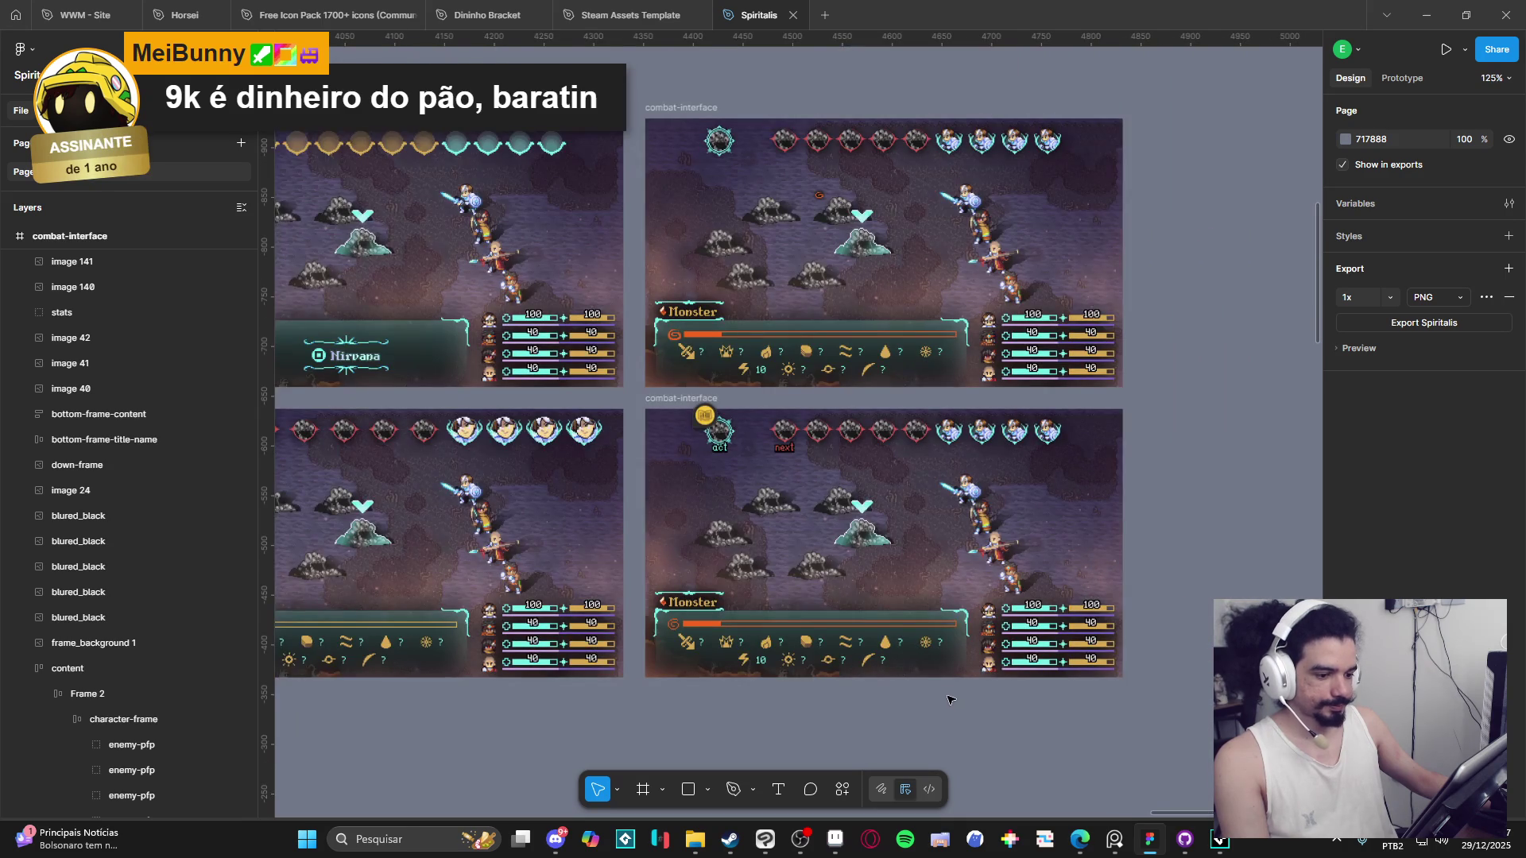
scroll(931, 685, "up", 3, "ctrl")
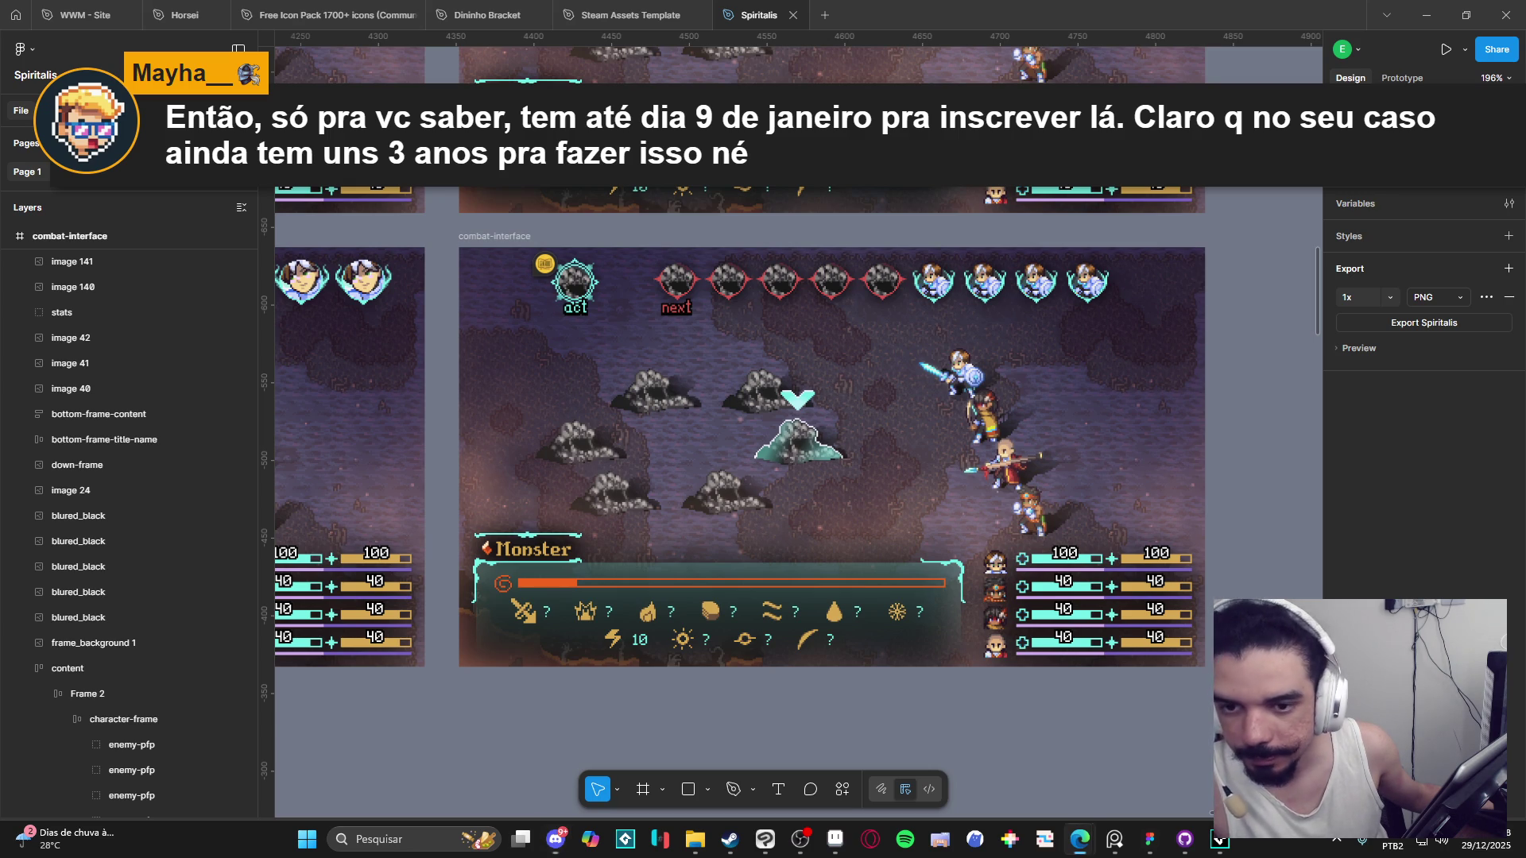
mouse_move(703, 842)
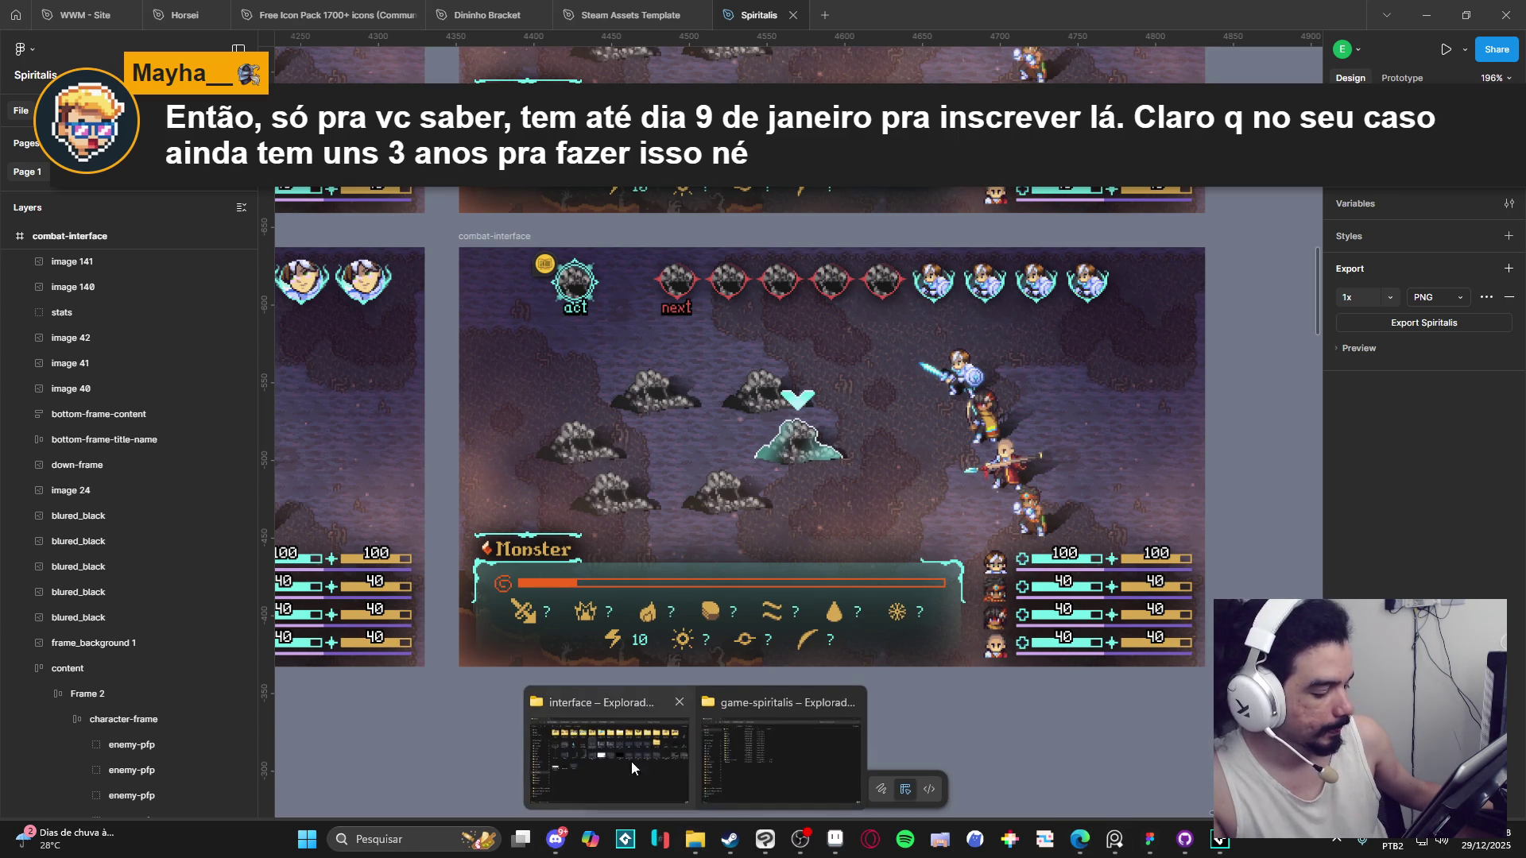
left_click(609, 755)
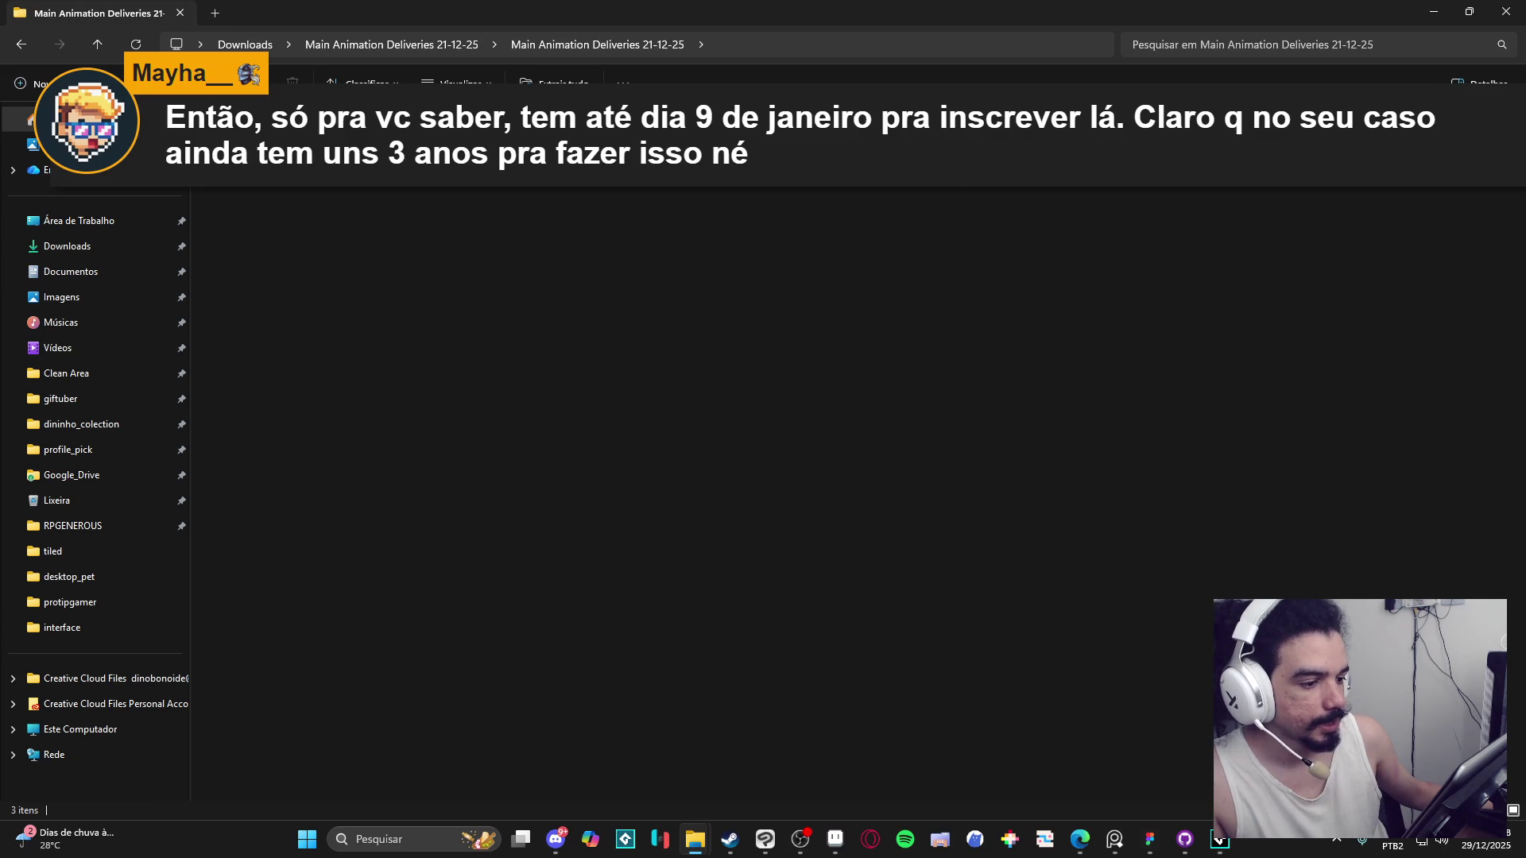
key("Return")
key("Return")
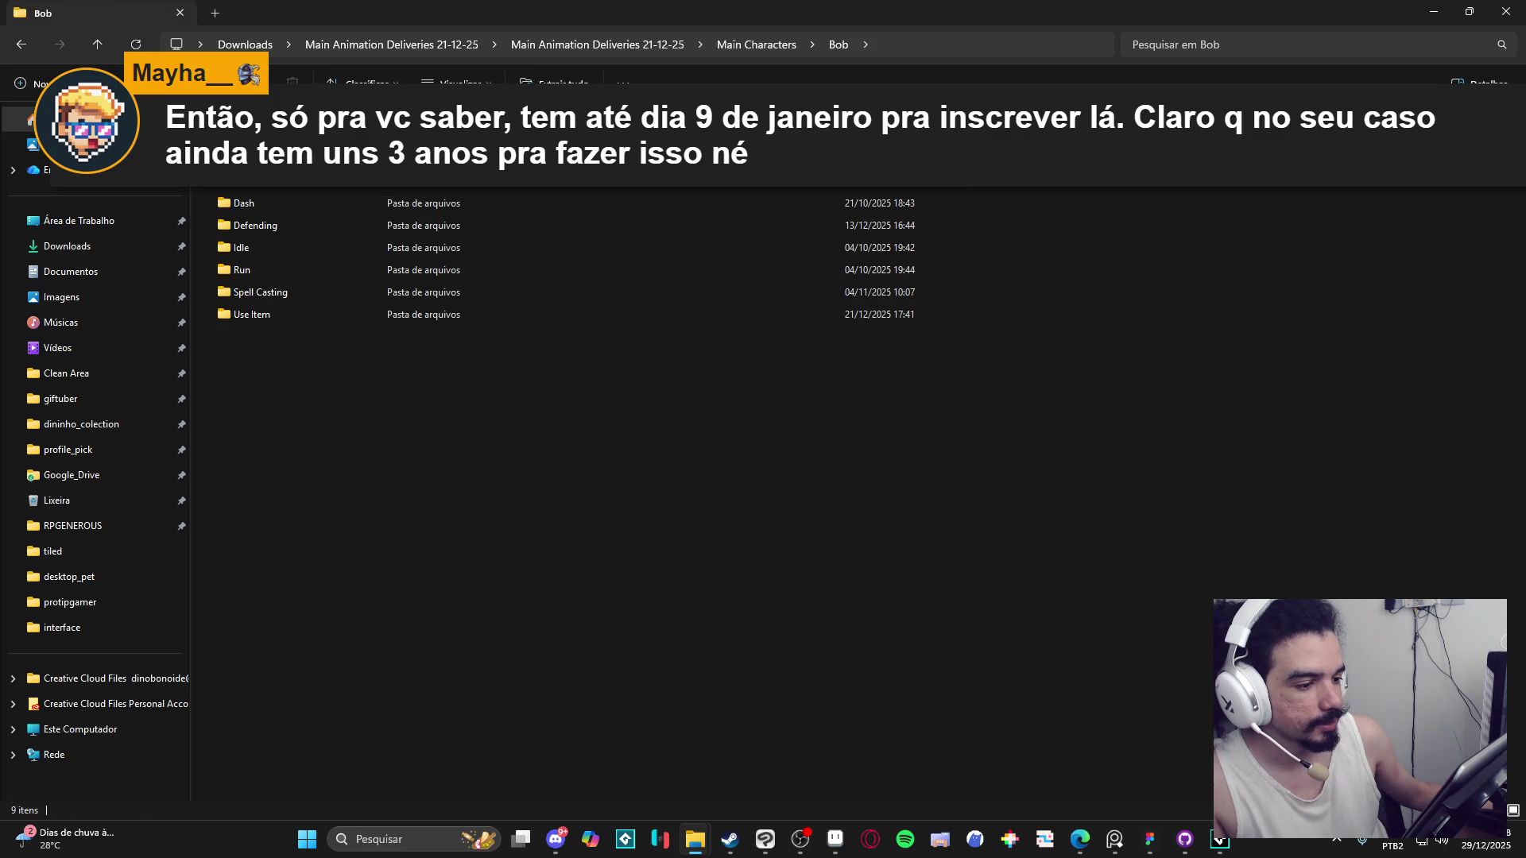
key("a")
key("Return")
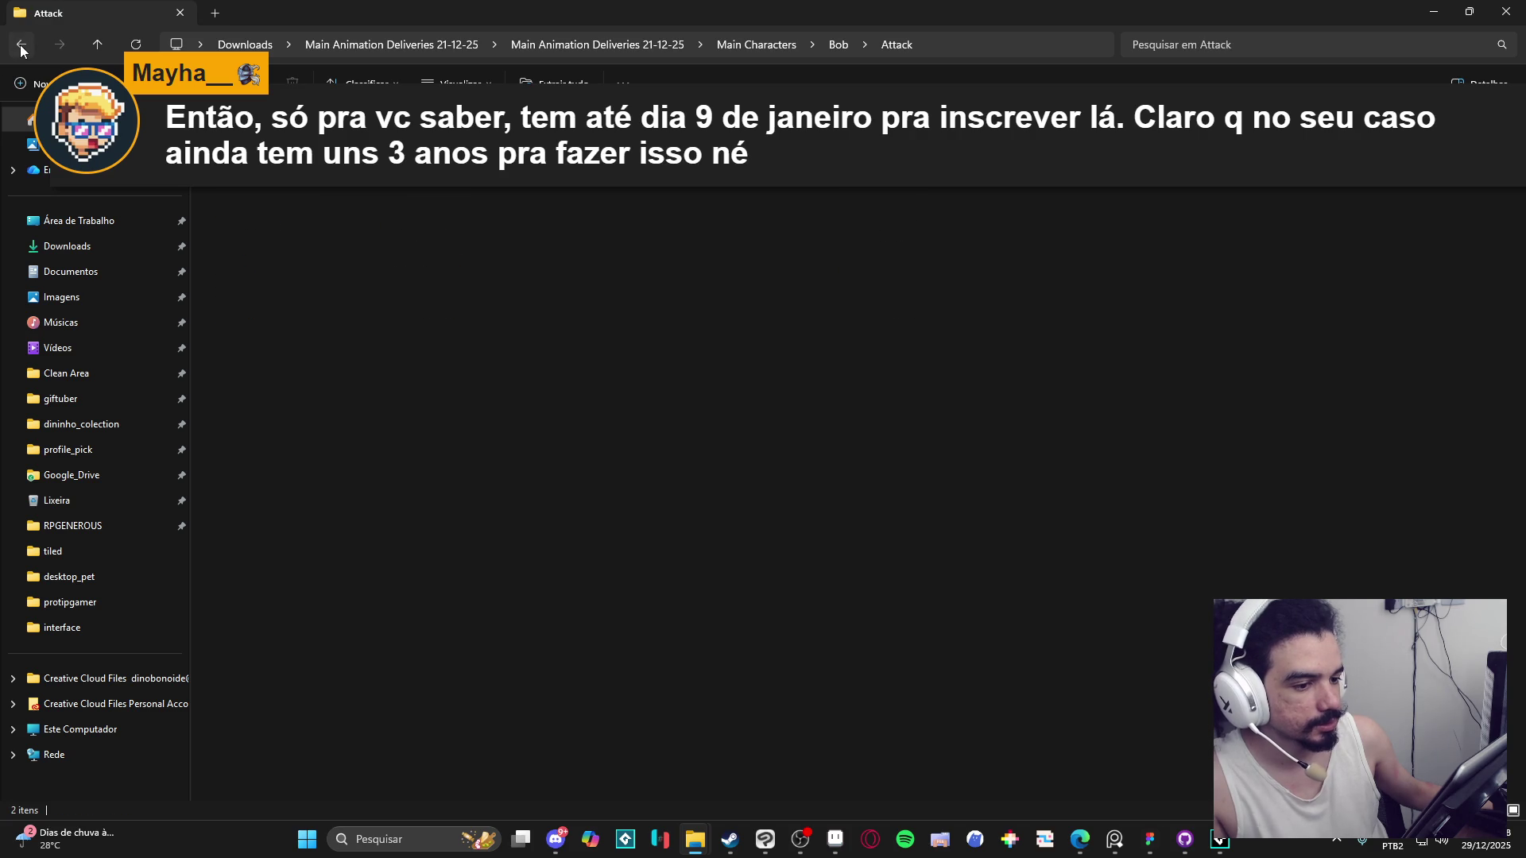
left_click(21, 45)
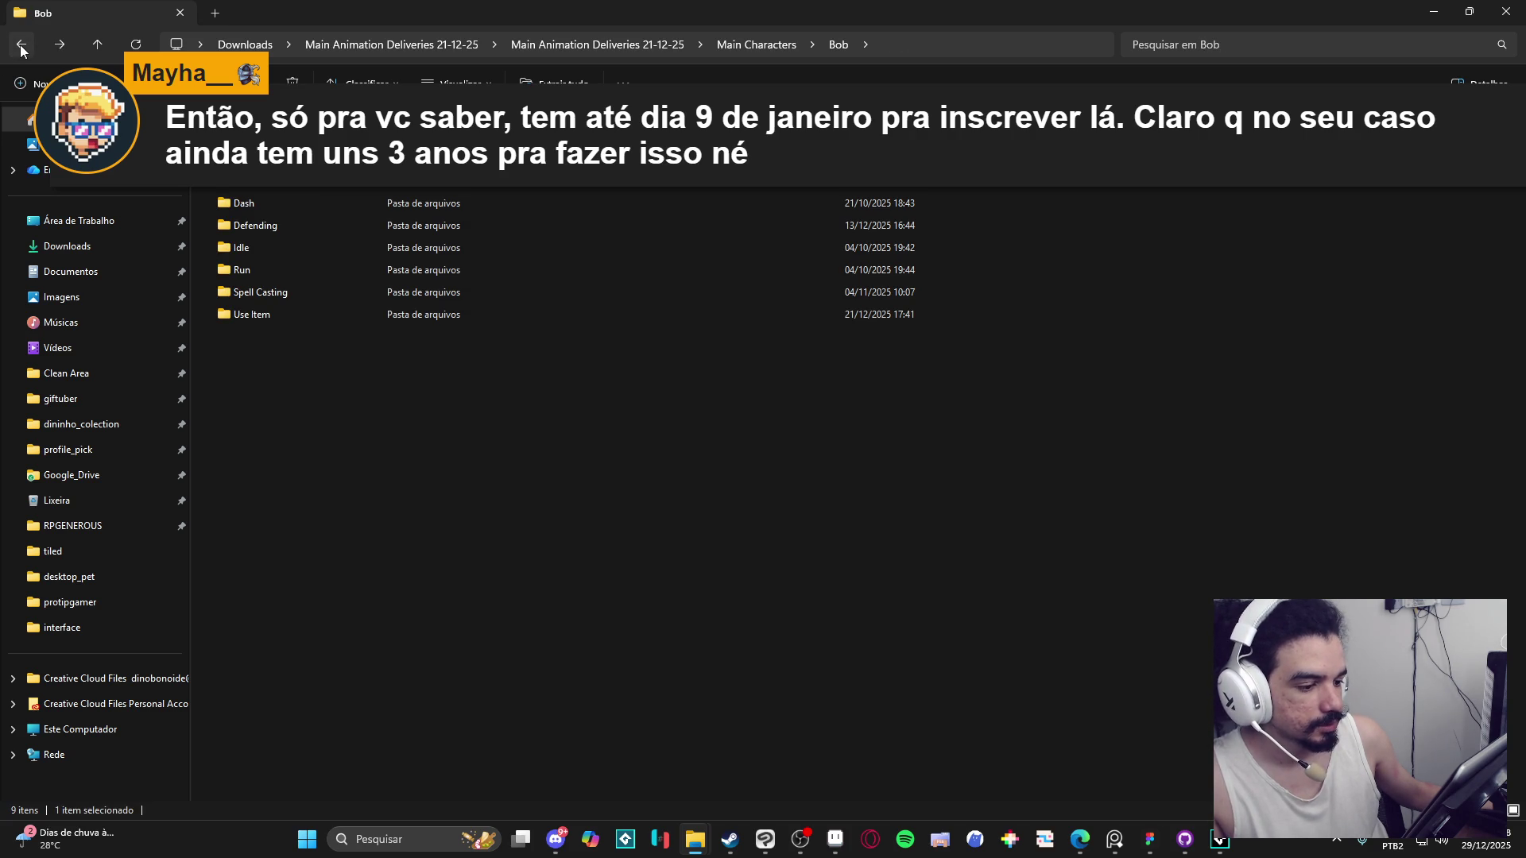
double_click(310, 292)
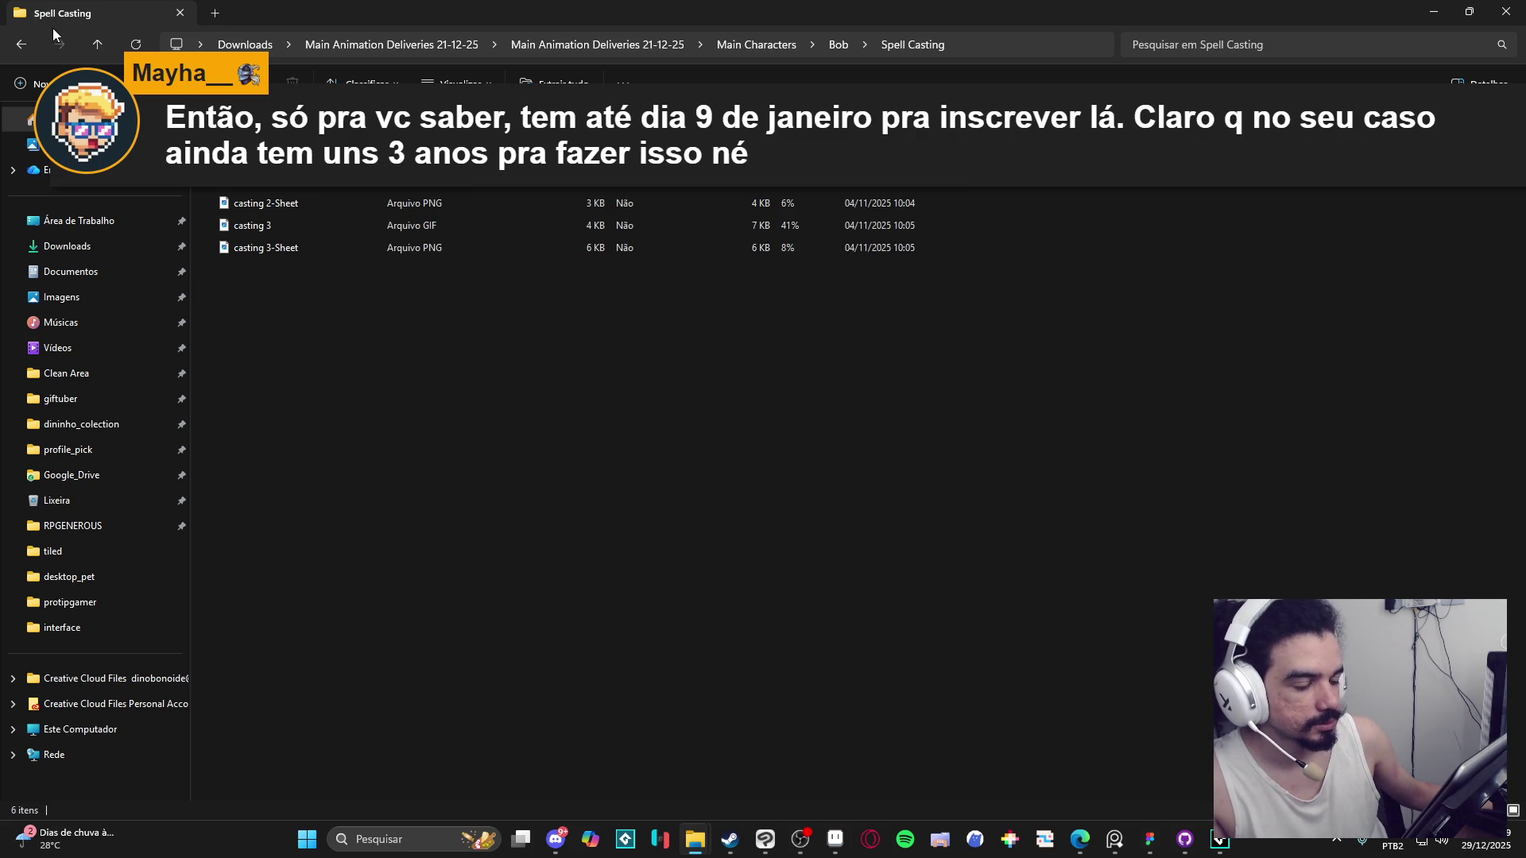
Look inside Themba's Attack folder, then close the File Explorer window.
left_click(20, 45)
left_click(20, 45)
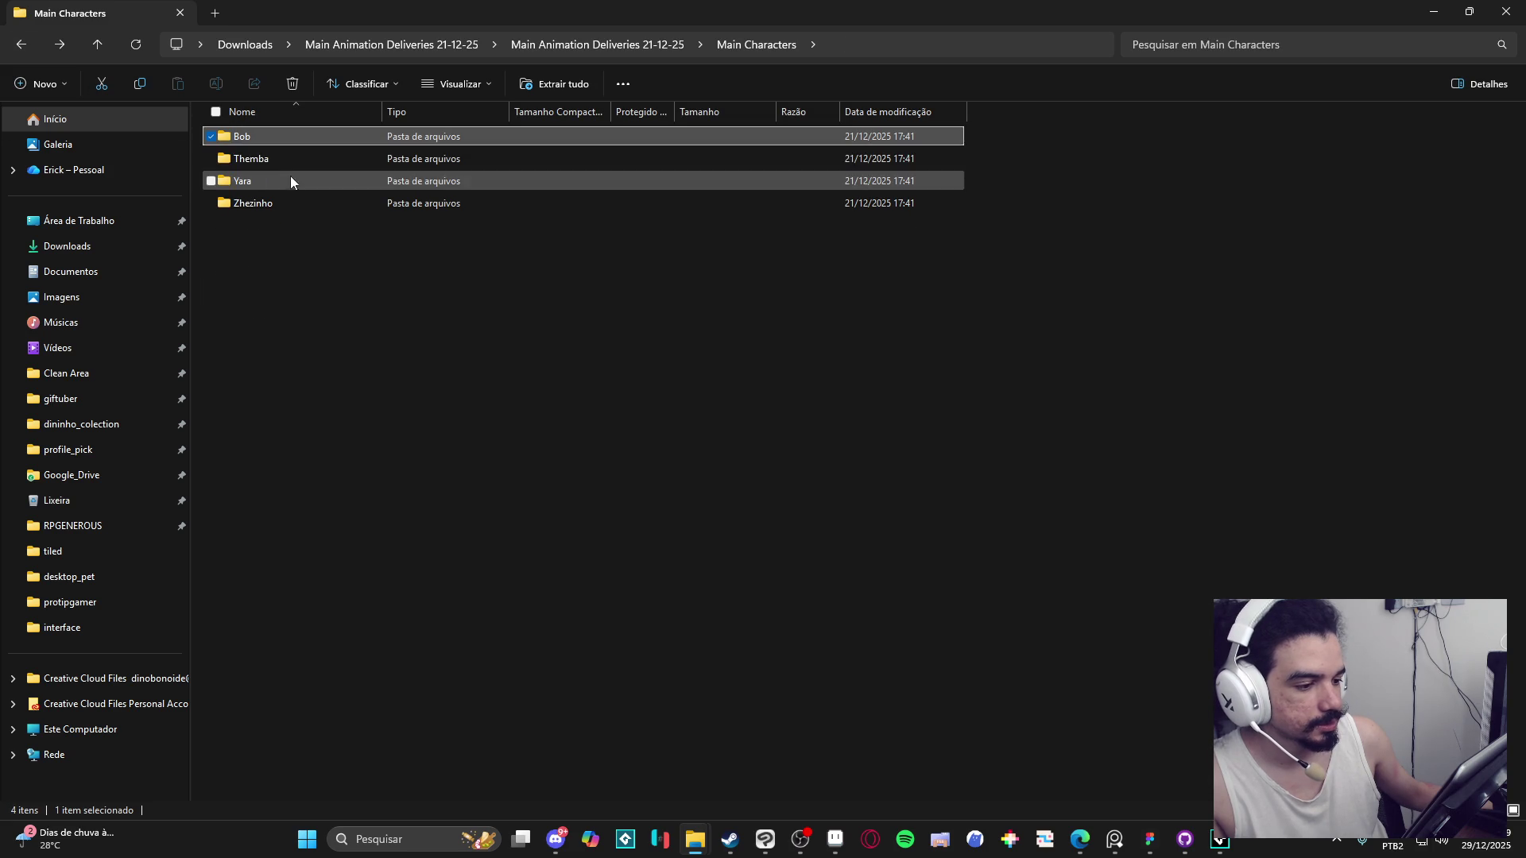
double_click(280, 157)
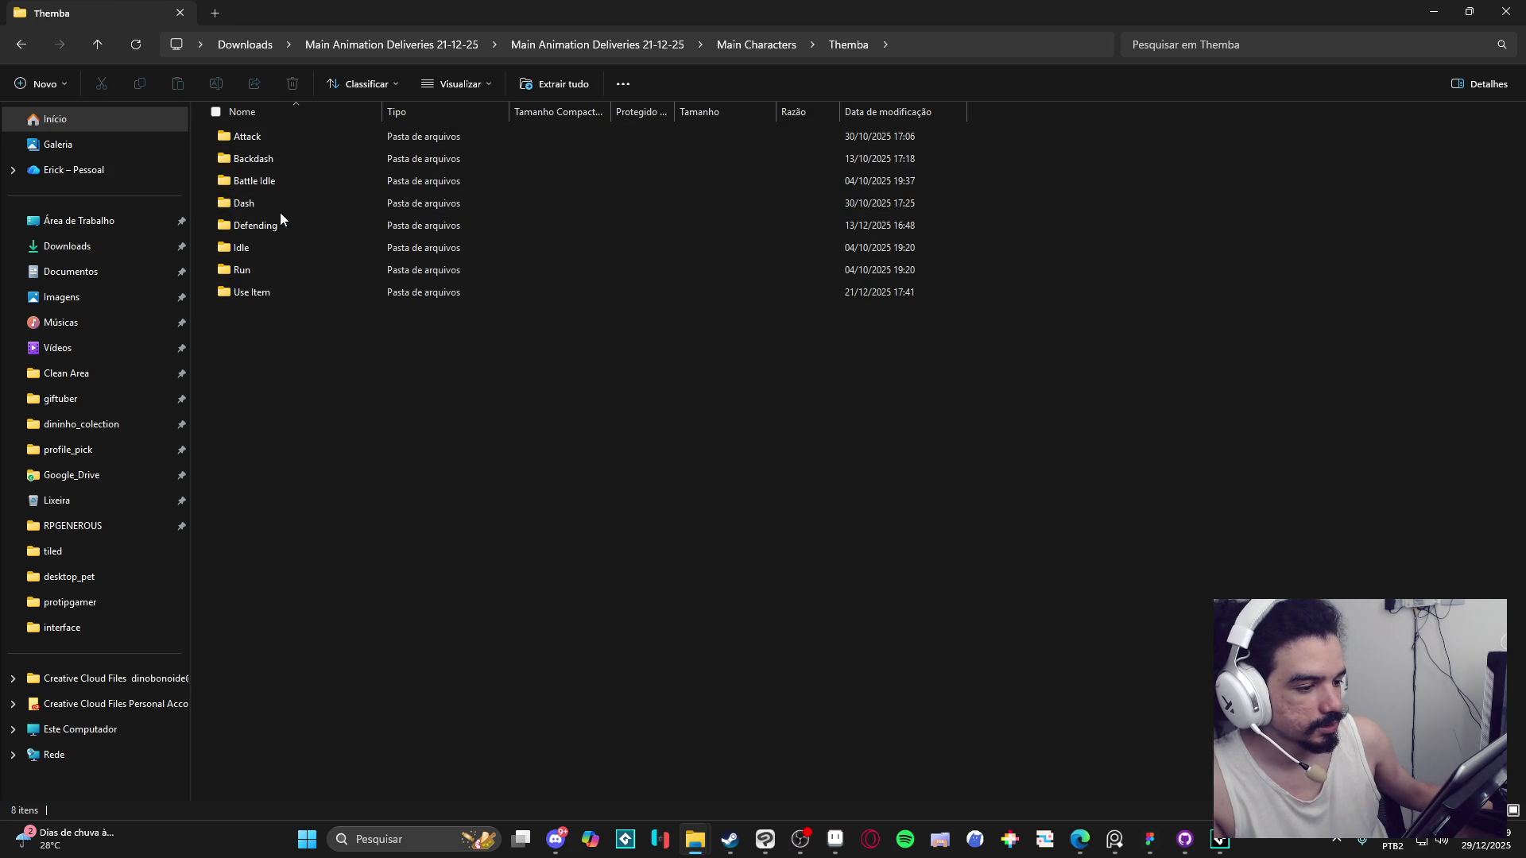
double_click(303, 140)
left_click(23, 47)
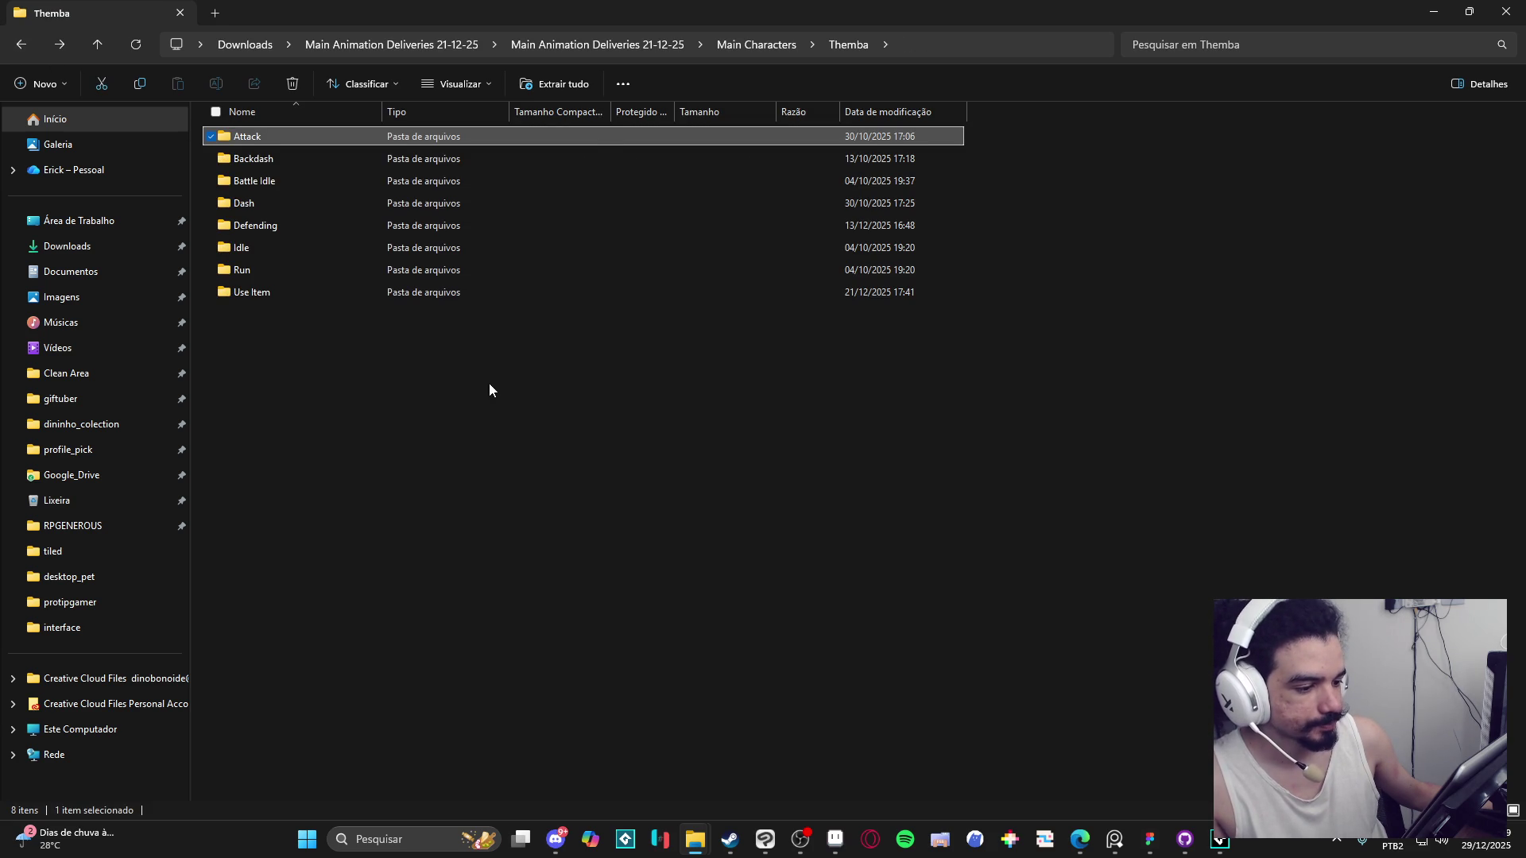
left_click(1506, 11)
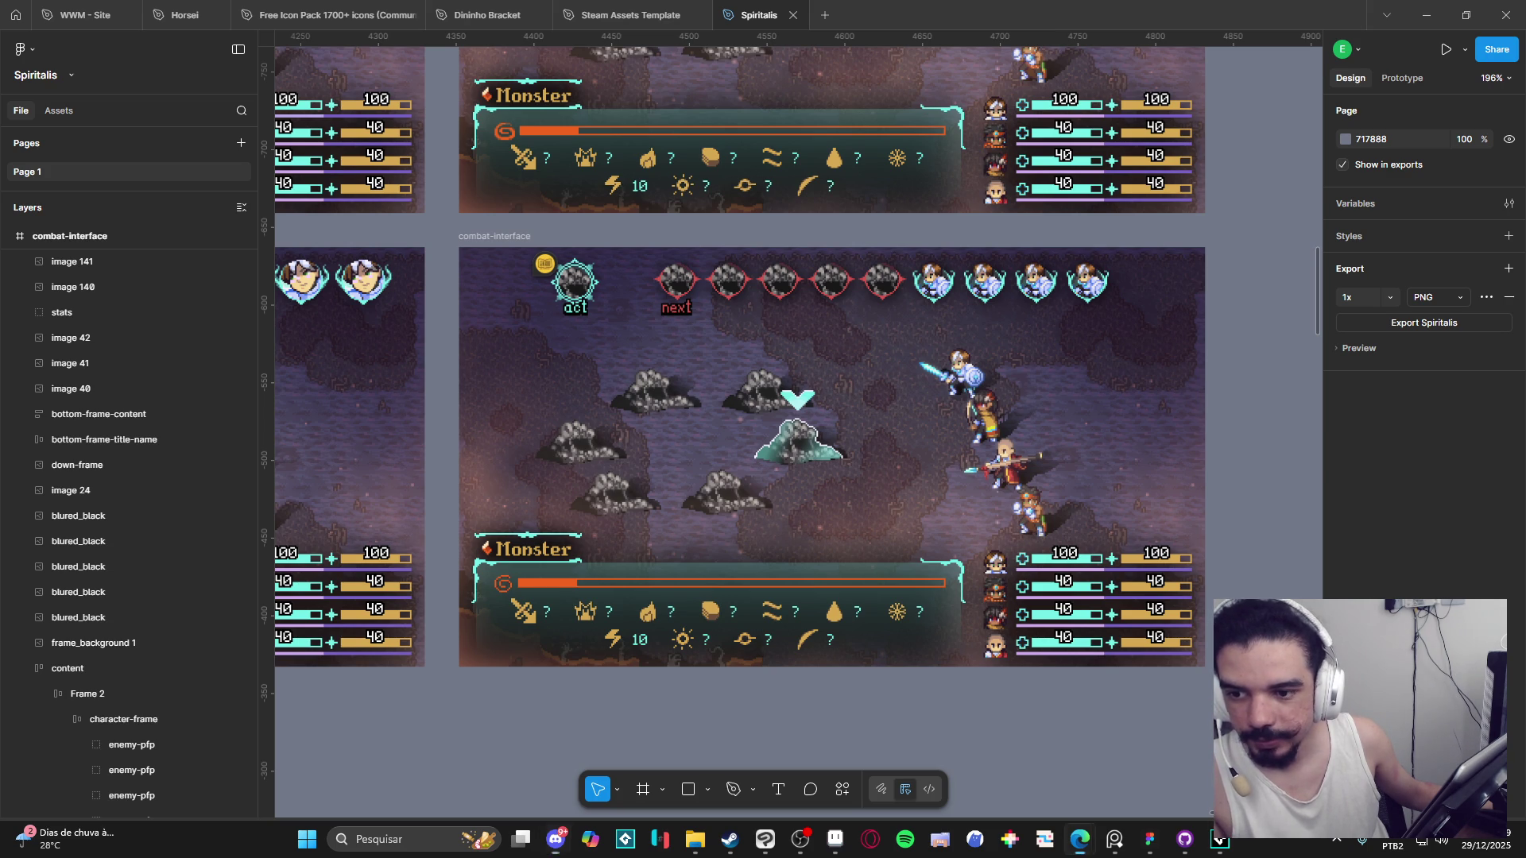
Switch from Figma to the 'themba - meteor strikes' tab in Aseprite.
key("alt+Tab")
key("ctrl+Tab")
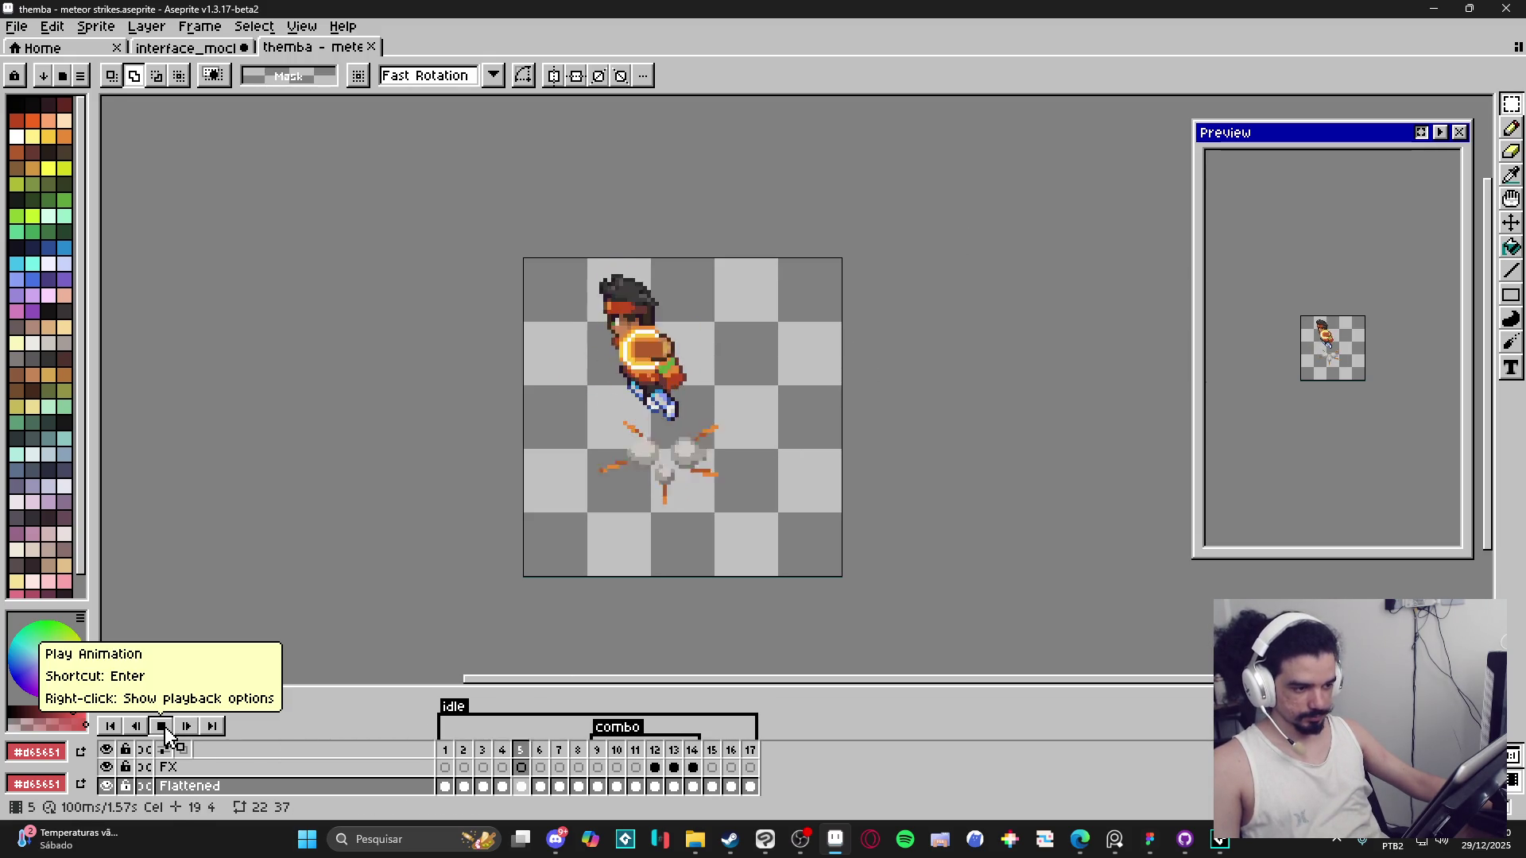
Stop playback and step through the meteor-strike frames up to frame 13.
left_click(464, 750)
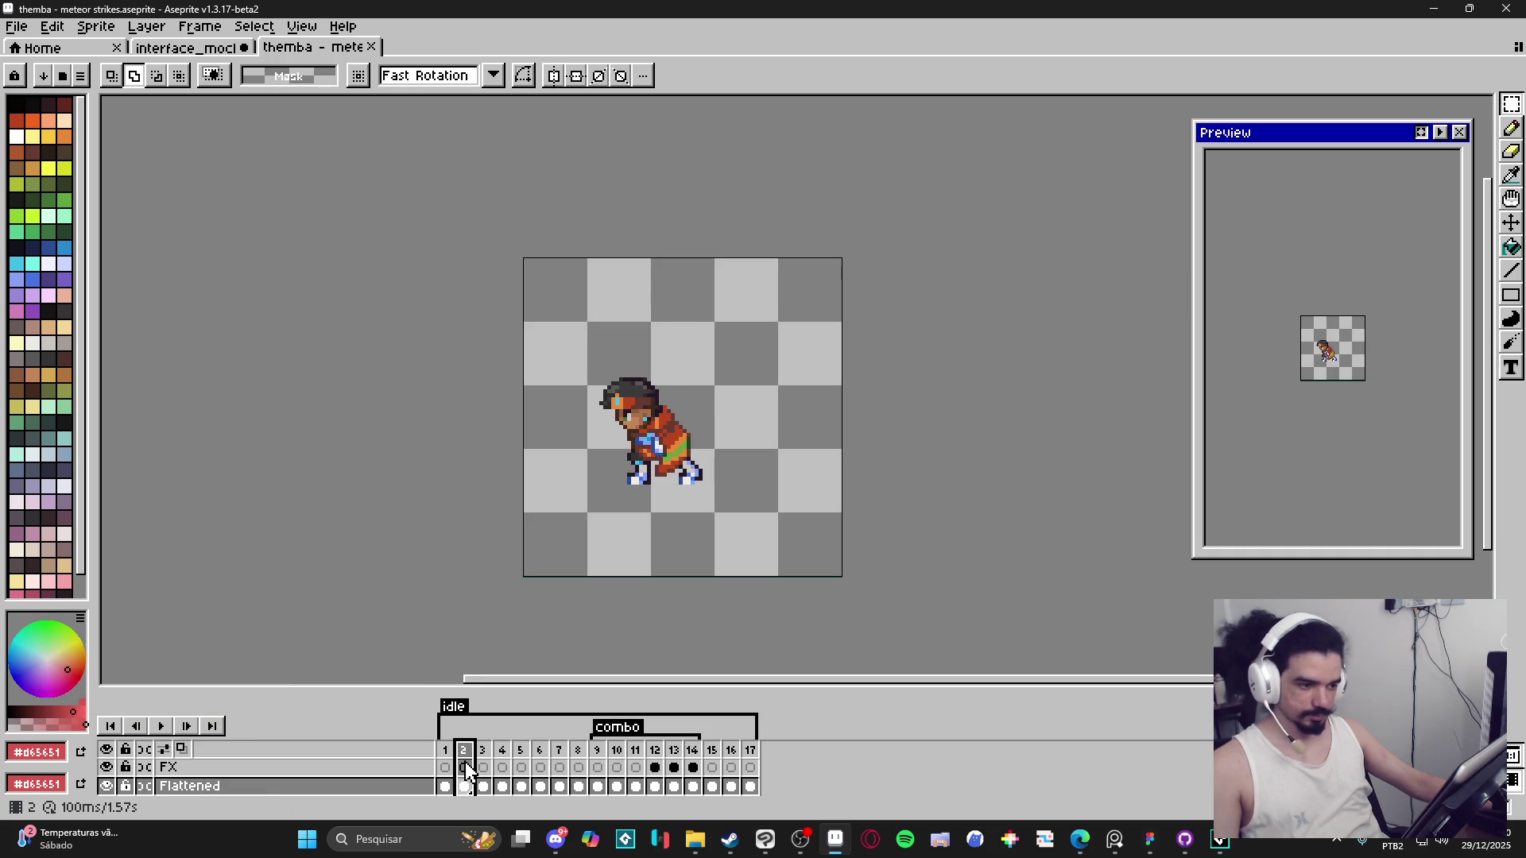
key("Right")
key("Right")
key("Right")
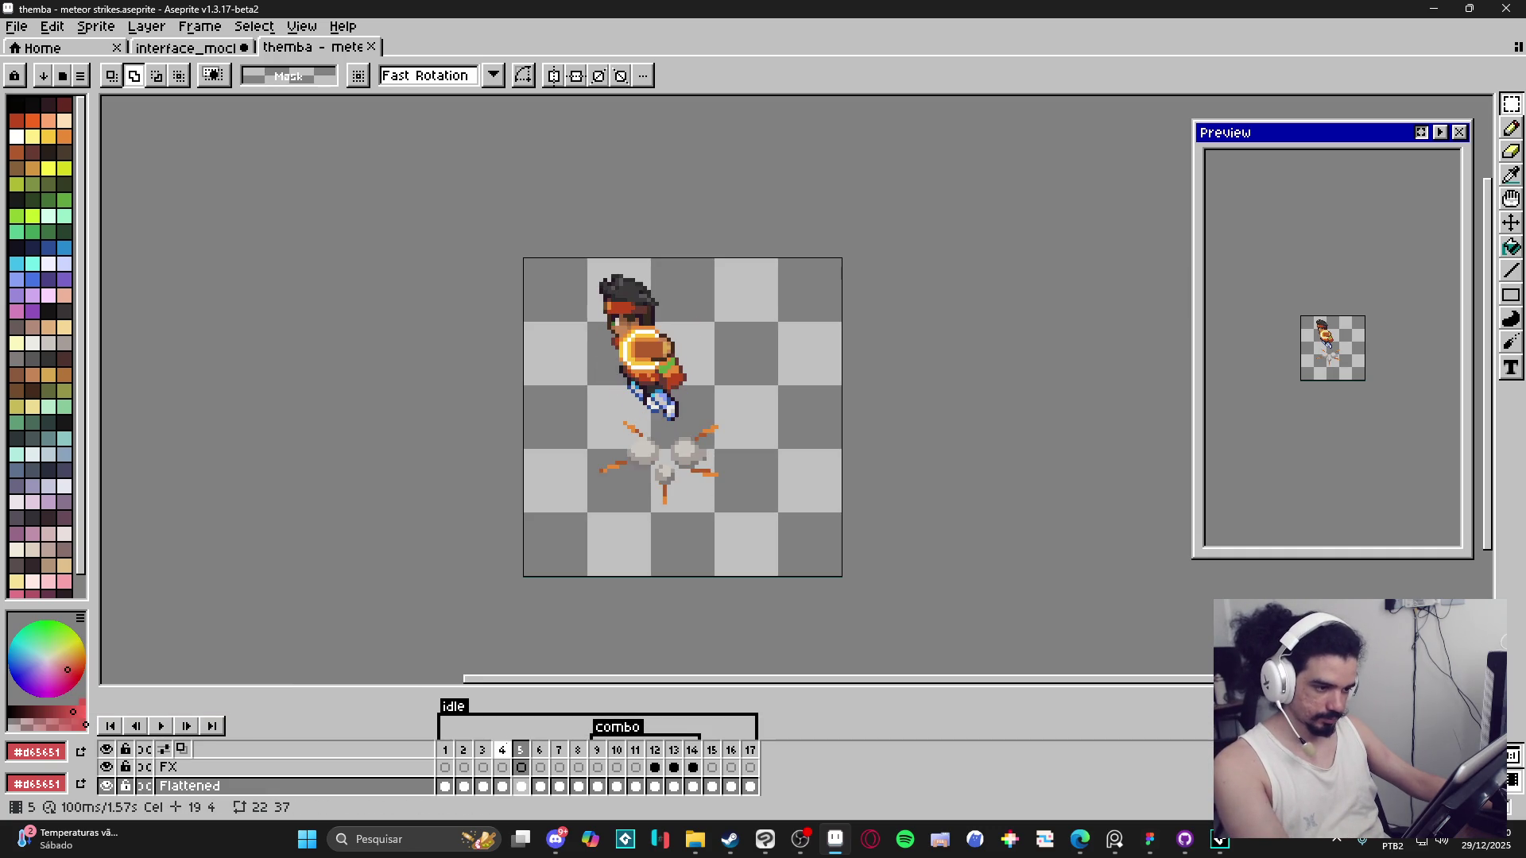
key("Right")
key("Right")
key("Left")
key("Left")
key("Left")
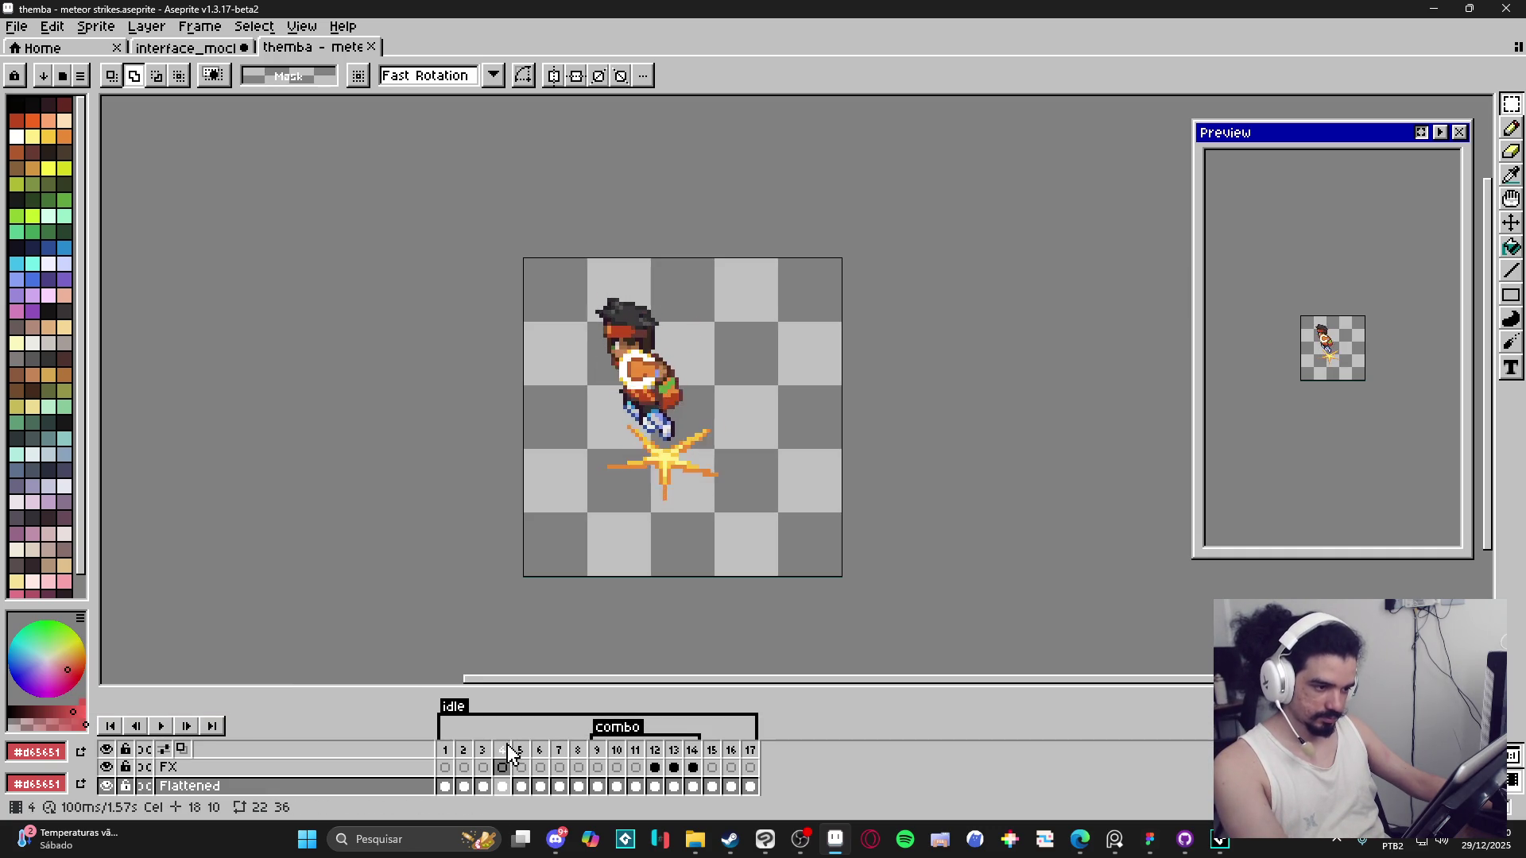
key("Left")
key("Right")
key("Right")
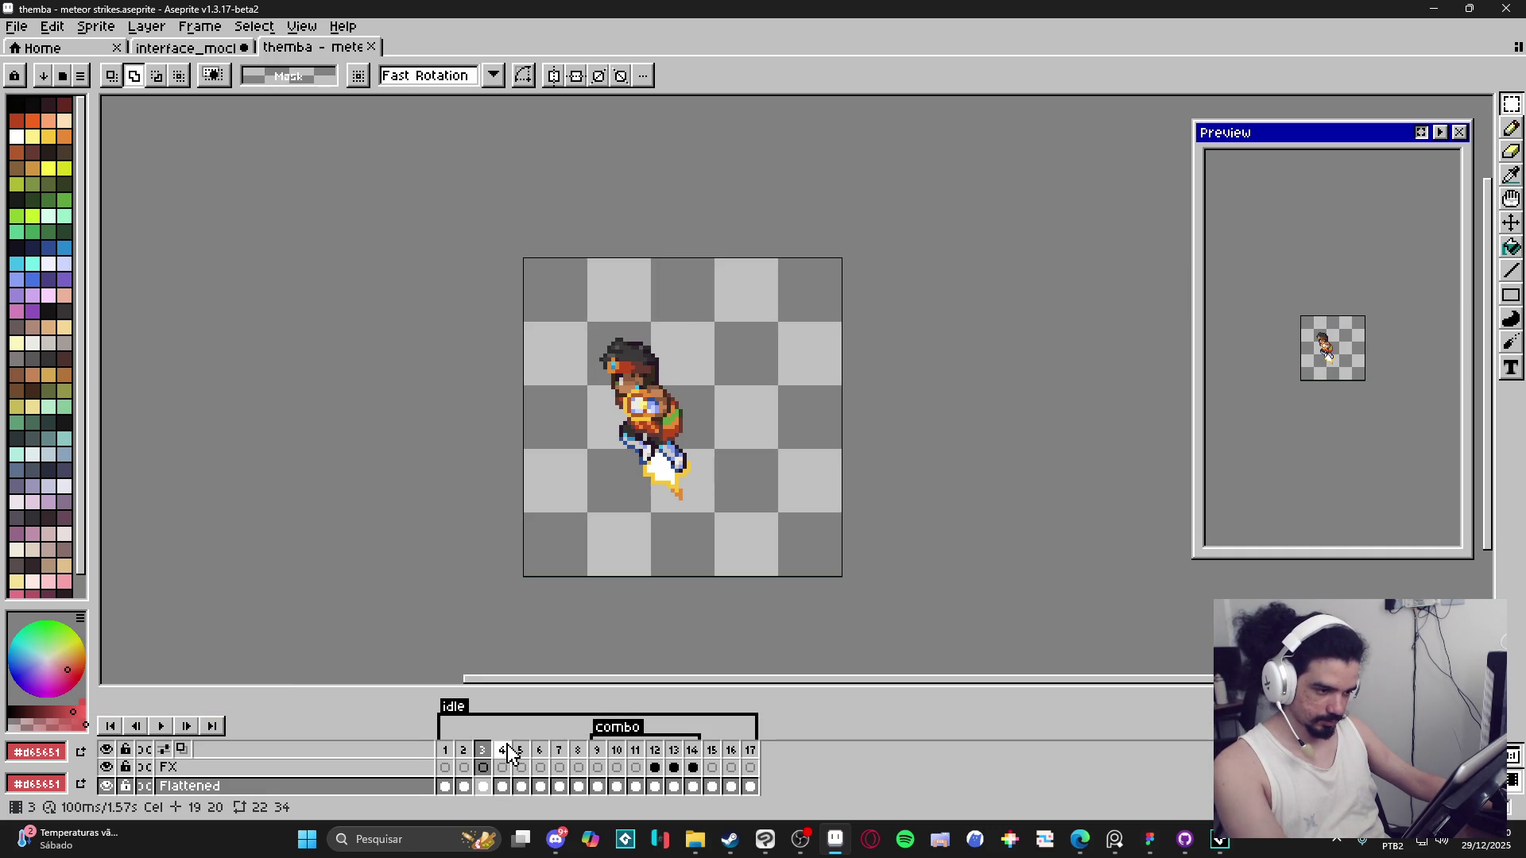
key("Right")
key("Right")
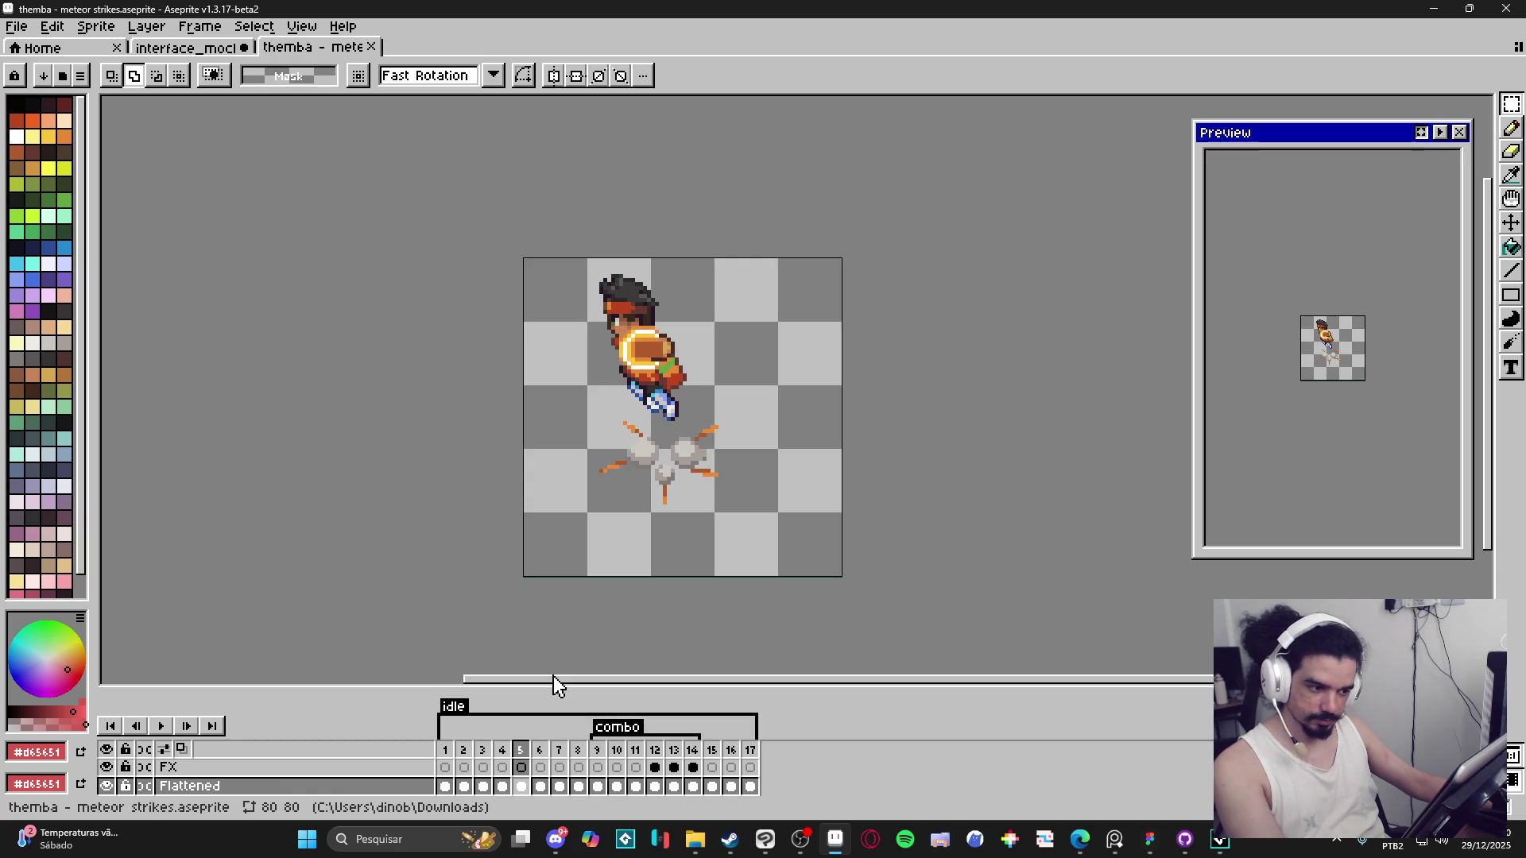
key("Right")
key("Right")
key("Right")
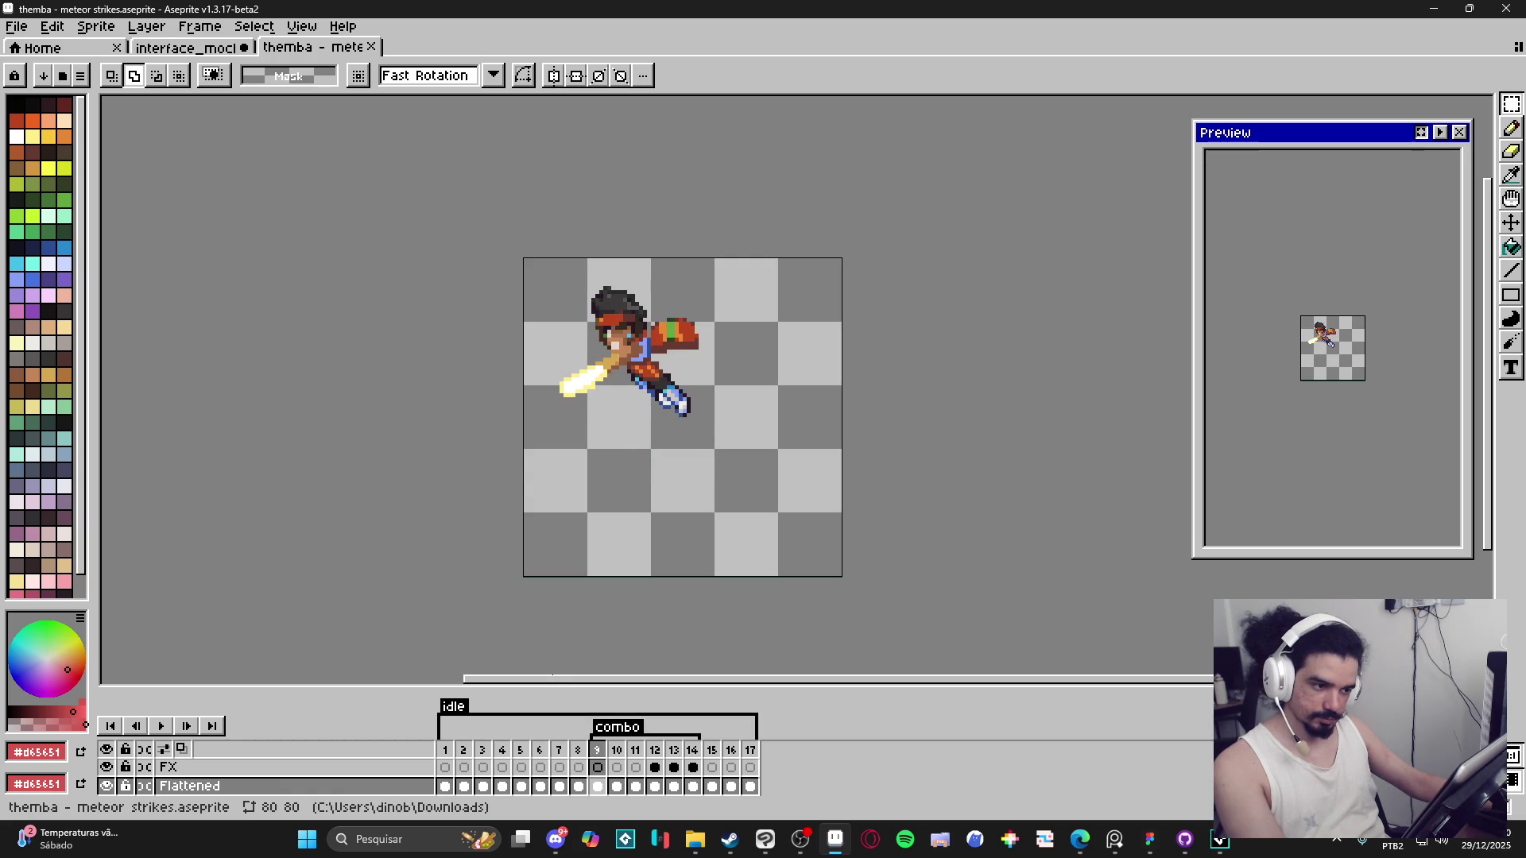
key("Right")
key("Right")
key("Right")
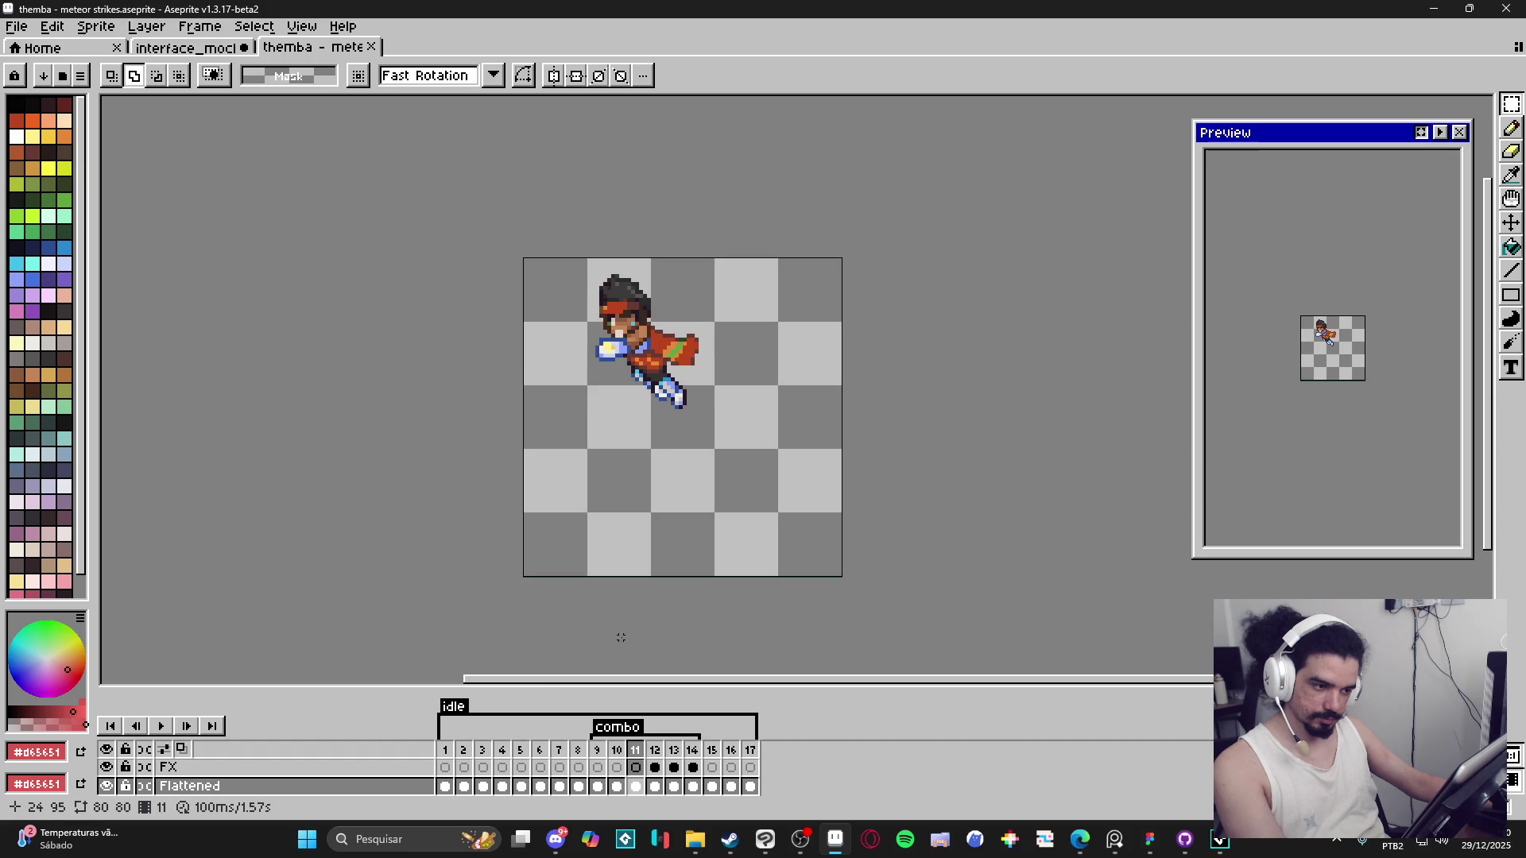
In Canvas Size, extend the canvas's left border by 52 px.
left_click_drag(545, 538, 596, 545)
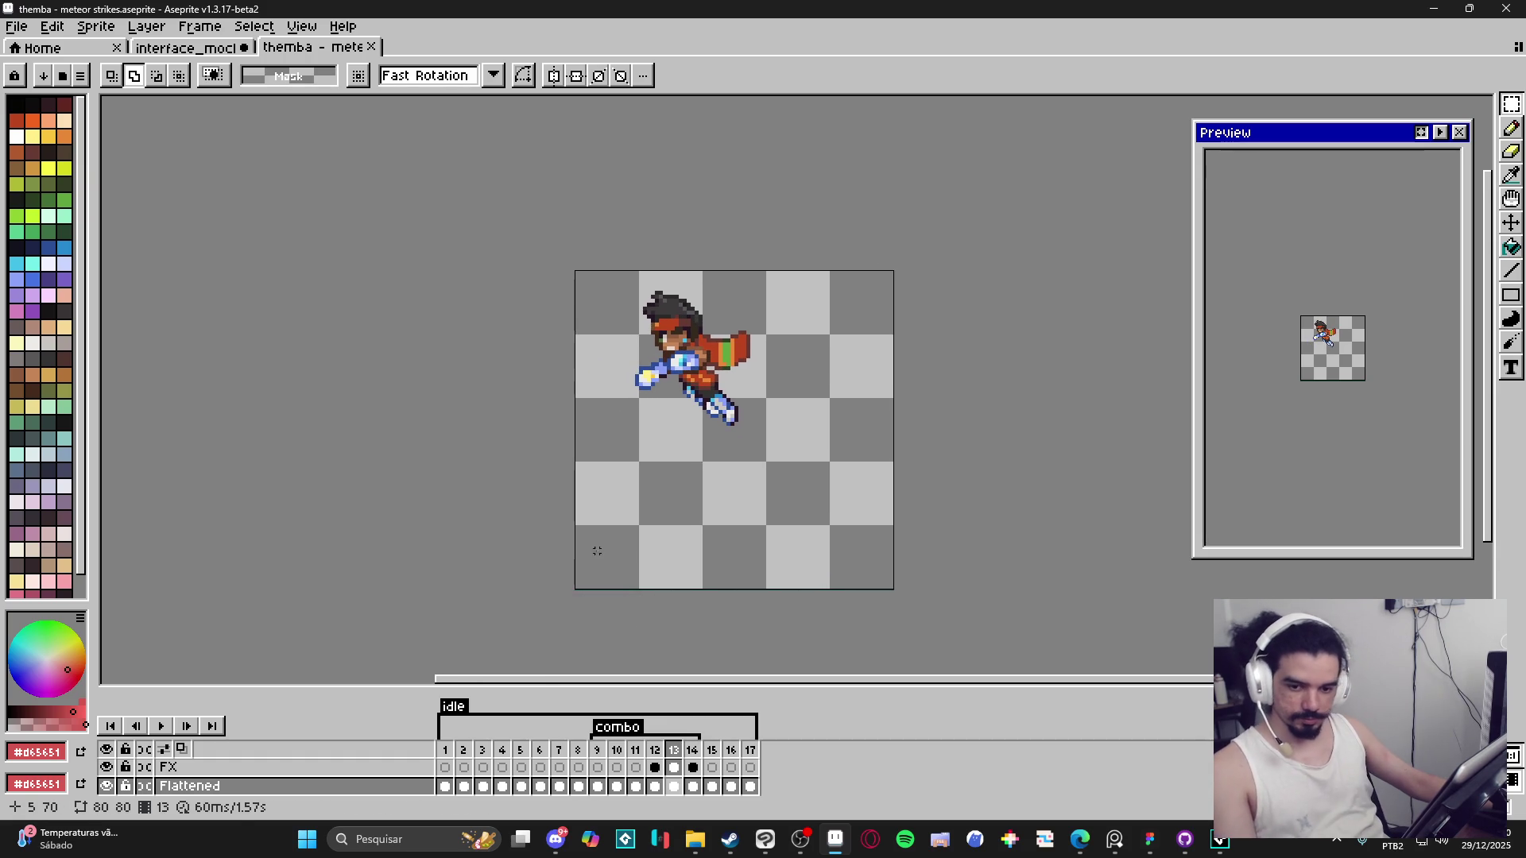
key("ctrl+alt+c")
mouse_move(575, 423)
left_mouse_down()
mouse_move(364, 395)
mouse_move(377, 413)
left_mouse_up()
Apply the 130 px width, then add 16 px on top for a 130×96 canvas.
left_click(985, 518)
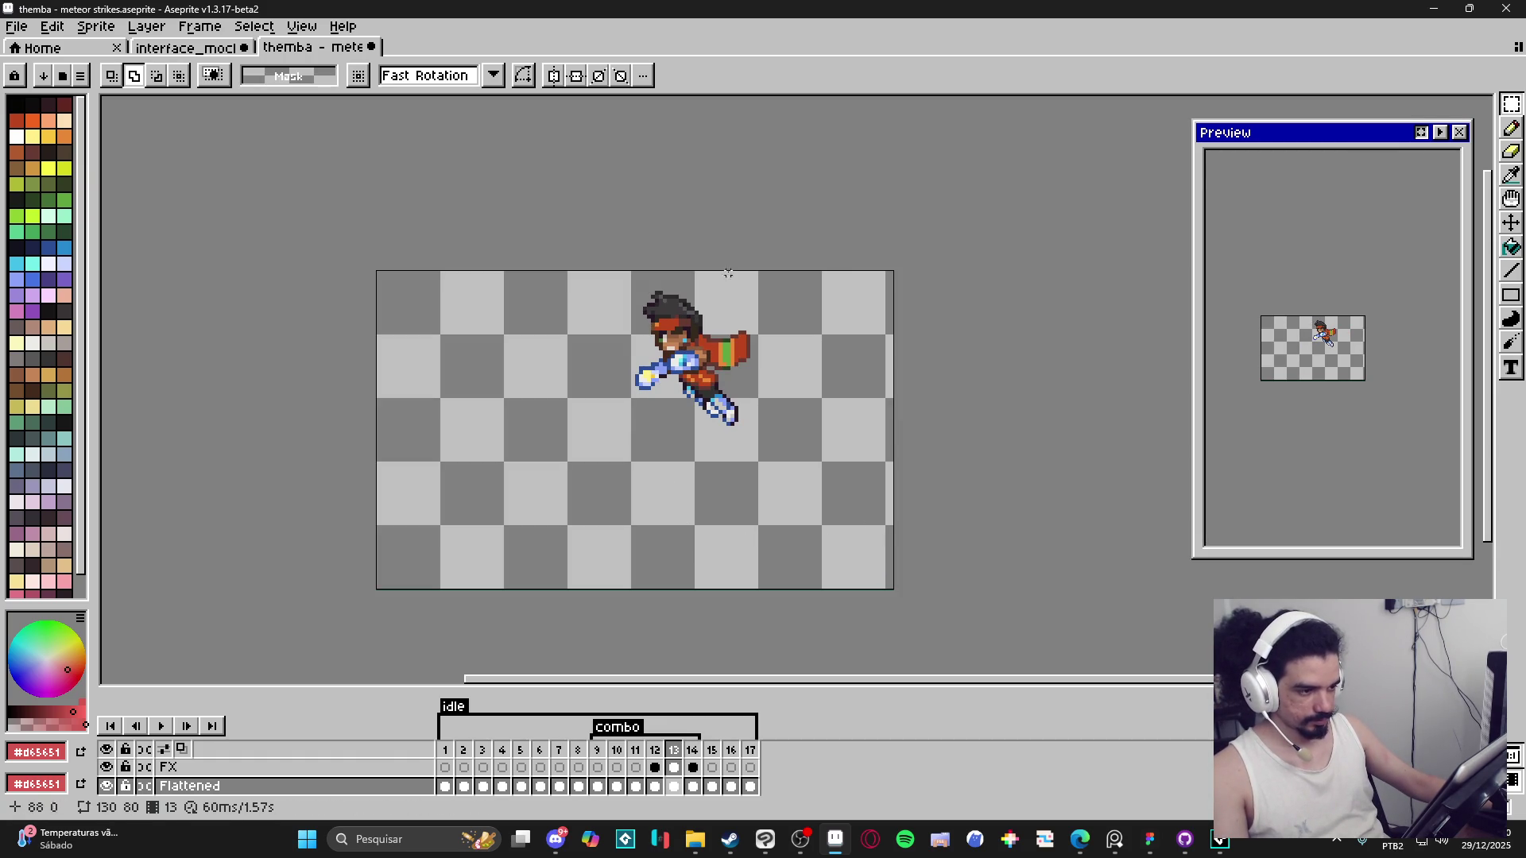
key("ctrl+alt+c")
left_click_drag(725, 255, 726, 209)
left_click(944, 512)
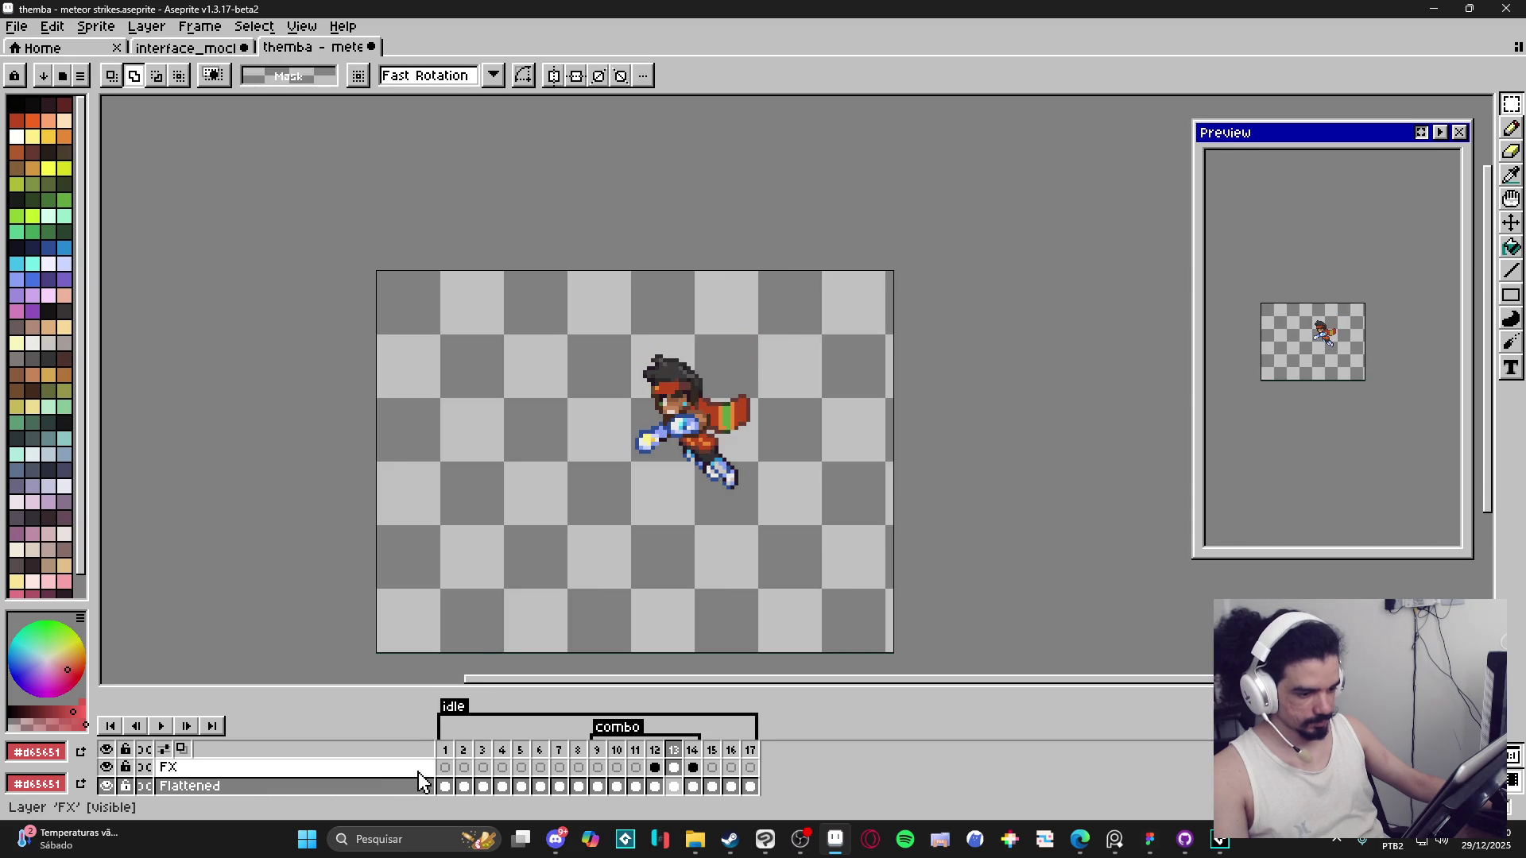
Return to frame 1, enlarge the timeline to list all five FX layers, and play the animation.
left_click(445, 750)
mouse_move(540, 574)
left_mouse_down()
mouse_move(613, 459)
mouse_move(609, 545)
left_mouse_up()
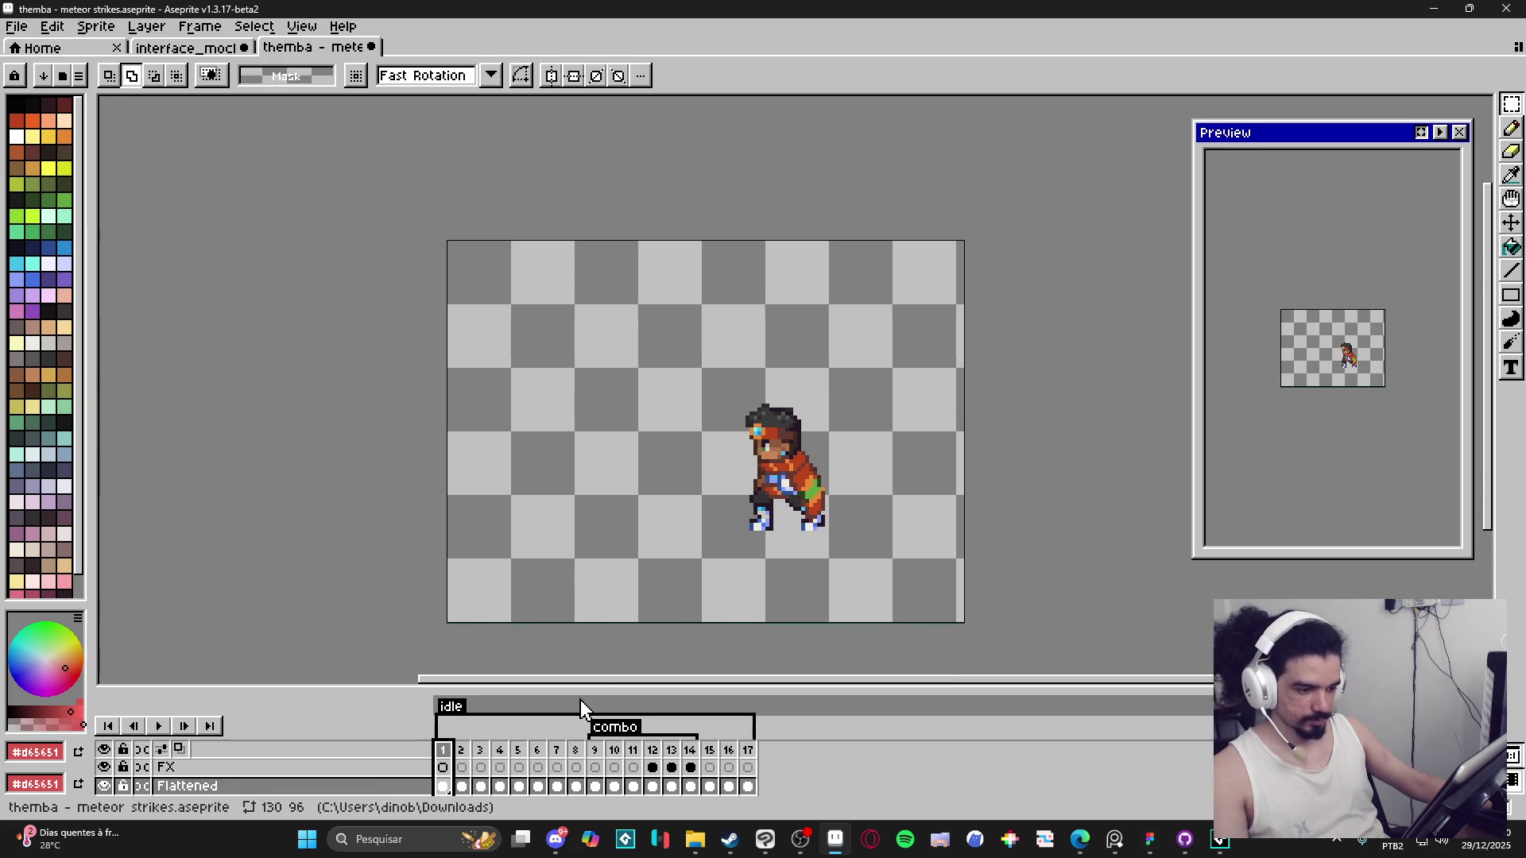
left_click_drag(583, 690, 592, 608)
left_click_drag(642, 514, 643, 453)
left_click_drag(580, 608, 586, 604)
left_click_drag(665, 495, 671, 504)
left_click(153, 639)
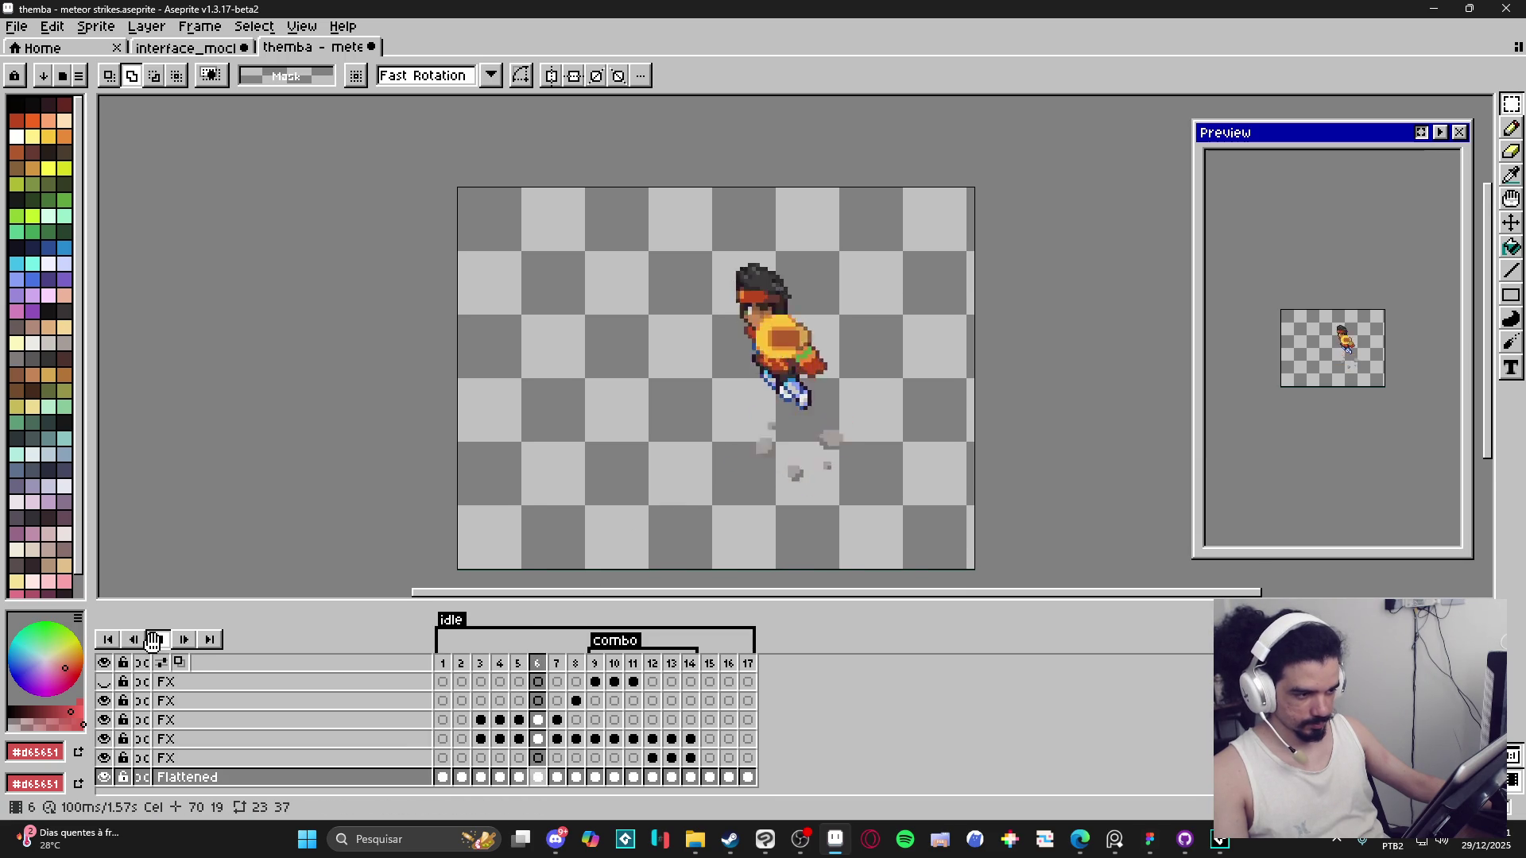
Stop playback on frame 3 and hide the third FX layer's burst effect.
left_click(448, 672)
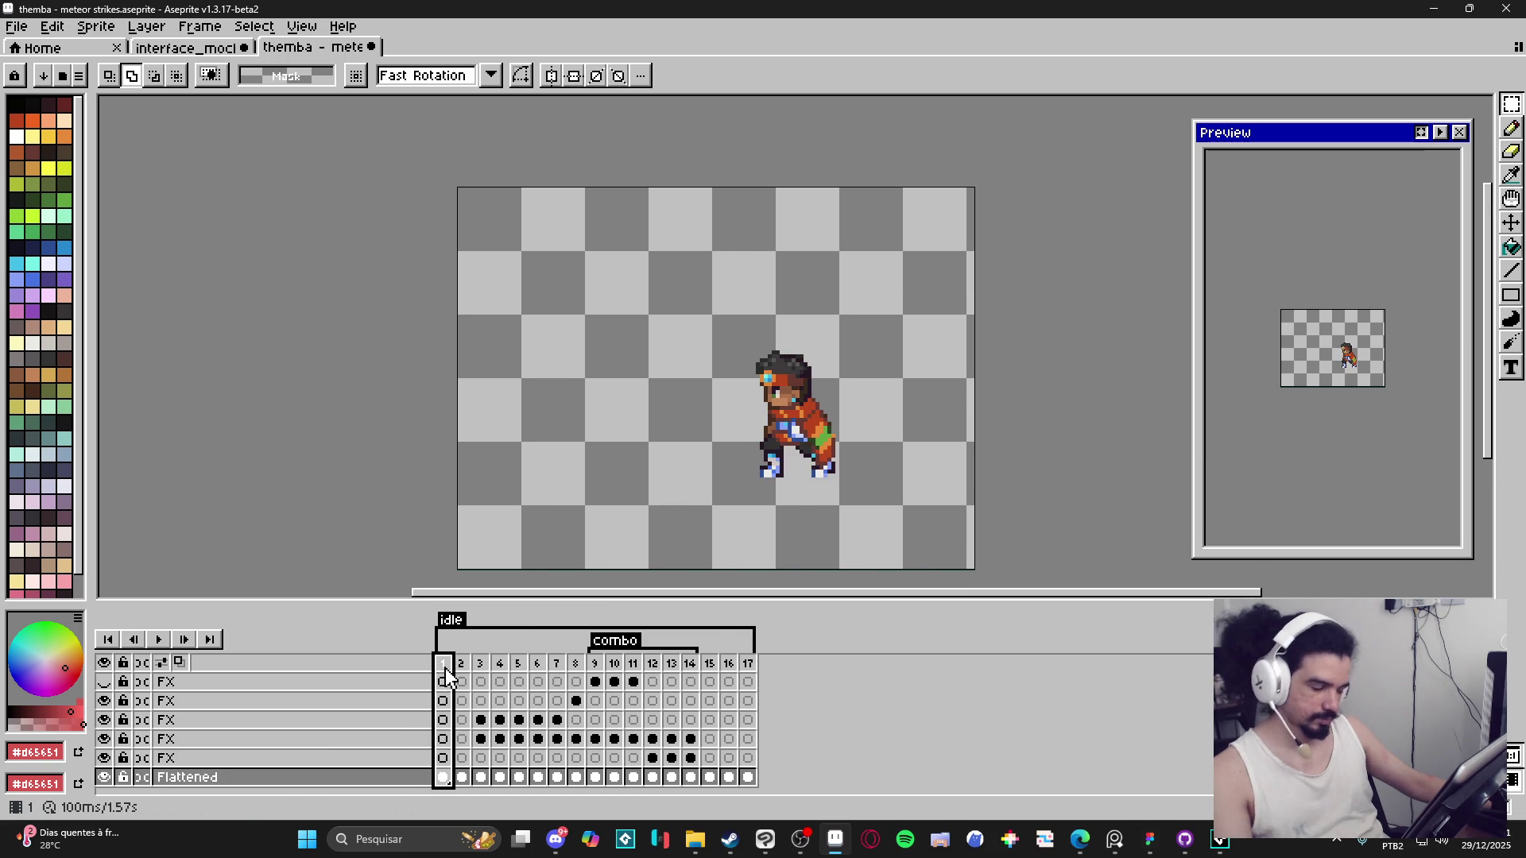
key("Right")
key("Right")
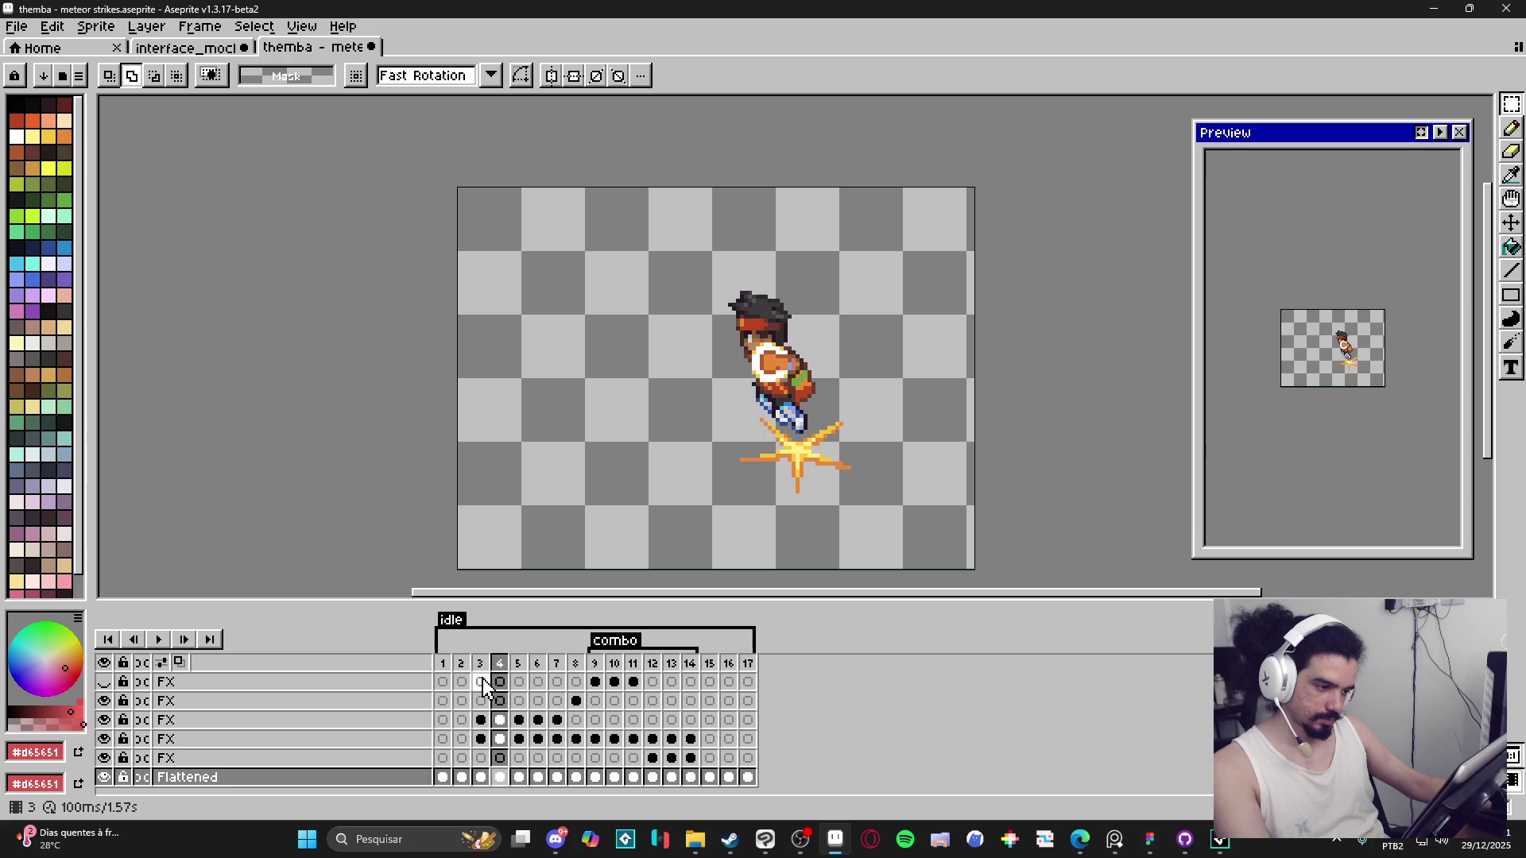
key("v")
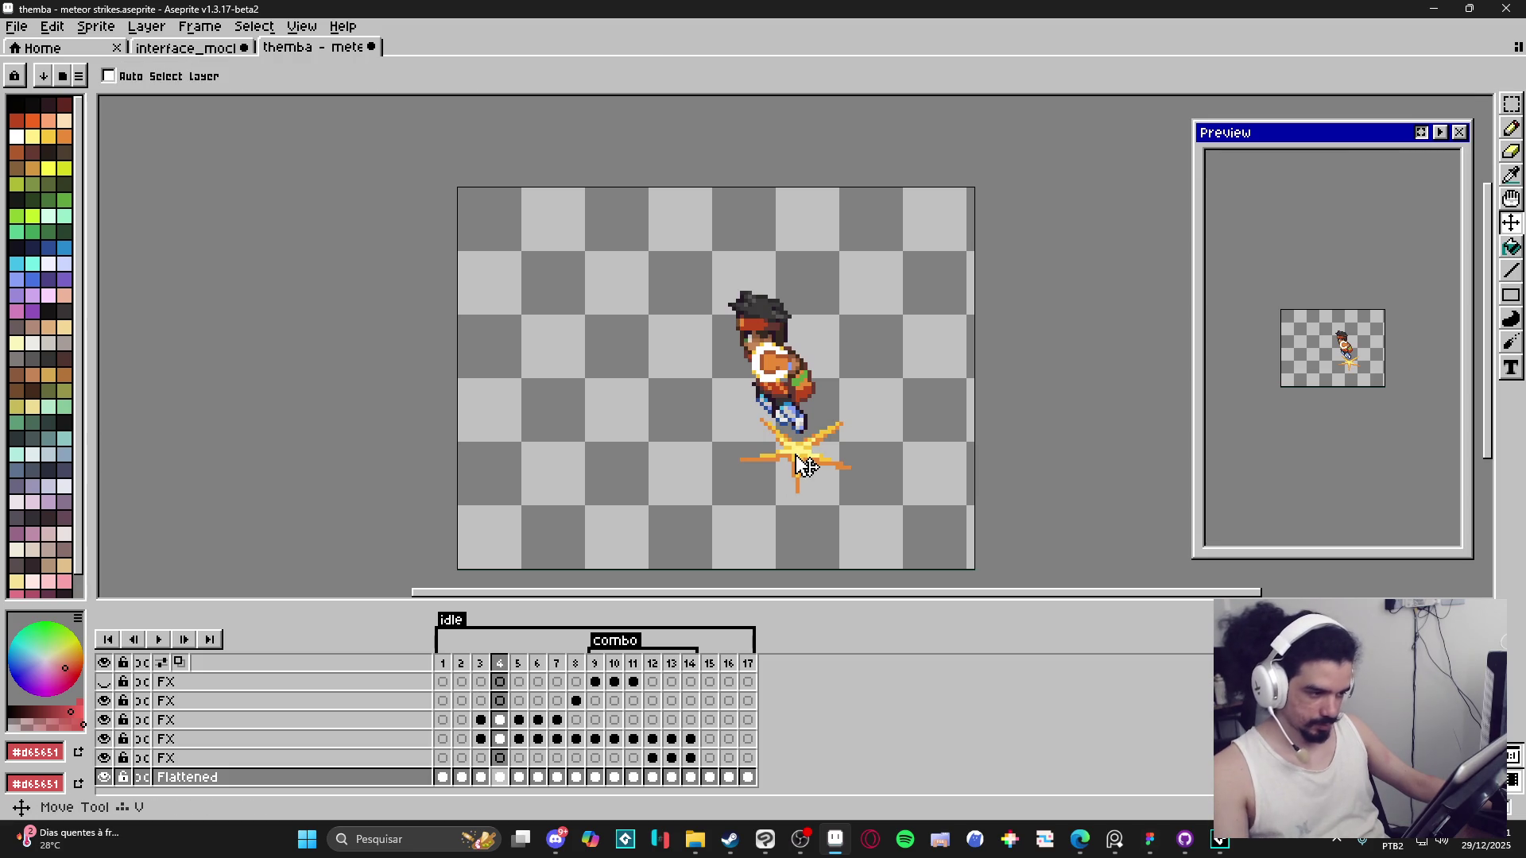
left_click(794, 459, "ctrl")
left_click(104, 719)
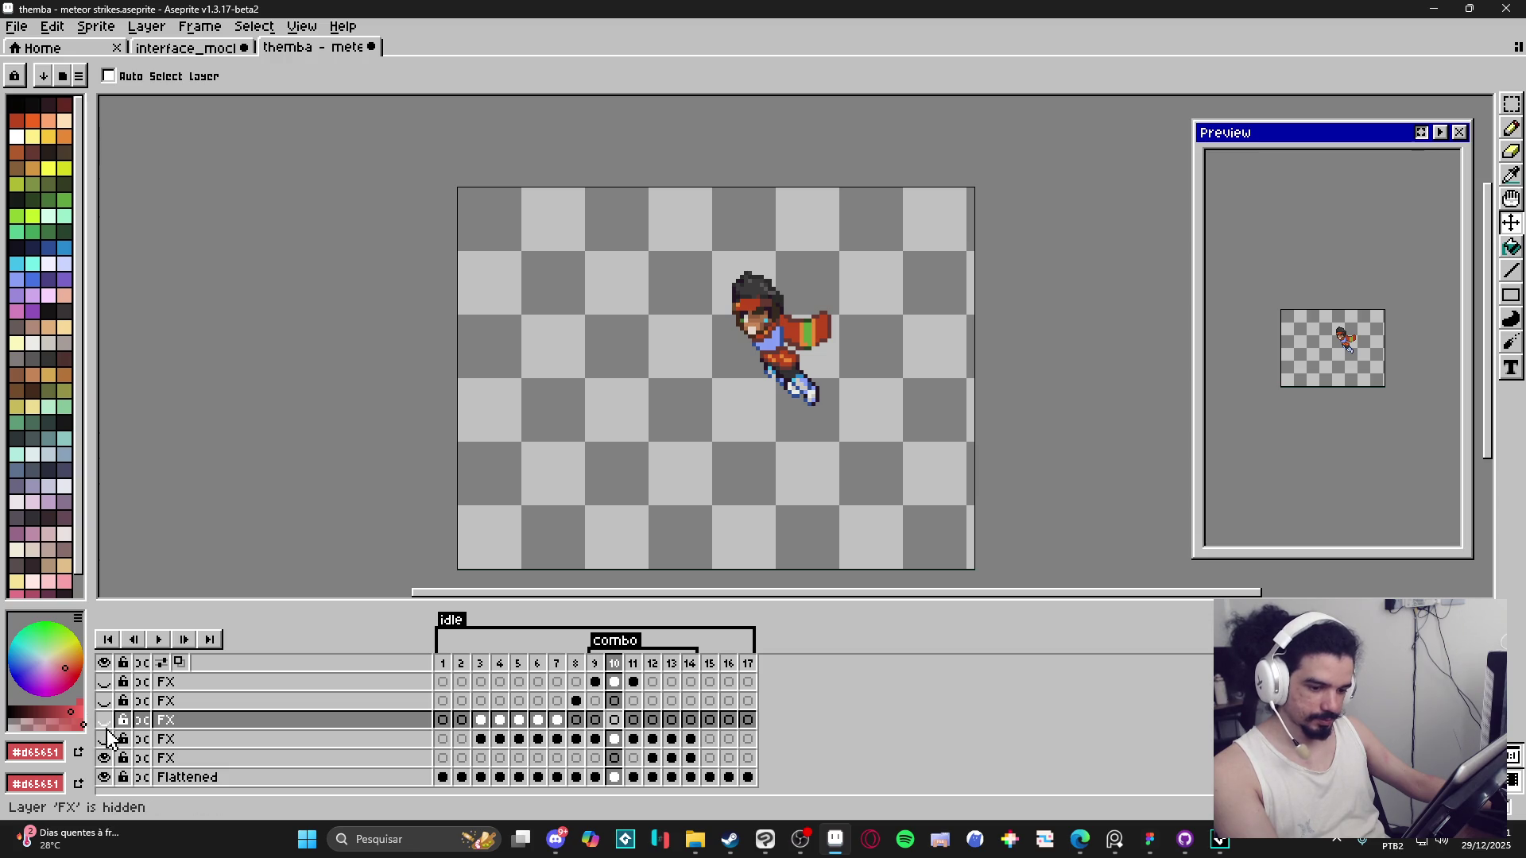
Show and select the fourth FX layer, then check the post-slash and wind-up frames.
left_click(105, 739)
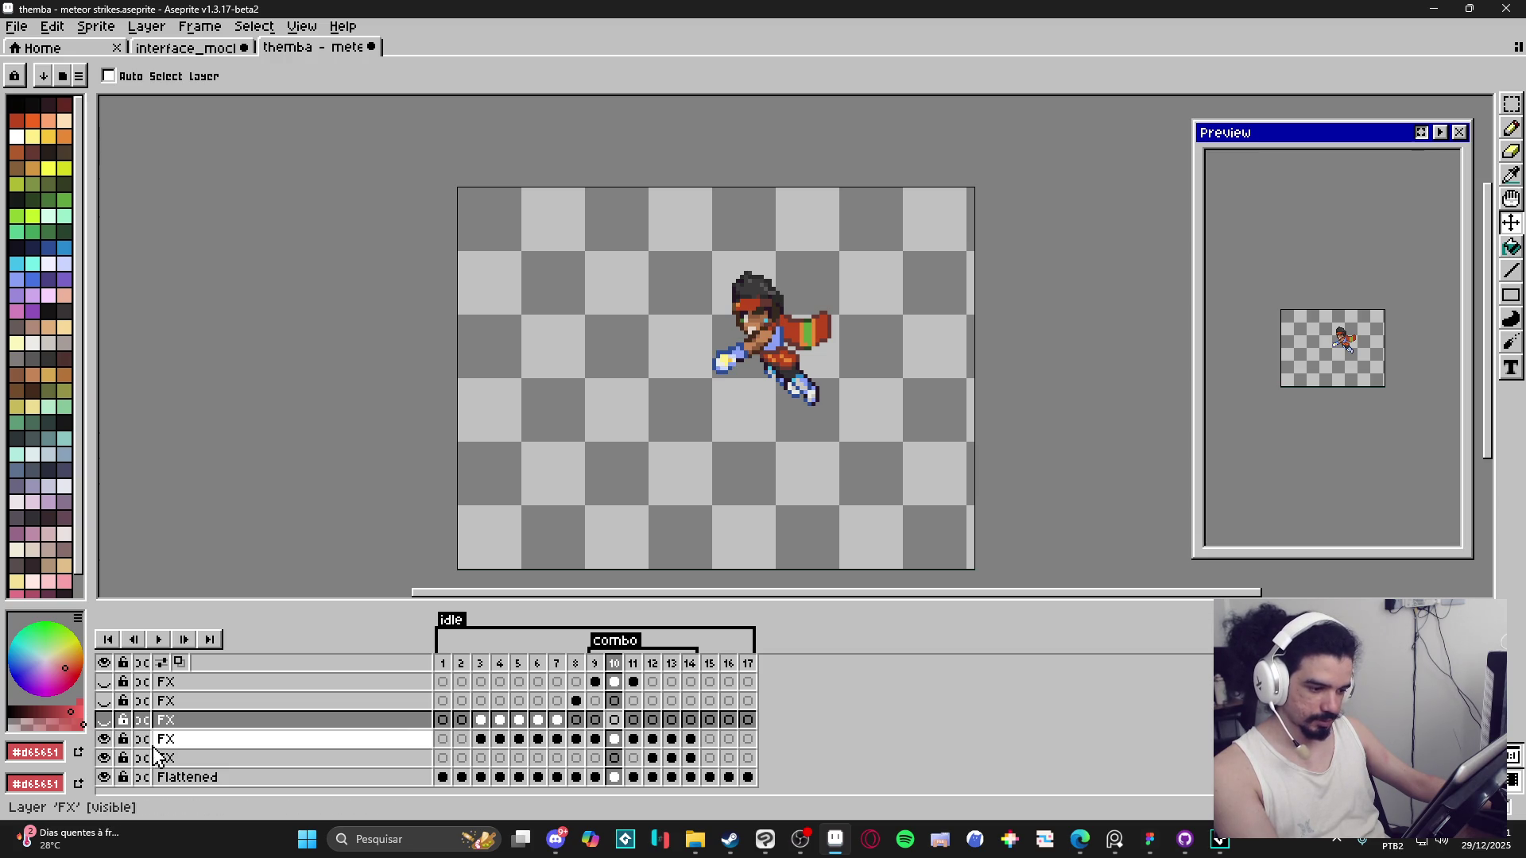
left_click(199, 739)
left_click(633, 739)
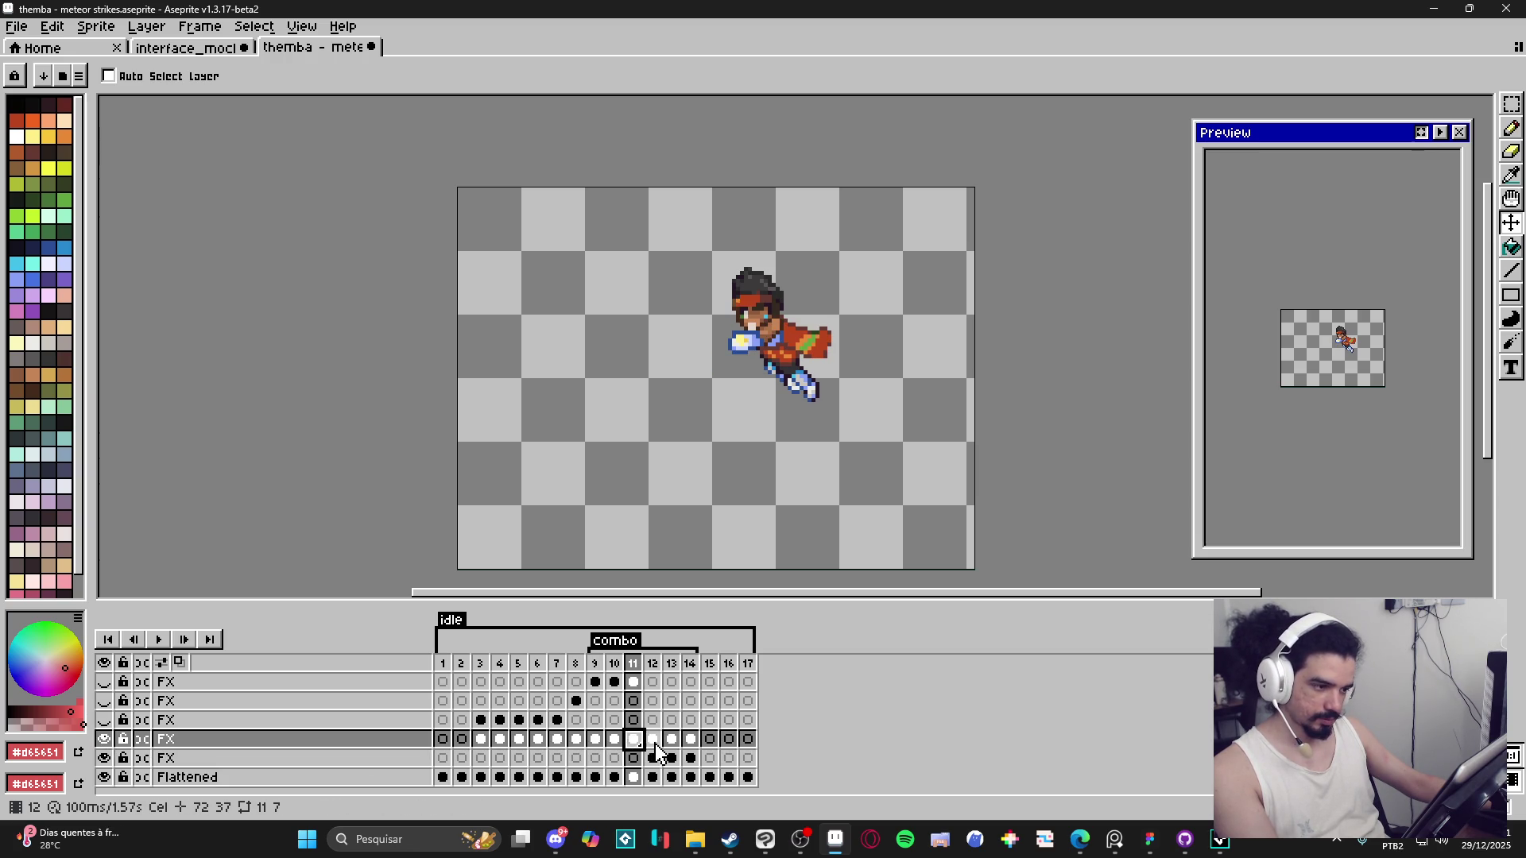
left_click(651, 739)
left_click(671, 739)
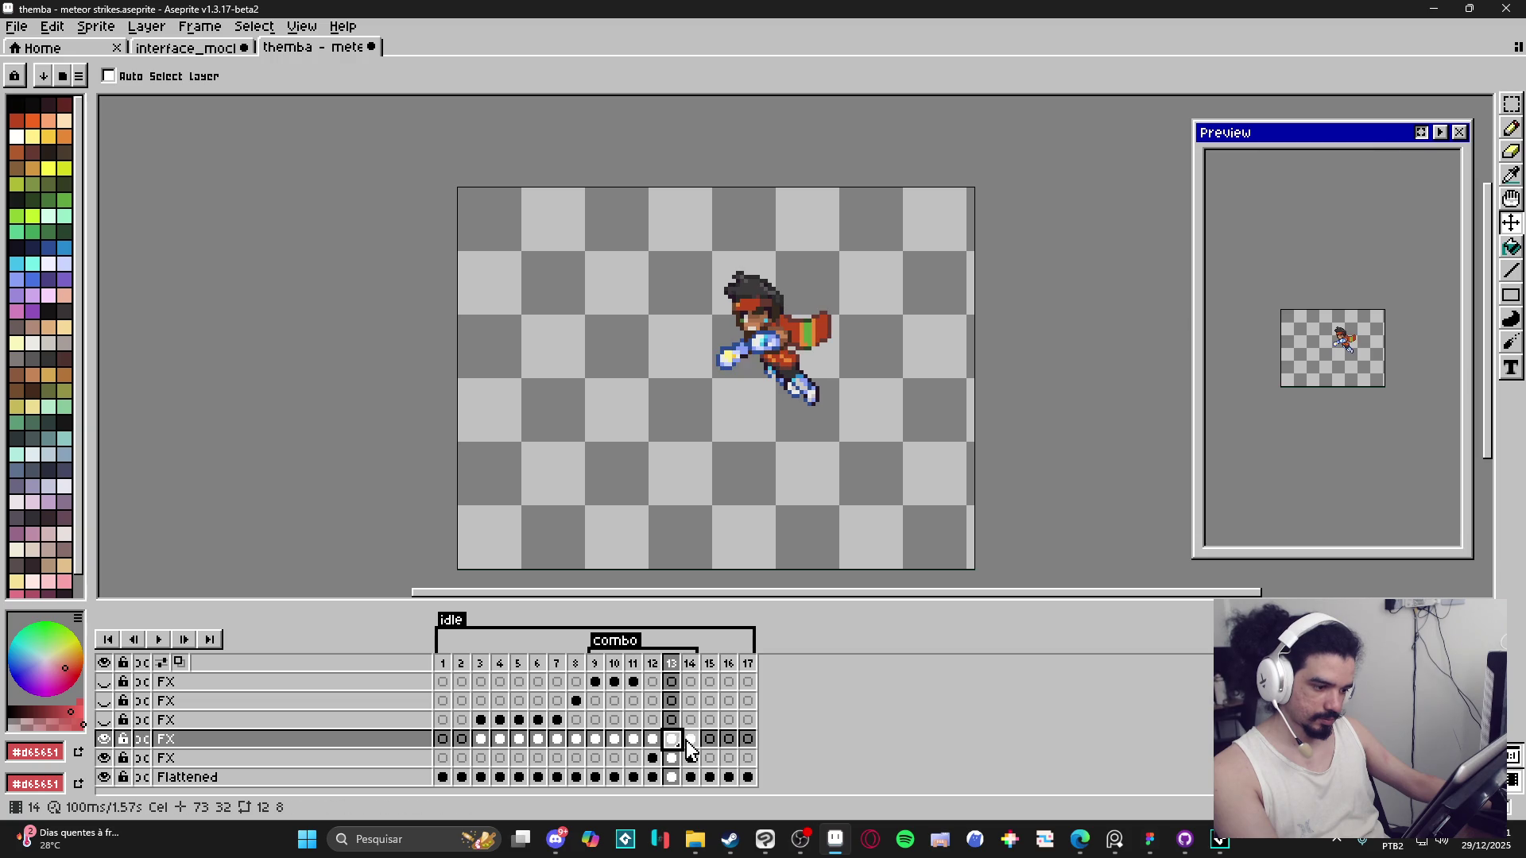
left_click(689, 739)
left_click(481, 739)
left_click(499, 739)
Step through frames 1 to 17 and play the animation to review it.
key("Right")
key("Right")
key("Right")
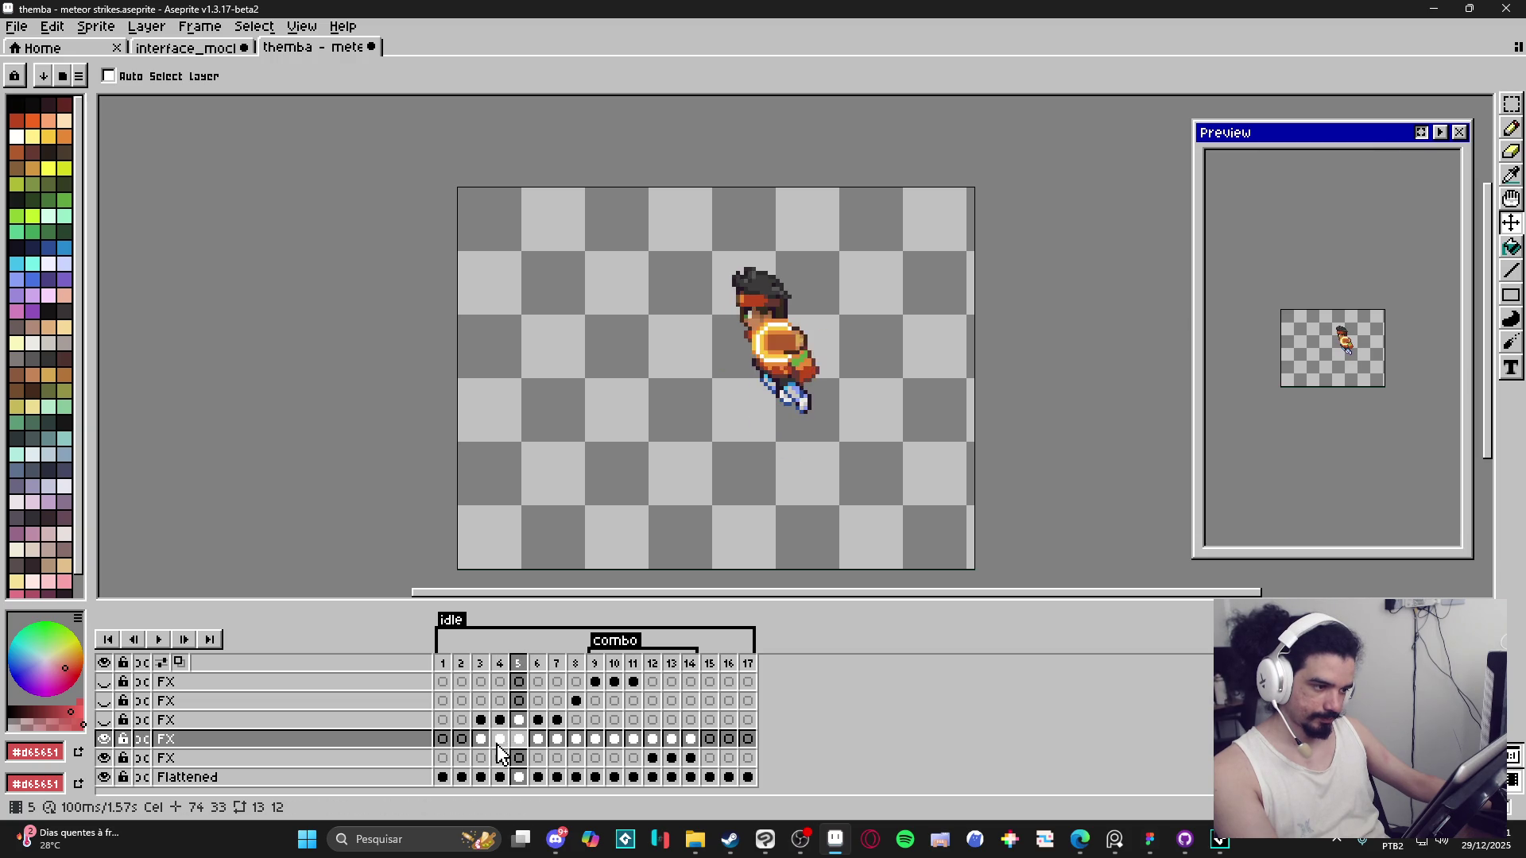
scroll(1345, 381, "up", 2)
key("Left")
key("Left")
key("Left")
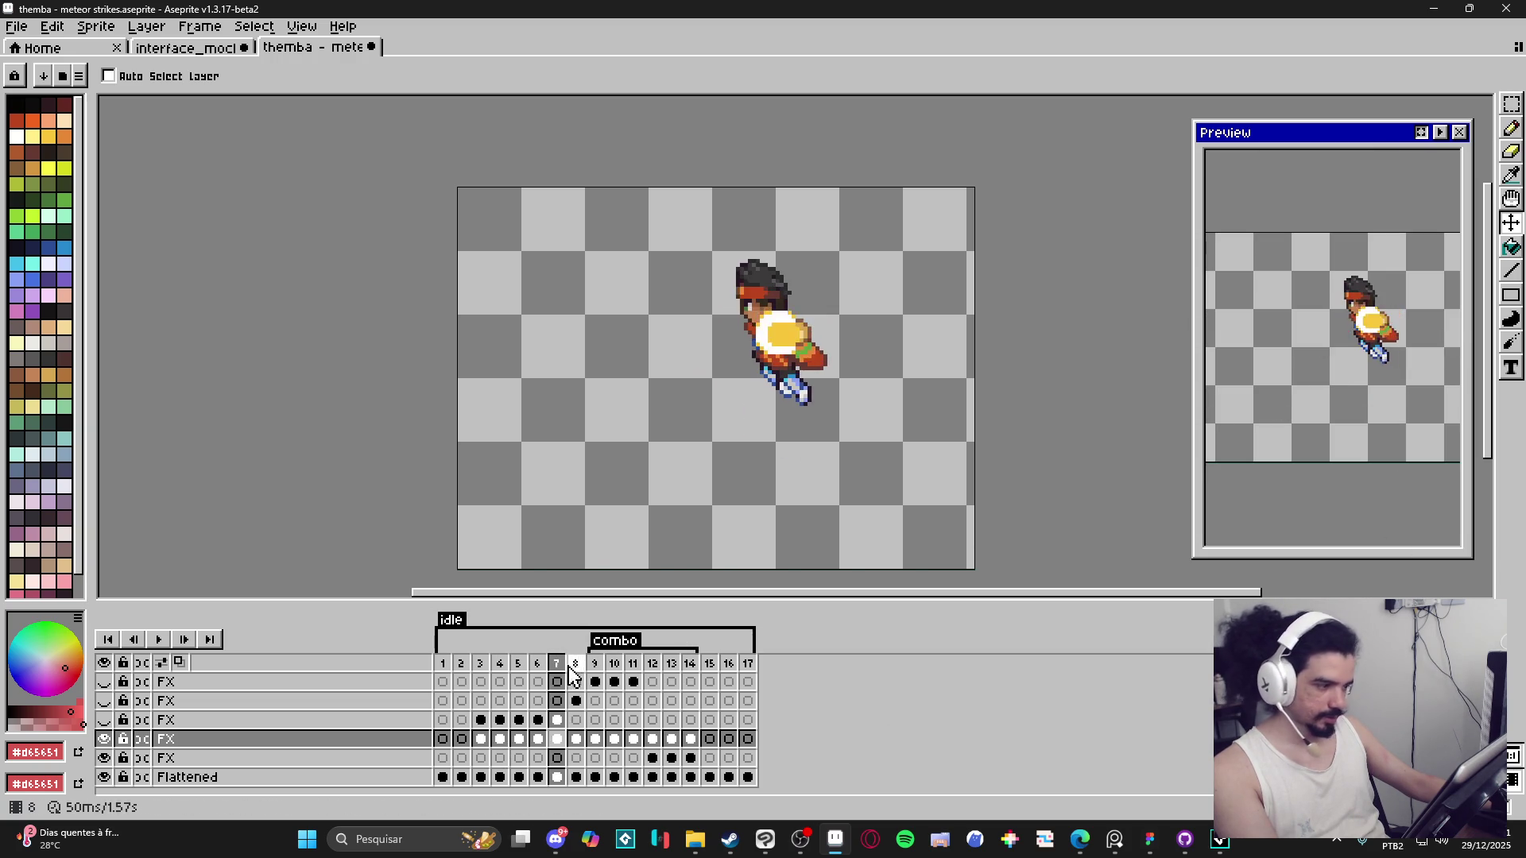
key("Right")
key("Right")
key("Right")
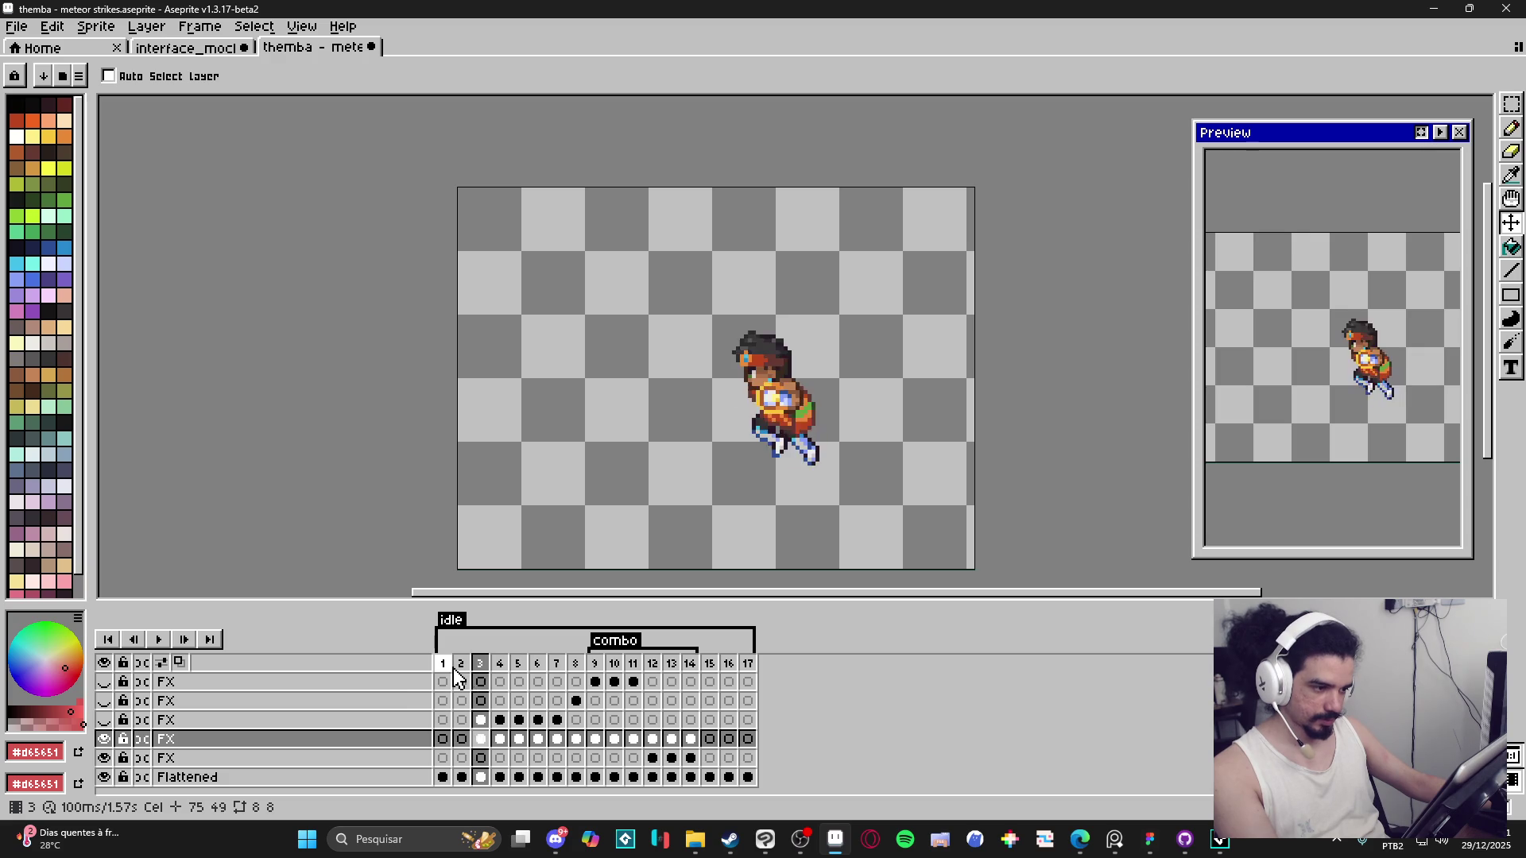
key("Right")
key("Right")
key("Right")
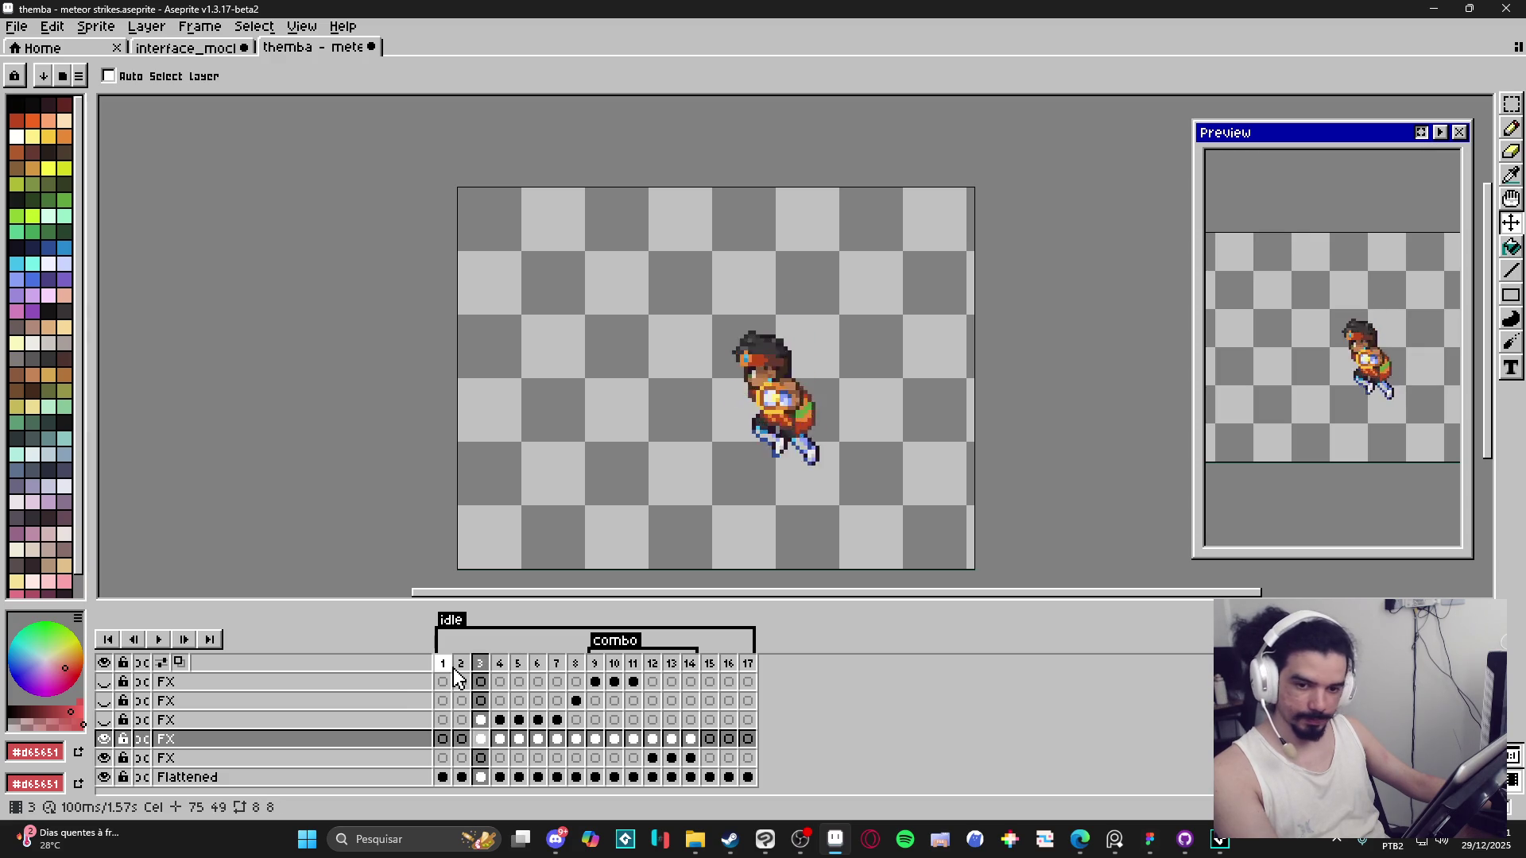
key("Left")
key("Left")
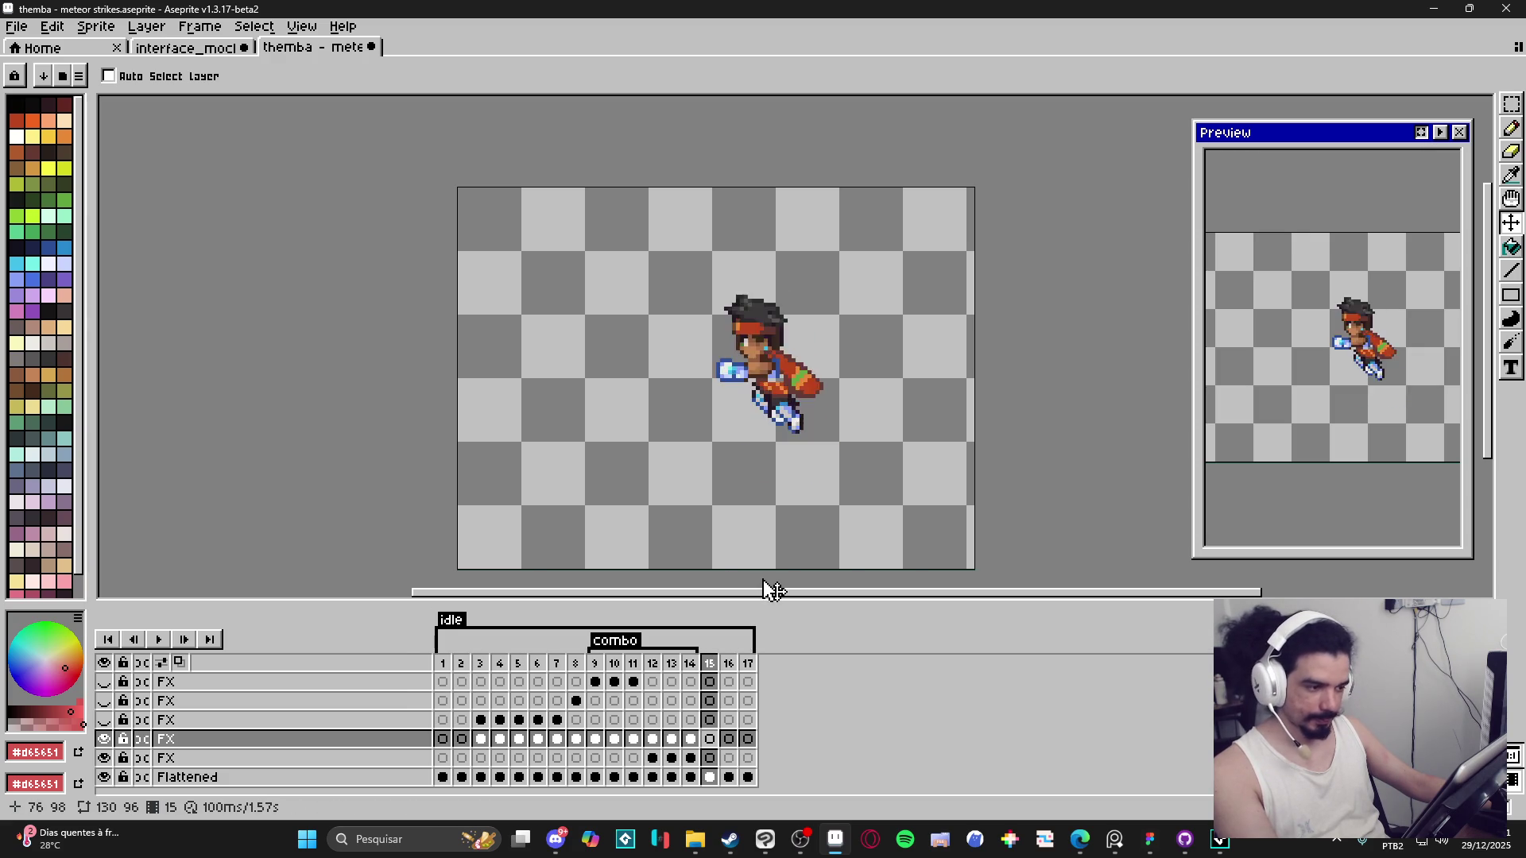
key("Right")
left_click(445, 741)
key("Right")
key("Right")
key("Right")
key("Right")
key("Right")
key("Right")
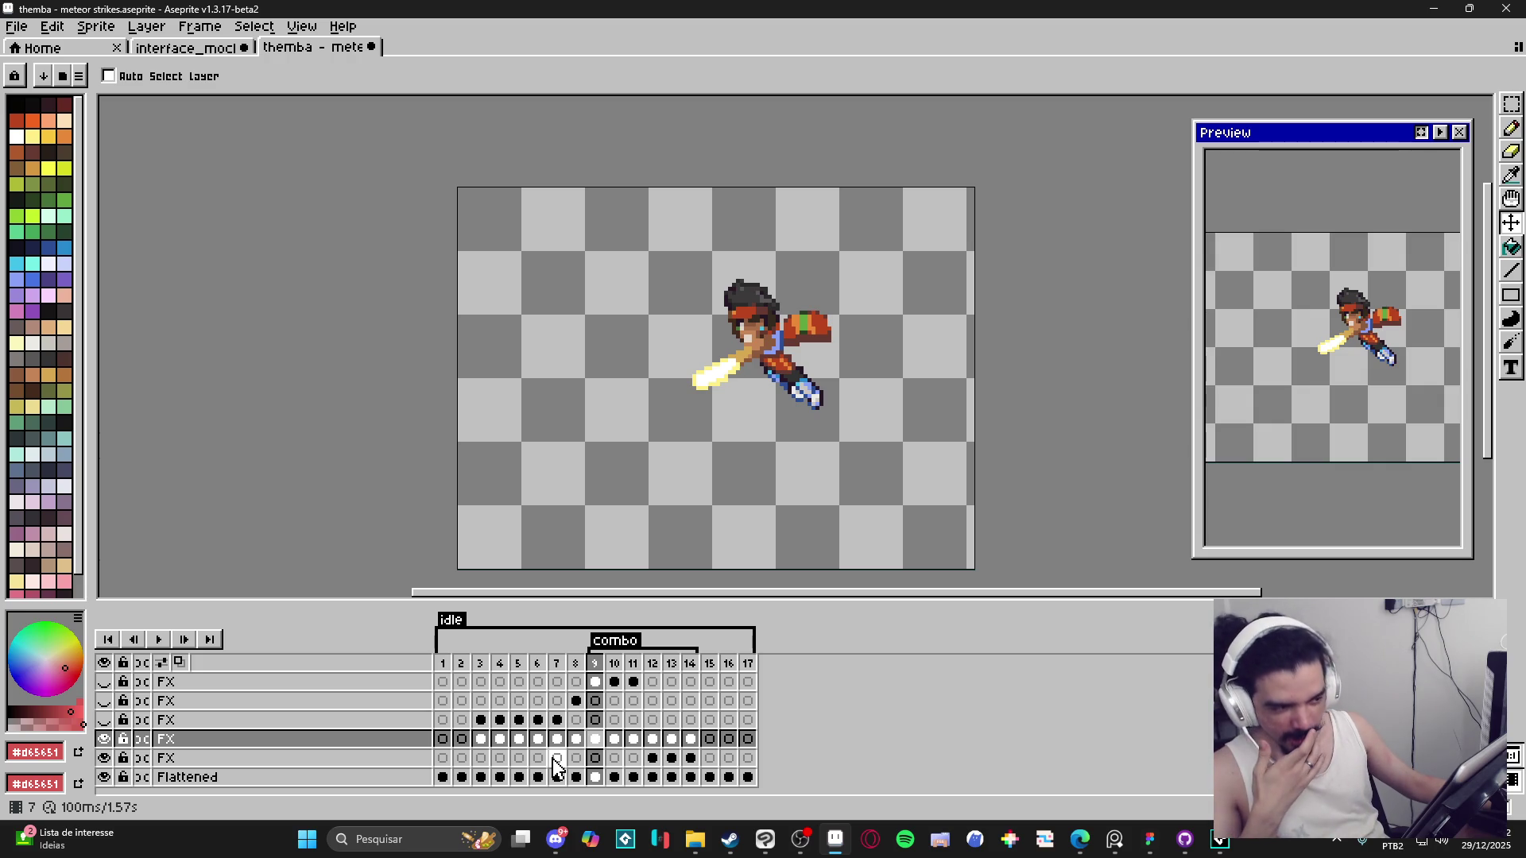
key("Return")
mouse_move(572, 848)
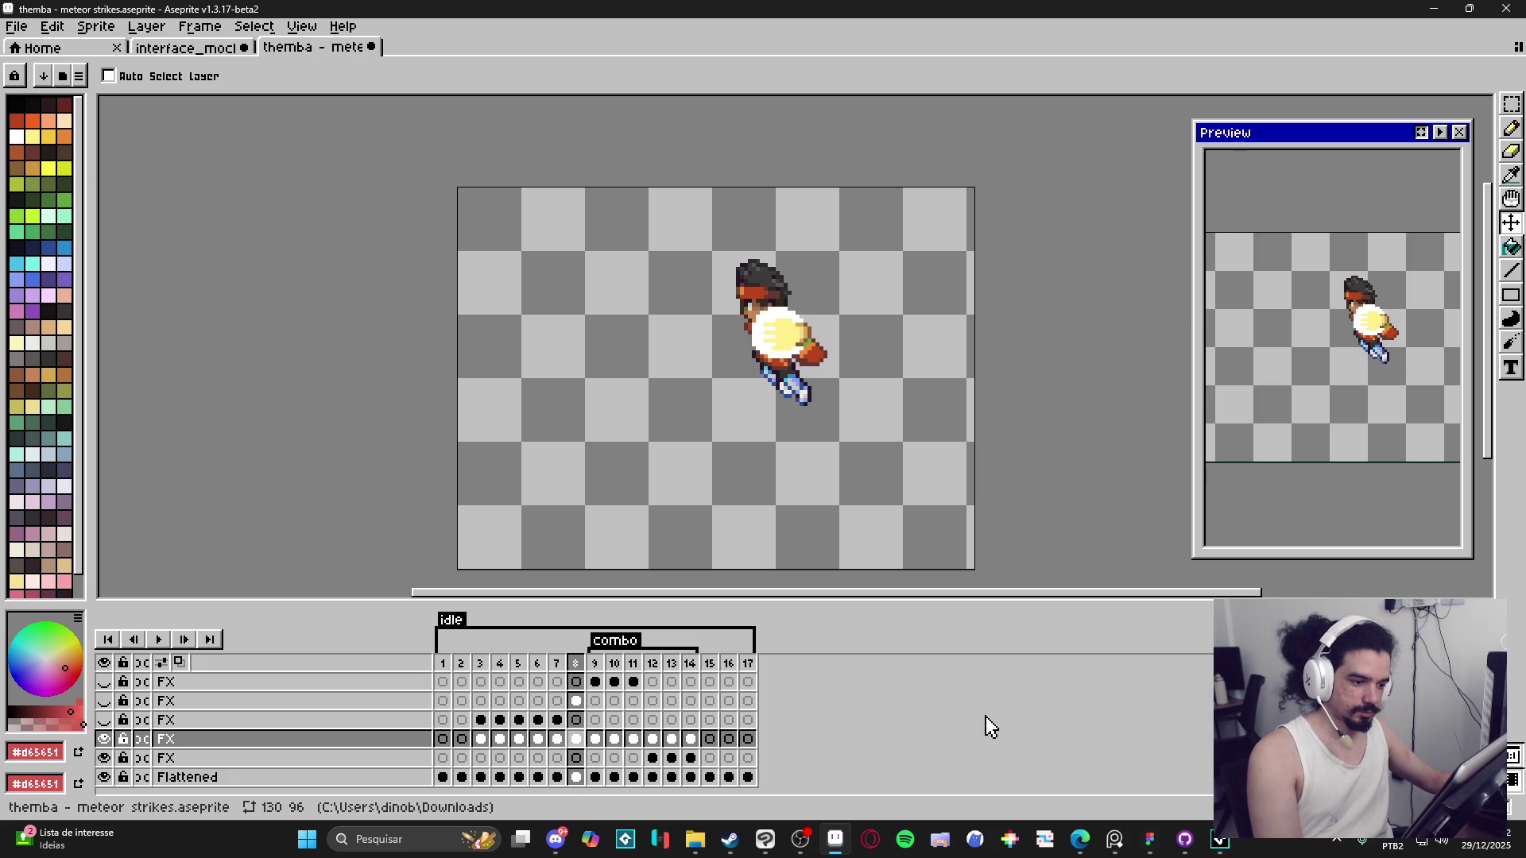
Flip between frames 8 and 9 to compare the glow and slash timing.
key("Right")
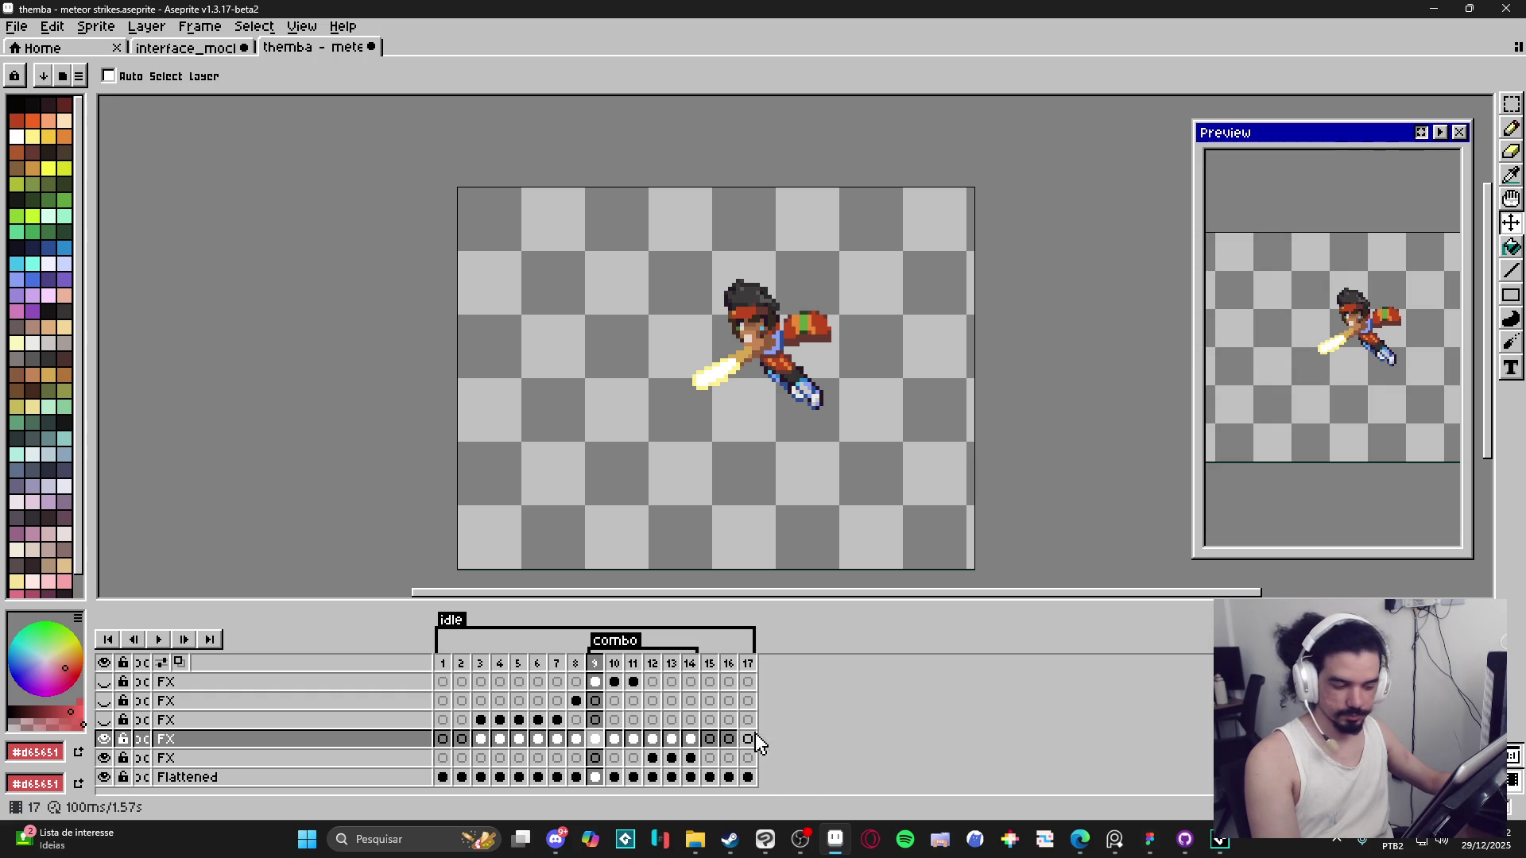
key("Left")
key("Right")
key("Left")
key("Left")
key("Left")
key("Right")
key("Right")
key("Right")
key("Left")
key("Right")
key("Left")
key("Left")
key("Left")
key("Right")
key("Right")
key("Right")
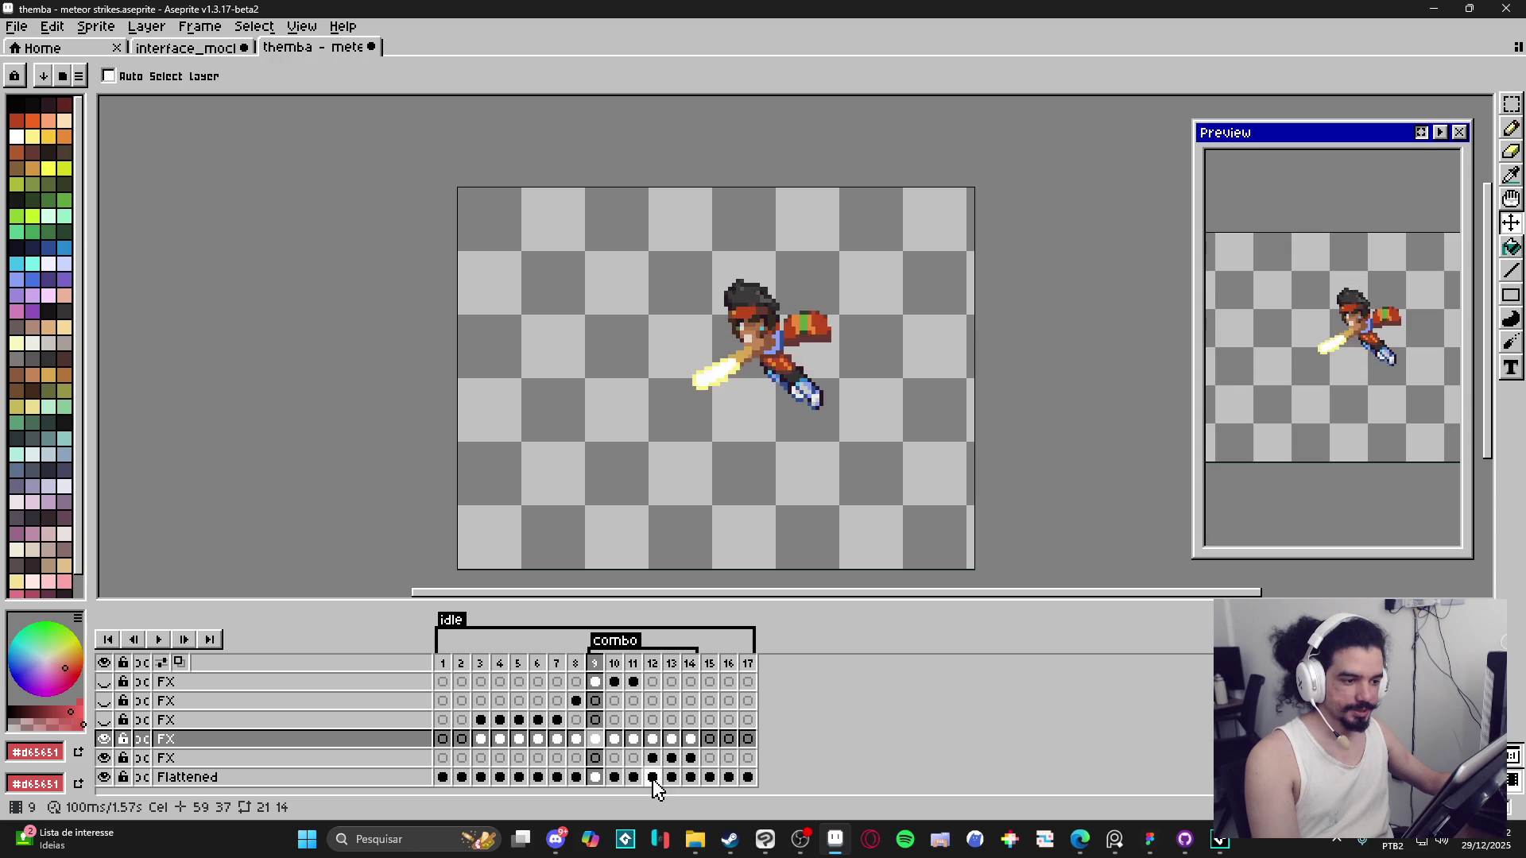
key("Left")
key("Left")
key("Right")
key("Right")
key("Left")
key("Left")
key("Left")
key("Left")
key("Right")
key("Right")
key("Right")
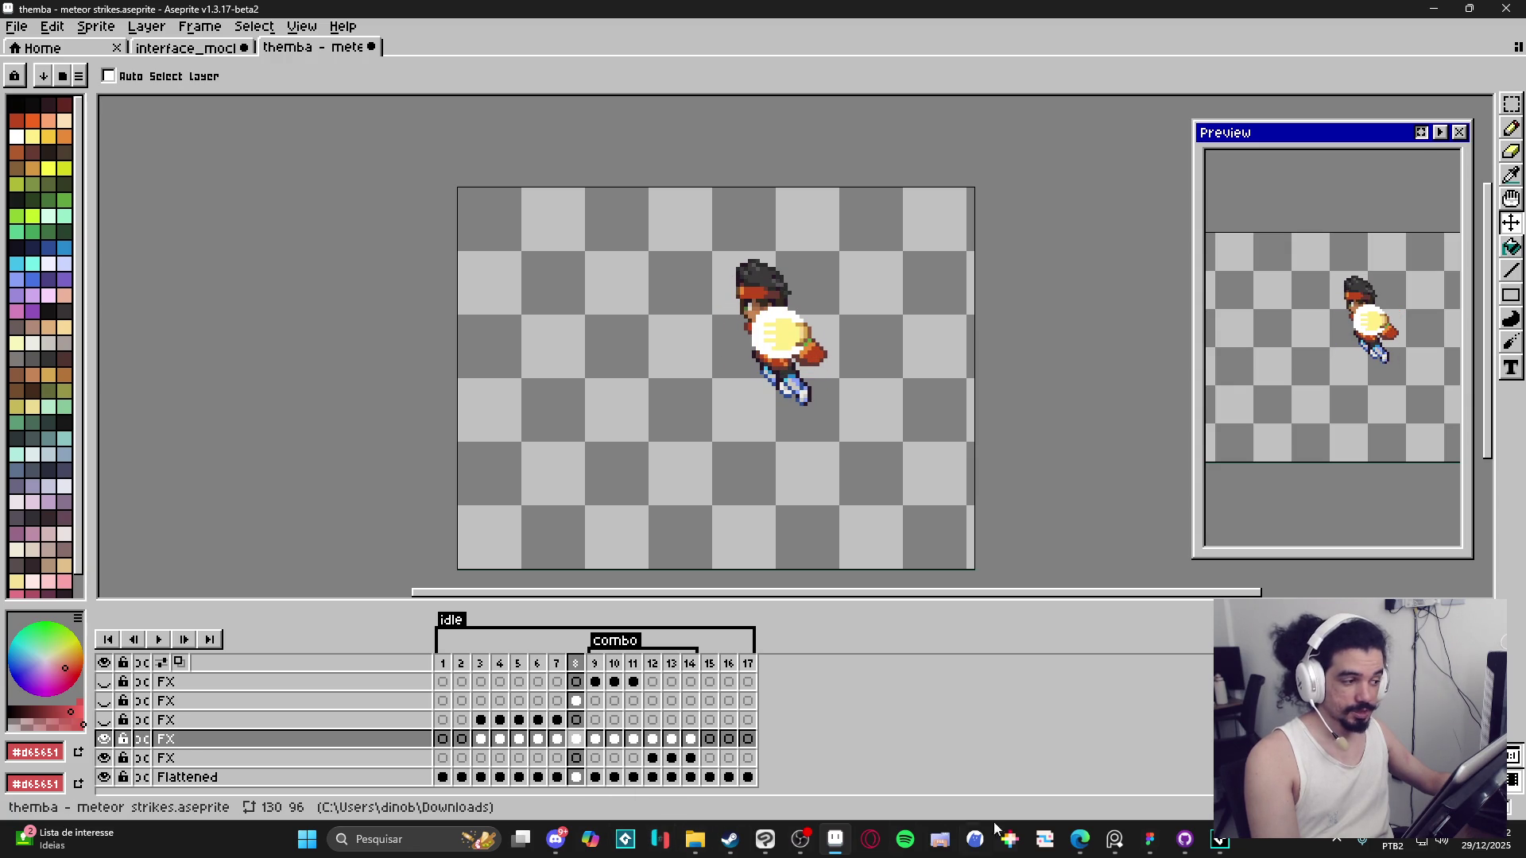
Pick pale yellow #FFF089 from frame 9's glow and select the fourth FX layer.
left_click(582, 719)
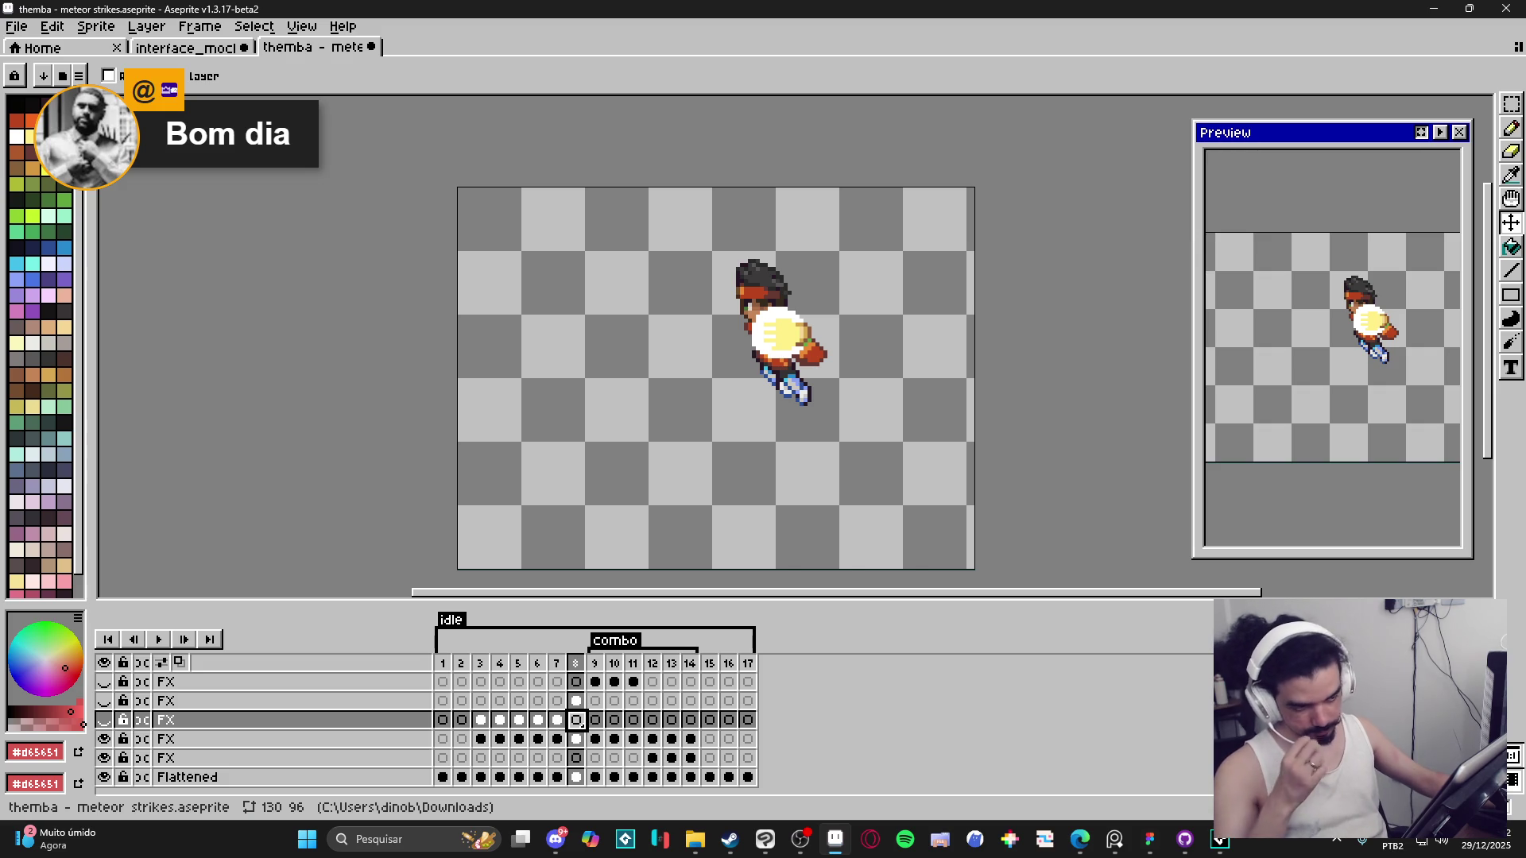
left_click(596, 721)
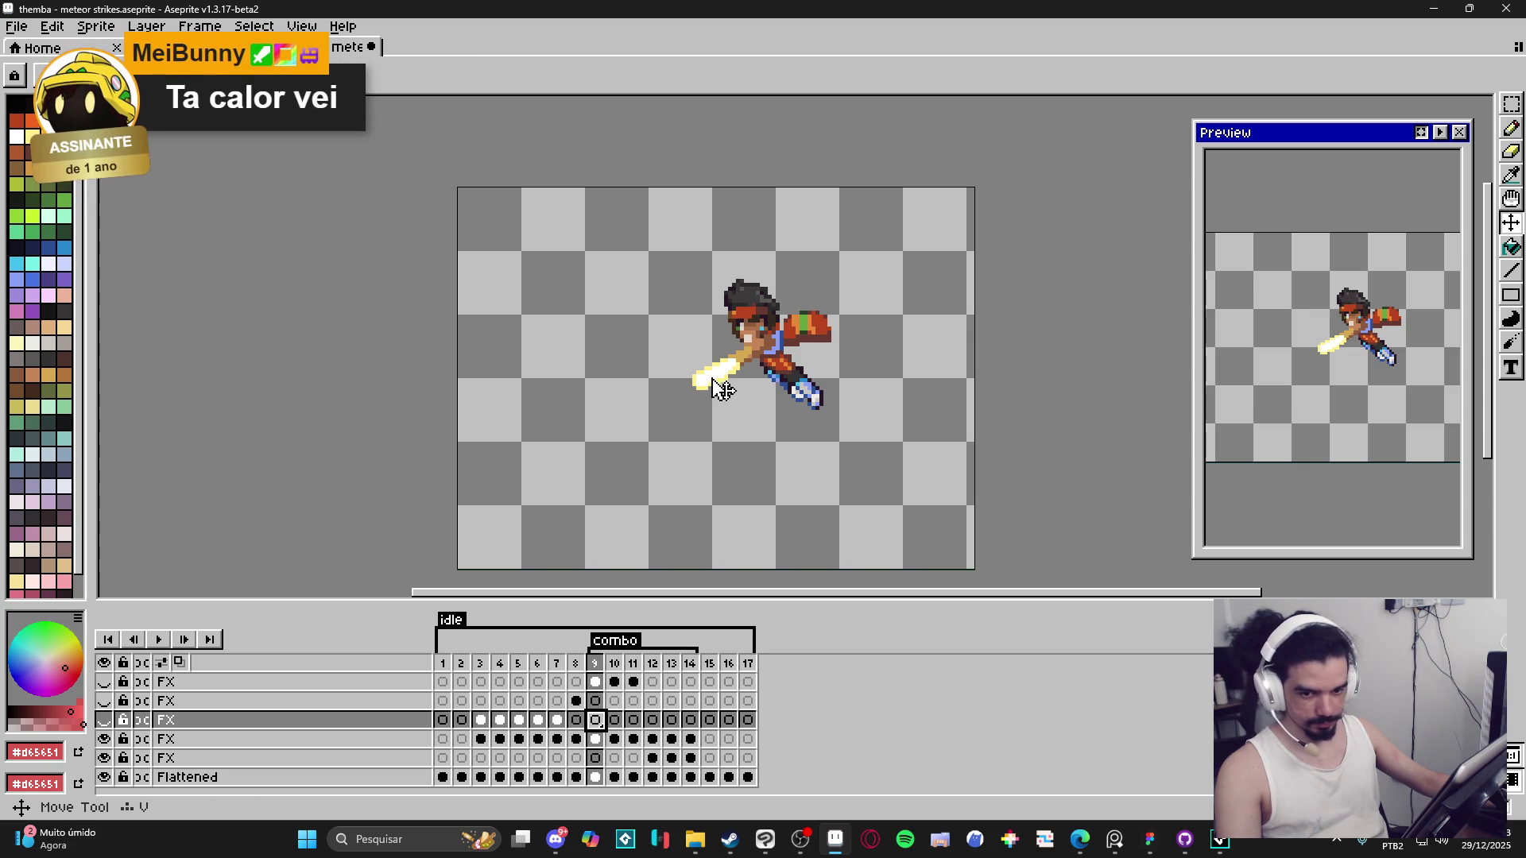
key("Down")
key("b")
scroll(719, 390, "up", 2)
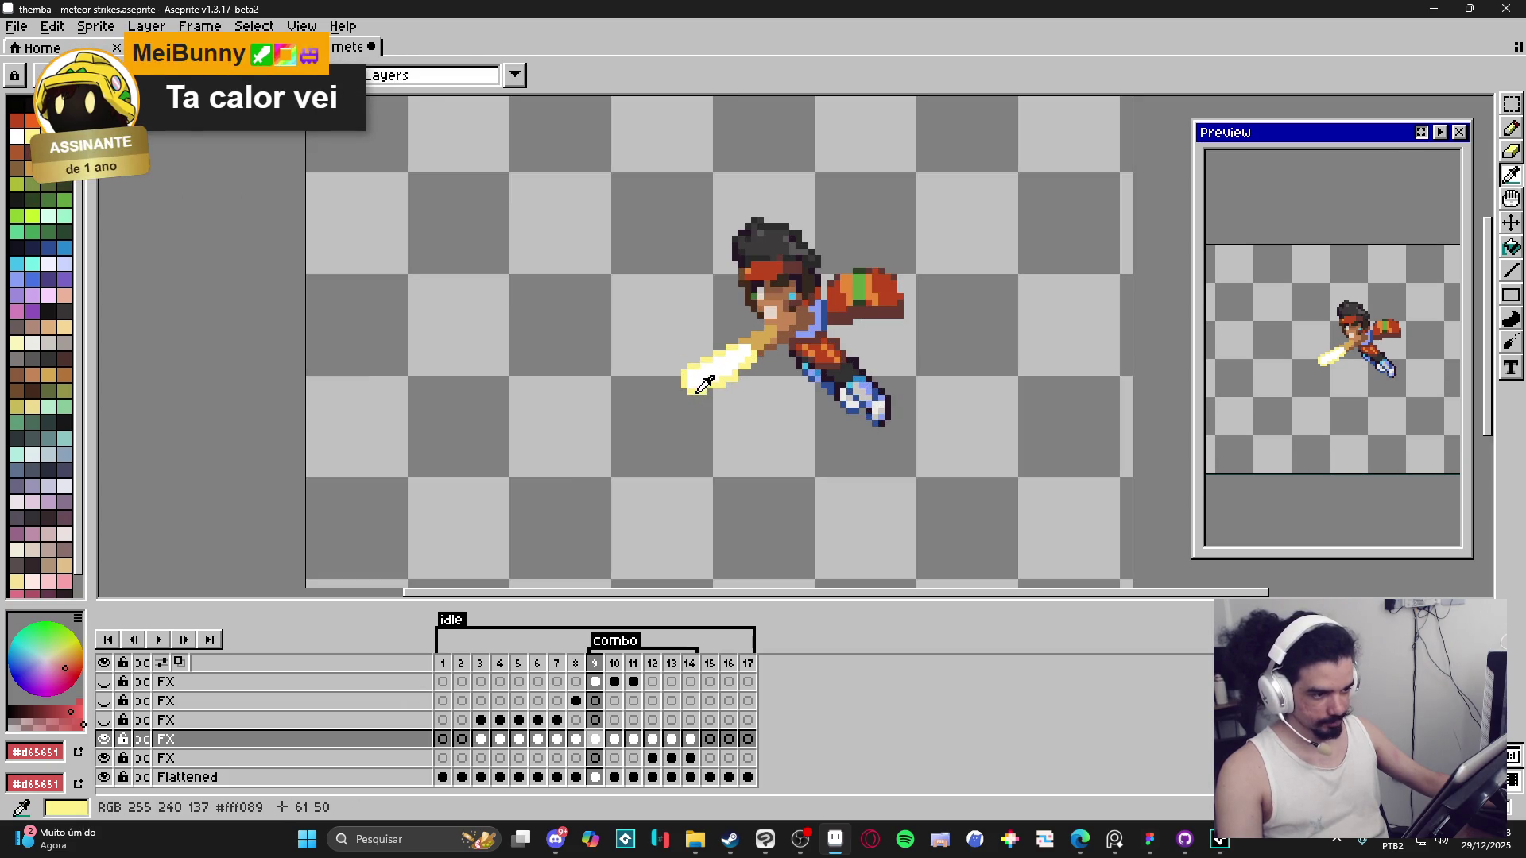
left_click(696, 398, "alt")
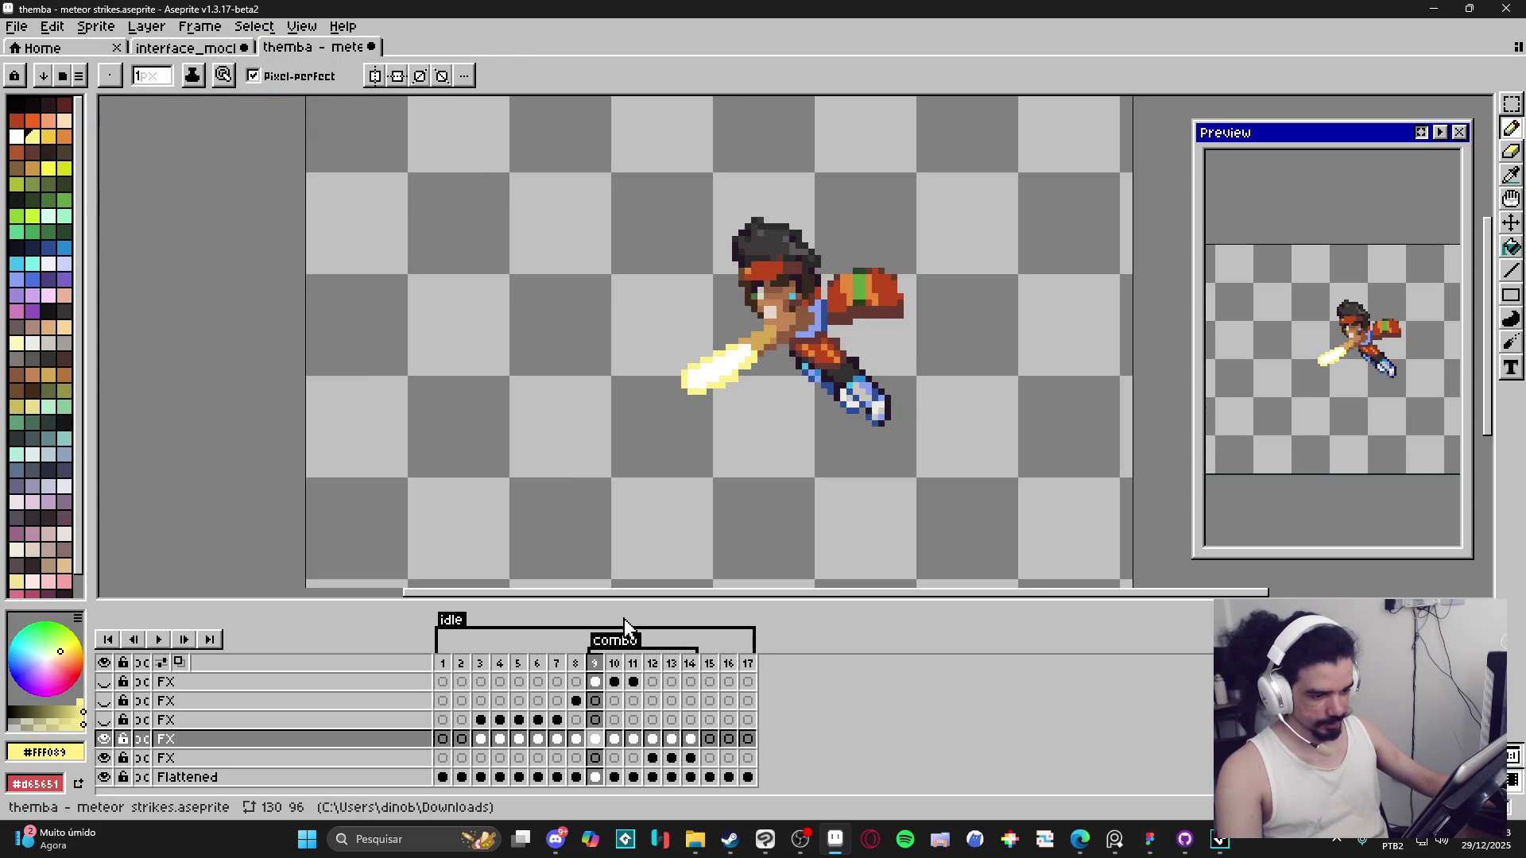
left_click(596, 720)
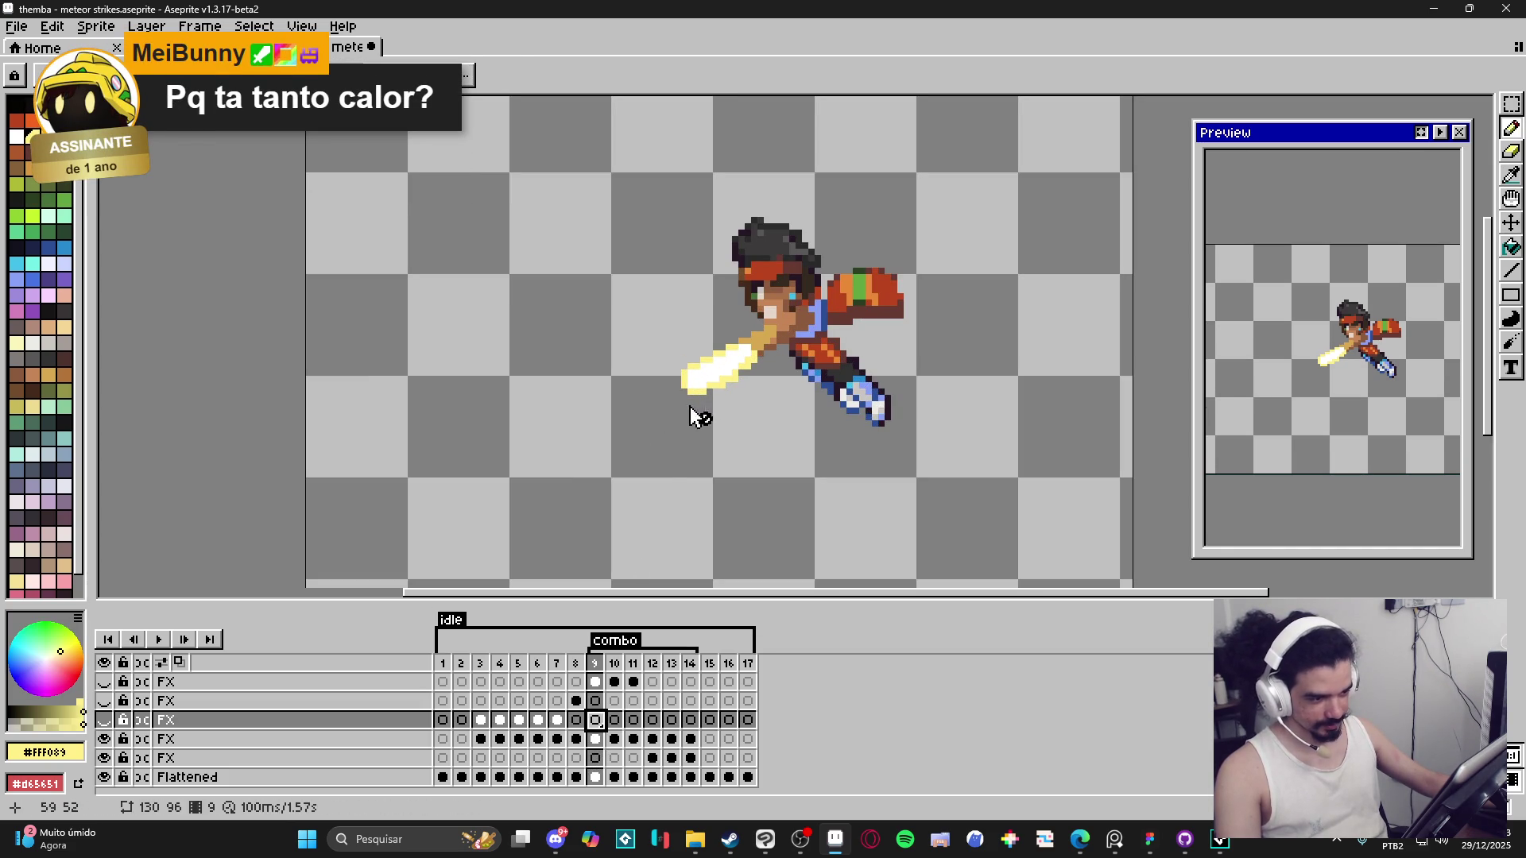
key("Down")
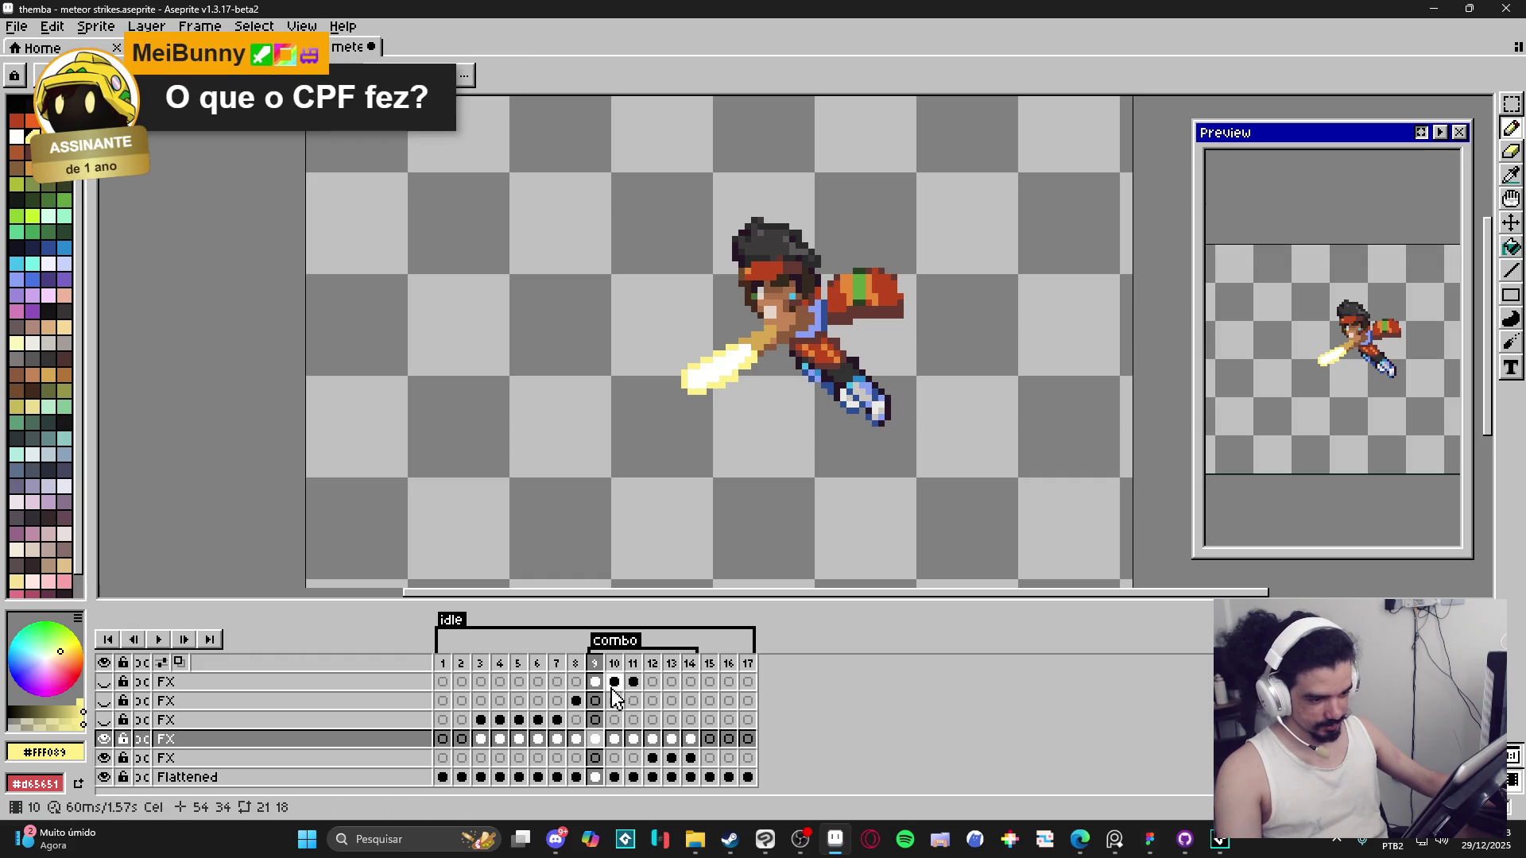
left_click(410, 744)
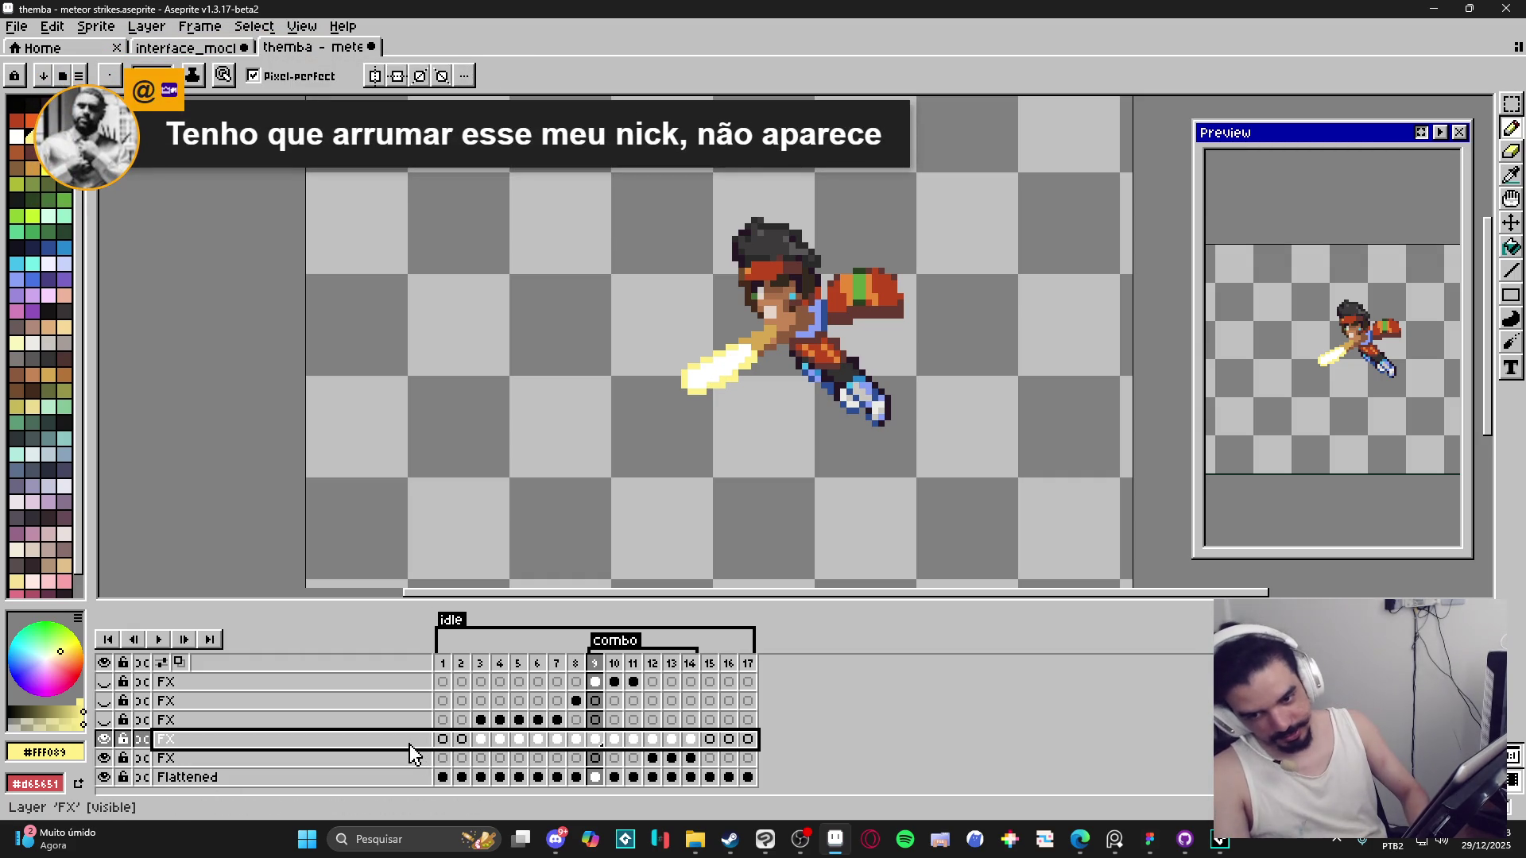
Add a new layer and paint a small pale-yellow mark below the streak on frame 9.
key("shift+n")
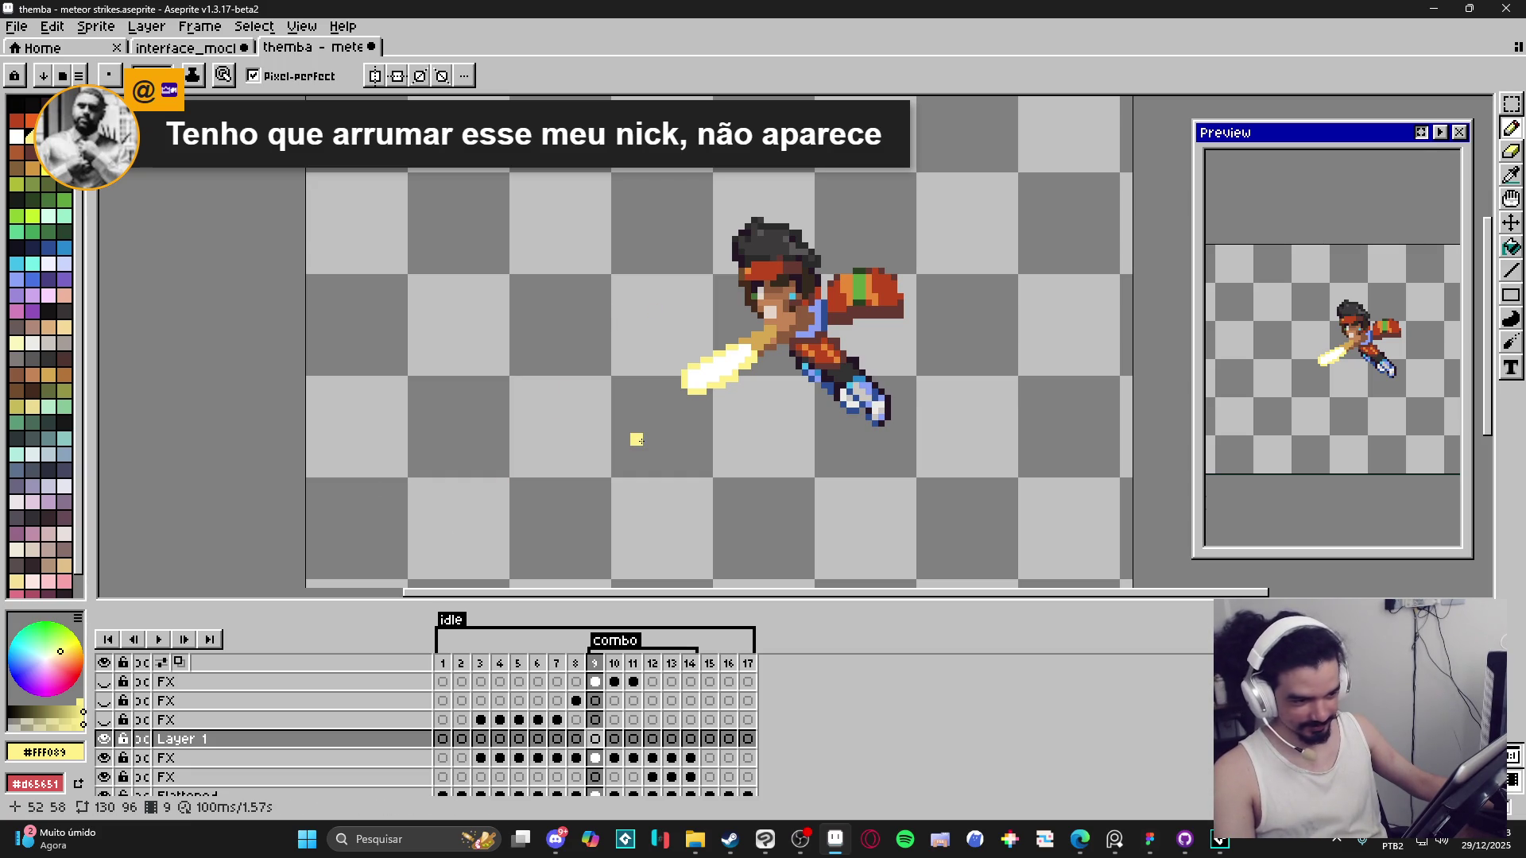
left_click_drag(632, 444, 640, 451)
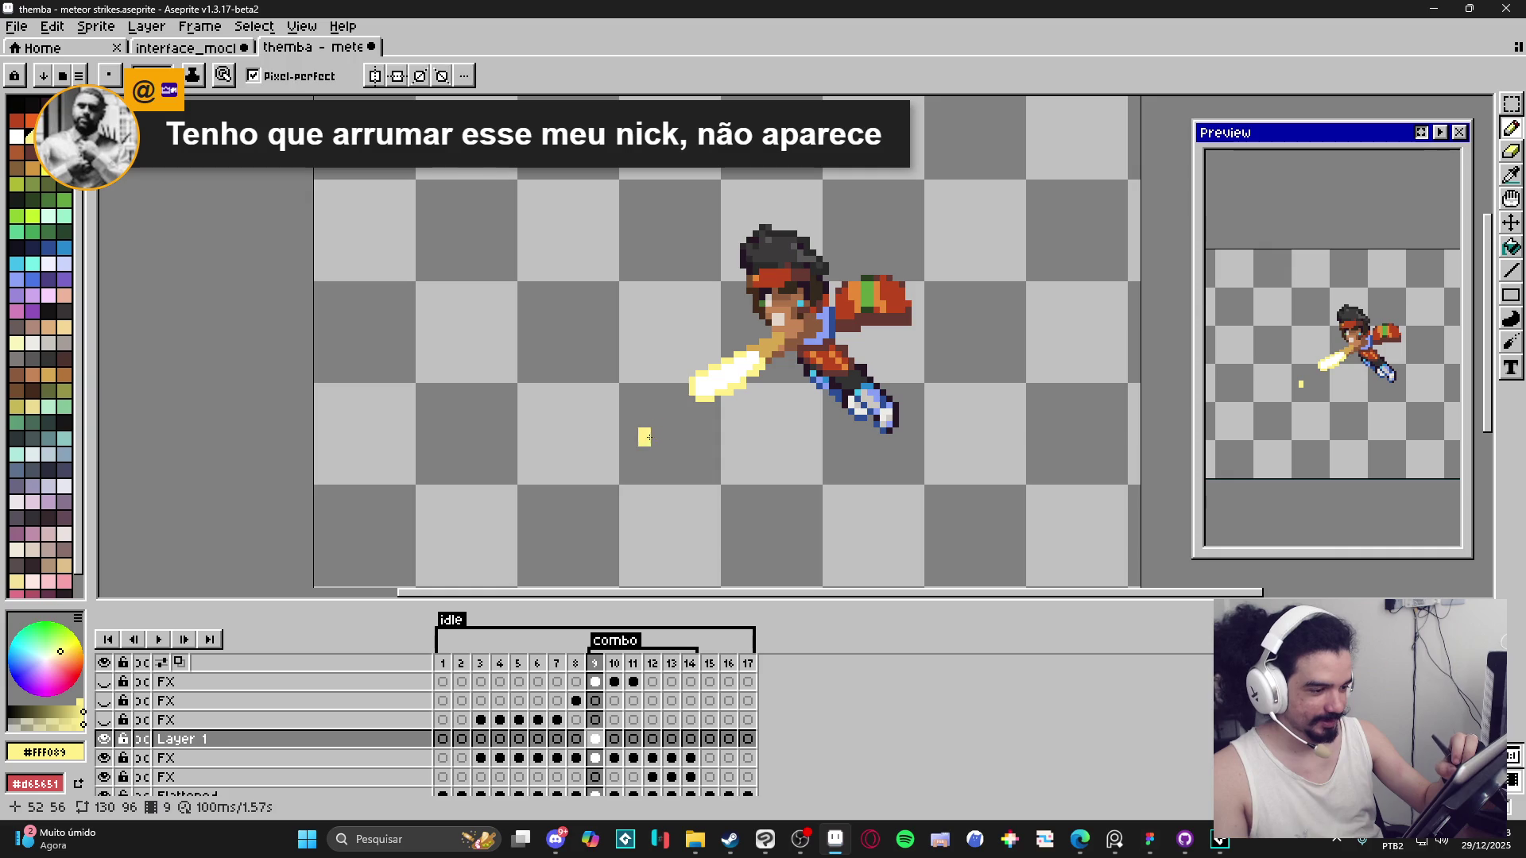
mouse_move(632, 428)
left_mouse_down()
mouse_move(646, 445)
mouse_move(688, 435)
mouse_move(635, 436)
mouse_move(656, 456)
left_mouse_up()
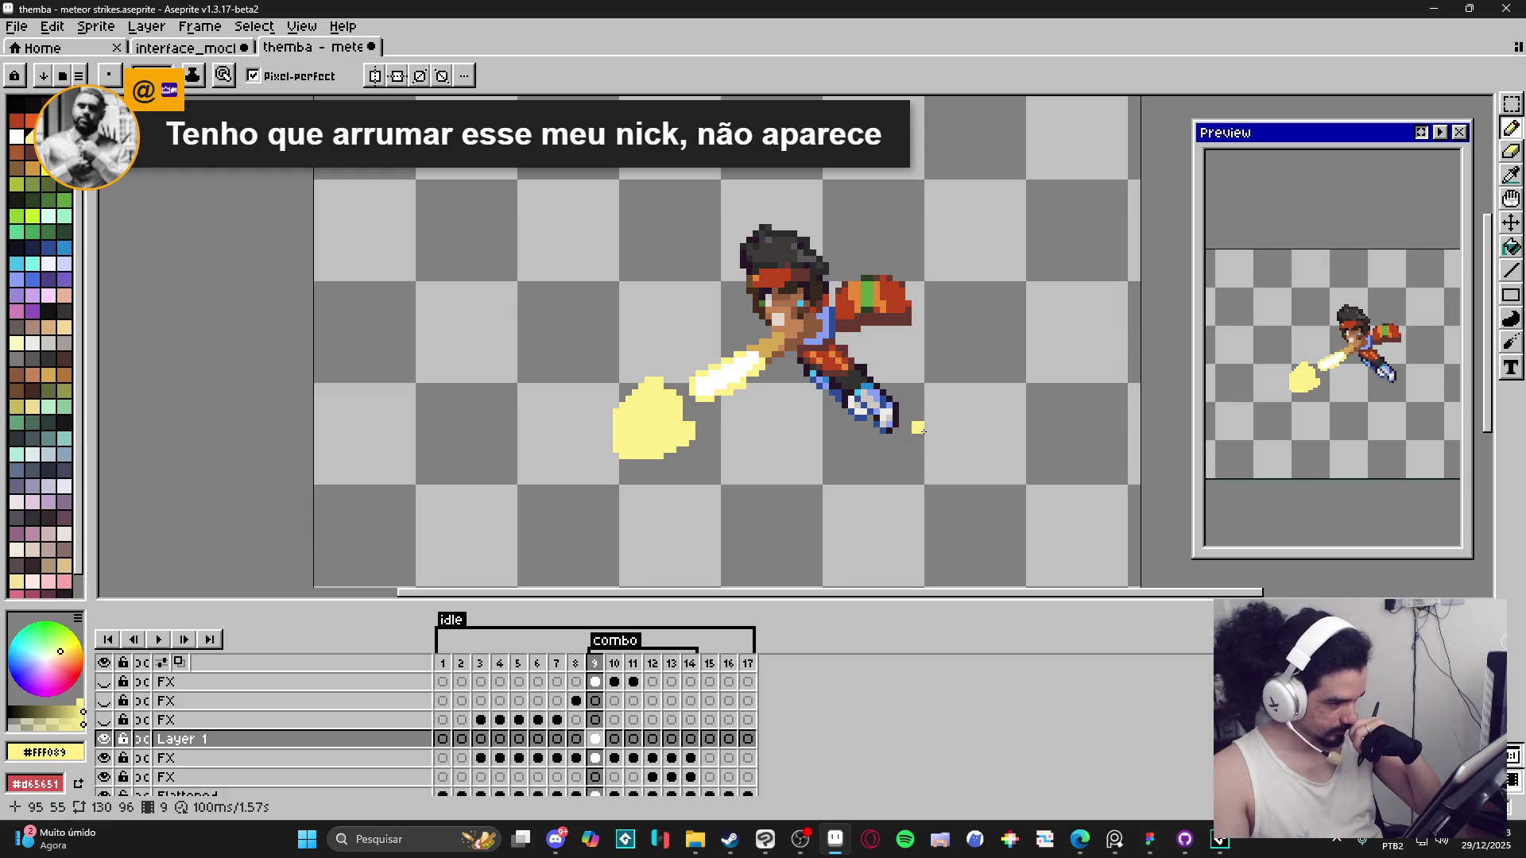
key("Right")
key("Right")
key("Right")
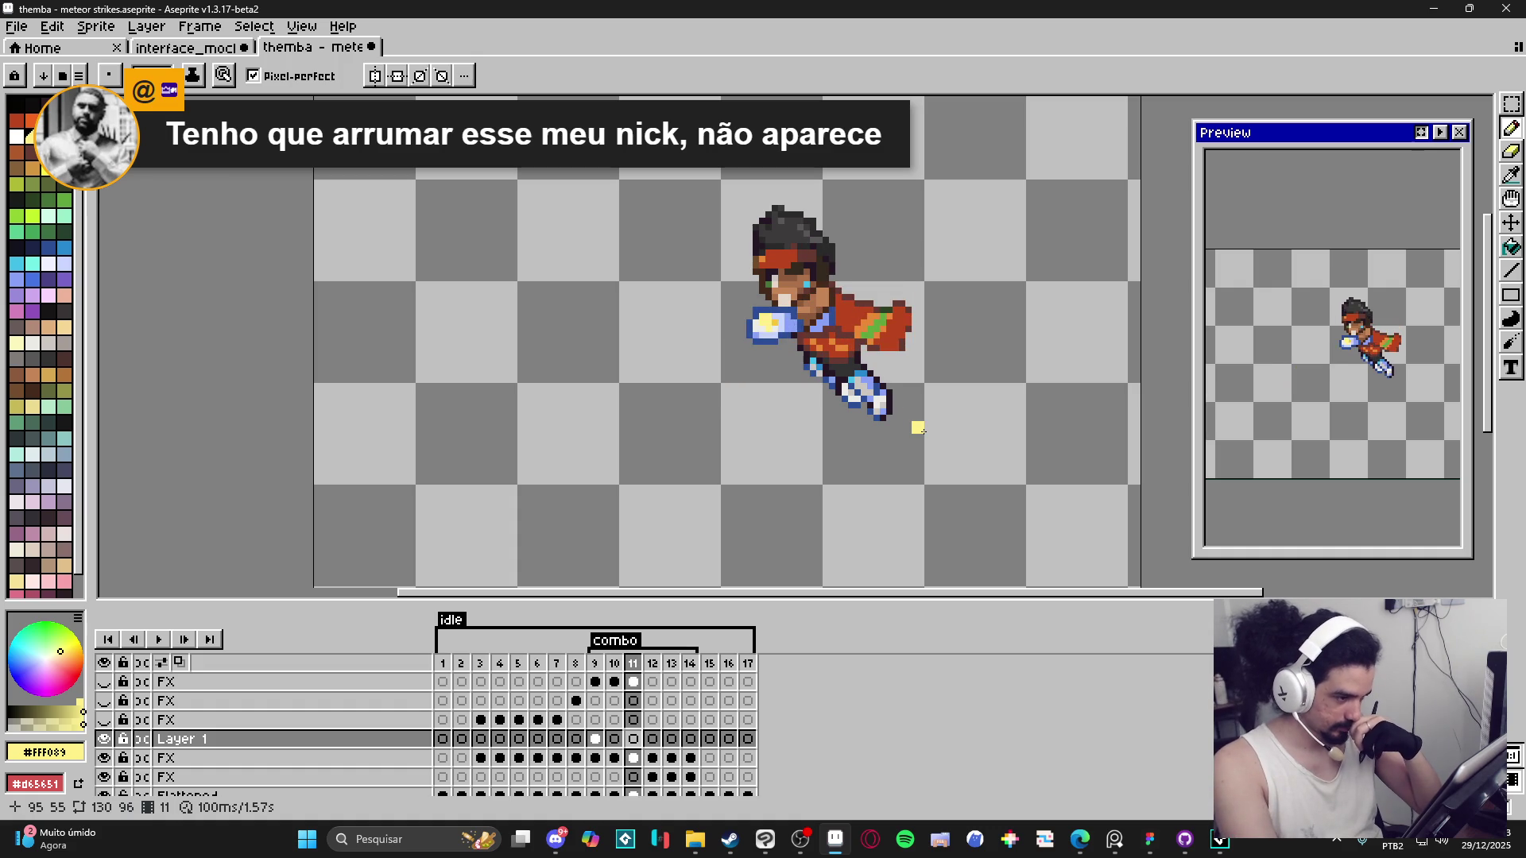
key("Left")
key("Left")
key("Left")
key("Right")
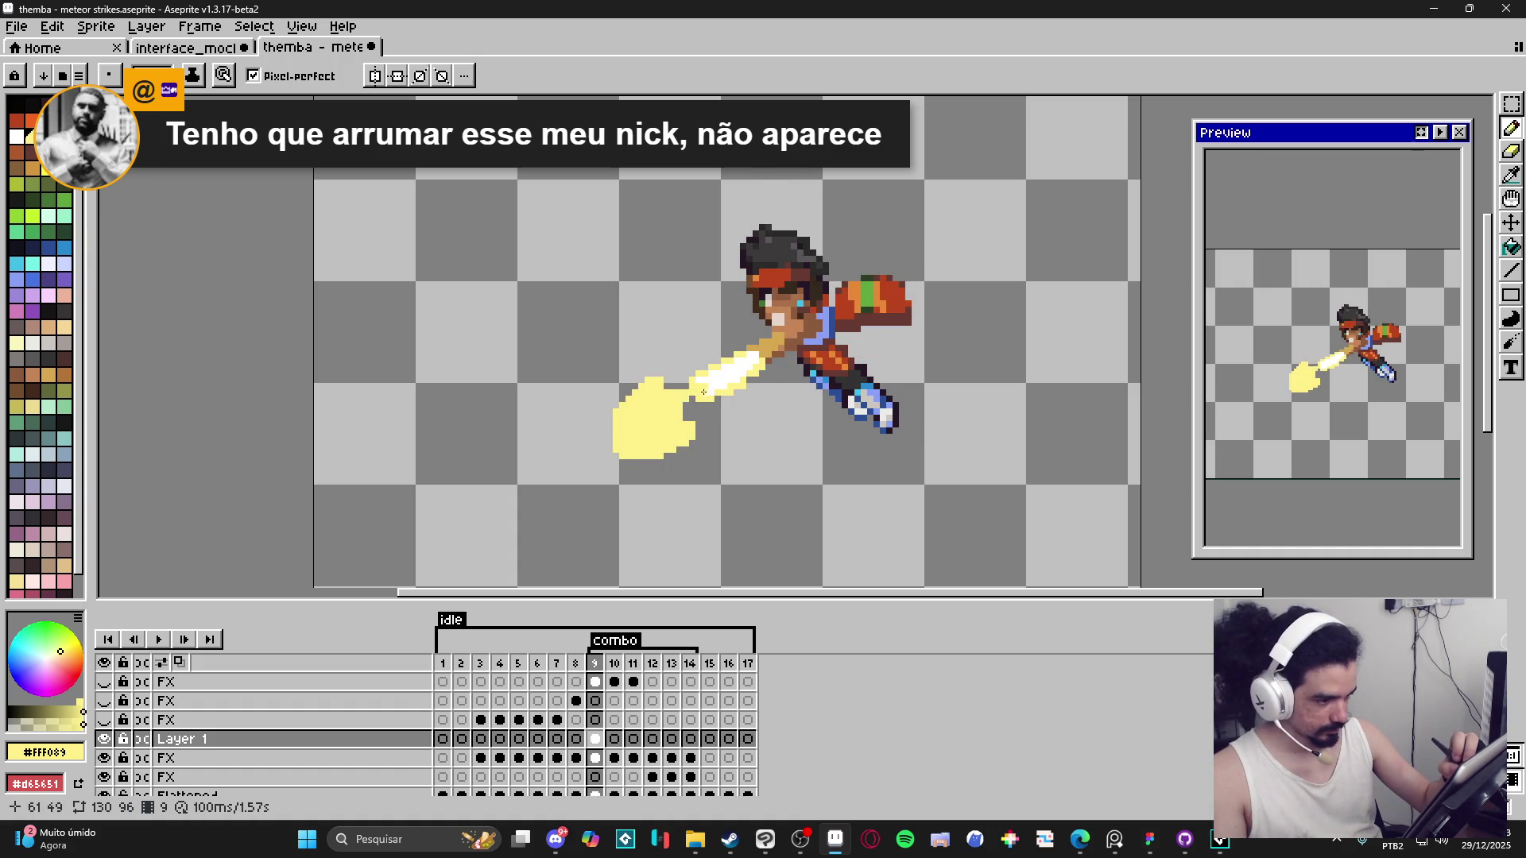
Extend the pale-yellow impact shape toward the streak and refine its edges with the Eraser.
mouse_move(691, 399)
left_mouse_down()
mouse_move(702, 417)
mouse_move(732, 394)
mouse_move(665, 381)
left_mouse_up()
key("e")
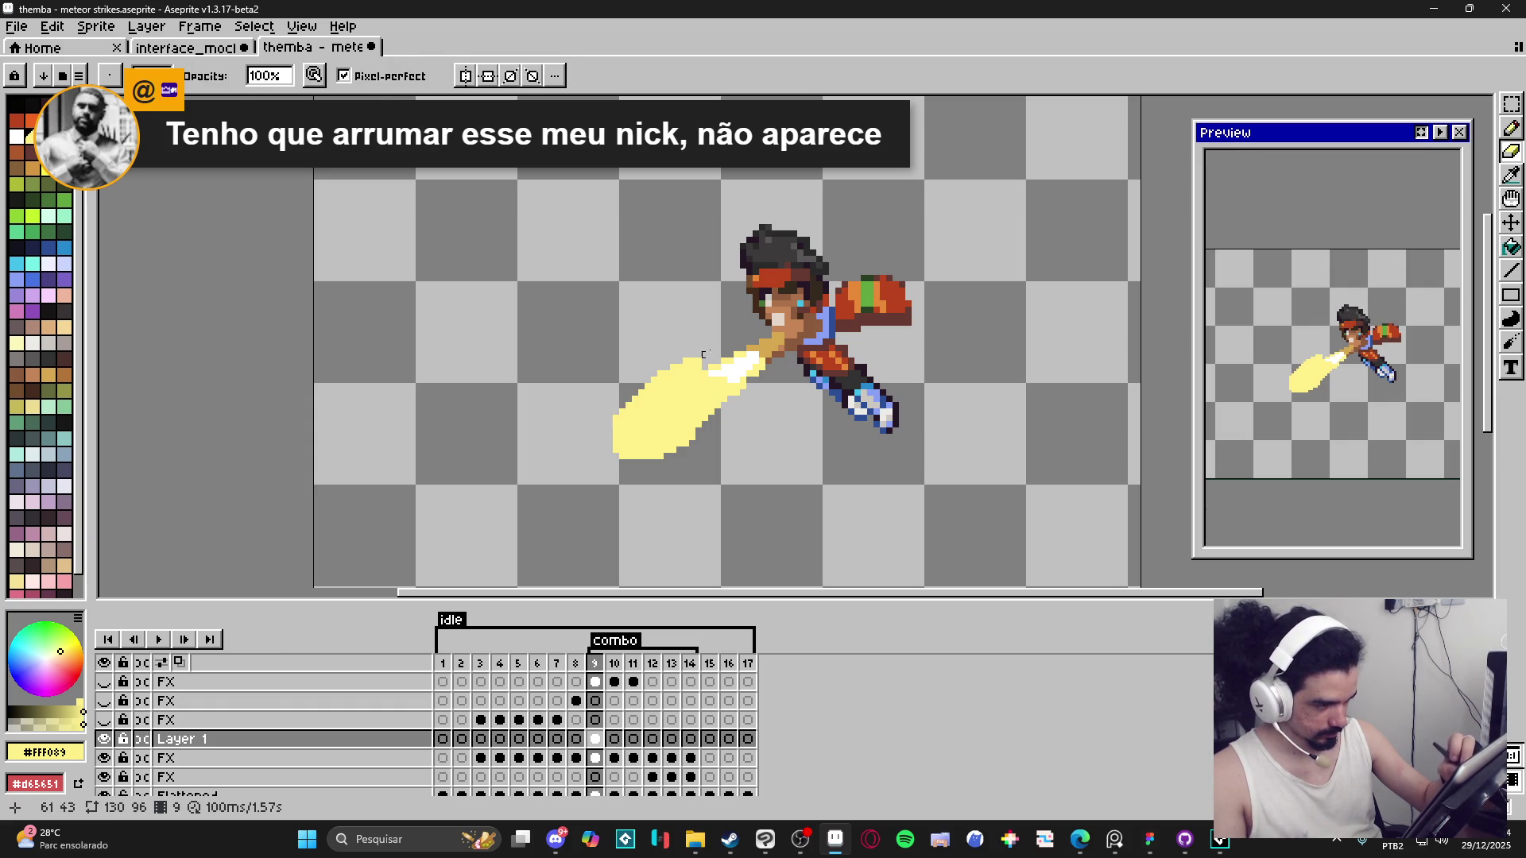
key("b")
key("e")
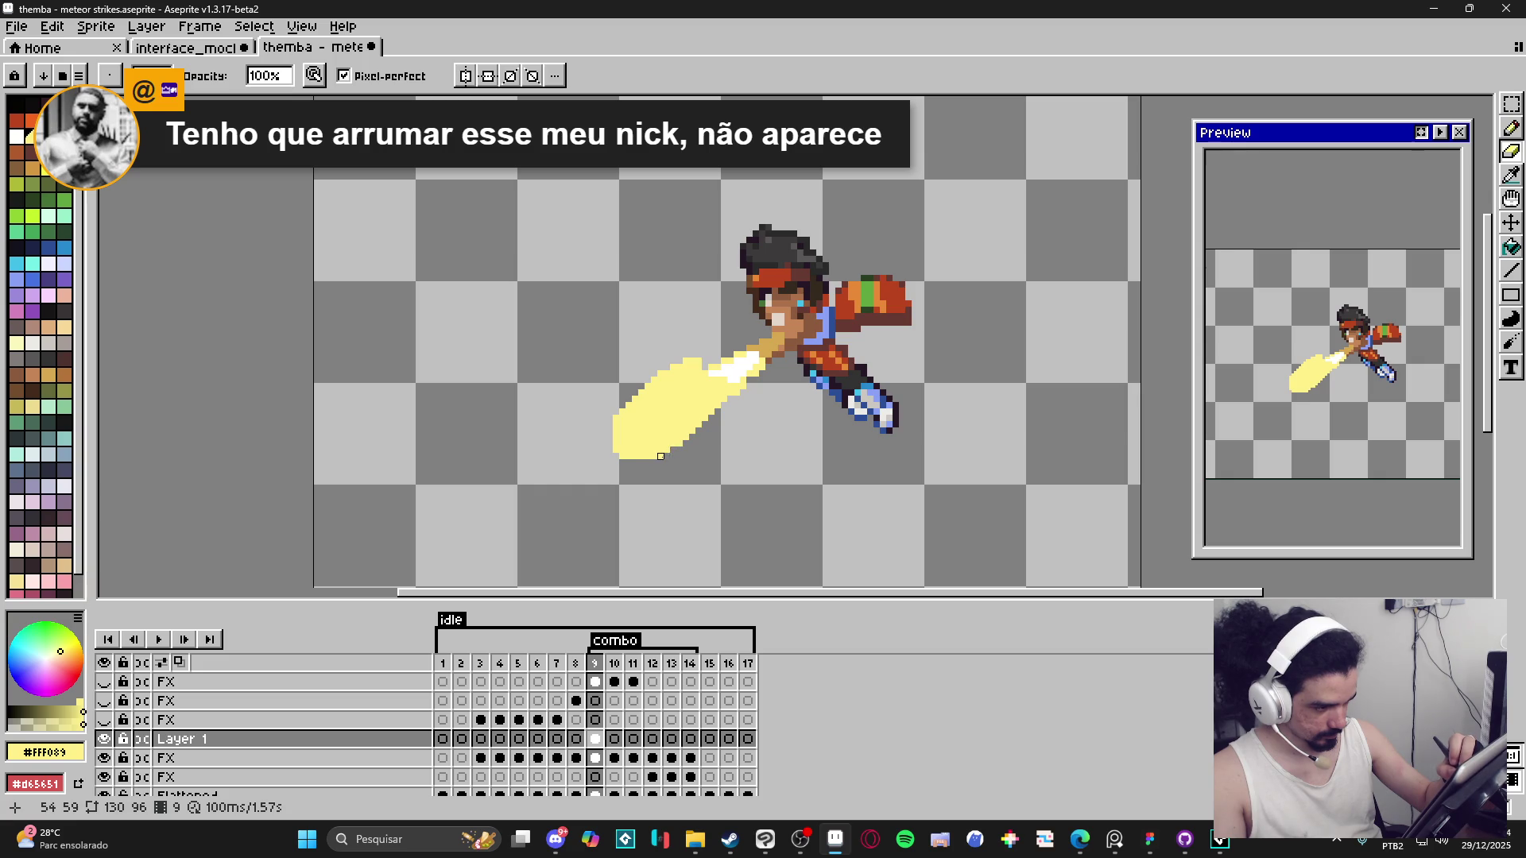
Nudge the yellow impact shape down and right, adding a yellow pixel below the beam.
key("b")
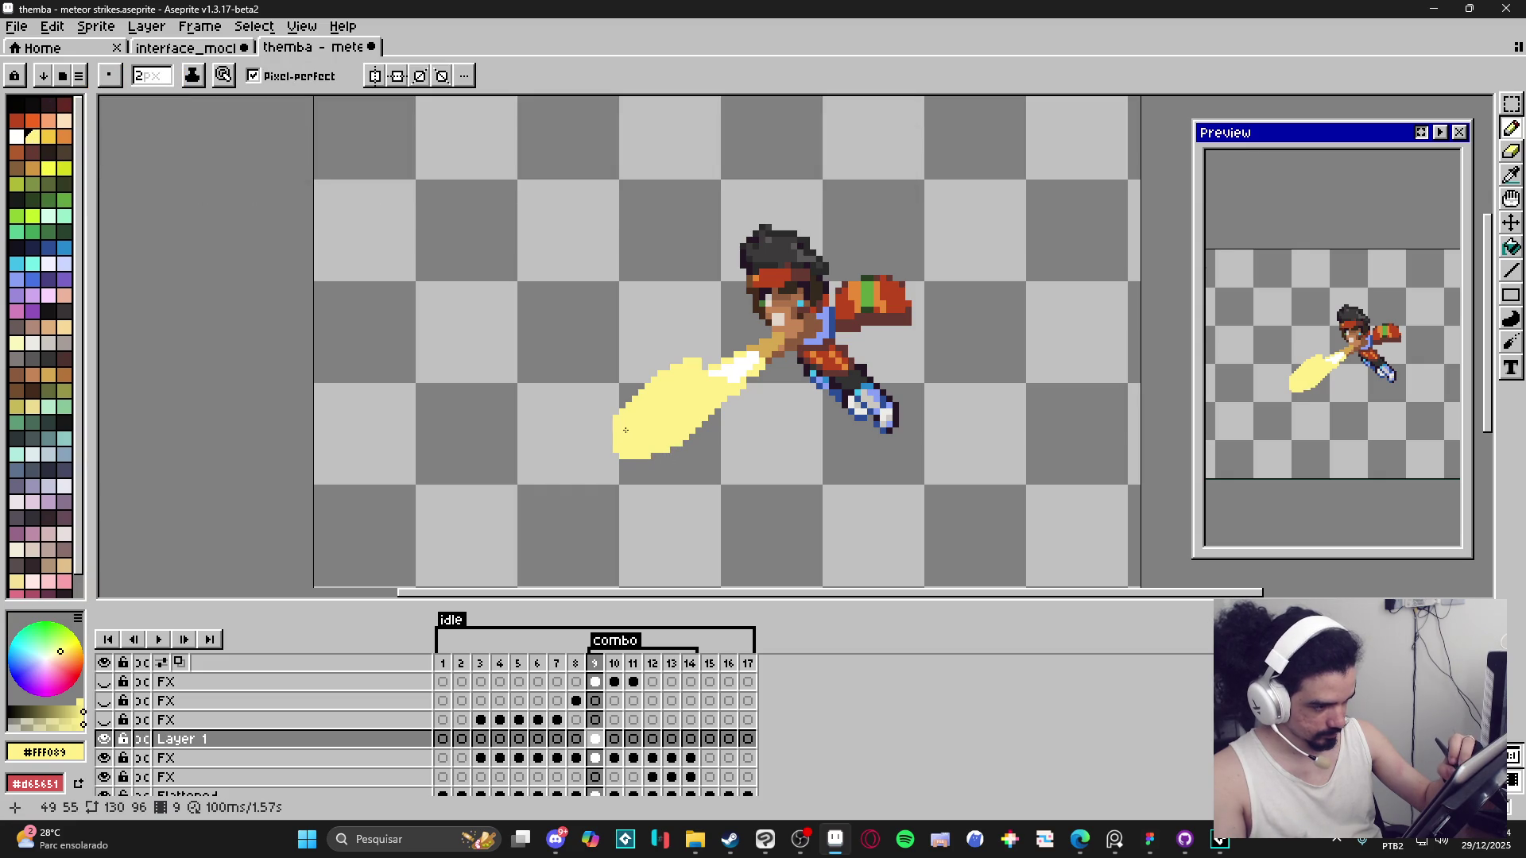
key("e")
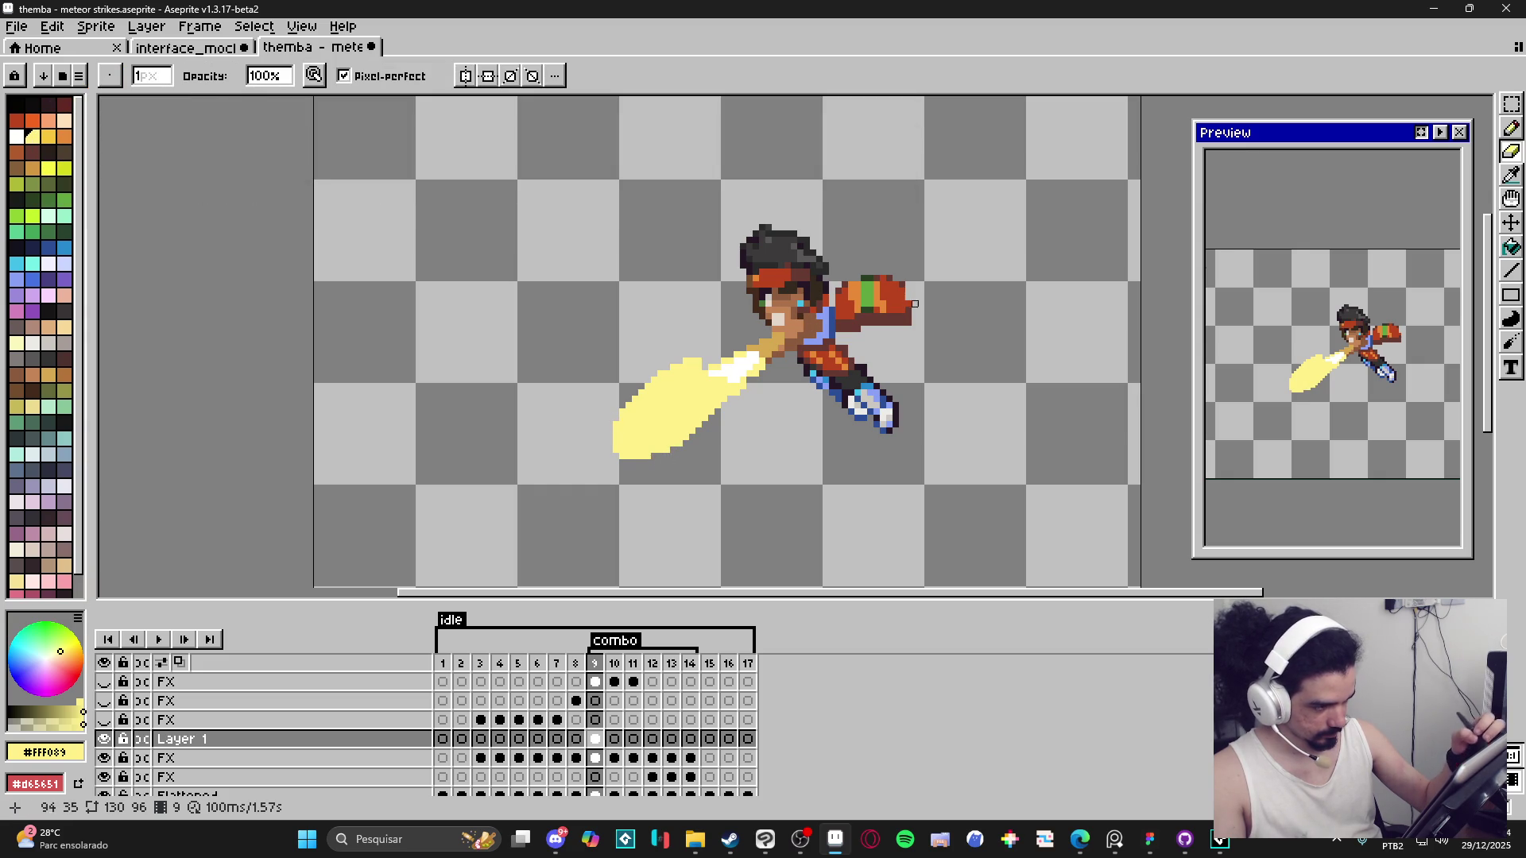
key("v")
left_click_drag(680, 426, 707, 435)
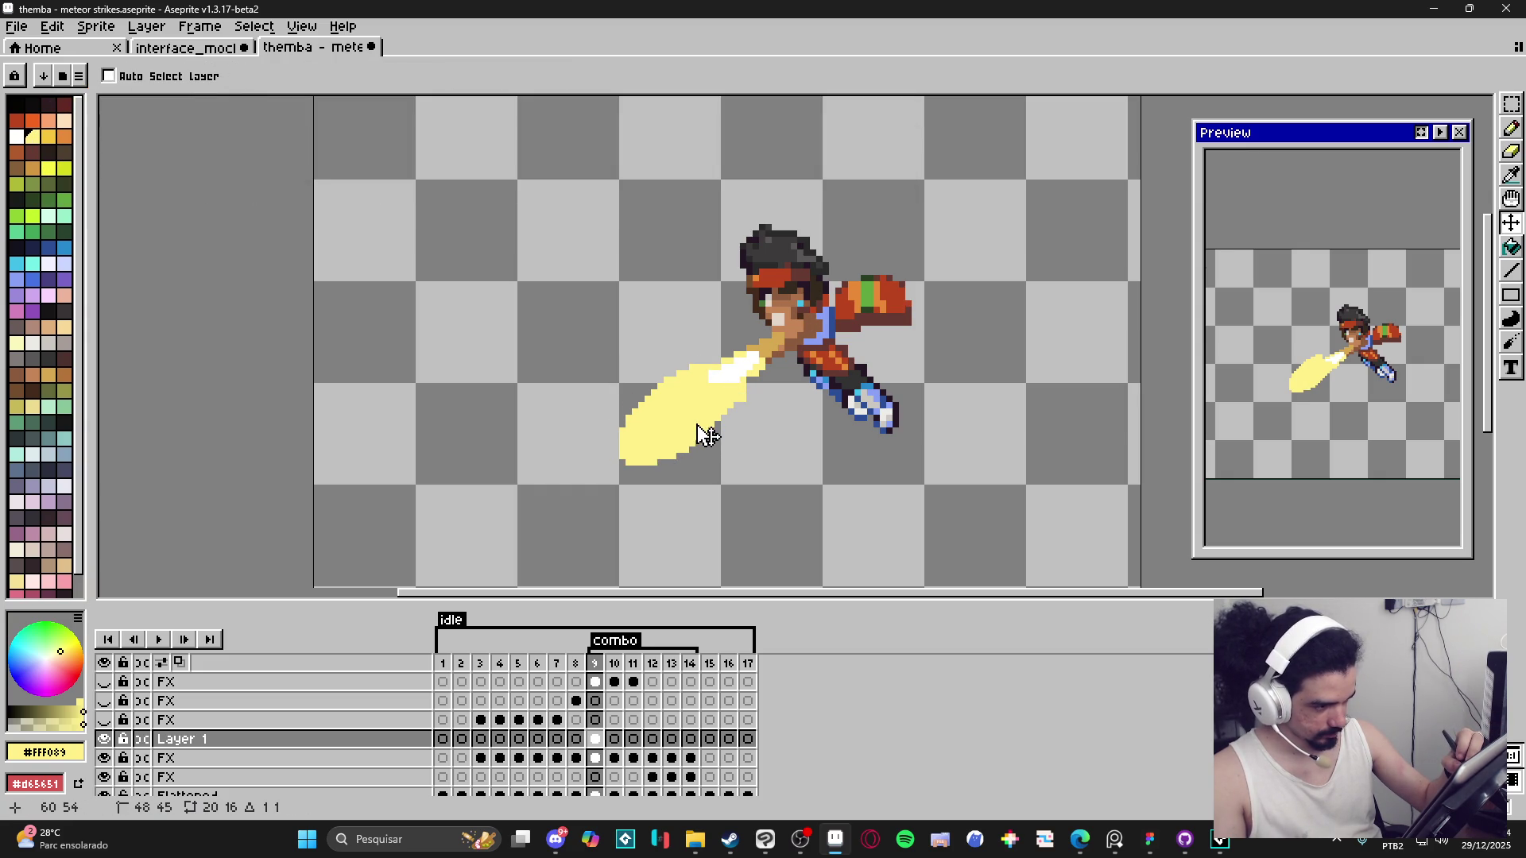
key("b")
left_click(702, 466)
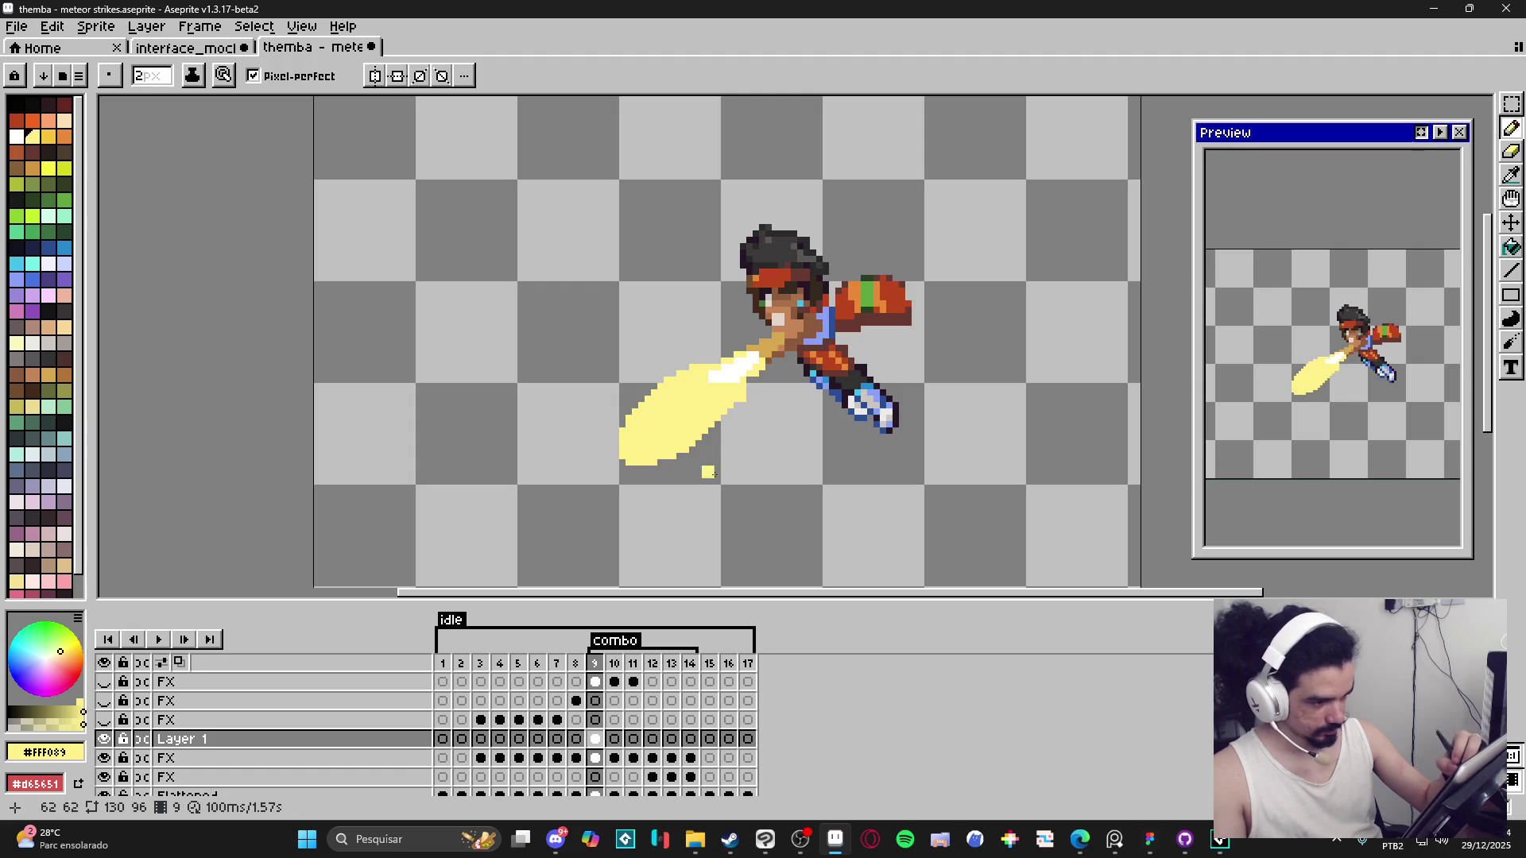
Paint a white highlight along the beam's lower-left tip and add a darker yellow pixel.
left_click(712, 383, "alt")
left_click_drag(640, 449, 654, 444)
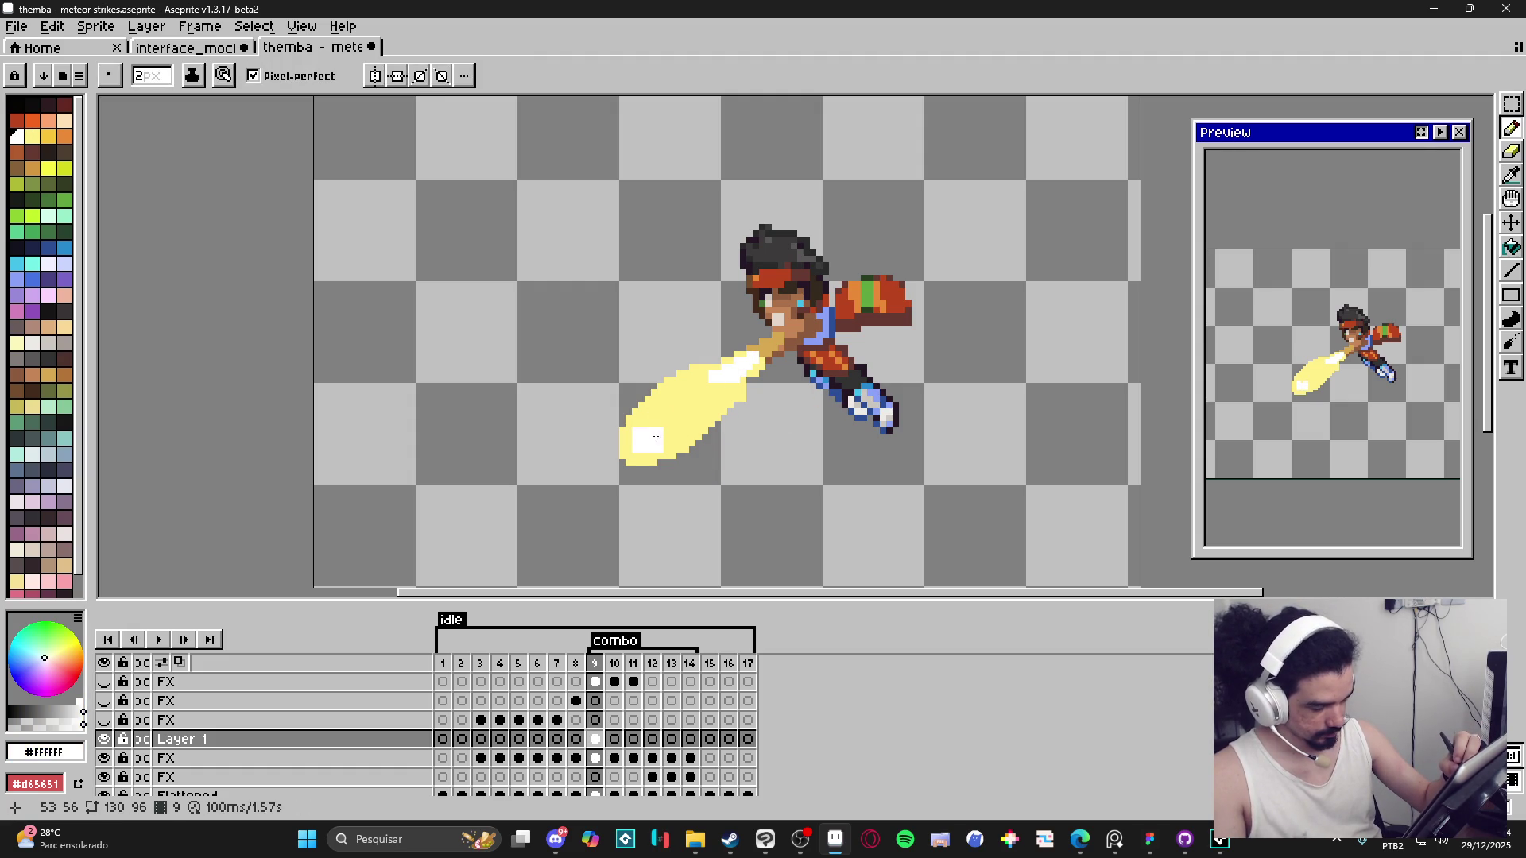
left_click(663, 434)
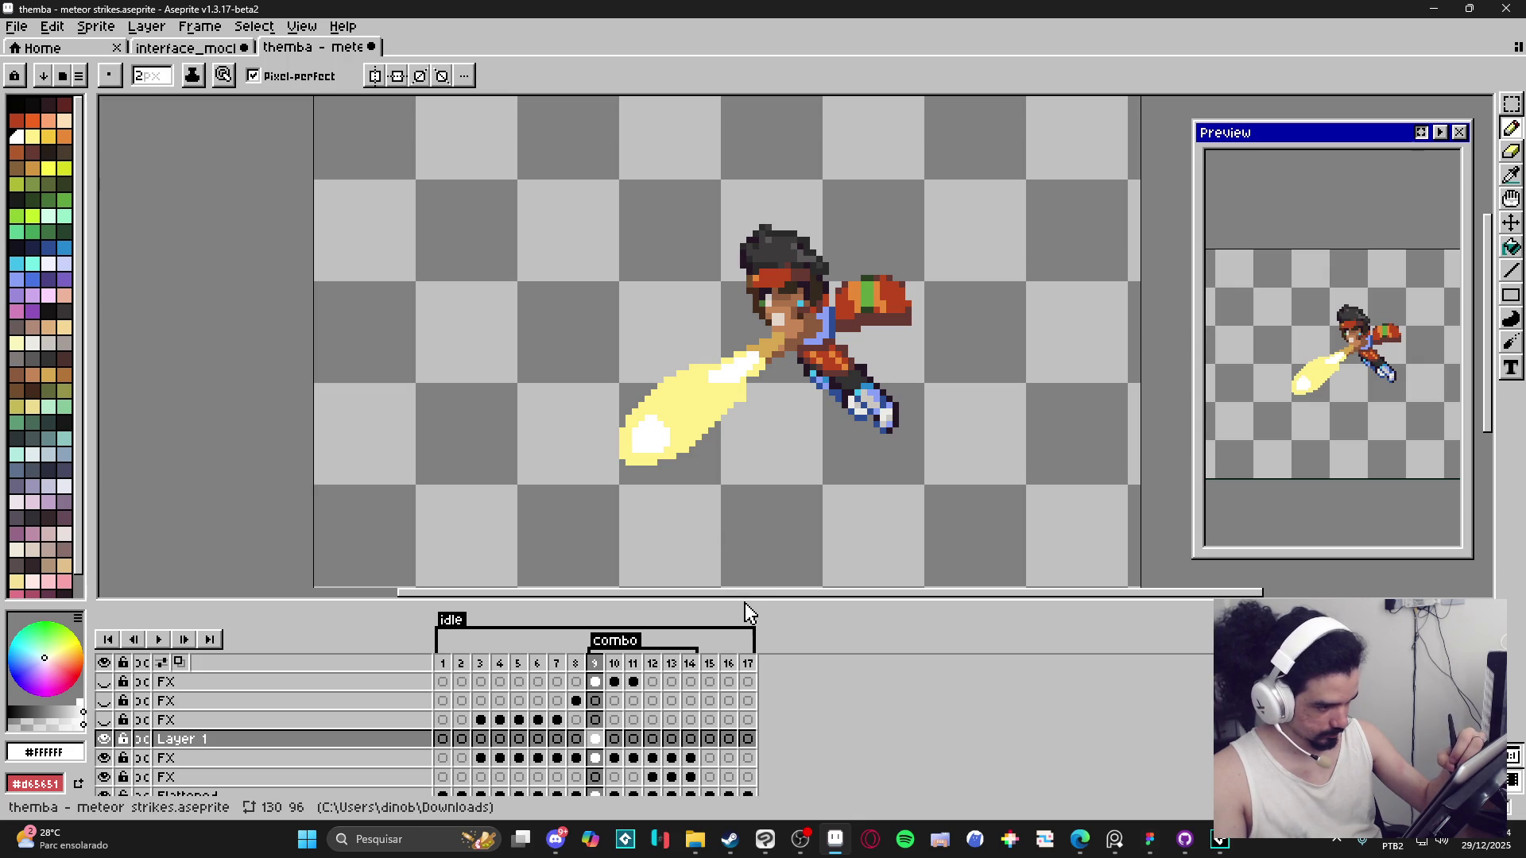
left_click(674, 425)
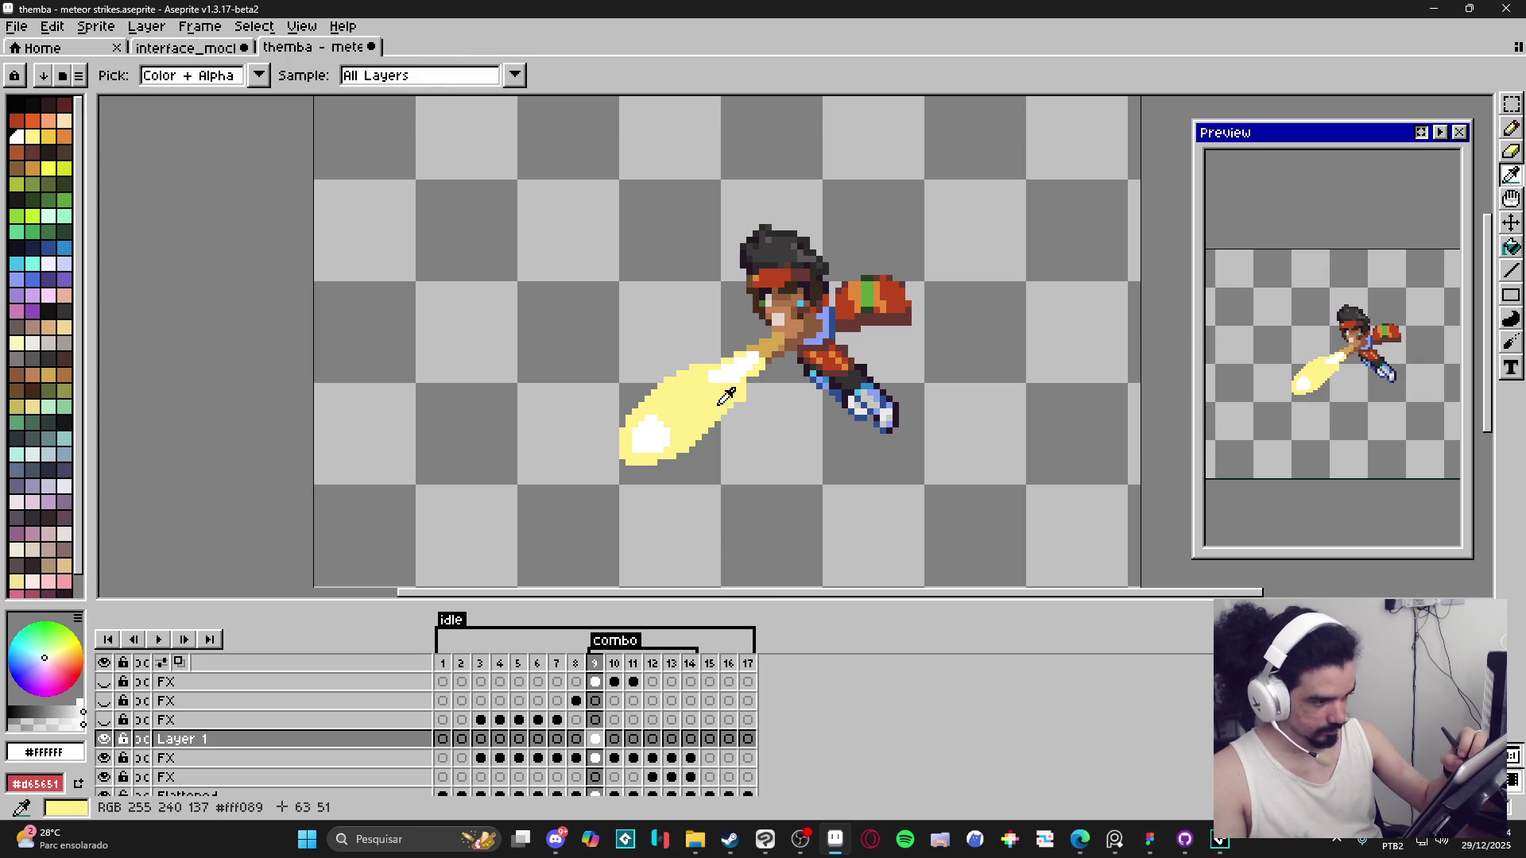
left_click(49, 137)
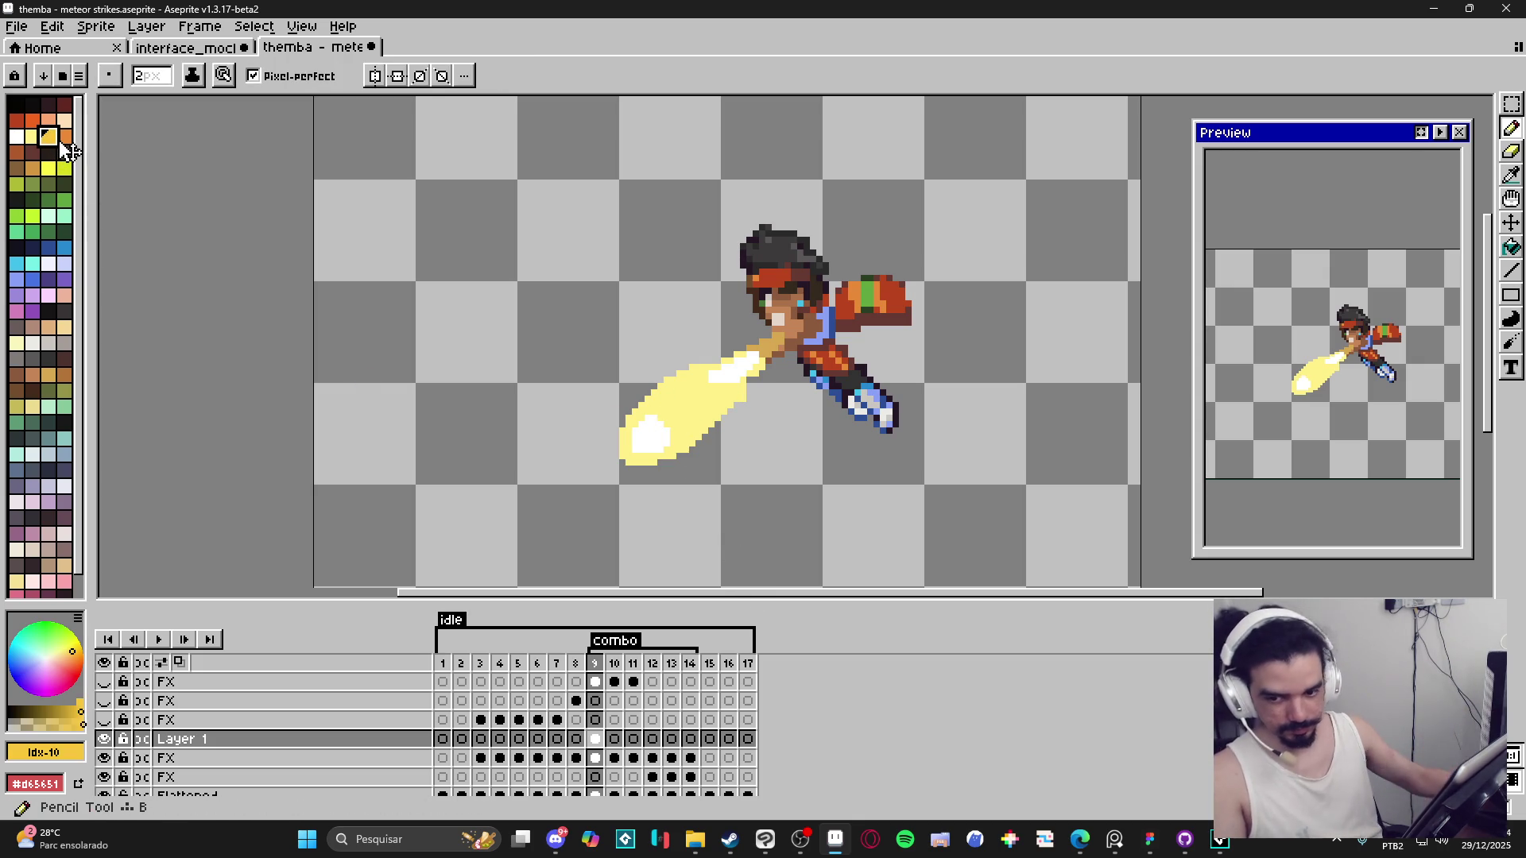
left_click(485, 224)
With a 1 px brush, compare against frame 8 and add a white pixel inside frame 9's beam.
key("minus")
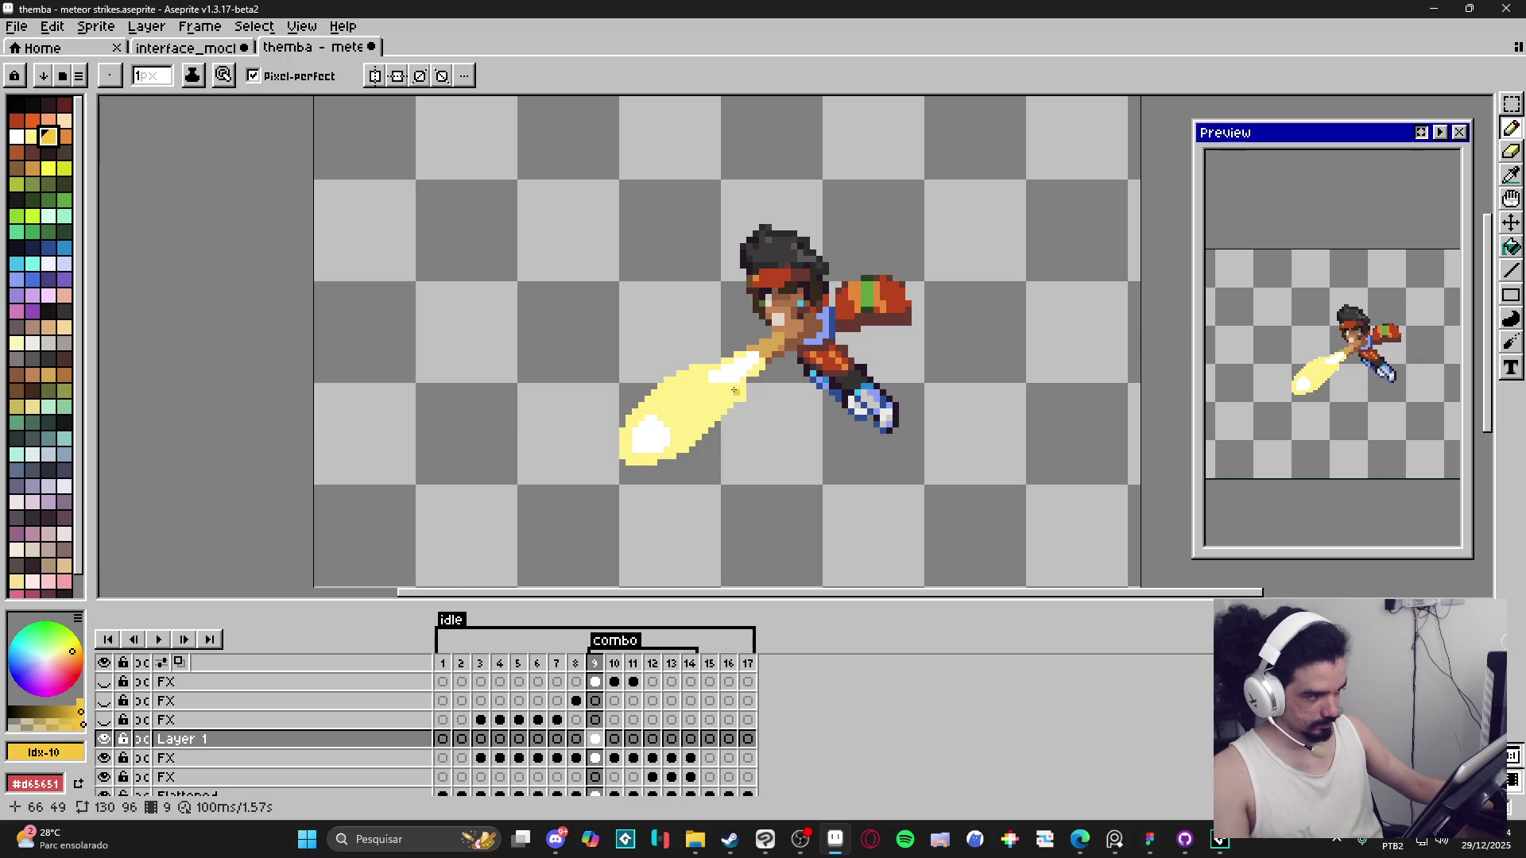
scroll(722, 380, "up", 3)
key("e")
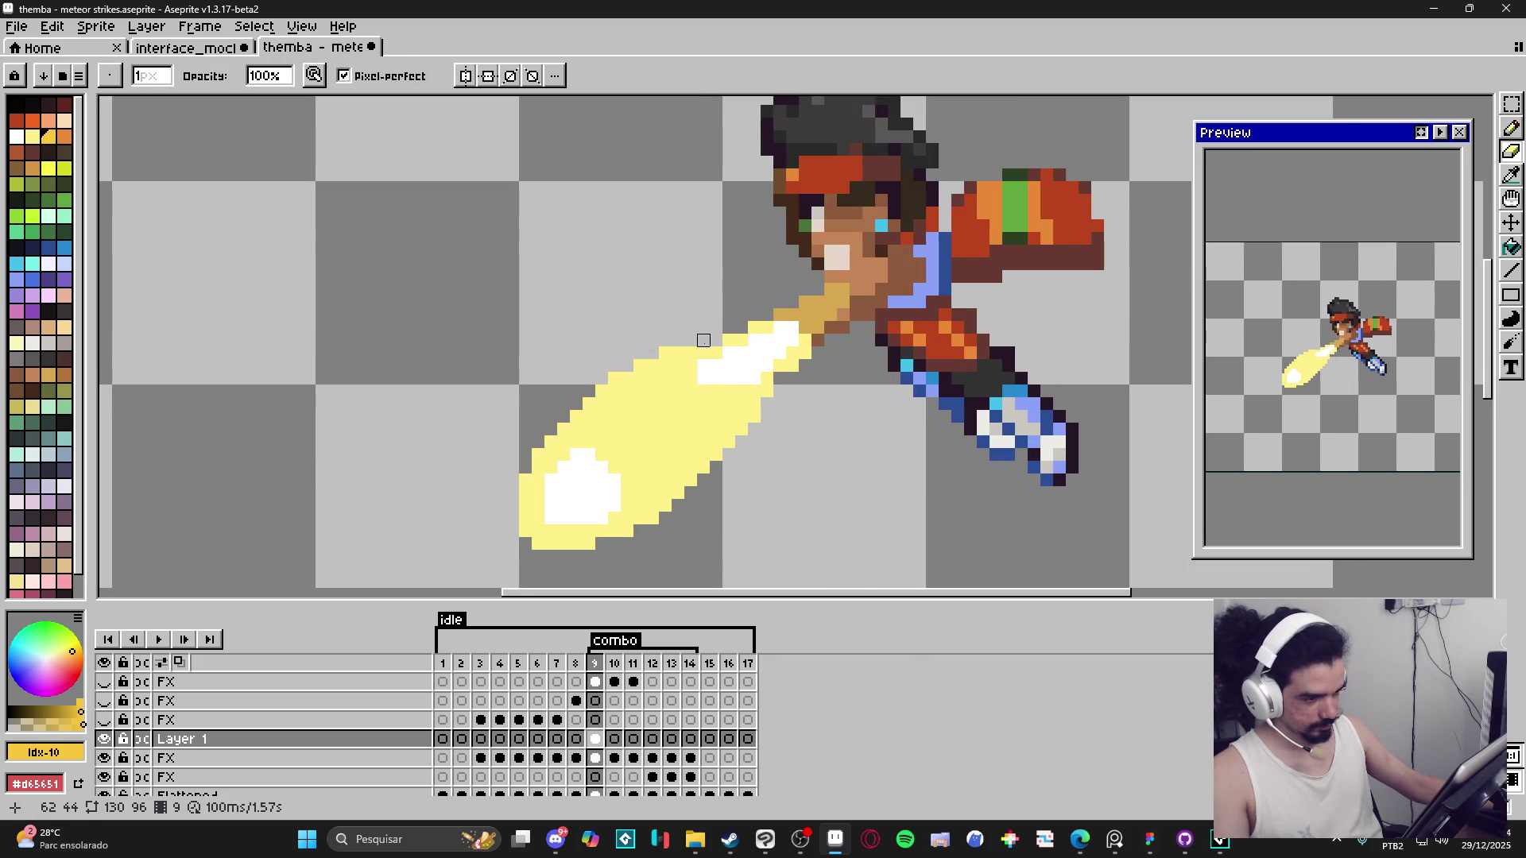
key("b")
scroll(687, 468, "down", 3)
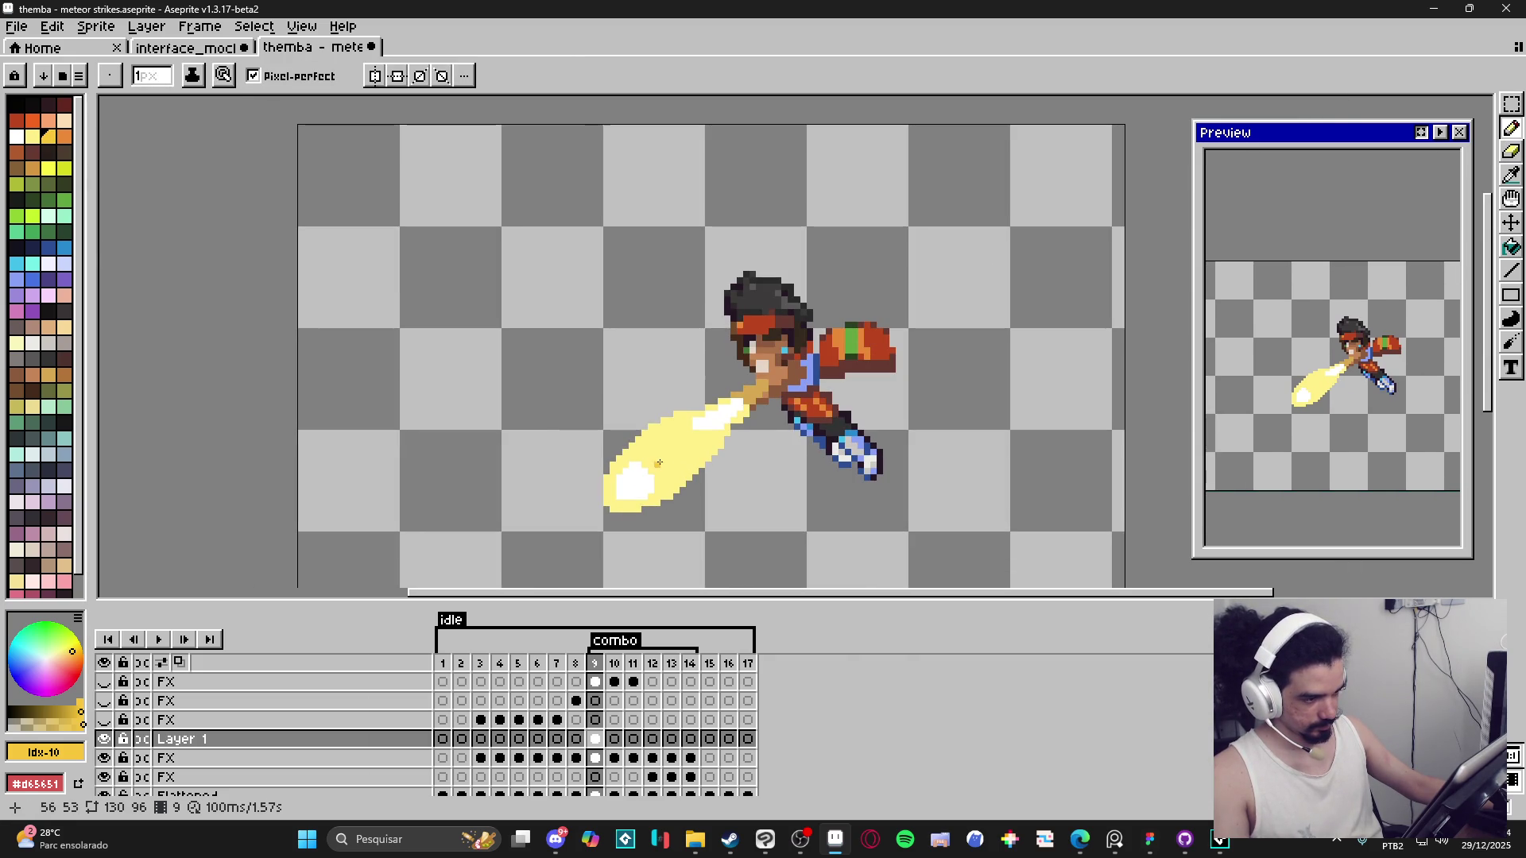
left_click(576, 740)
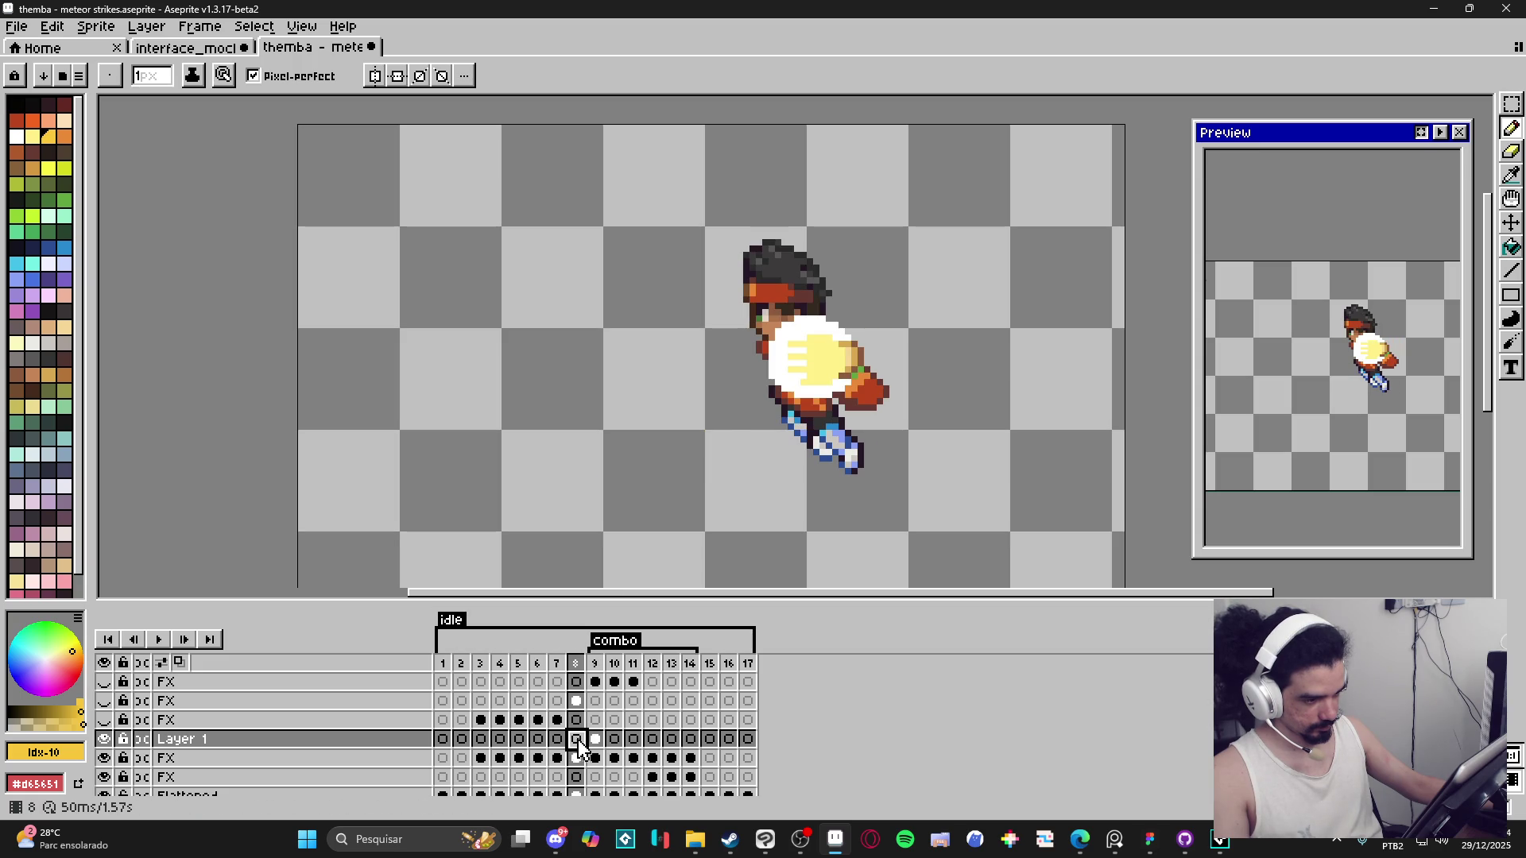
left_click(596, 740)
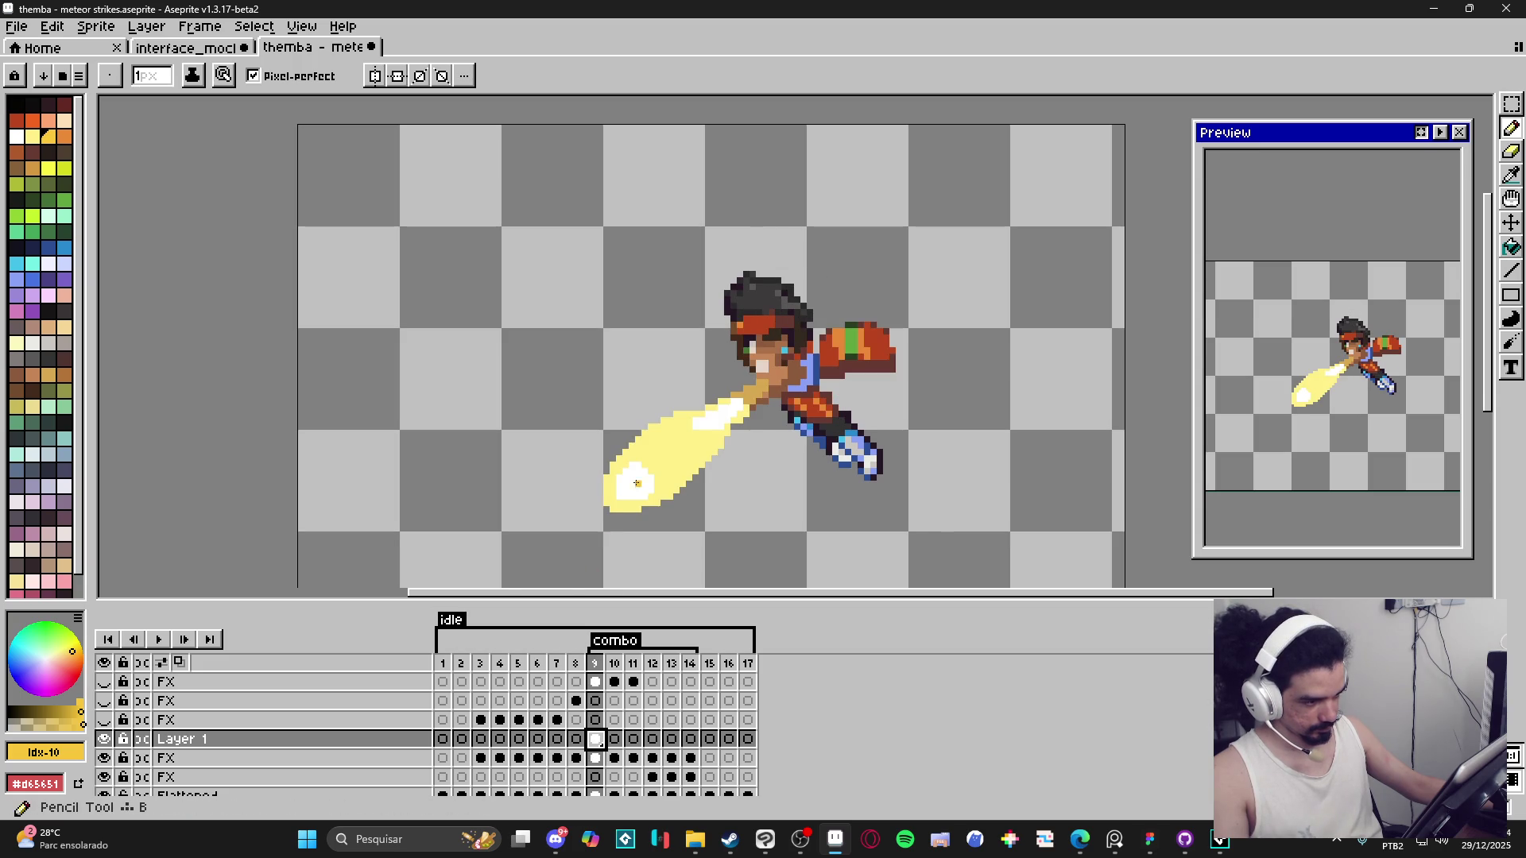
scroll(635, 474, "up", 2)
left_click(677, 435)
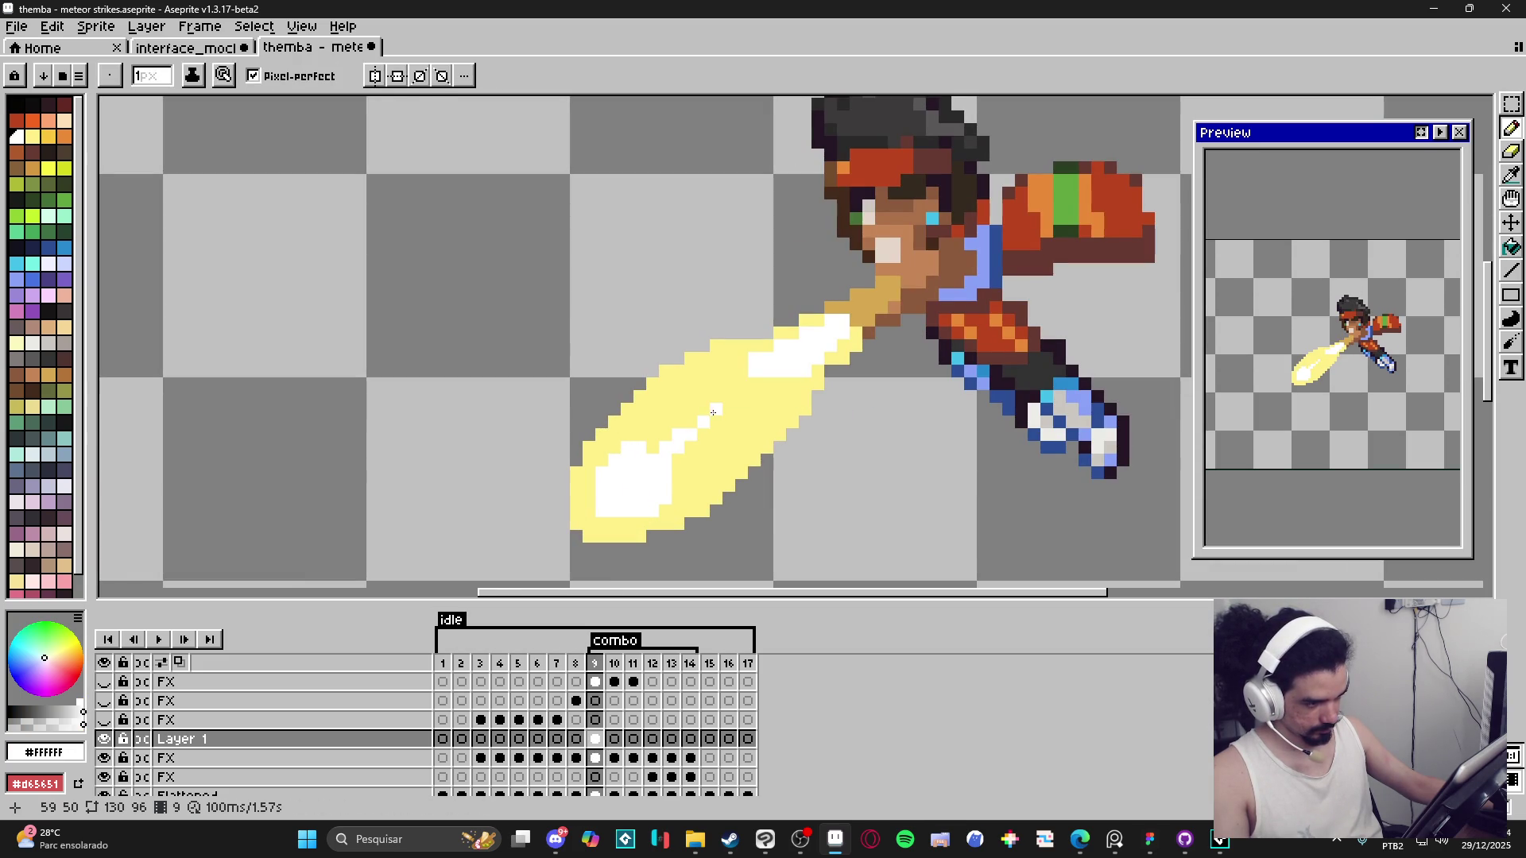
Draw a diagonal highlight streak and scattered highlight pixels along the beam.
left_click_drag(689, 448, 725, 408)
left_click(739, 395)
mouse_move(642, 439)
left_mouse_down()
mouse_move(654, 450)
mouse_move(633, 452)
left_mouse_up()
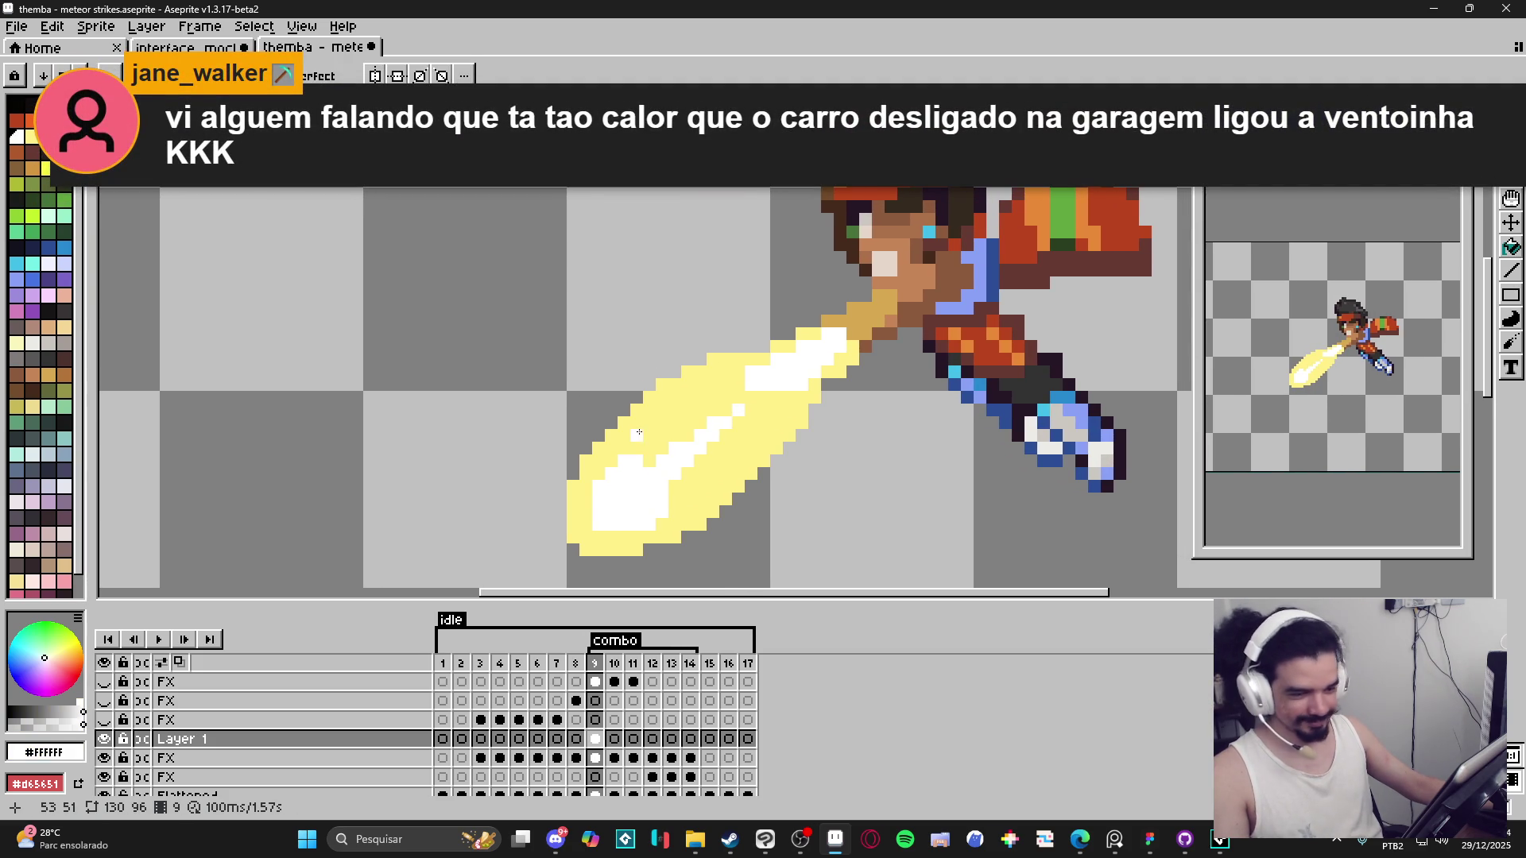
scroll(680, 436, "up", 1)
left_click(647, 454)
left_click(618, 453)
left_click(637, 434)
left_click(656, 415)
left_click(674, 435)
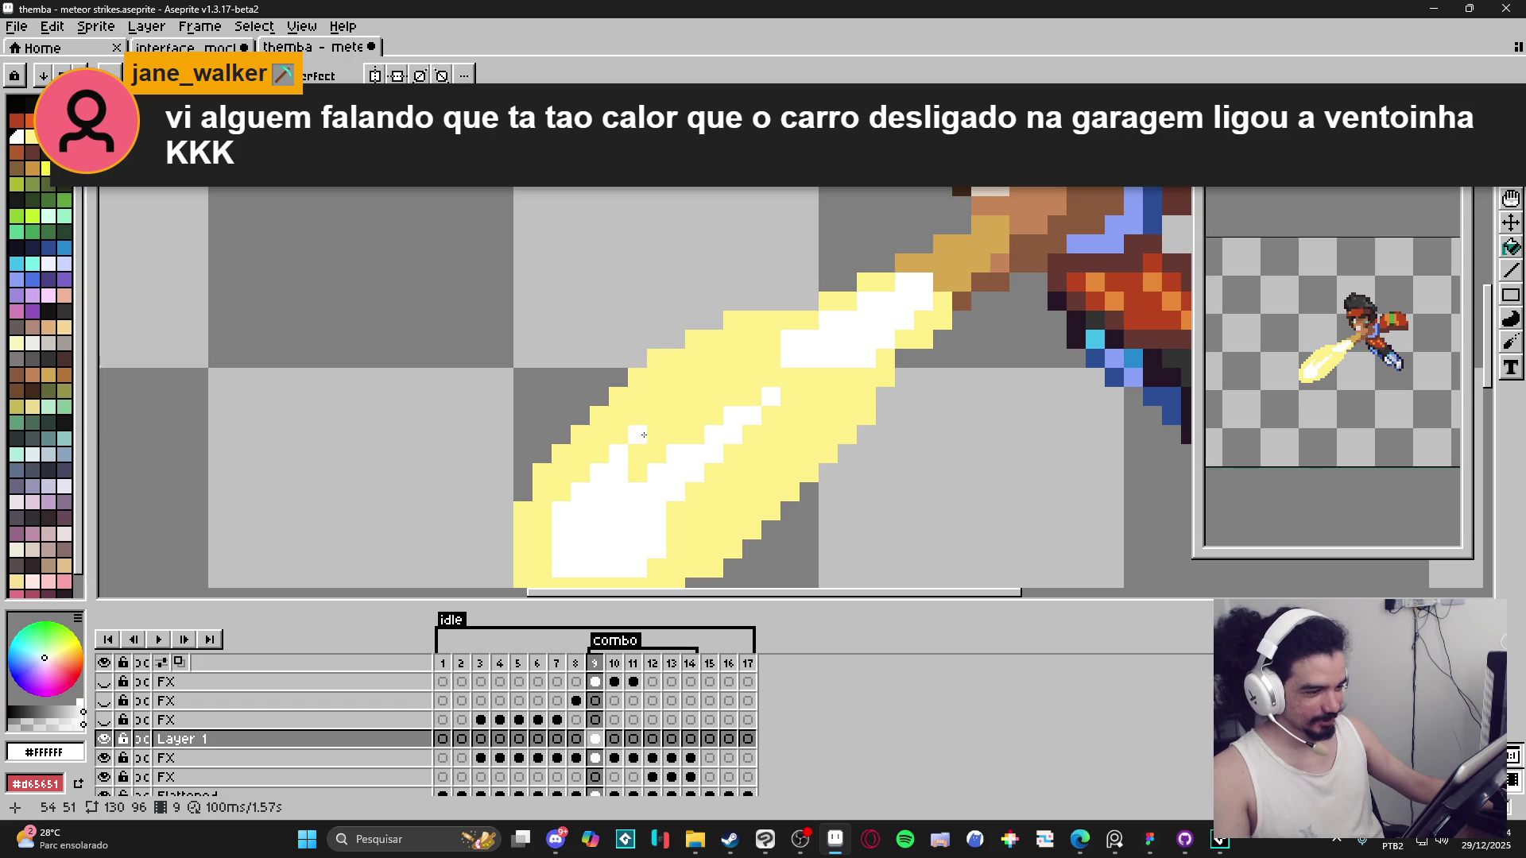
Add and adjust more highlight pixels further down the beam.
scroll(667, 430, "down", 1)
scroll(691, 445, "up", 1)
left_click(736, 519)
left_click(754, 499)
left_click(774, 499)
left_click(755, 488)
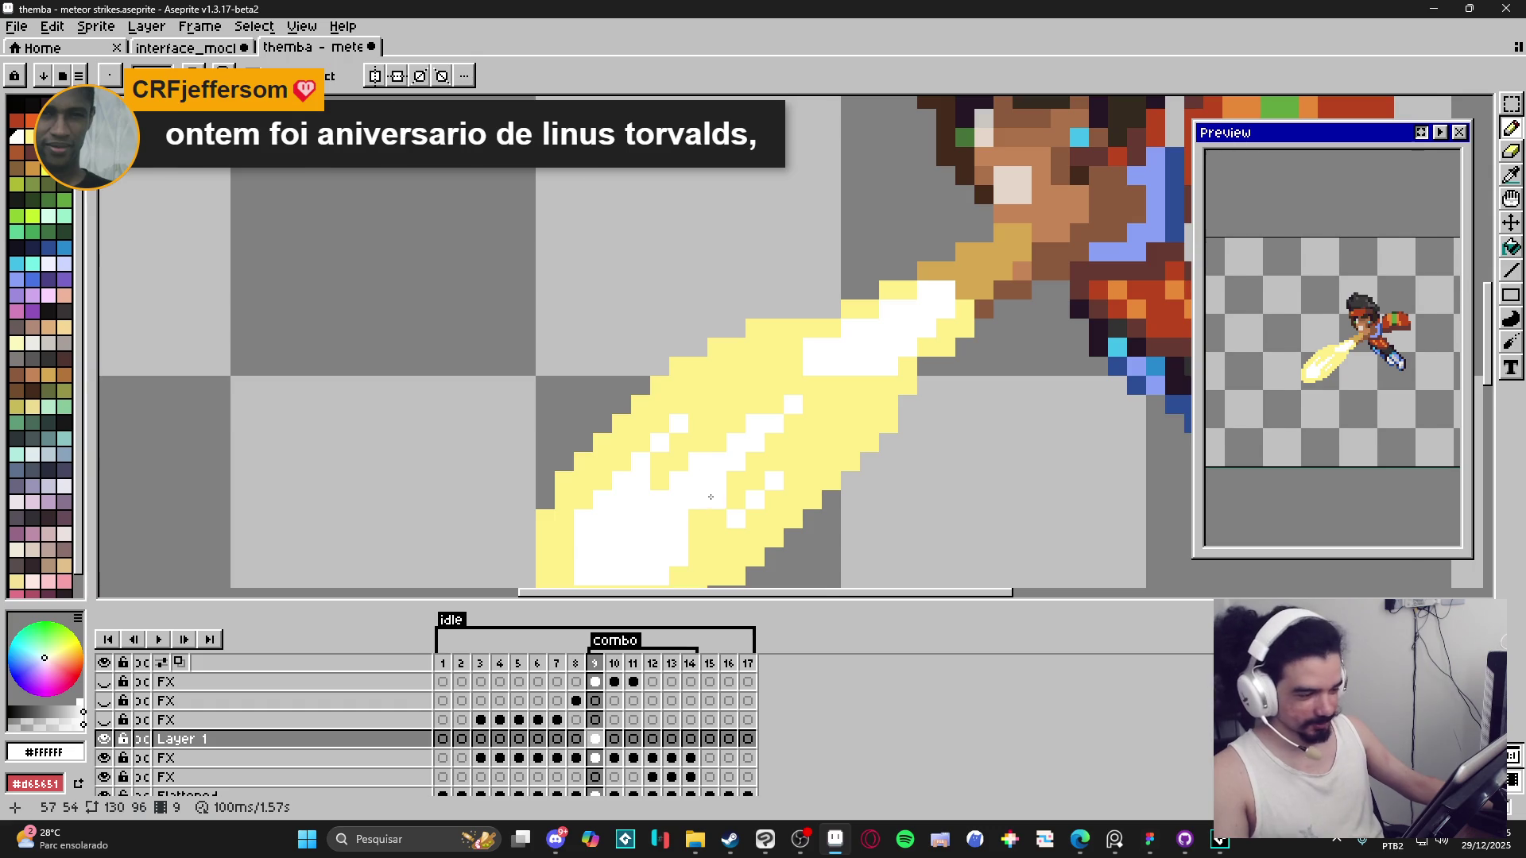
Sample the beam's pale yellow and paint it into the white highlight.
scroll(709, 493, "down", 2)
scroll(715, 501, "up", 1)
left_click(731, 486, "alt")
left_click(697, 506)
left_click(685, 522)
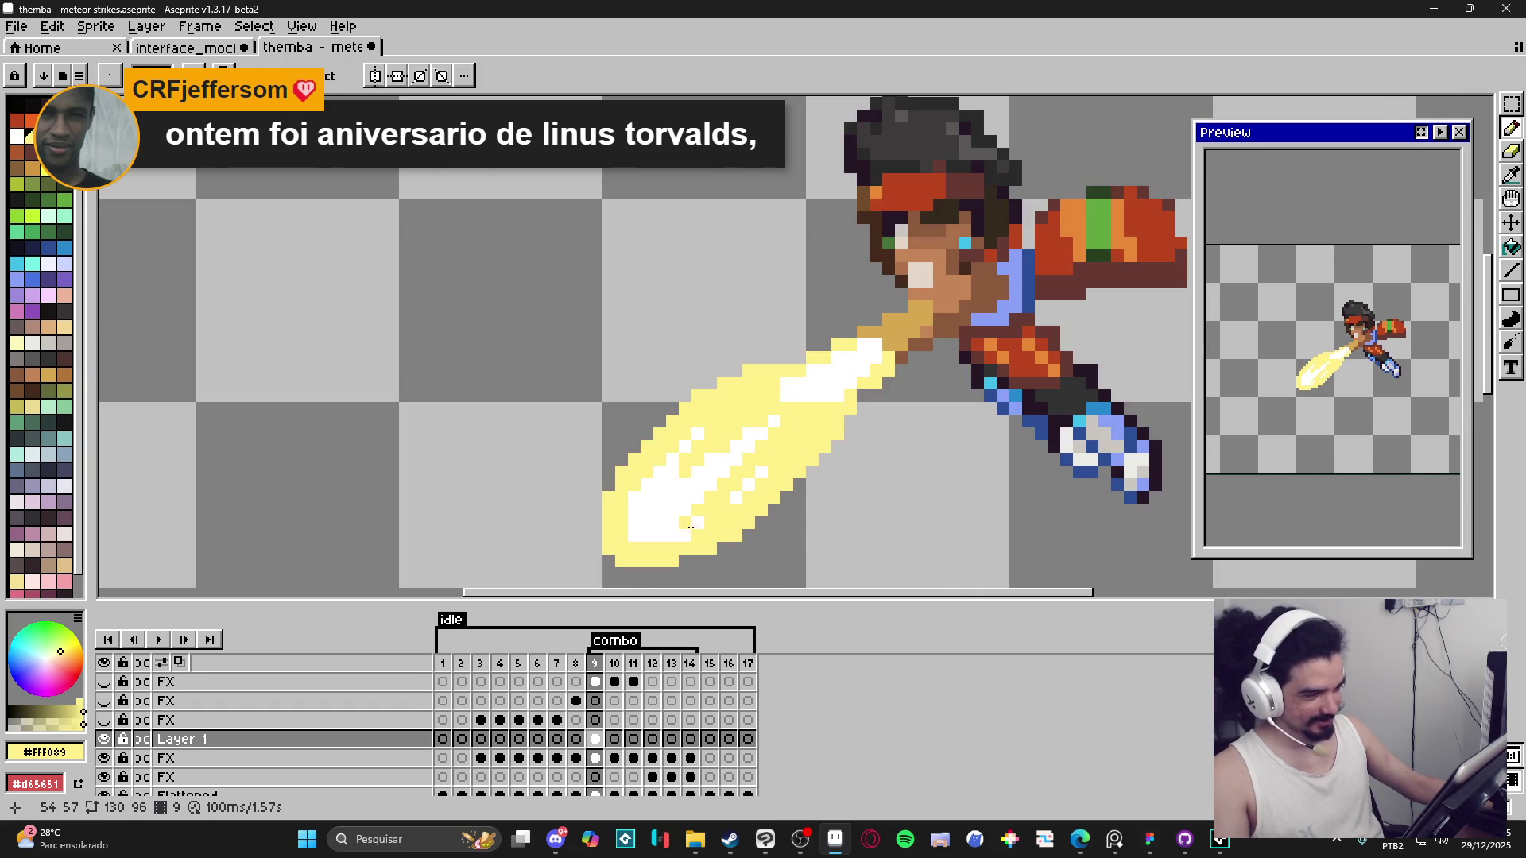
scroll(692, 547, "up", 2)
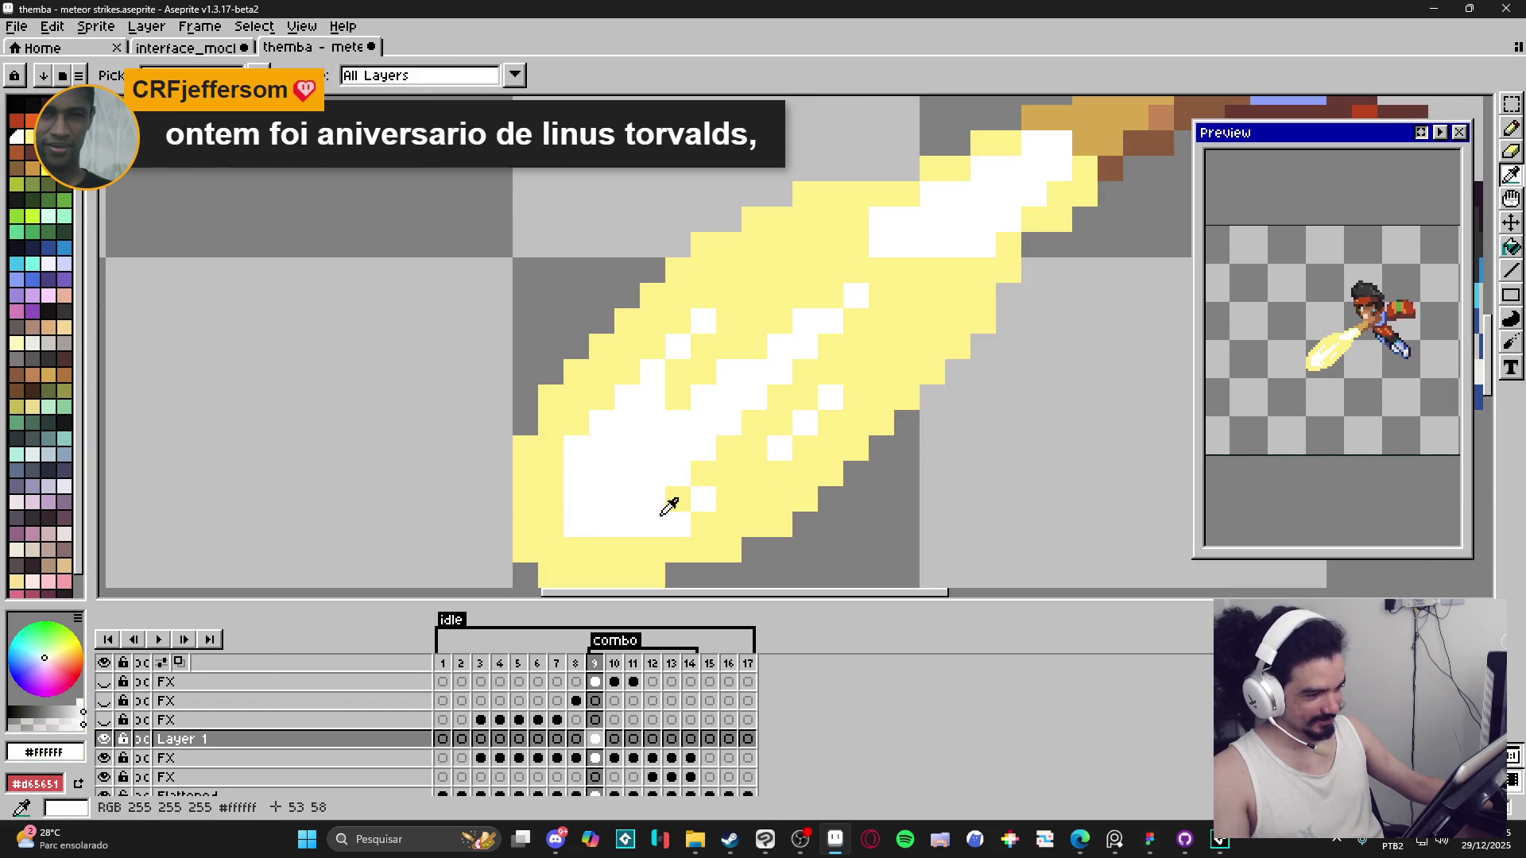
Sample white and paint it along the beam's bottom row.
left_click(667, 477, "alt")
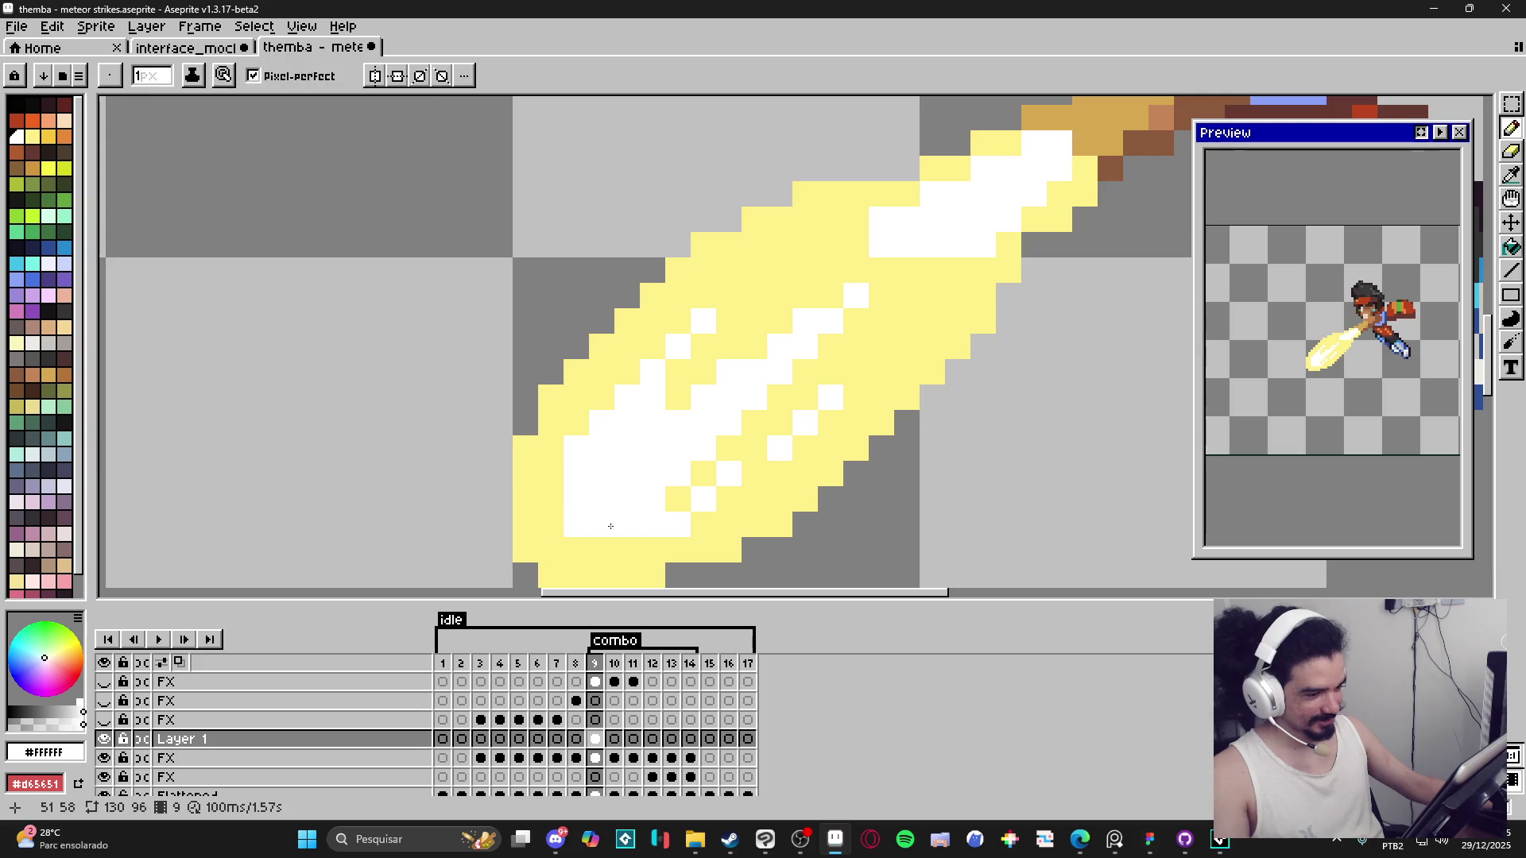
left_click(576, 549)
left_click(627, 549)
scroll(616, 562, "down", 2)
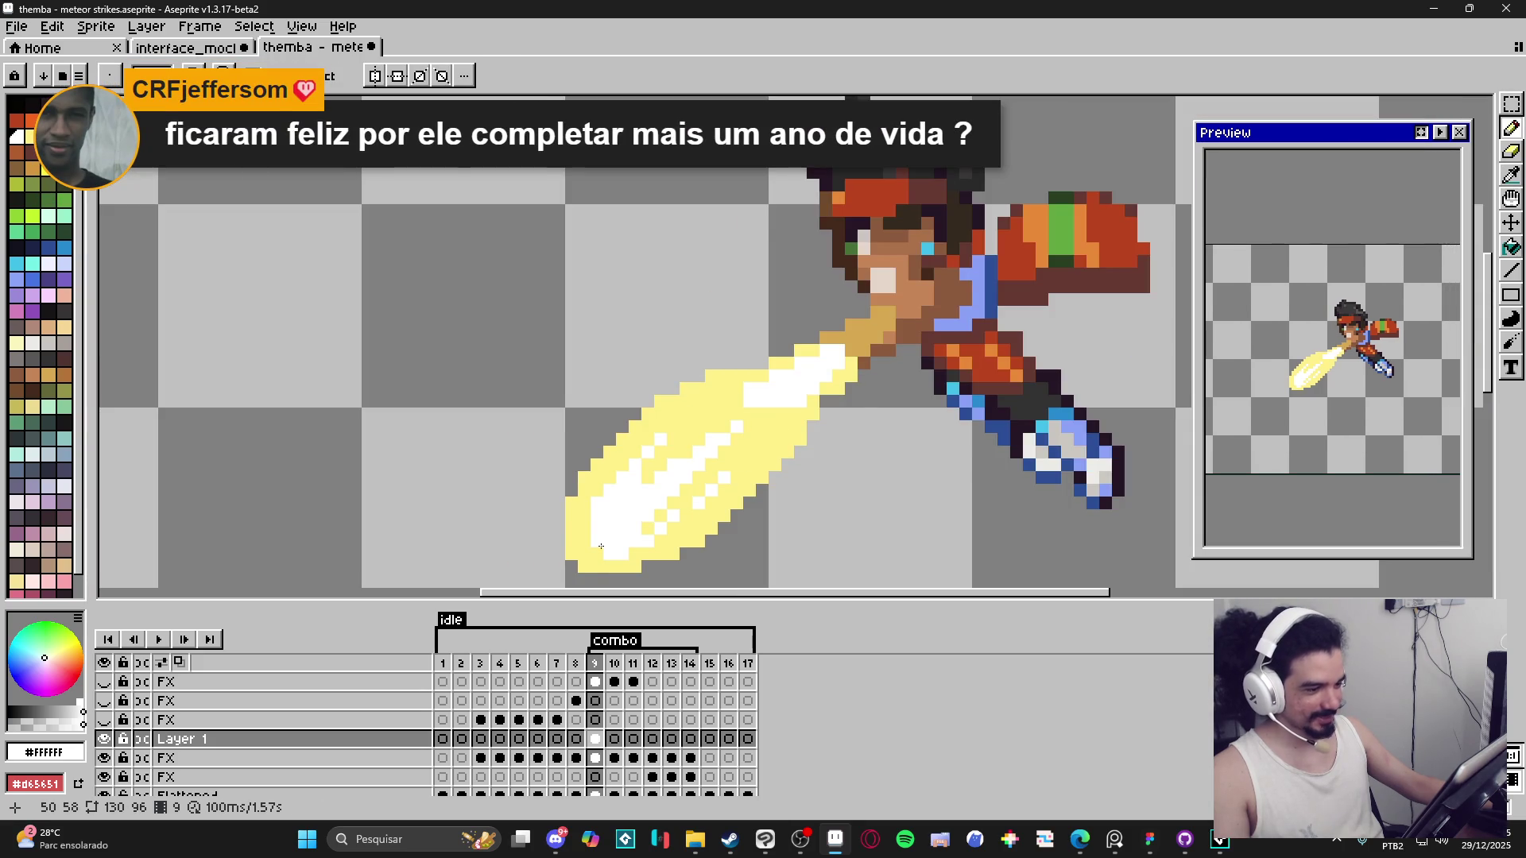
scroll(601, 547, "down", 1)
scroll(728, 363, "up", 1)
Cover the white tip pixels with pale yellow and extend the beam tip's left edge outward.
left_click(688, 391, "alt")
scroll(715, 415, "down", 3)
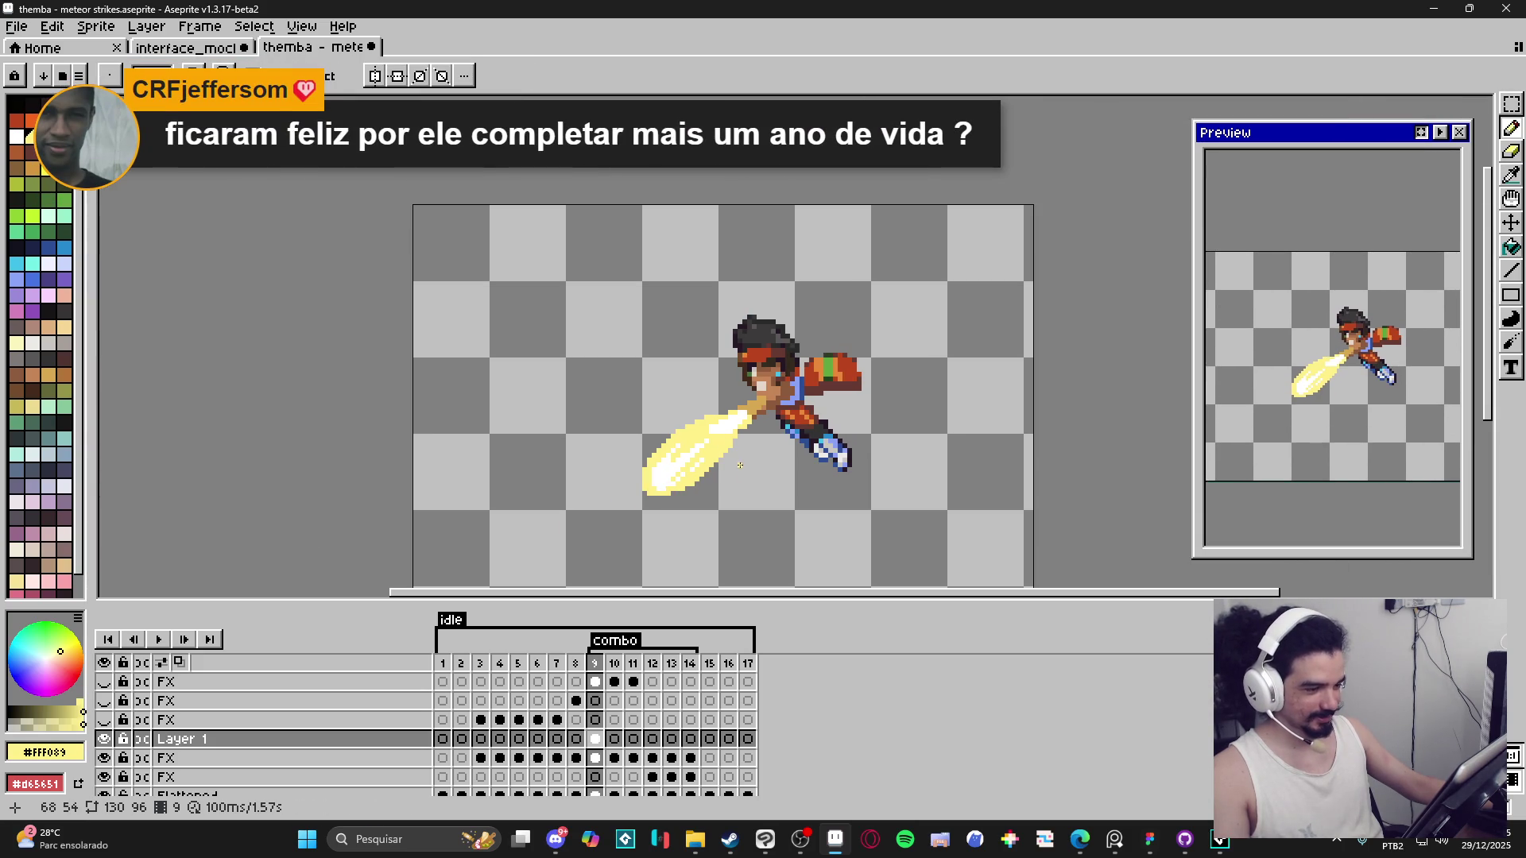
scroll(738, 449, "up", 3)
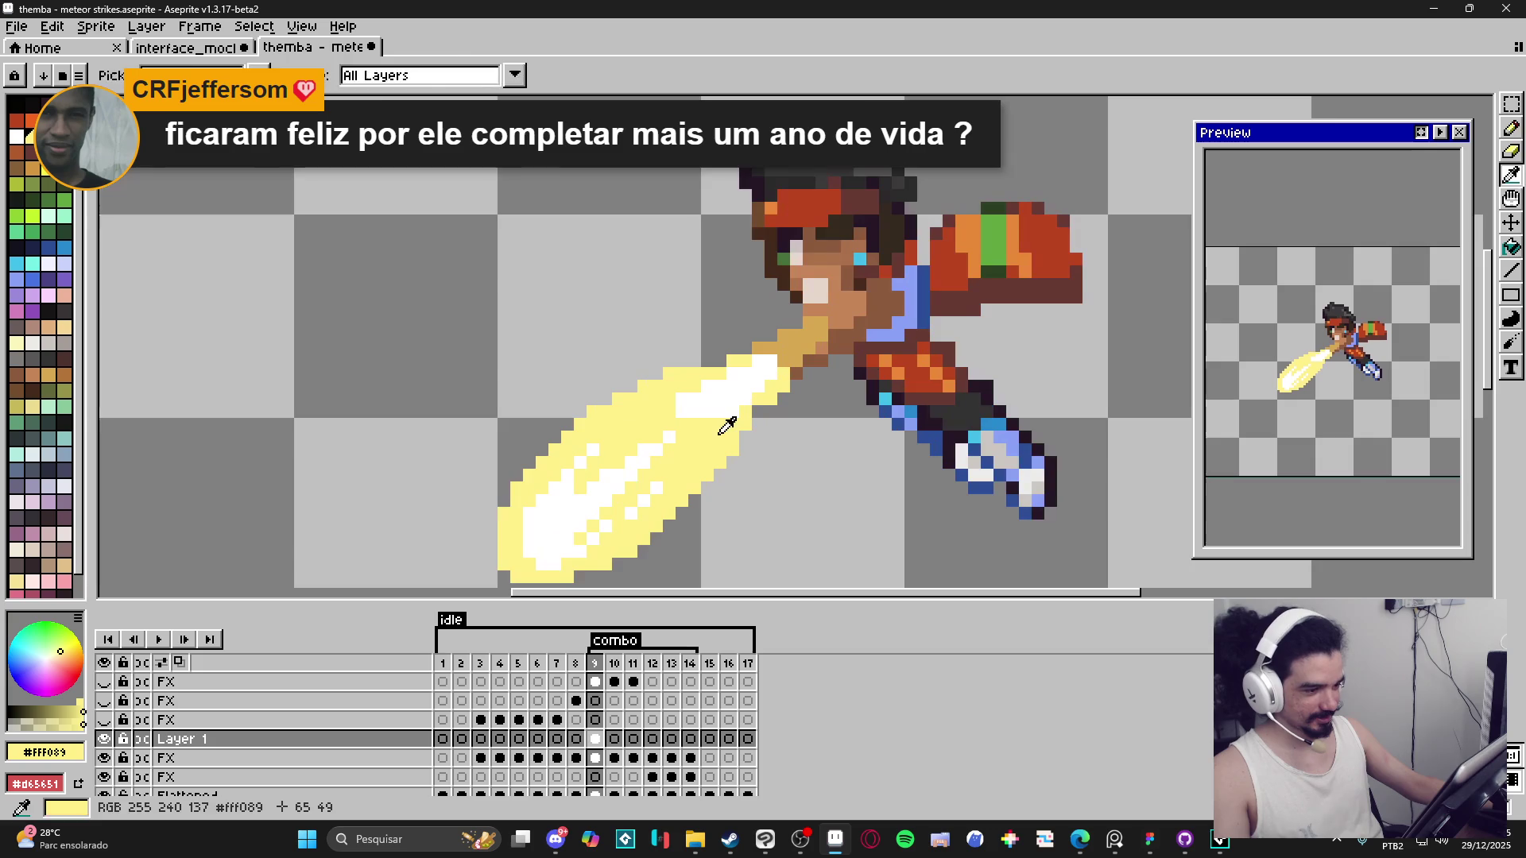
mouse_move(717, 395)
left_mouse_down()
mouse_move(751, 380)
mouse_move(732, 373)
mouse_move(766, 378)
left_mouse_up()
mouse_move(656, 460)
left_mouse_down()
mouse_move(688, 428)
mouse_move(613, 500)
left_mouse_up()
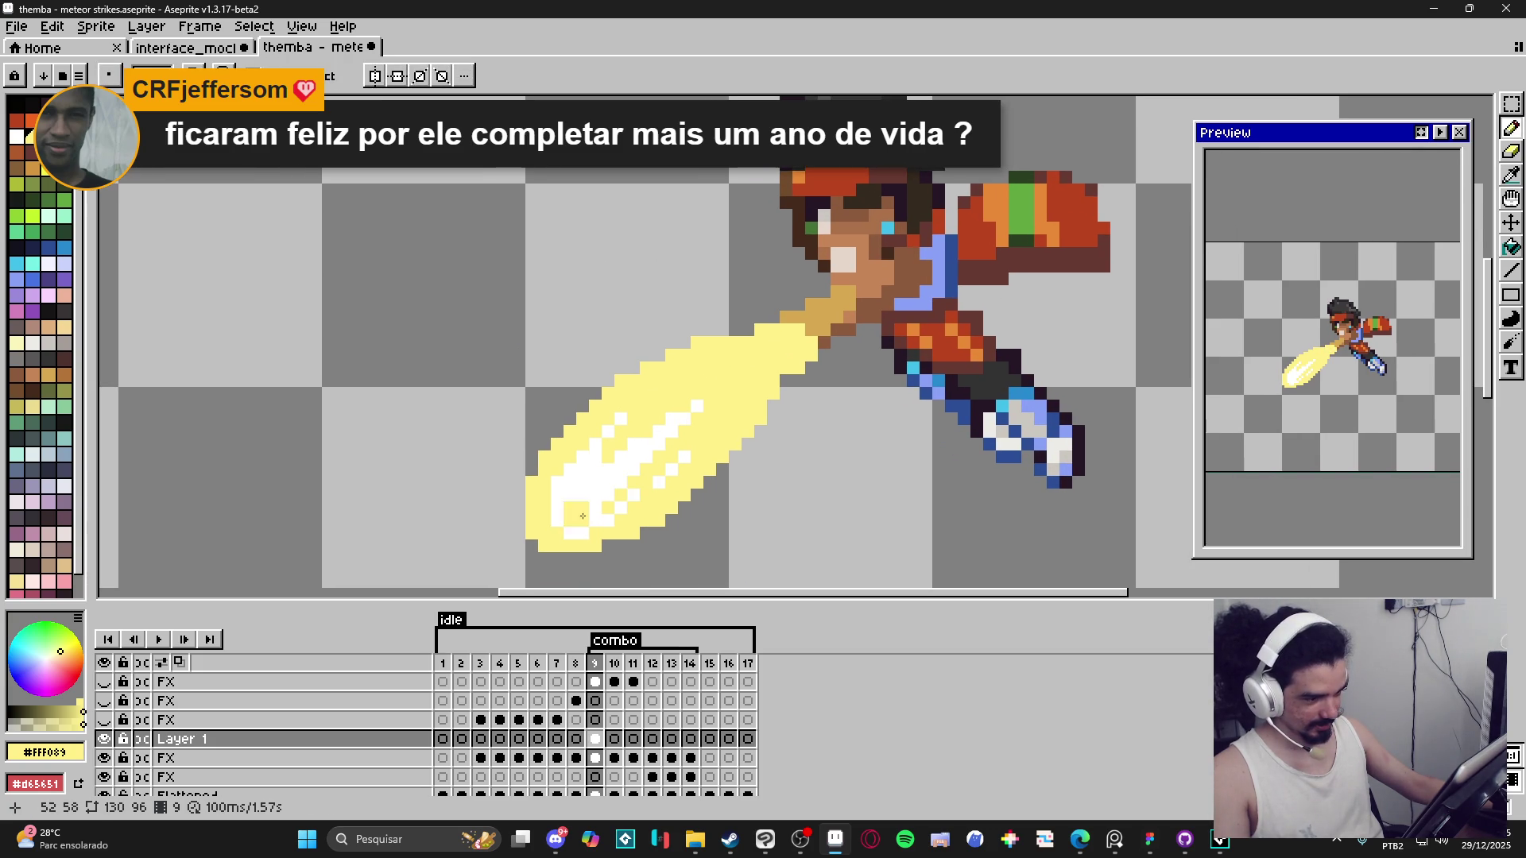
mouse_move(553, 441)
left_mouse_down()
mouse_move(518, 457)
mouse_move(533, 474)
left_mouse_up()
left_click(518, 499)
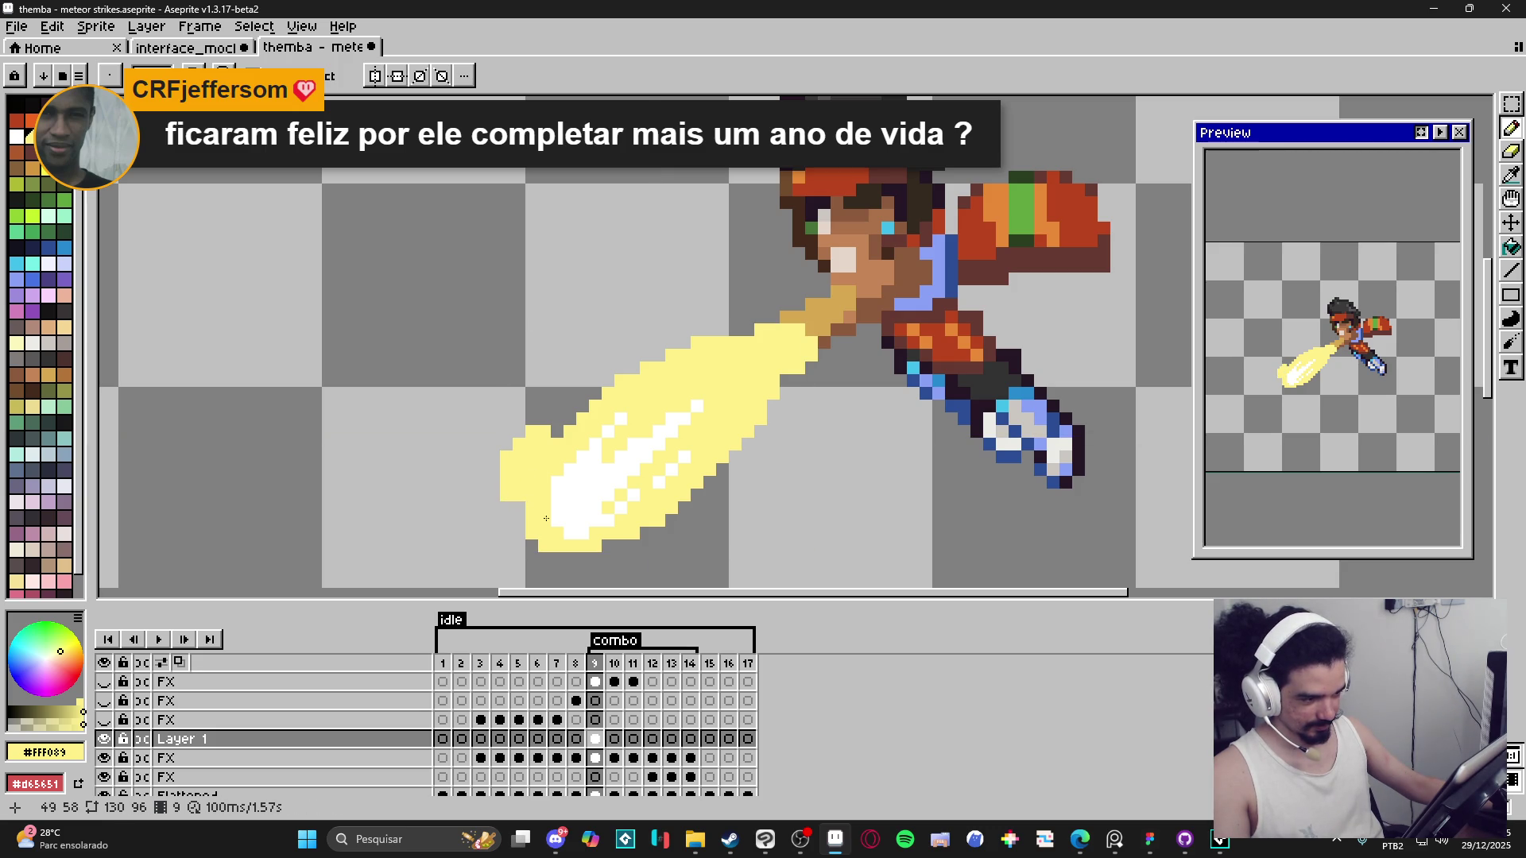
Repaint several beam-tip pixels pale yellow #FFF089.
left_click(558, 505, "alt")
left_click(544, 517)
left_click(556, 512, "alt")
left_click(558, 513)
left_click(577, 505)
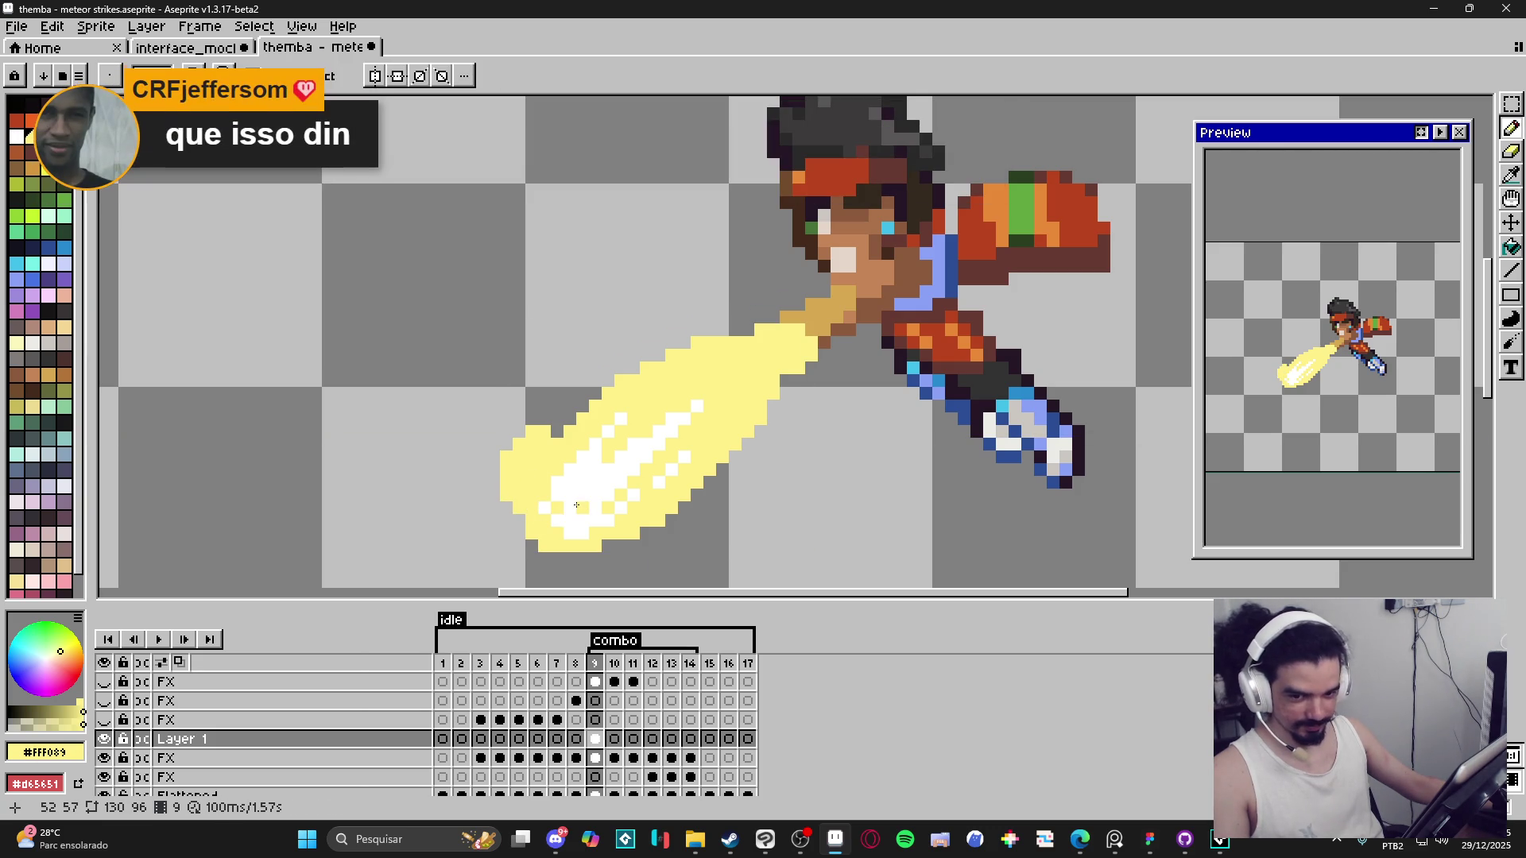
Paint over the checkered and remaining white highlight pixels with pale yellow.
left_click(549, 482, "alt")
left_click(549, 483, "alt")
left_click(565, 521, "alt")
left_click(567, 520, "alt")
left_click(567, 521)
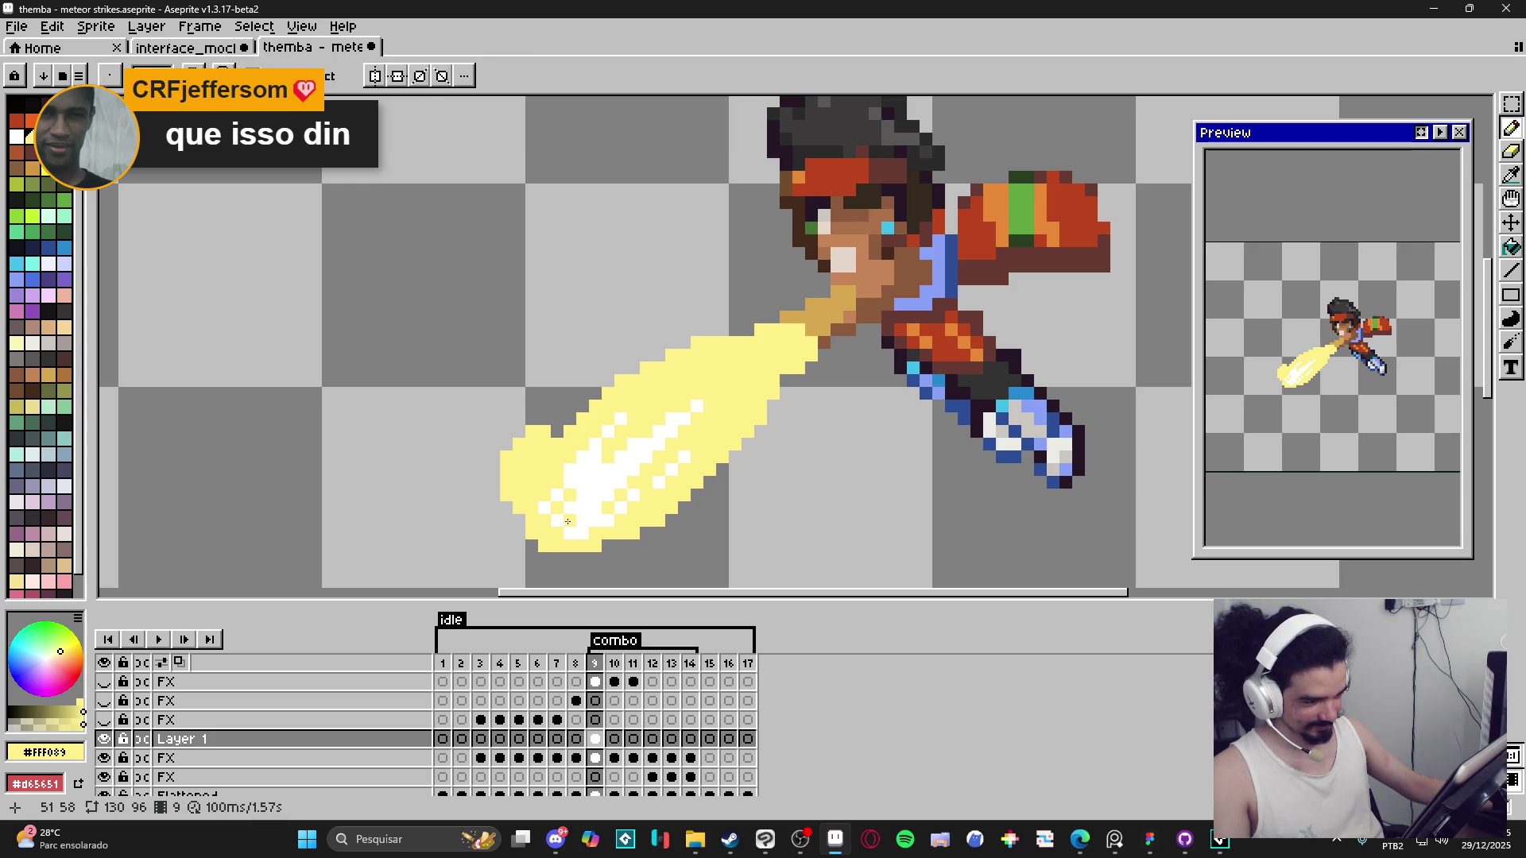
left_click(586, 511, "alt")
left_click_drag(560, 509, 576, 547)
key("v")
mouse_move(591, 529)
left_mouse_down()
mouse_move(592, 473)
mouse_move(647, 445)
mouse_move(645, 419)
mouse_move(691, 416)
left_mouse_up()
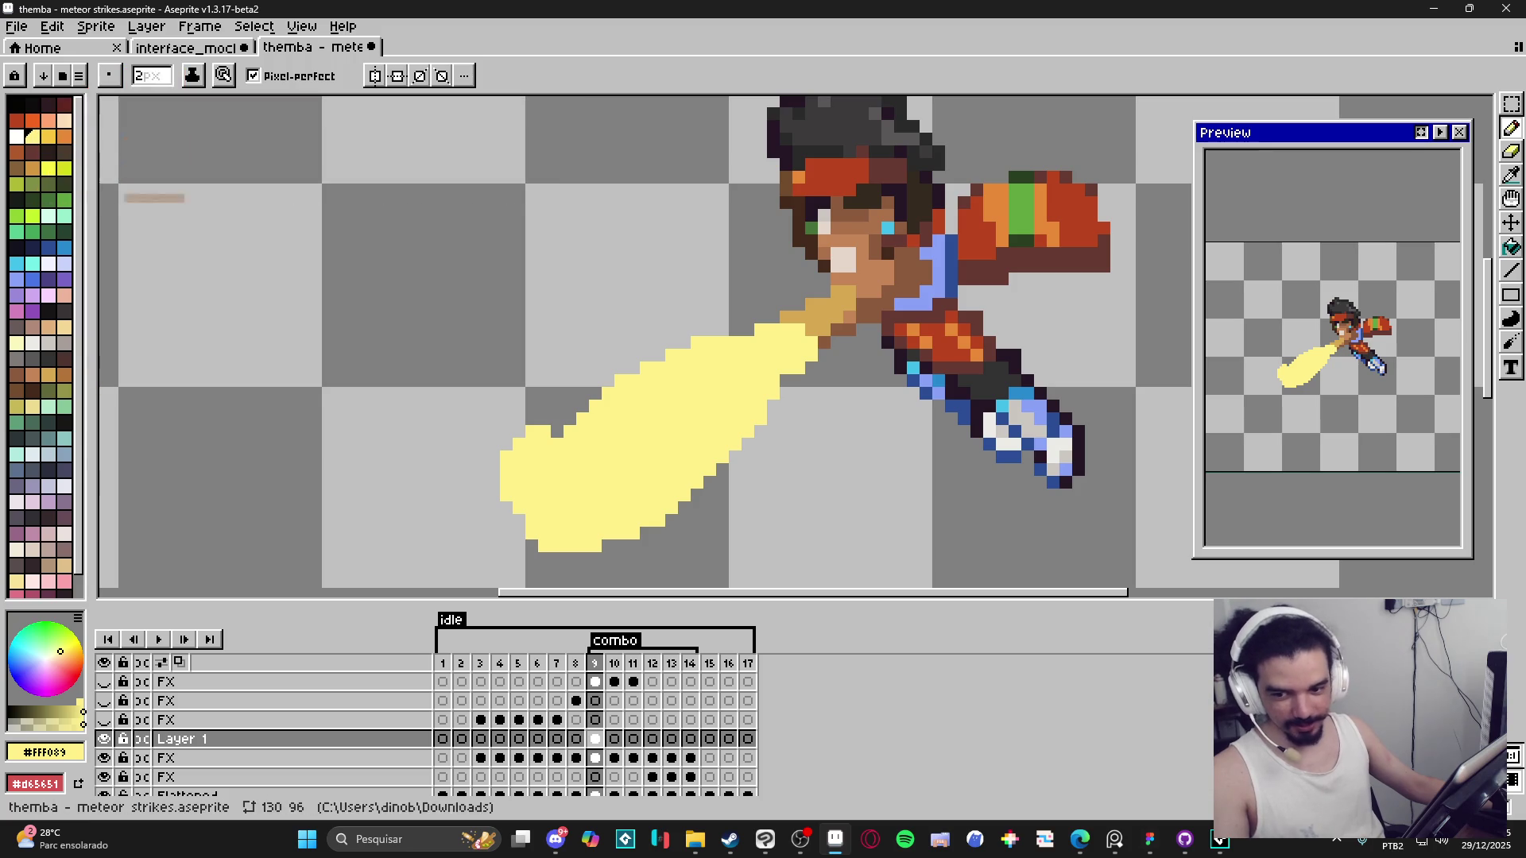
Pick white and draw a white stroke along the flame's lower-left edge, redoing it wider.
left_click(16, 135)
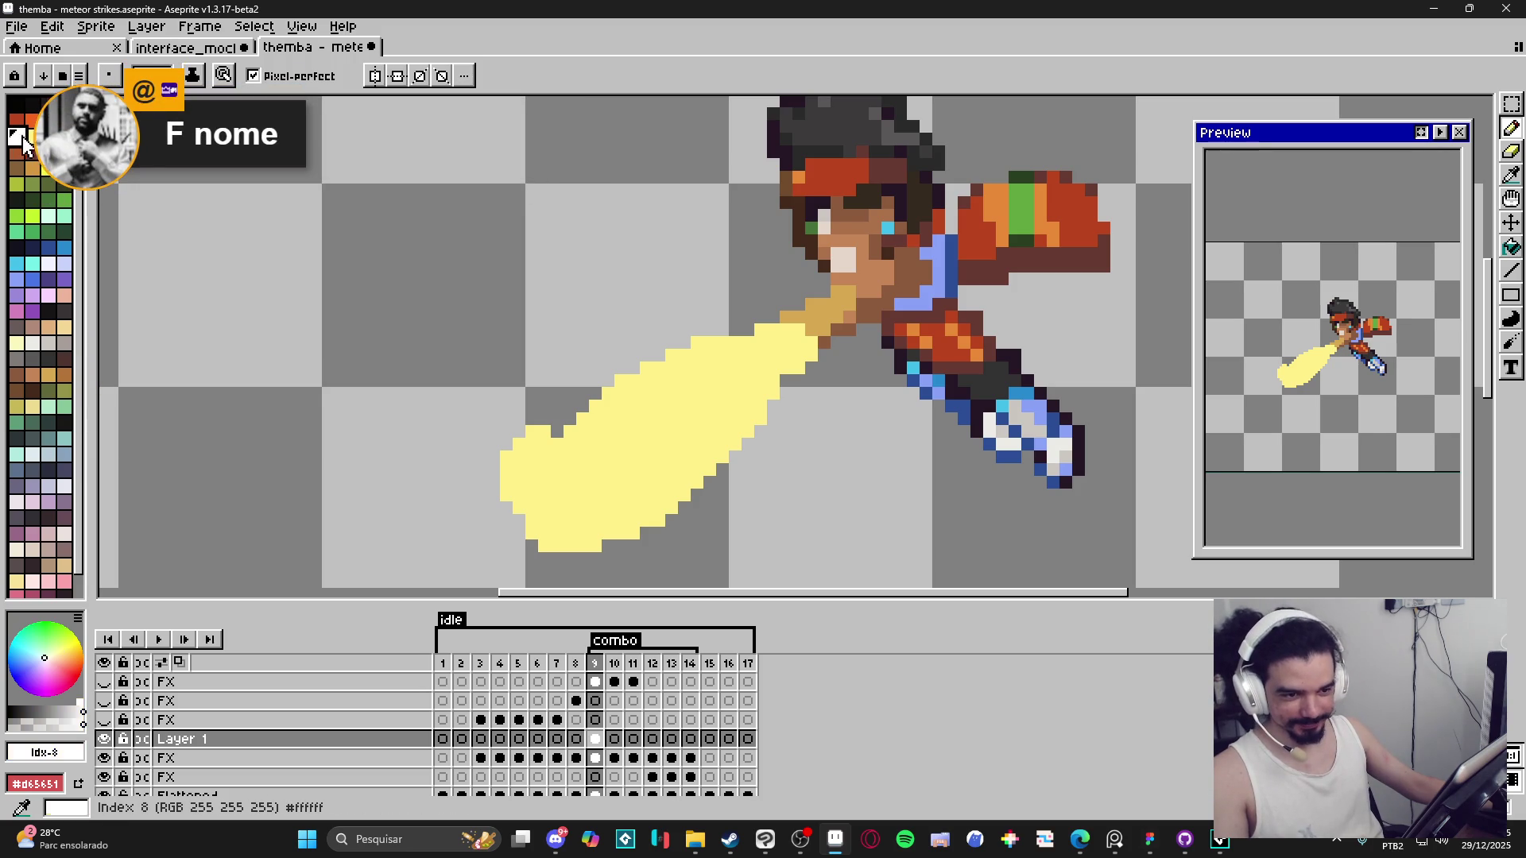
left_click_drag(517, 508, 529, 508)
key("ctrl+z")
left_click_drag(518, 508, 539, 496)
left_click(539, 503)
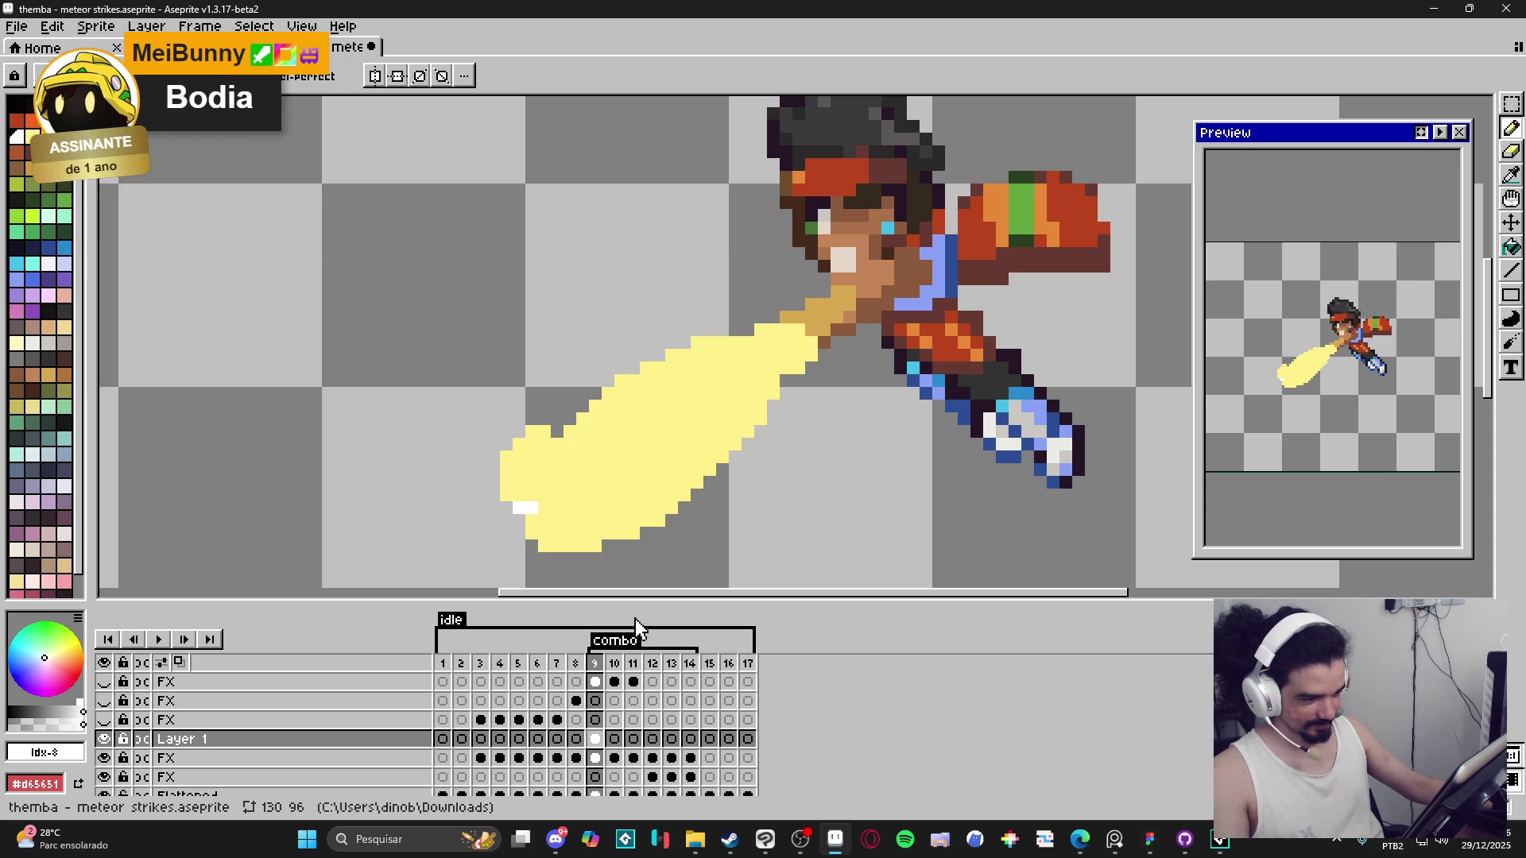
Compare frame 9 against frame 8 and the next frame.
left_click(576, 664)
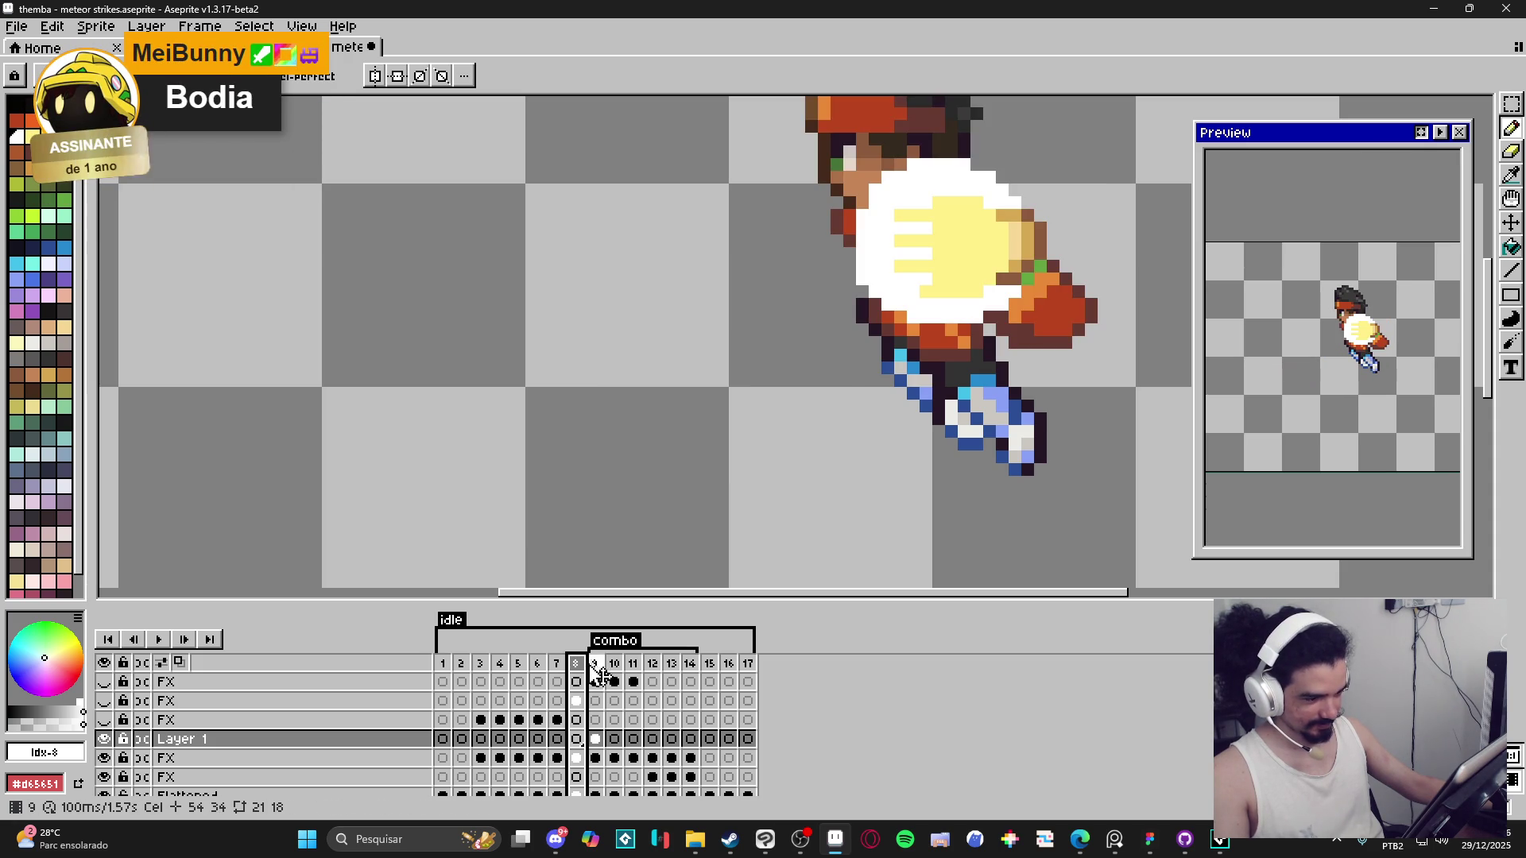
left_click(595, 666)
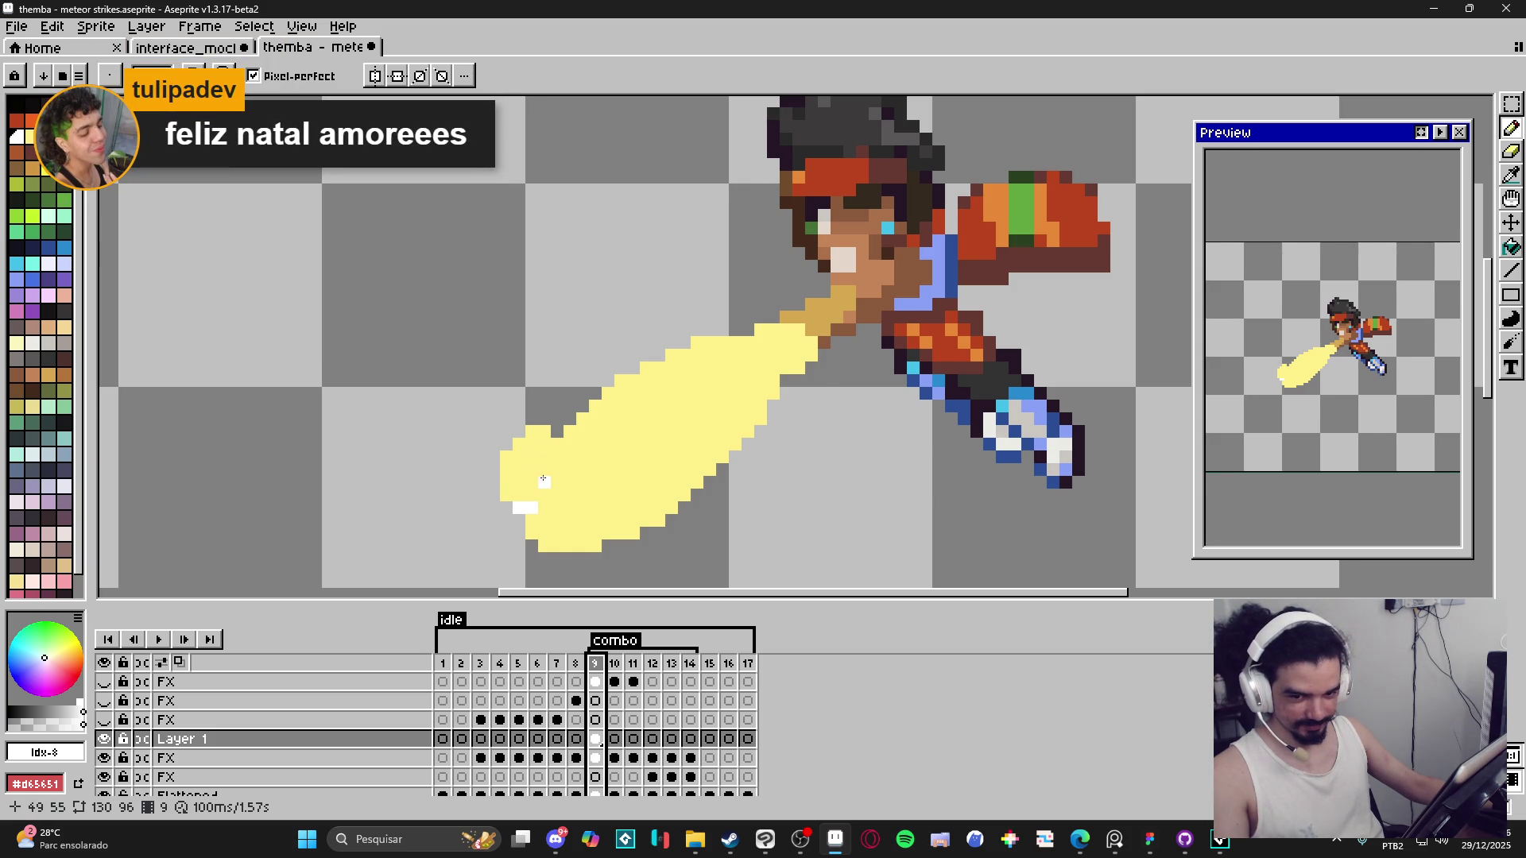
key("Right")
key("Left")
Add white pixels at the blast's top tip, bottom-left and top-left rim.
mouse_move(512, 481)
left_mouse_down()
mouse_move(524, 491)
mouse_move(515, 461)
mouse_move(564, 453)
mouse_move(626, 409)
left_mouse_up()
left_click(632, 378)
mouse_move(541, 514)
left_mouse_down()
mouse_move(566, 543)
mouse_move(652, 504)
mouse_move(616, 433)
mouse_move(666, 367)
left_mouse_up()
key("v")
key("b")
key("e")
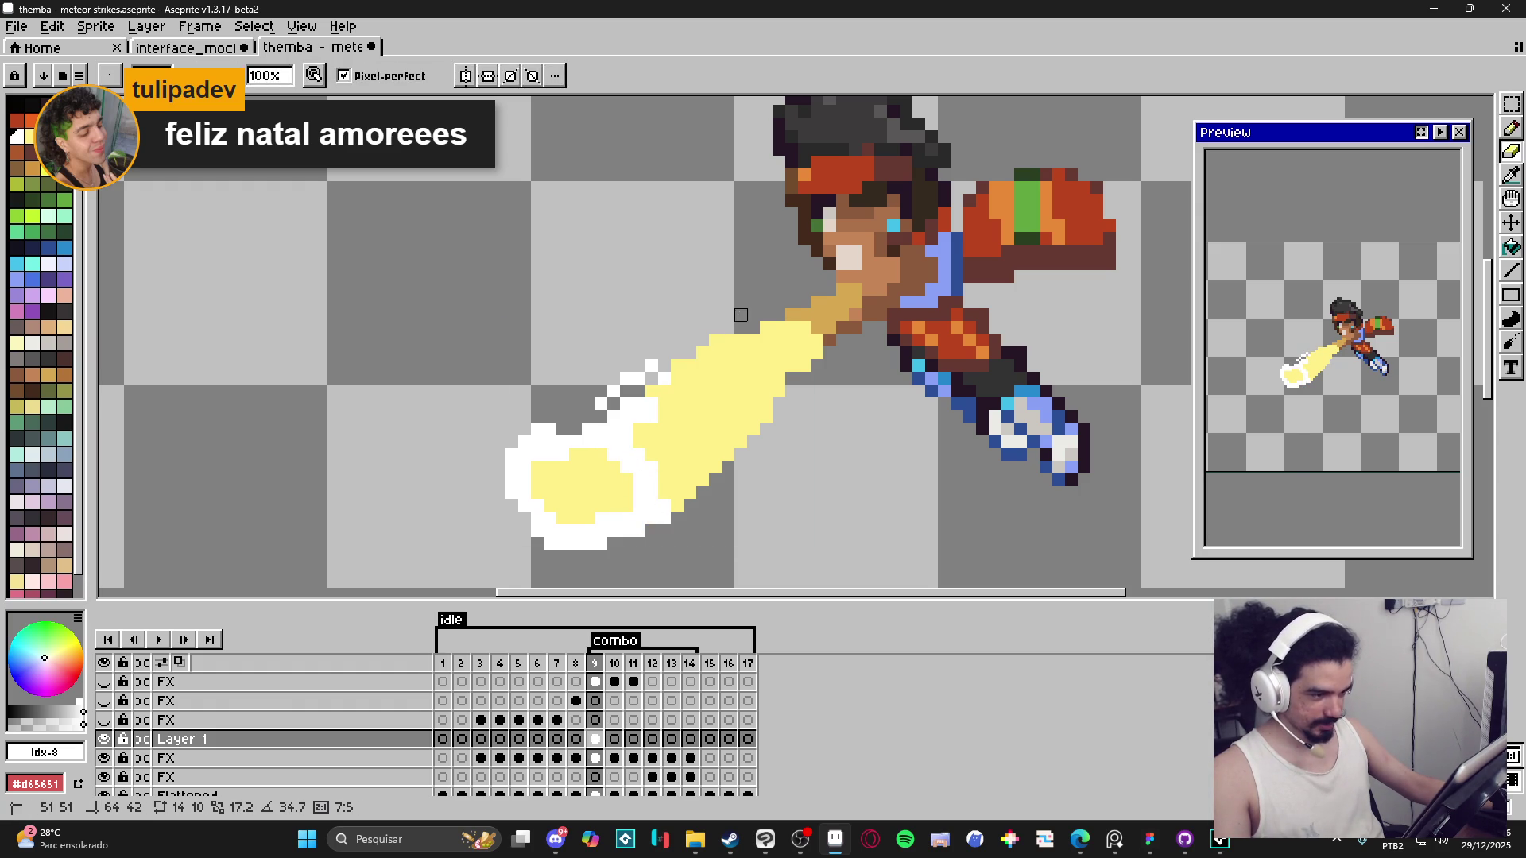
key("b")
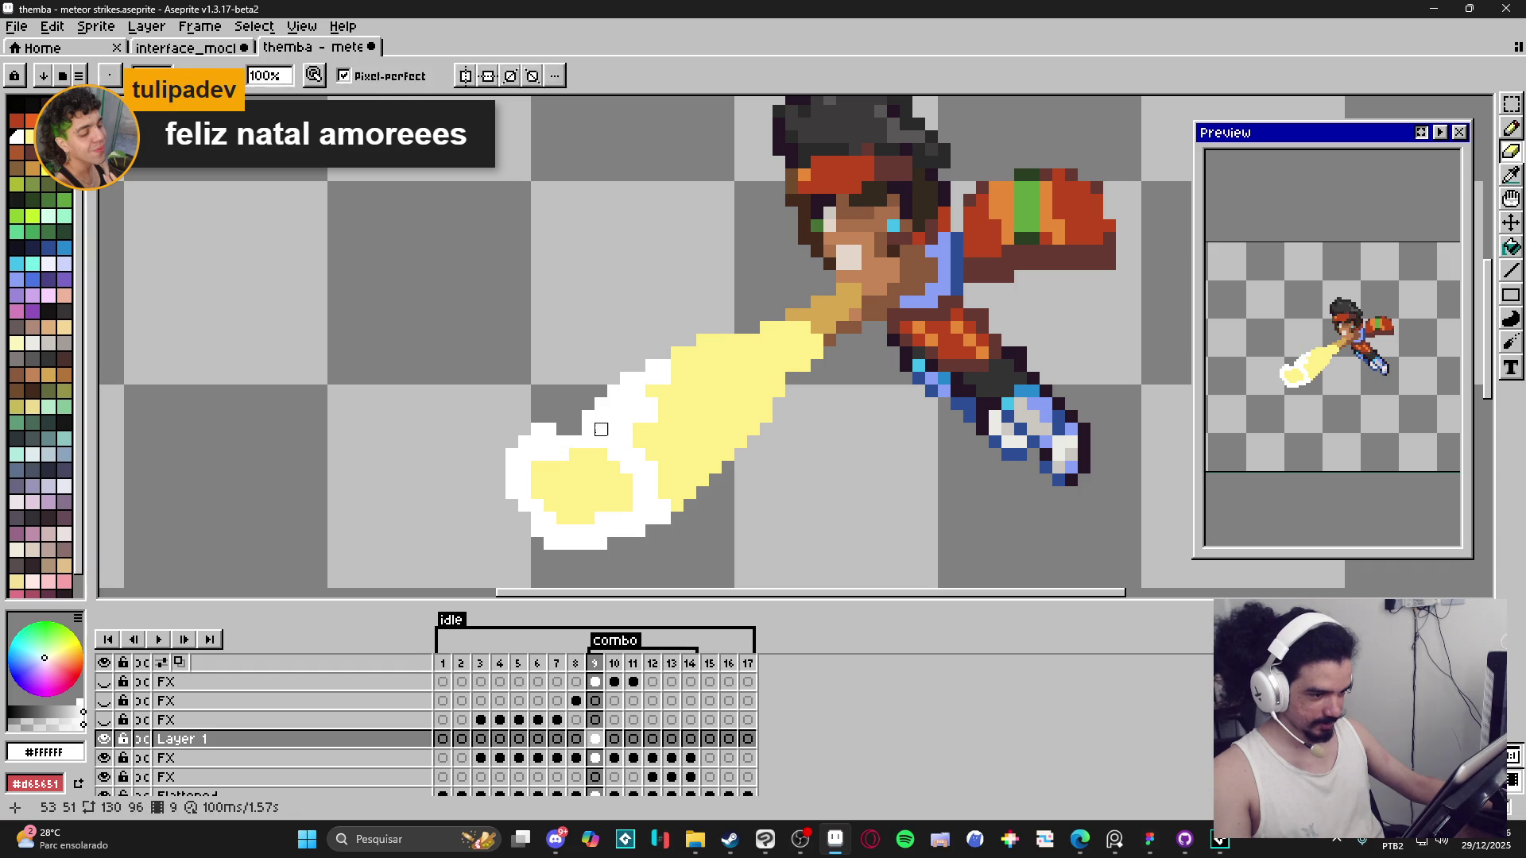
left_click(569, 416)
left_click(553, 418)
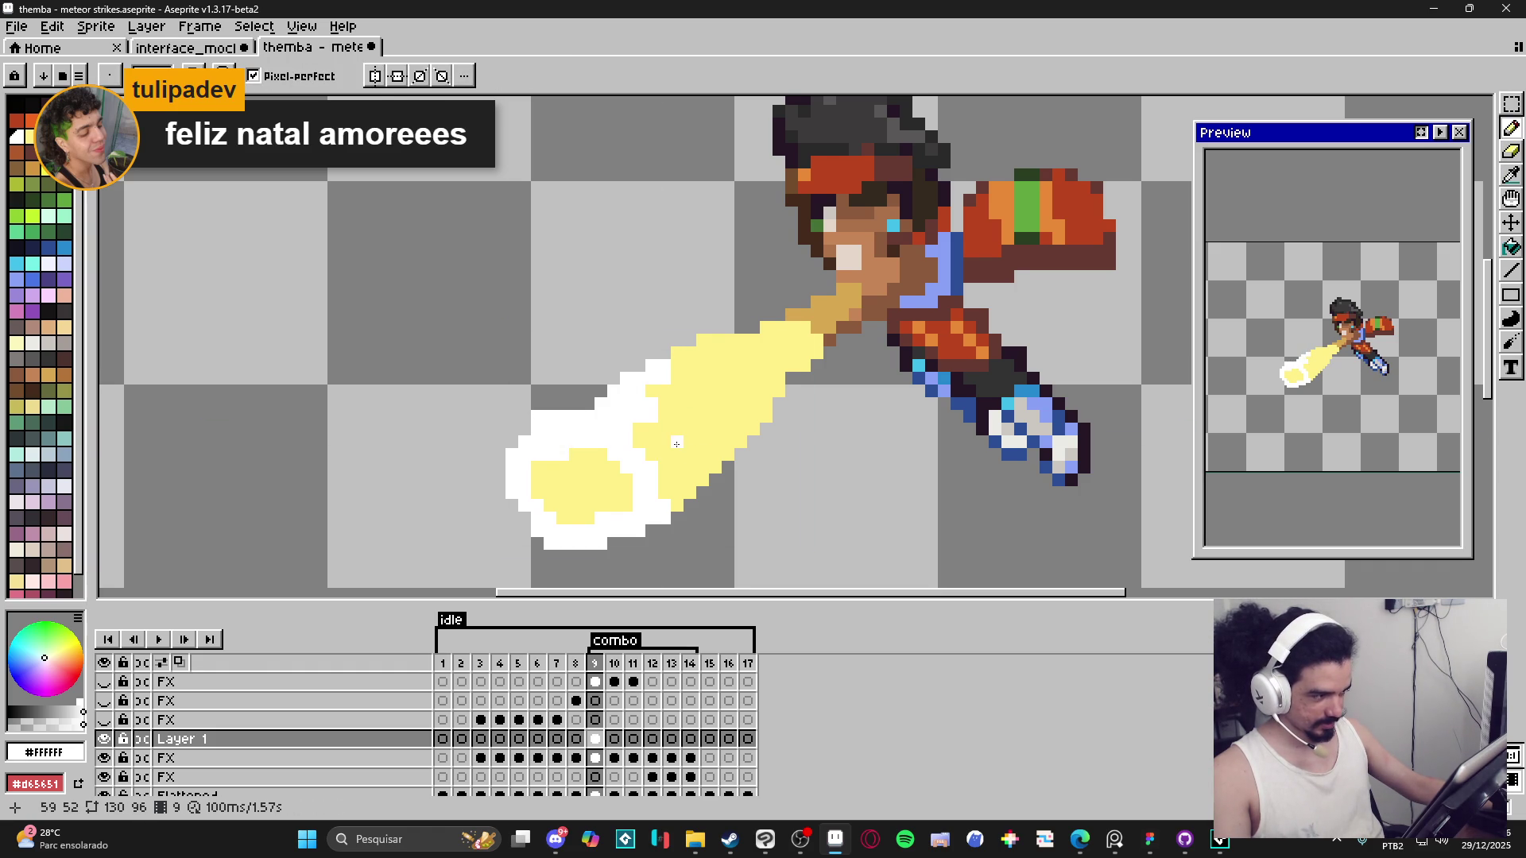
Paint white at the blast's lower-left and patch one pixel back to #FFF089.
left_click_drag(676, 443, 681, 458)
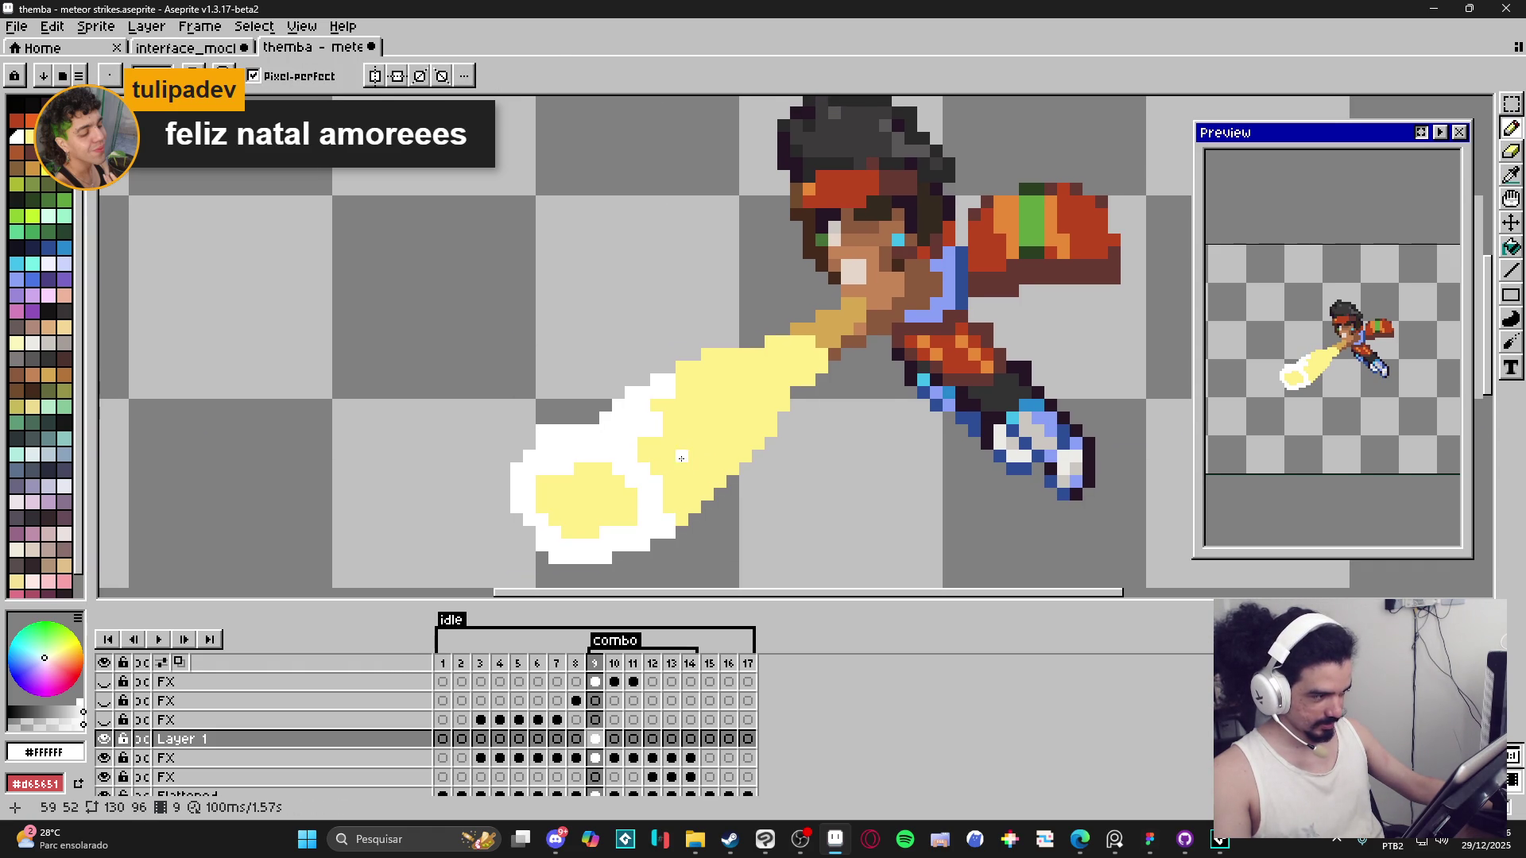
left_click(543, 513)
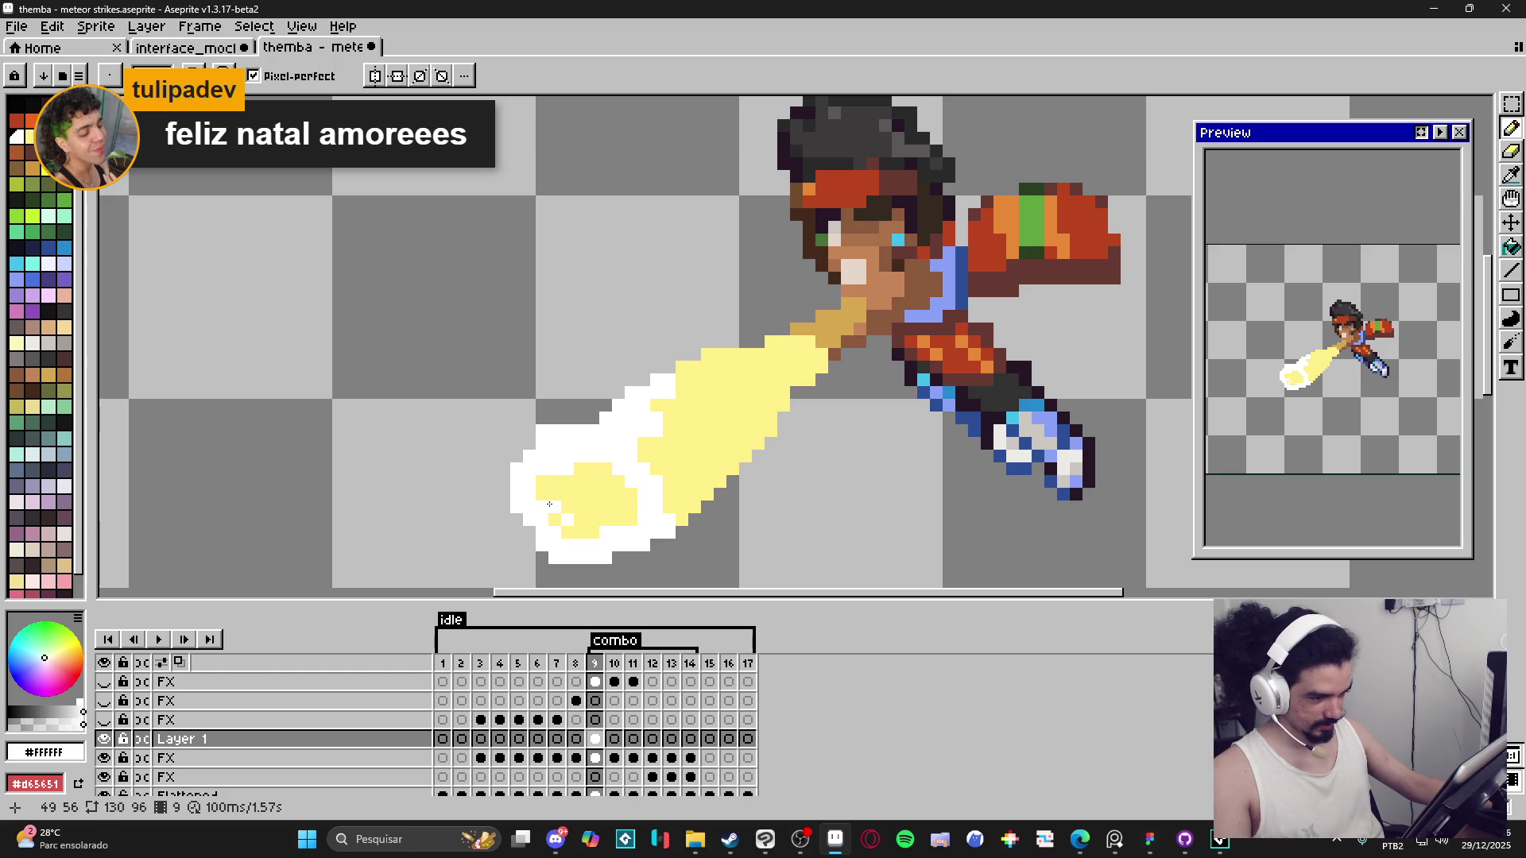
left_click(592, 518, "alt")
left_click(568, 520)
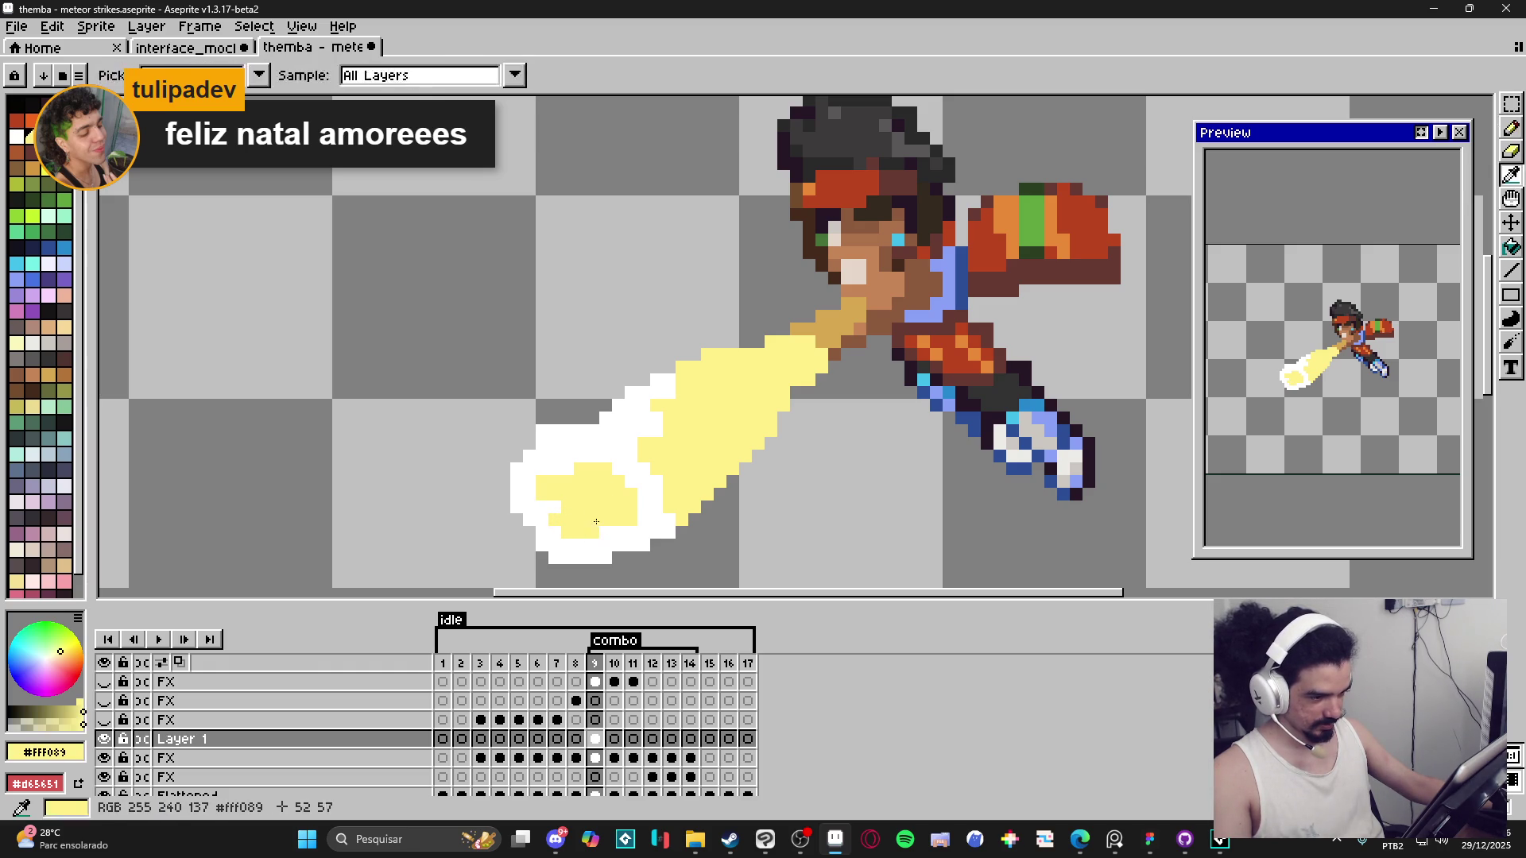
left_click(561, 532, "alt")
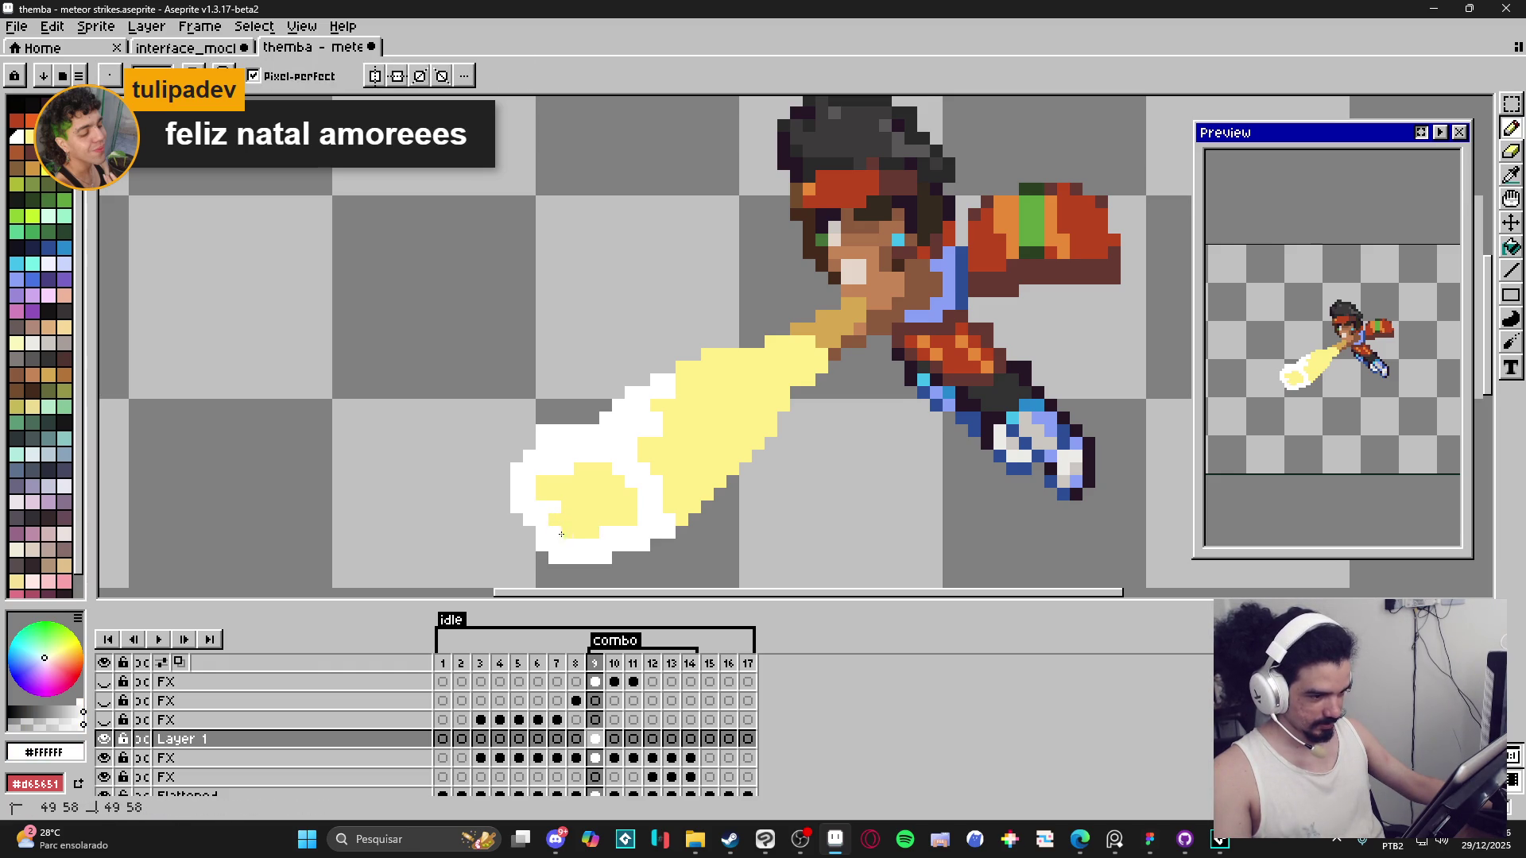
left_click_drag(561, 532, 535, 568)
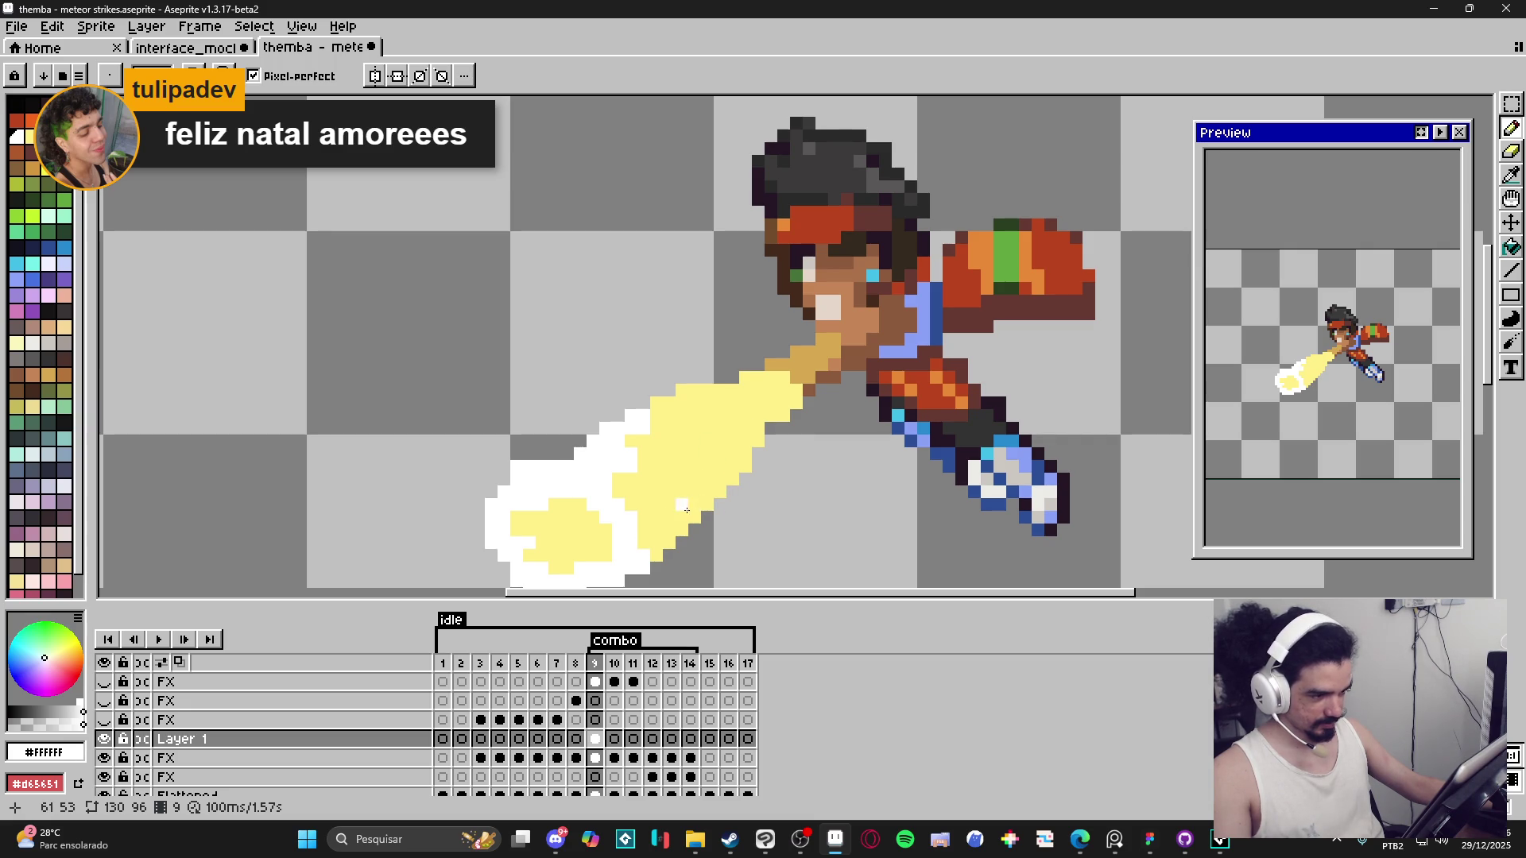
Try a white Paint Bucket fill on the yellow blast, then undo it.
key("g")
left_click(682, 479)
key("ctrl+z")
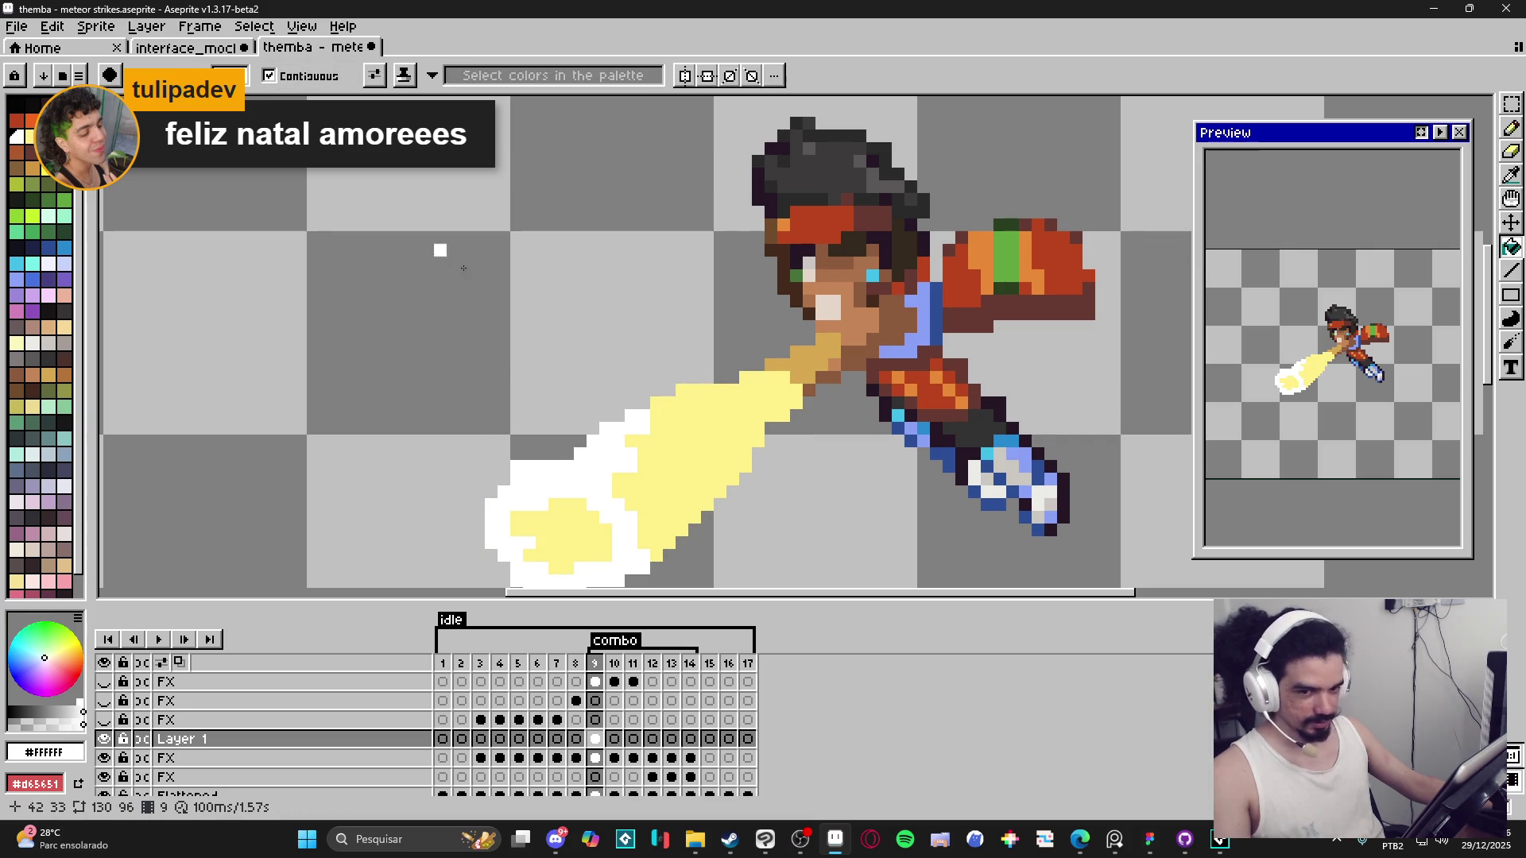
Bucket-fill the yellow tail white and paint the leftover yellow edge pixels white.
left_click(681, 504)
key("b")
left_click(755, 443)
mouse_move(774, 423)
left_mouse_down()
mouse_move(795, 404)
mouse_move(725, 390)
mouse_move(700, 408)
left_mouse_up()
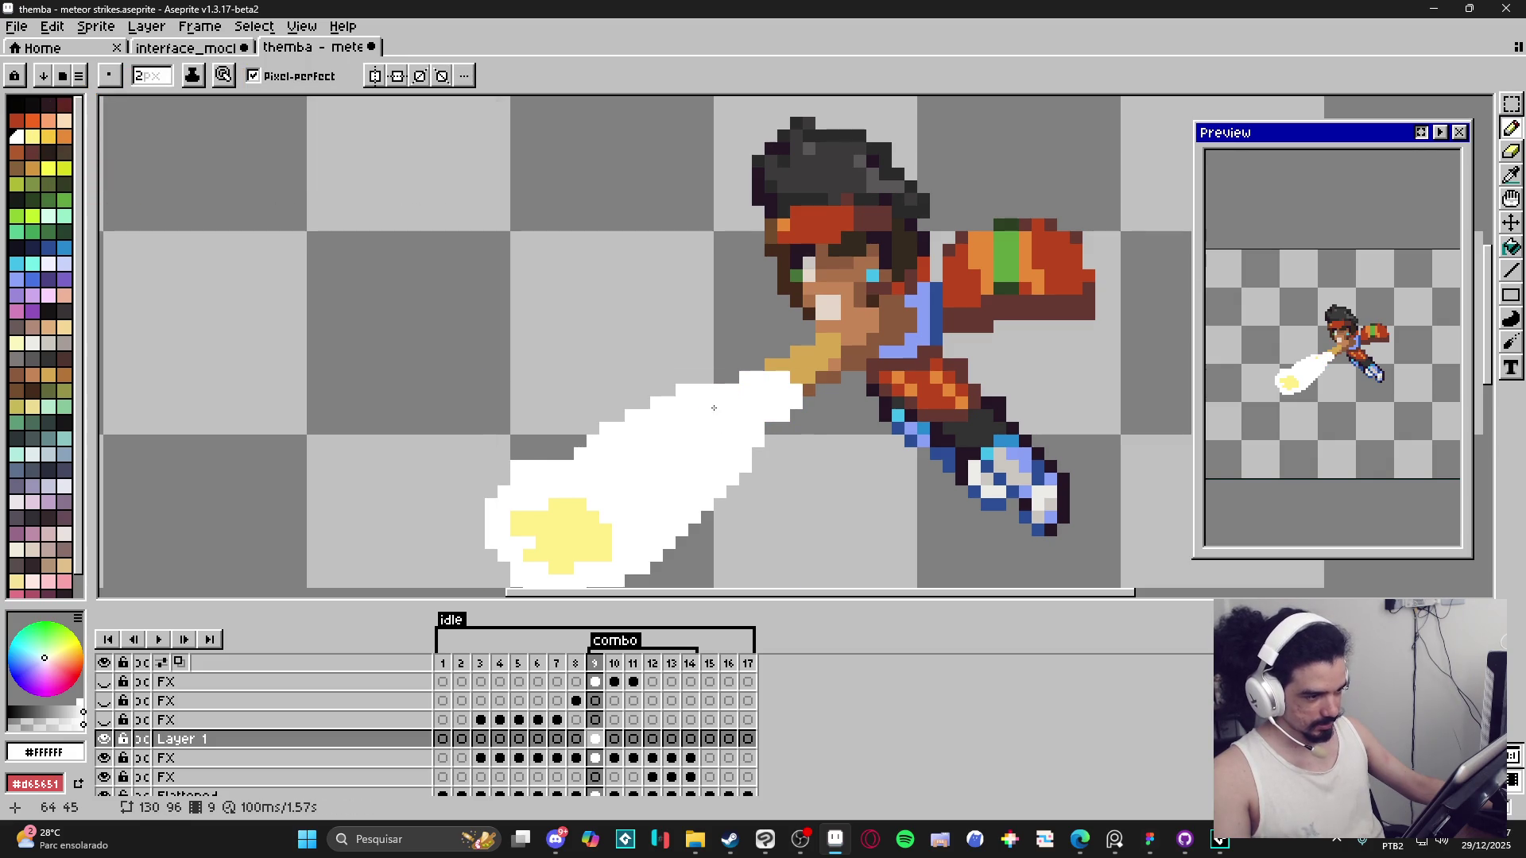
scroll(740, 429, "down", 3)
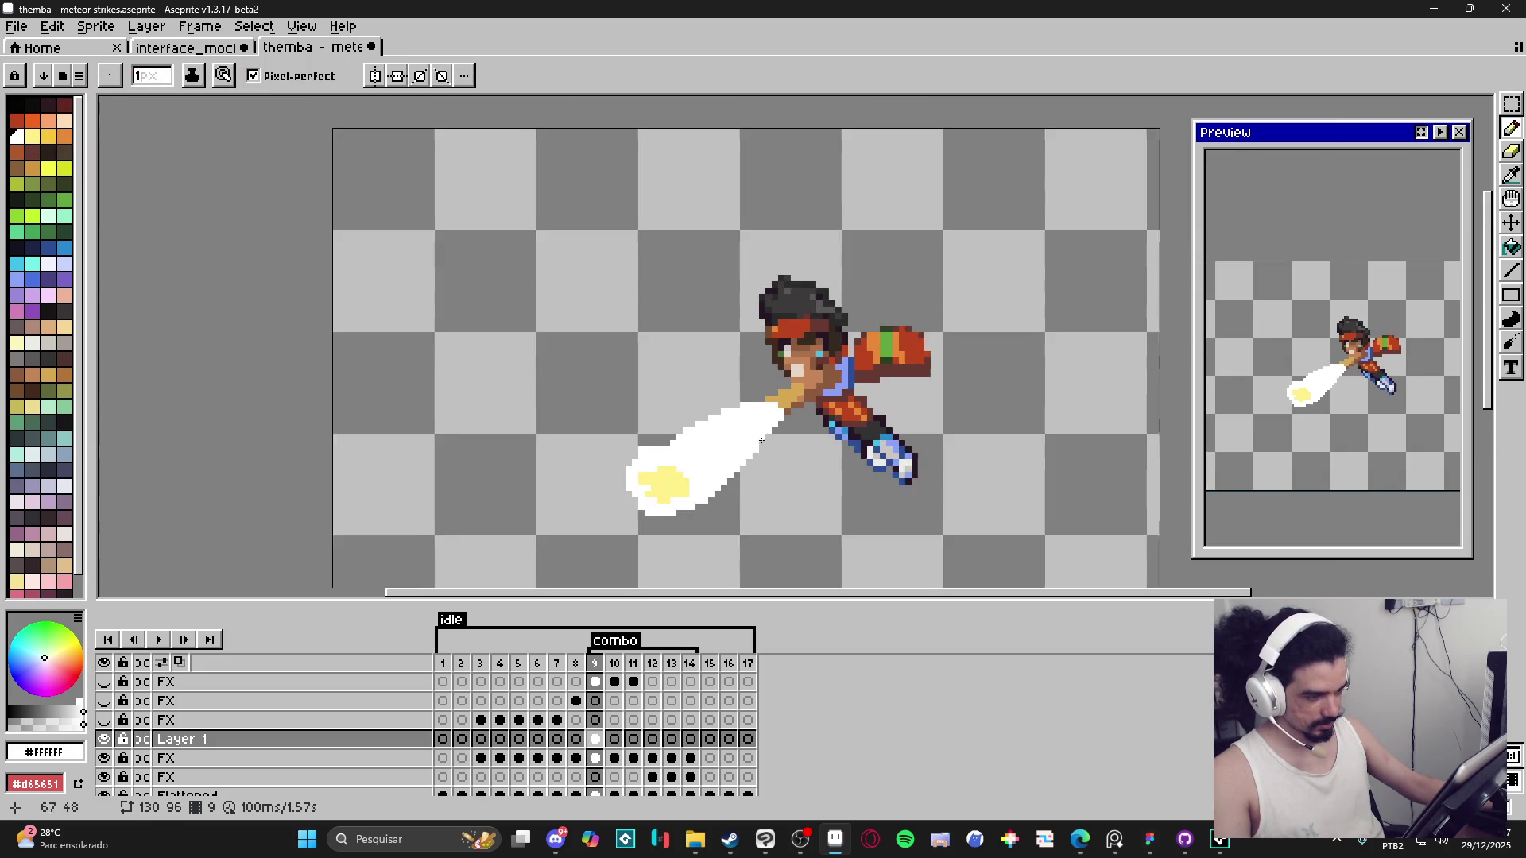
scroll(699, 455, "up", 3)
With pale yellow, add core pixels along the top, bottom row and top-left.
left_click(644, 446, "alt")
left_click_drag(643, 439, 581, 450)
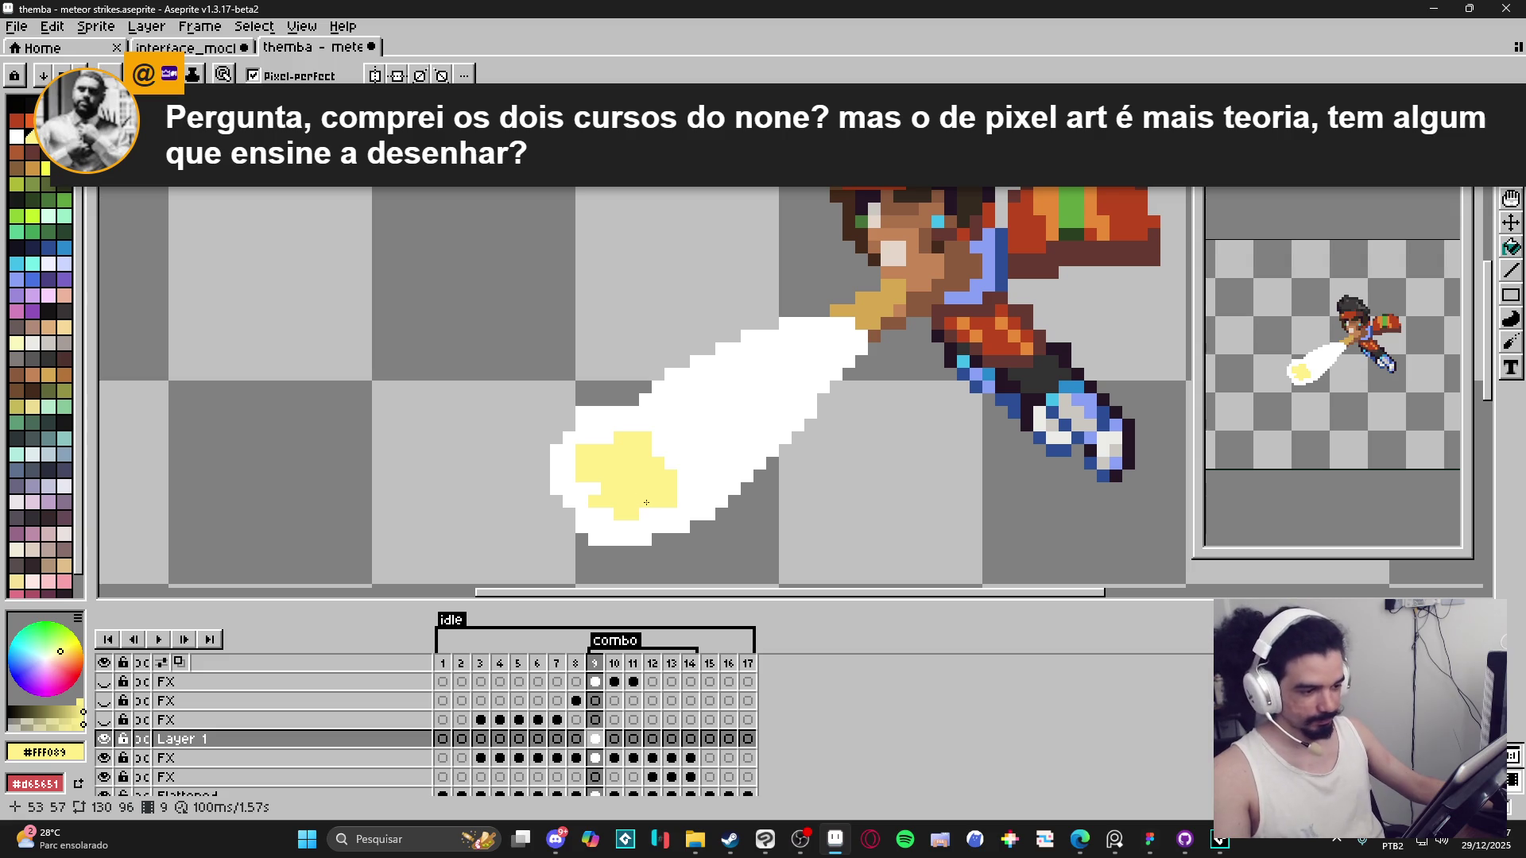
scroll(615, 490, "up", 2)
left_click(674, 513)
left_click(685, 516)
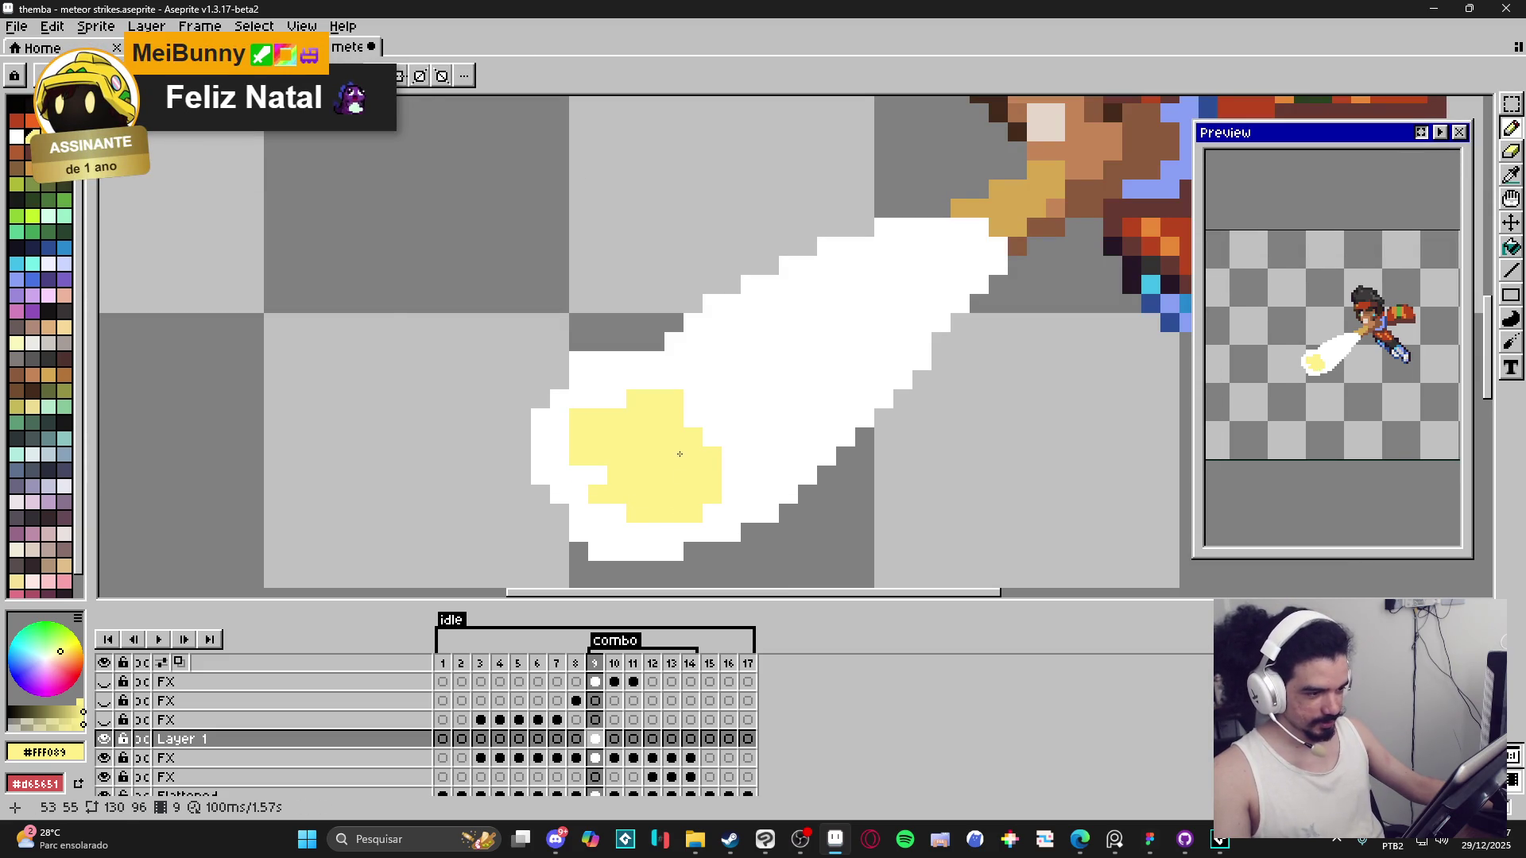
left_click(617, 399)
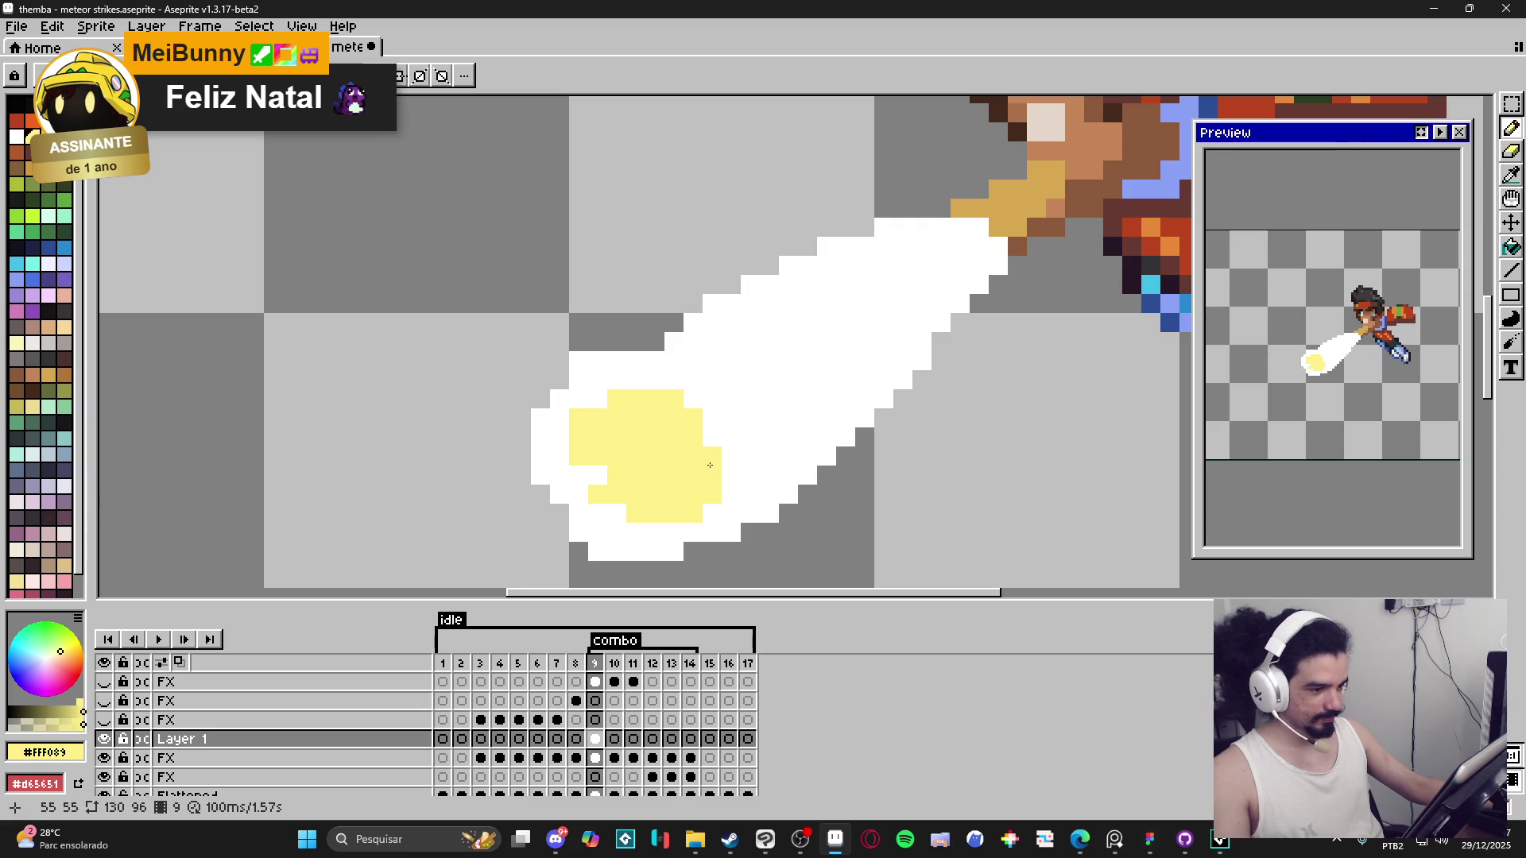
Trim the core by painting a few of its pixels and a stray pixel white.
left_click(720, 409, "alt")
left_click(693, 417)
left_click(713, 455)
key("alt")
left_click(680, 392)
Fill gaps in the pale-yellow core and add a pixel at its lower edge.
left_click(698, 475, "alt")
left_click(712, 474)
left_click(617, 512)
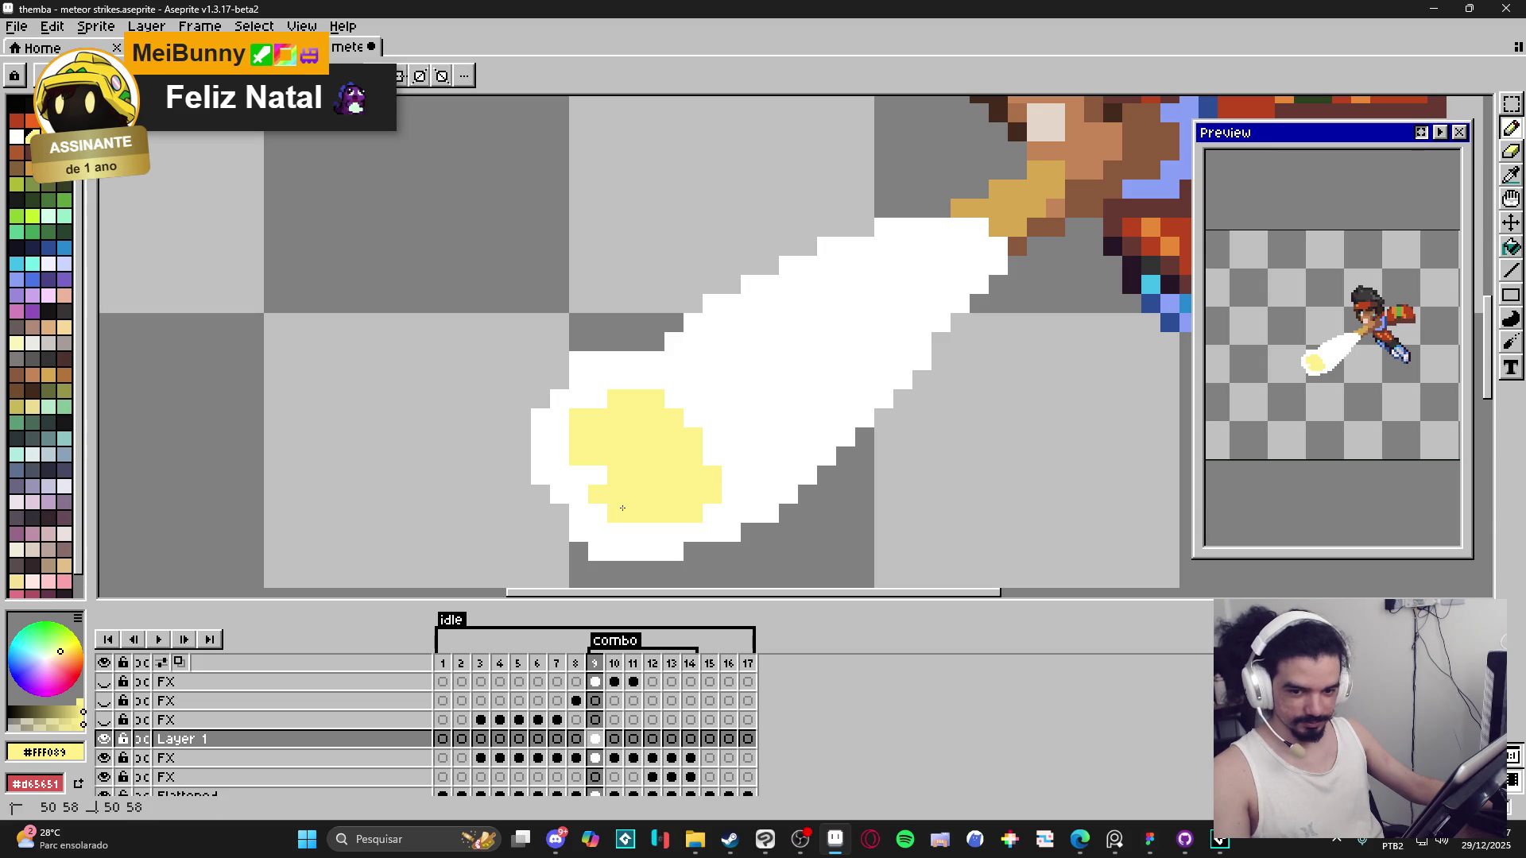
scroll(683, 518, "down", 2)
scroll(683, 517, "down", 1)
scroll(686, 532, "up", 3)
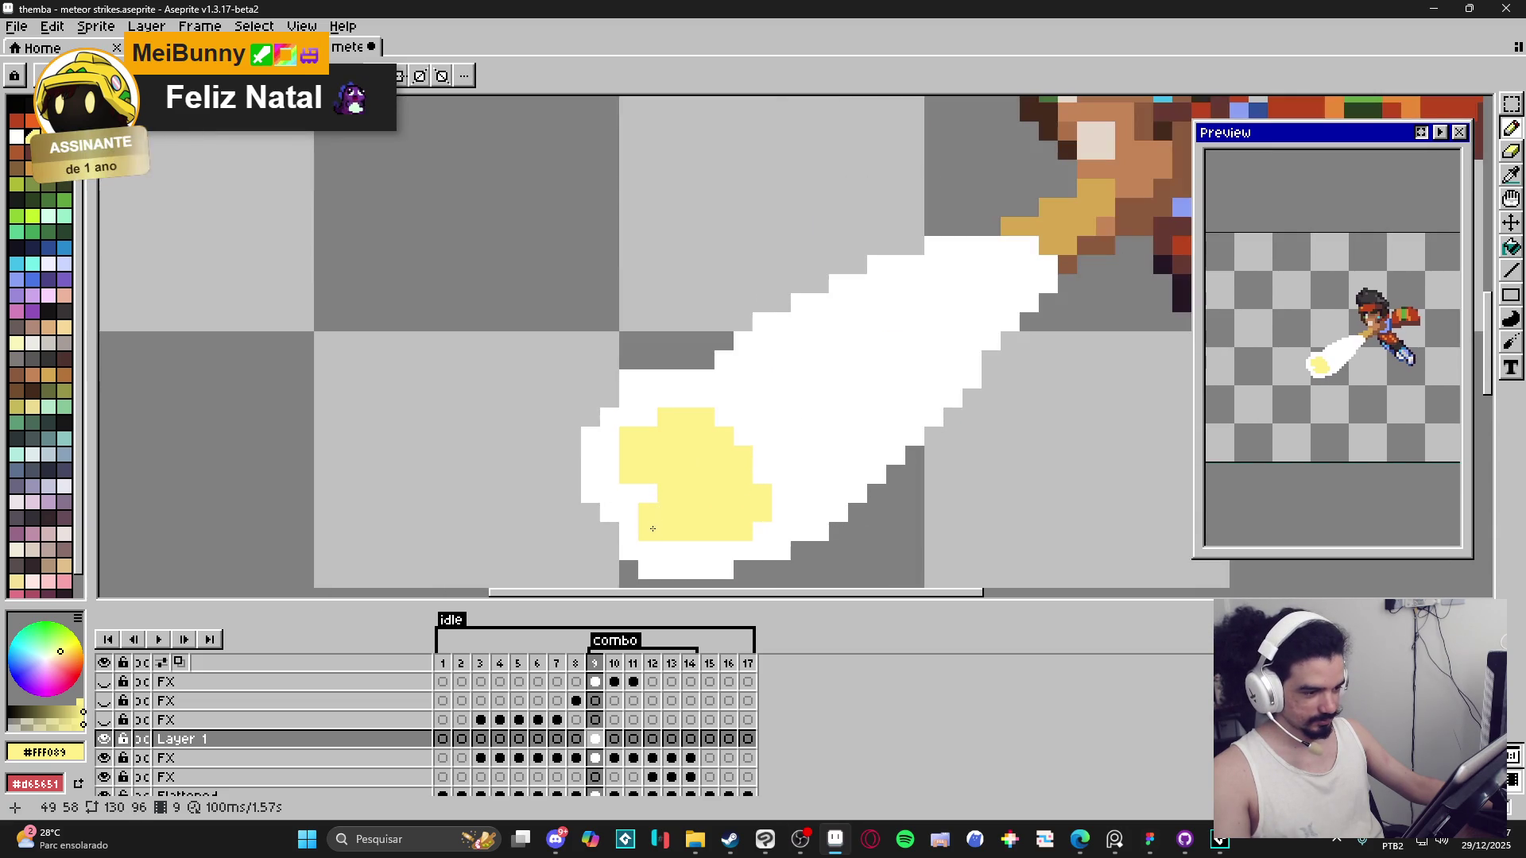
left_click(664, 573)
Add pale-yellow pixels above and to the right of the core, repositioning one.
scroll(718, 572, "down", 3)
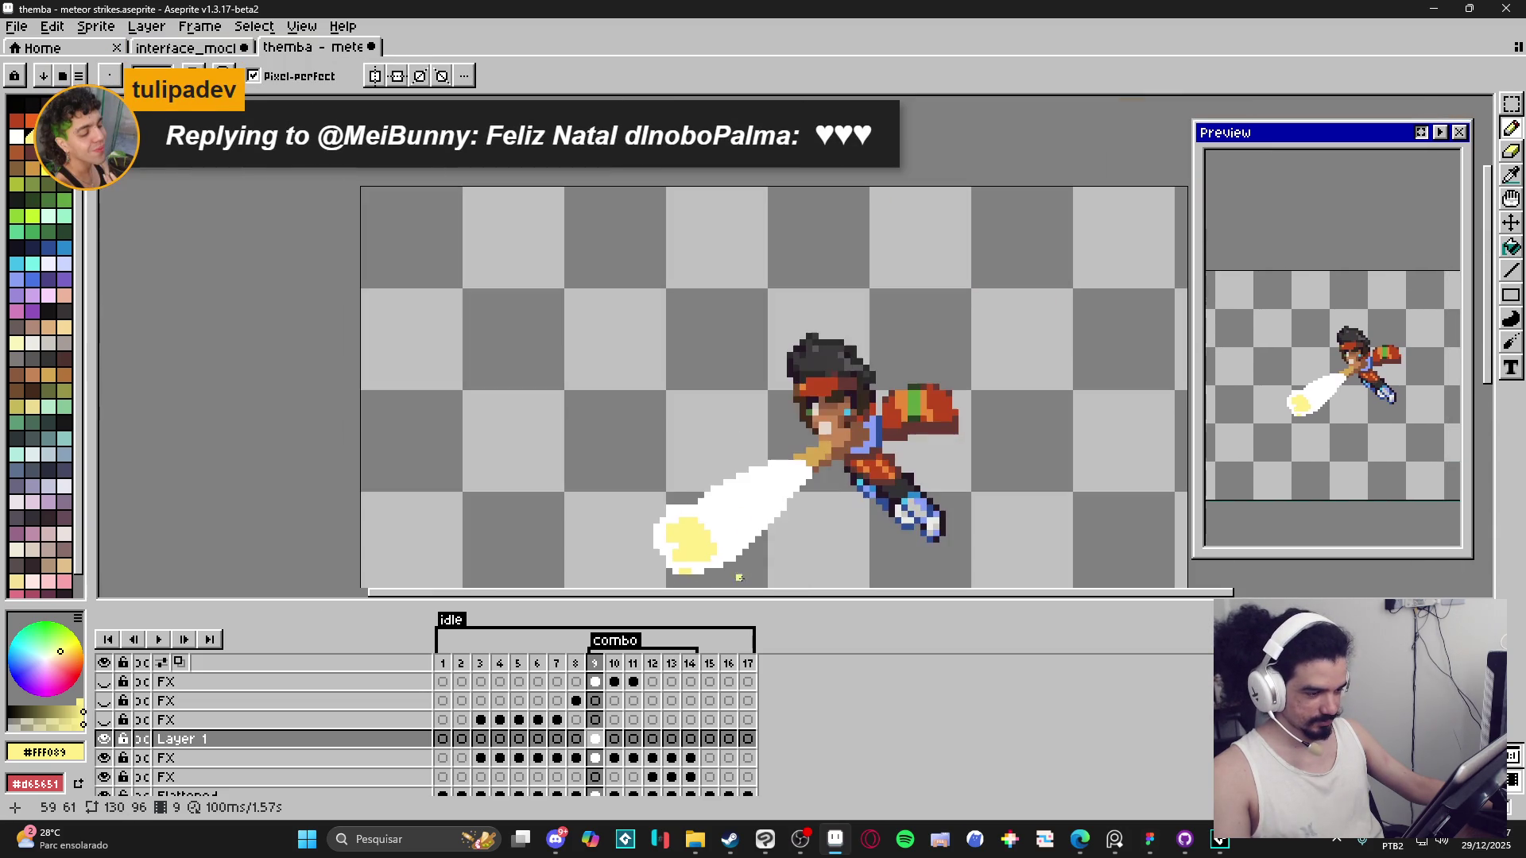
scroll(719, 564, "up", 2)
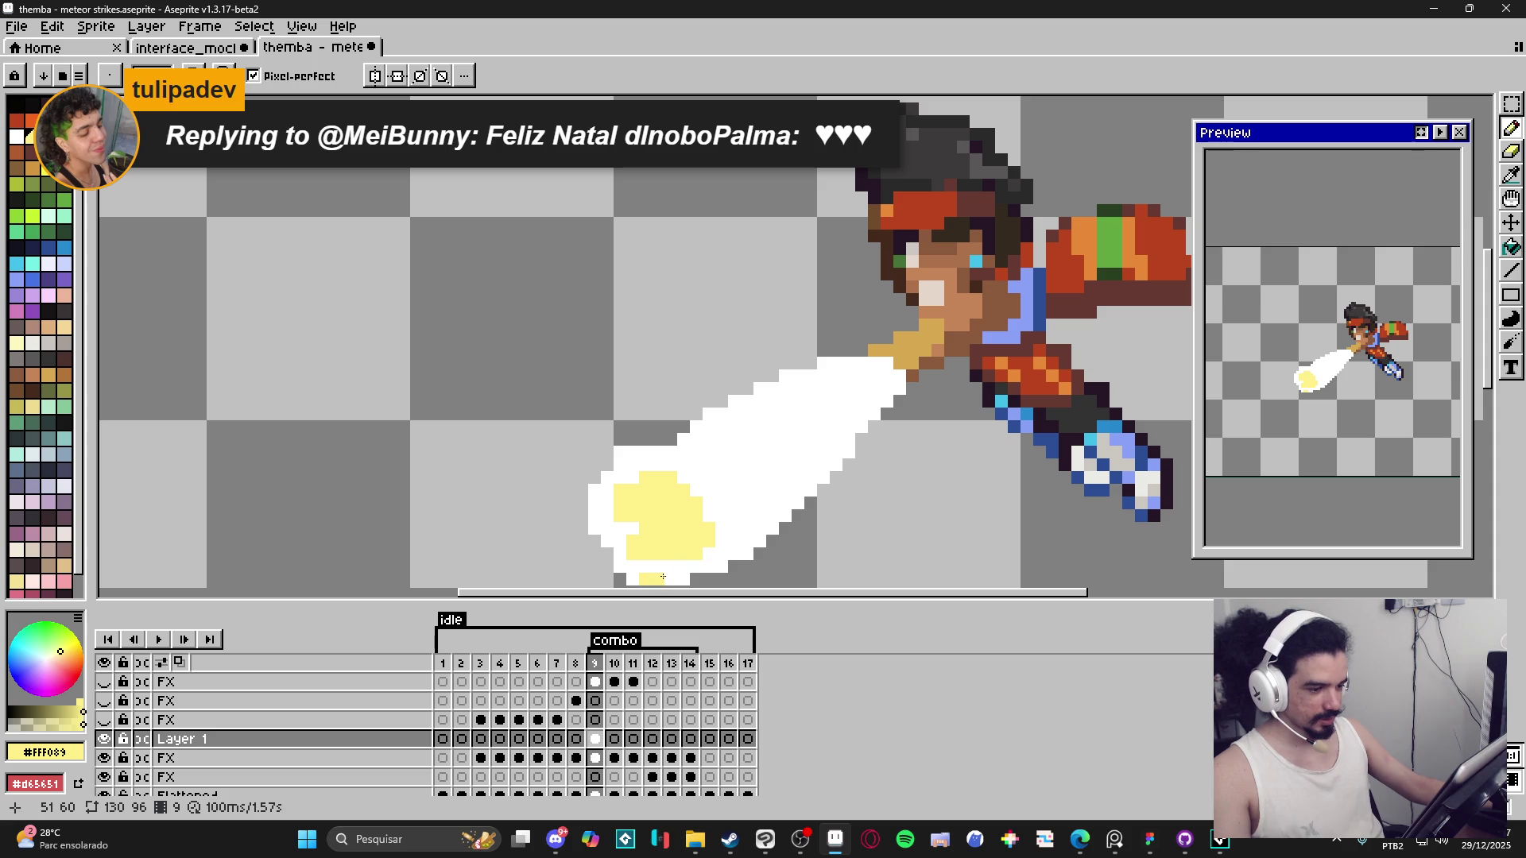
scroll(671, 502, "up", 2)
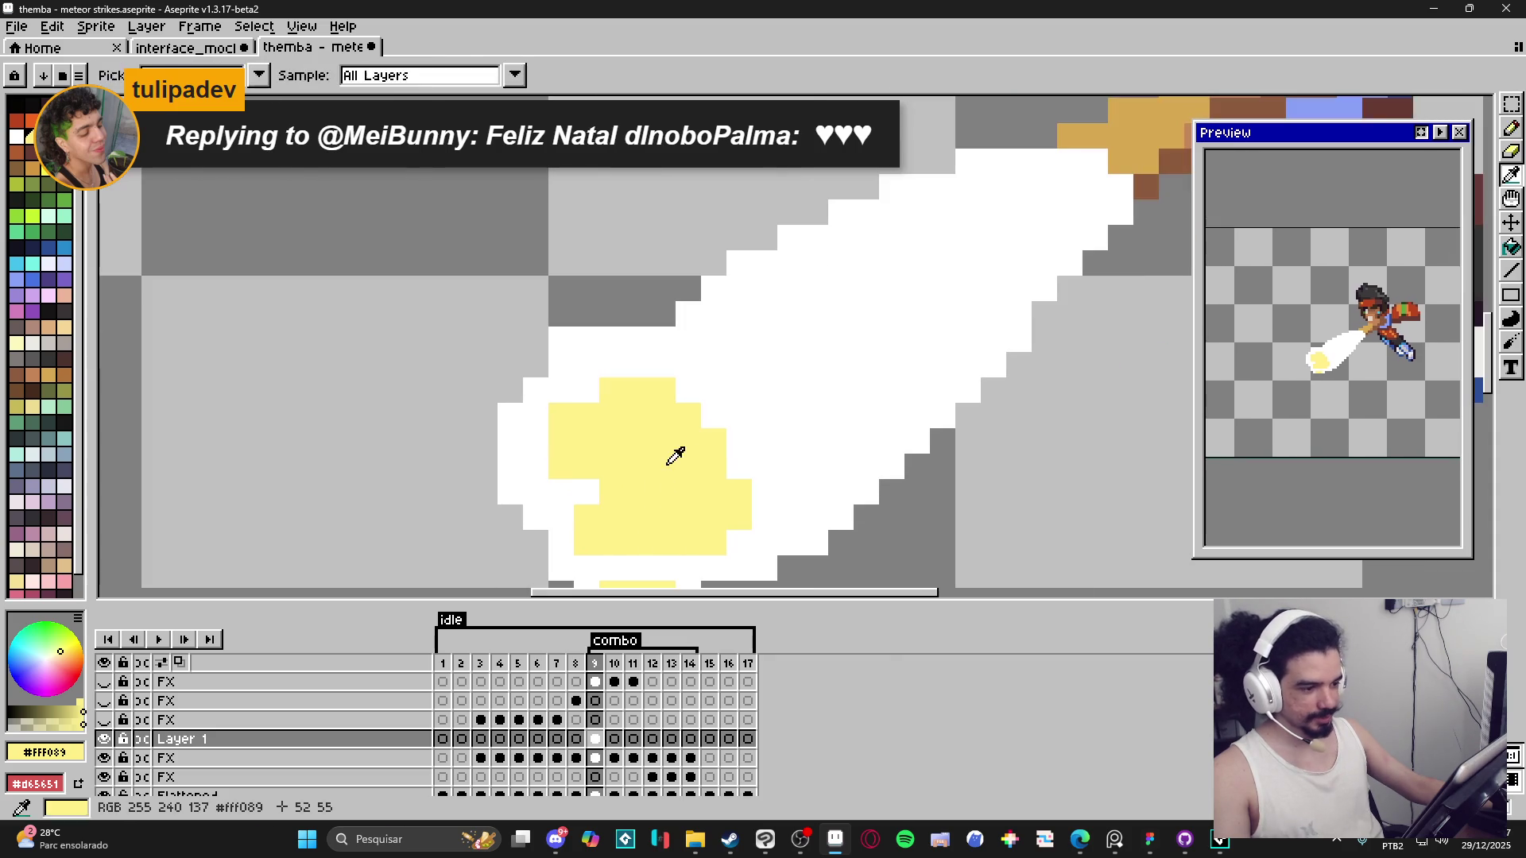
left_click(737, 445)
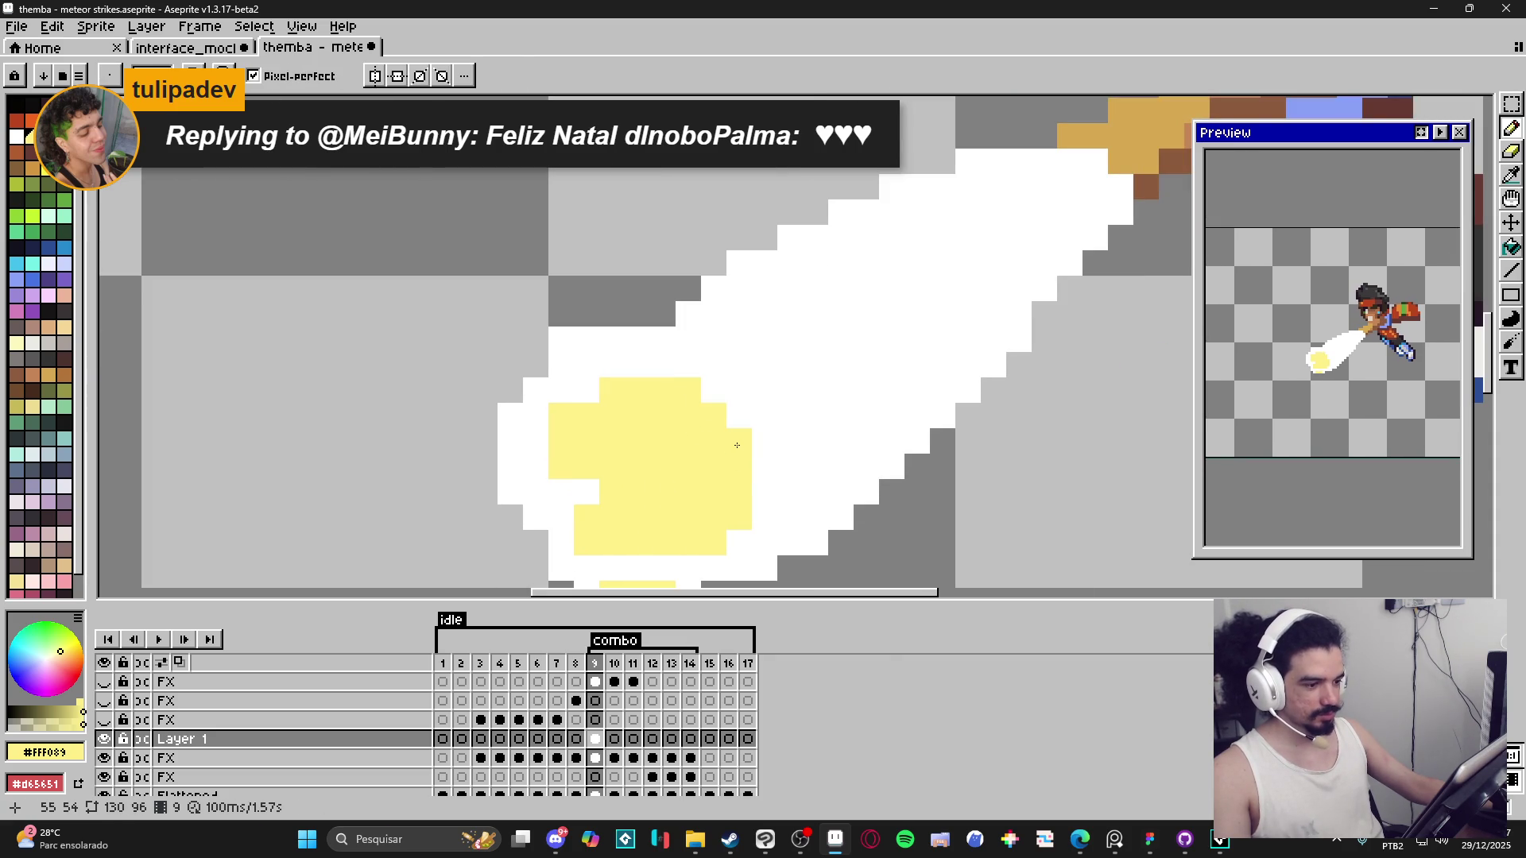
left_click(763, 493)
scroll(748, 494, "down", 2)
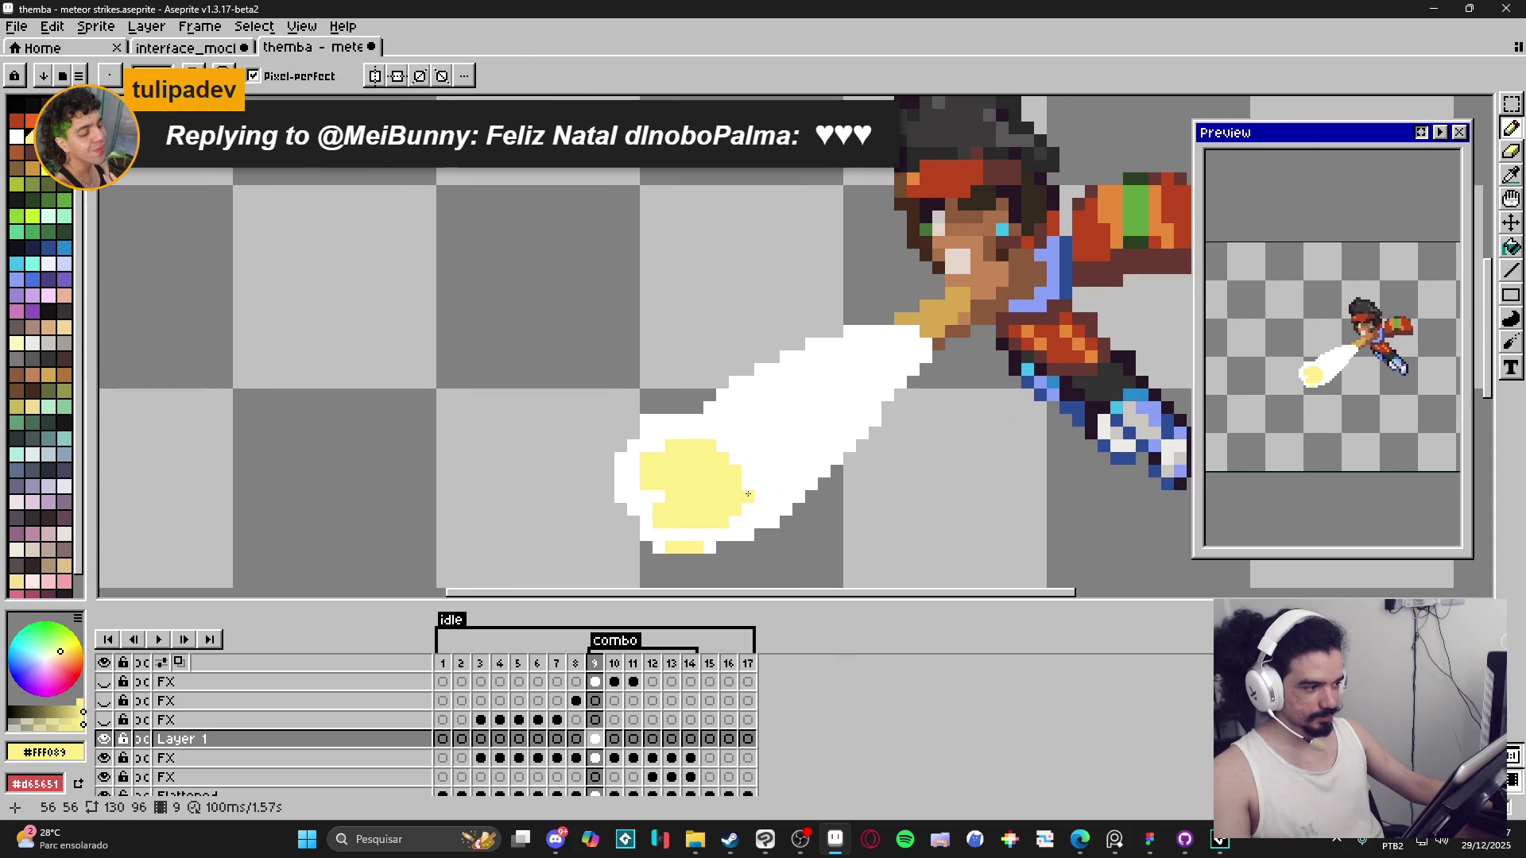
key("ctrl+z")
left_click(768, 468)
scroll(798, 461, "up", 1)
Paint white along the streak's upper-right edge and add a yellow pixel right of the core.
left_click(865, 384, "alt")
left_click_drag(952, 381, 1021, 308)
scroll(1021, 308, "down", 1)
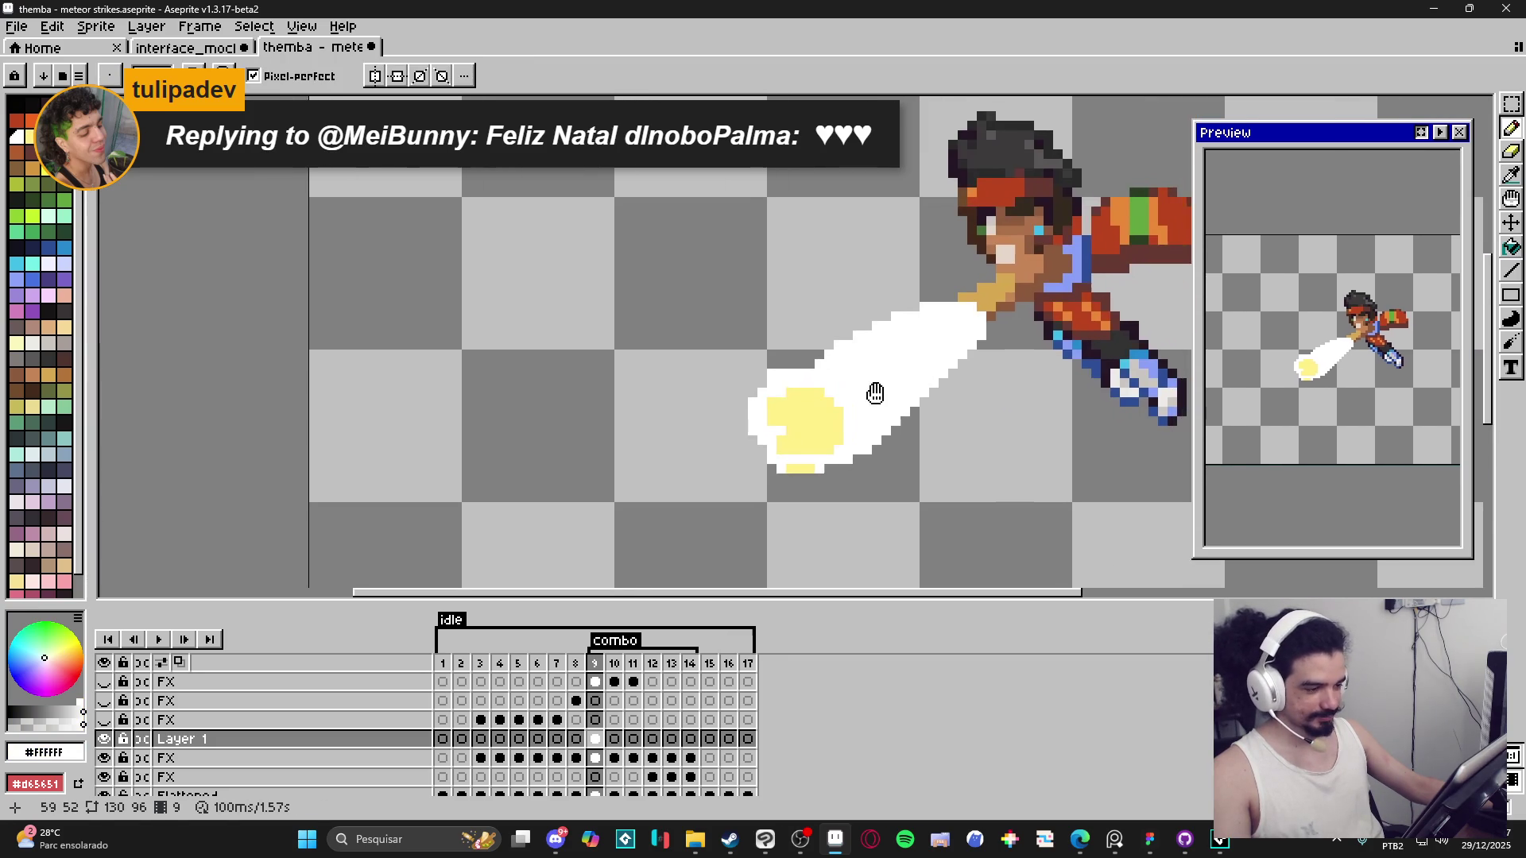
left_click(817, 415, "alt")
left_click(842, 406)
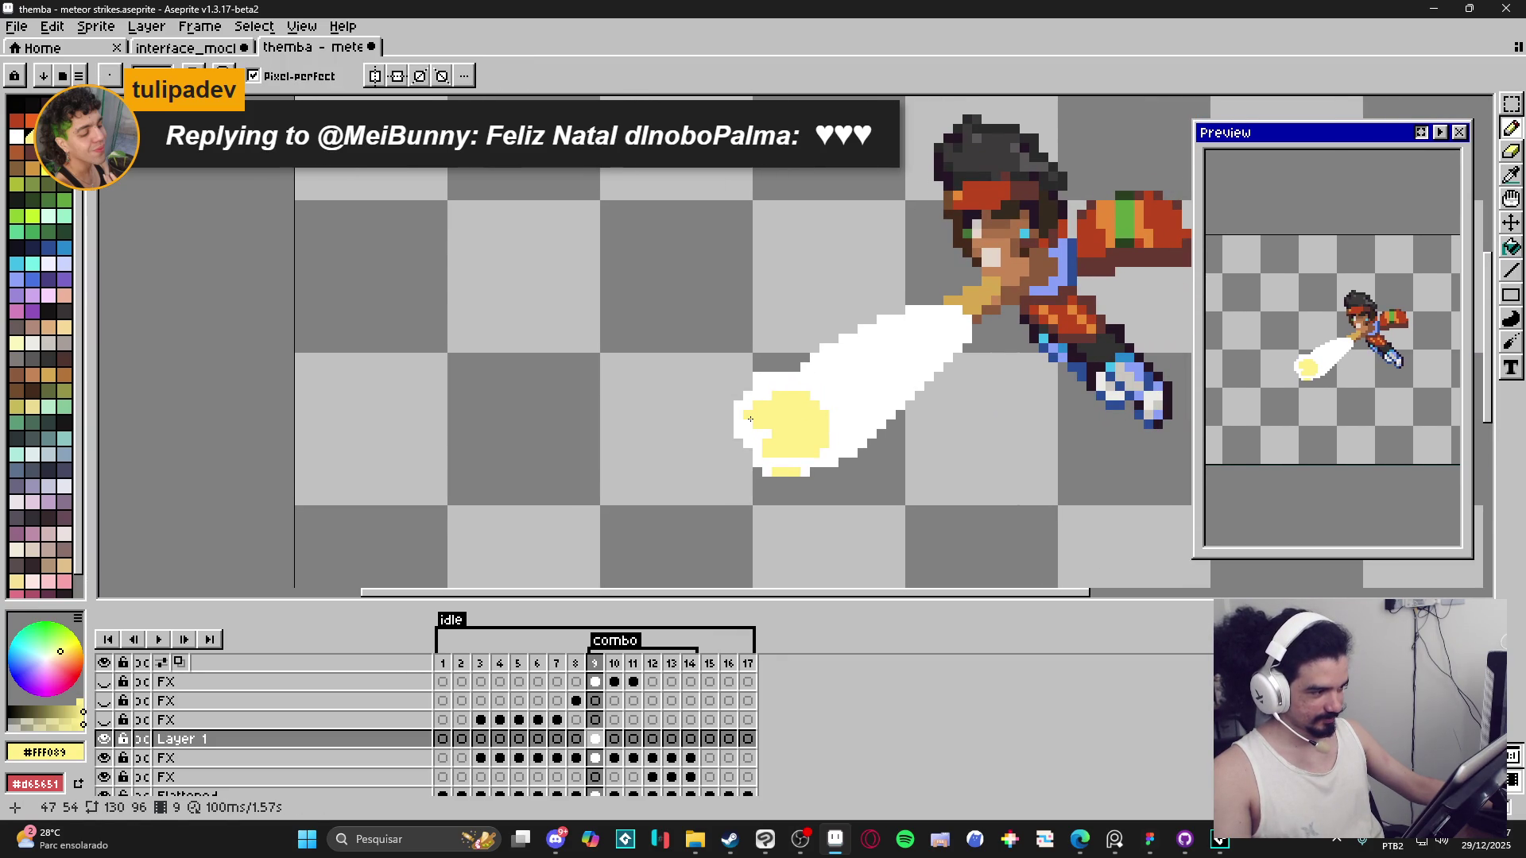
scroll(940, 320, "up", 1)
key("e")
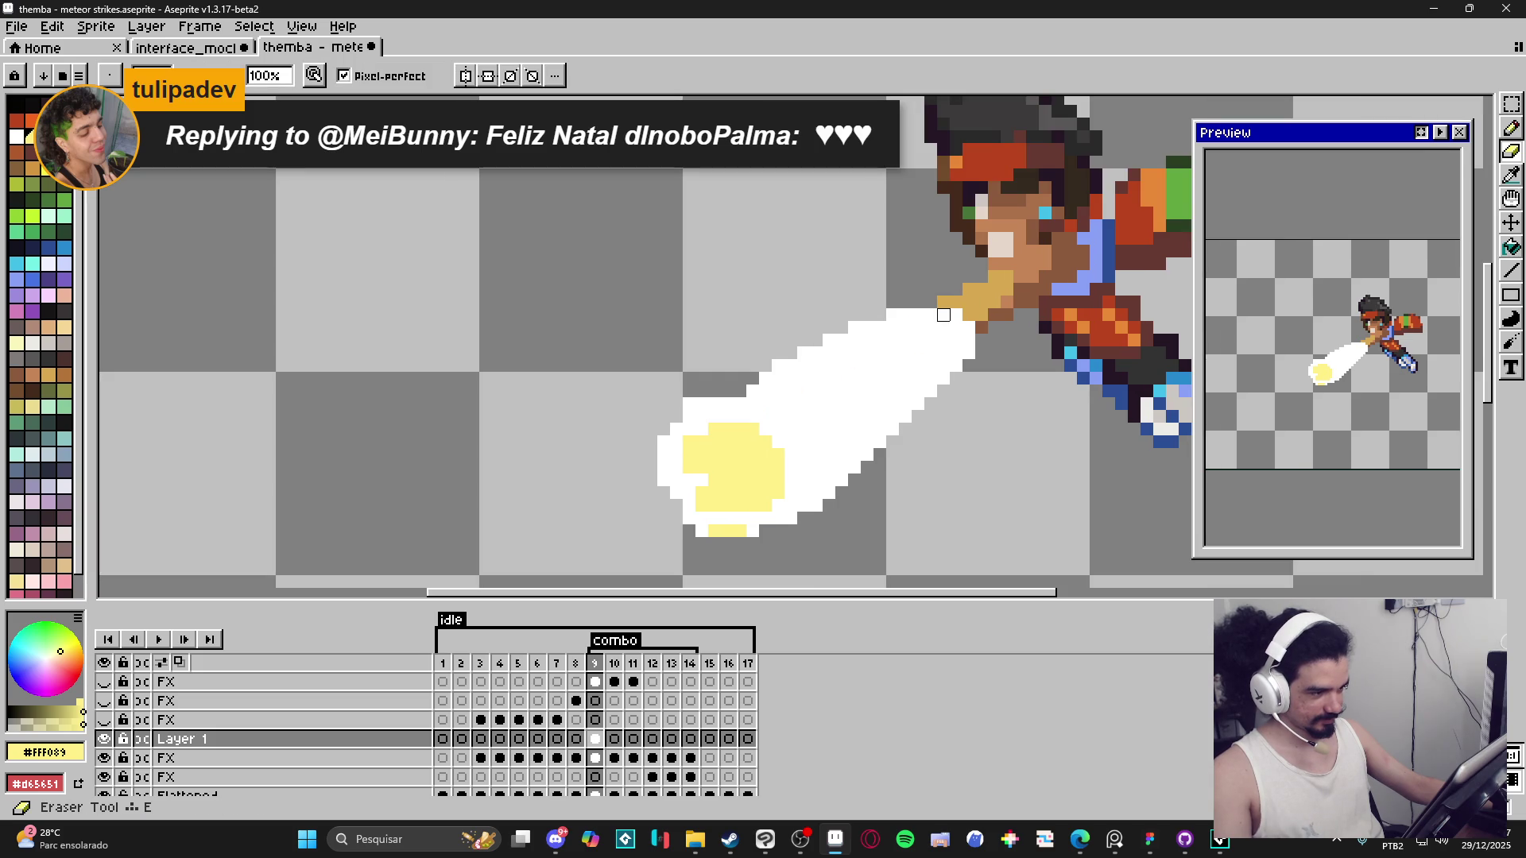
key("v")
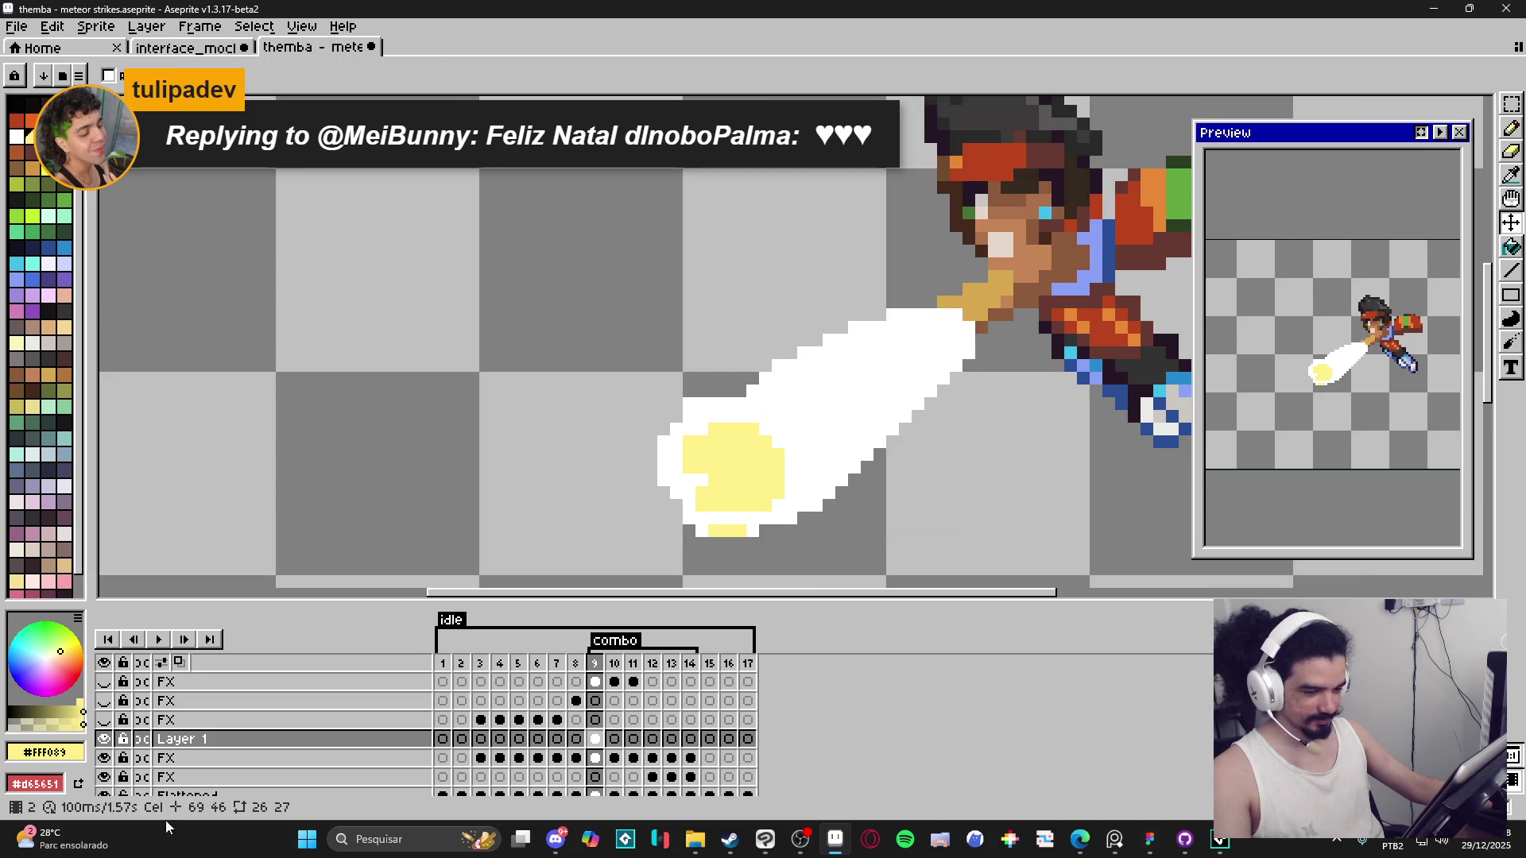
left_click(106, 758)
left_click(108, 759)
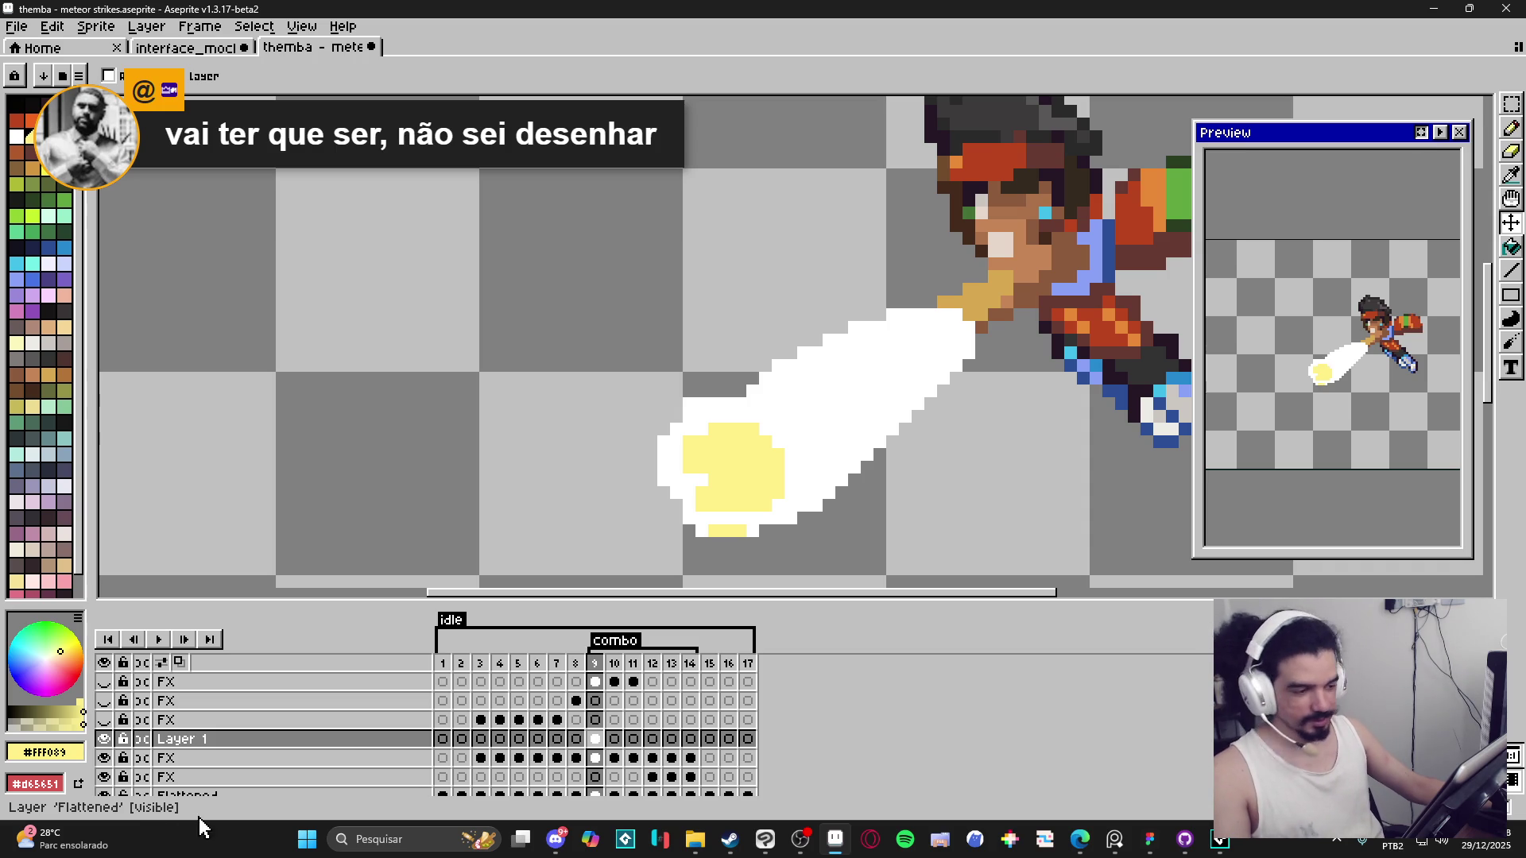
mouse_move(578, 439)
left_mouse_down()
mouse_move(530, 416)
mouse_move(544, 430)
left_mouse_up()
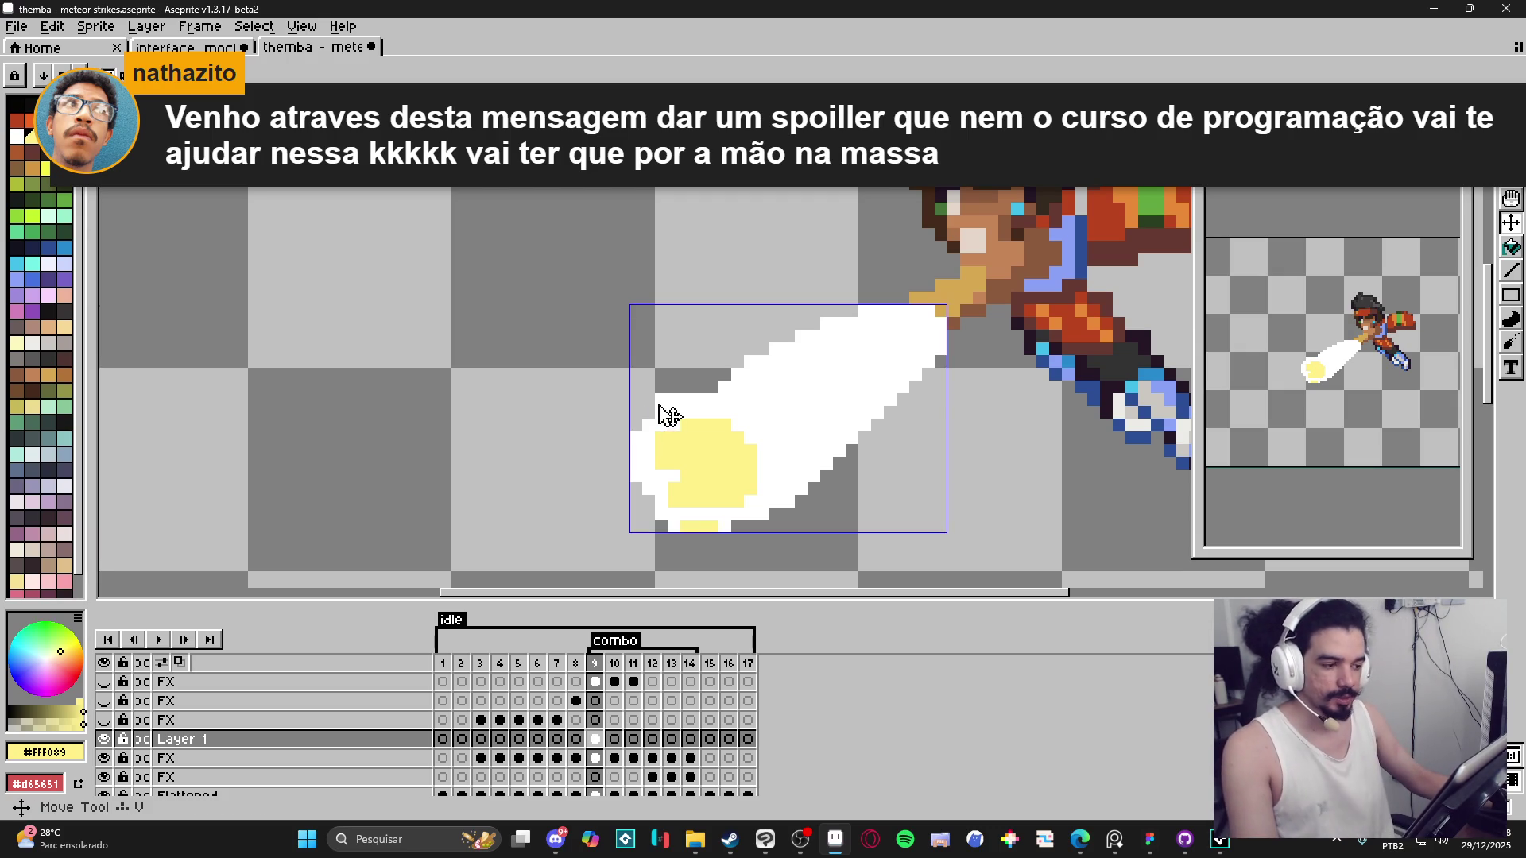
scroll(674, 418, "down", 2)
Try yellow highlight pixels along the meteor trail, undoing a stray pixel and a bad diagonal line.
scroll(674, 429, "up", 4)
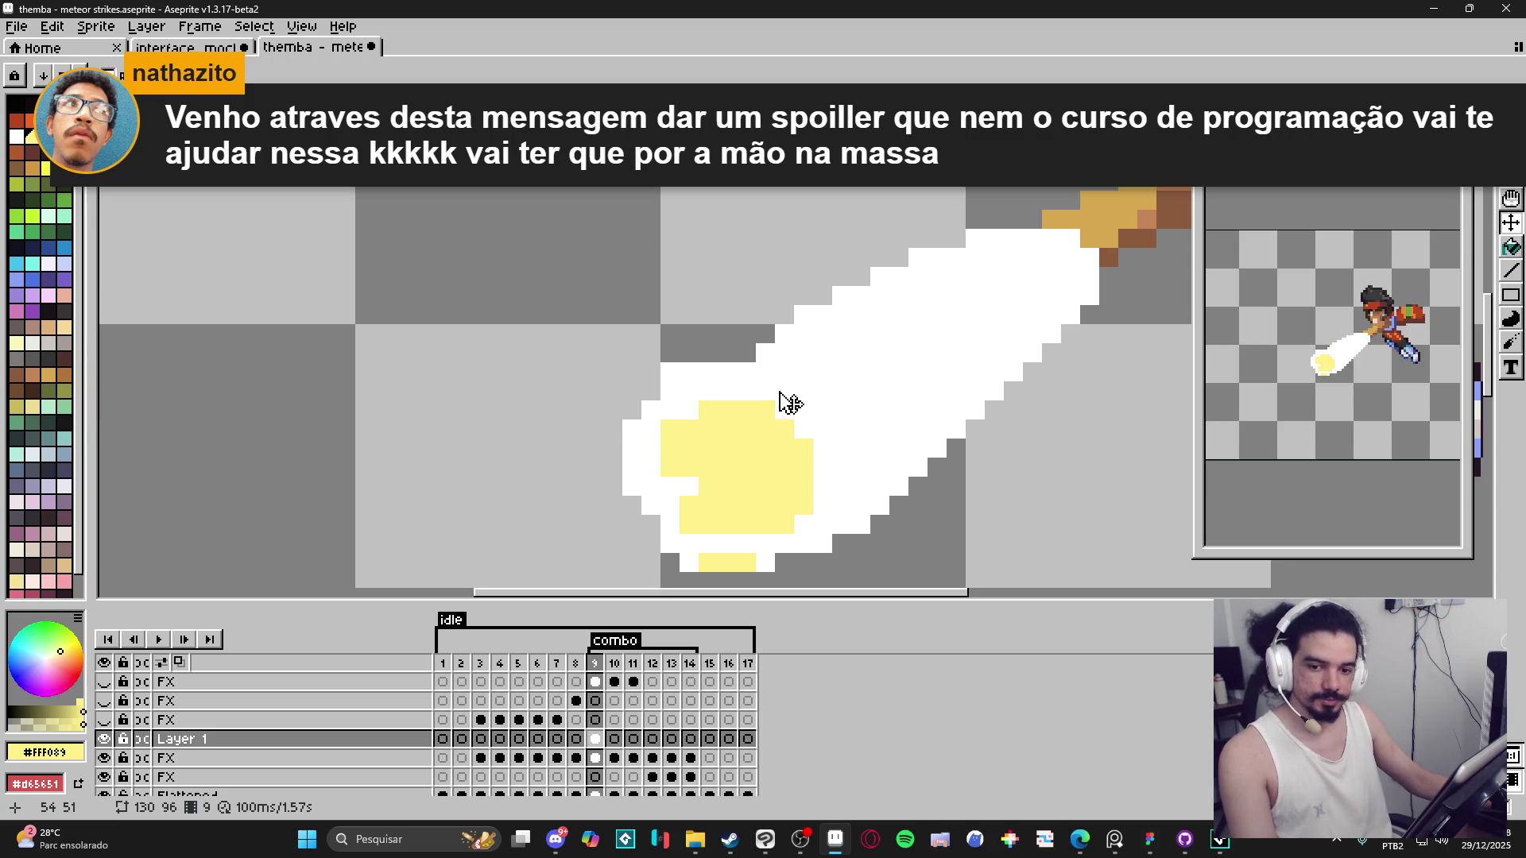
key("b")
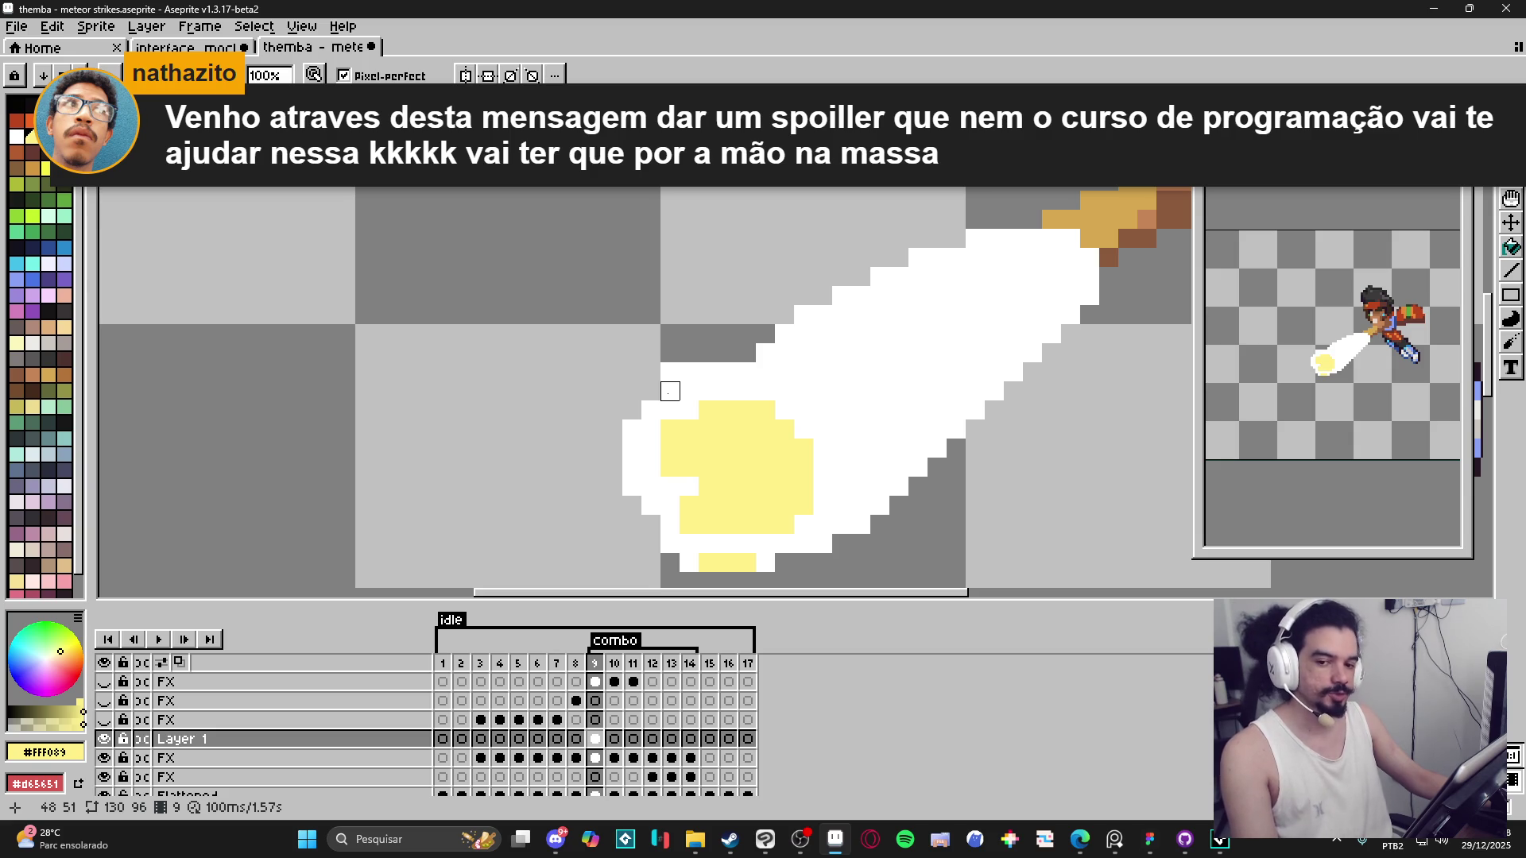
left_click(689, 391)
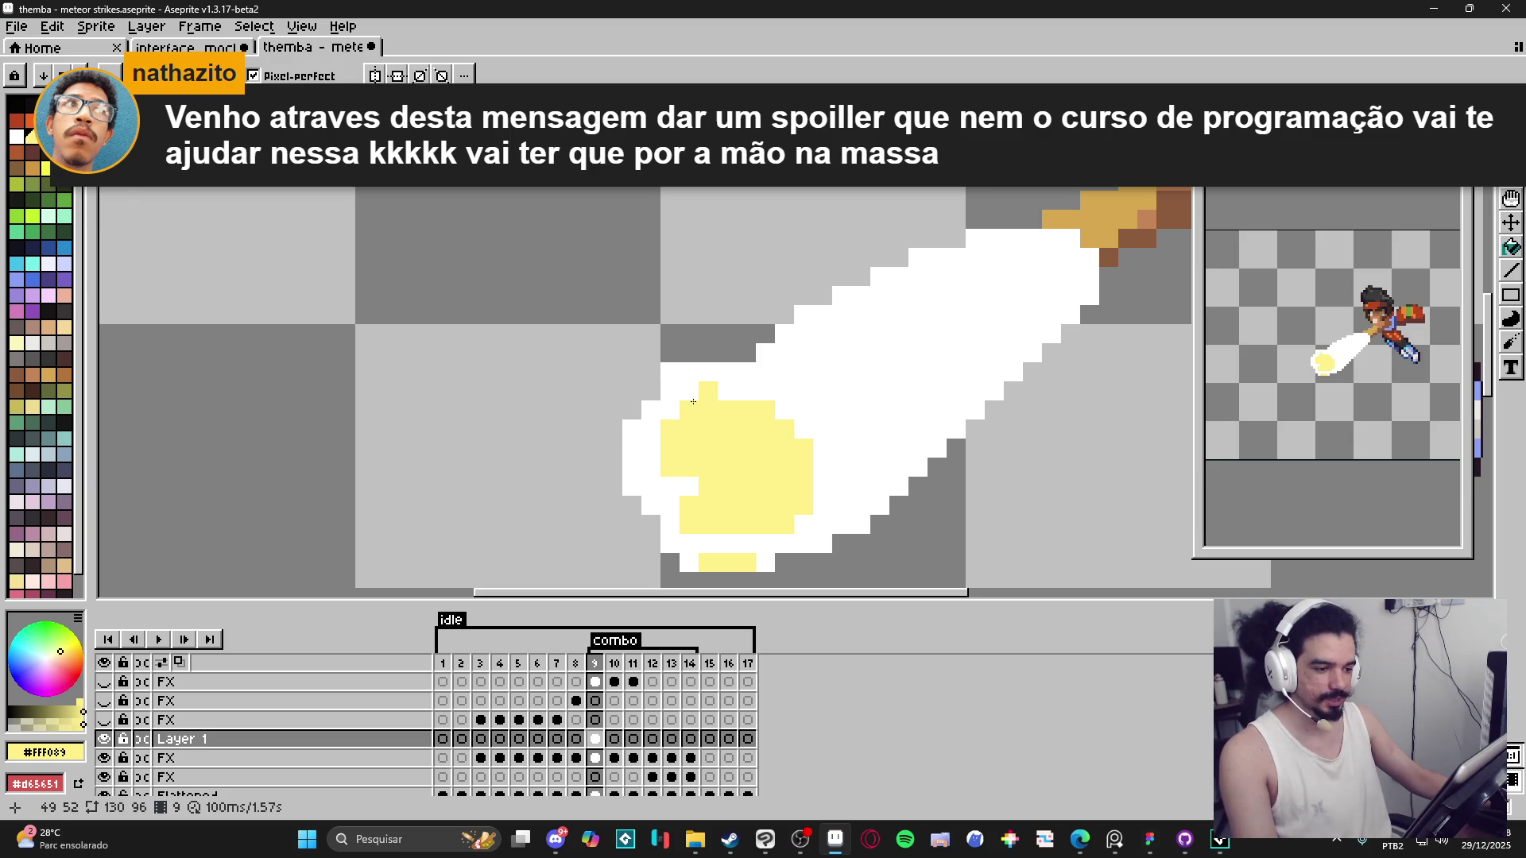
key("ctrl+z")
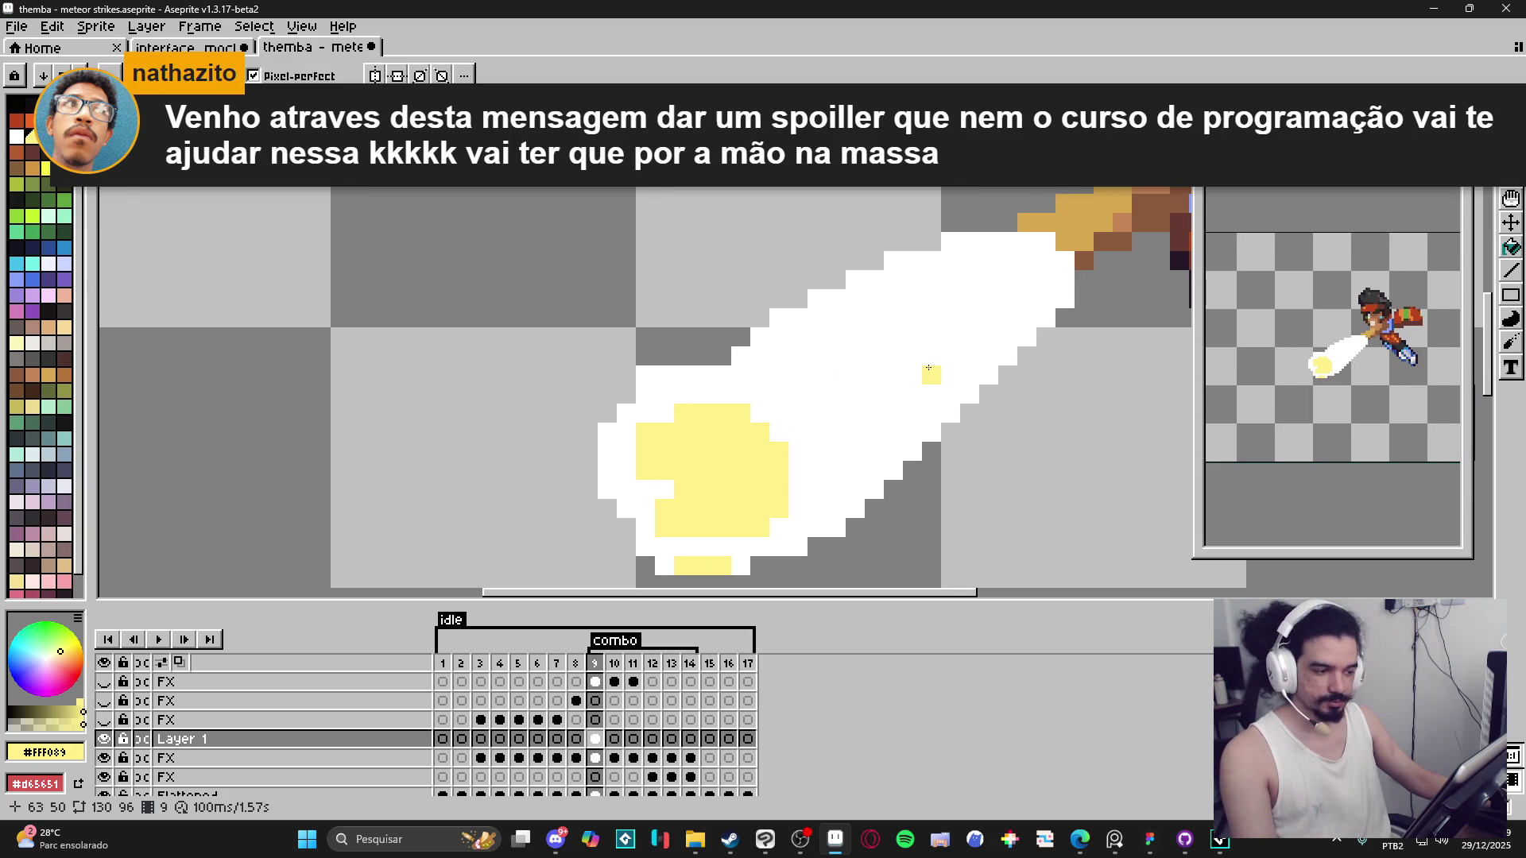
left_click(937, 353, "alt")
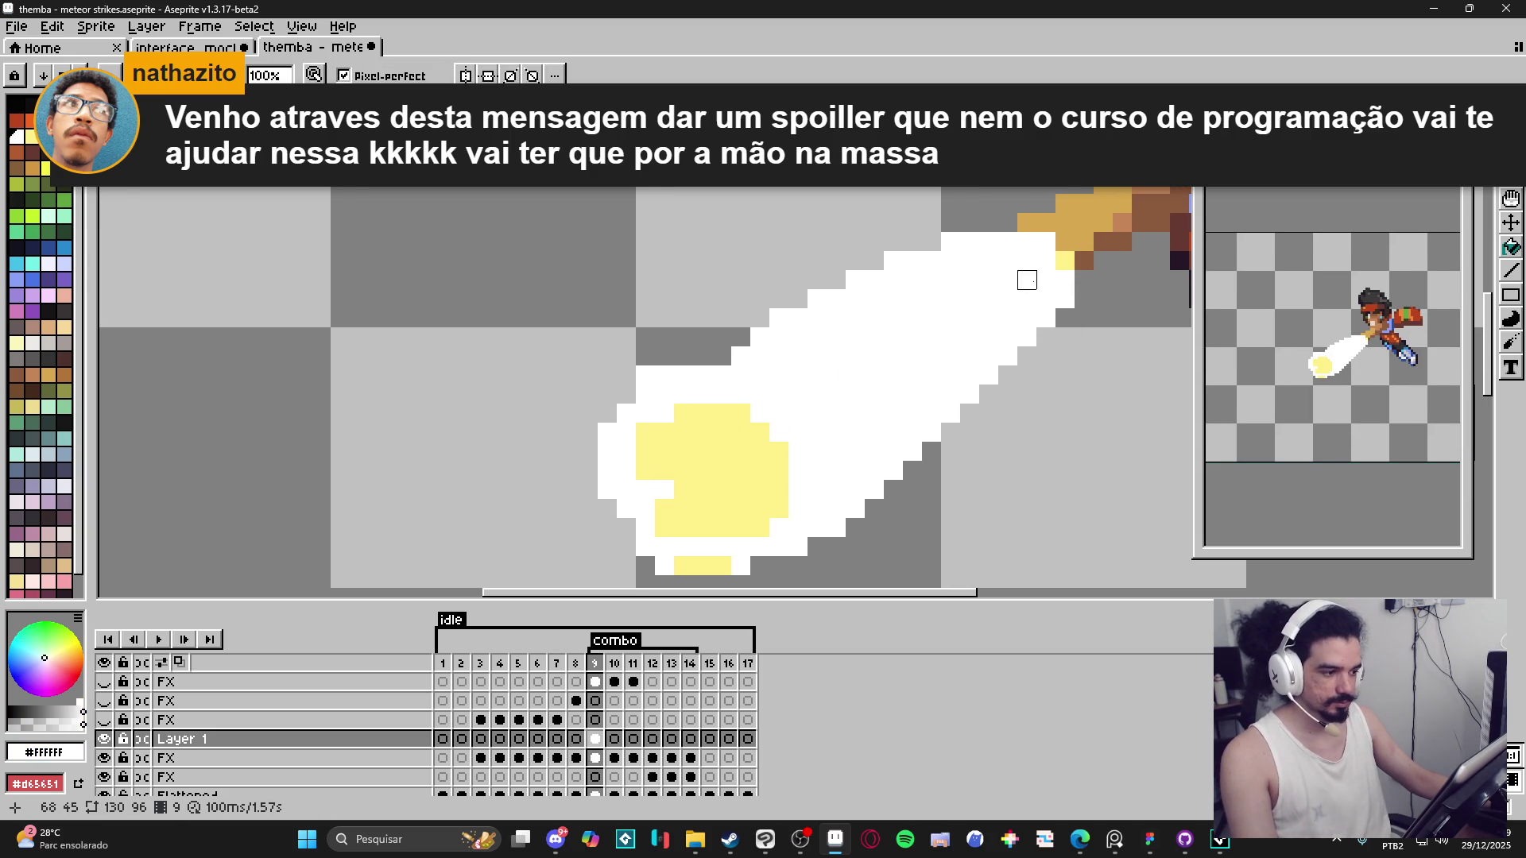
left_click_drag(1045, 280, 1027, 298)
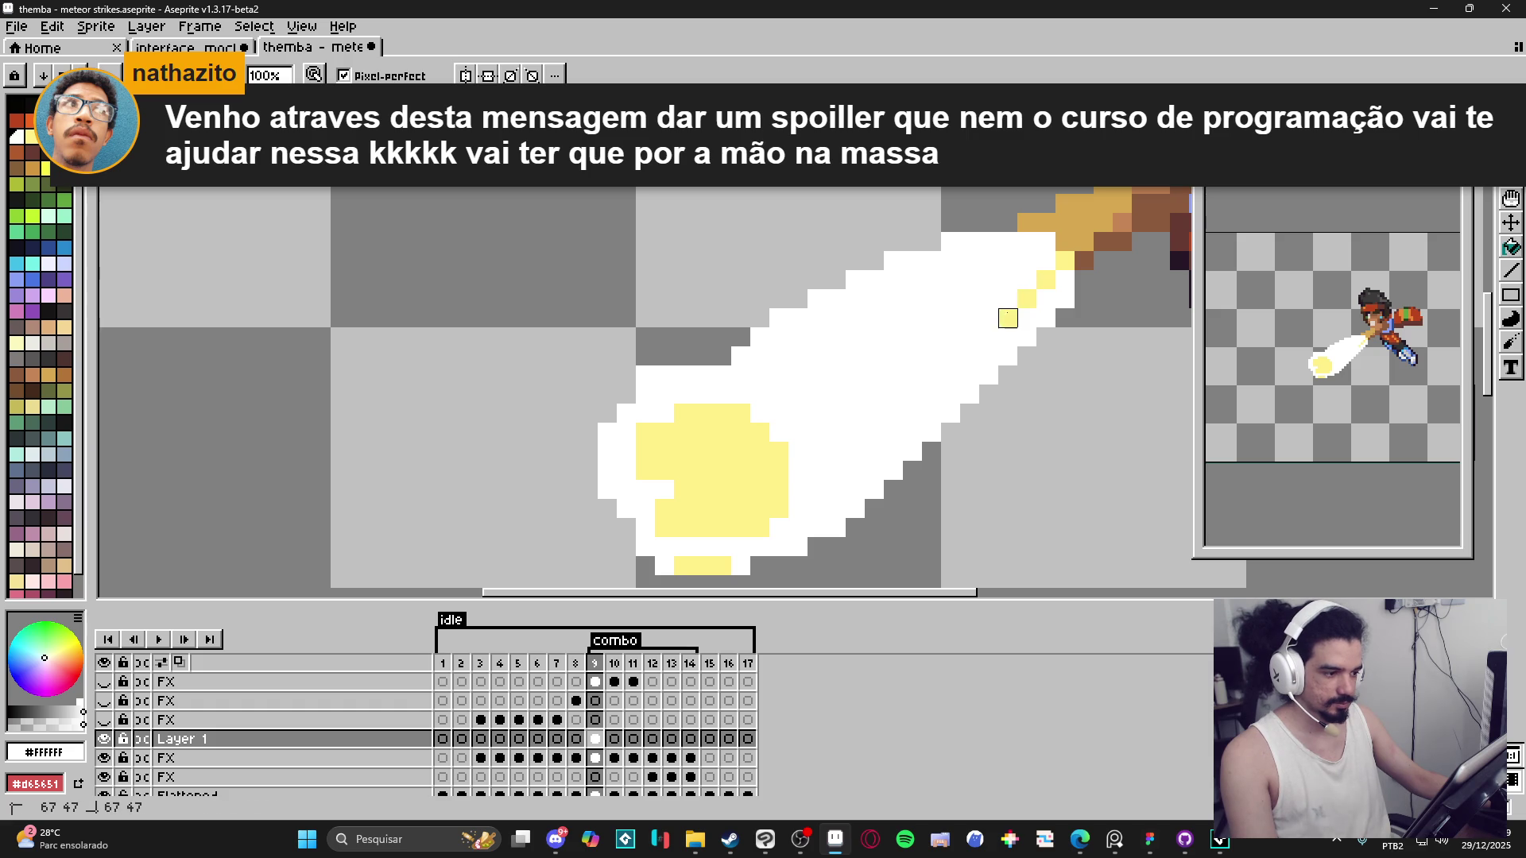
left_click(988, 337)
left_click(1065, 280)
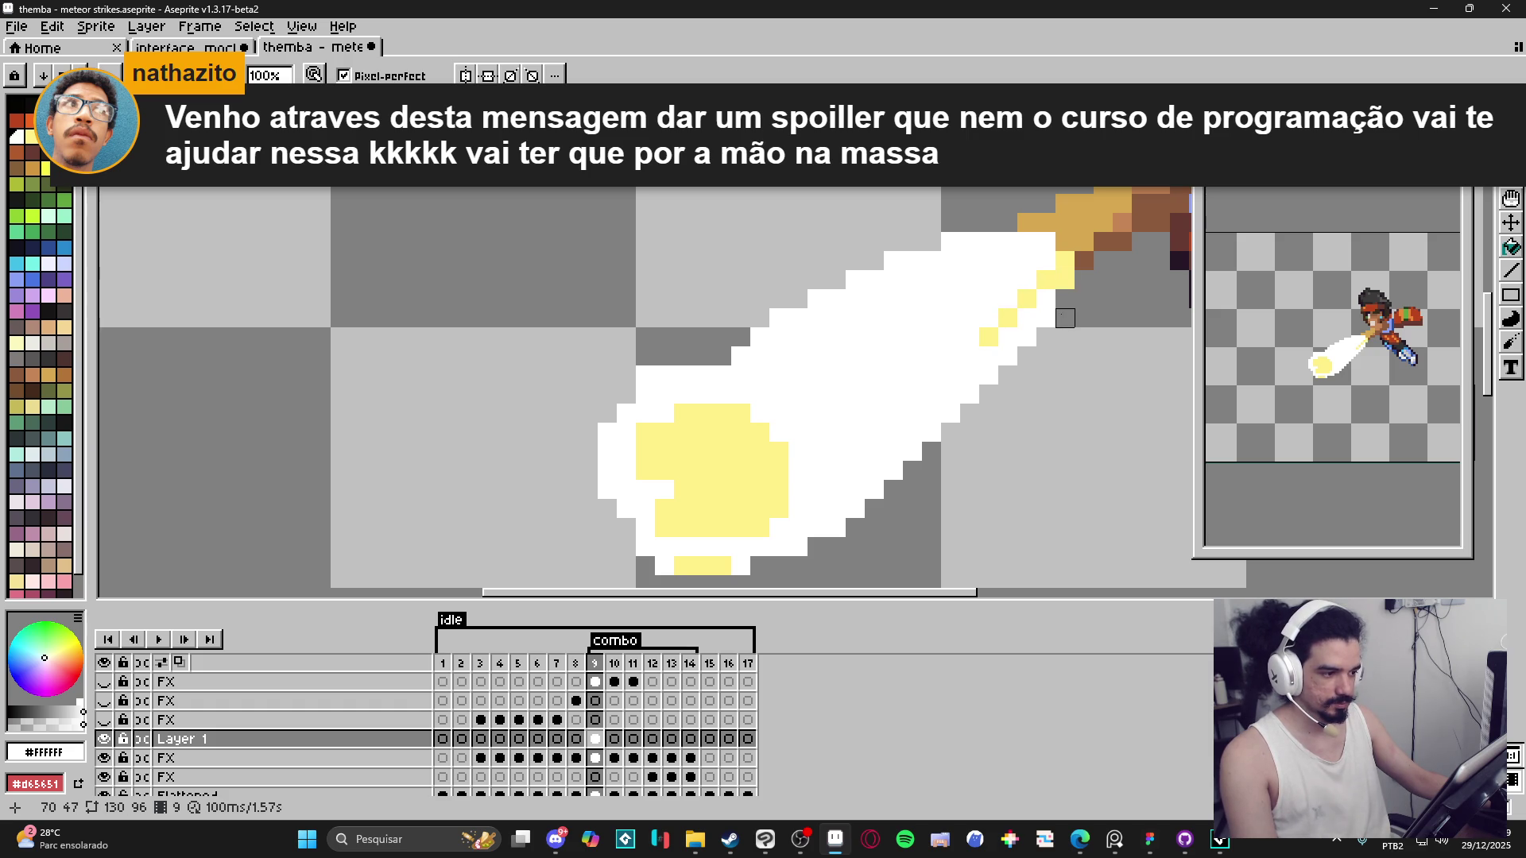
left_click(969, 357)
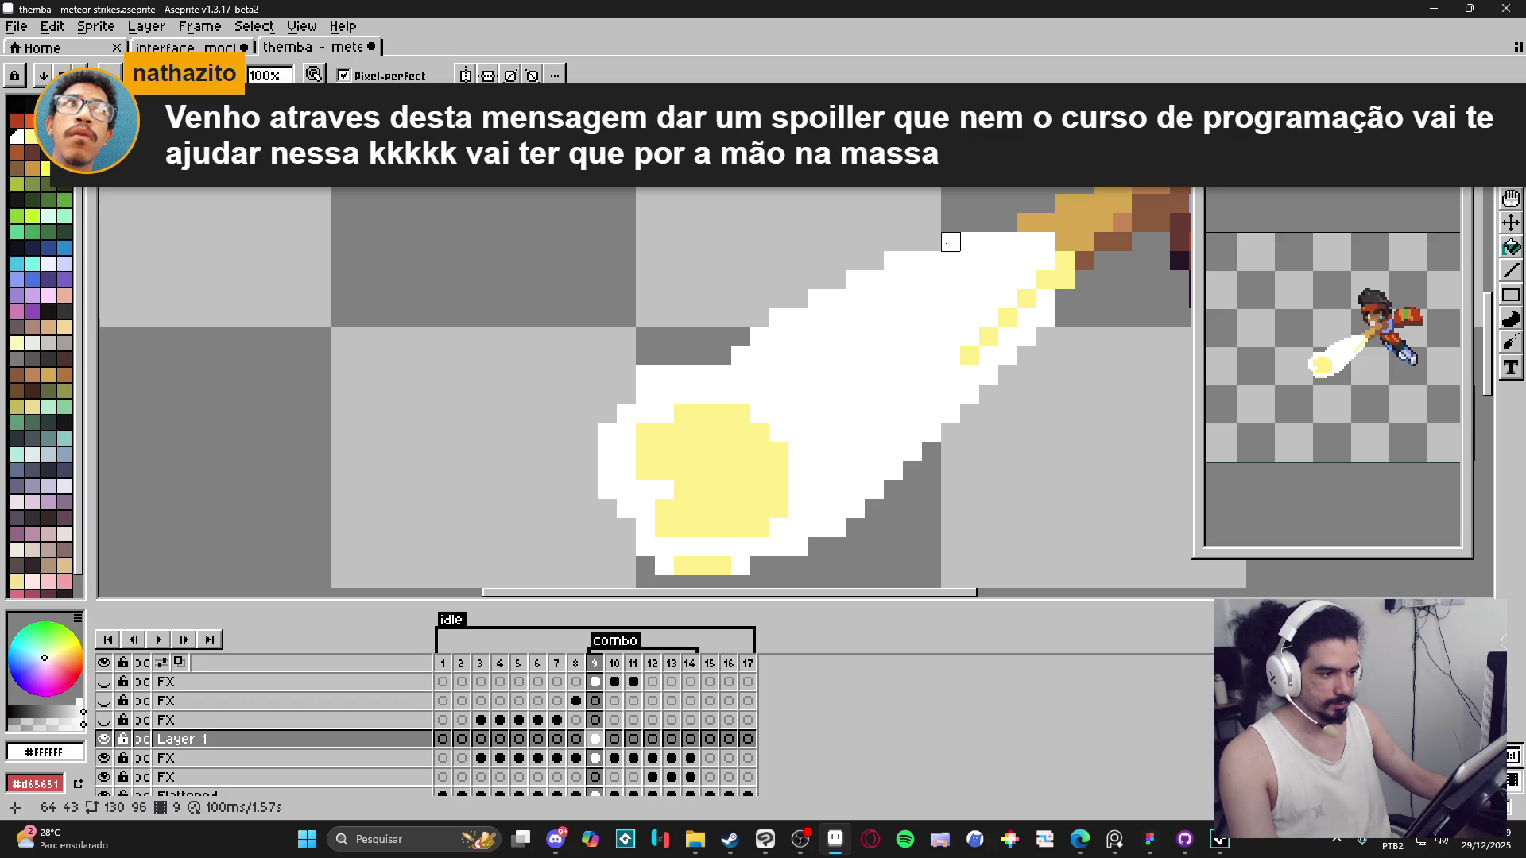
scroll(1026, 261, "down", 3)
scroll(976, 312, "up", 2)
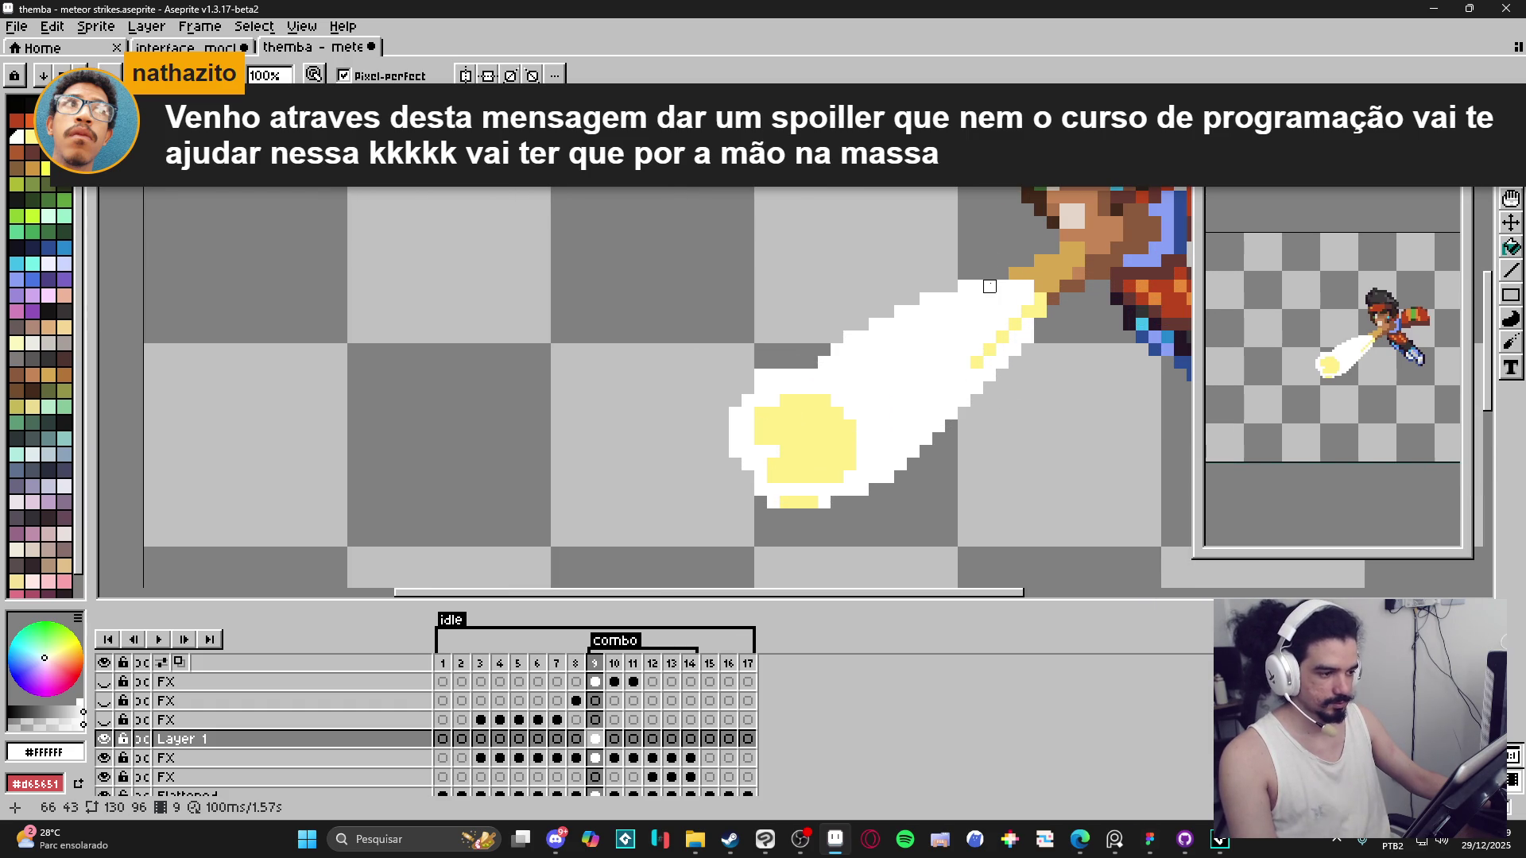
left_click_drag(989, 286, 926, 337)
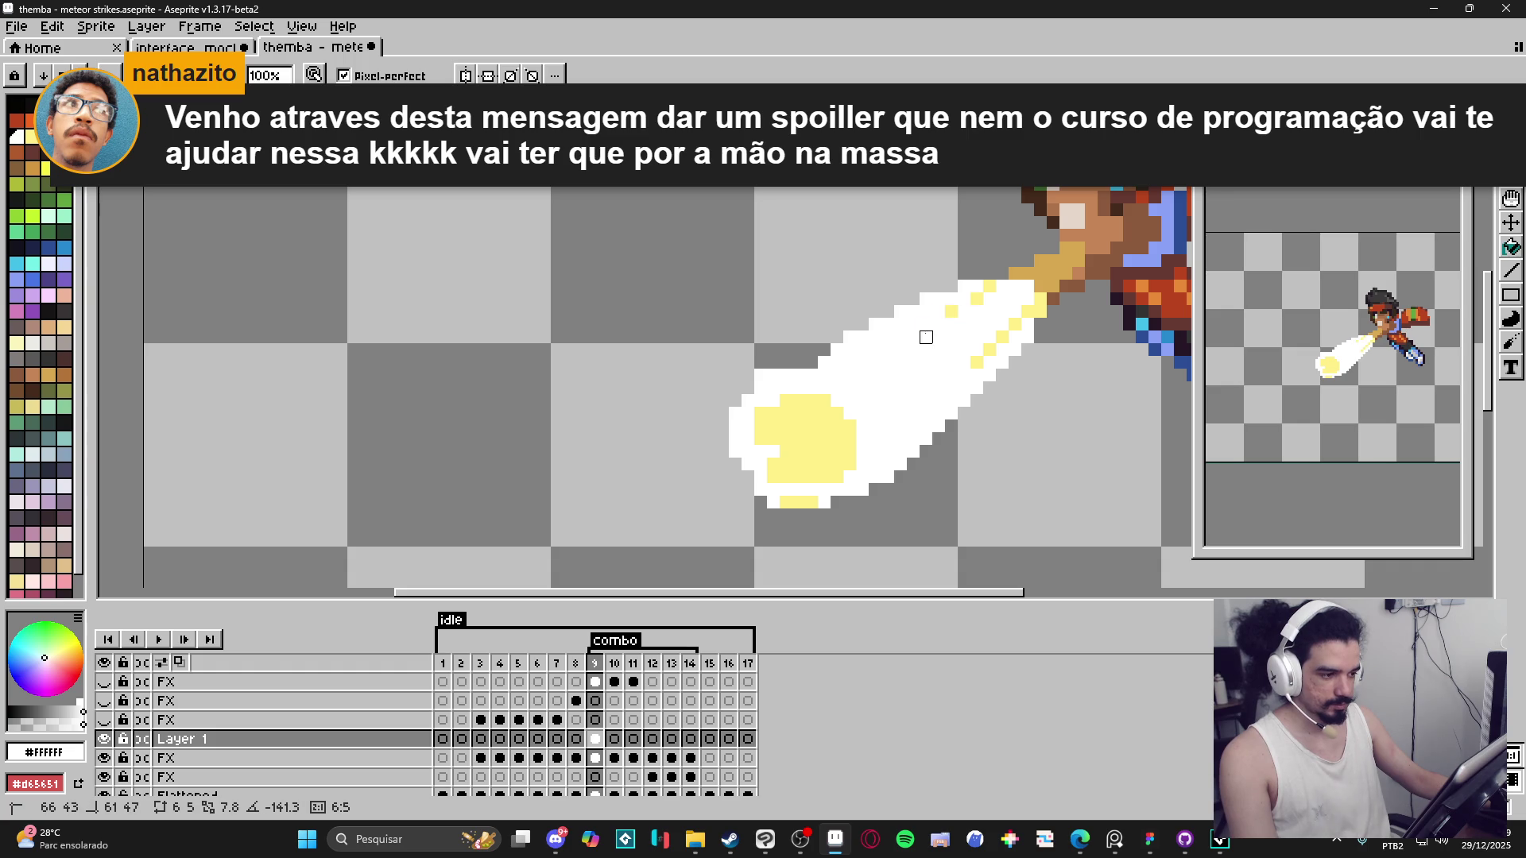
key("ctrl")
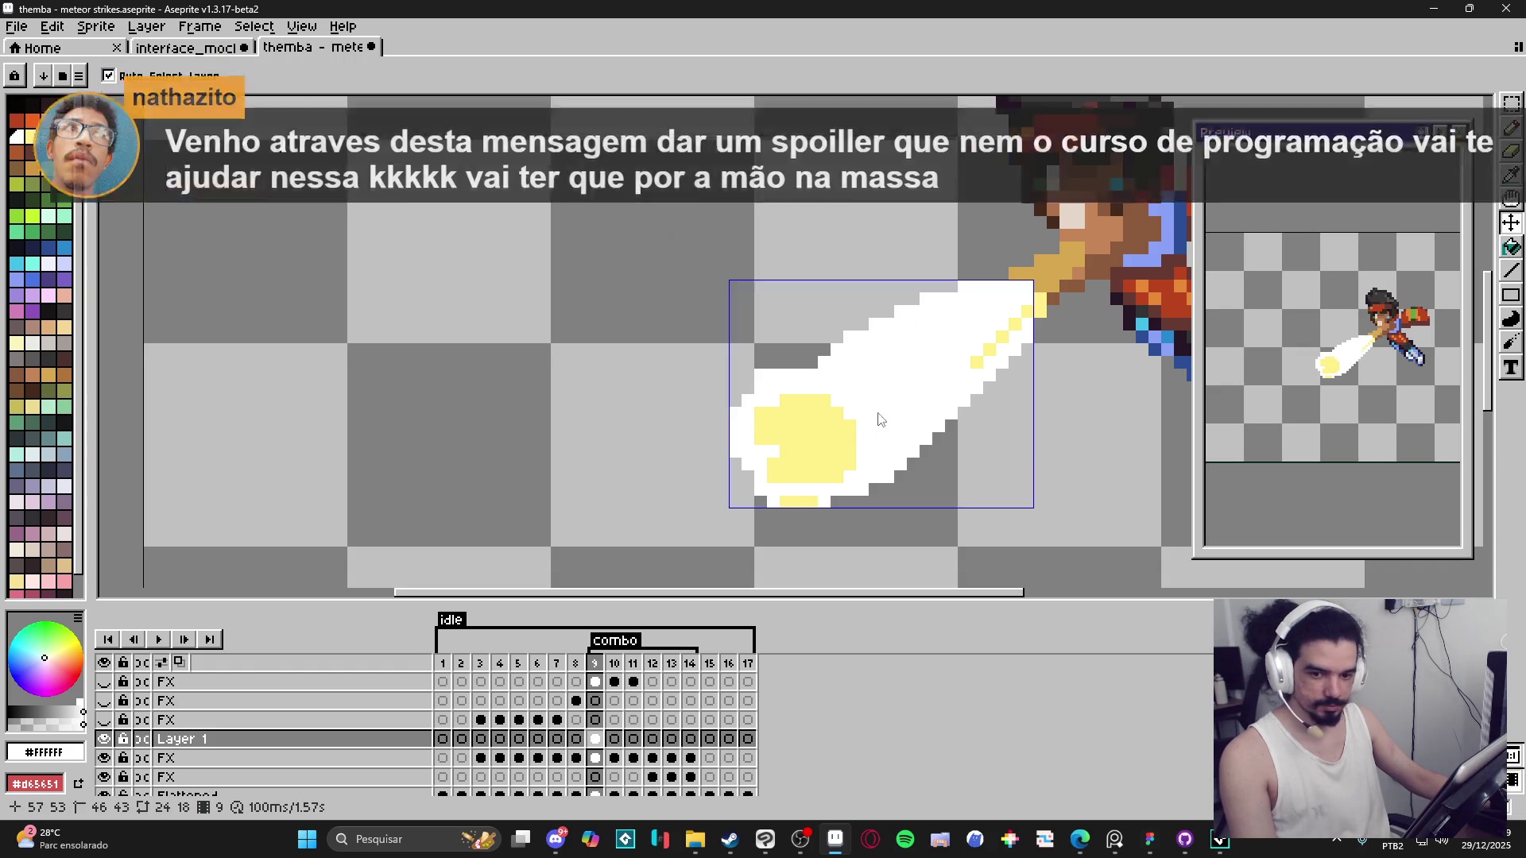
left_click_drag(923, 334, 907, 343)
key("ctrl+z")
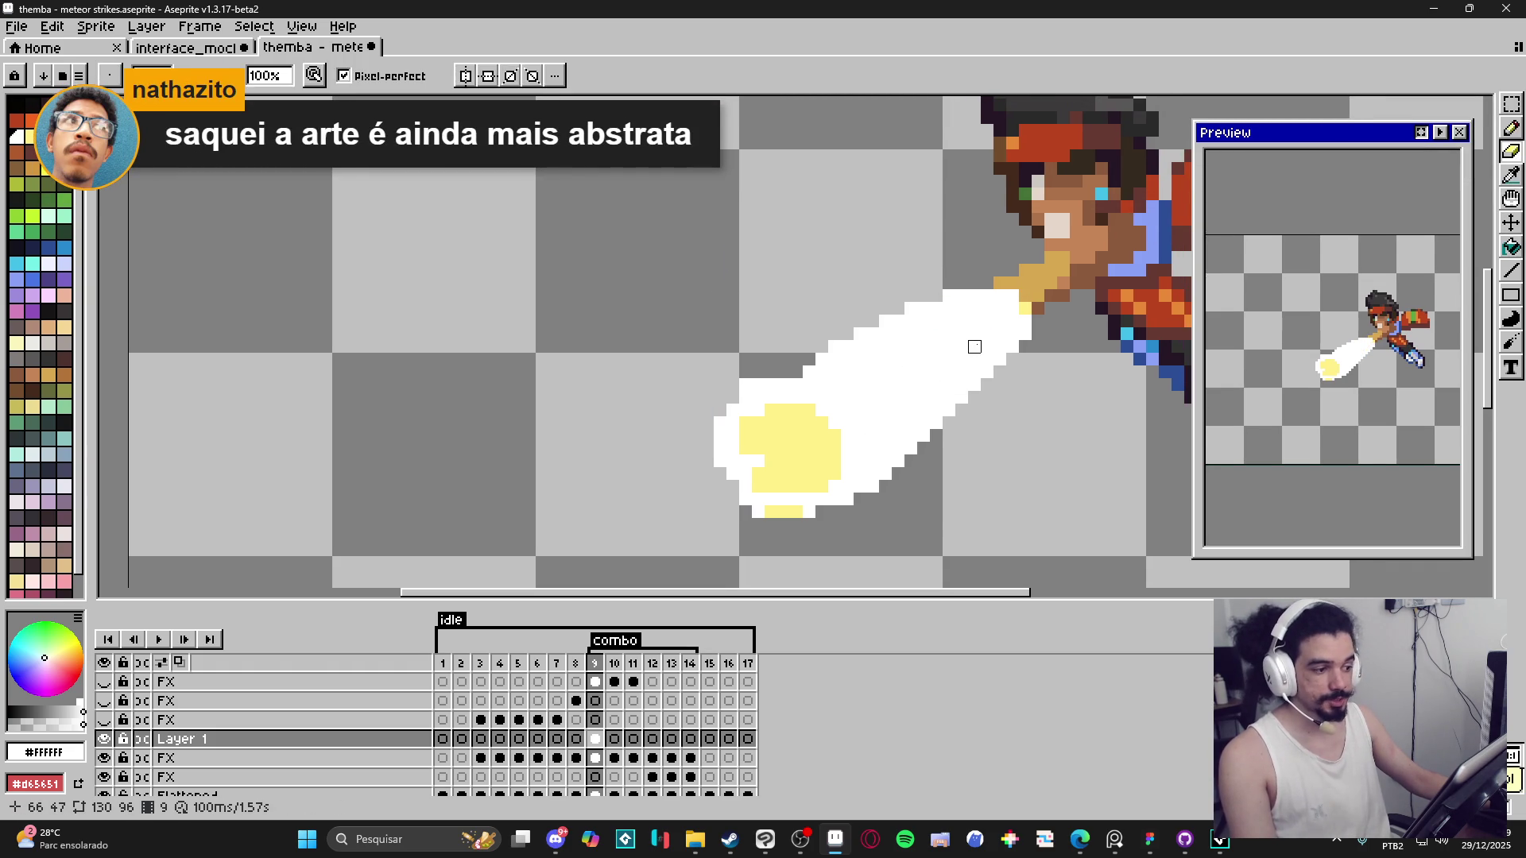
Sample the pale yellow from the impact blob and paint highlight lines and pixels along the trail's upper edge.
left_click(800, 442, "alt")
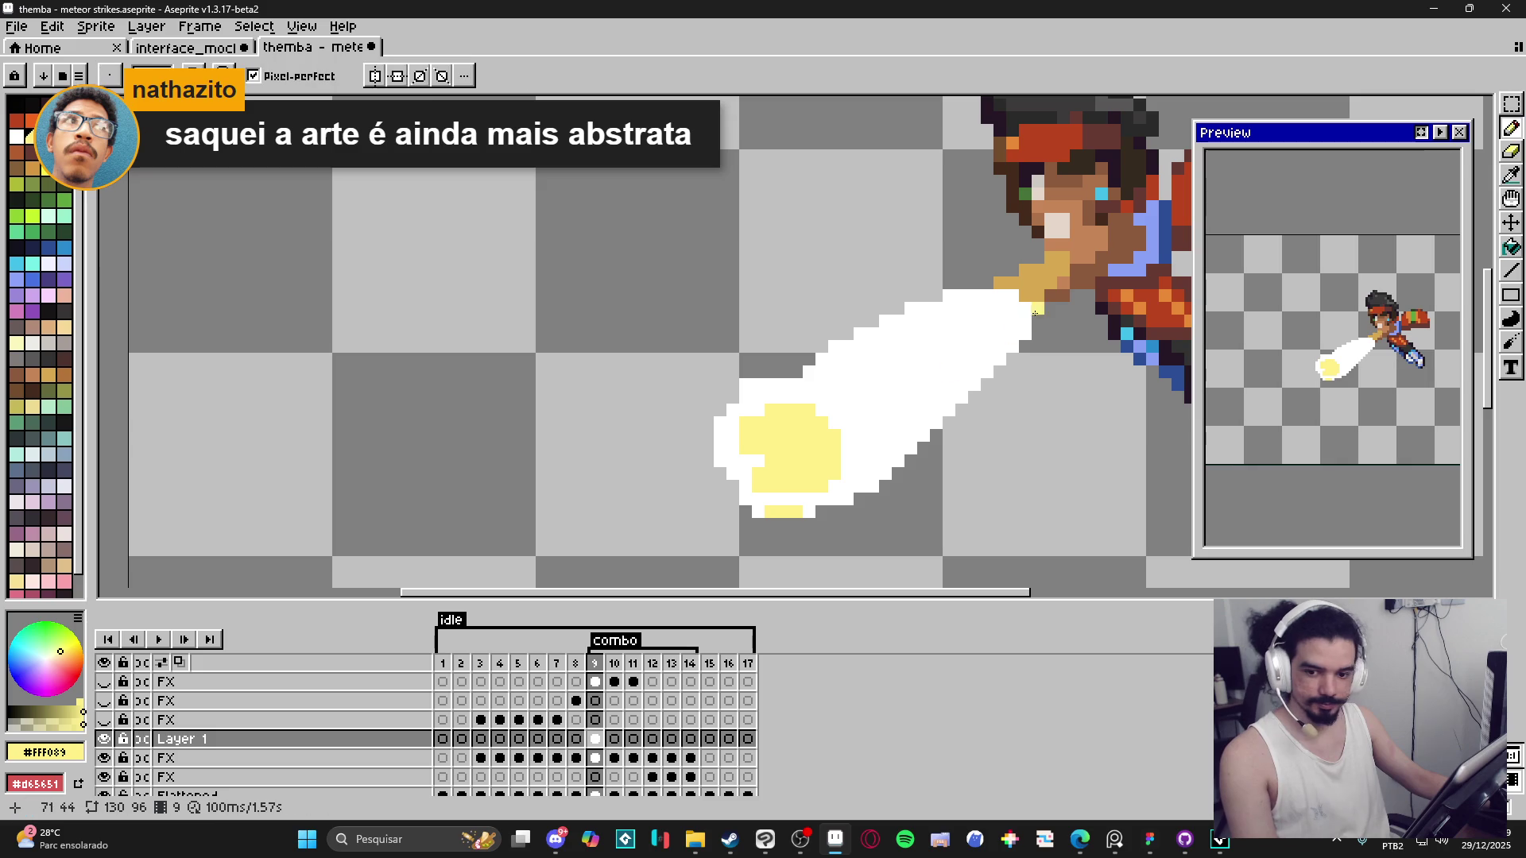
left_click_drag(1025, 310, 948, 386)
left_click_drag(980, 300, 942, 327)
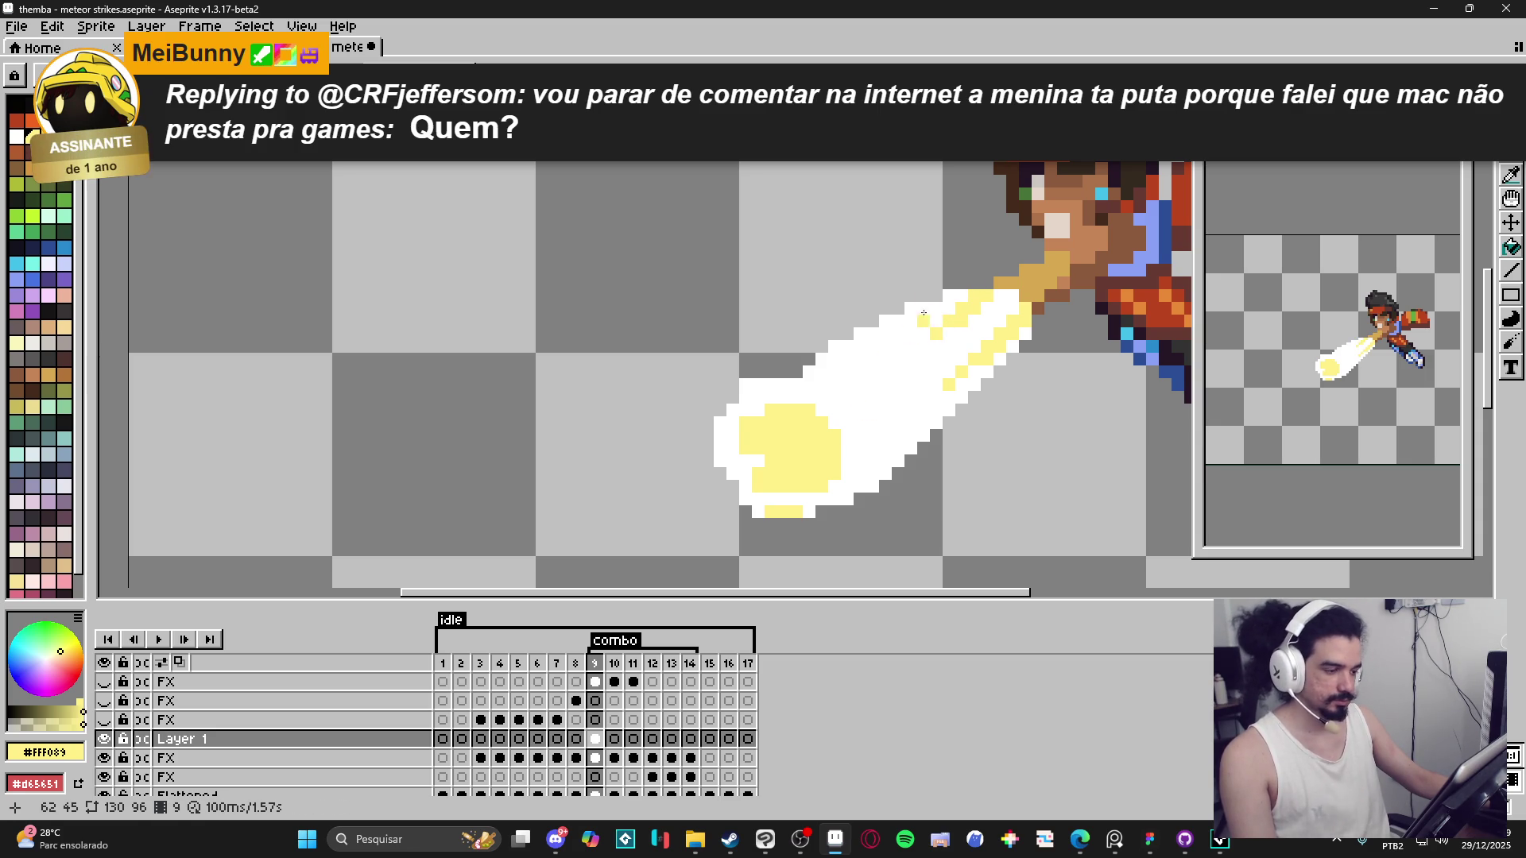
left_click(950, 296)
left_click(1005, 296)
left_click(1012, 307)
left_click(990, 306)
left_click(1013, 346)
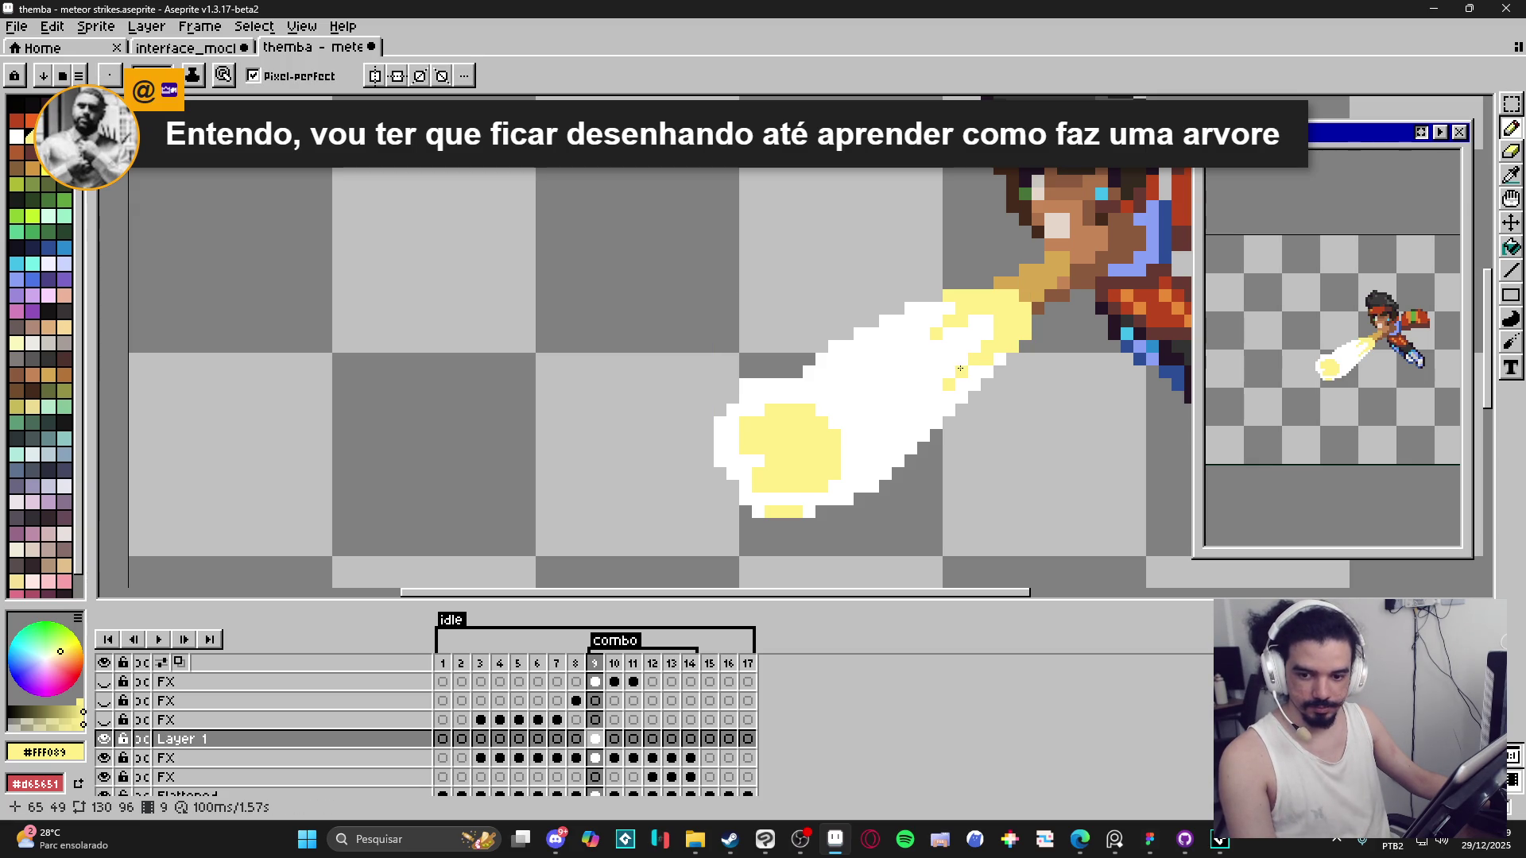
left_click(961, 372)
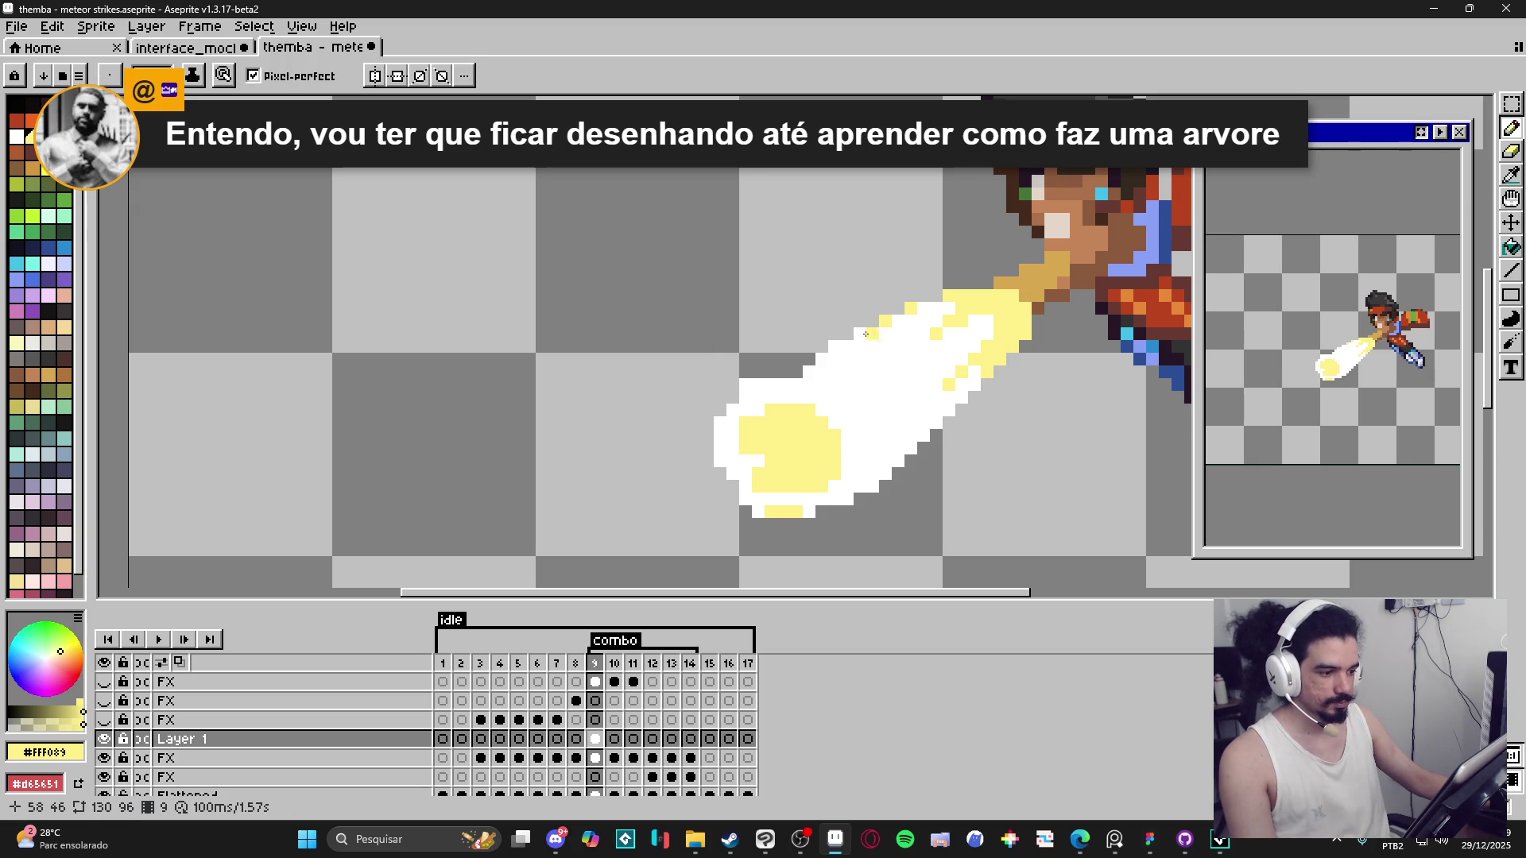
left_click(747, 385)
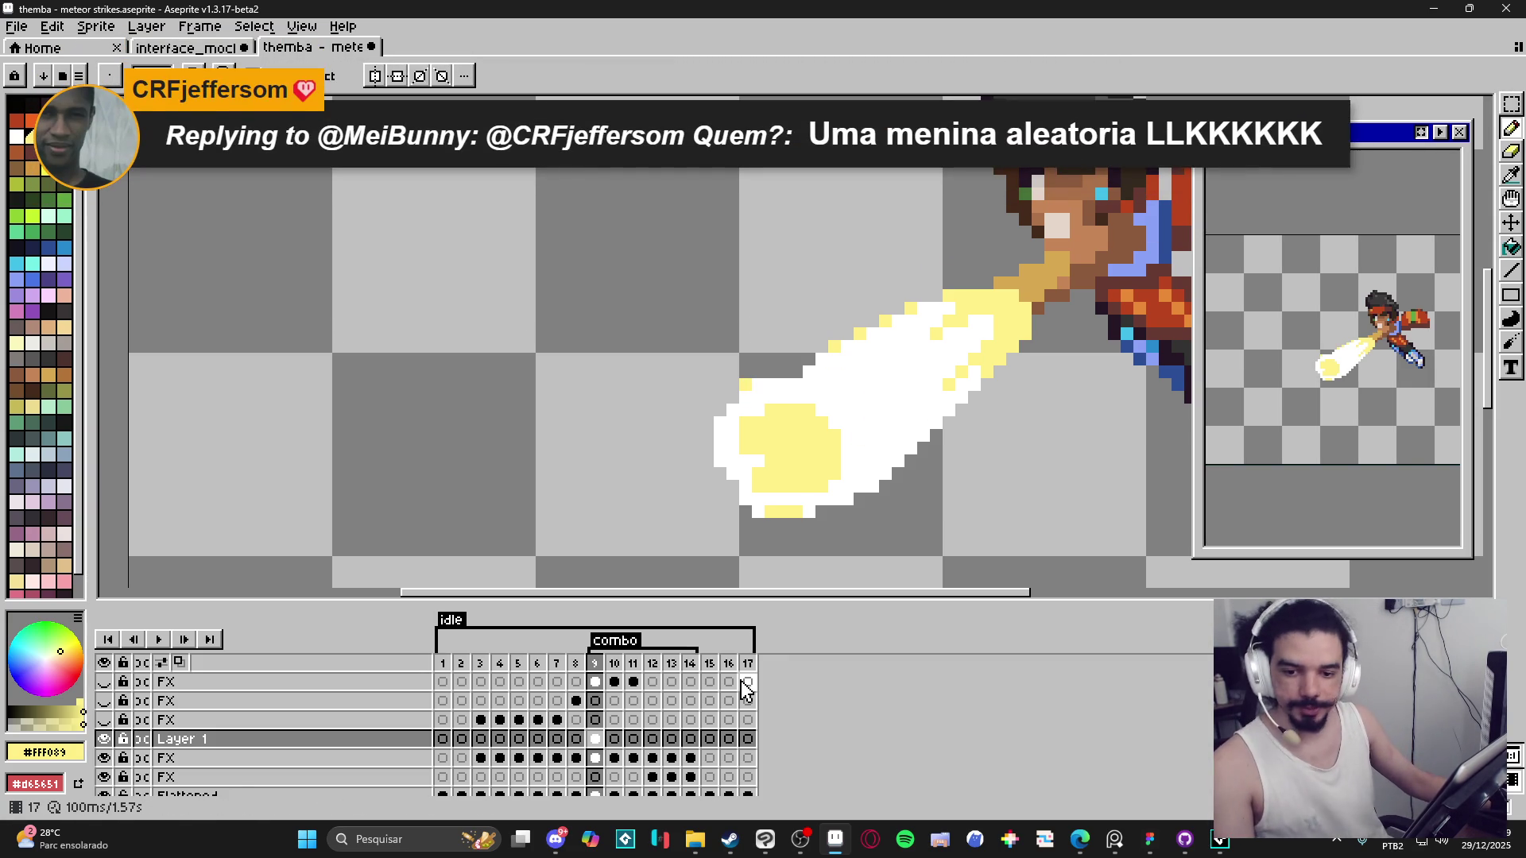
Switch over to Discord and scroll through the channel.
key("alt+Tab")
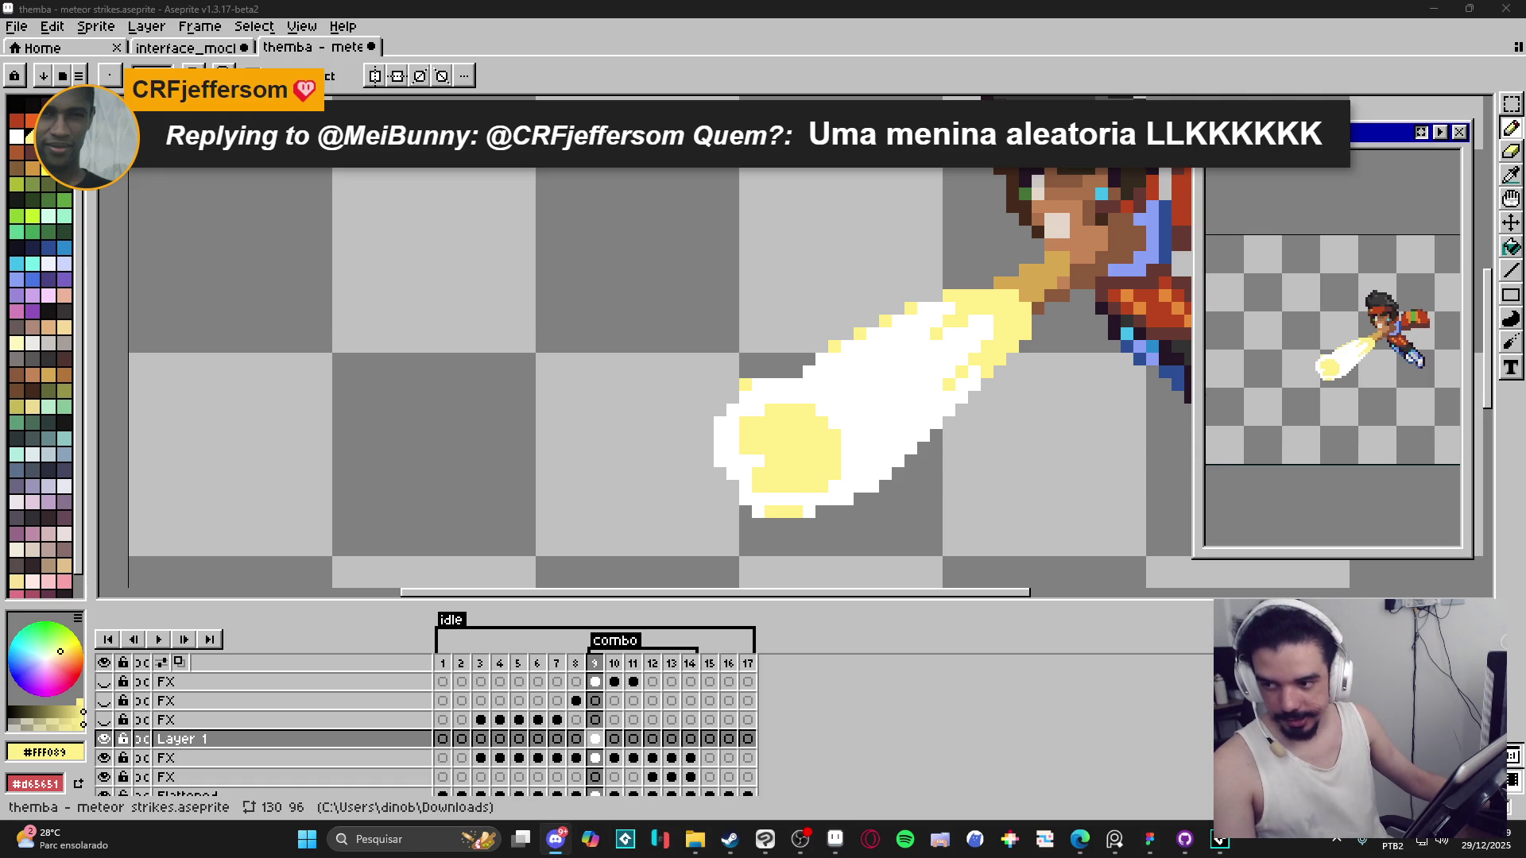
scroll(167, 548, "down", 2)
scroll(163, 517, "down", 2)
View the #feedback_artistico channel, then minimize Discord to return to Aseprite.
scroll(159, 469, "up", 3)
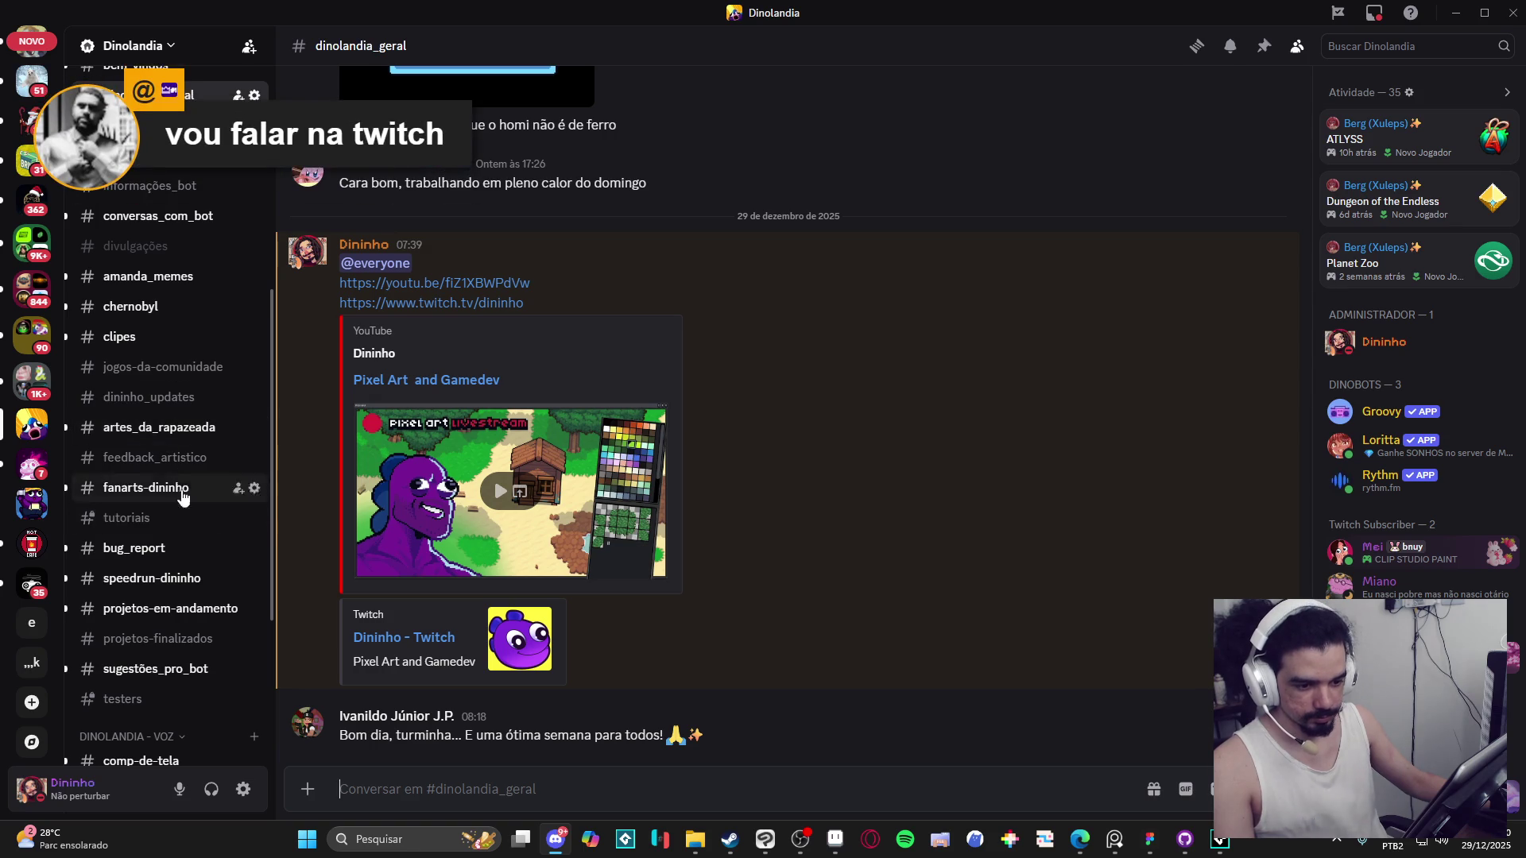
left_click(151, 458)
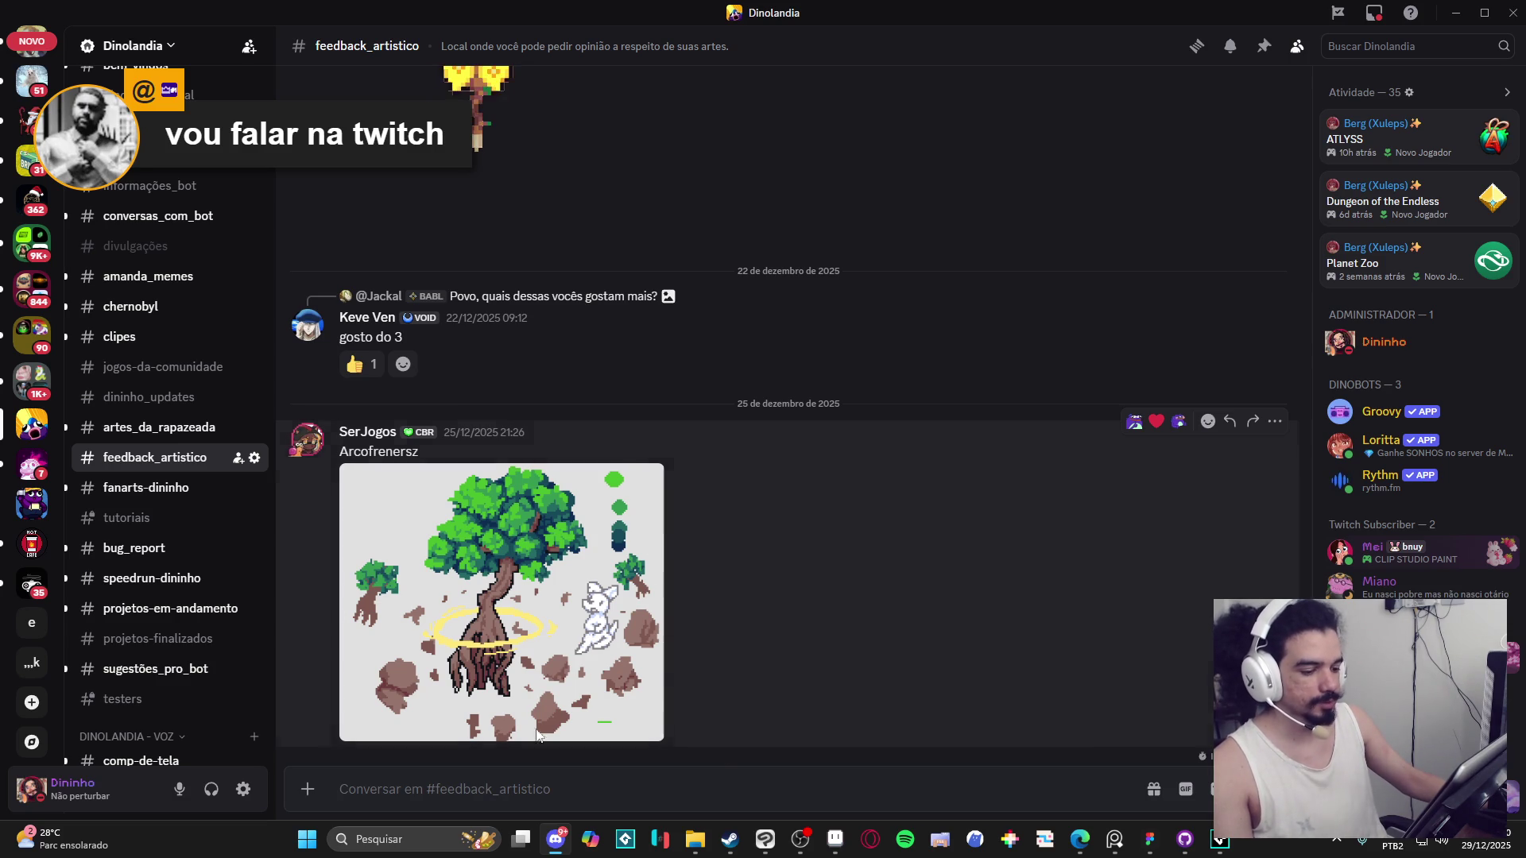
left_click(1454, 11)
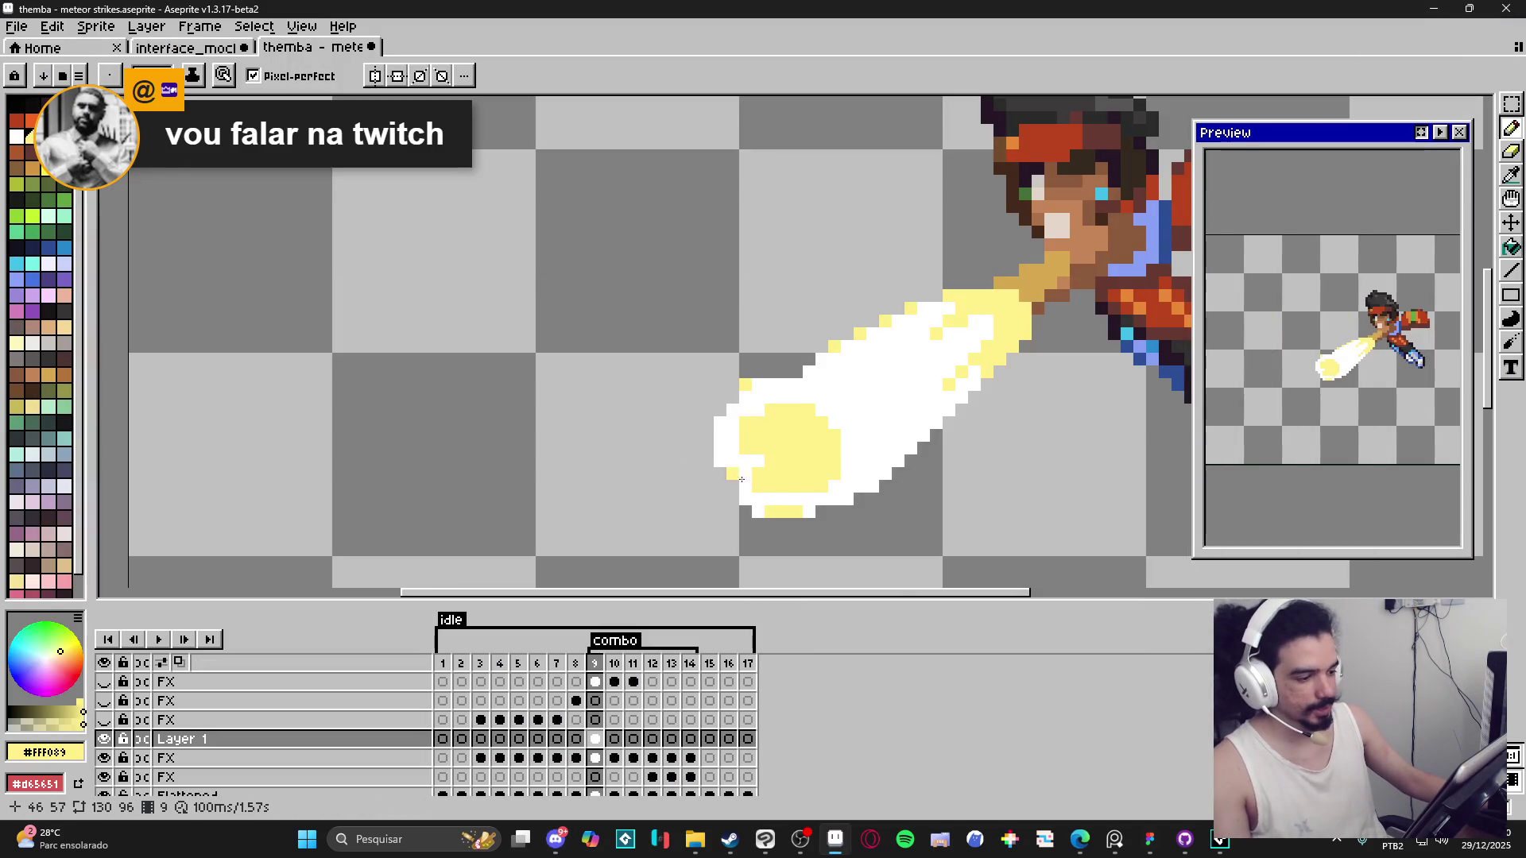
Add pale-yellow pixels along the beam's edge, extending the highlight toward the fist.
scroll(784, 508, "down", 1)
scroll(818, 484, "up", 4)
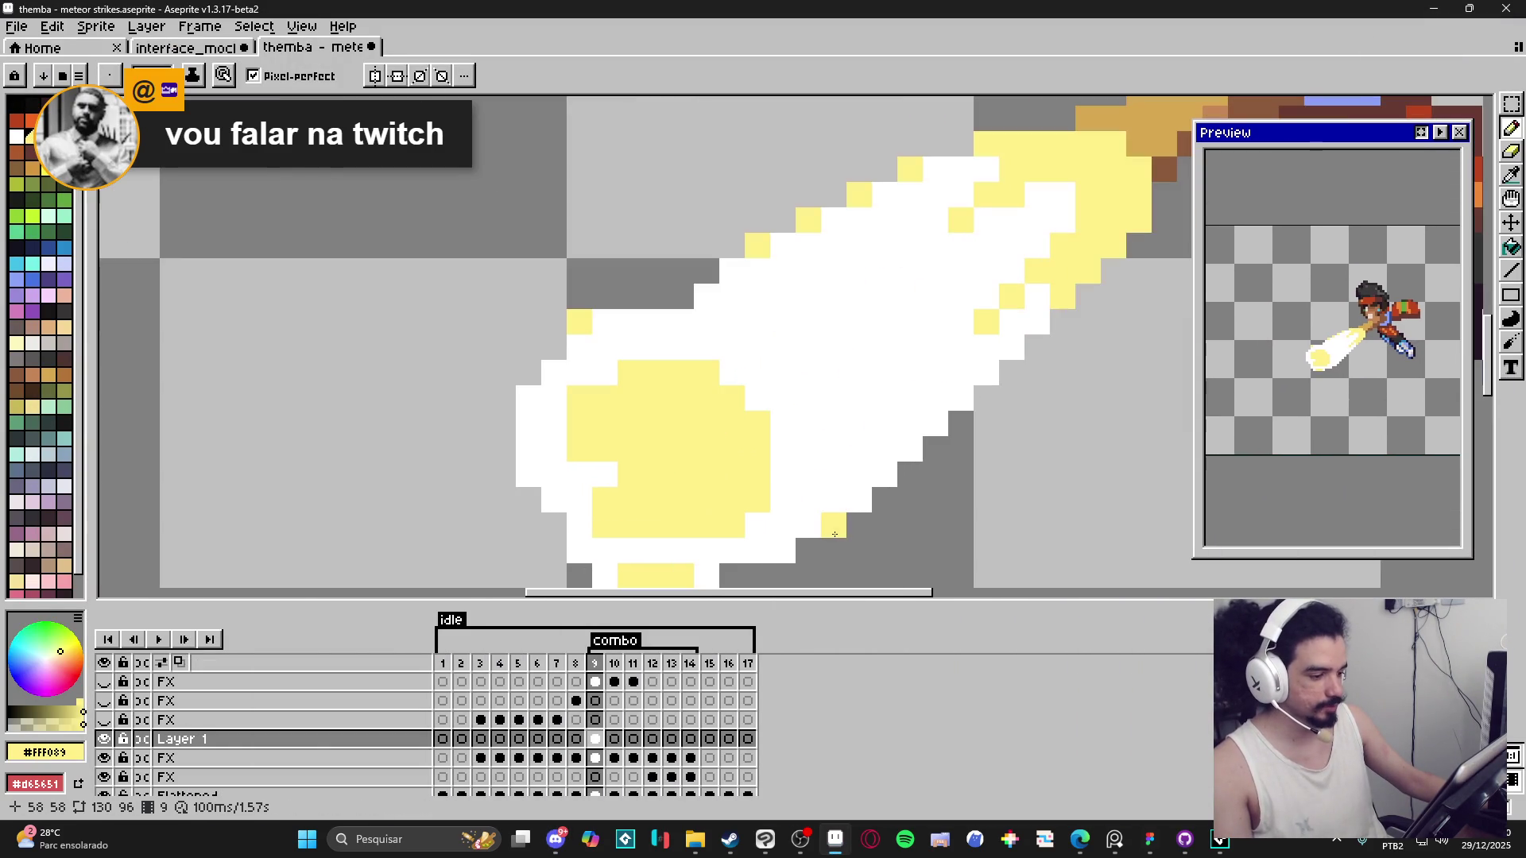
scroll(770, 561, "down", 2)
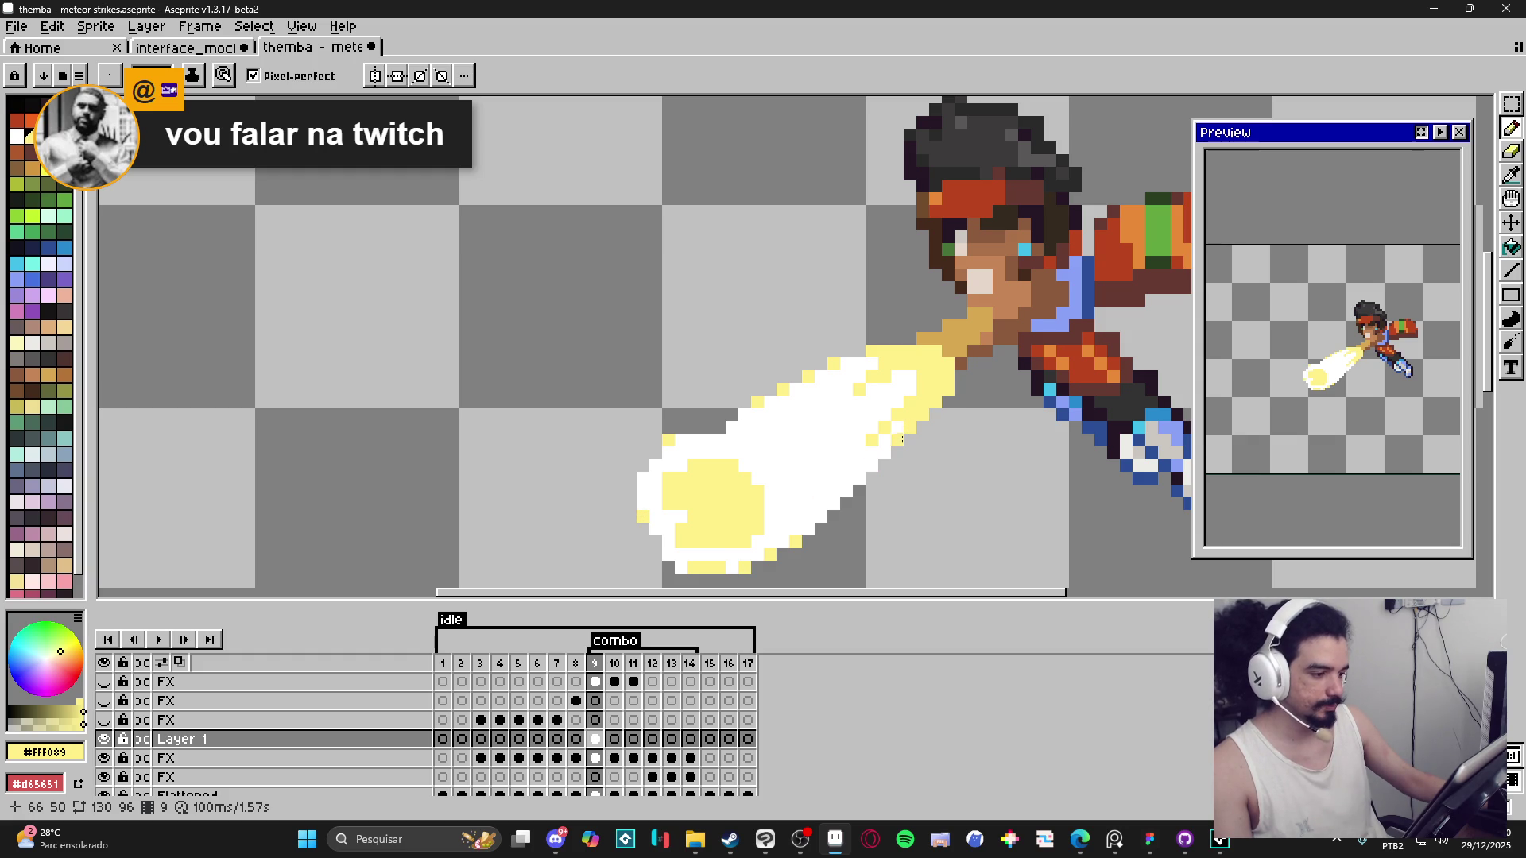
left_click(871, 453)
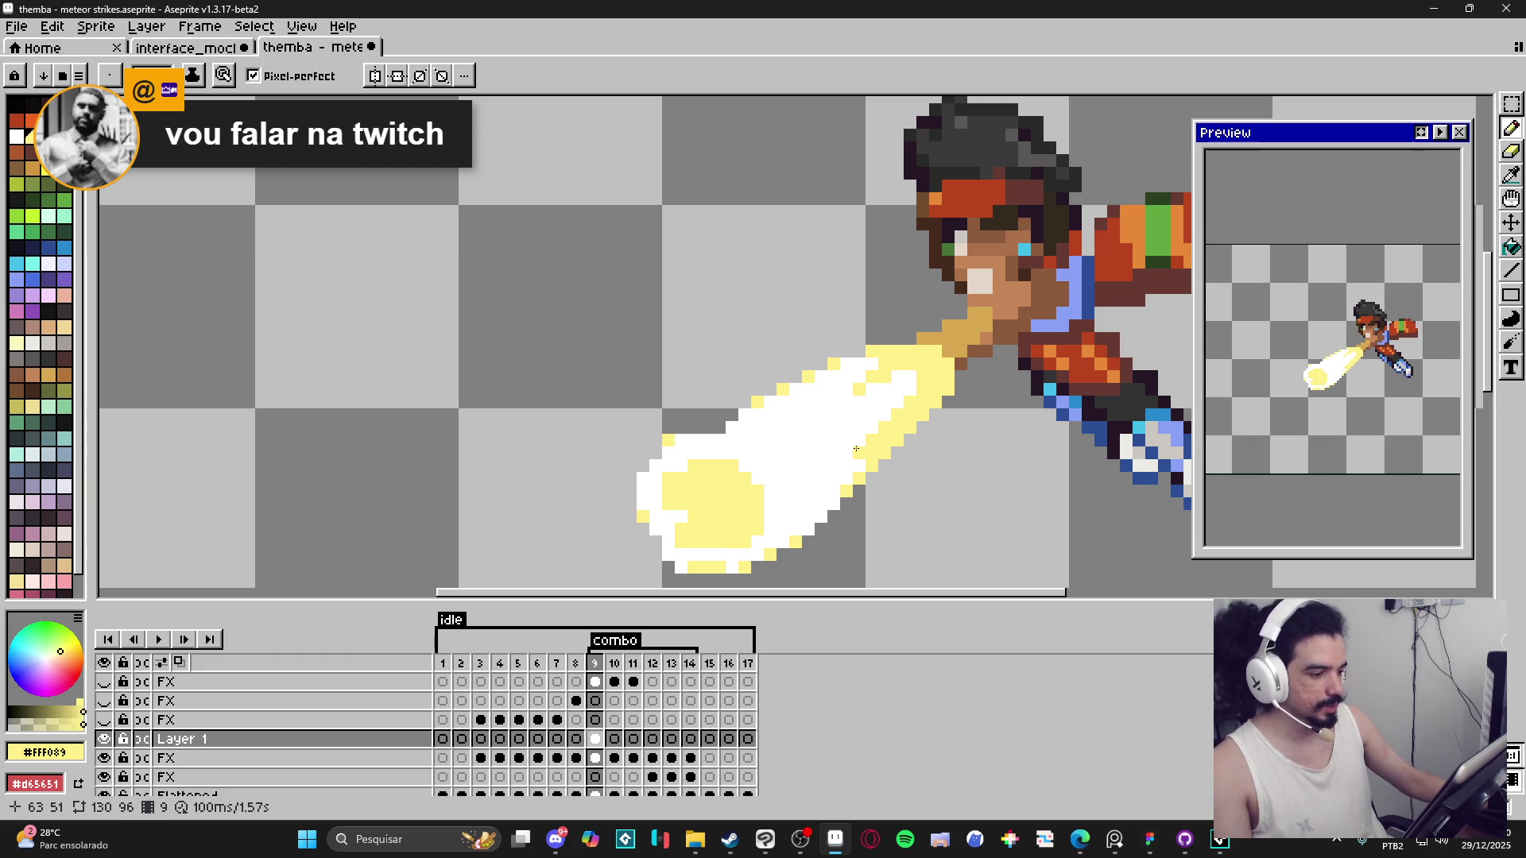
scroll(856, 449, "down", 4)
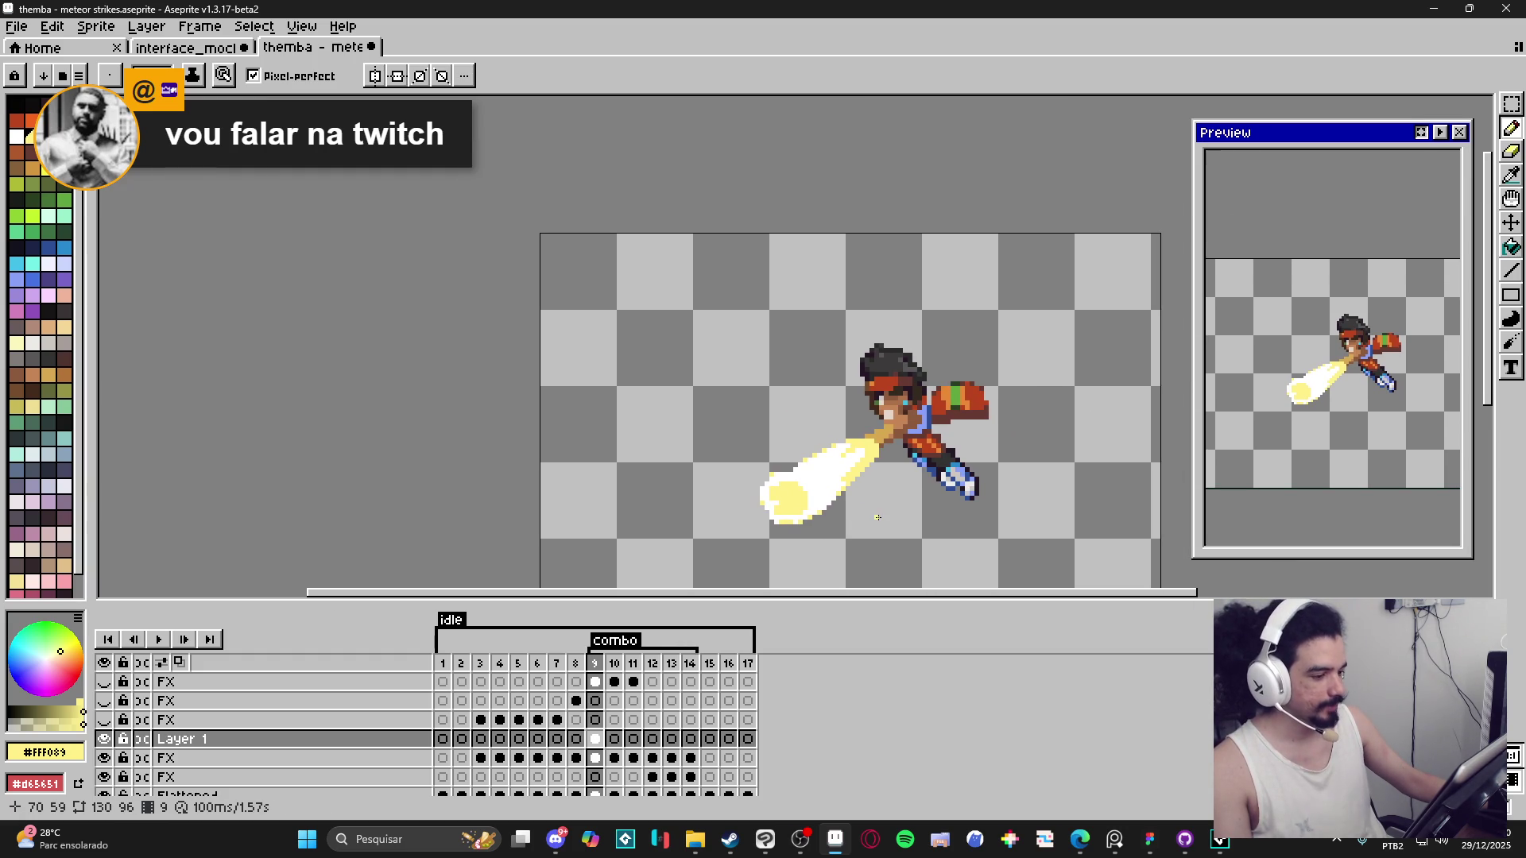
scroll(878, 449, "up", 4)
left_click(880, 412)
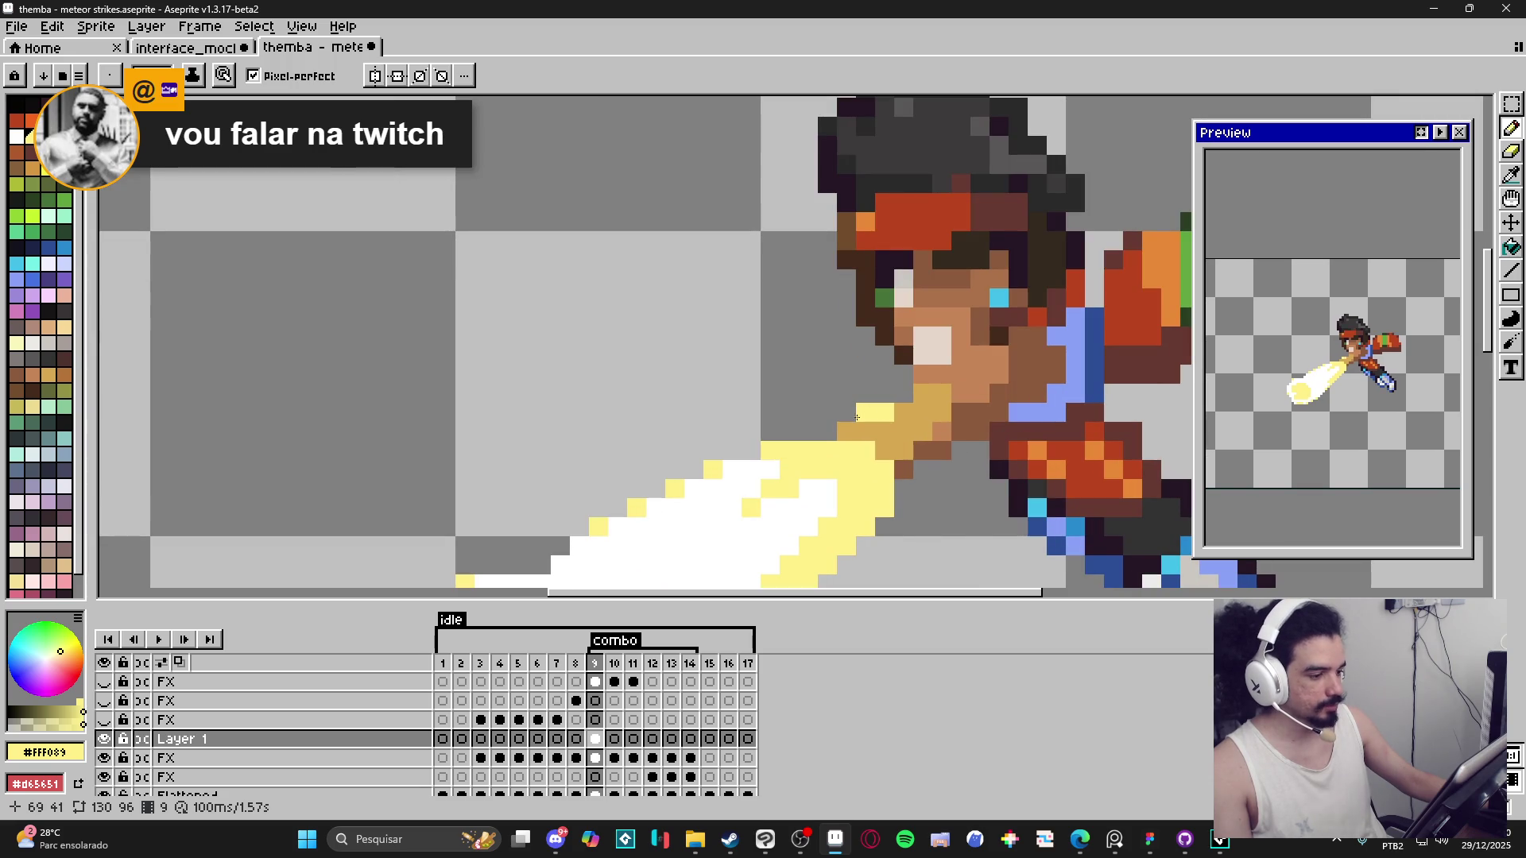
left_click(884, 394)
left_click(904, 393)
left_click(914, 468)
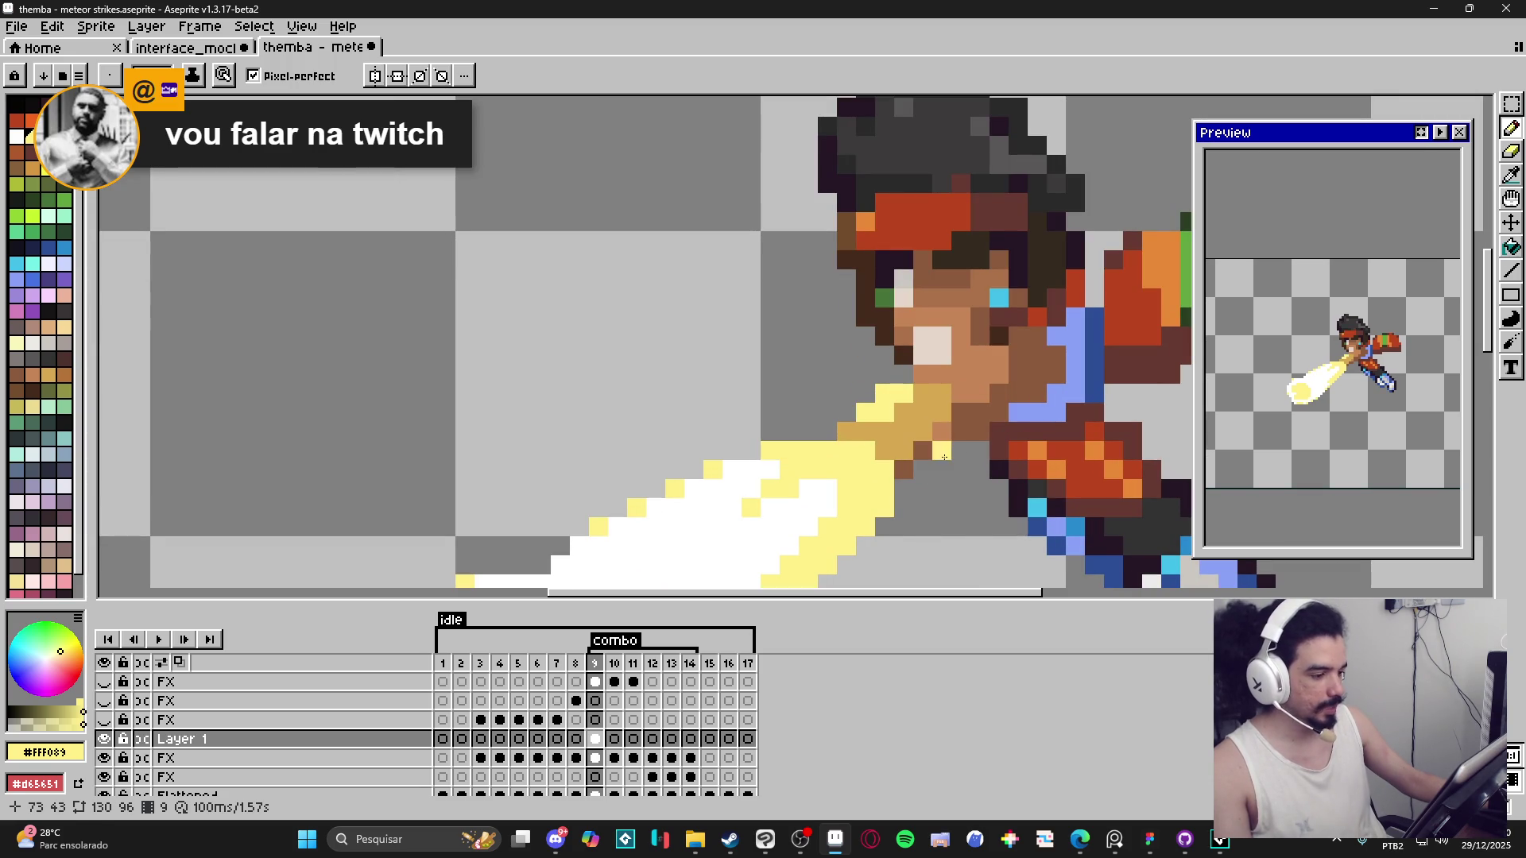
Erase a few beam pixels and add a pale-yellow pixel left of the beam's tip.
scroll(846, 548, "down", 4)
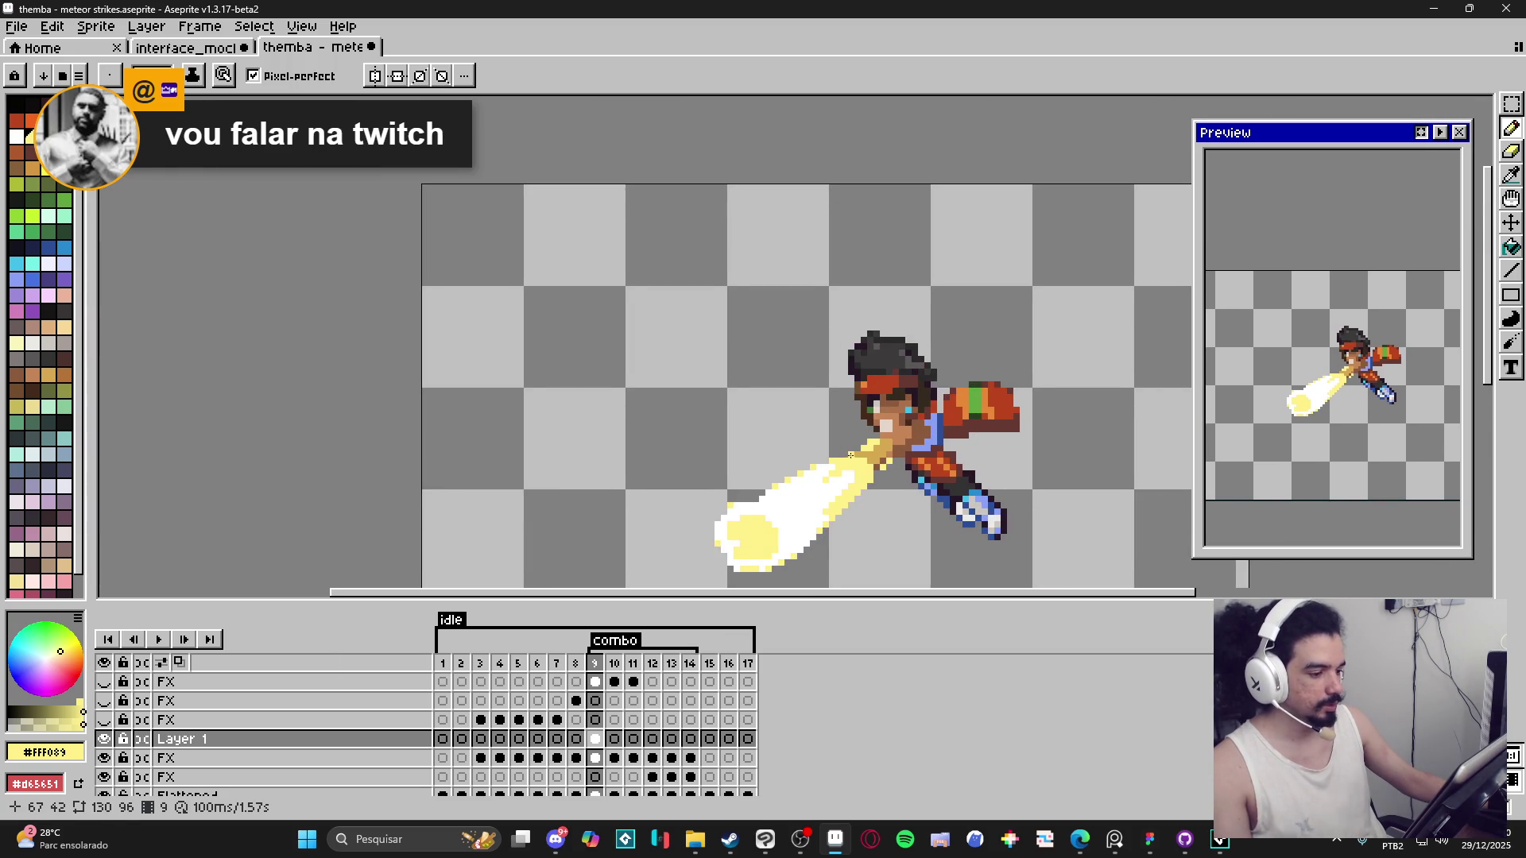
scroll(850, 455, "up", 2)
key("e")
scroll(842, 468, "down", 3)
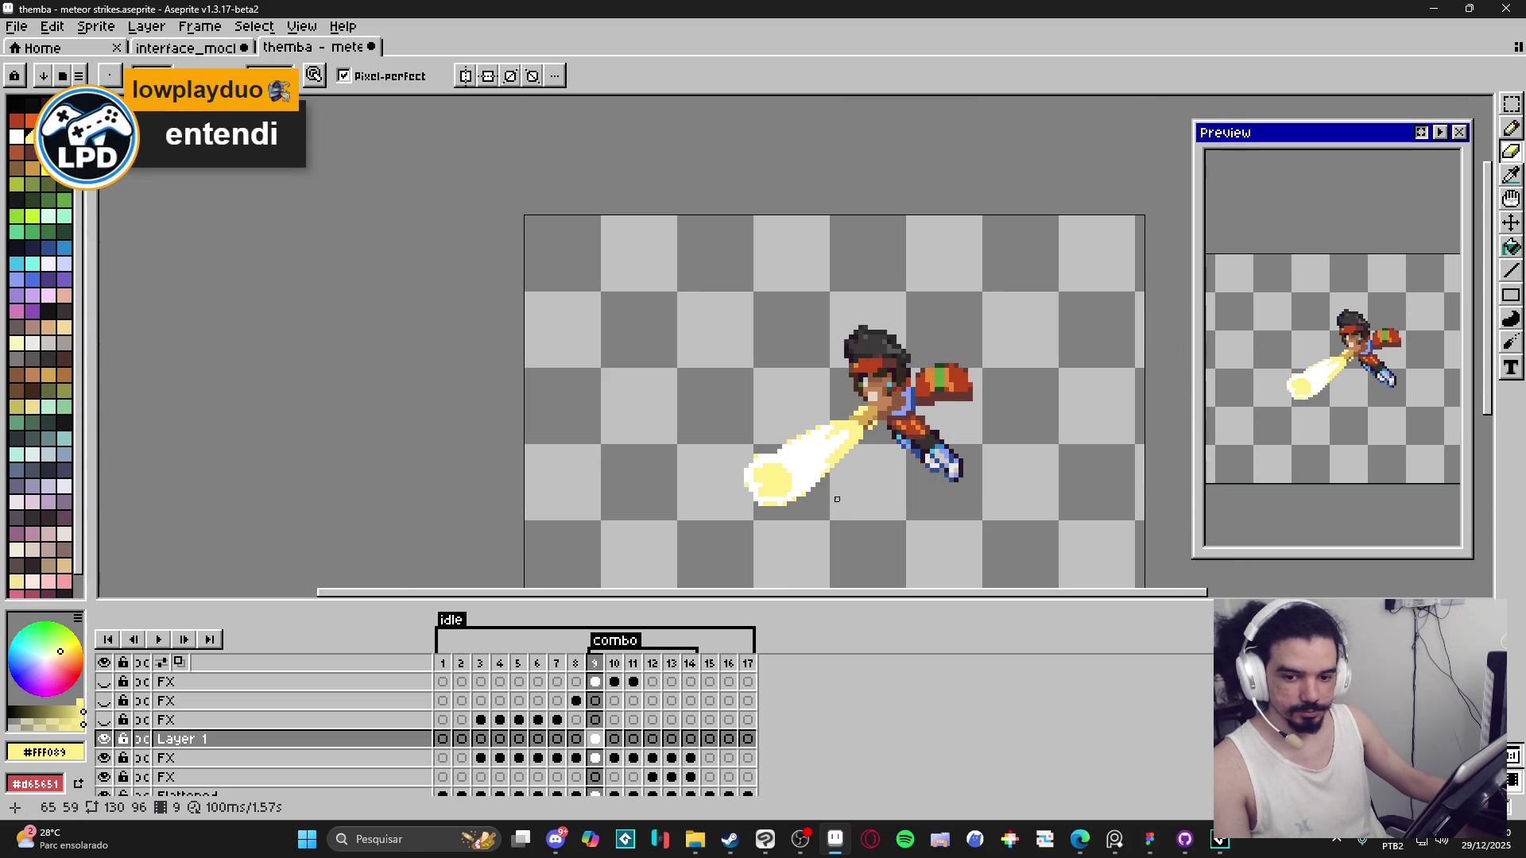
left_click_drag(822, 490, 807, 484)
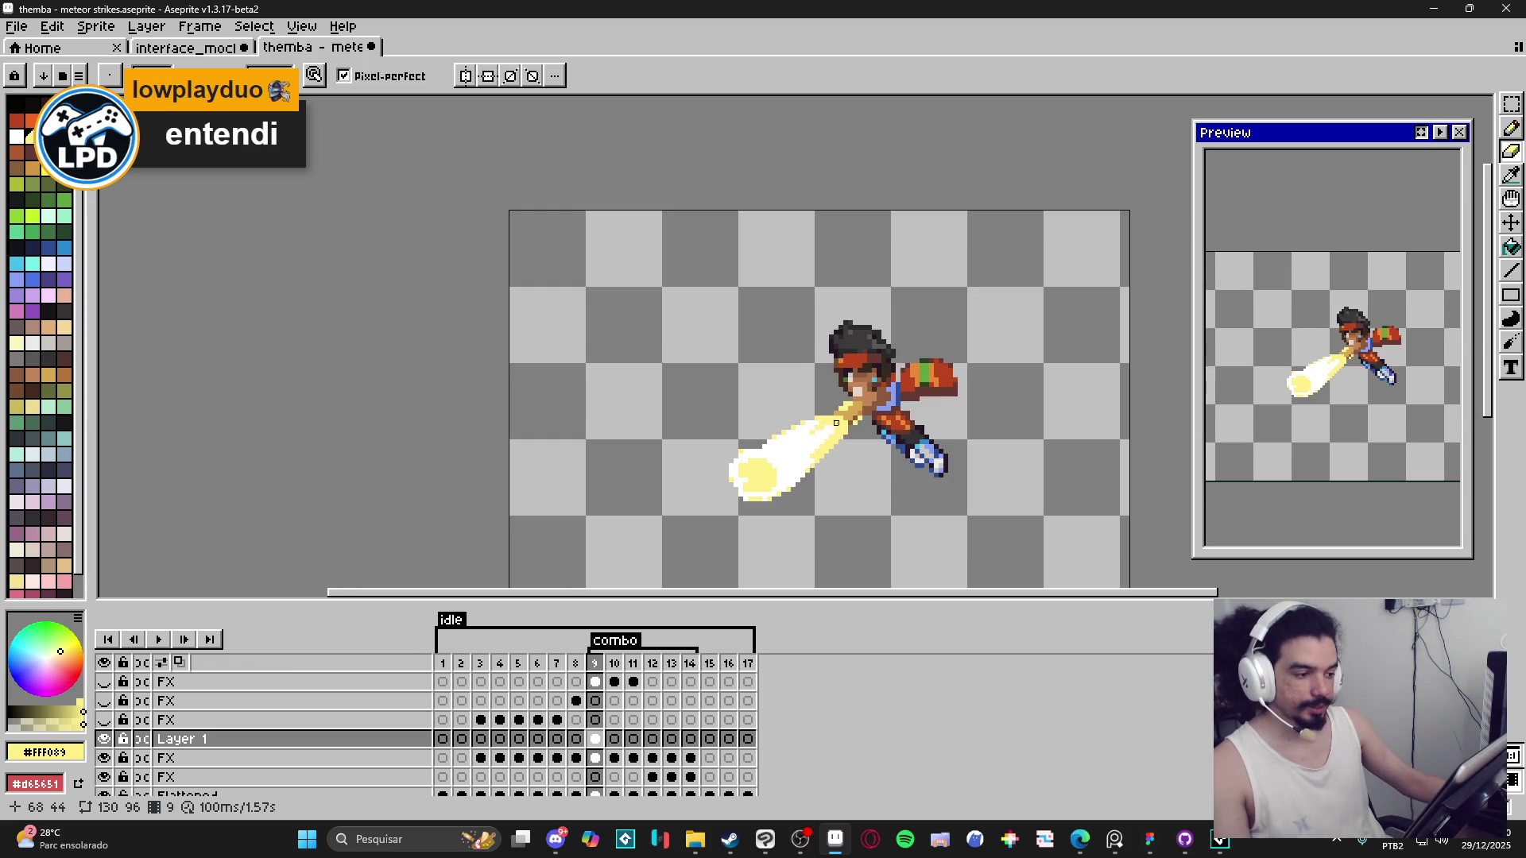
scroll(819, 422, "up", 3)
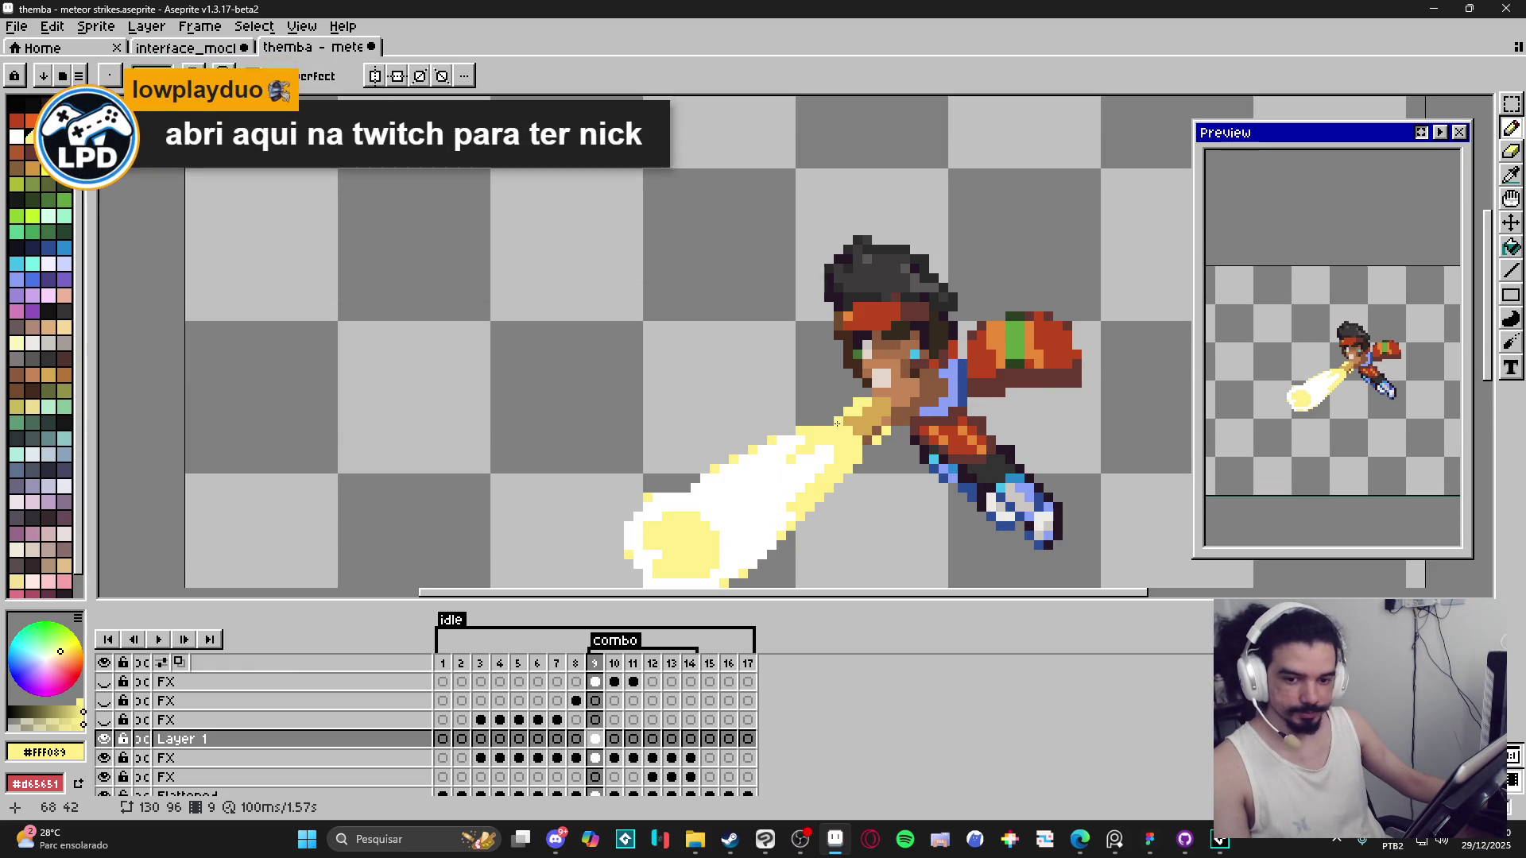
left_click(816, 413)
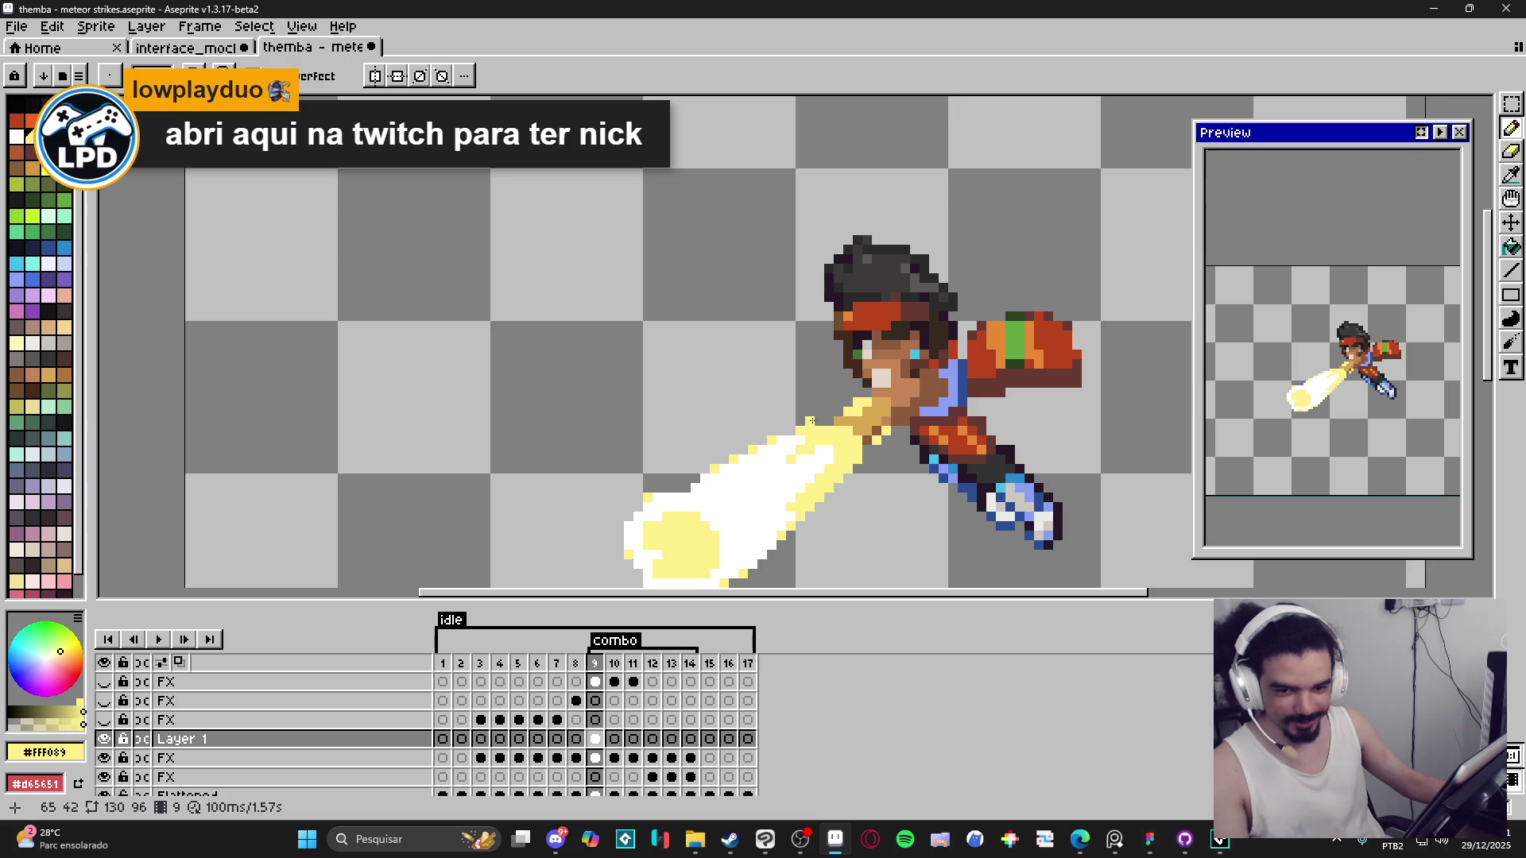
Sample the fist's tan colour #d6a851 as the drawing colour.
scroll(833, 445, "up", 2)
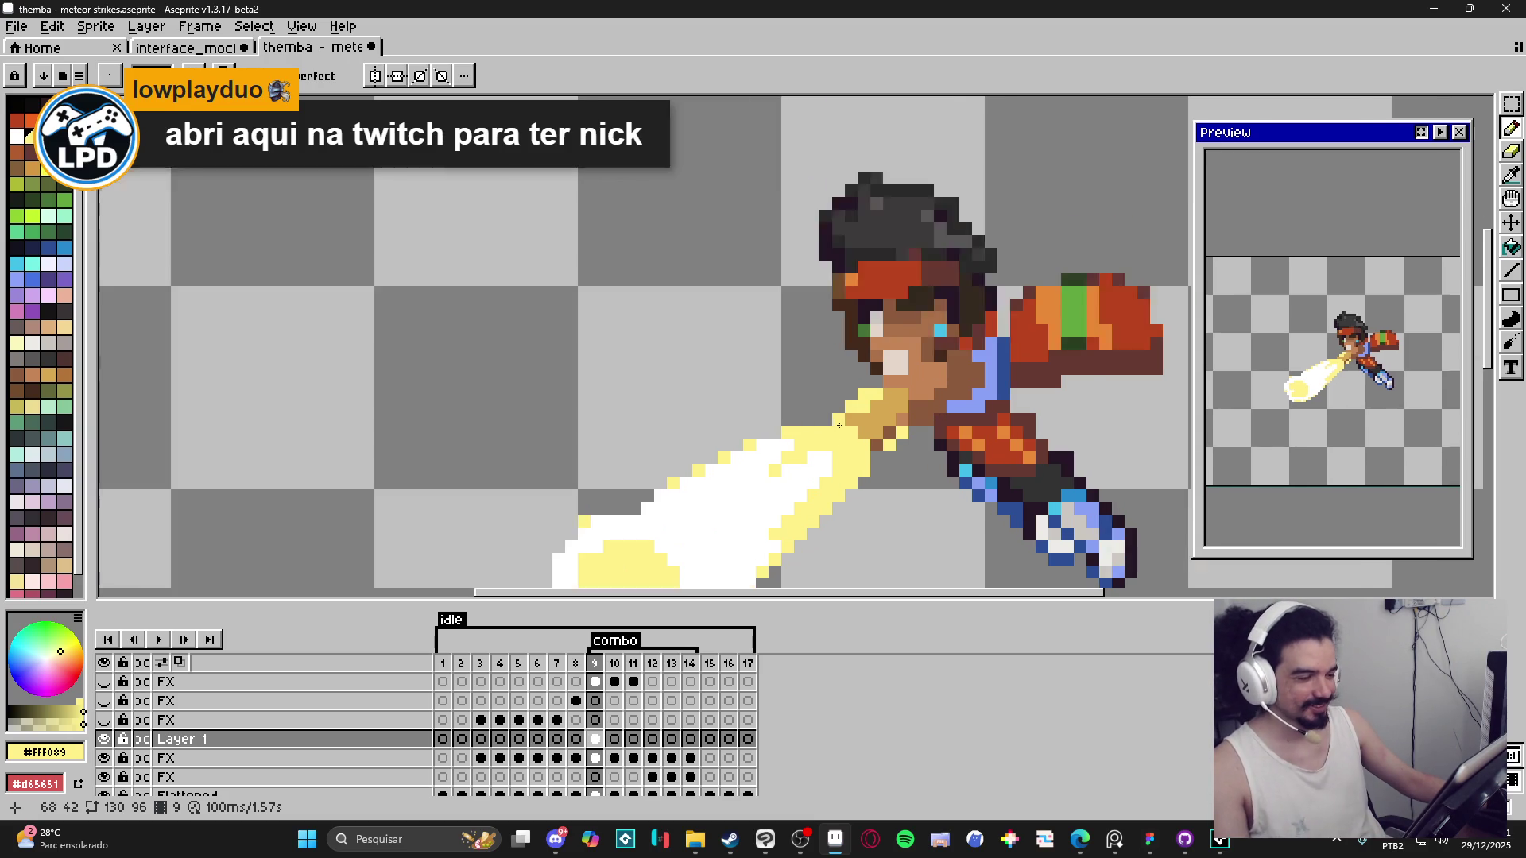
scroll(899, 371, "down", 3)
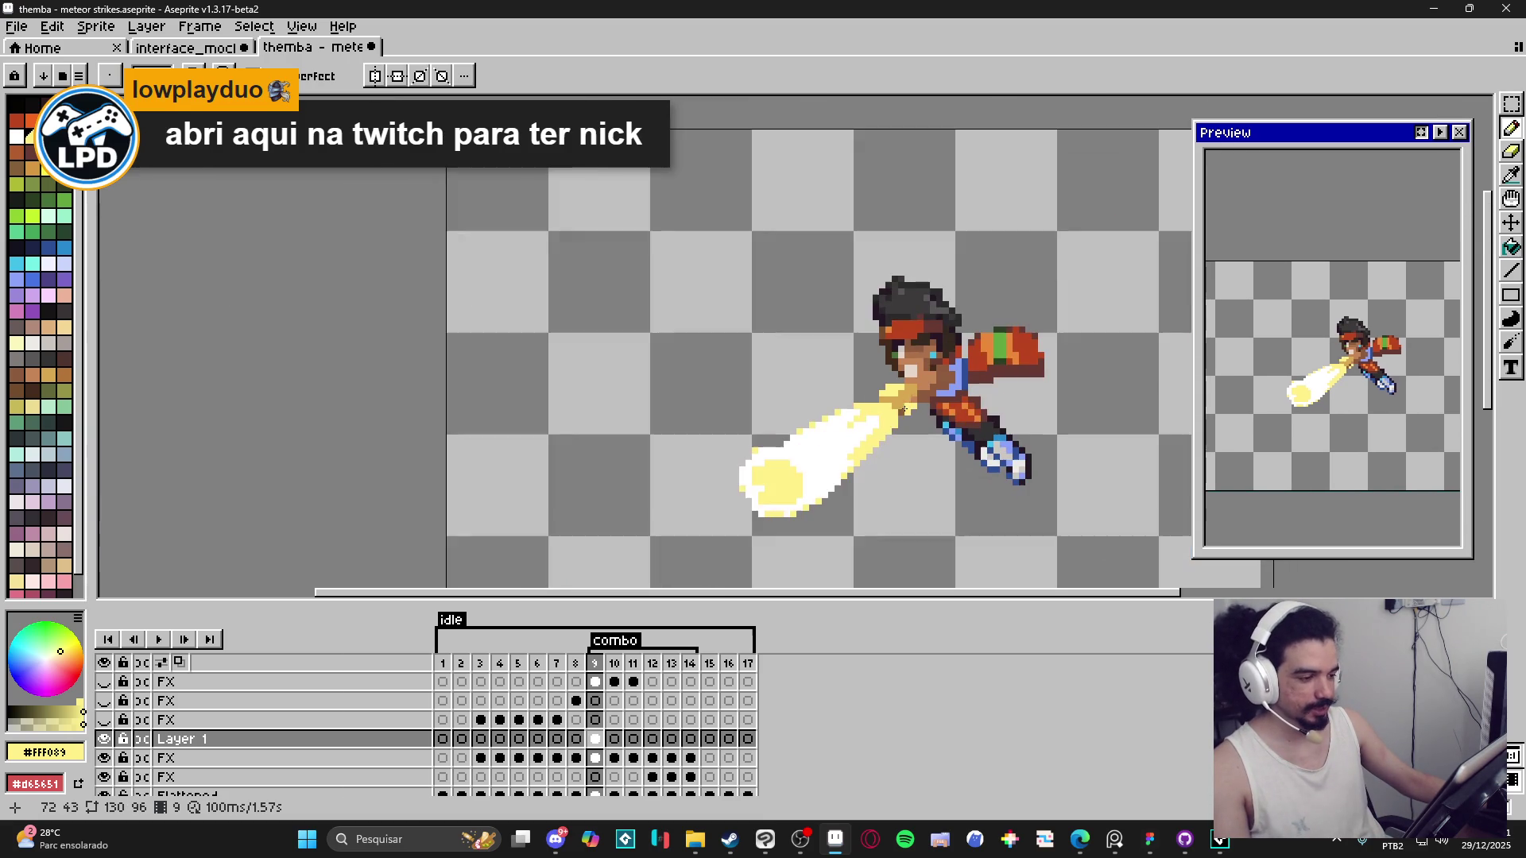
scroll(884, 399, "up", 2)
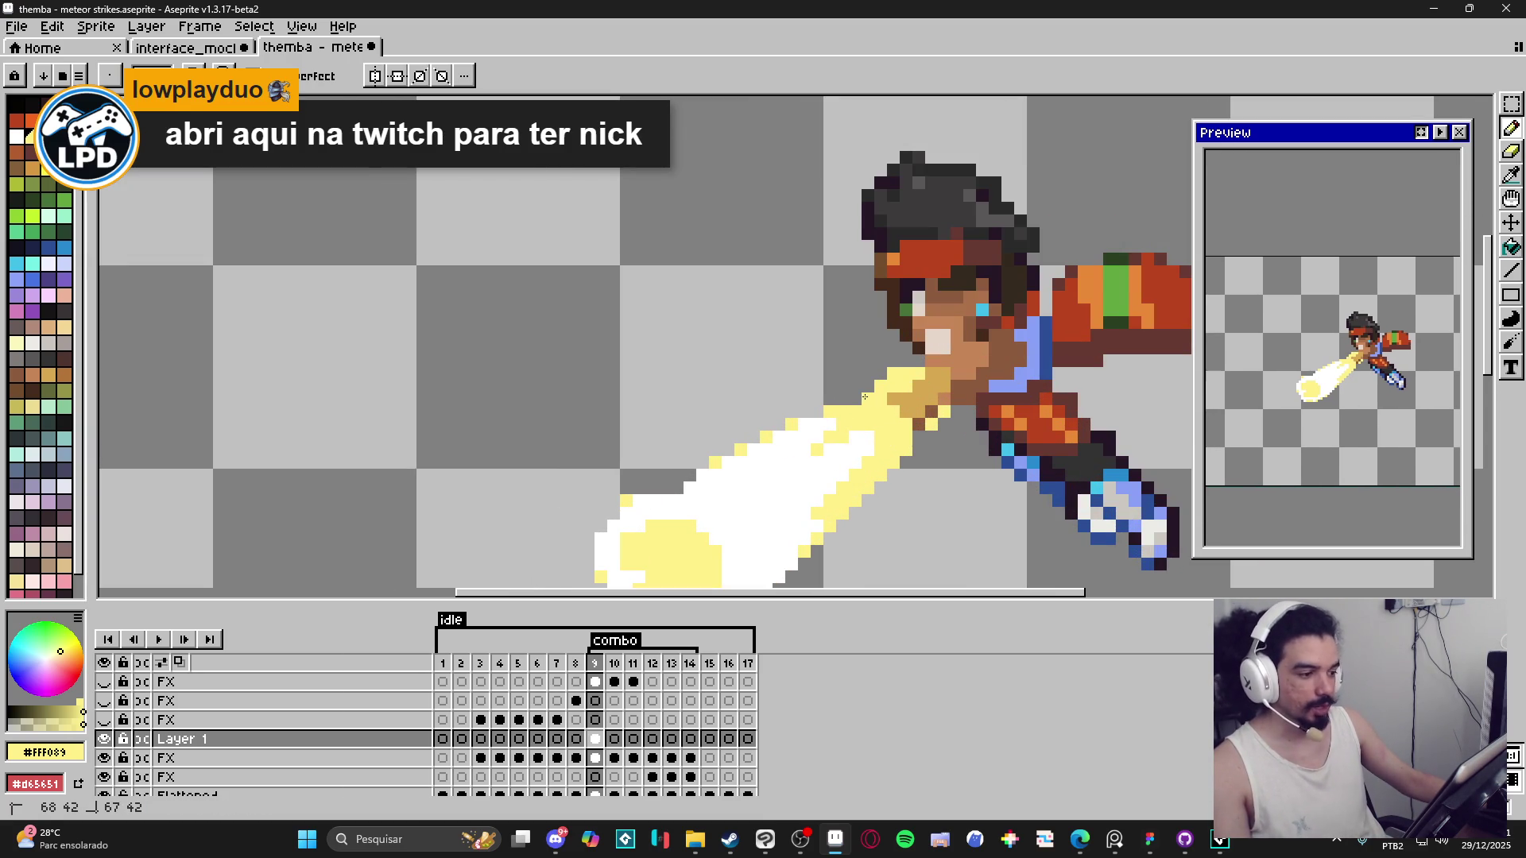
scroll(852, 395, "down", 3)
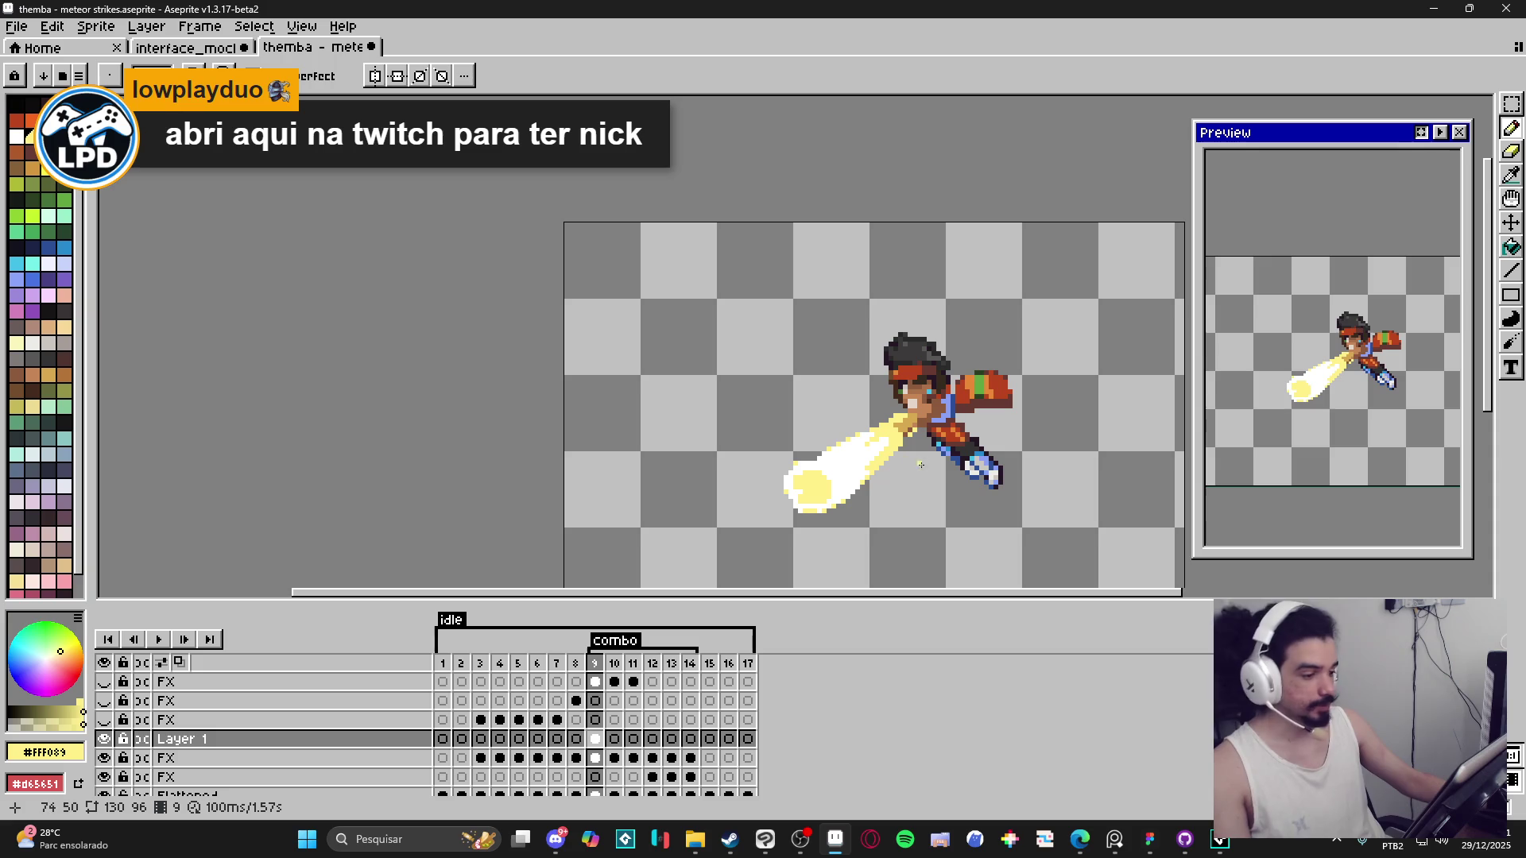
scroll(878, 449, "up", 2)
left_click(877, 431, "alt")
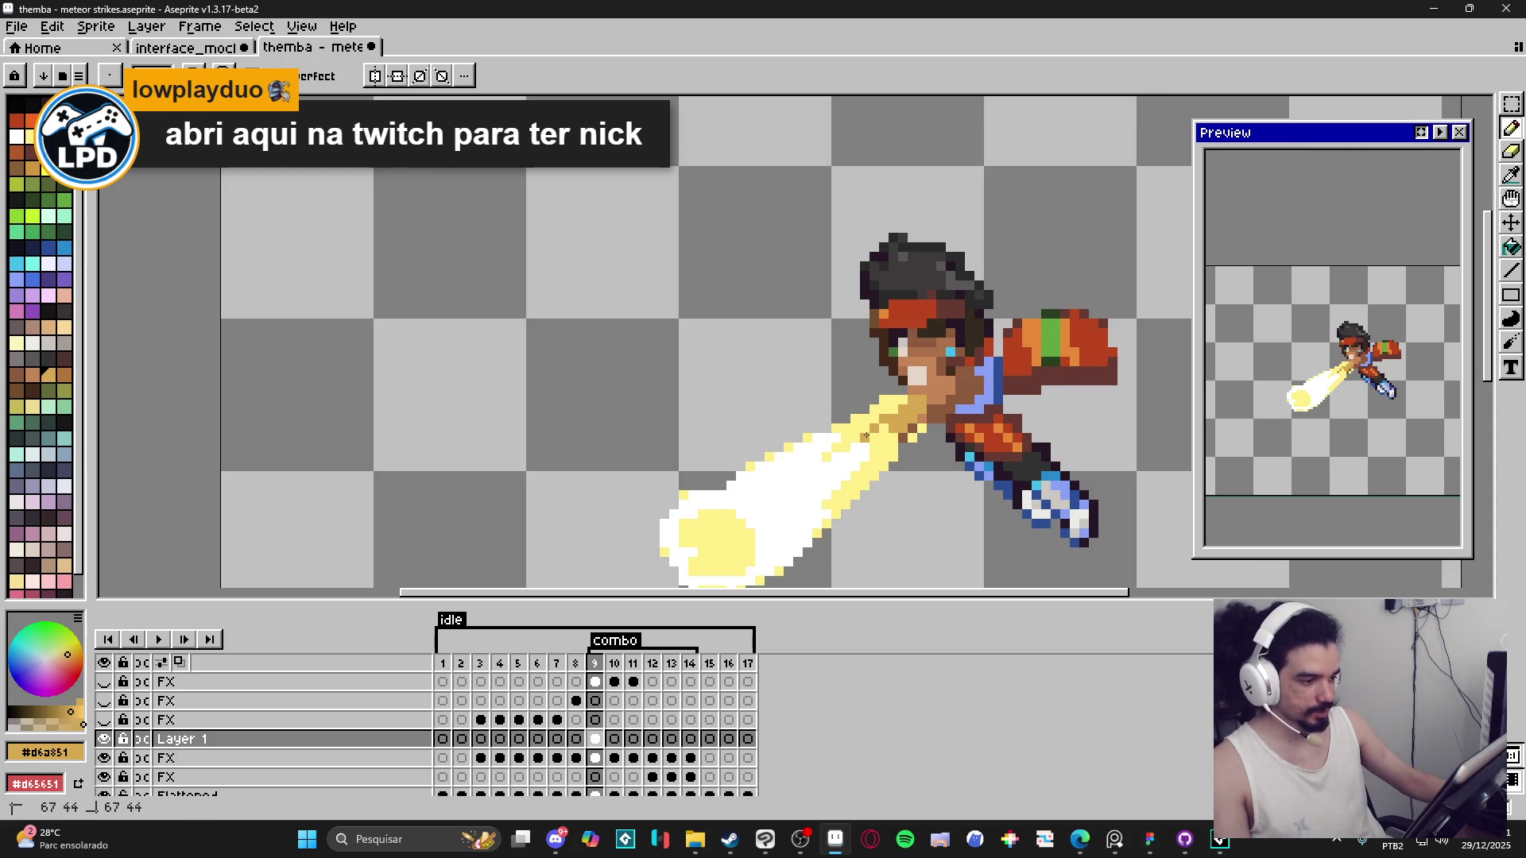
scroll(894, 445, "down", 2)
scroll(897, 502, "right", 1)
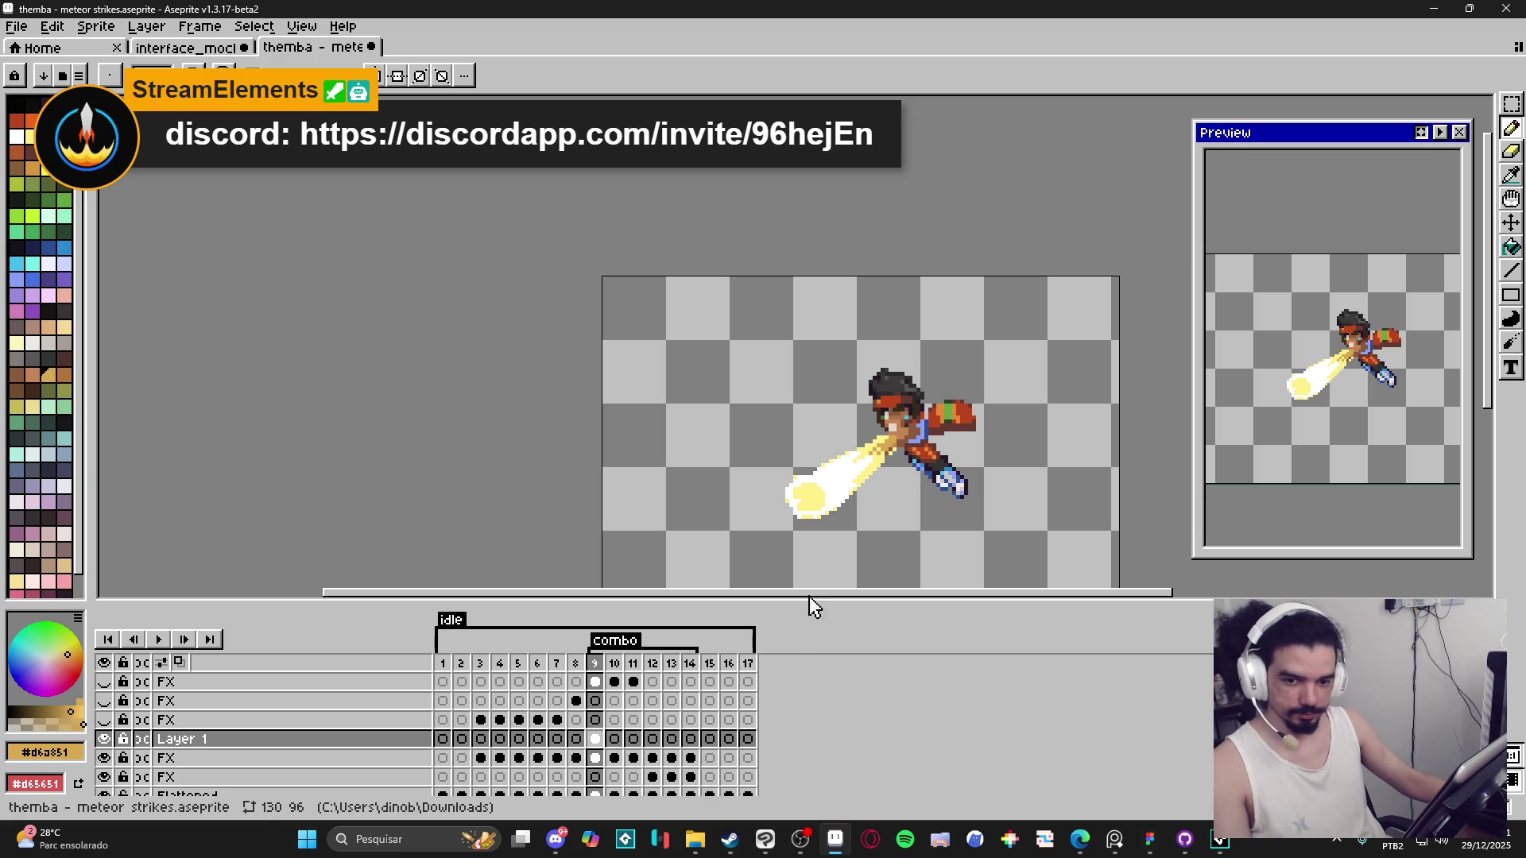
Turn on onion skinning, sample the beam's yellow on frame 9, and return to frame 10.
left_click(614, 739)
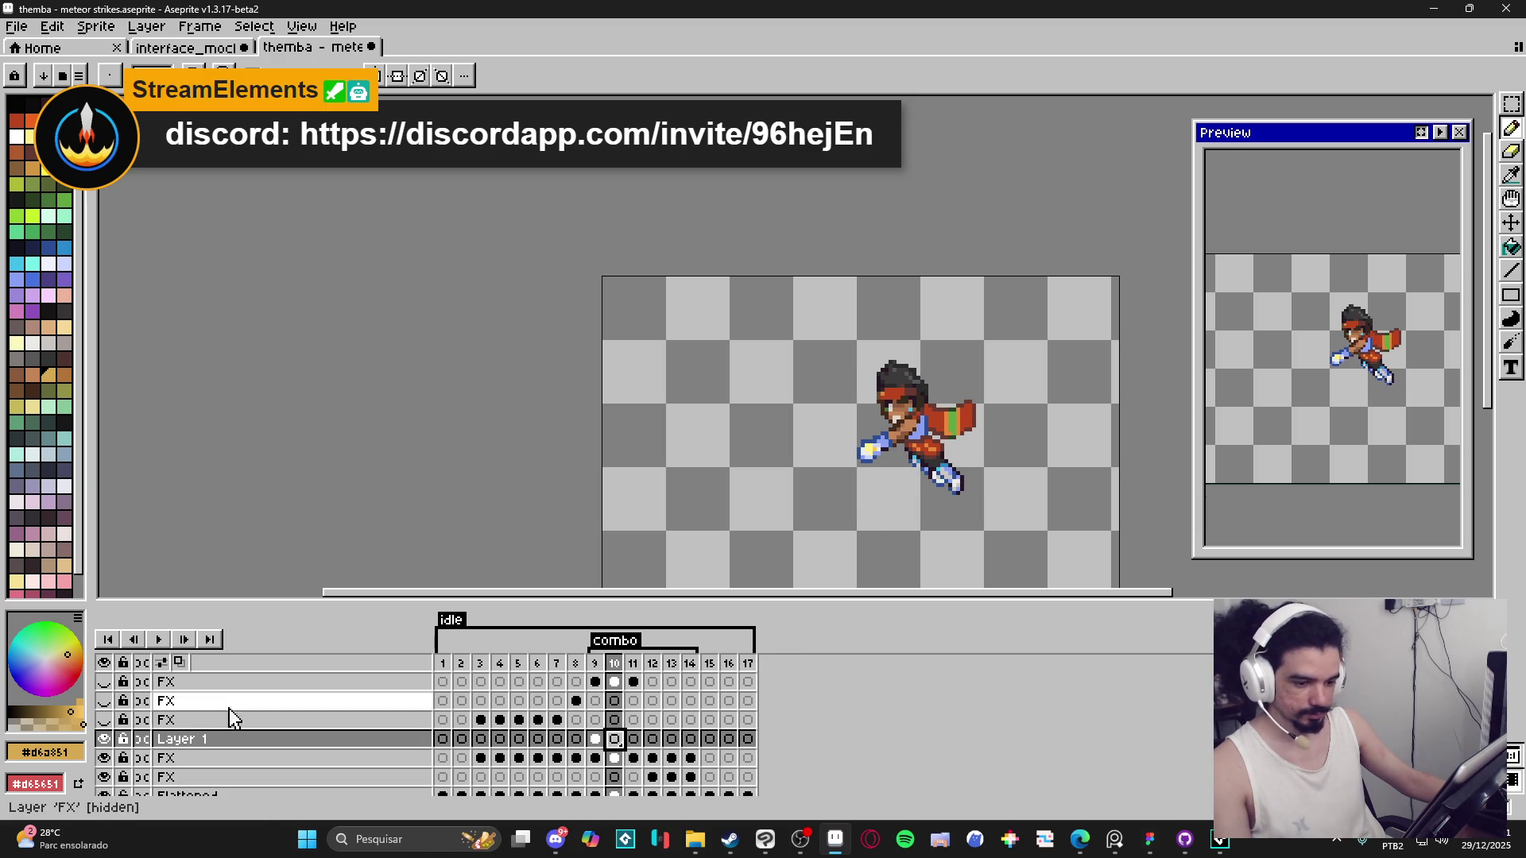
left_click(179, 662)
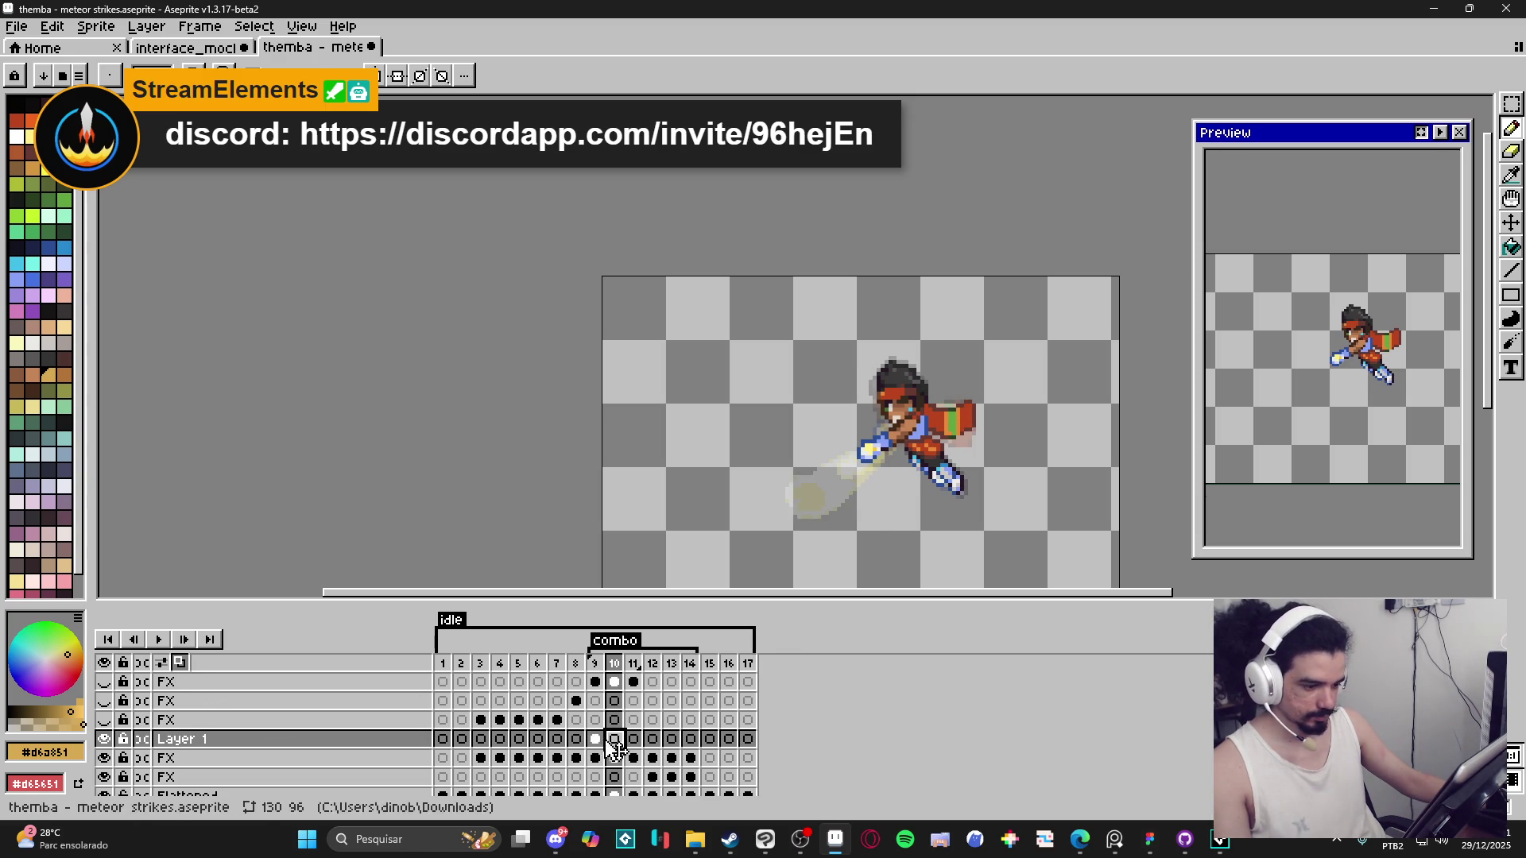
left_click(595, 739)
left_click(614, 739)
scroll(581, 416, "up", 2)
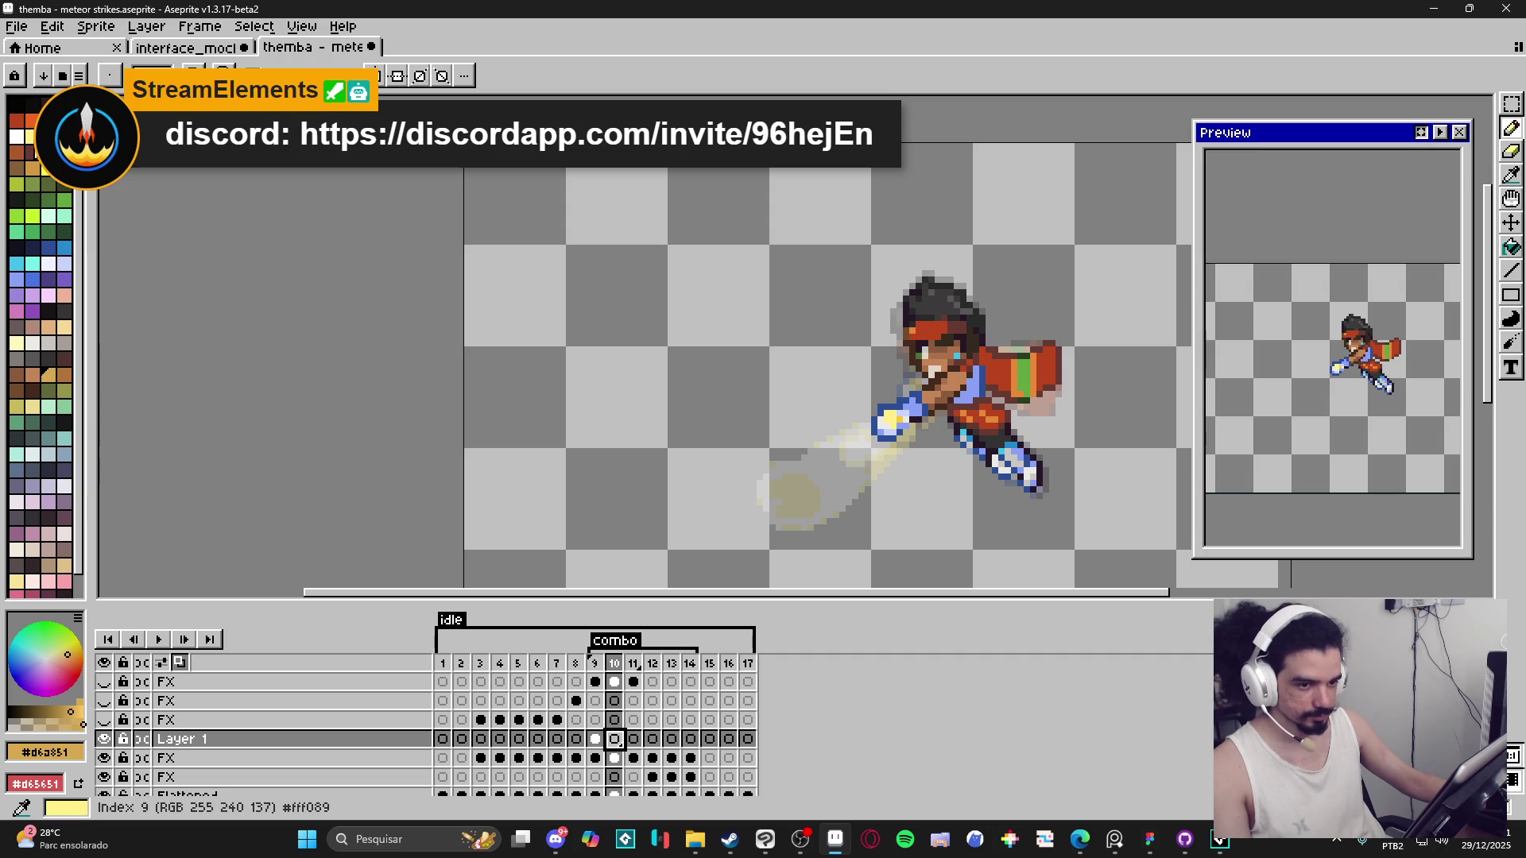
key("Left")
key("i")
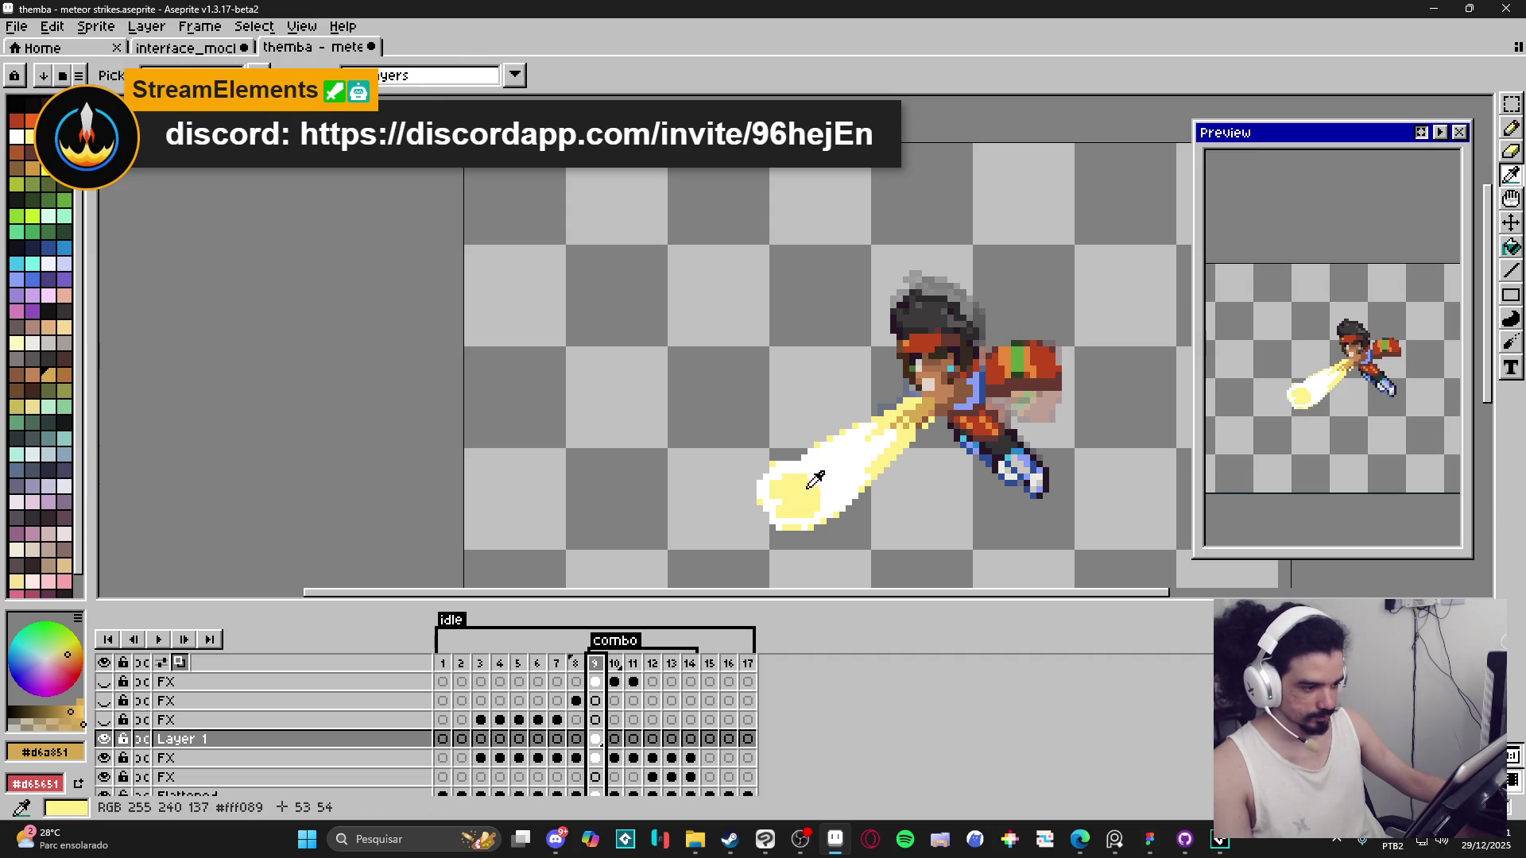
left_click(815, 479)
key("b")
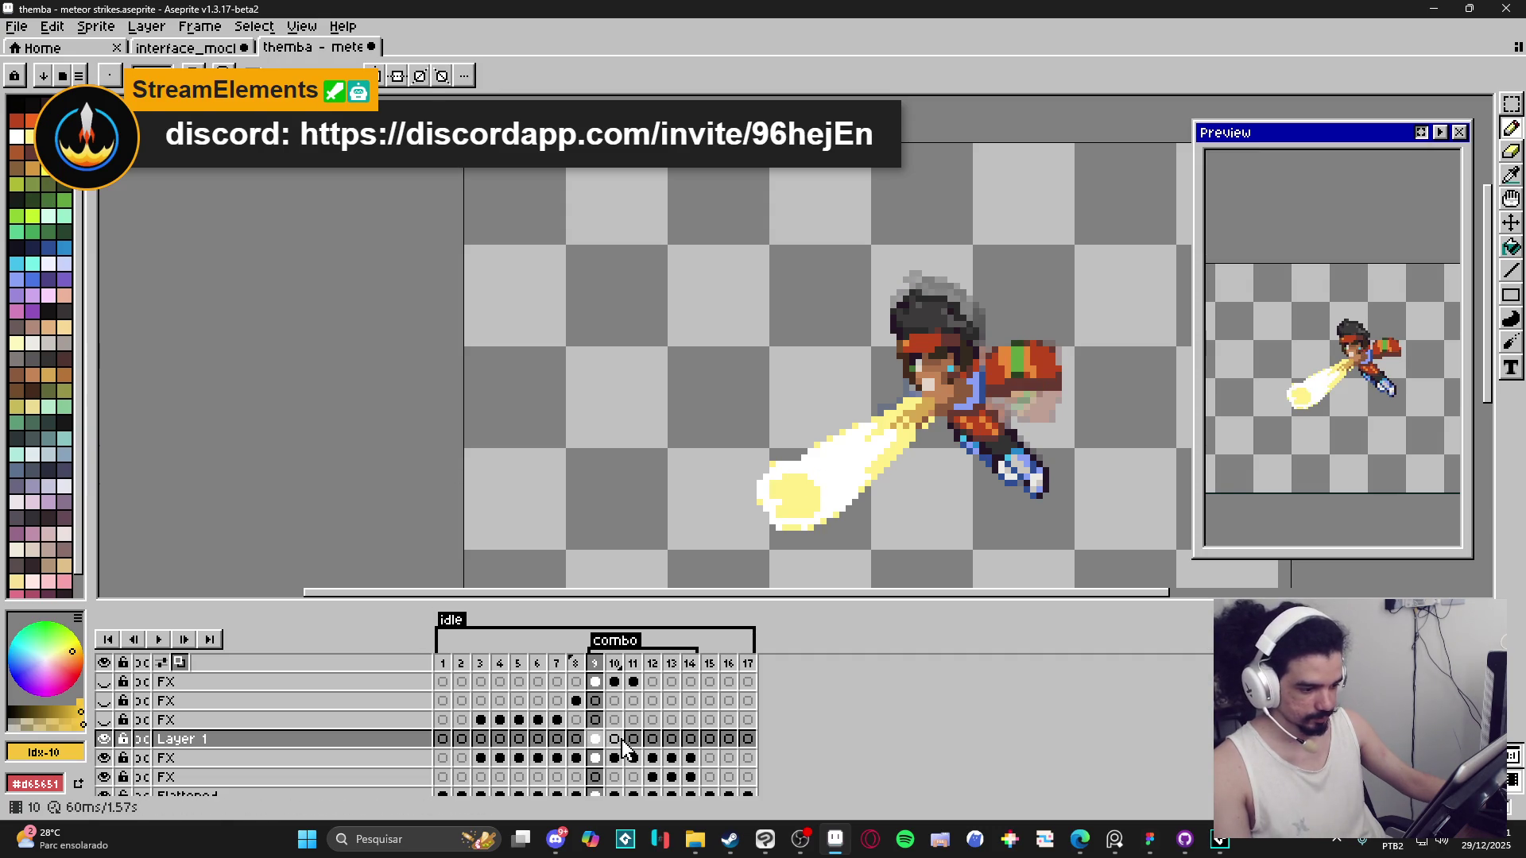
left_click(622, 740)
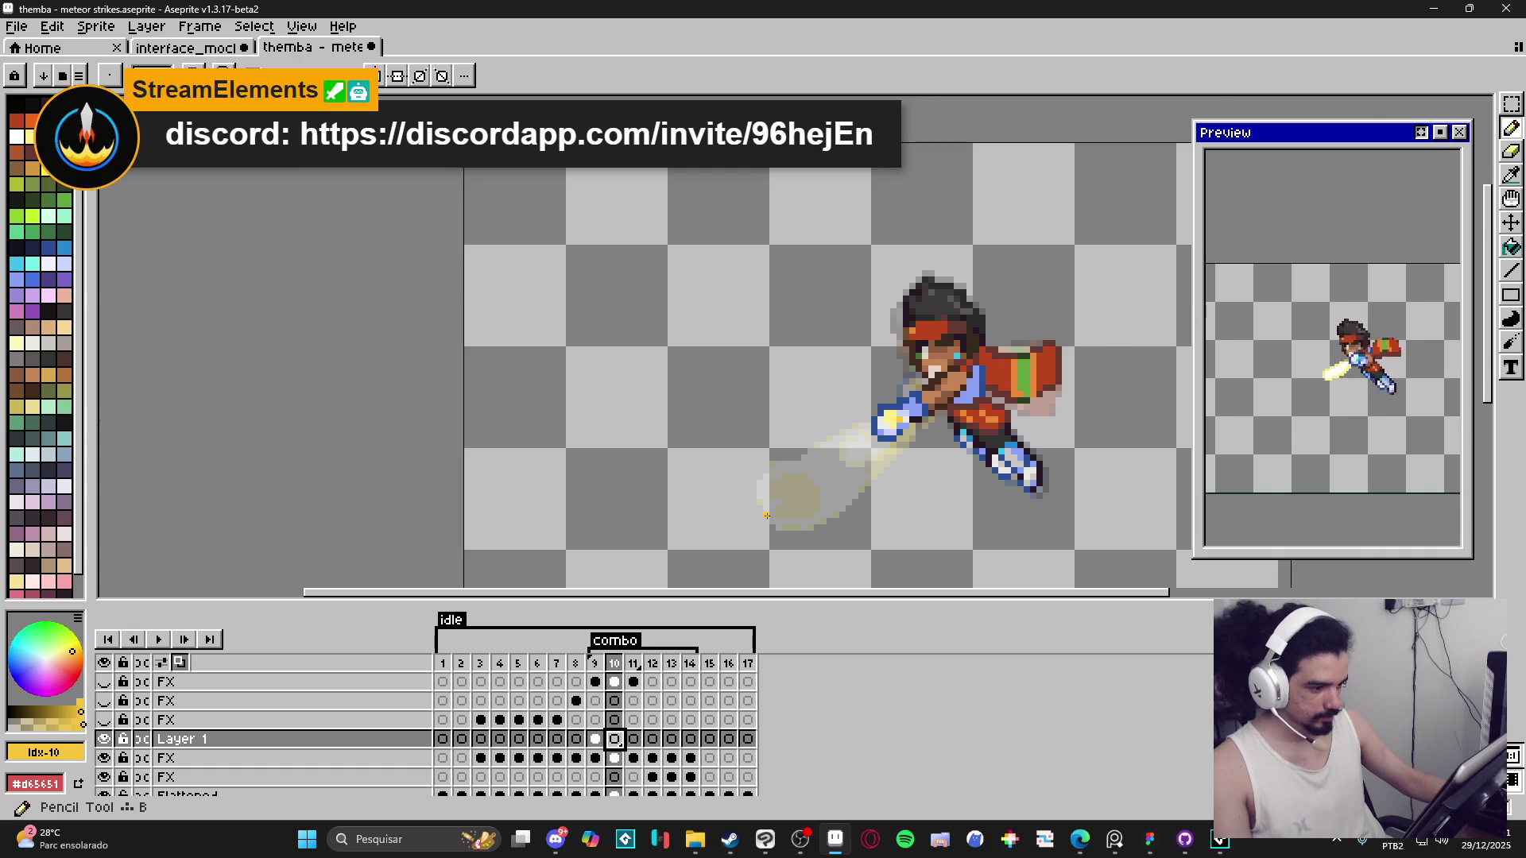
Paint a yellow impact blob at the beam's tip with a diagonal band, then shift it left.
scroll(770, 516, "up", 2)
mouse_move(786, 531)
left_mouse_down()
mouse_move(866, 533)
mouse_move(819, 510)
mouse_move(866, 471)
mouse_move(892, 511)
left_mouse_up()
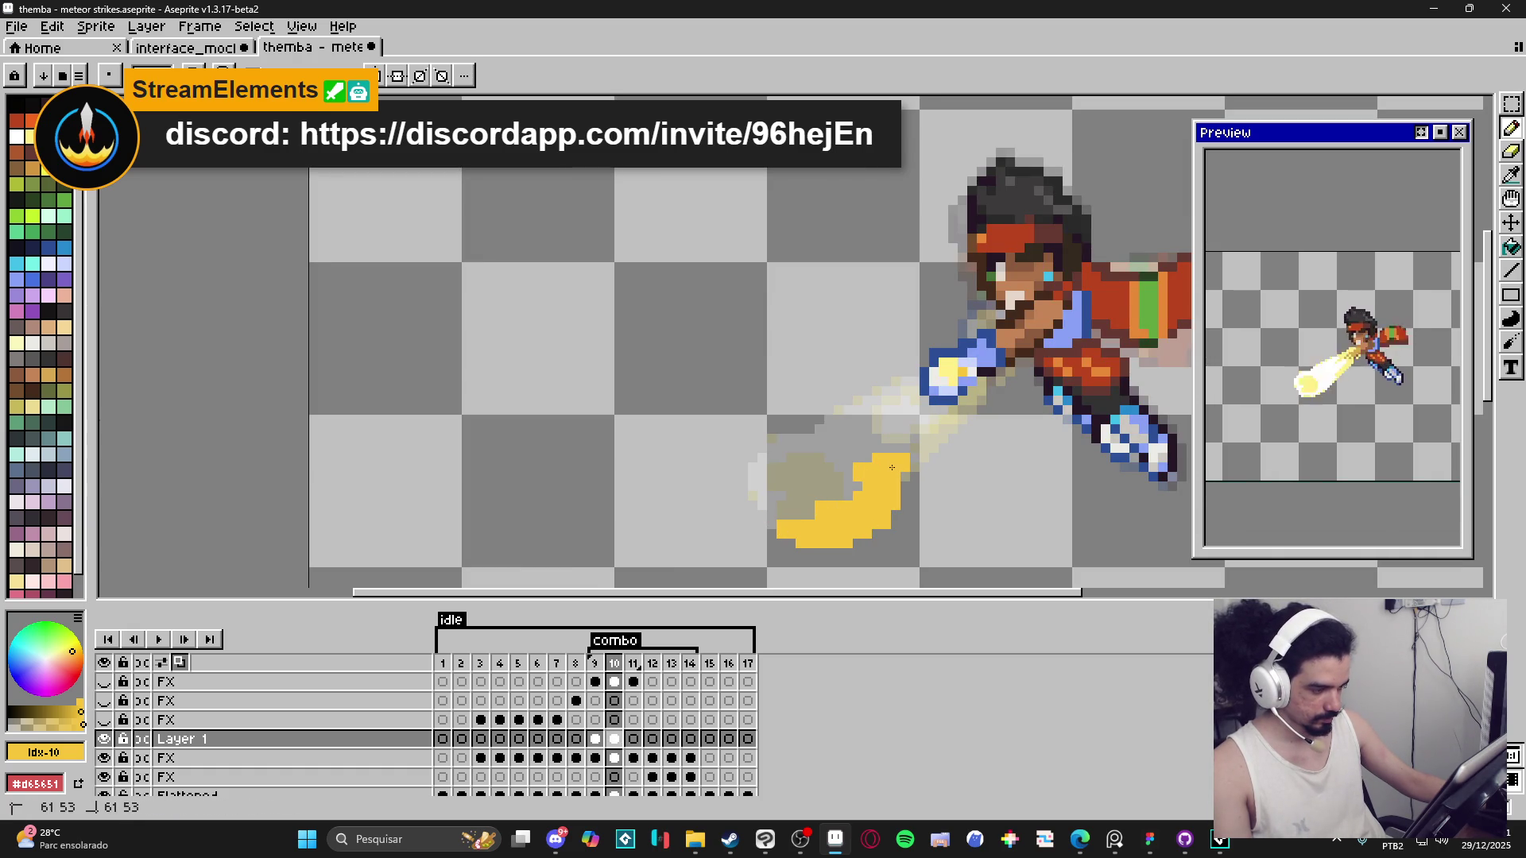
left_click_drag(861, 518, 875, 545)
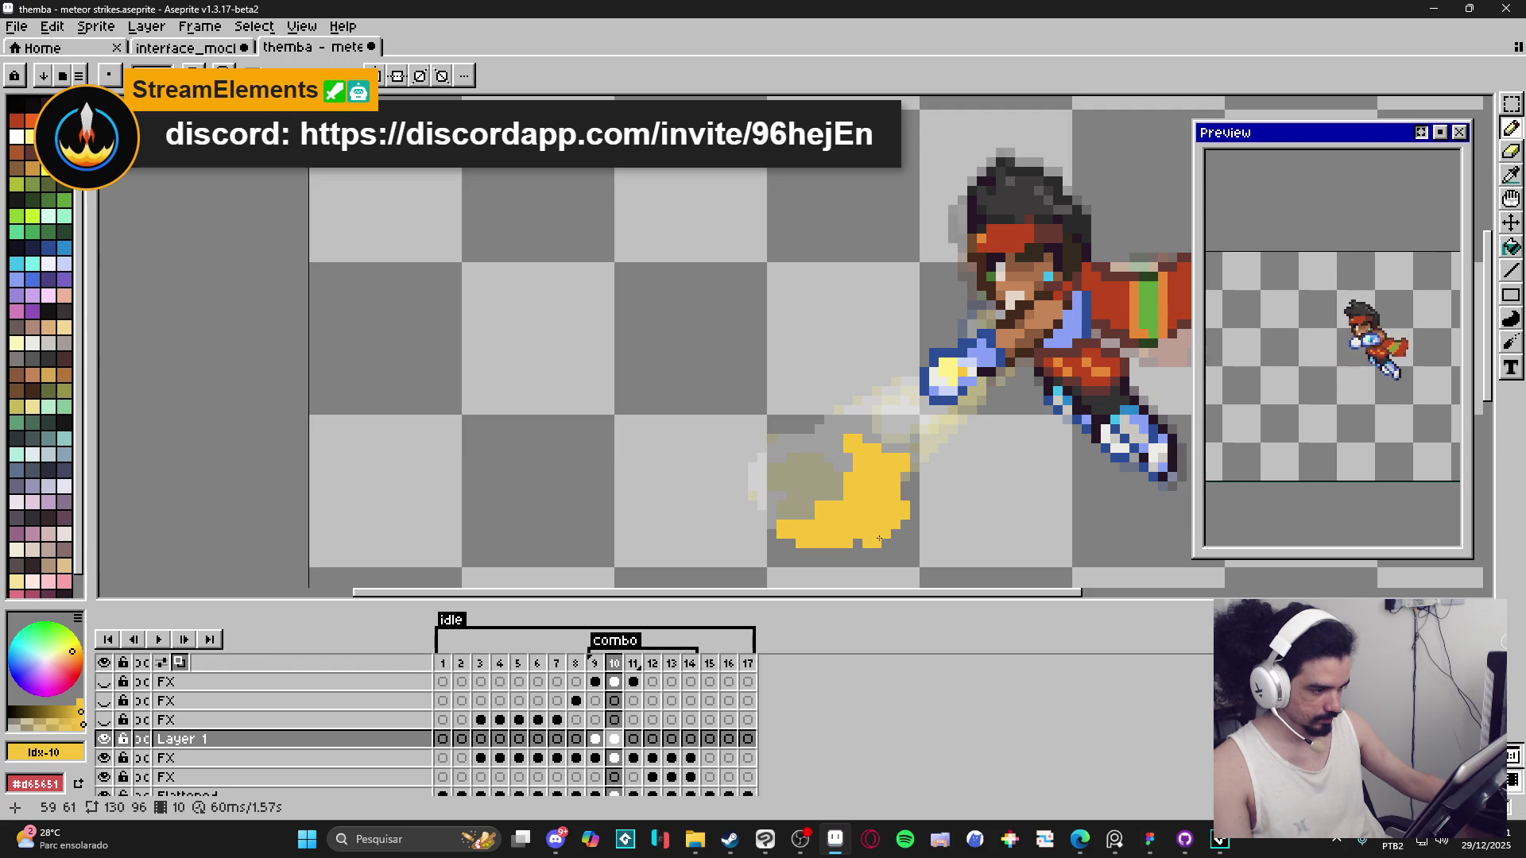
left_click(815, 474)
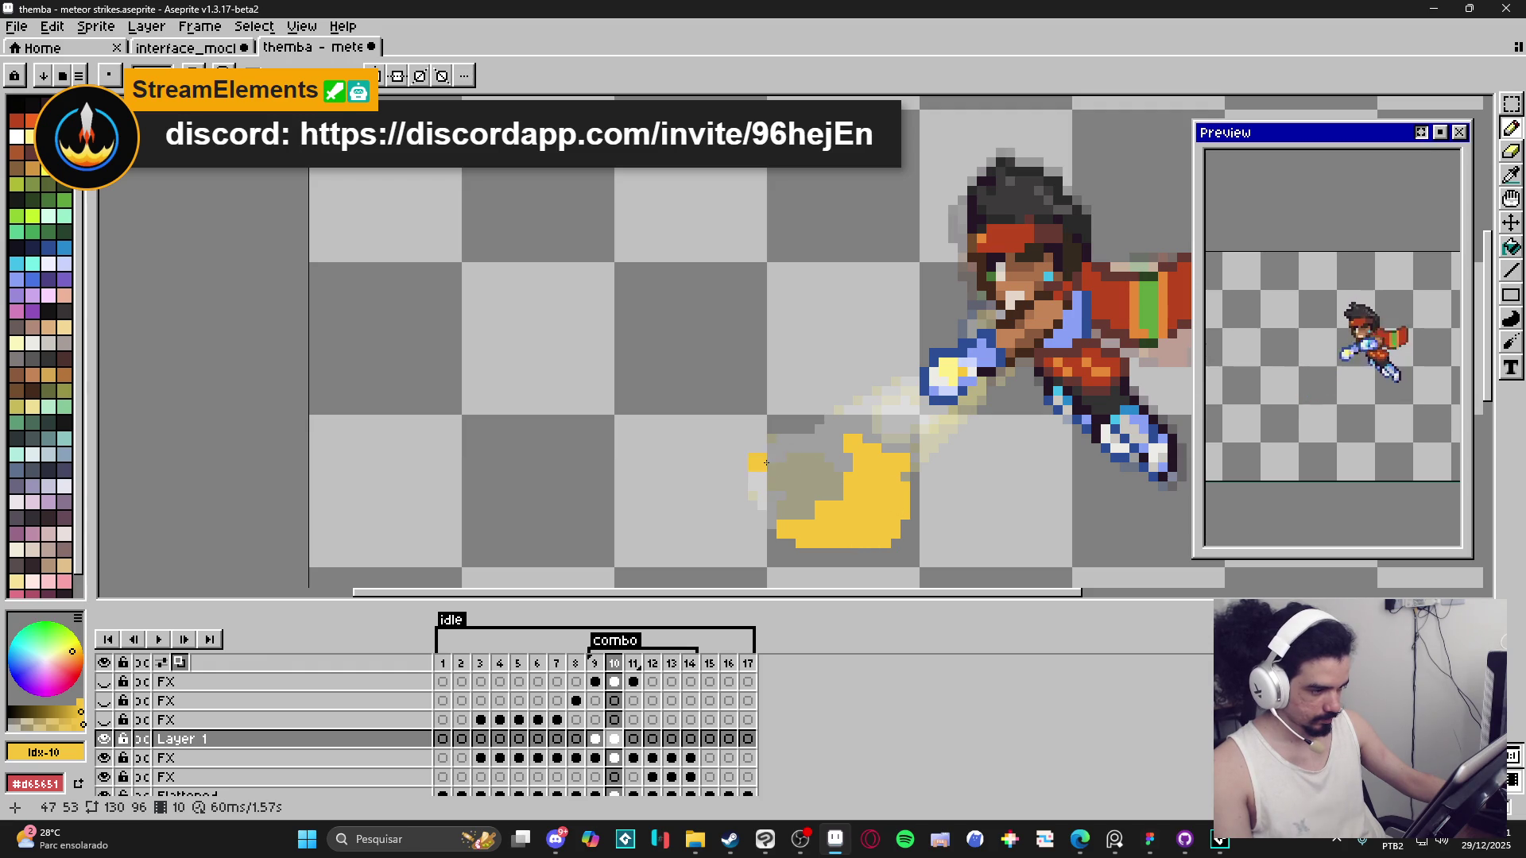
left_click_drag(773, 447, 781, 455)
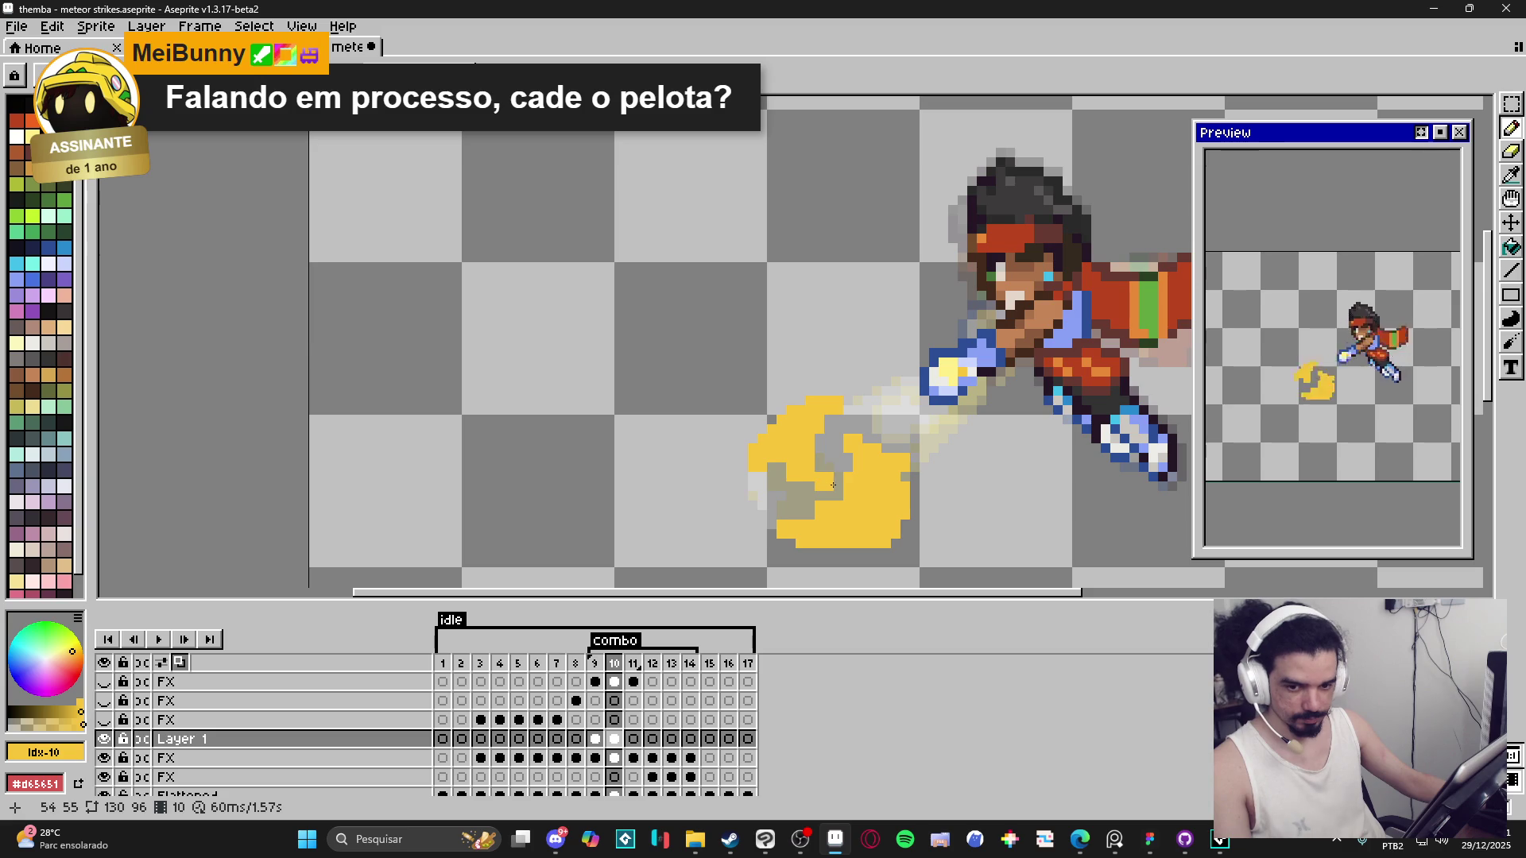
key("v")
left_click_drag(893, 545, 848, 545)
scroll(851, 545, "down", 1)
key("b")
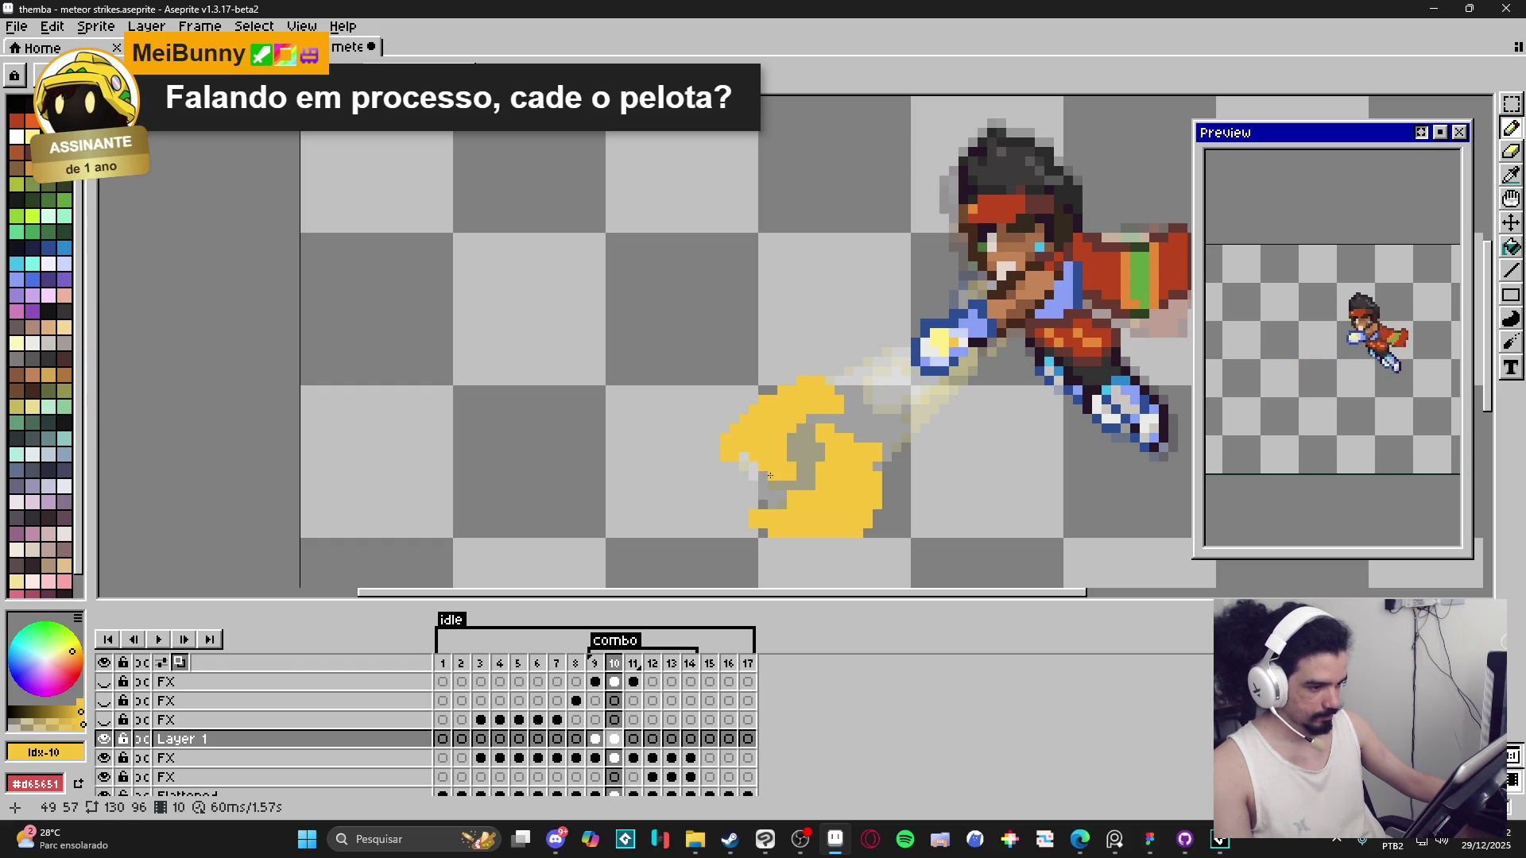
Extend the blob's right edge, thicken the crescent's upper-right tip, and add a yellow tail toward the fist.
scroll(854, 472, "right", 1)
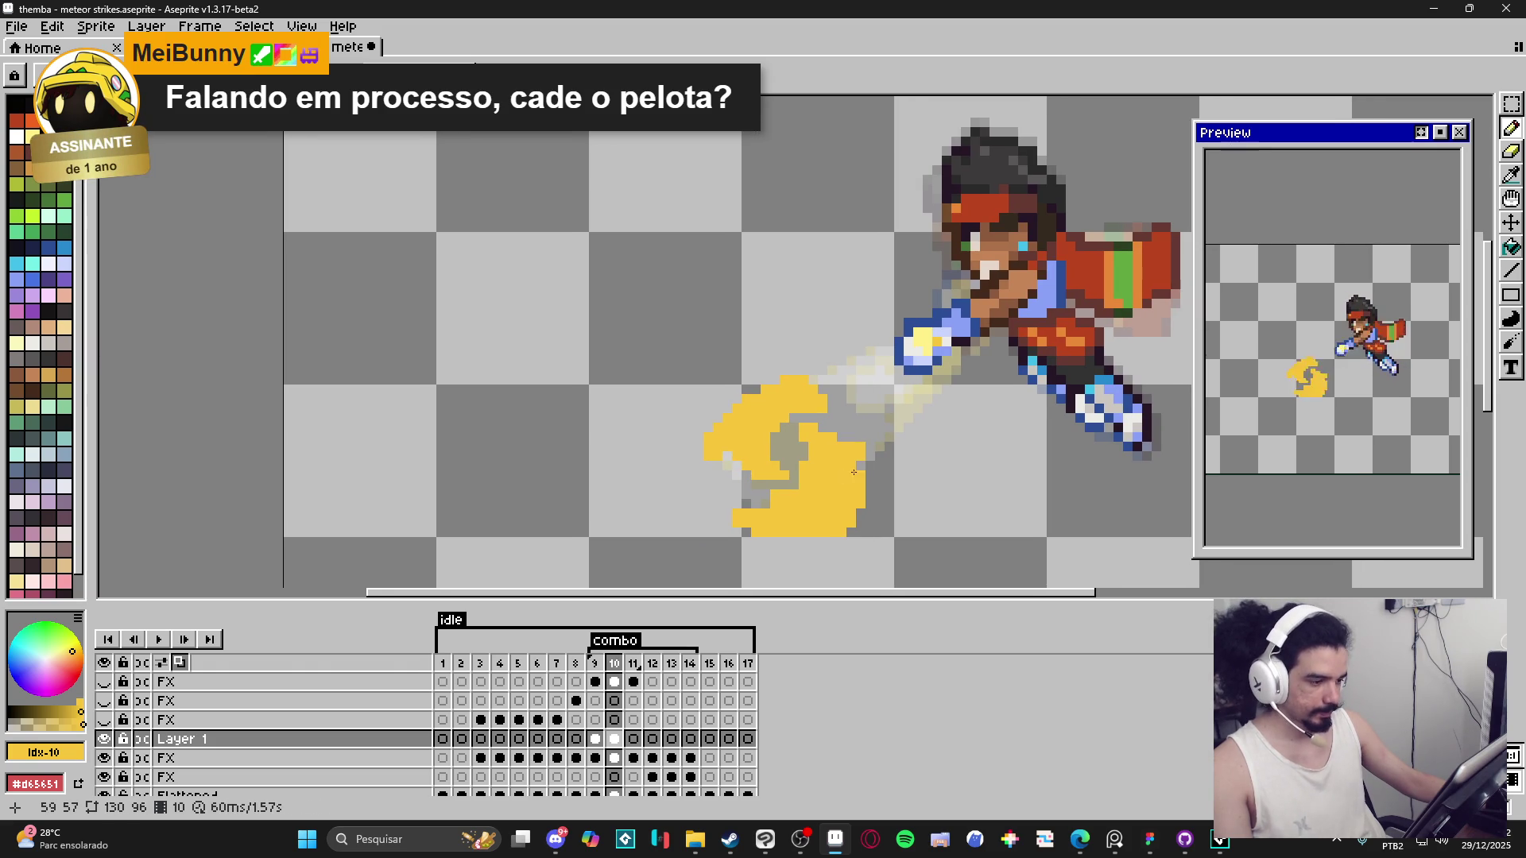
left_click_drag(858, 465, 869, 493)
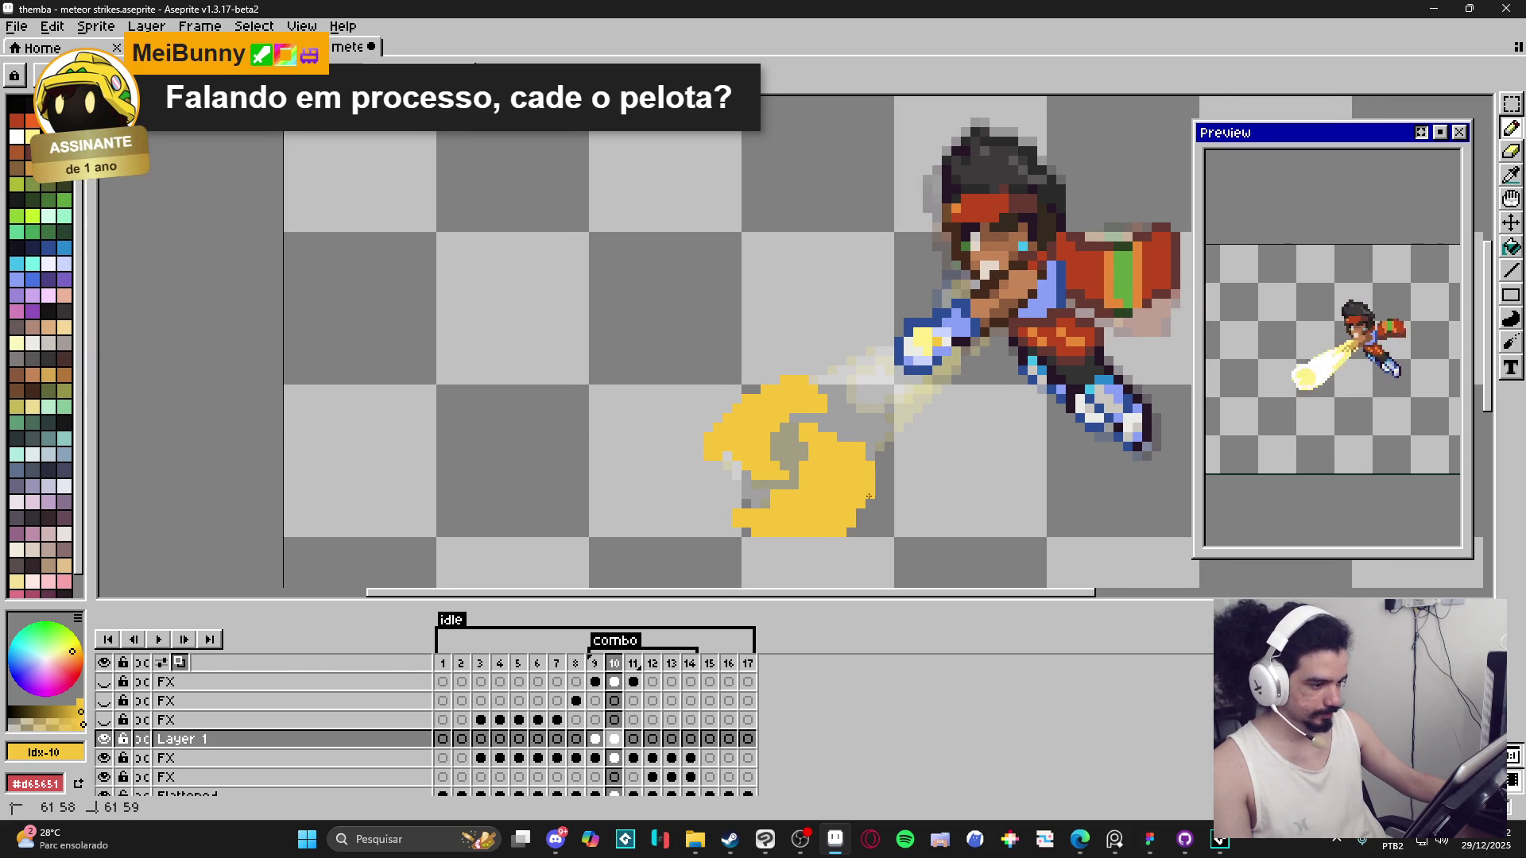
scroll(839, 458, "up", 1)
scroll(839, 459, "right", 1)
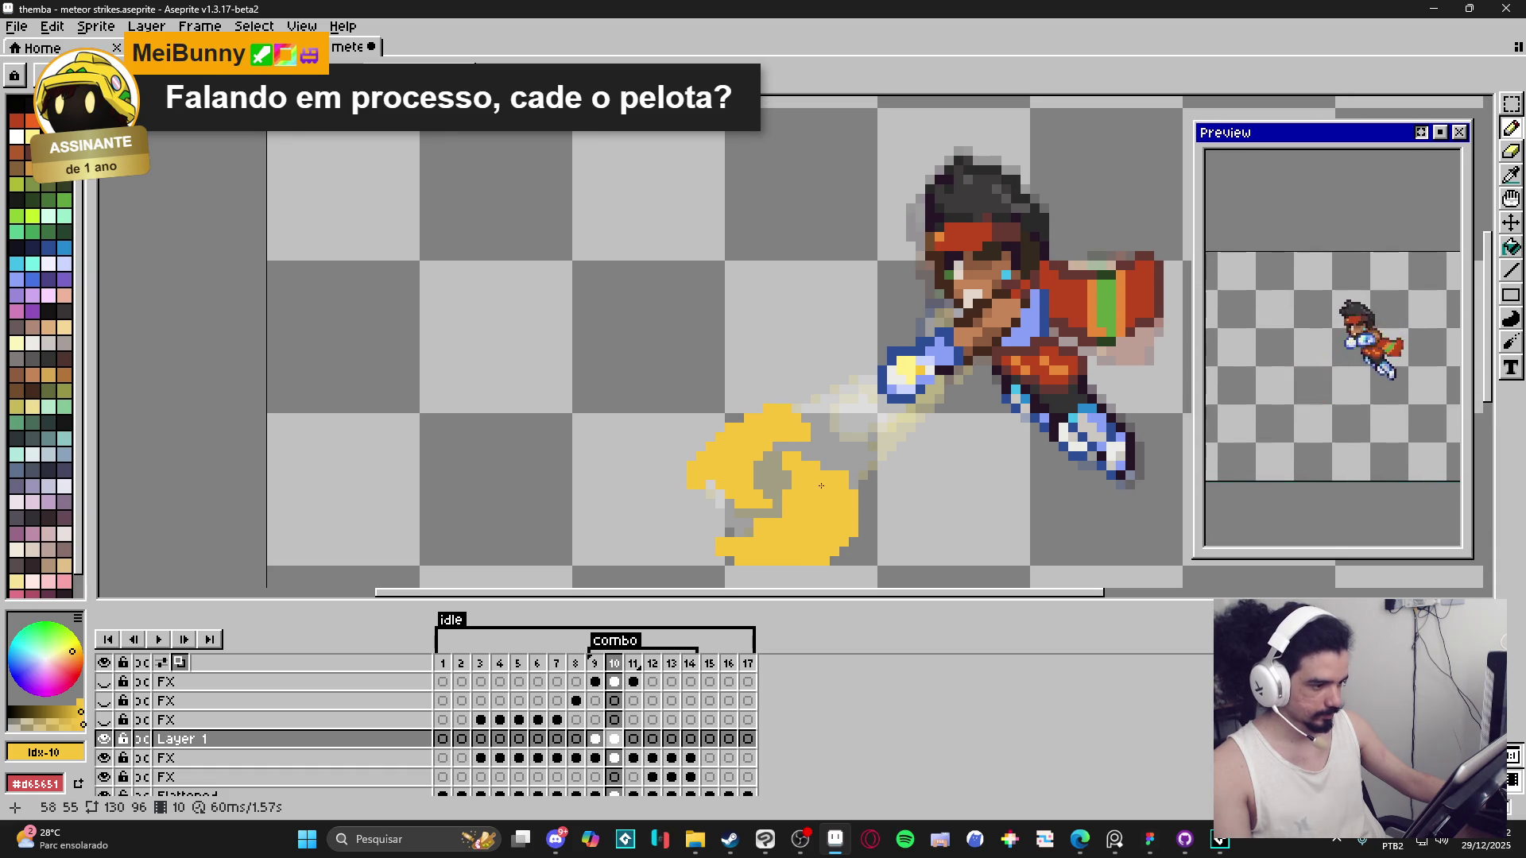
left_click(827, 410)
left_click_drag(830, 409, 843, 409)
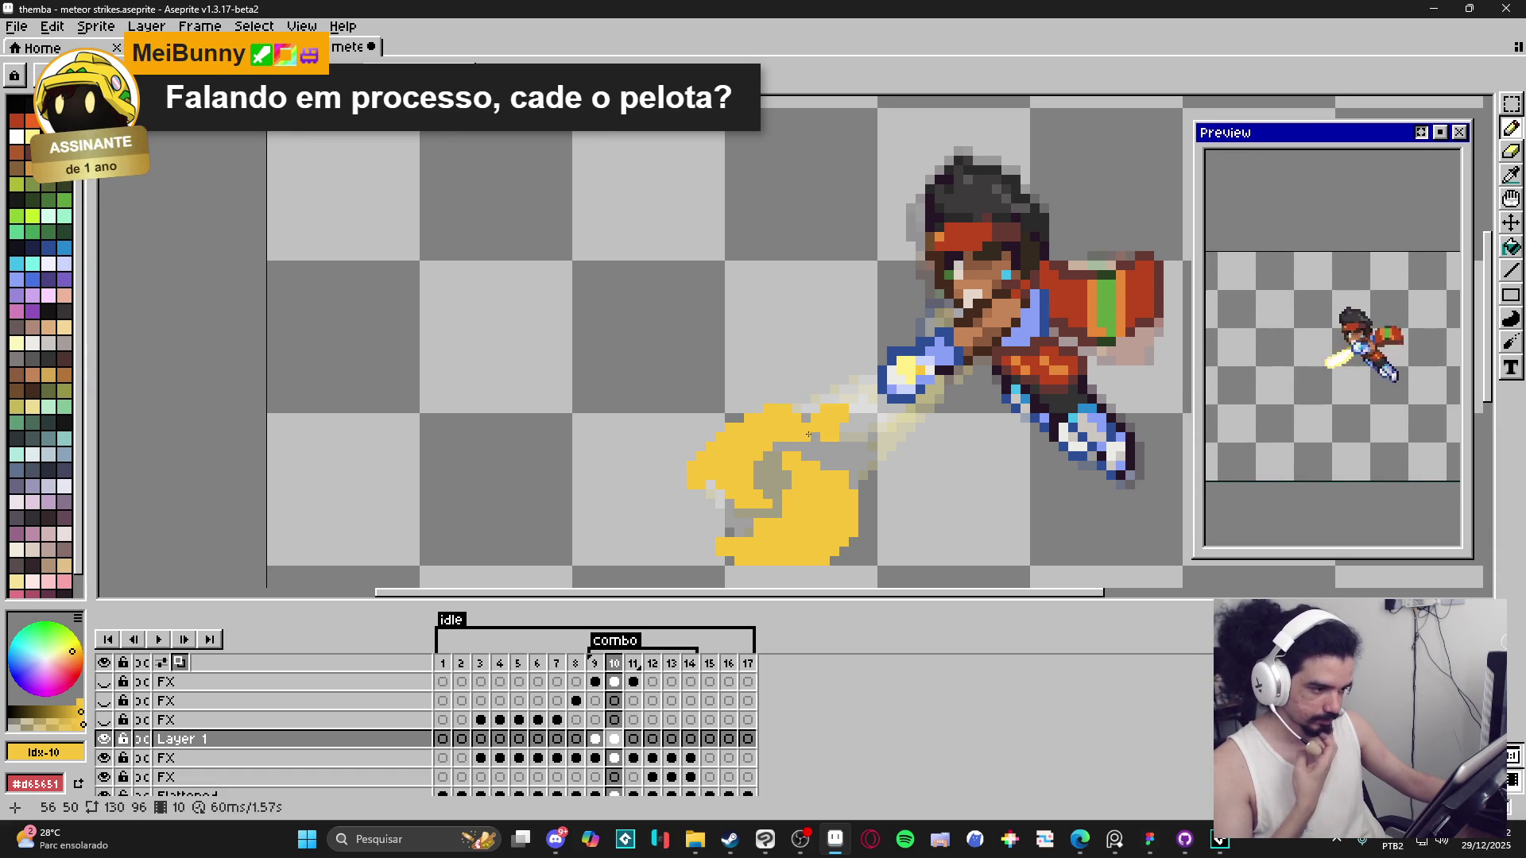
left_click(841, 400)
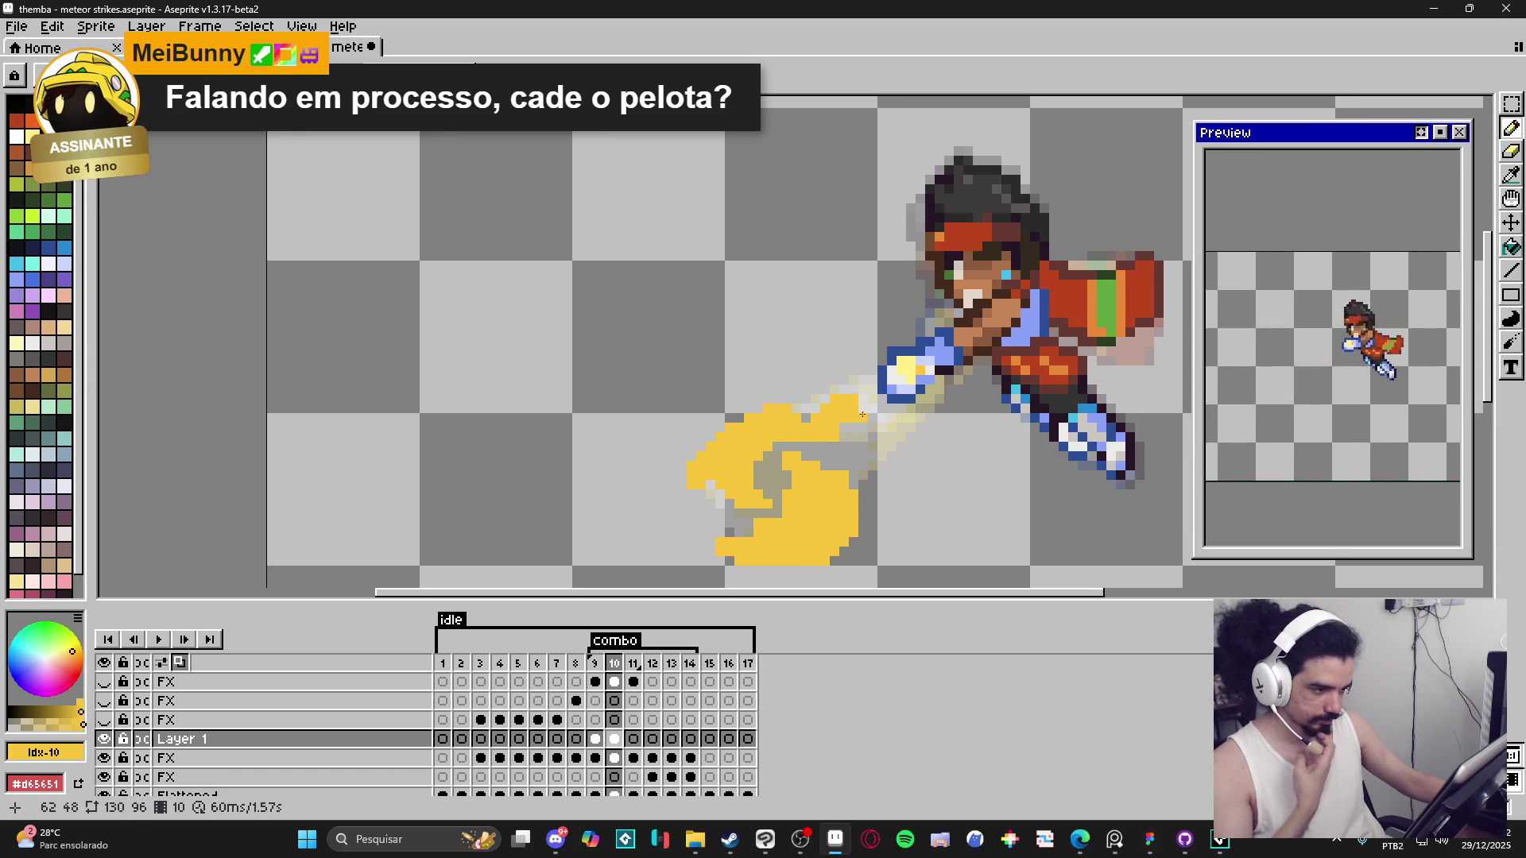
left_click(864, 400)
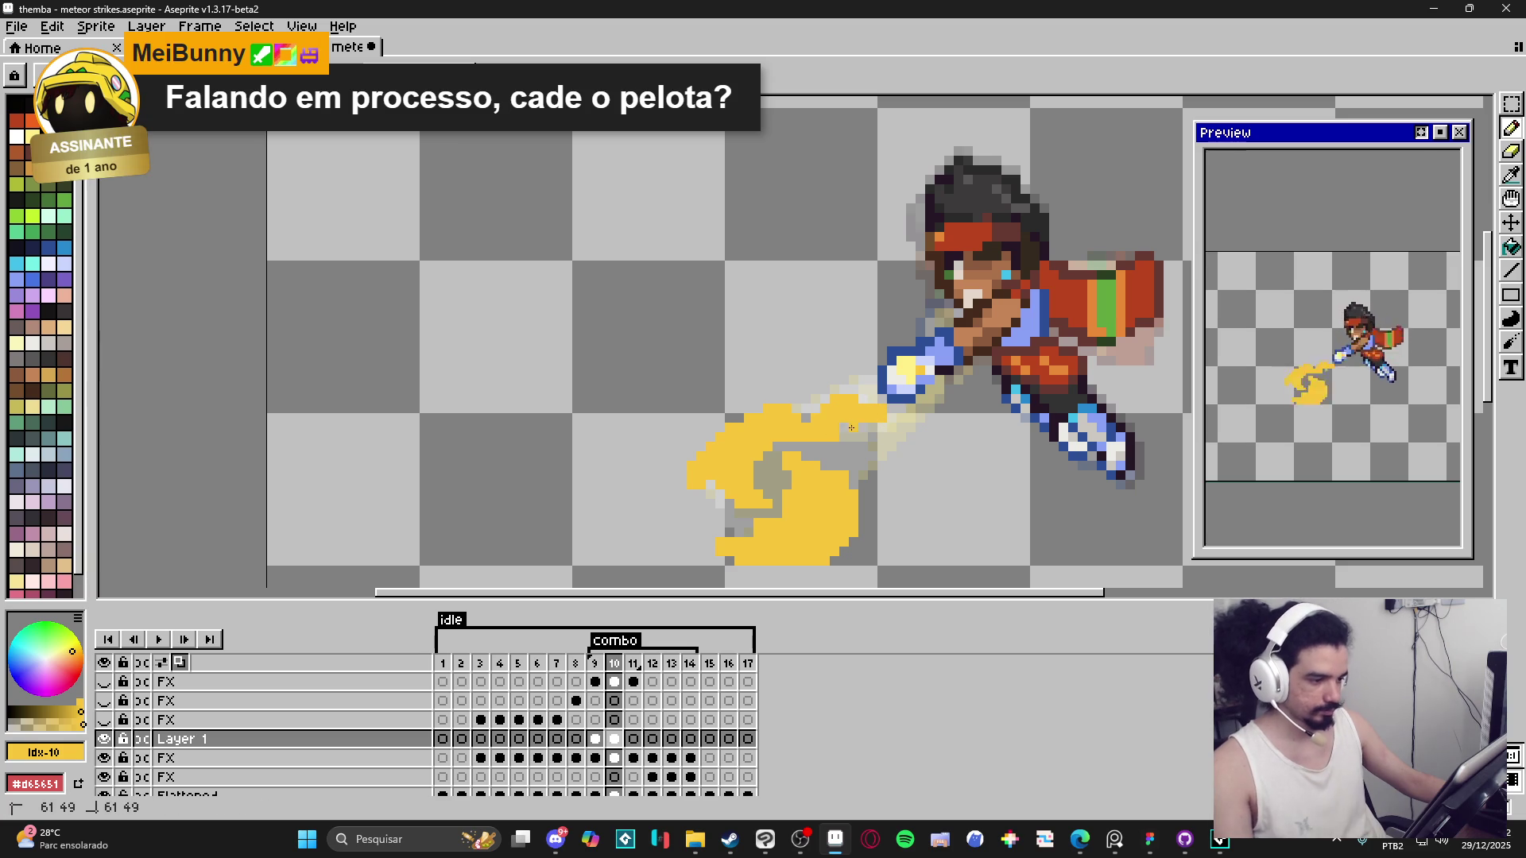
left_click_drag(852, 435, 847, 437)
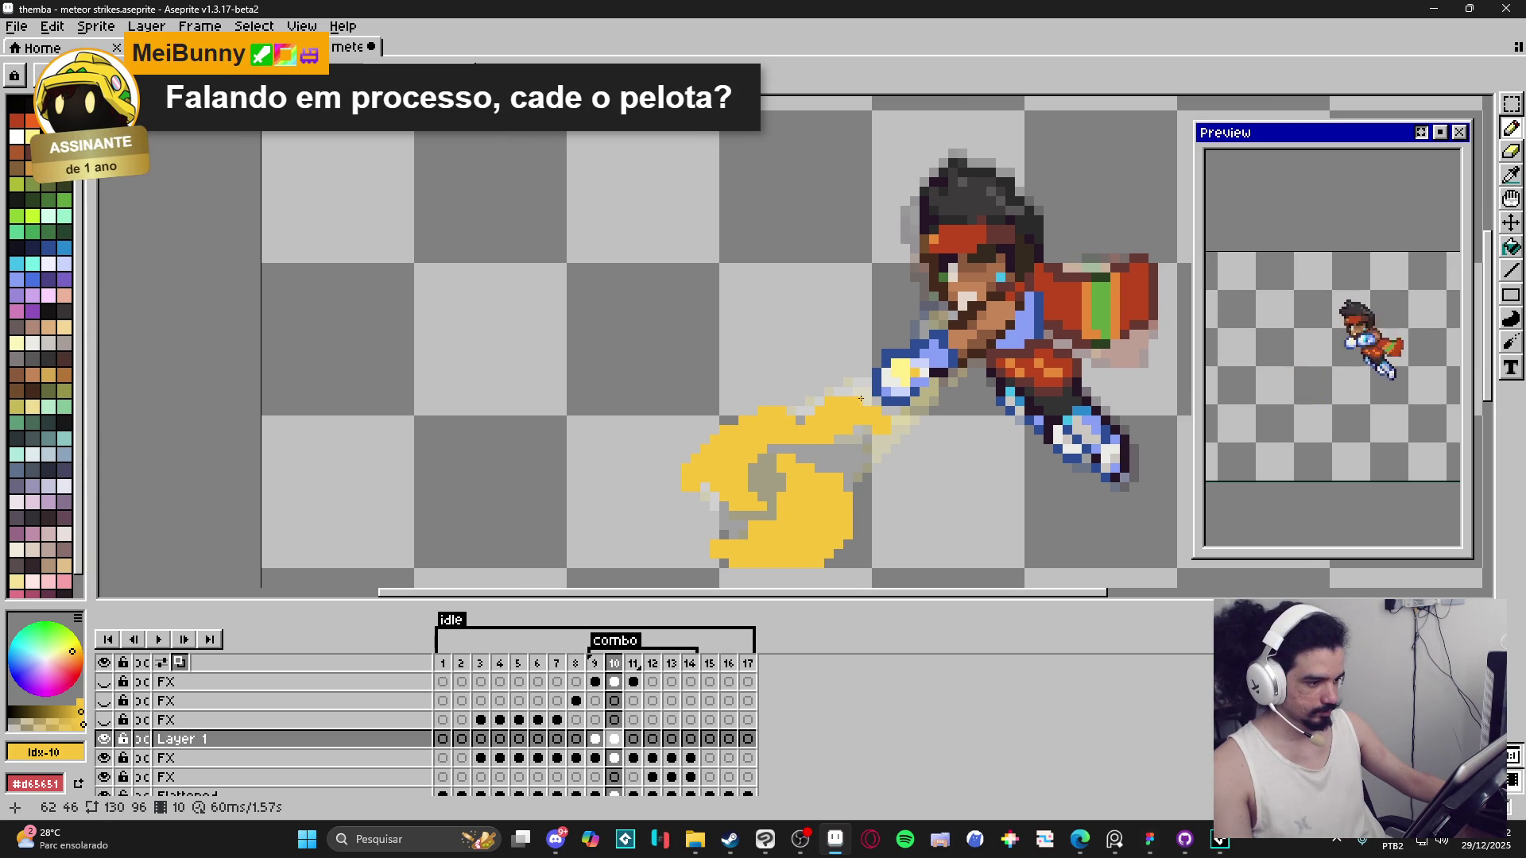
left_click_drag(866, 470, 833, 453)
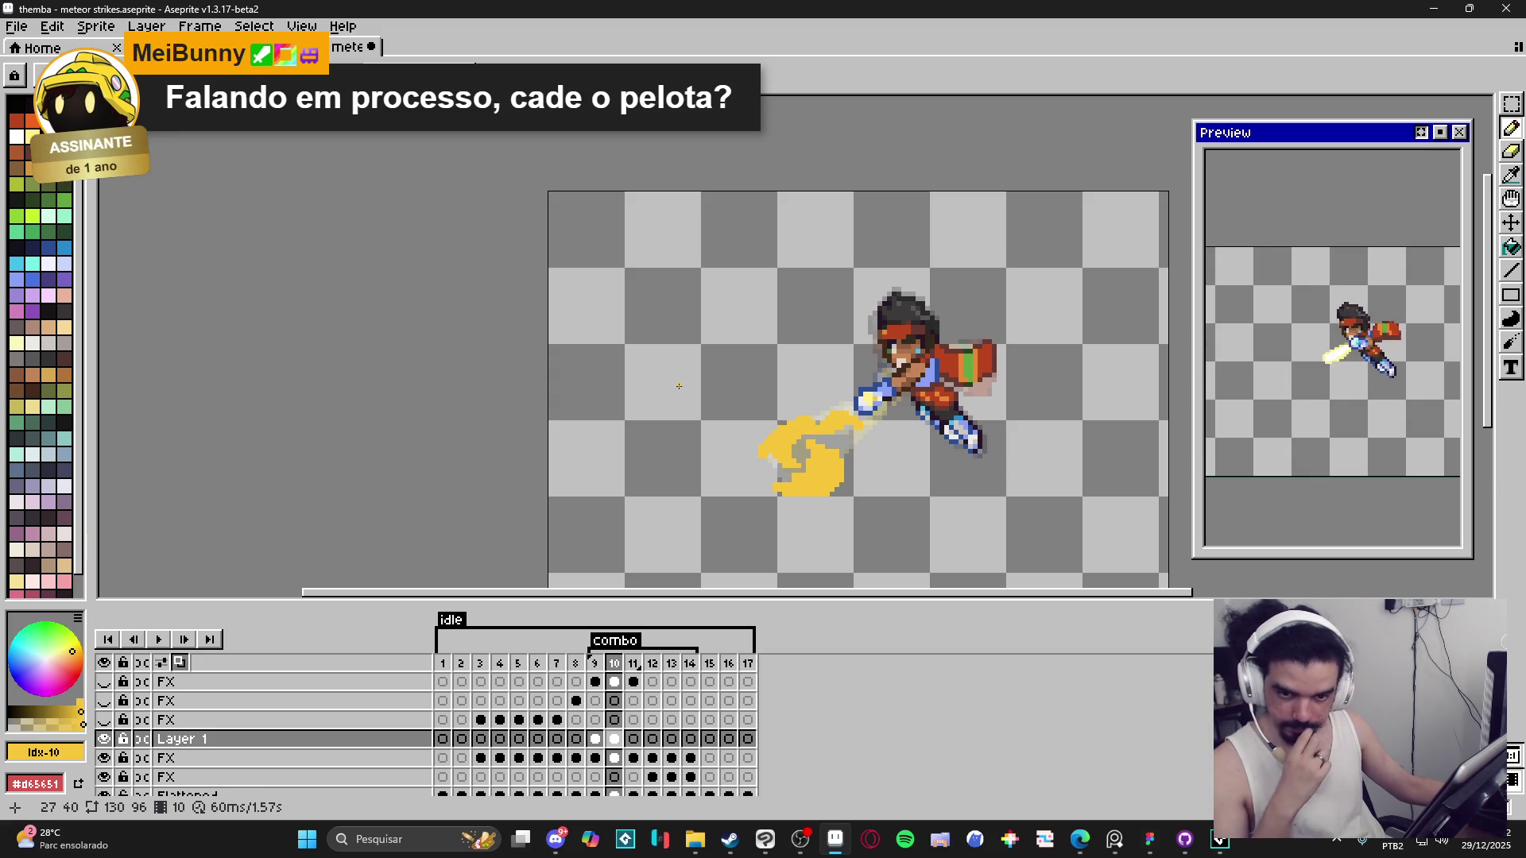
scroll(882, 413, "up", 3)
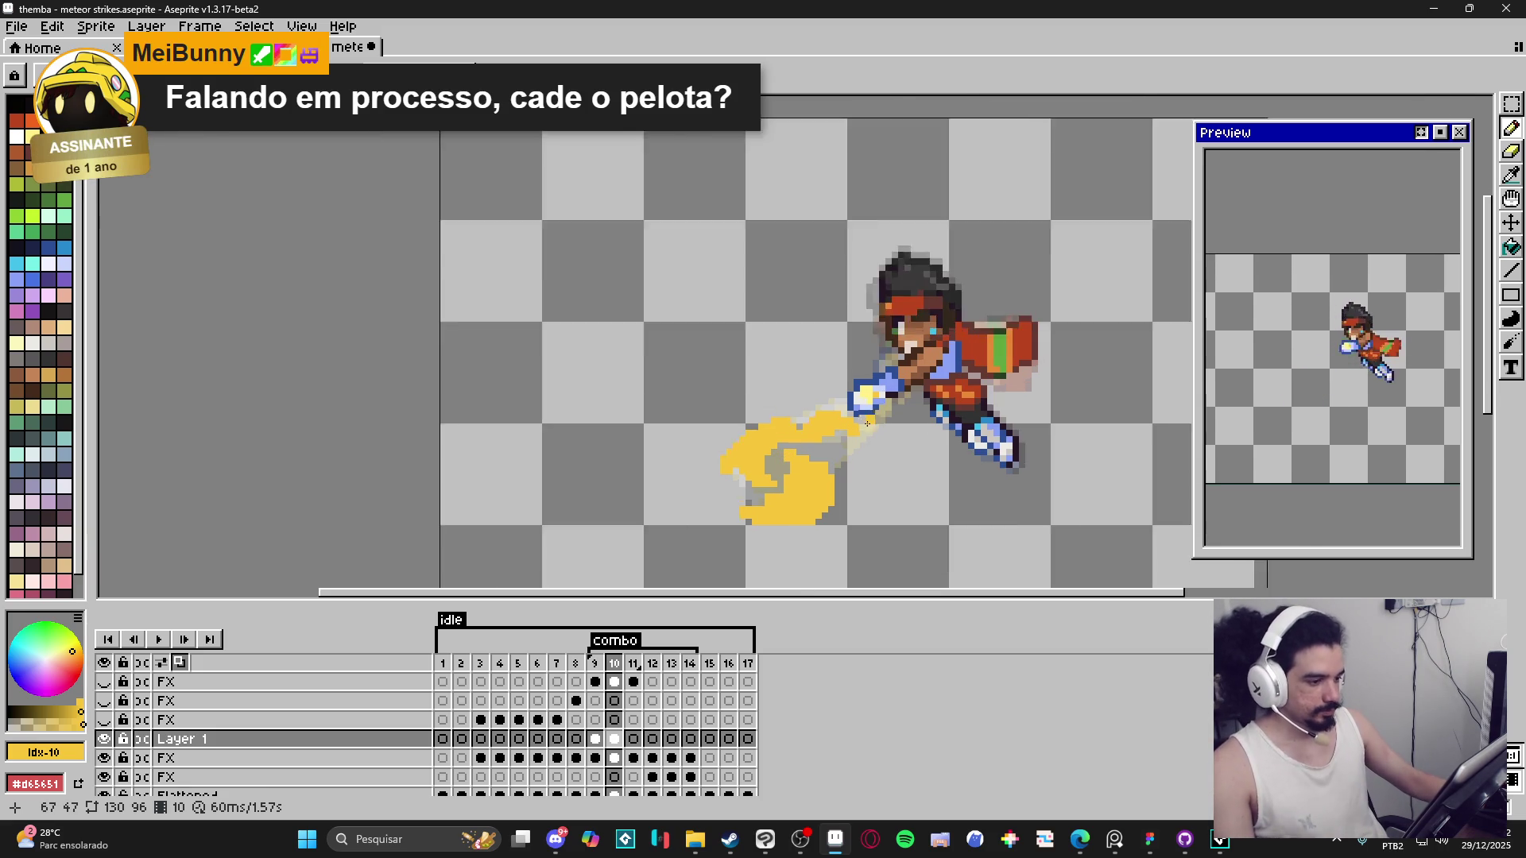
left_click_drag(898, 415, 873, 469)
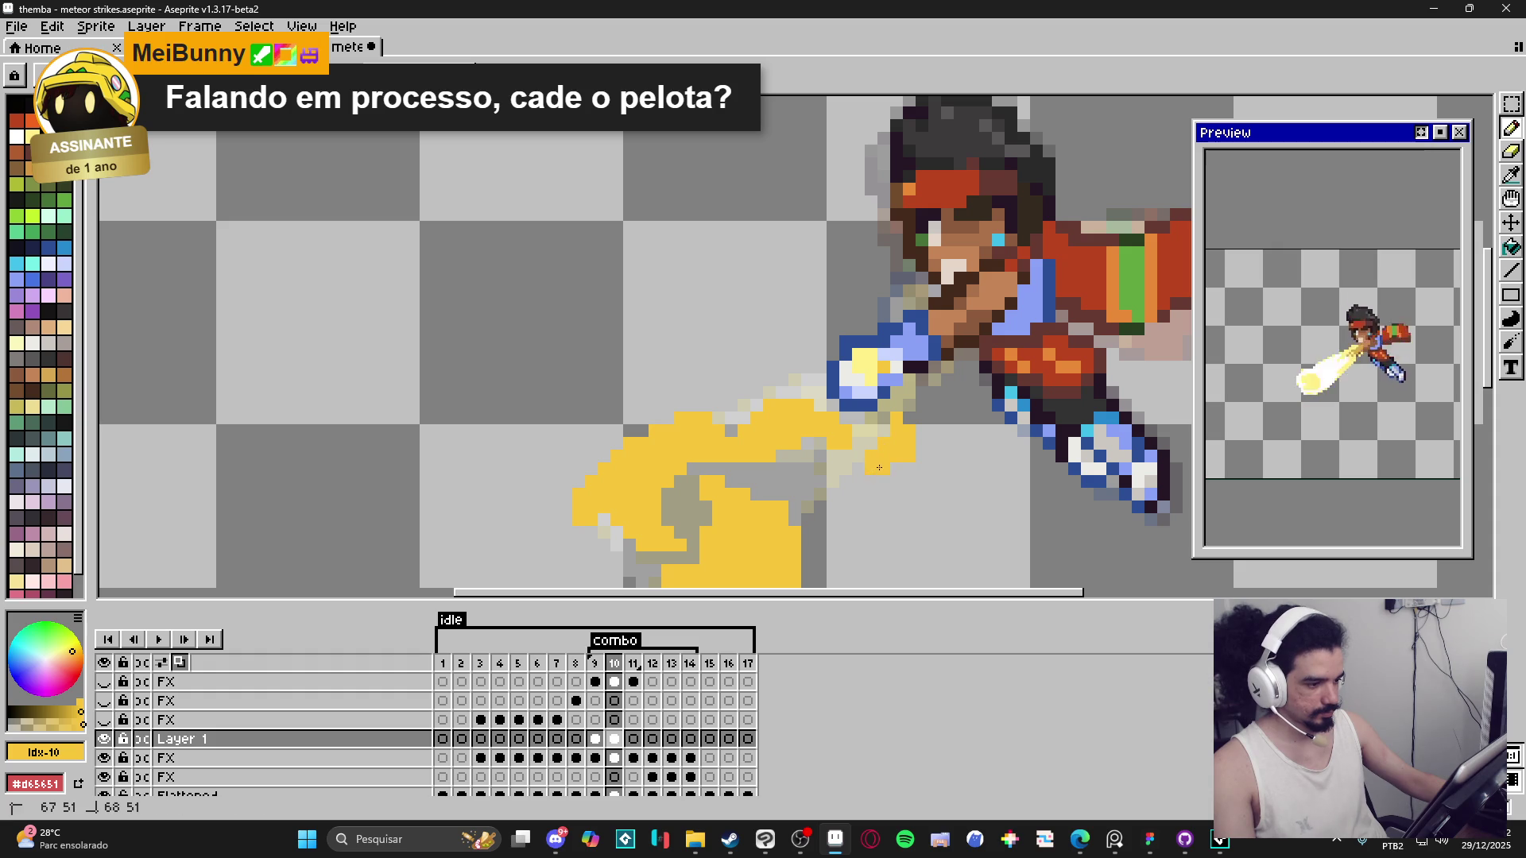
Return to frame 10 with the Pencil and choose the pale-yellow palette swatch as the drawing colour.
key("e")
key("b")
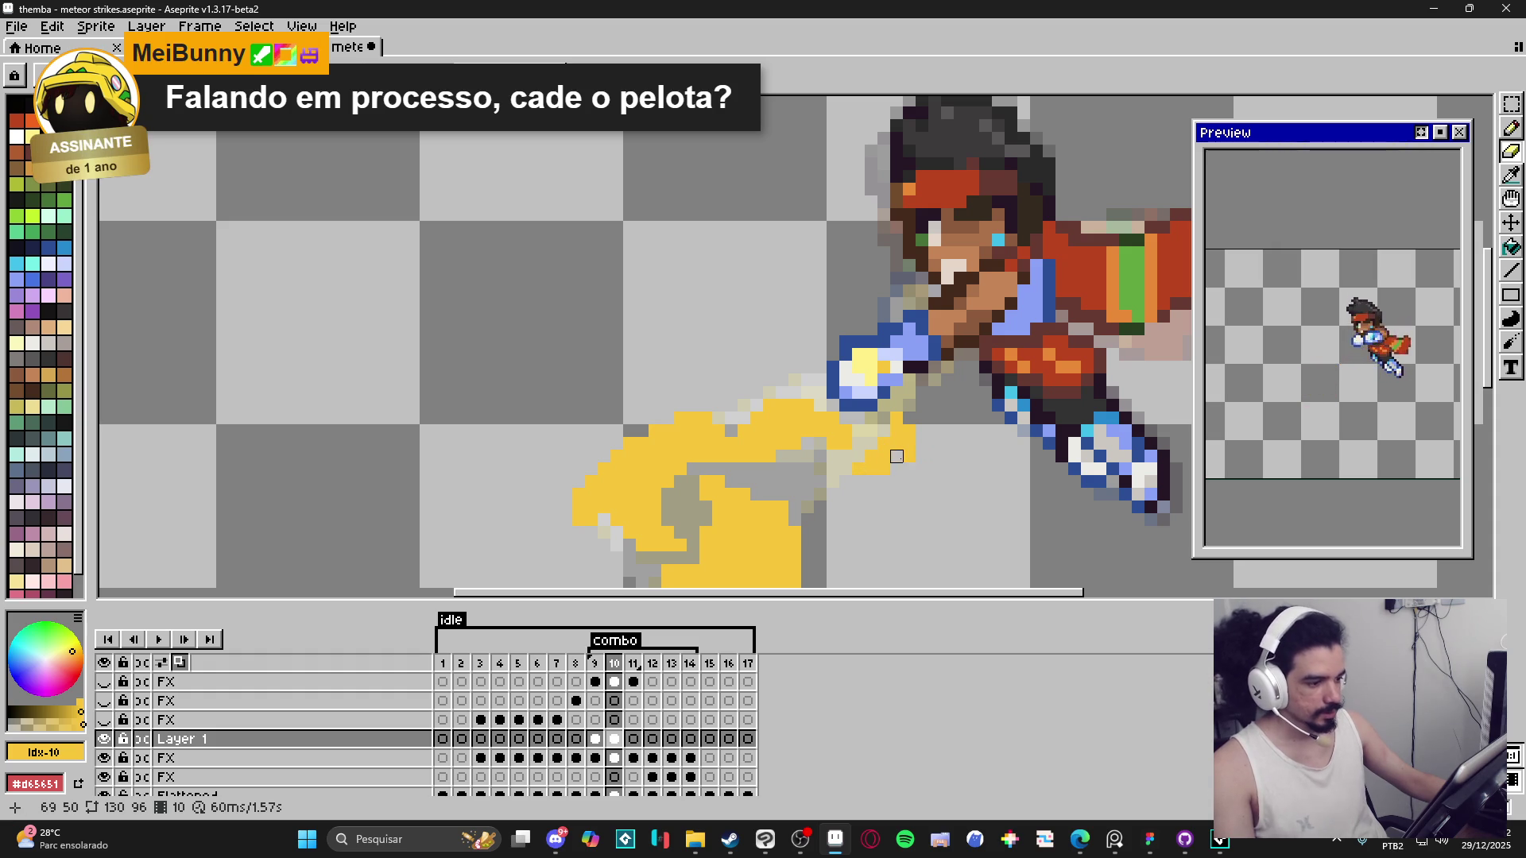
scroll(843, 501, "down", 3)
scroll(839, 506, "up", 2)
scroll(840, 505, "up", 1)
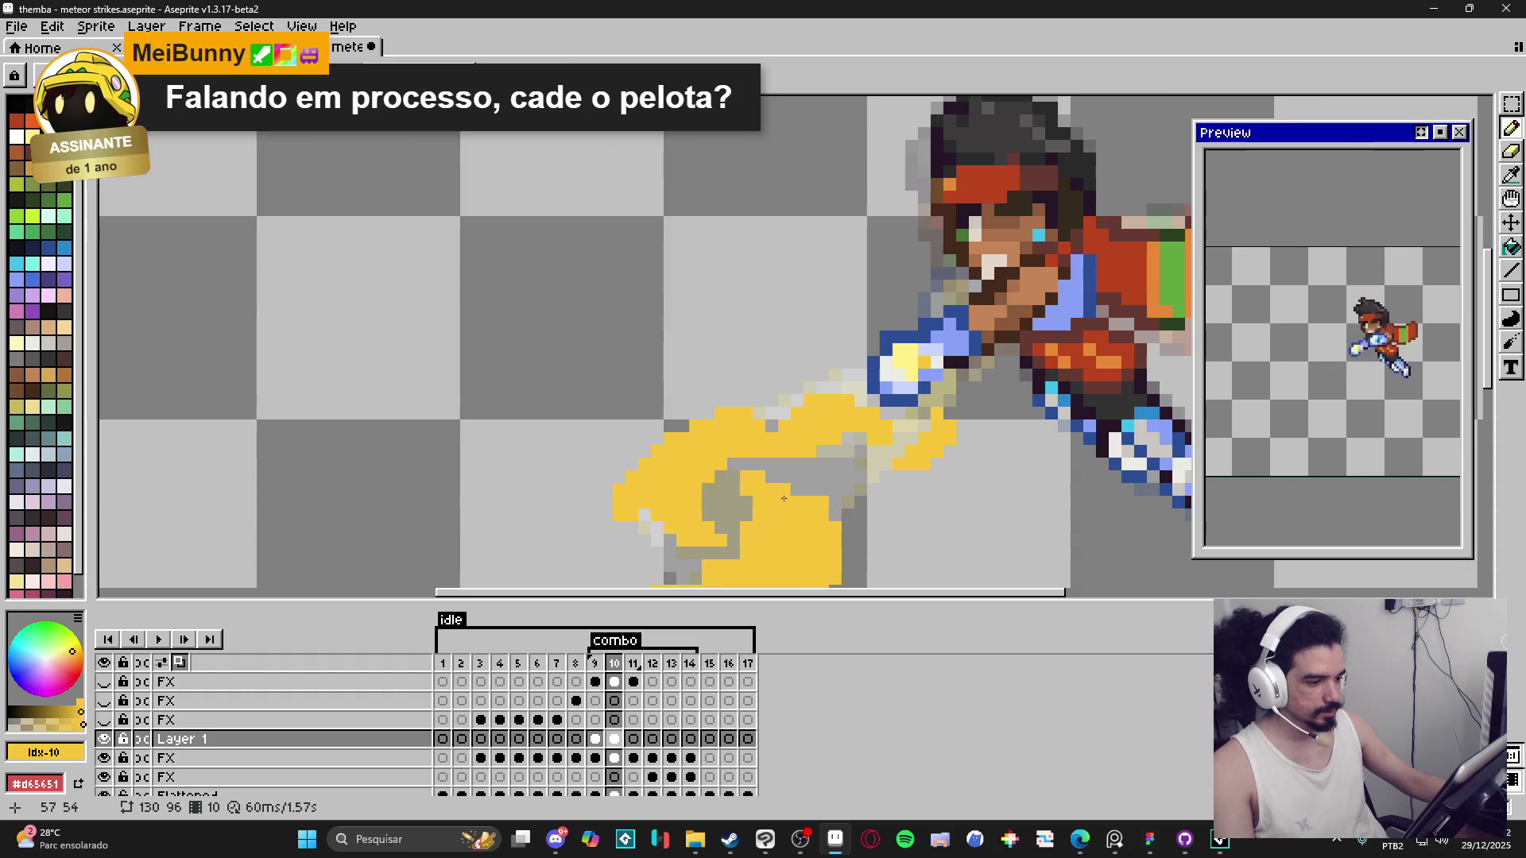
scroll(772, 514, "down", 1)
key("e")
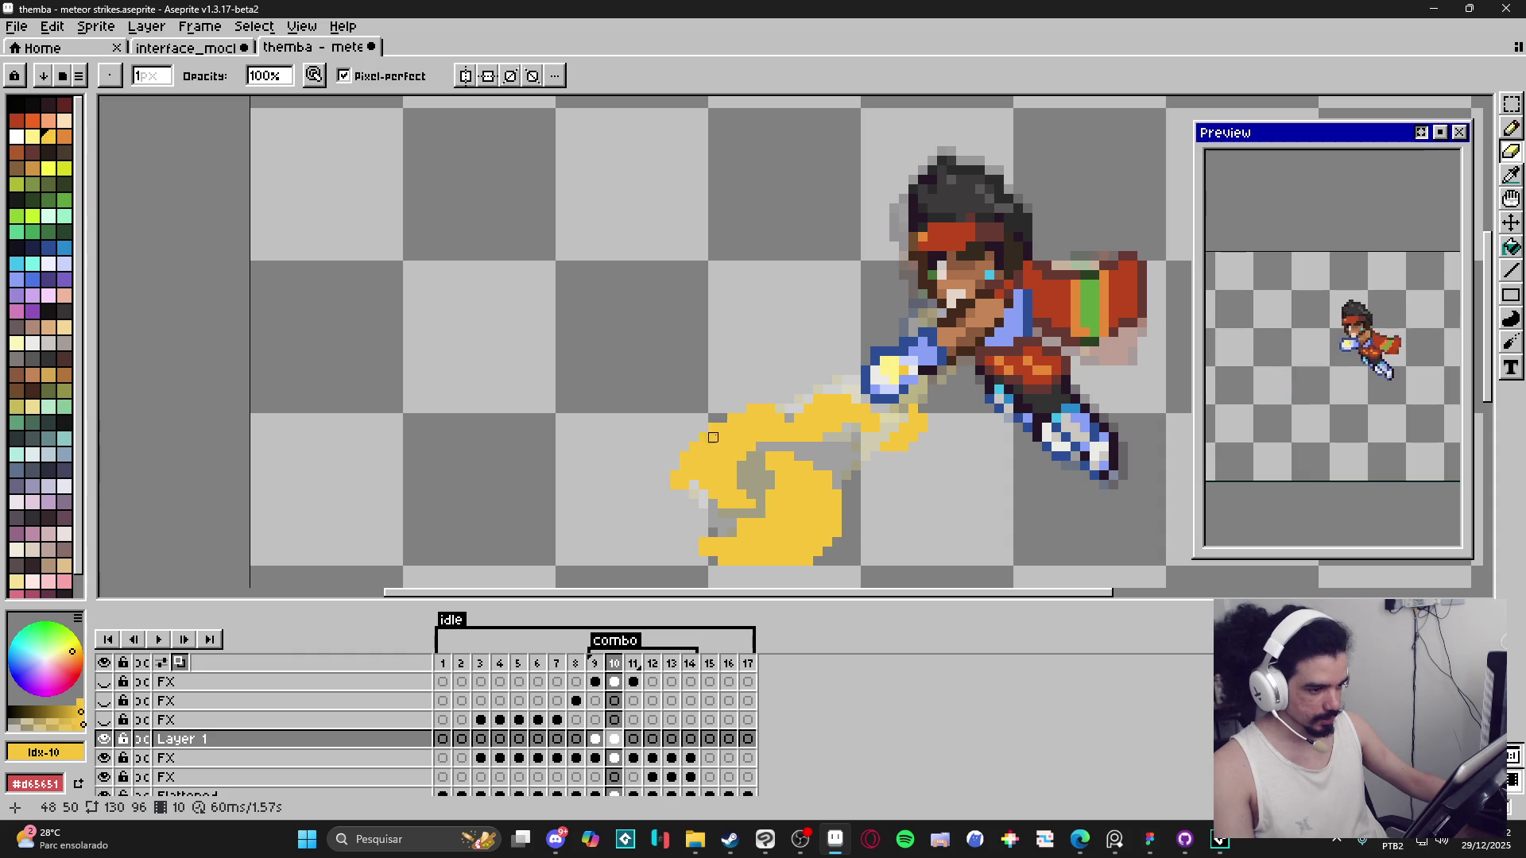
key("b")
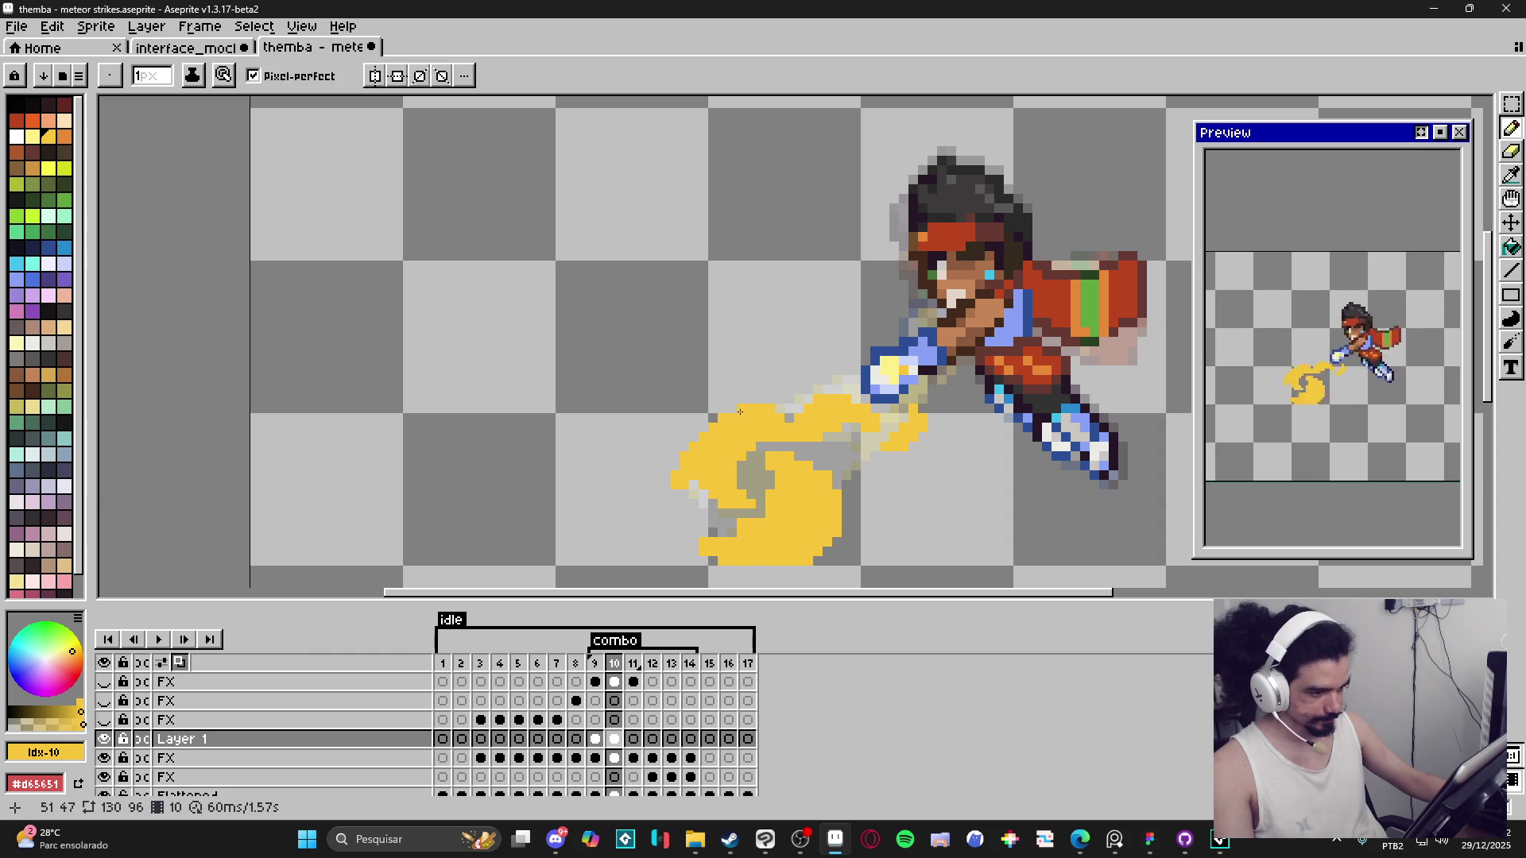
scroll(712, 438, "down", 3)
scroll(667, 475, "up", 4)
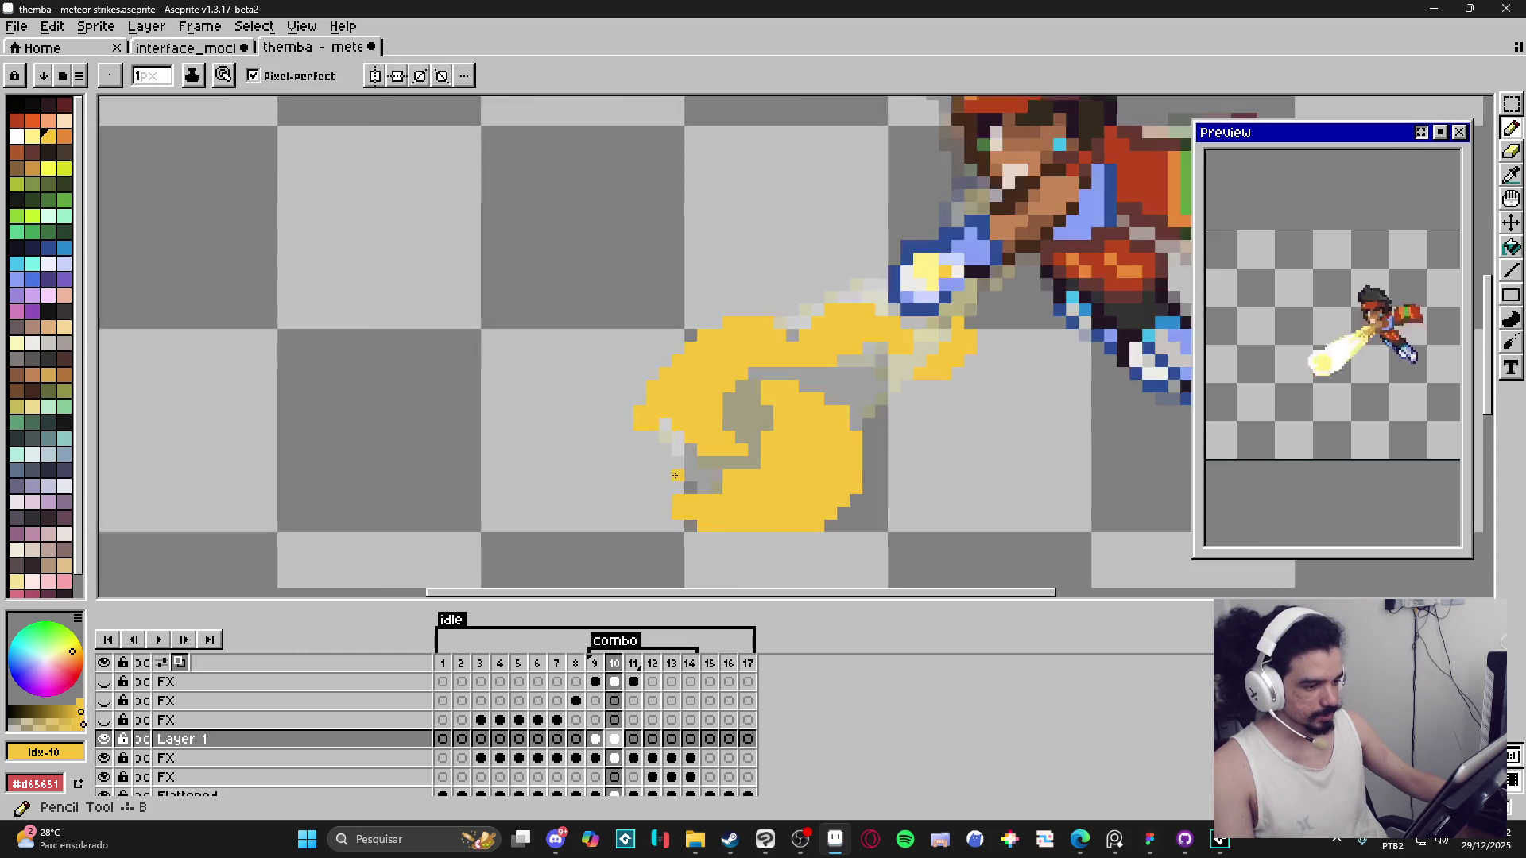
scroll(668, 475, "up", 1, "alt")
scroll(668, 475, "down", 3)
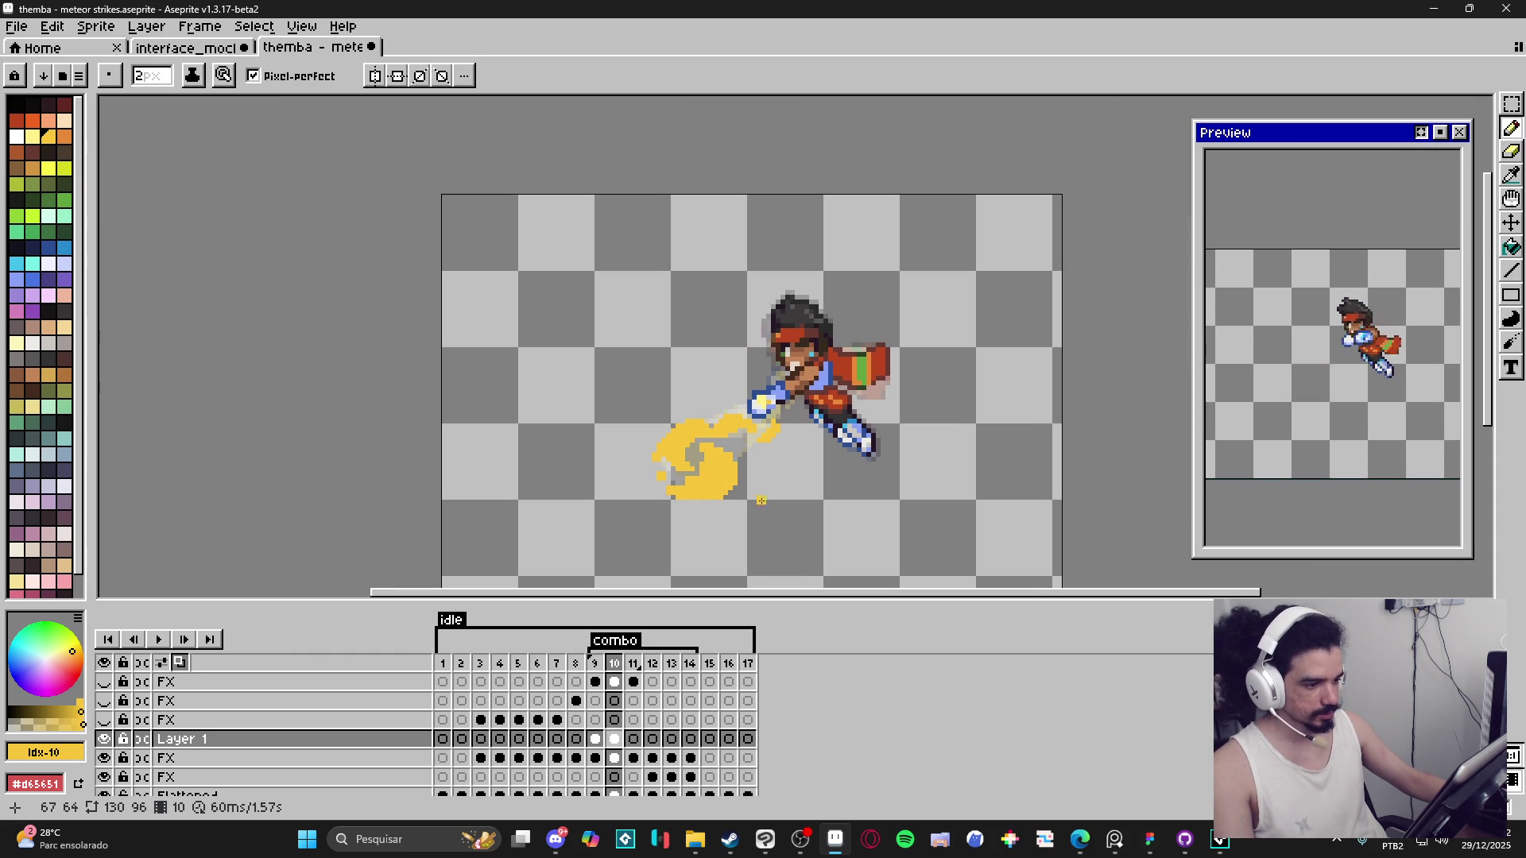
left_click(617, 663)
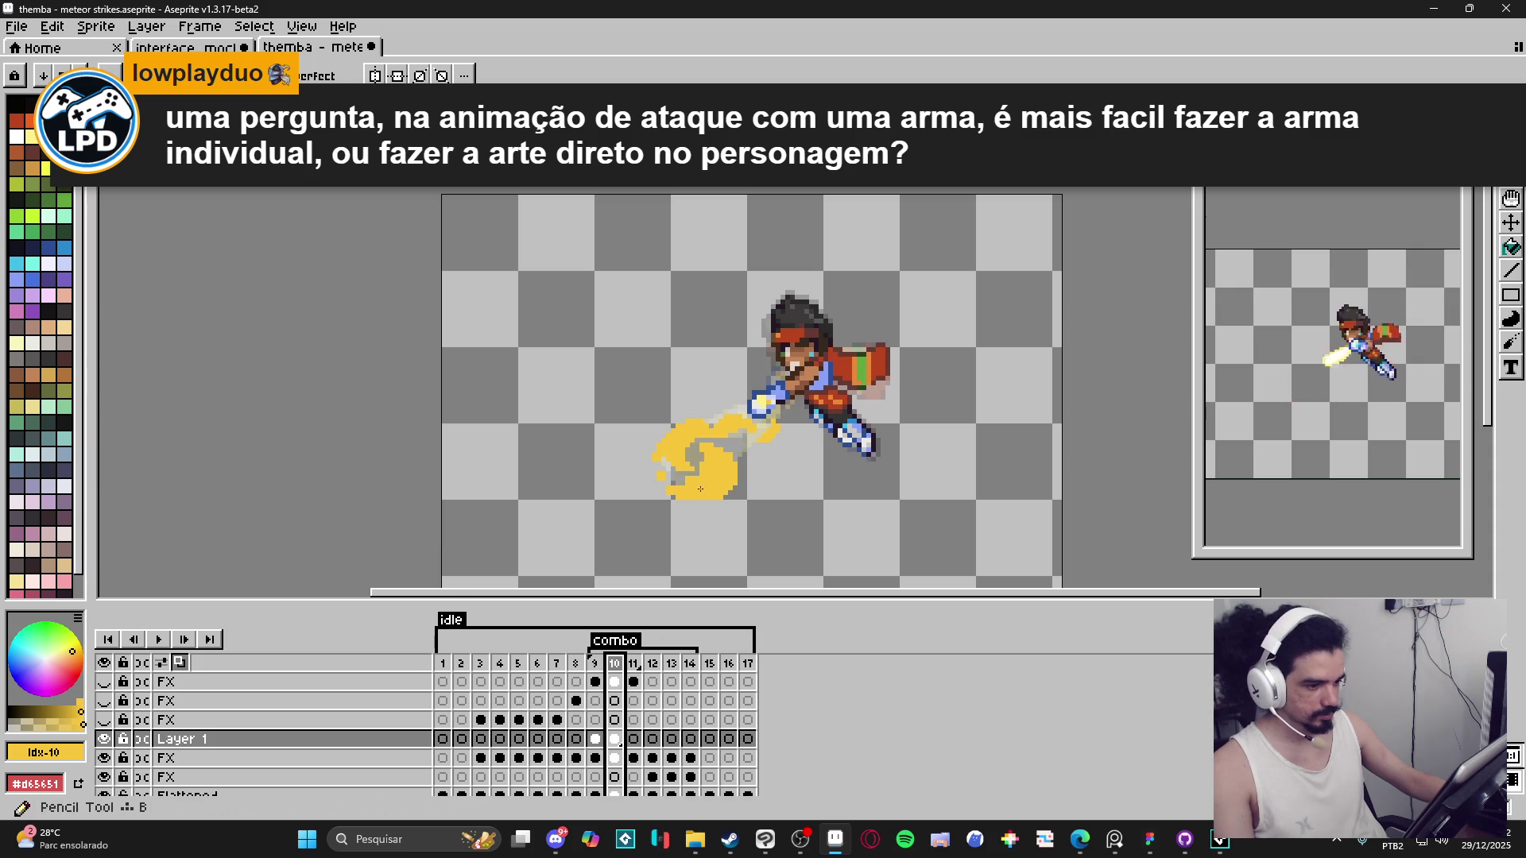
scroll(719, 493, "up", 2)
key("b")
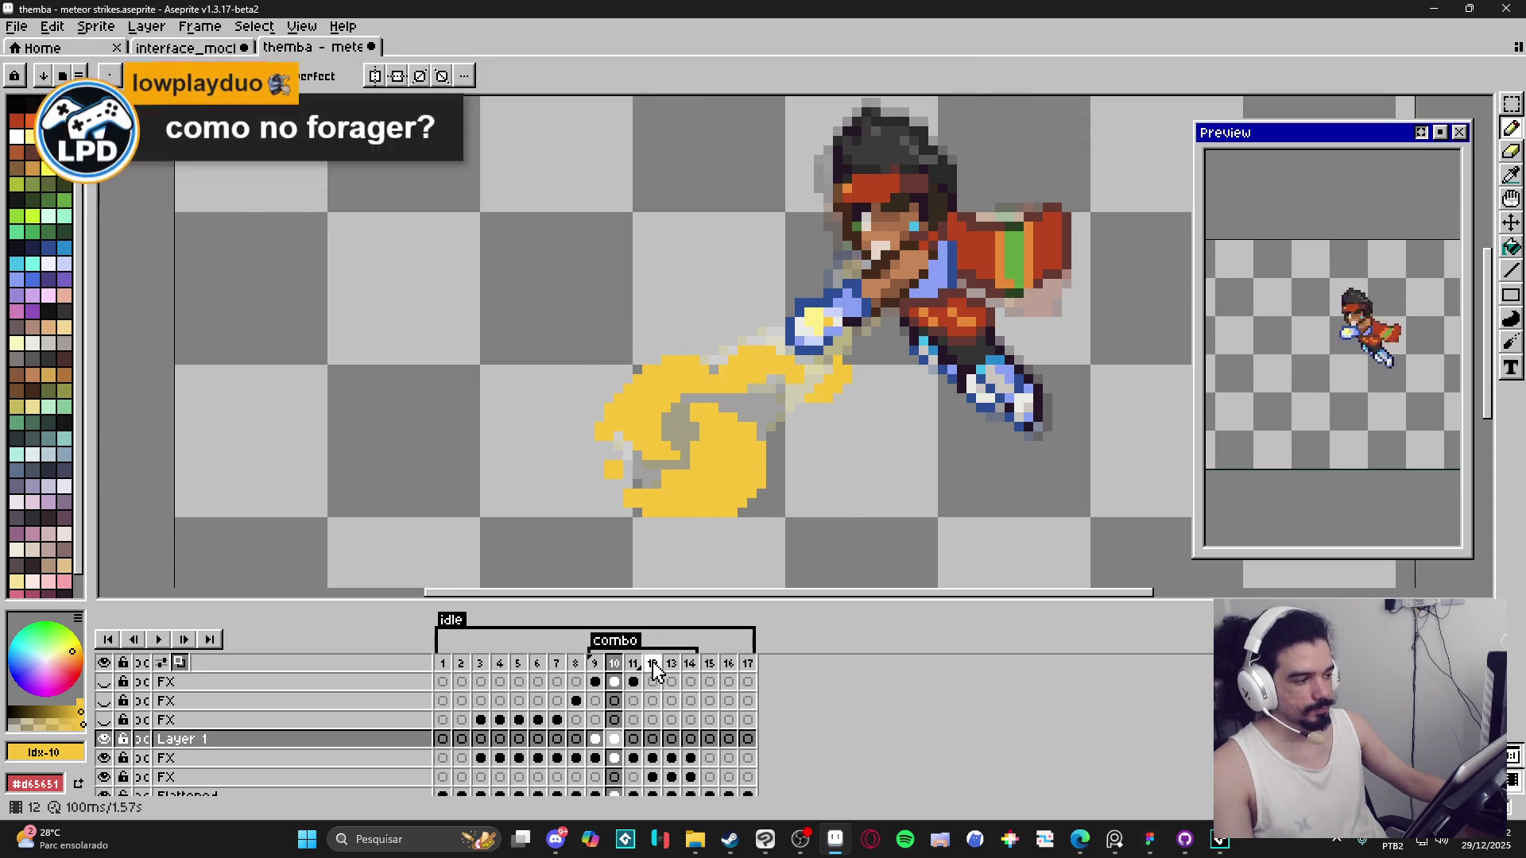
left_click(719, 468, "alt")
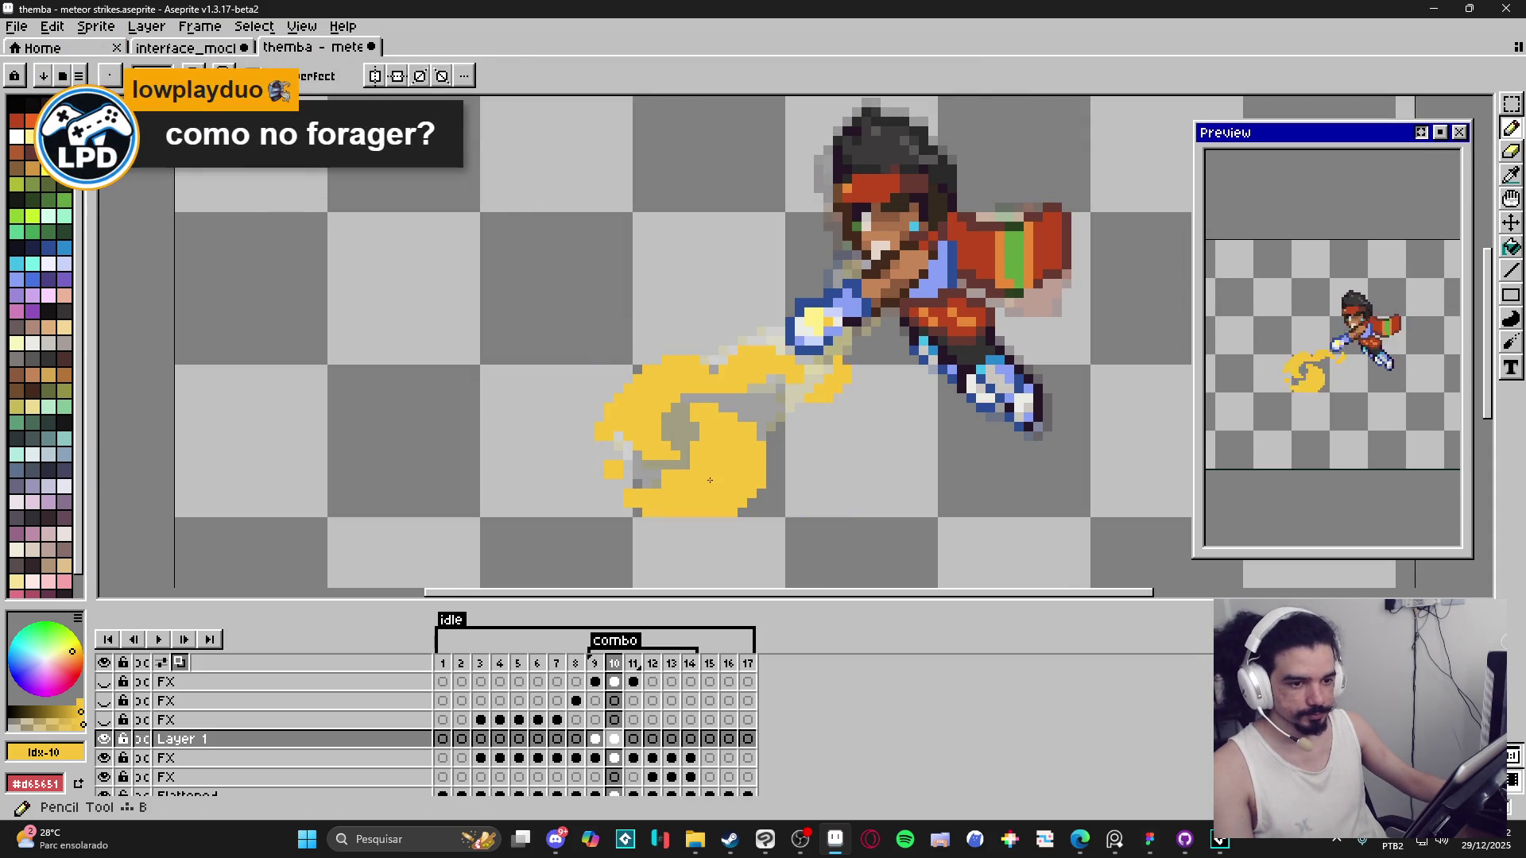
left_click(32, 136)
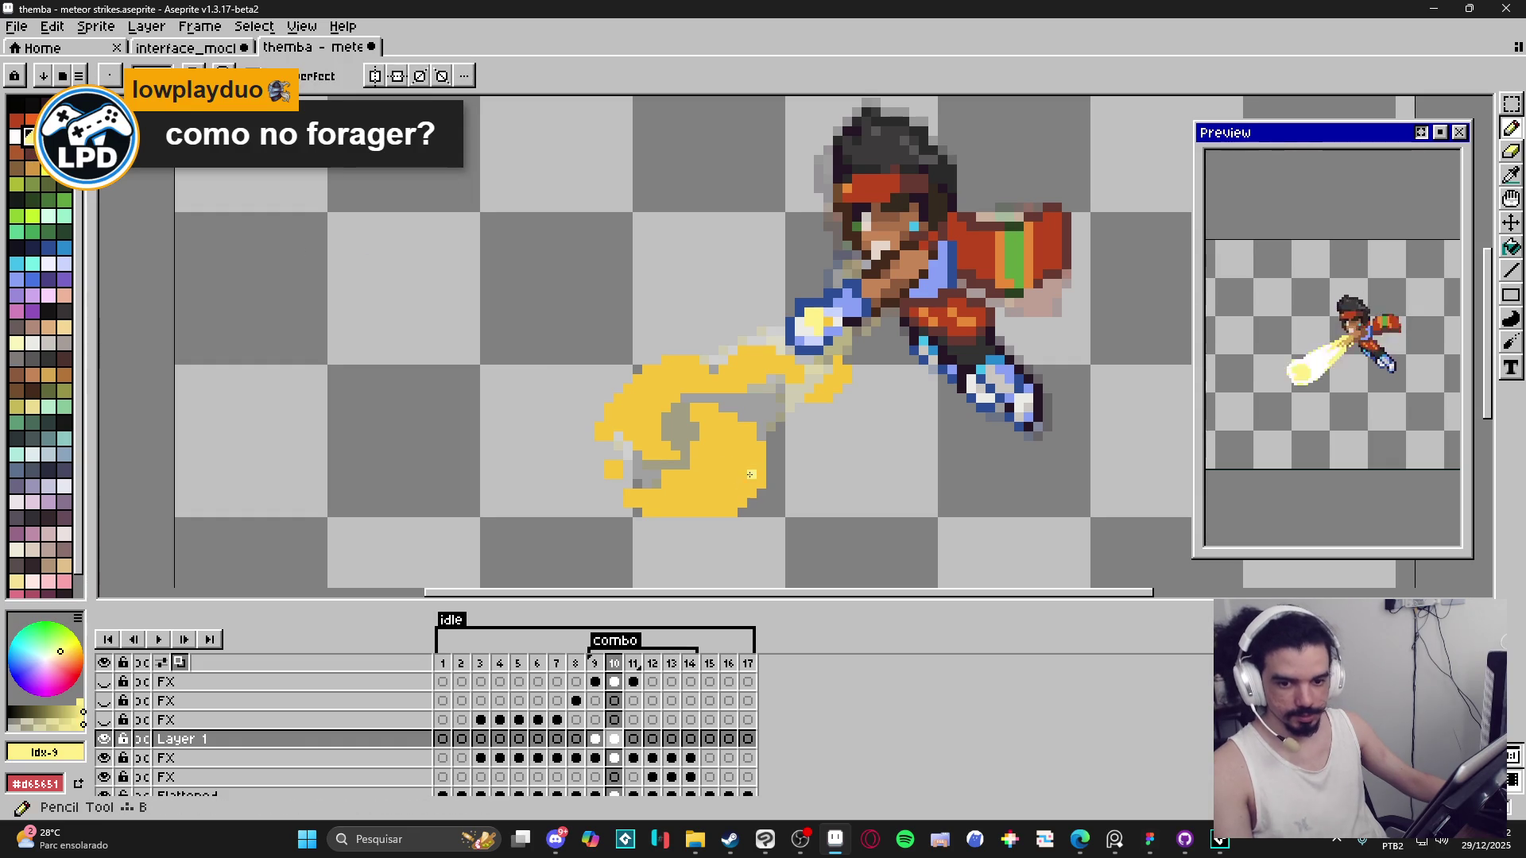
left_click_drag(712, 457, 693, 446)
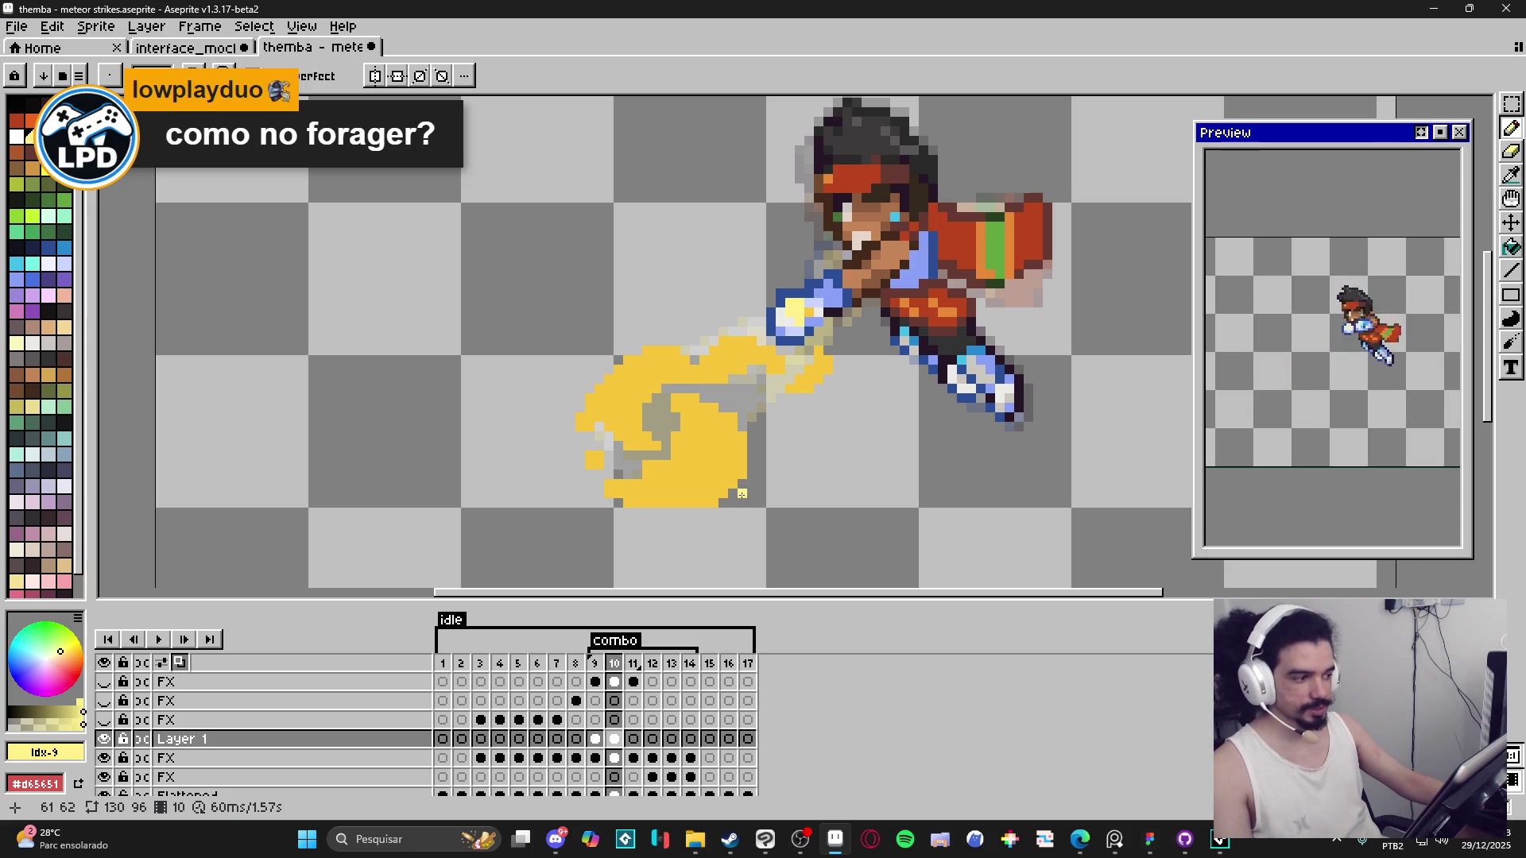
left_click(686, 465, "alt")
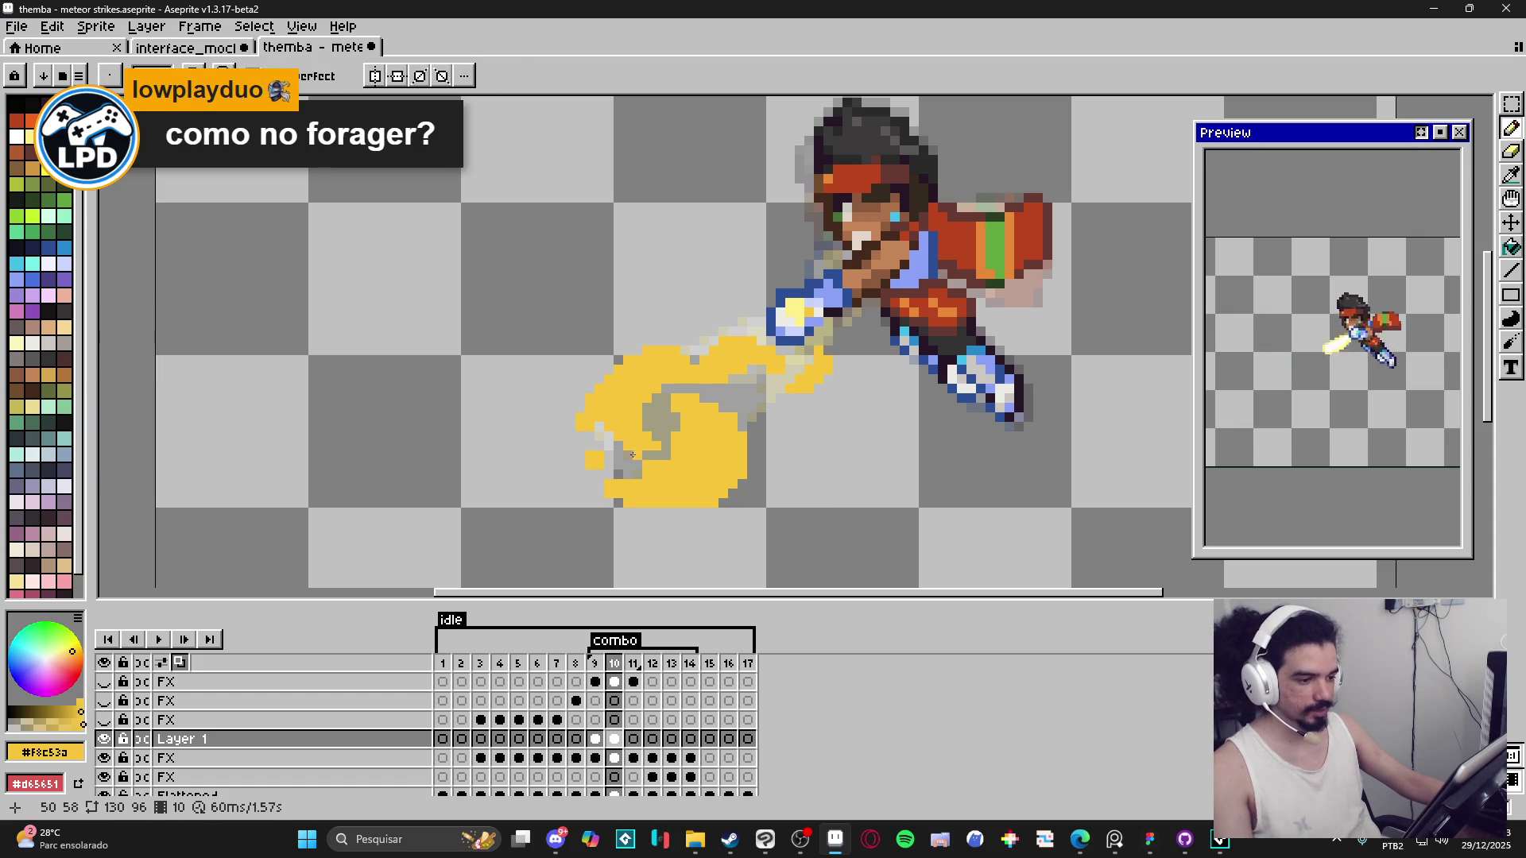
key("e")
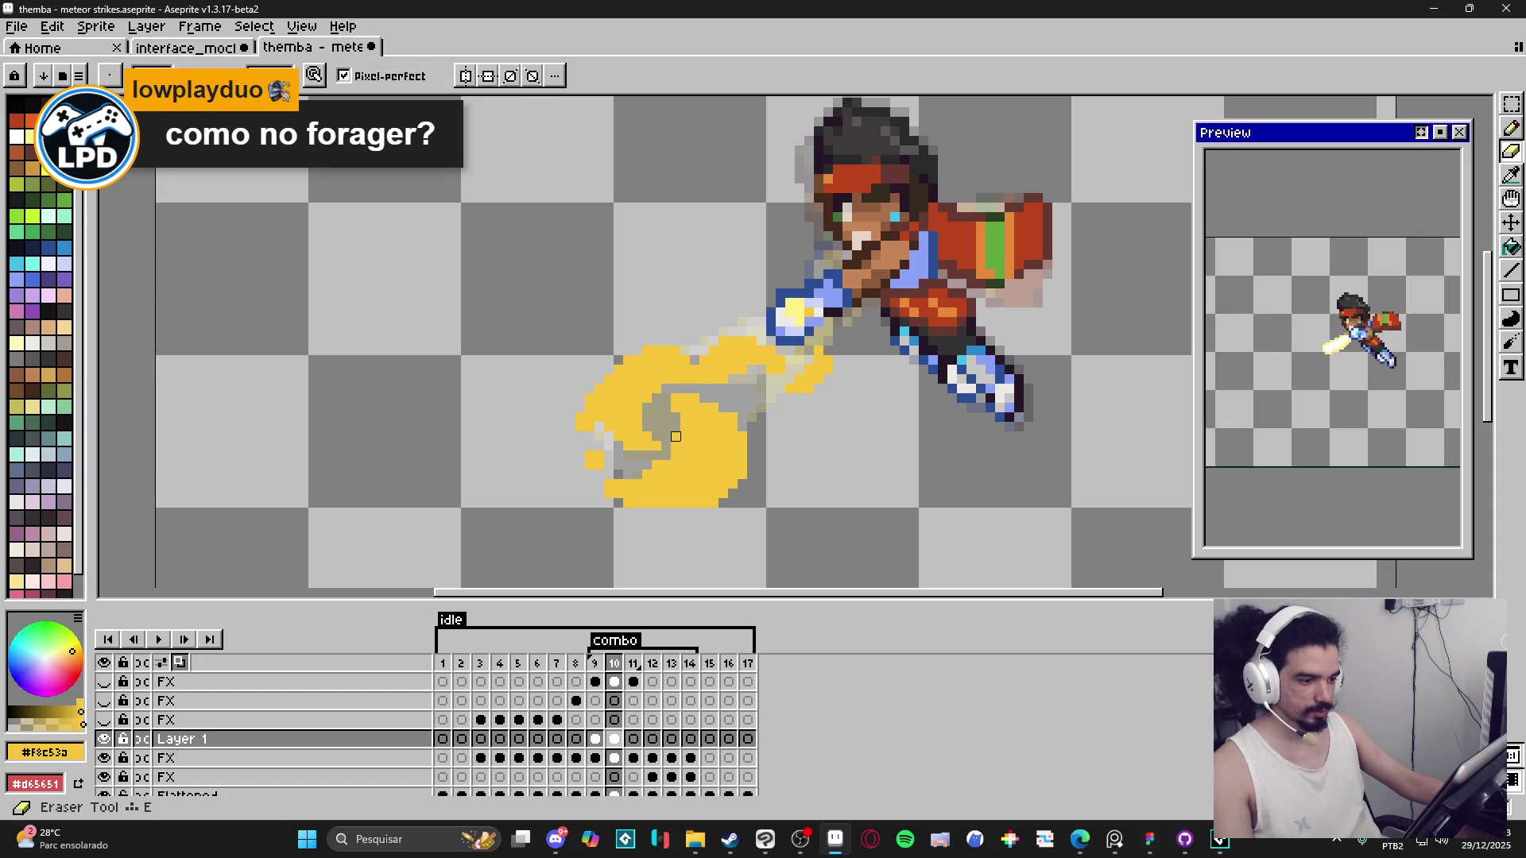
key("b")
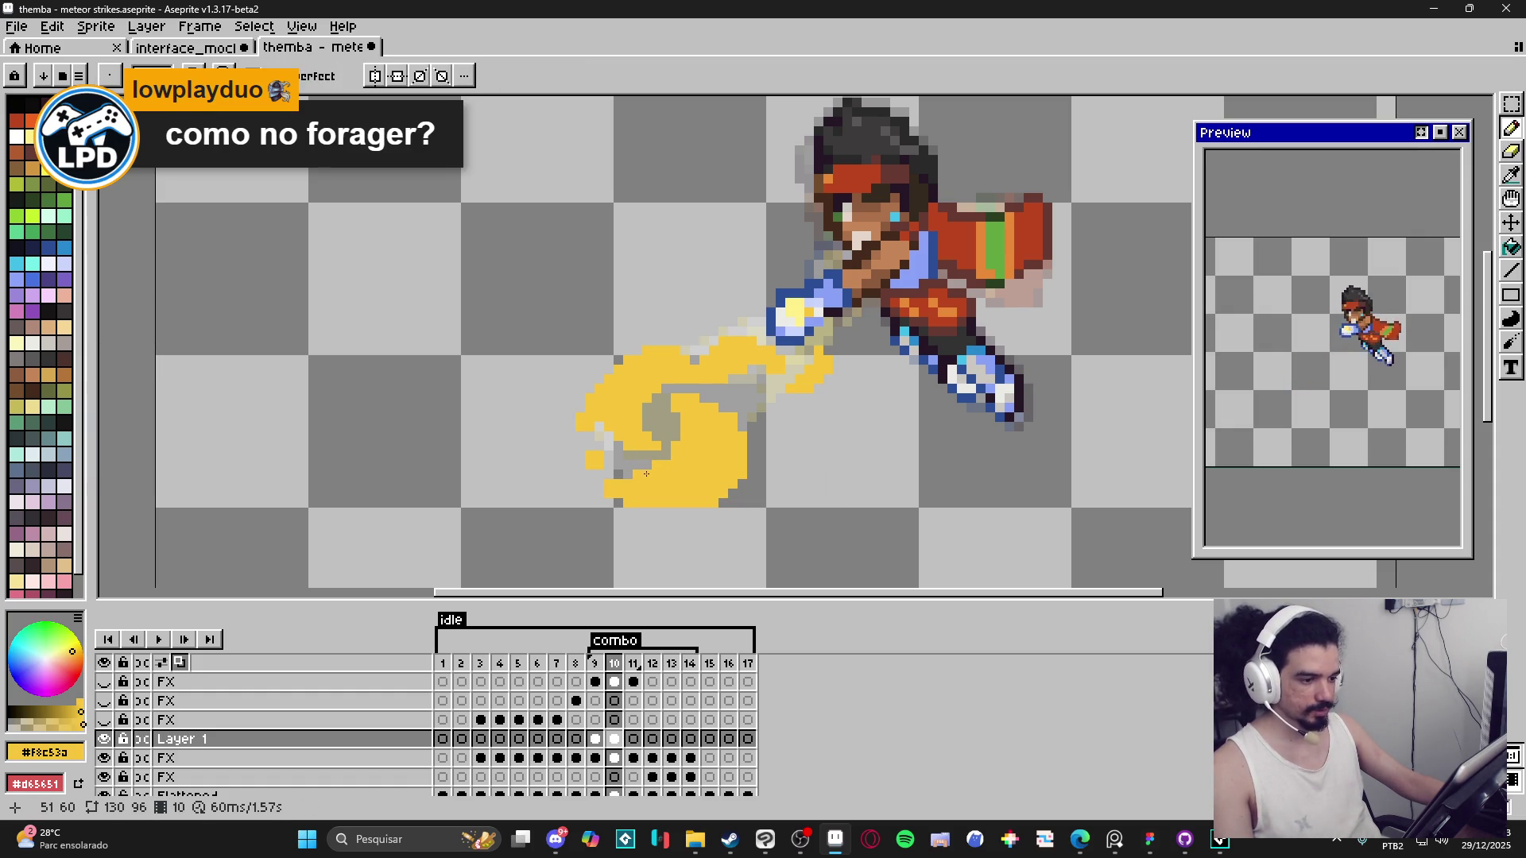
key("b")
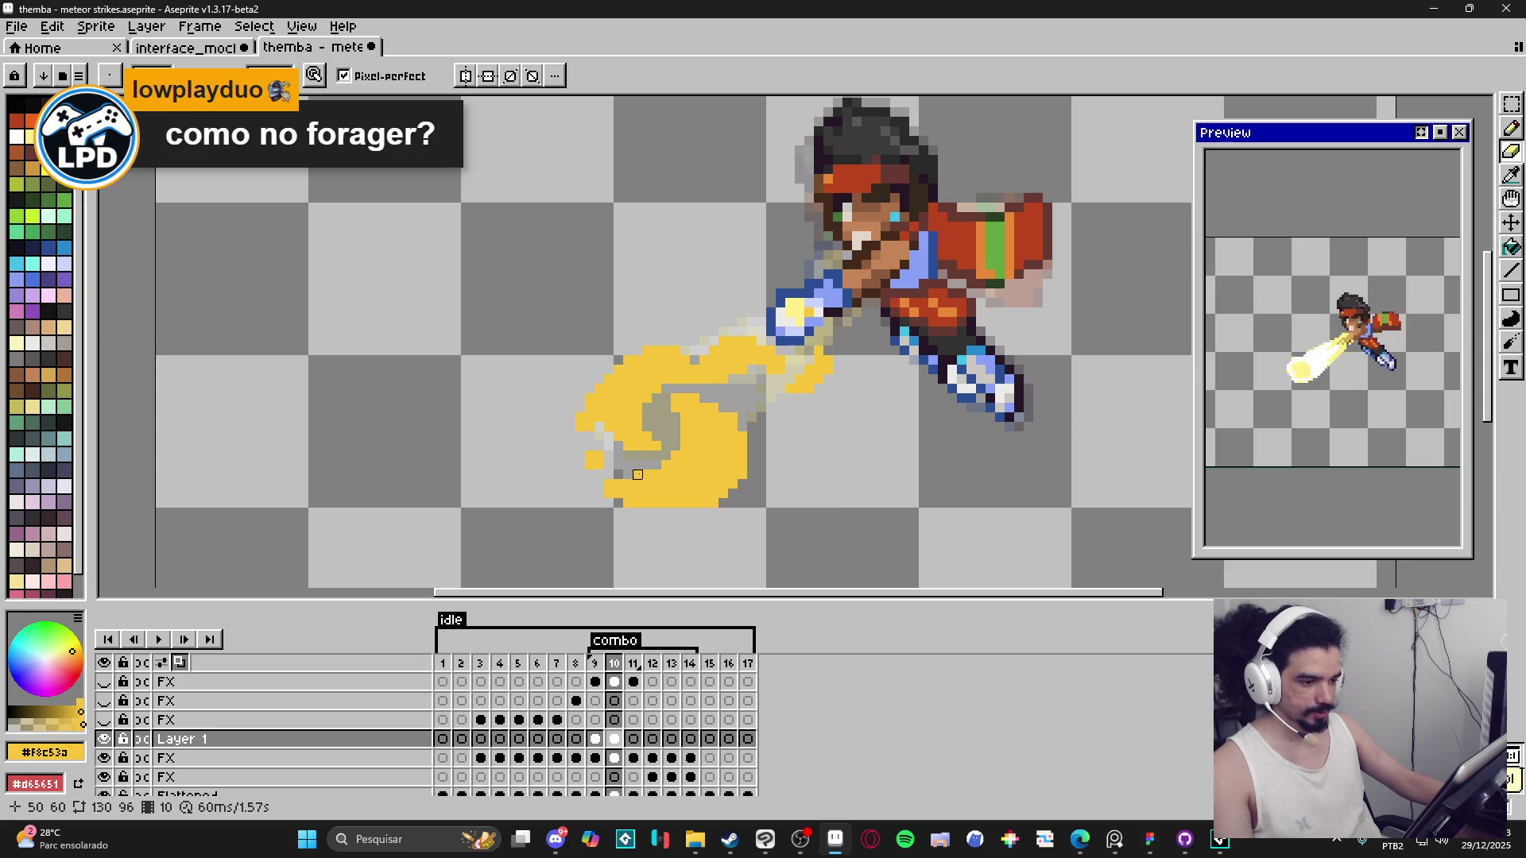
key("e")
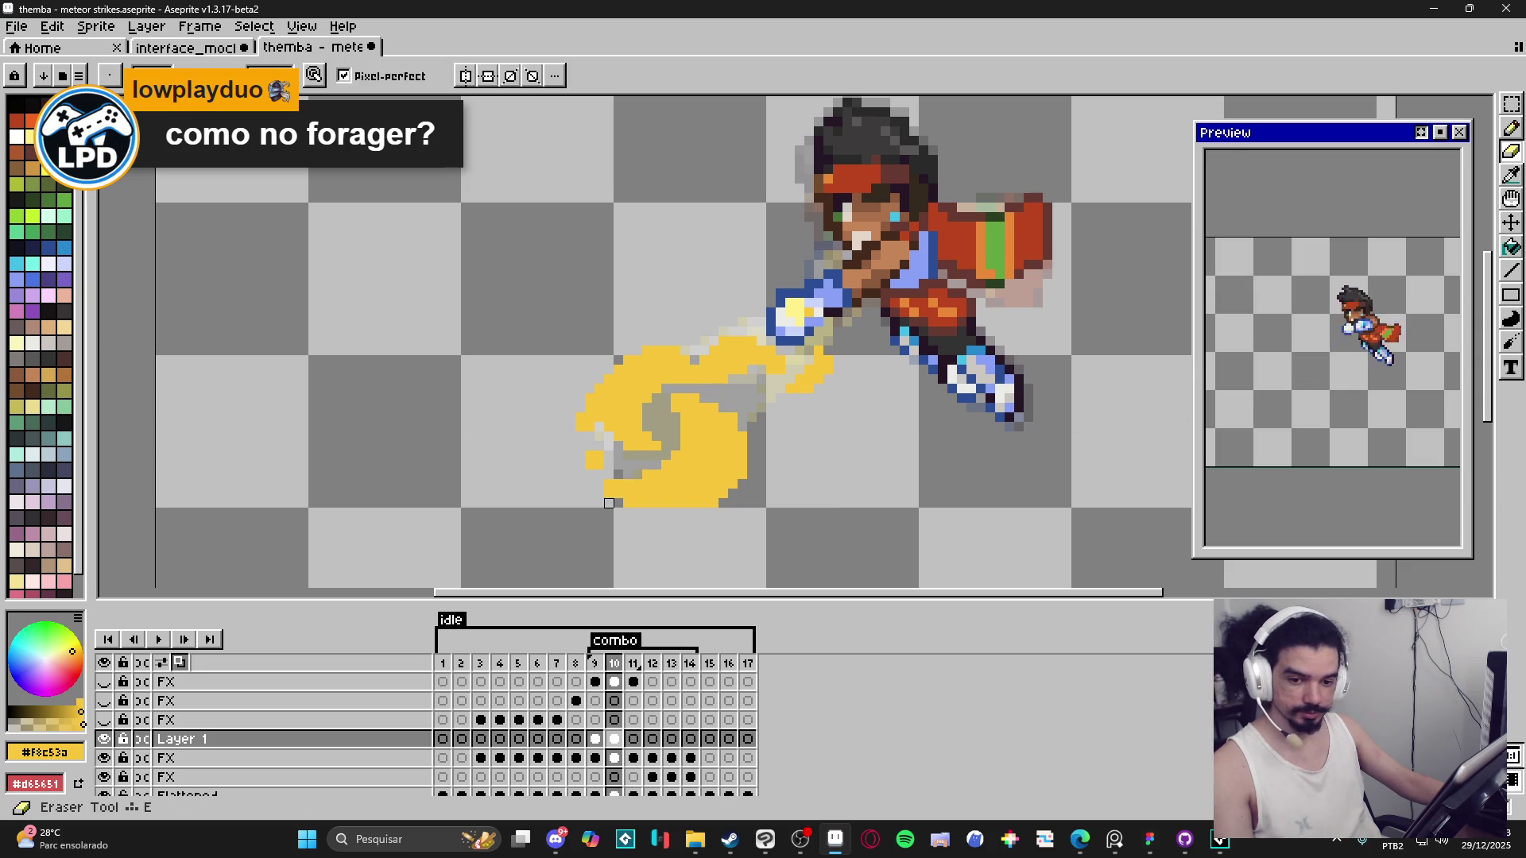
key("b")
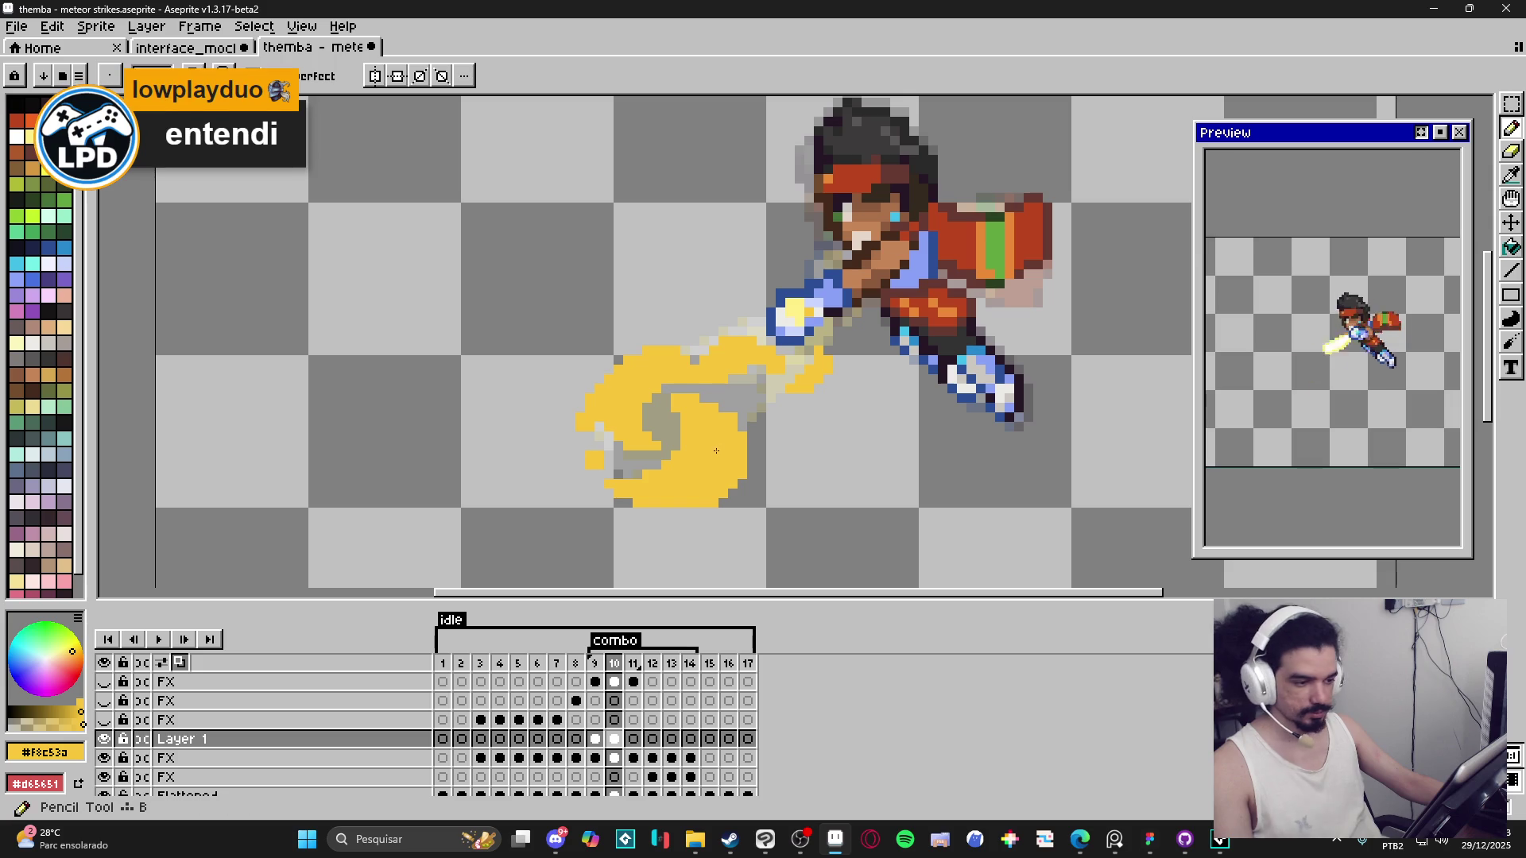
scroll(760, 446, "down", 3)
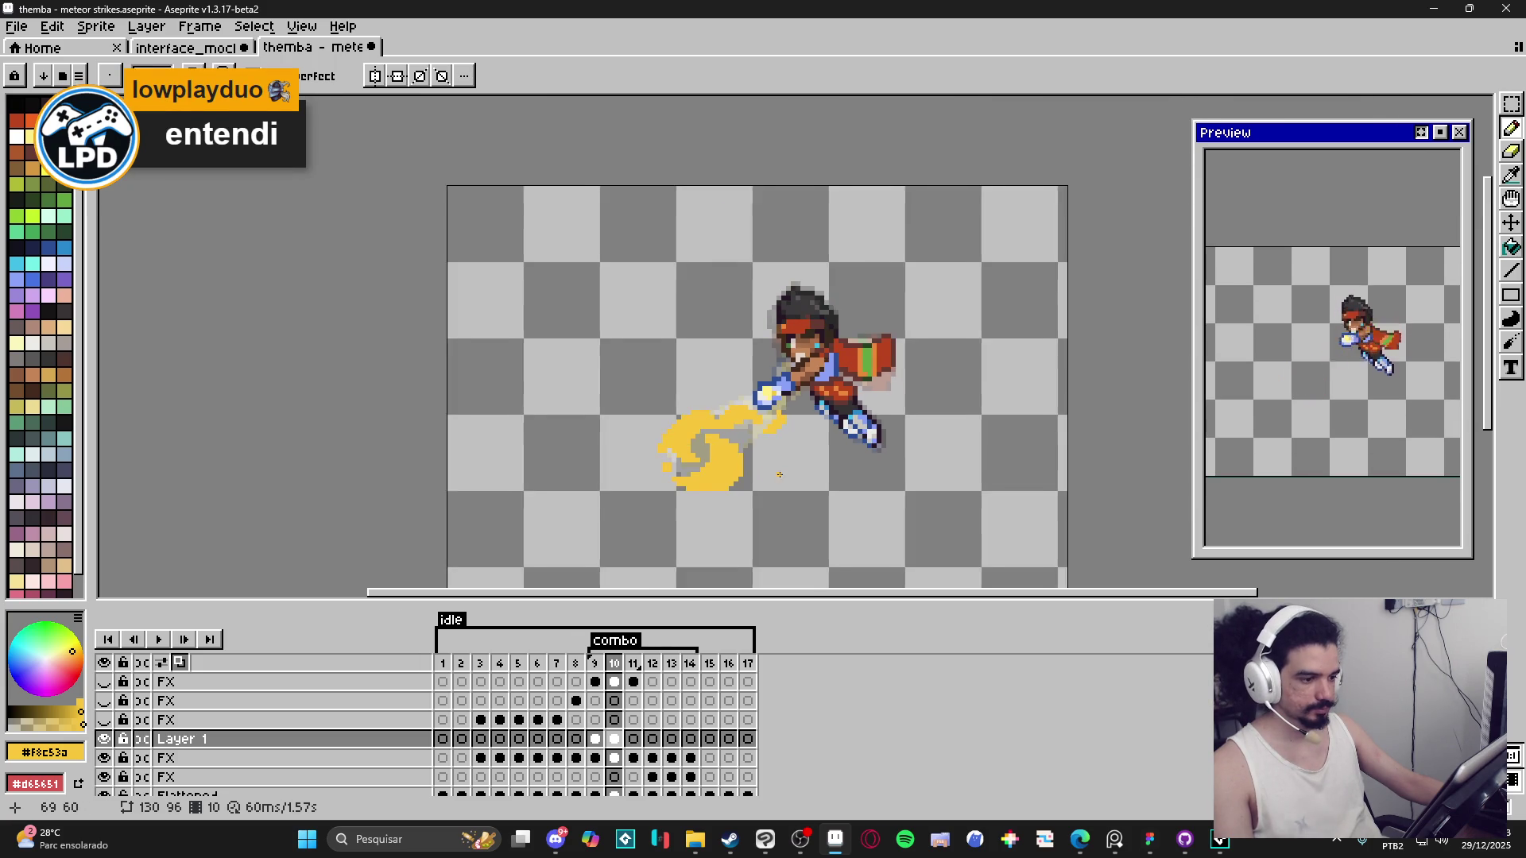
key("v")
left_click(596, 664)
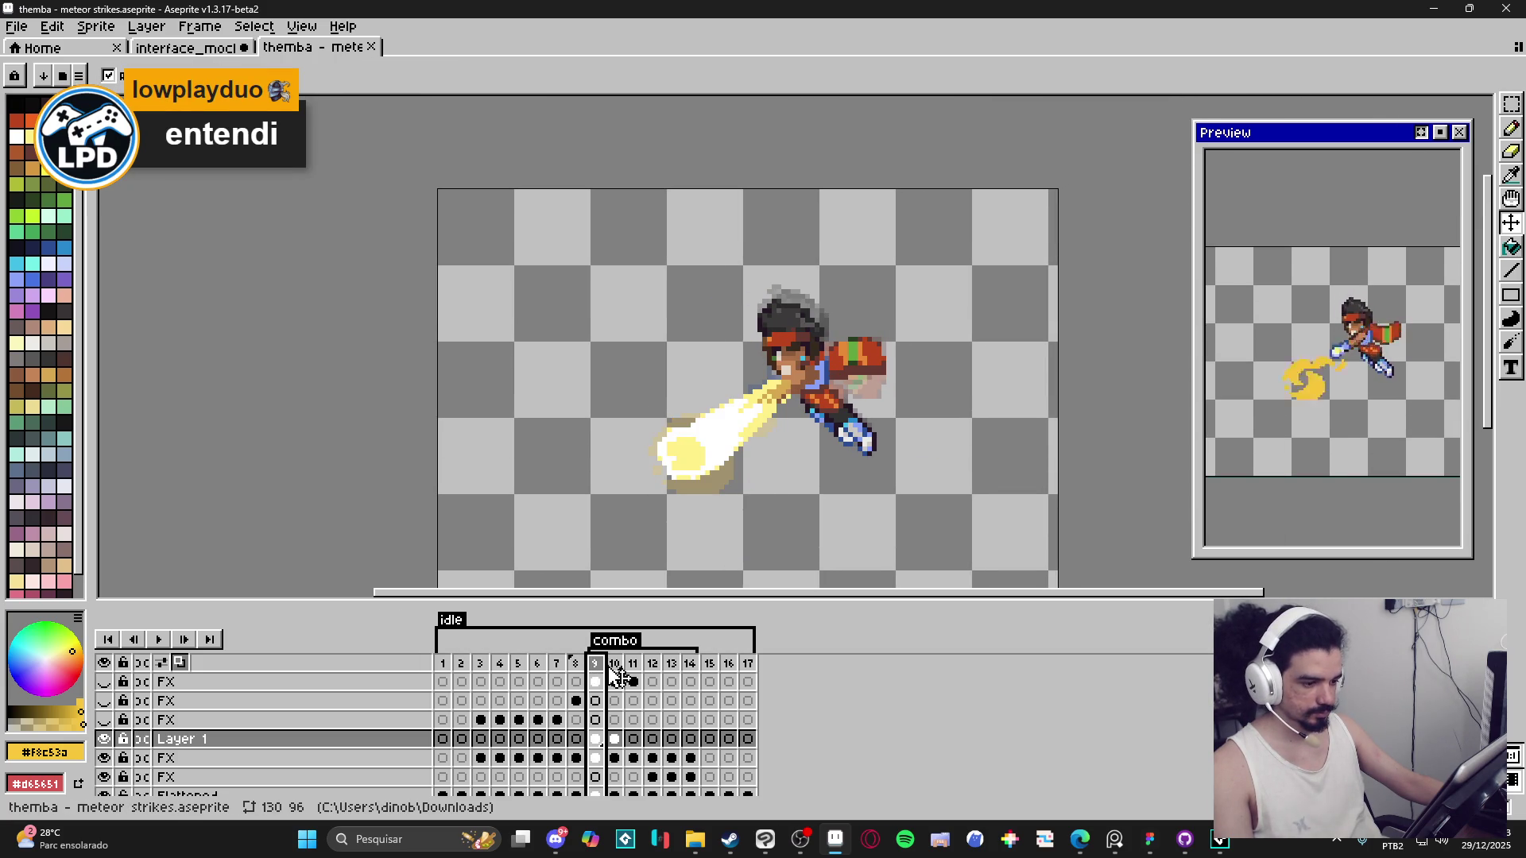
left_click(614, 665)
key("b")
scroll(708, 473, "up", 3)
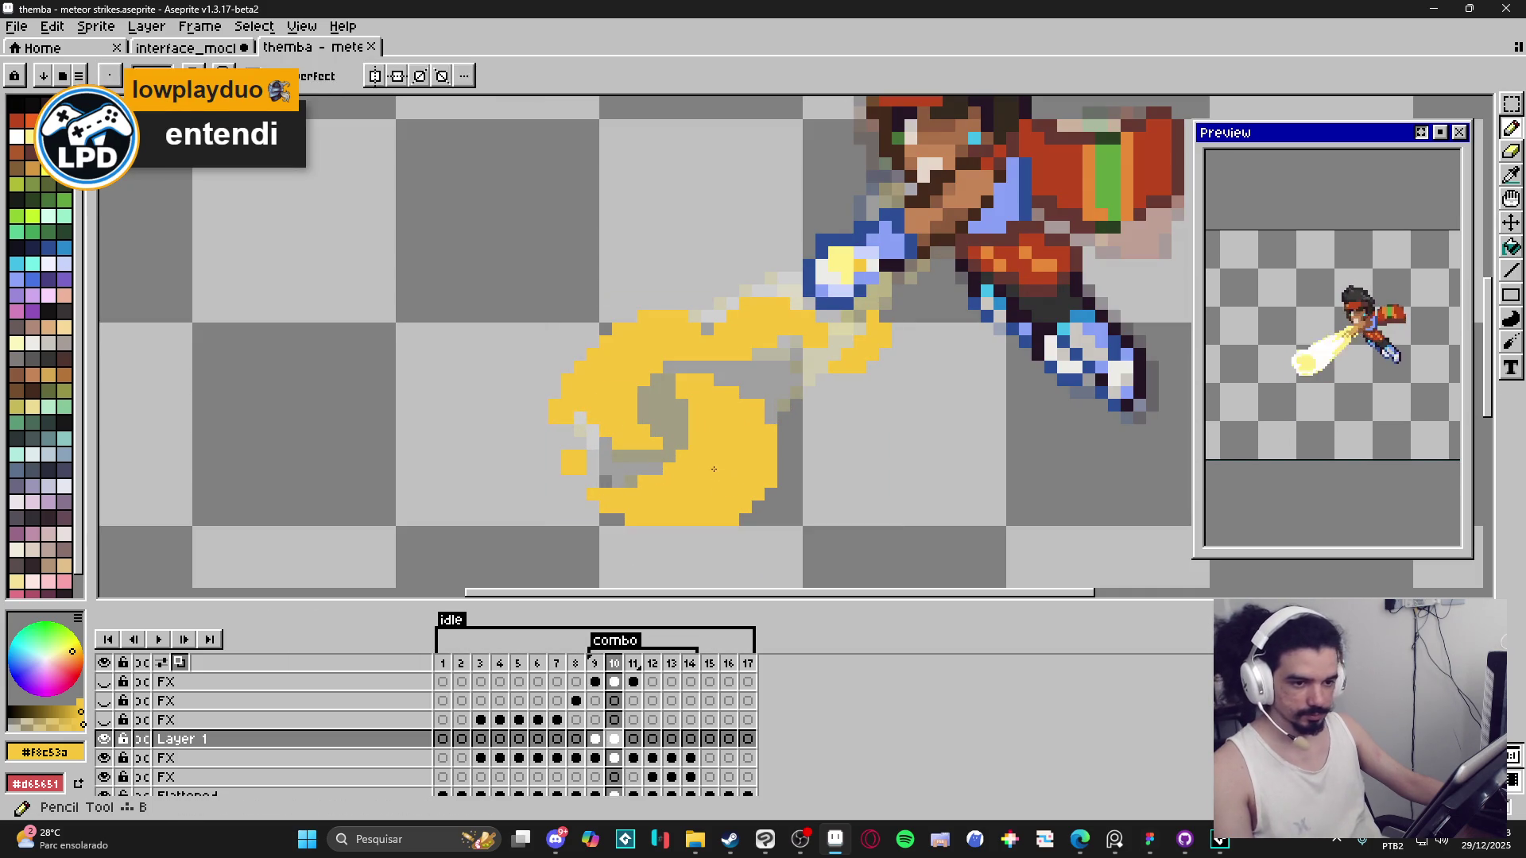
left_click(704, 492, "alt")
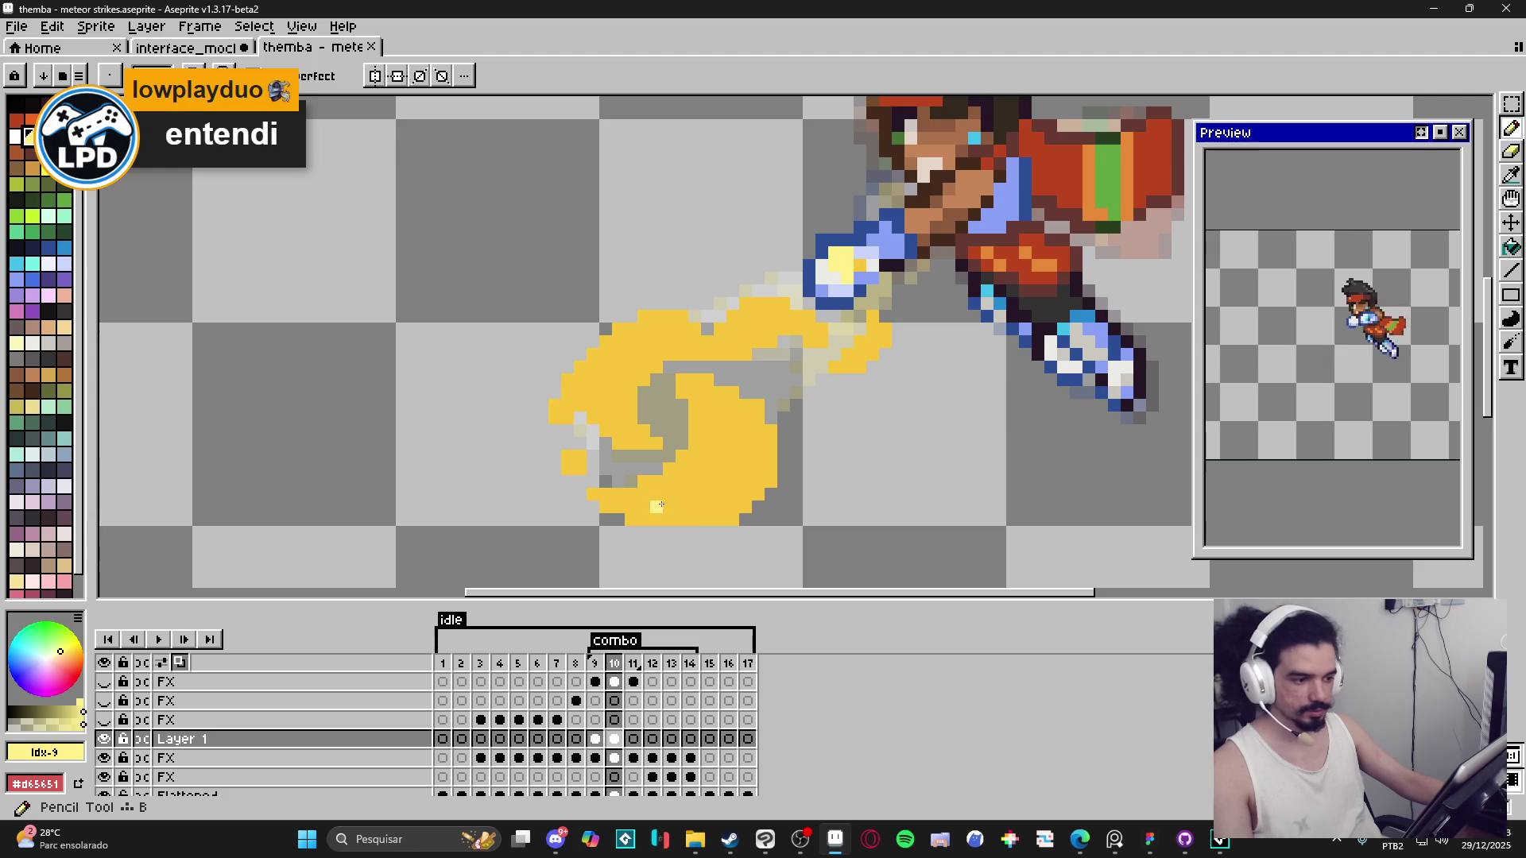
Paint pale-yellow highlights on the crescent's lower part and upper-left side.
left_click_drag(680, 508, 729, 483)
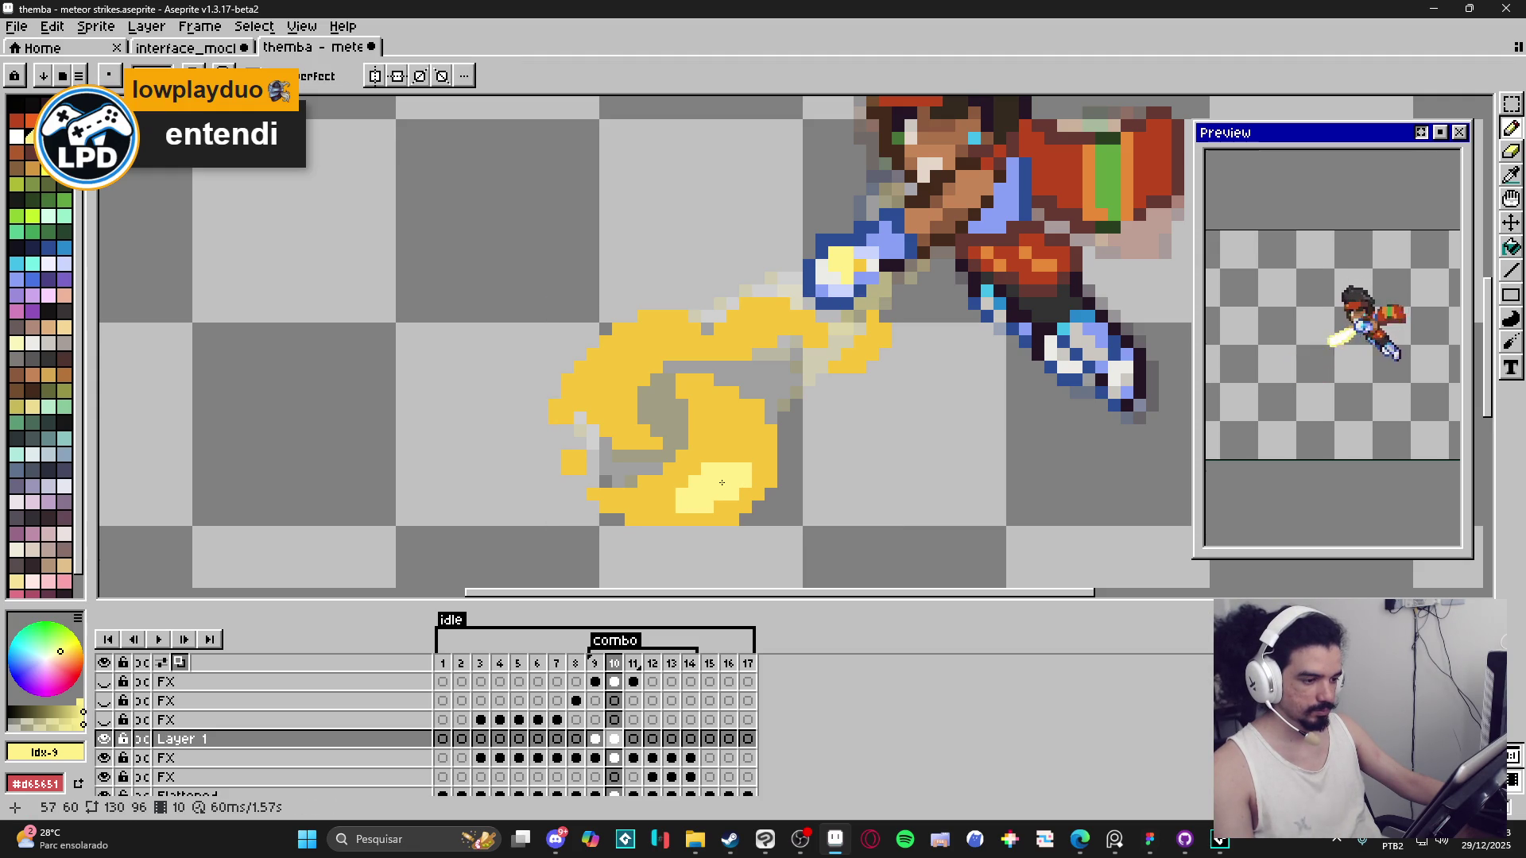
left_click(728, 455)
left_click_drag(746, 443, 707, 429)
left_click(708, 442)
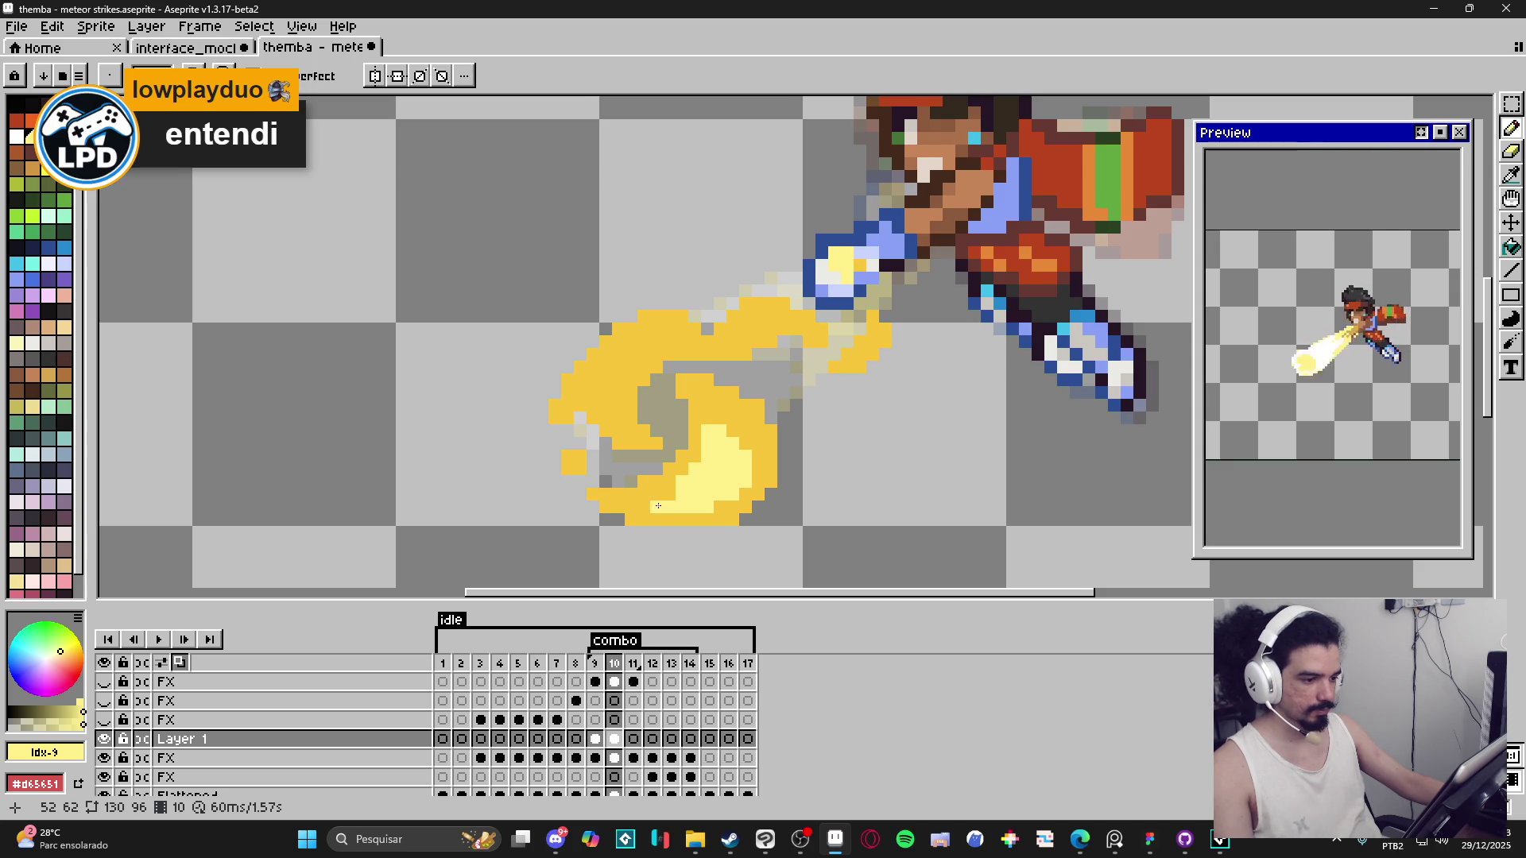
left_click(628, 400)
mouse_move(630, 407)
left_mouse_down()
mouse_move(628, 419)
mouse_move(635, 372)
left_mouse_up()
left_click(608, 405)
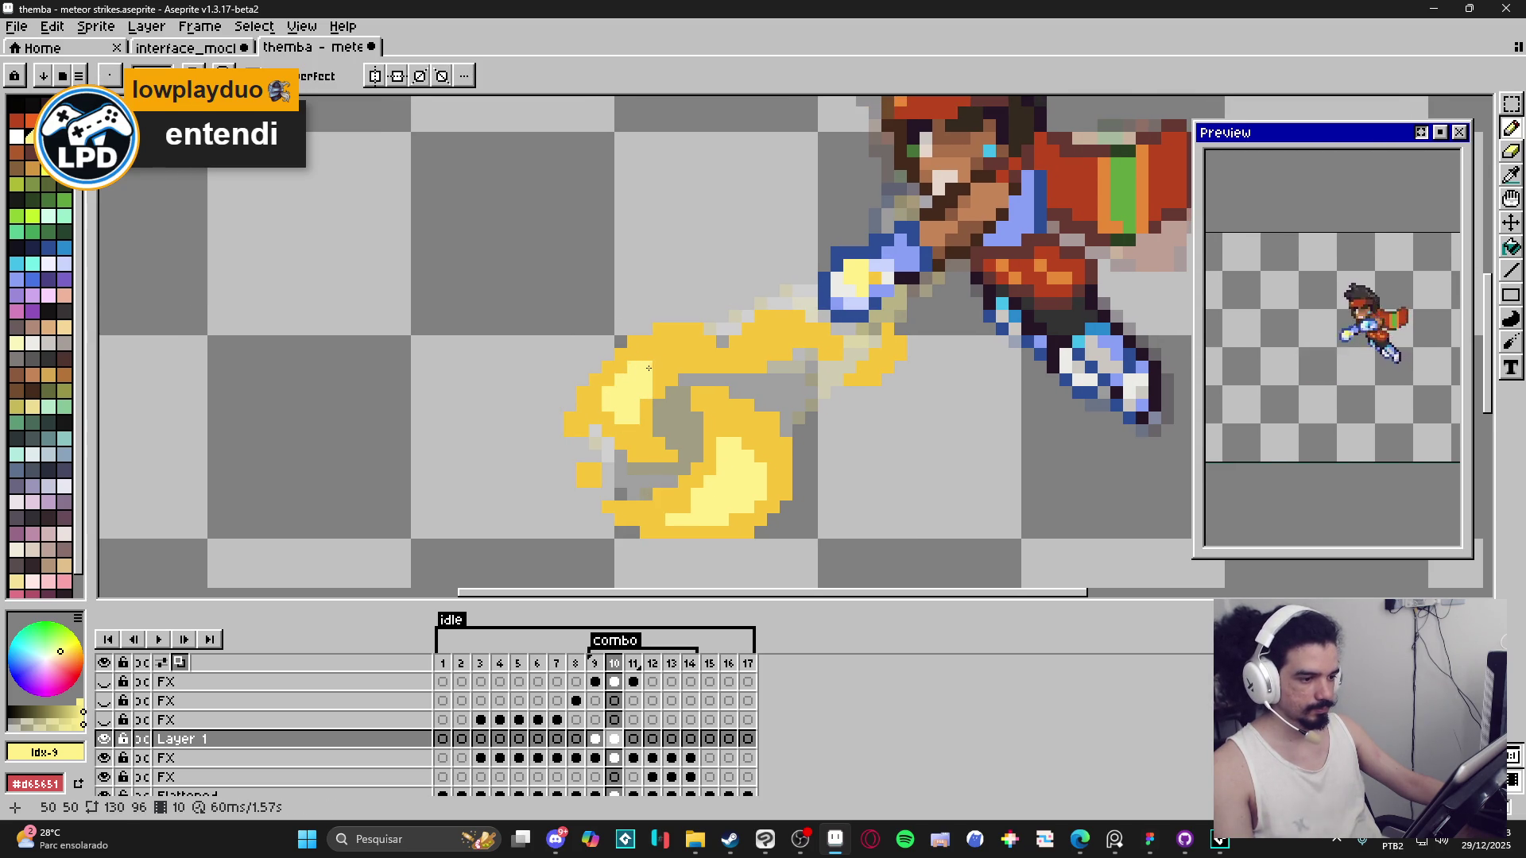
Add pale-yellow highlights along the crescent's upper edge near the tail.
left_click_drag(658, 369, 667, 354)
left_click(683, 355)
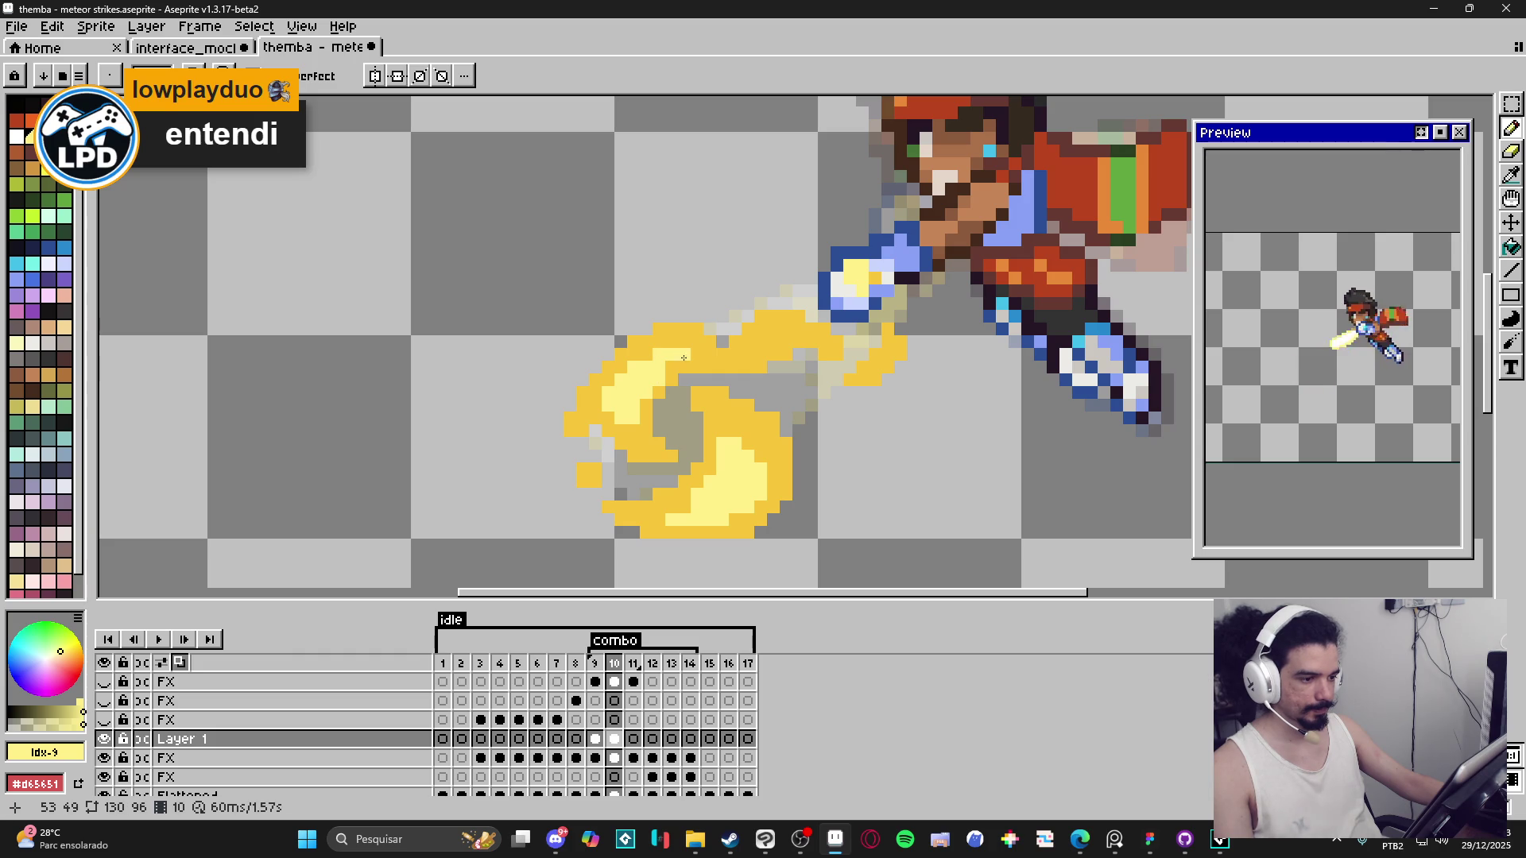
scroll(698, 355, "down", 3)
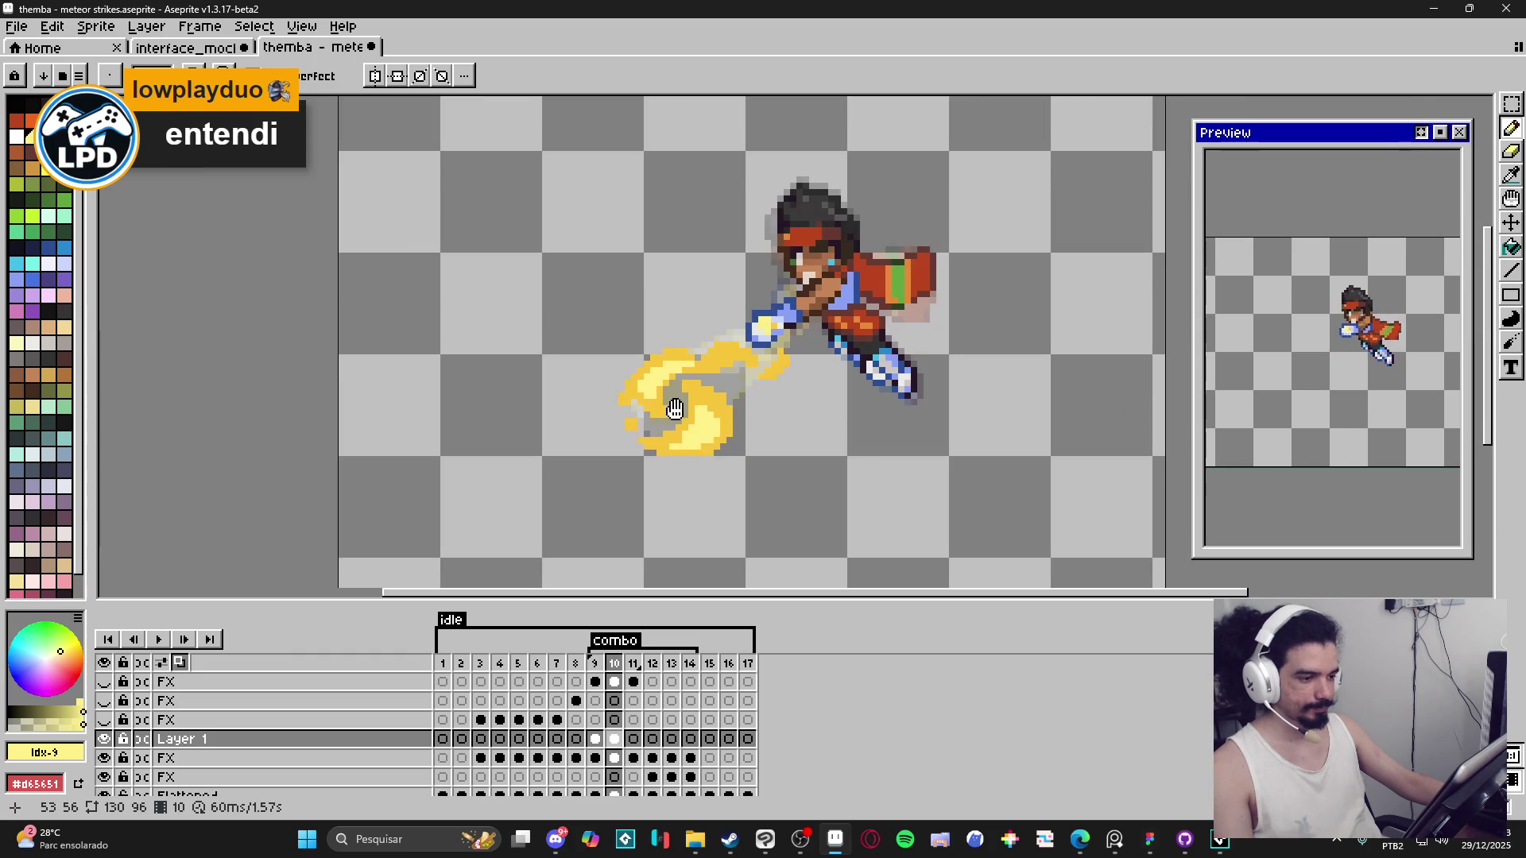
scroll(671, 404, "up", 4)
left_click(734, 372)
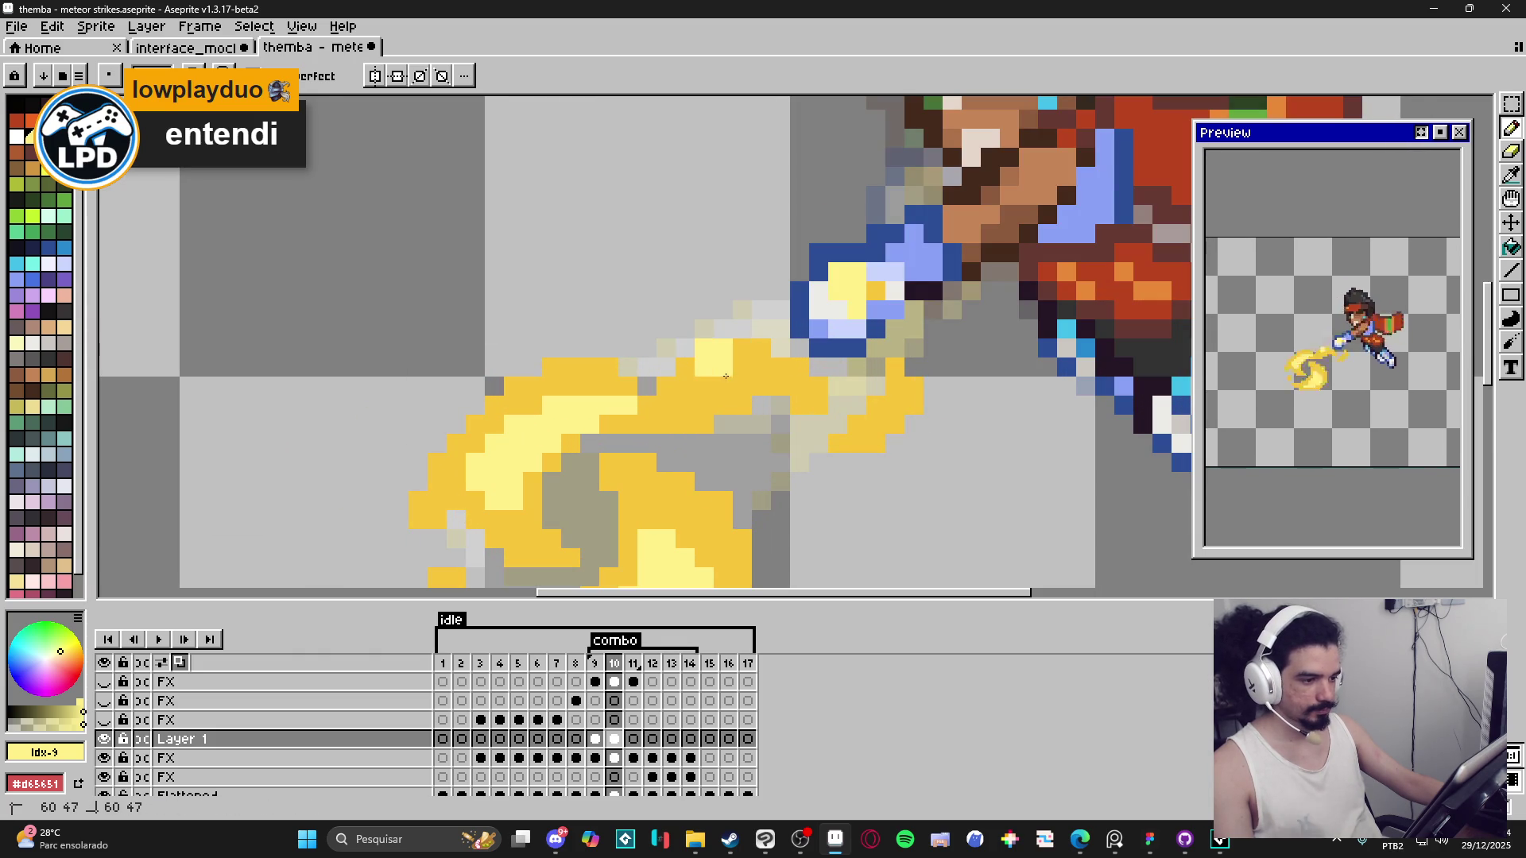
scroll(756, 428, "down", 3)
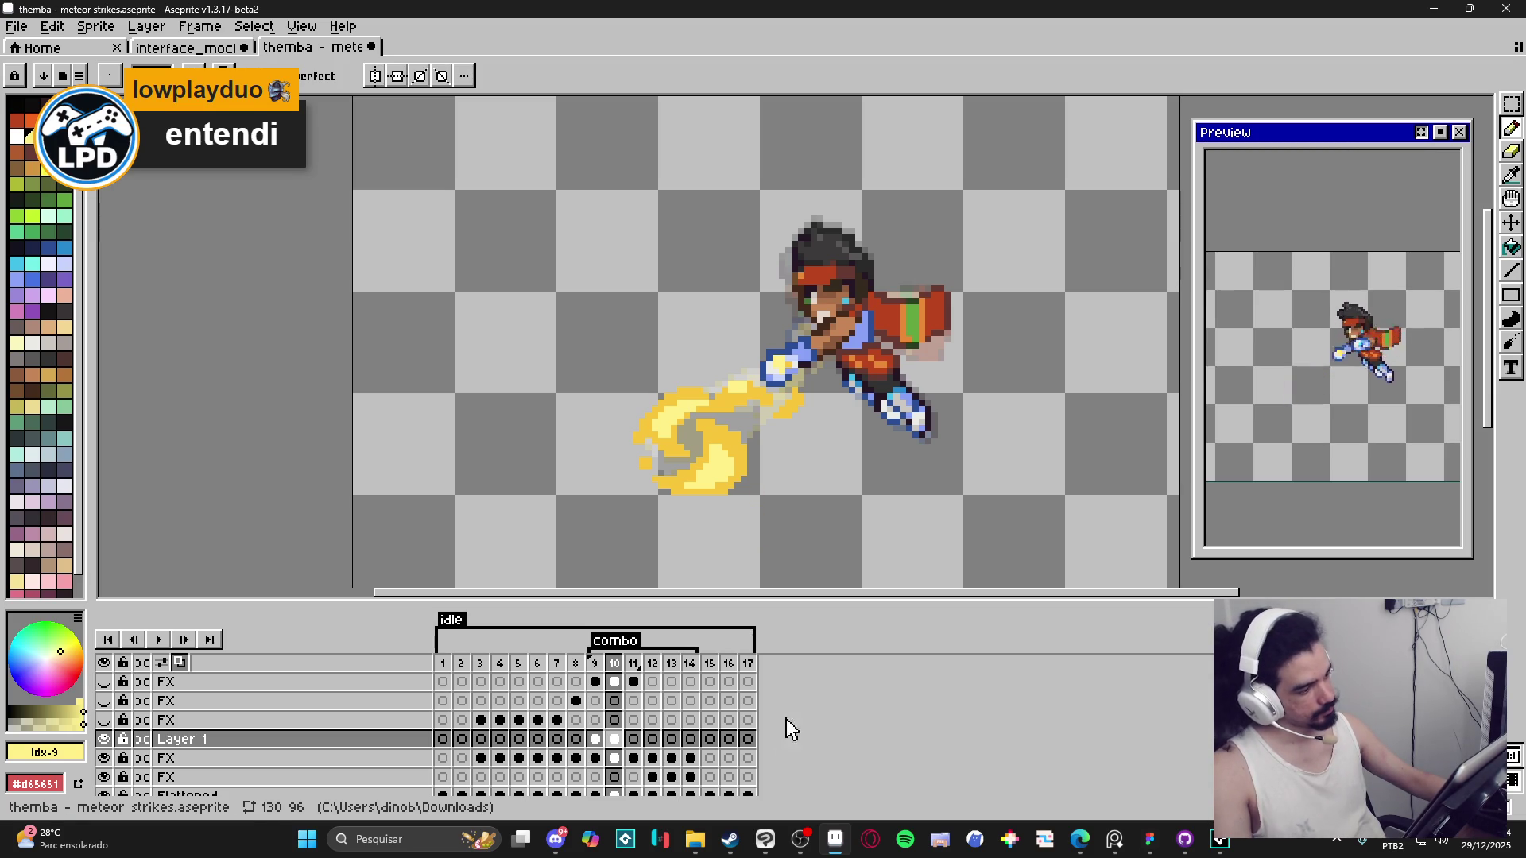
Step through frames 9, 10 and 11 and select the Layer 1 cel on frame 11.
left_click(598, 666)
left_click(615, 671)
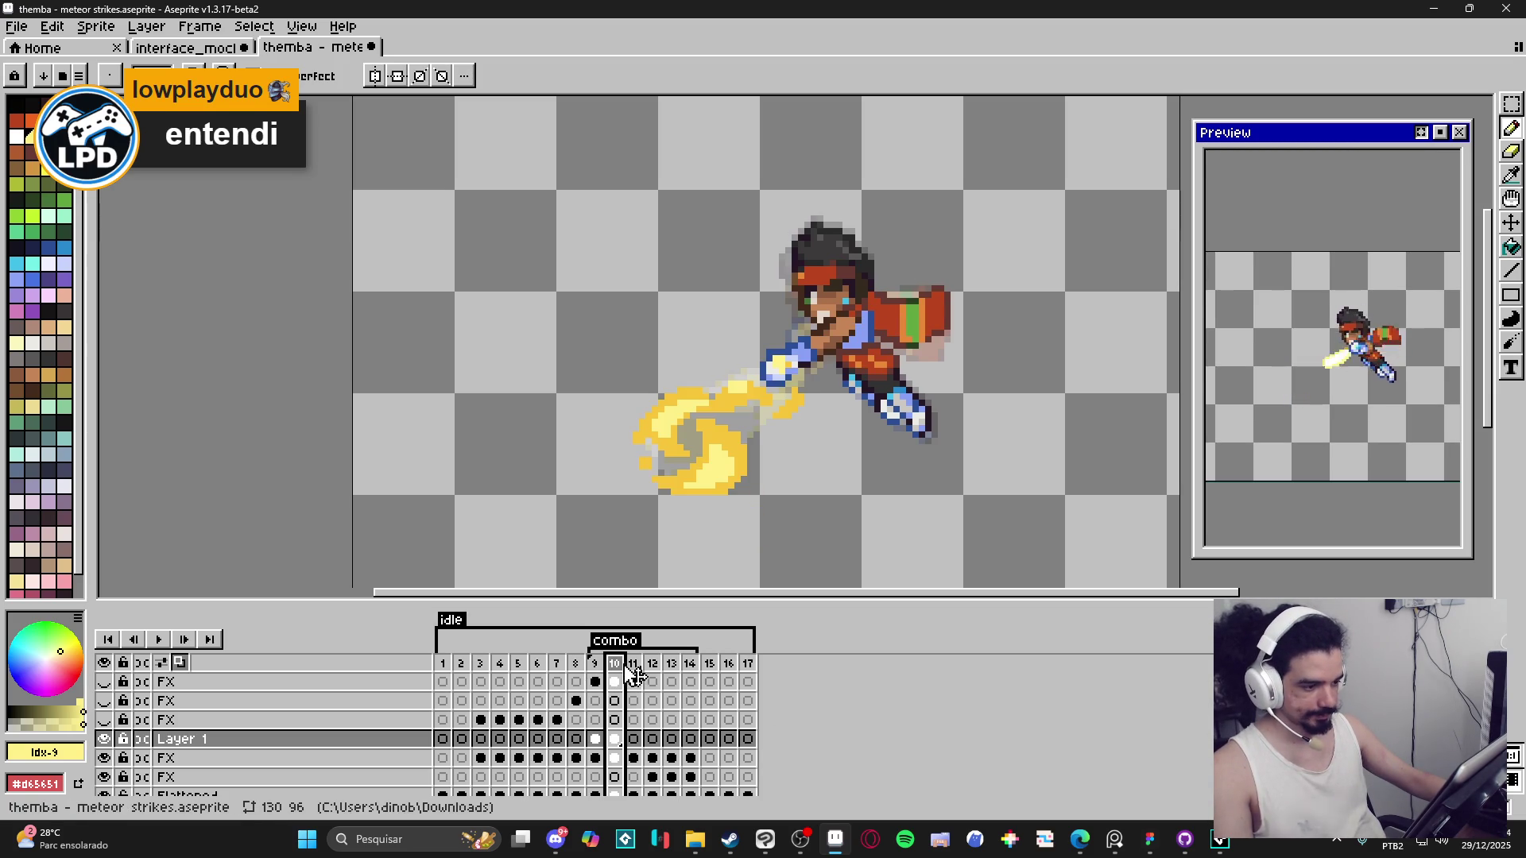
left_click(633, 675)
left_click(633, 739)
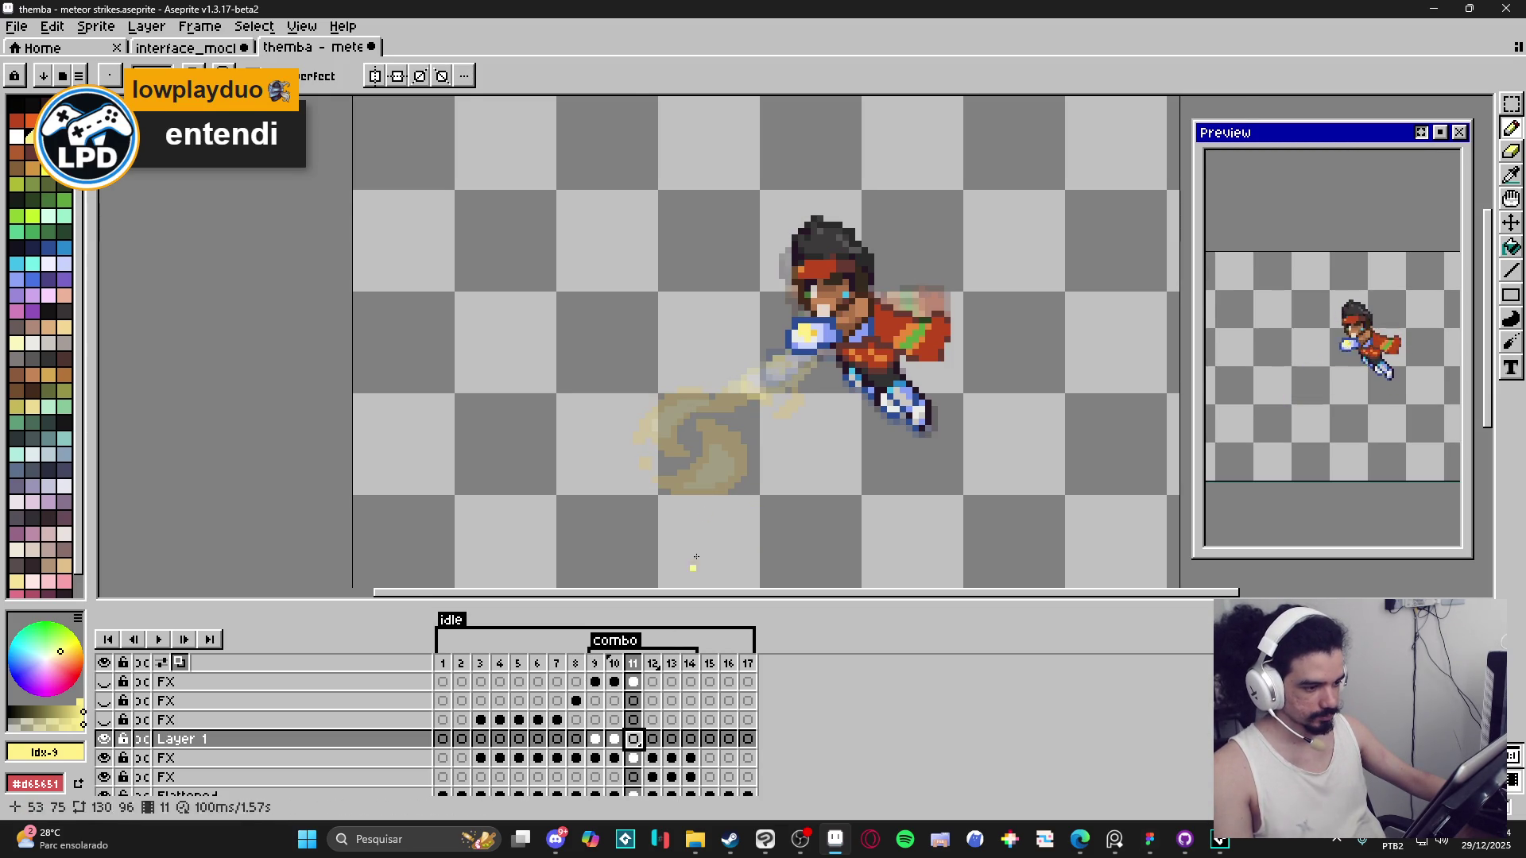